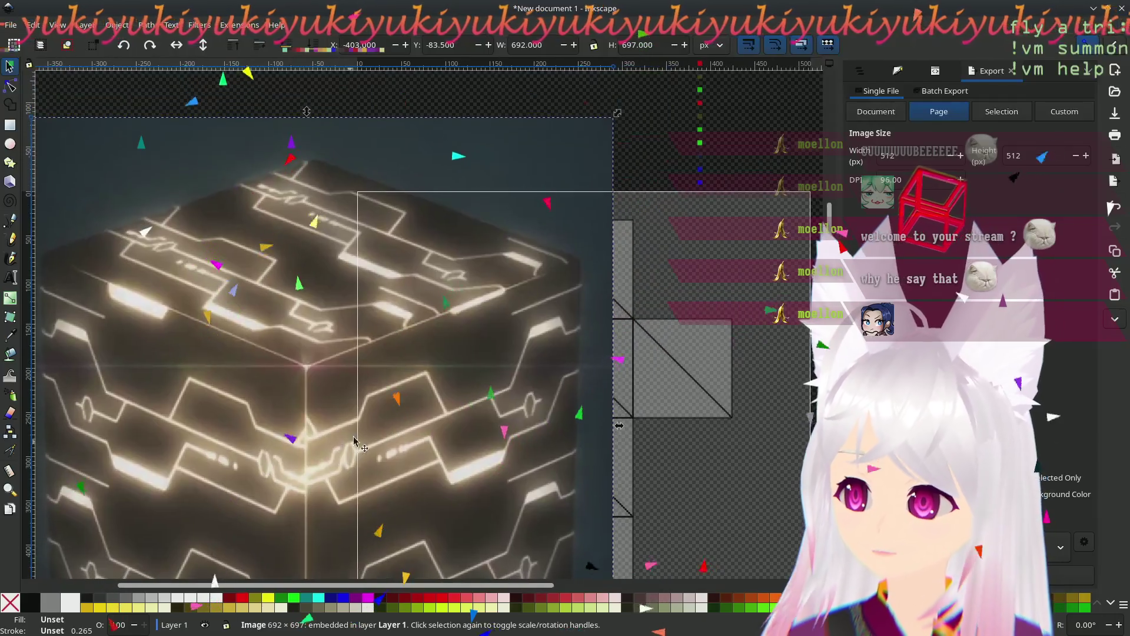
- Scale the glowing cube photo to about 365 × 368 px and place it just left of the net
mouse_move(617, 112)
left_mouse_down()
mouse_move(366, 233)
mouse_move(315, 311)
mouse_move(374, 292)
mouse_move(353, 247)
mouse_move(357, 329)
mouse_move(327, 371)
left_mouse_up()
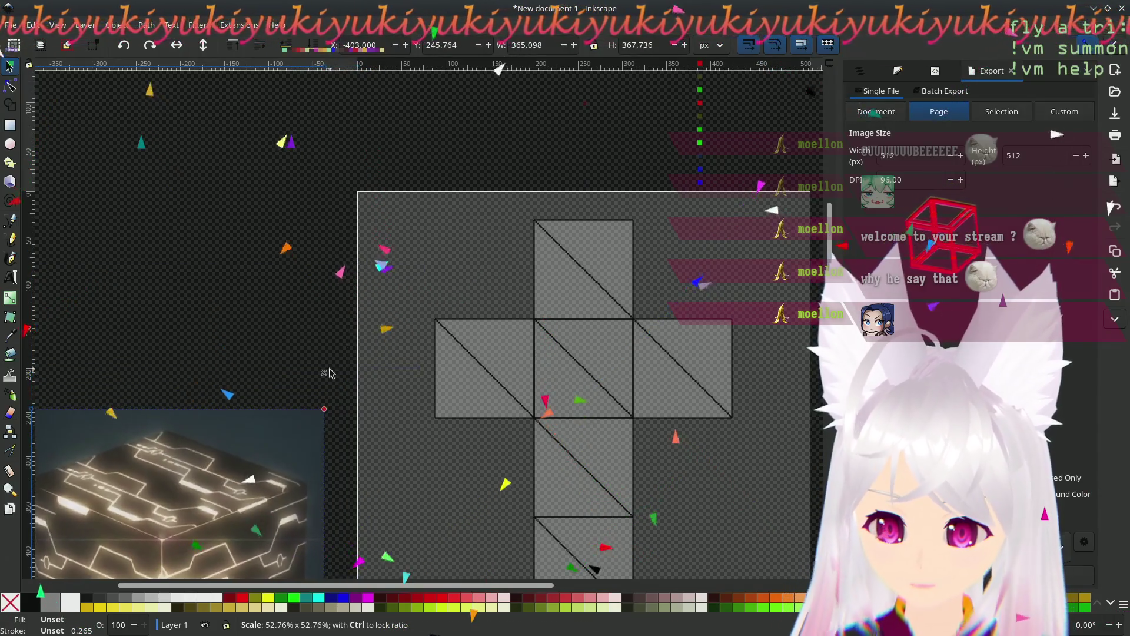
mouse_move(202, 545)
left_mouse_down()
mouse_move(239, 287)
mouse_move(291, 327)
mouse_move(253, 327)
mouse_move(306, 328)
left_mouse_up()
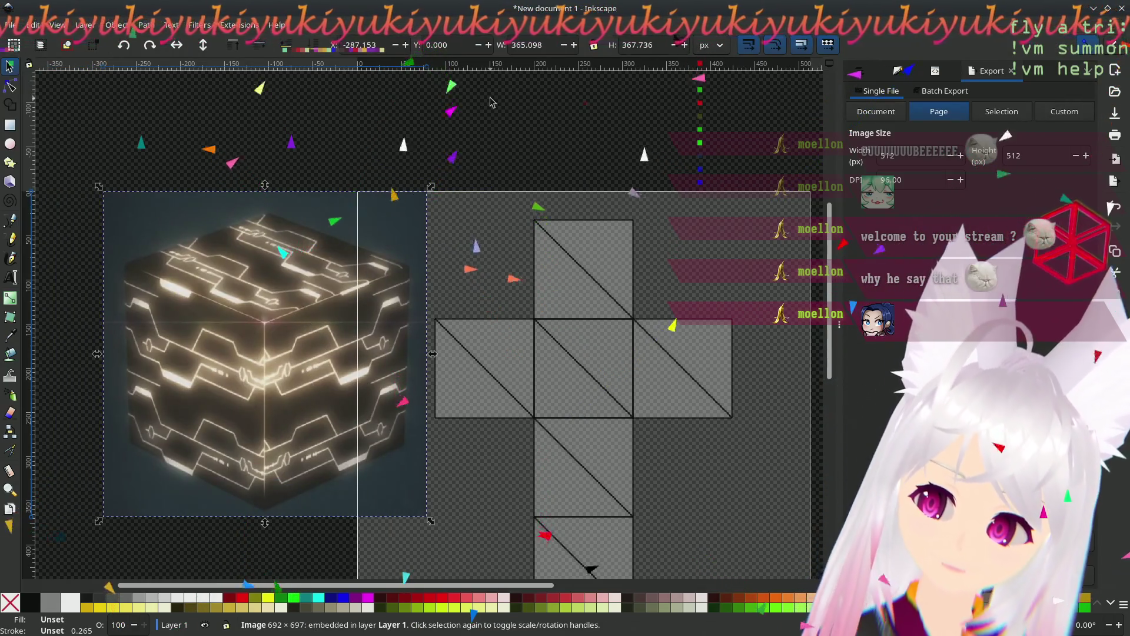
left_click(401, 534)
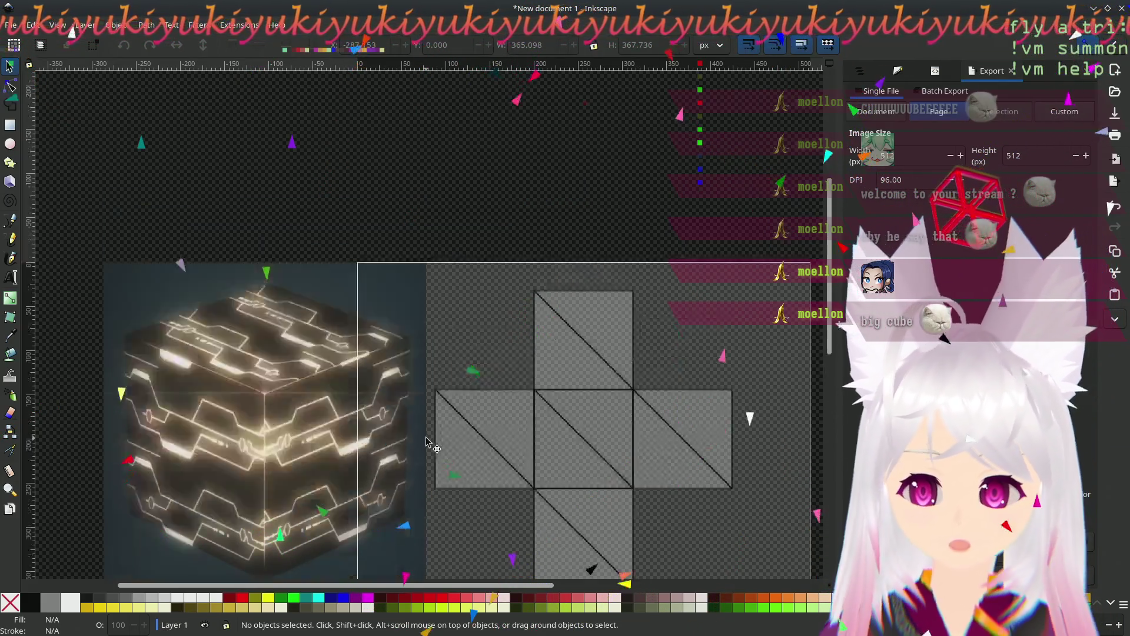
- Zoom and pan onto the cube net's middle row, then pick the Rectangle tool
scroll(467, 396, "up", 1, "ctrl")
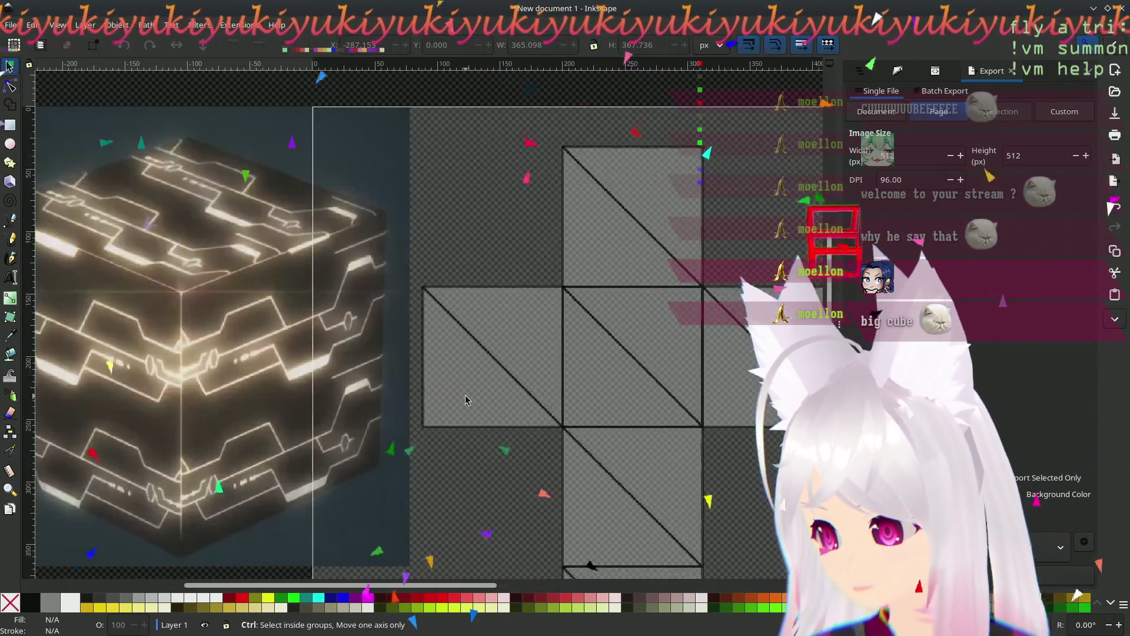
scroll(440, 413, "up", 1, "ctrl")
scroll(440, 413, "up", 1, "ctrl")
scroll(440, 413, "down", 2, "ctrl")
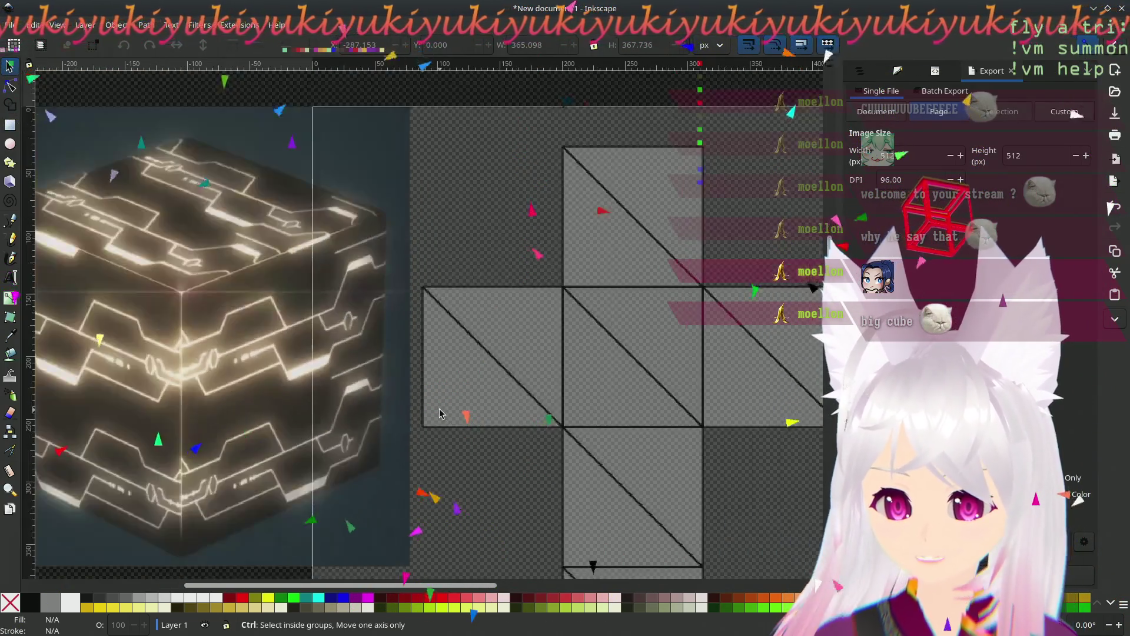
scroll(440, 413, "up", 2, "ctrl")
scroll(440, 414, "down", 1, "ctrl")
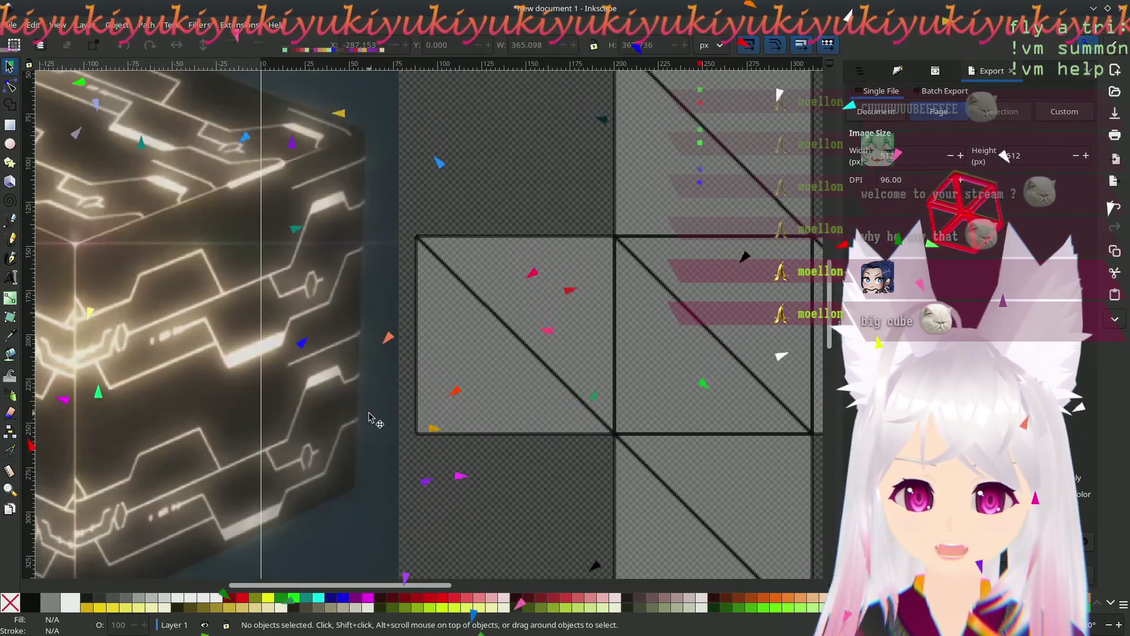
scroll(499, 398, "left", 5)
mouse_move(498, 397)
left_mouse_down()
mouse_move(296, 398)
mouse_move(379, 404)
mouse_move(349, 474)
mouse_move(195, 452)
mouse_move(169, 393)
left_mouse_up()
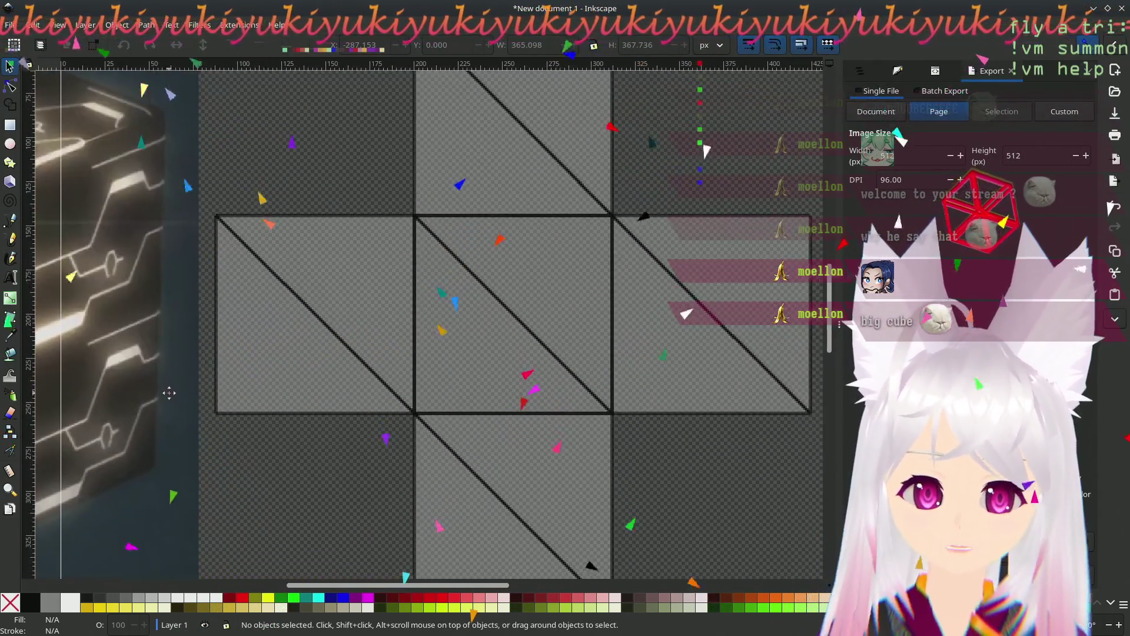
left_click(10, 124)
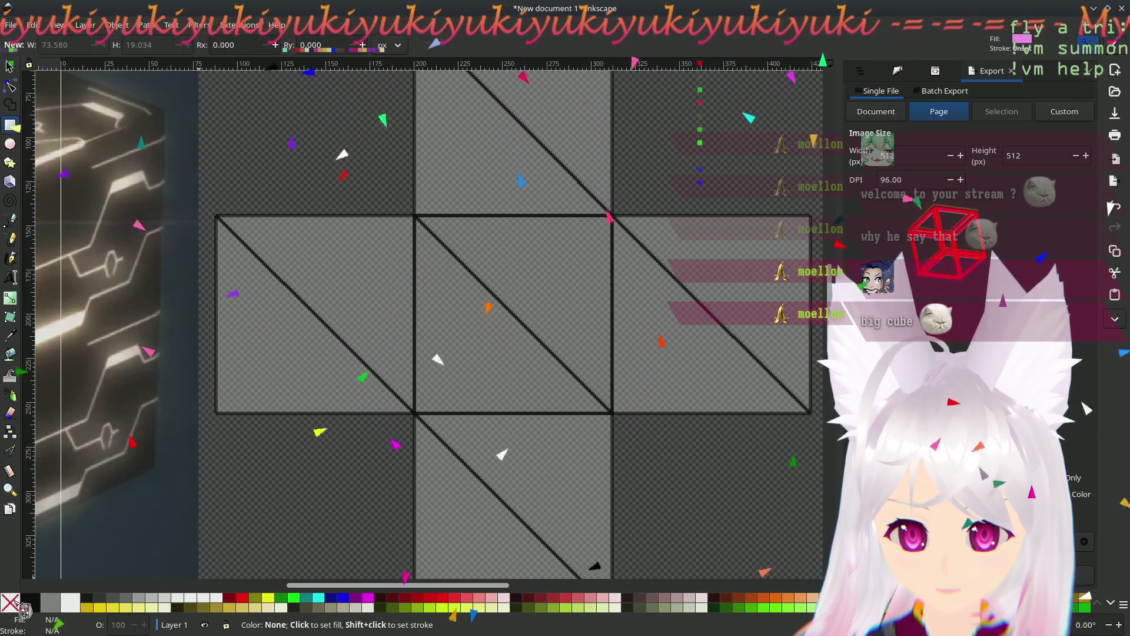
- Draw a no-fill rectangle over the net's left square with a 0.200 px stroke
left_click(21, 606)
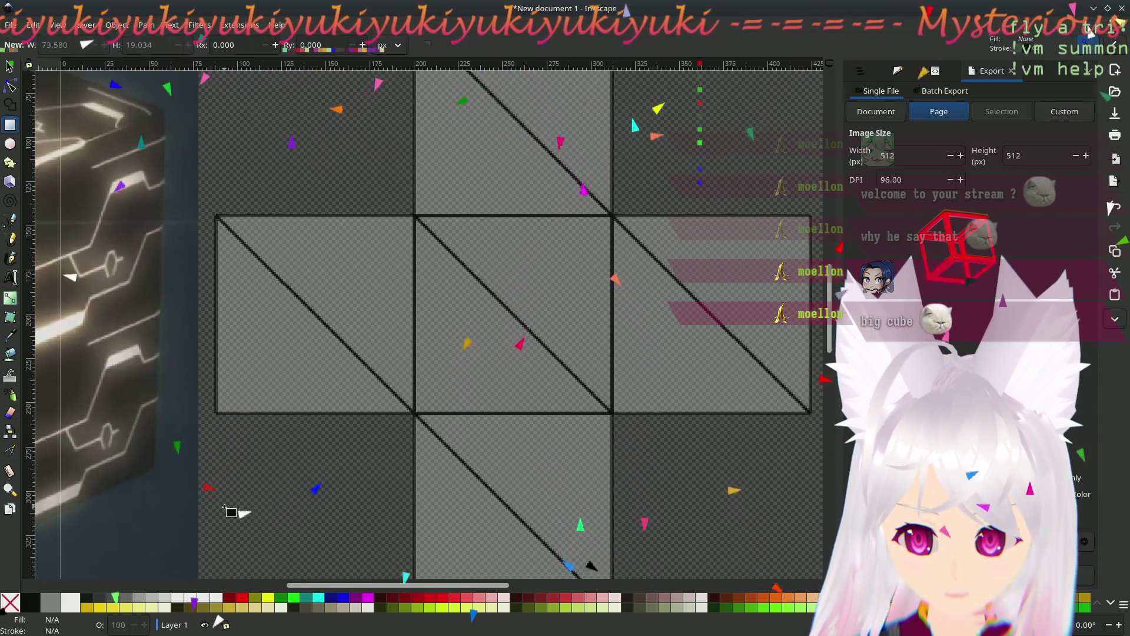
left_click_drag(270, 209, 450, 363)
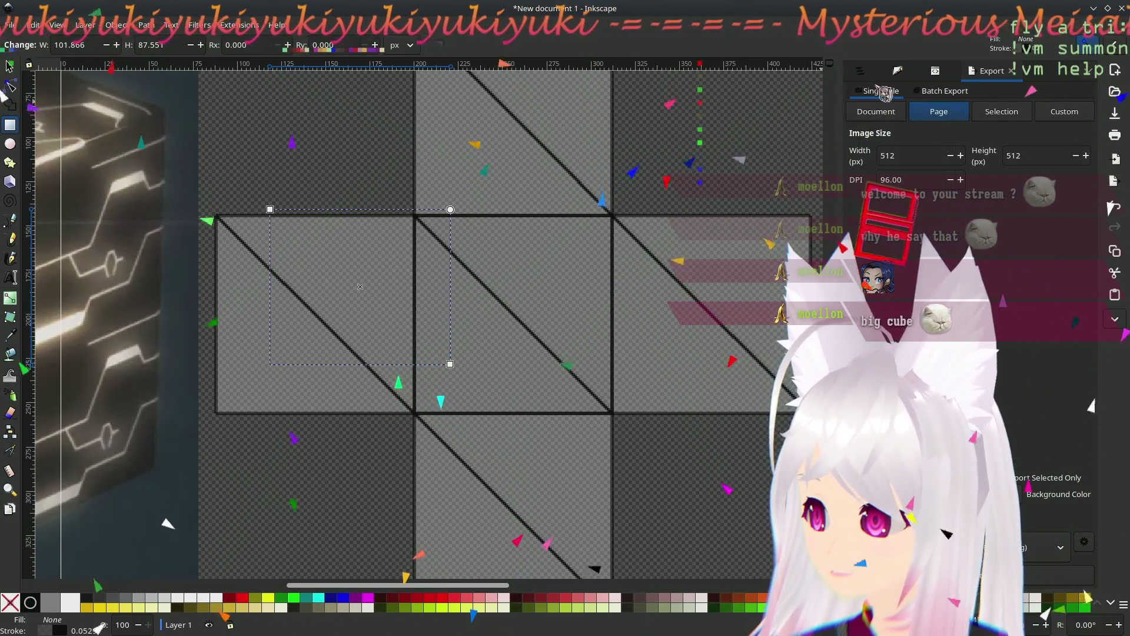
left_click(899, 70)
left_click(920, 91)
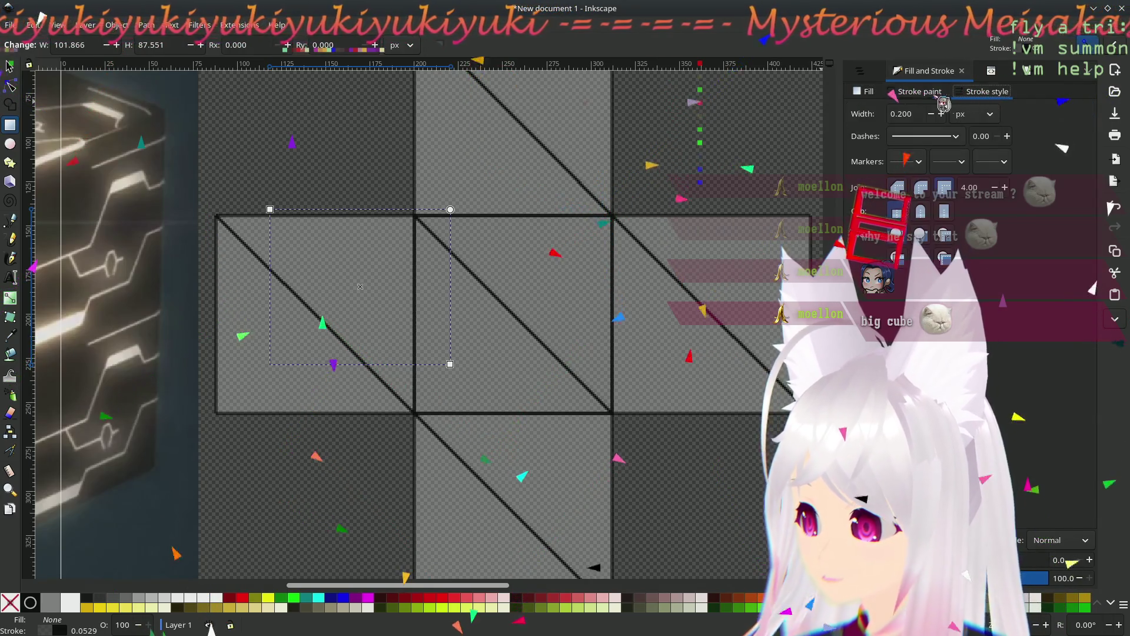
left_click(987, 91)
scroll(347, 347, "up", 5)
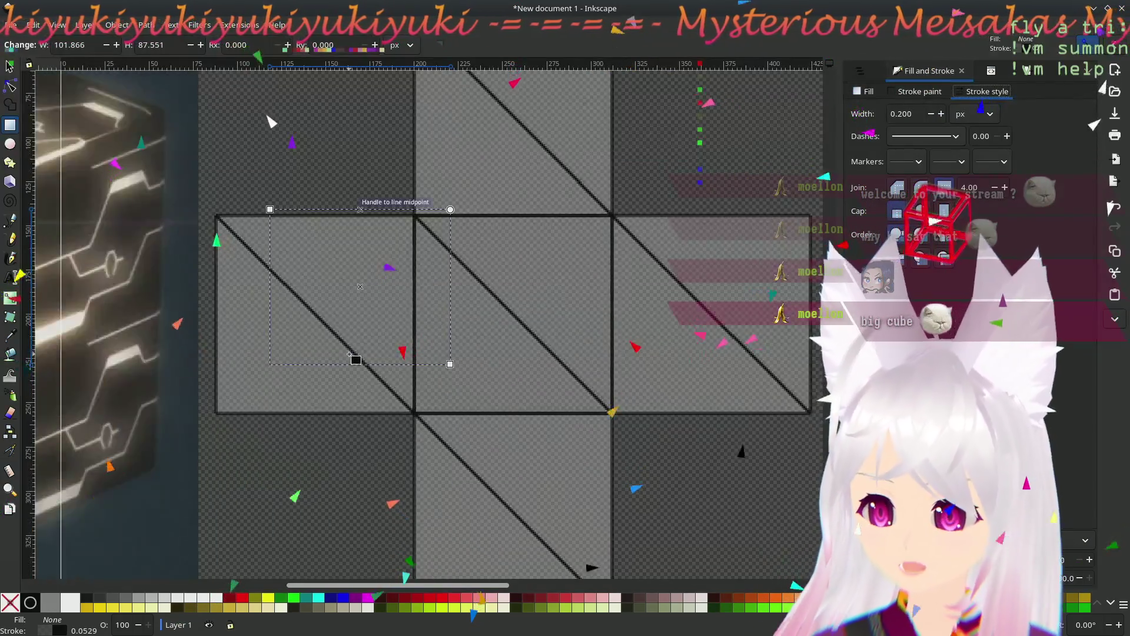
scroll(353, 360, "up", 5)
scroll(338, 368, "down", 4)
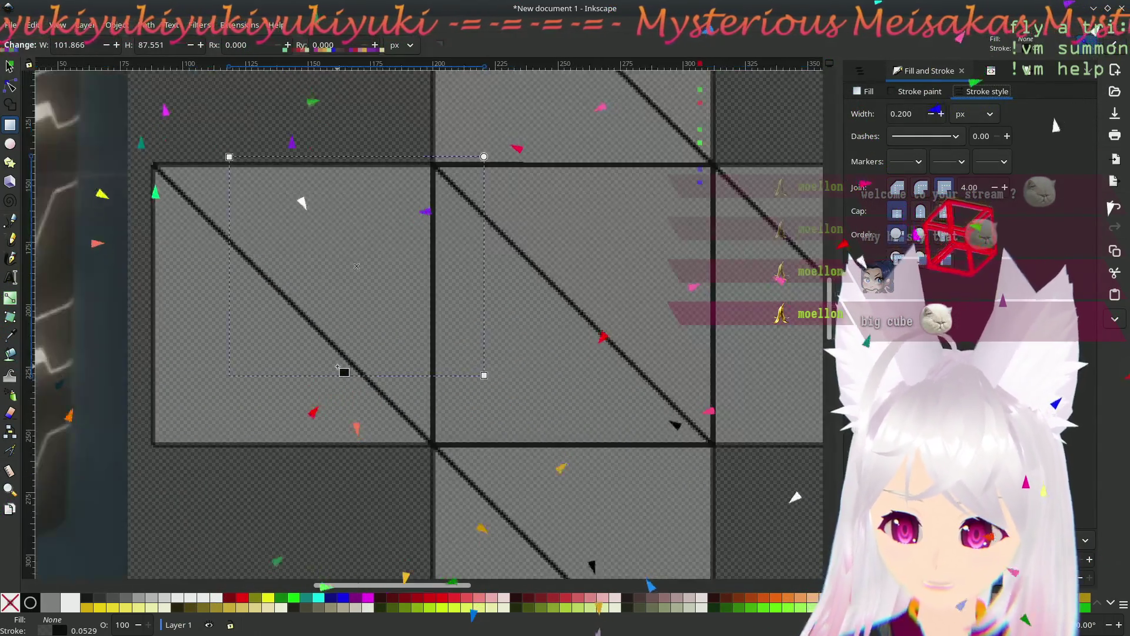
scroll(339, 361, "up", 3)
scroll(353, 353, "up", 2)
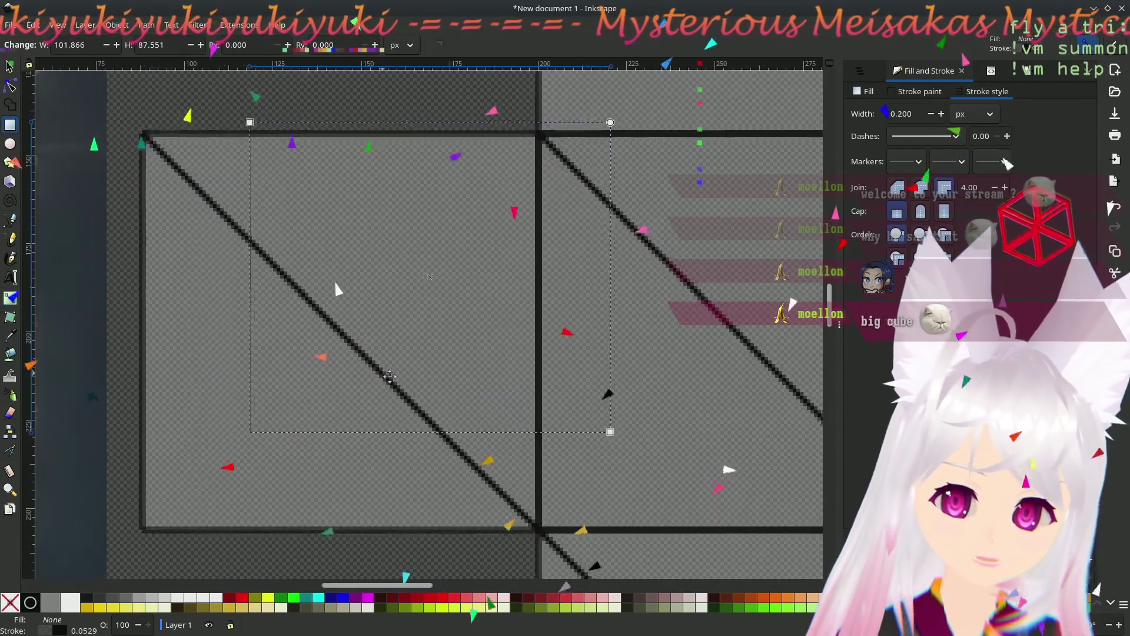
- Snap the rectangle's top-left and bottom-right corners onto the square's edges with the Node tool
left_click(10, 86)
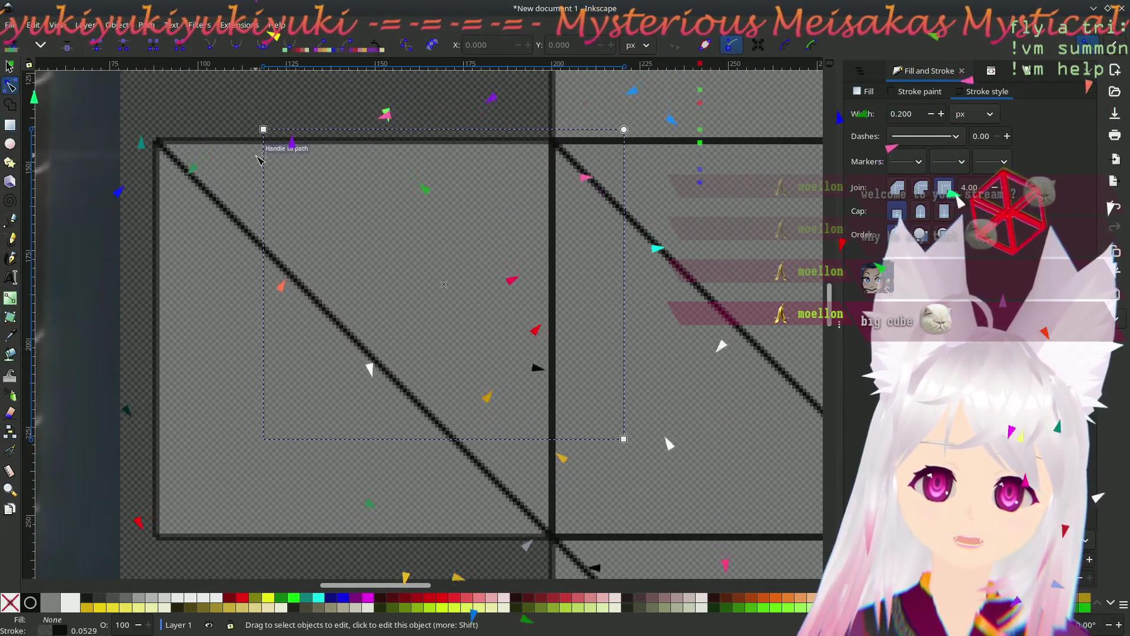
left_click_drag(263, 128, 155, 140)
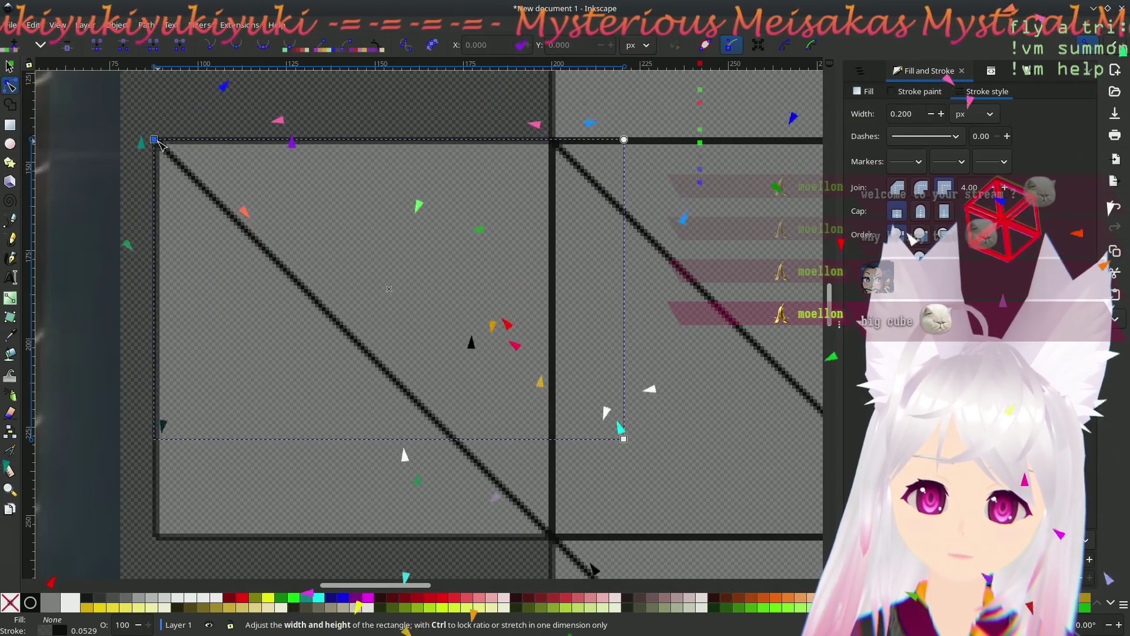
mouse_move(625, 441)
left_mouse_down()
mouse_move(557, 470)
mouse_move(552, 537)
left_mouse_up()
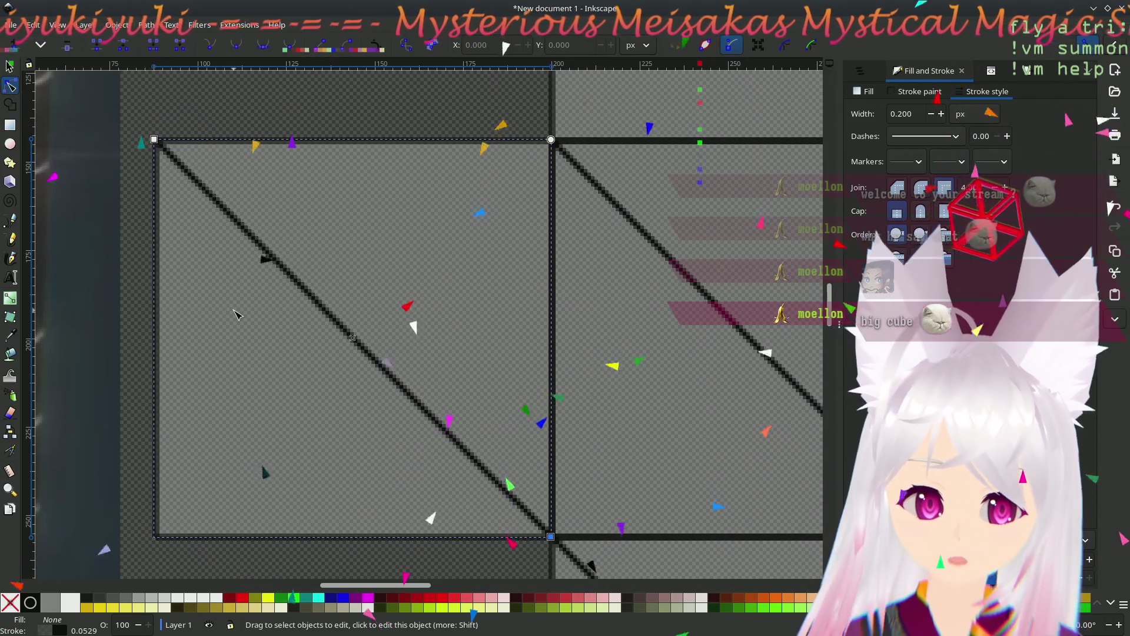
scroll(286, 300, "left", 2)
scroll(285, 300, "left", 3)
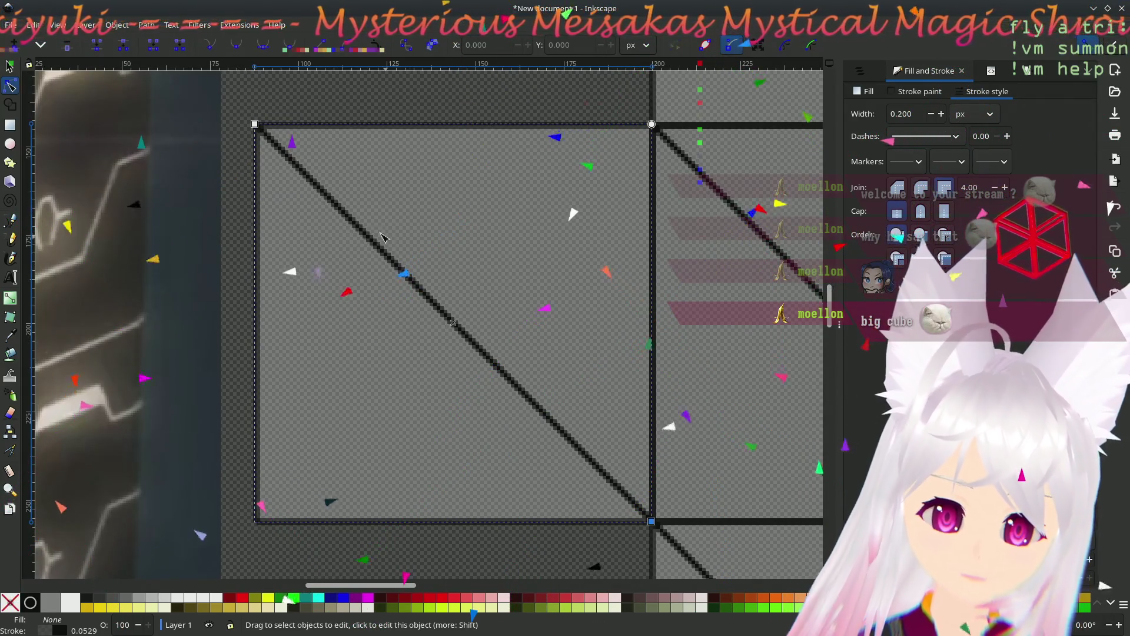
left_click_drag(256, 128, 259, 130)
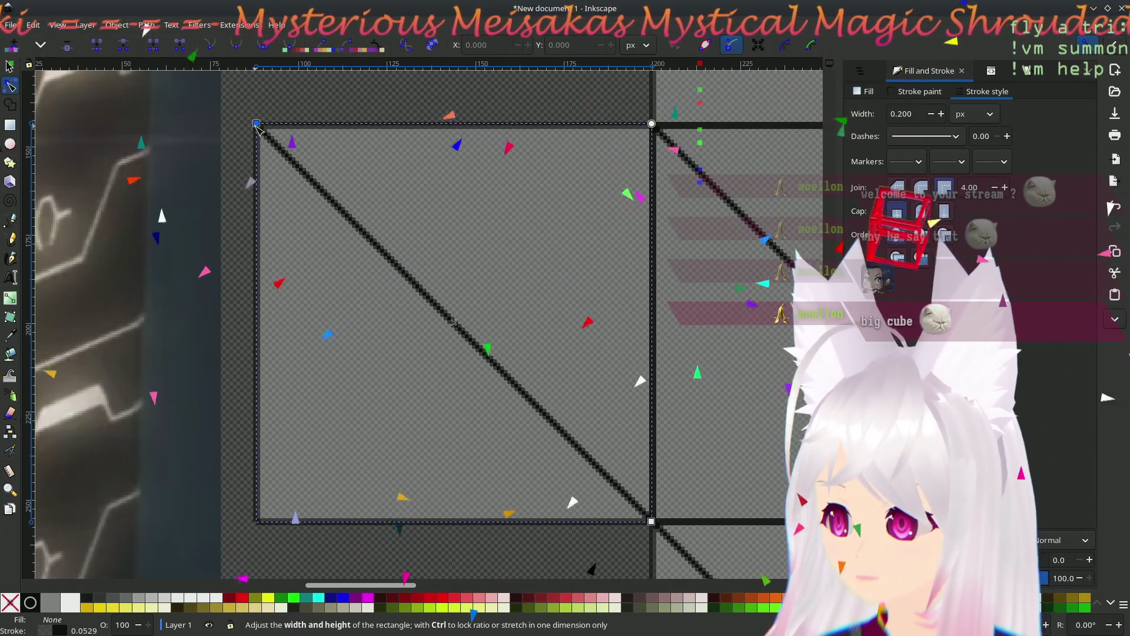
left_click(875, 78)
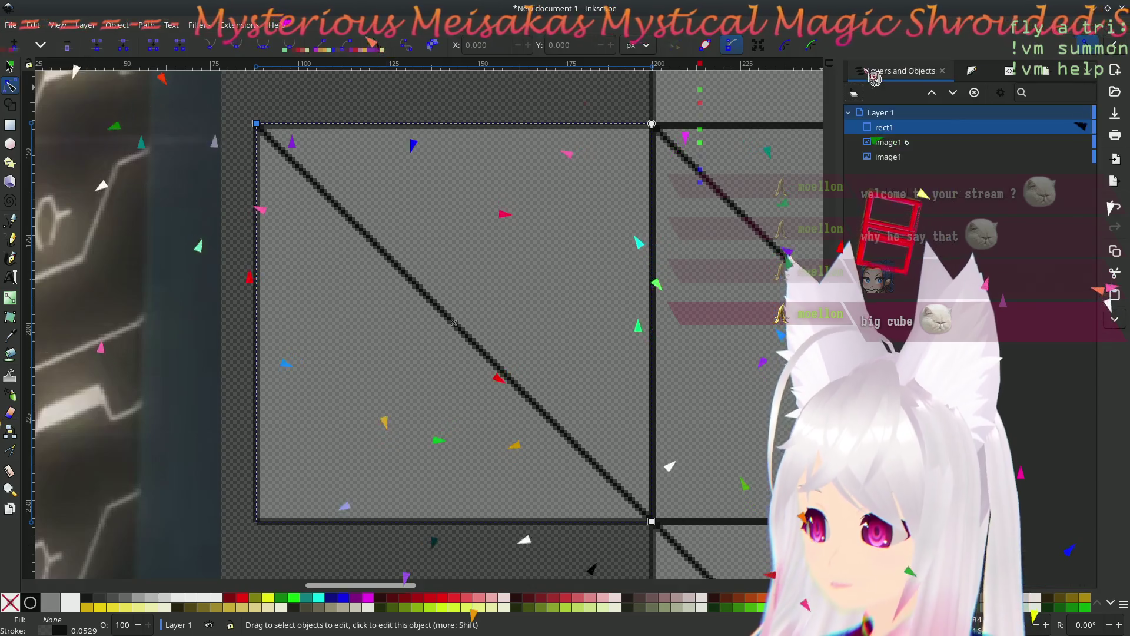
- Show rect1 in the XML Editor, nudge its top-left corner slightly, and browse the Edit menu
right_click(907, 128)
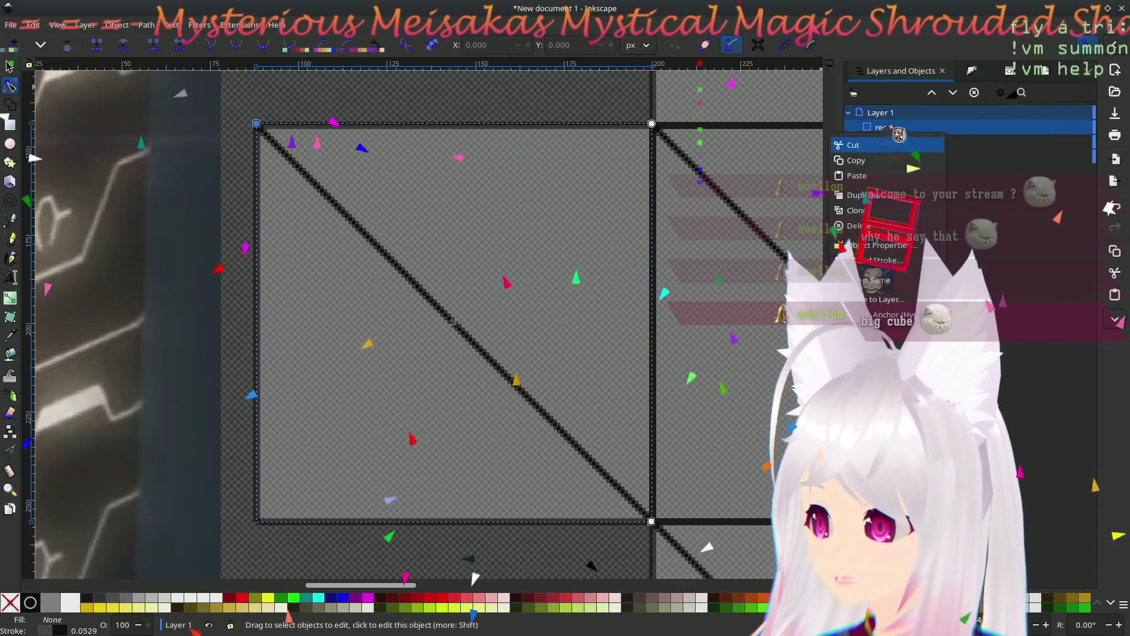
left_click(1018, 72)
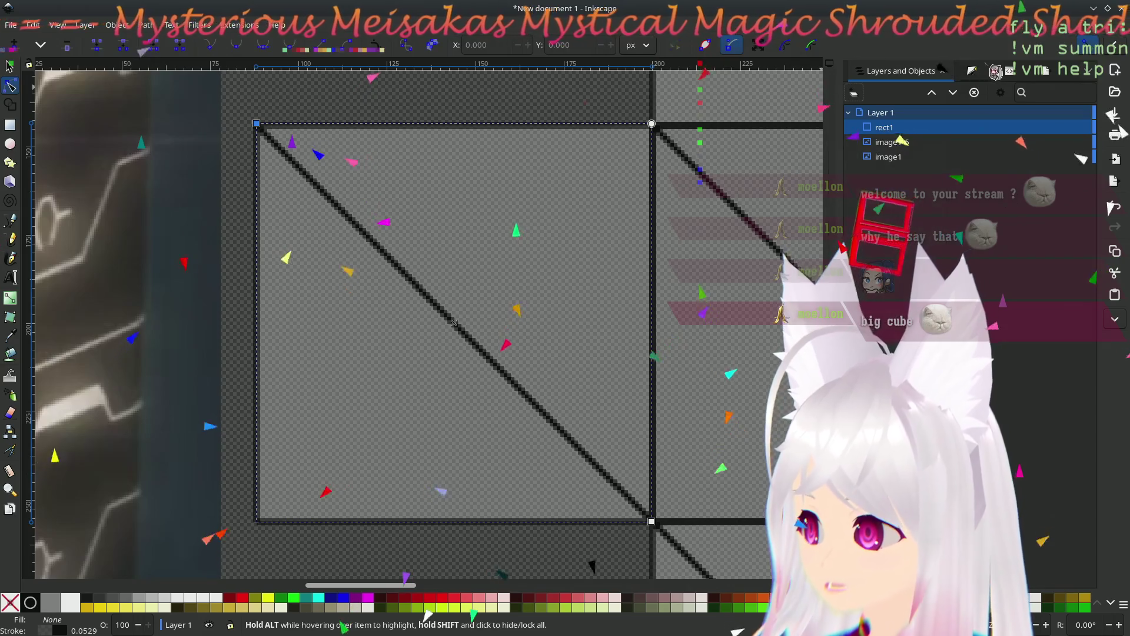
left_click(1018, 72)
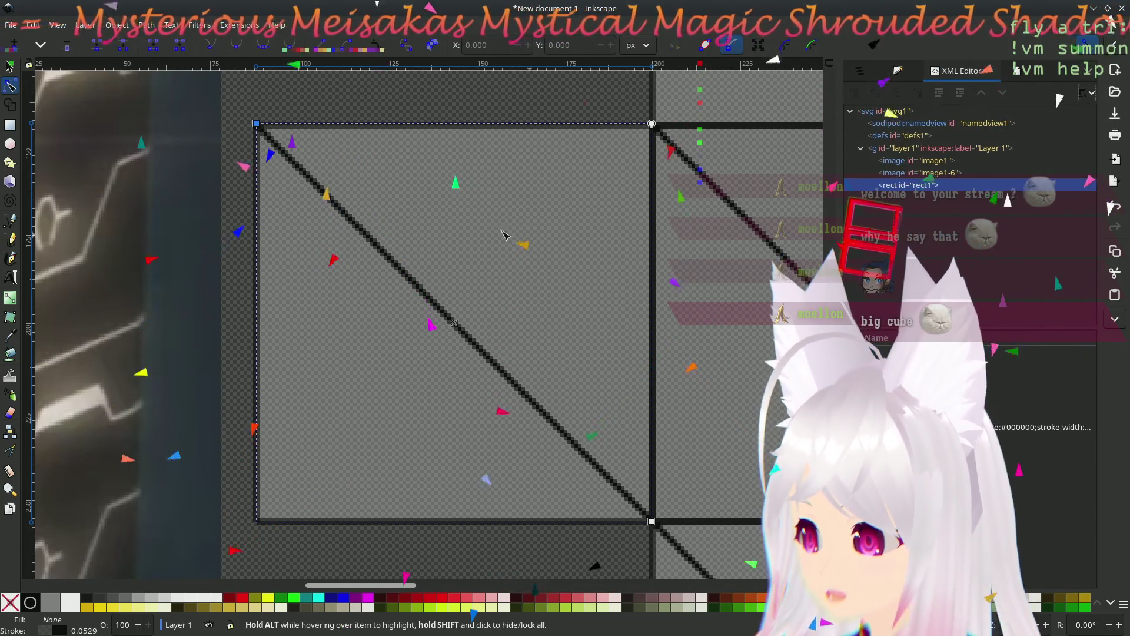
mouse_move(256, 123)
left_mouse_down()
mouse_move(247, 117)
mouse_move(255, 125)
left_mouse_up()
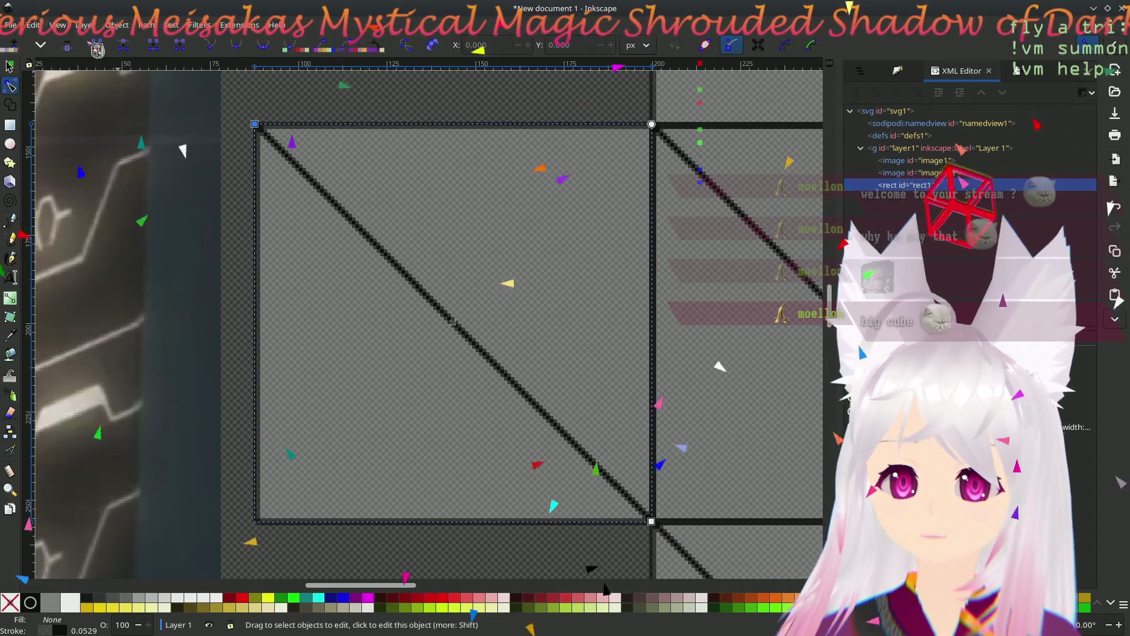
left_click(61, 26)
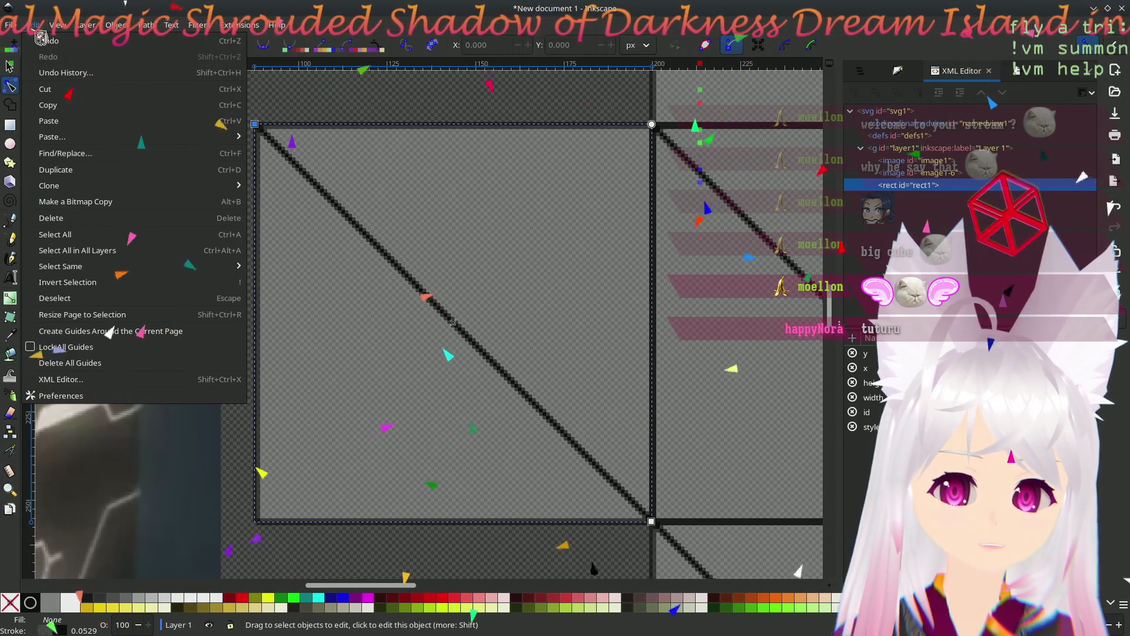
mouse_move(57, 25)
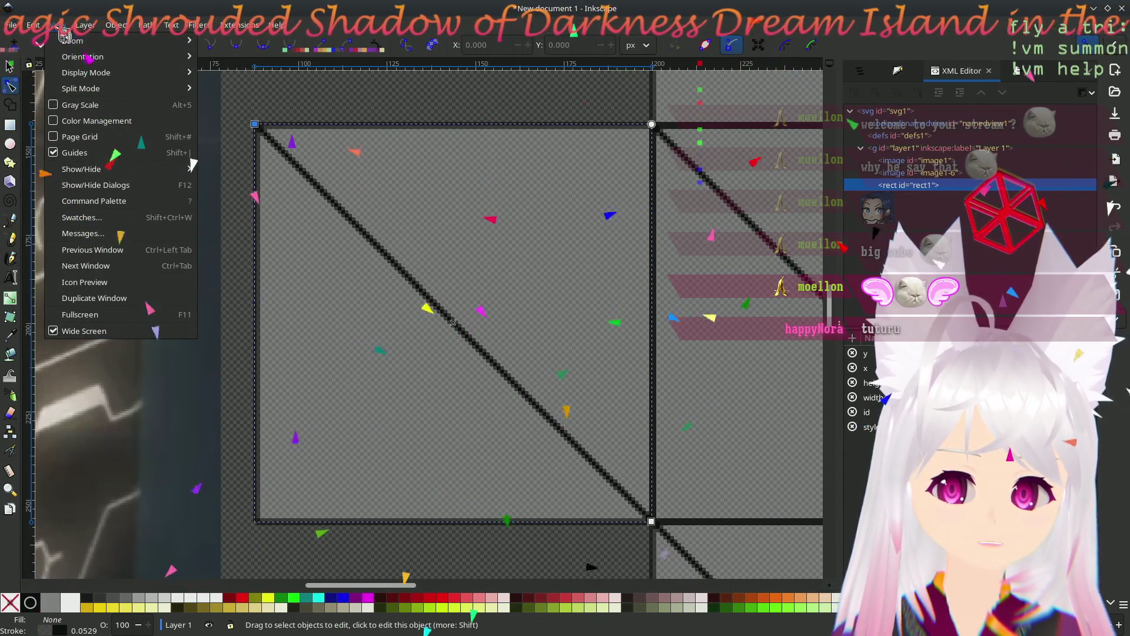
mouse_move(119, 26)
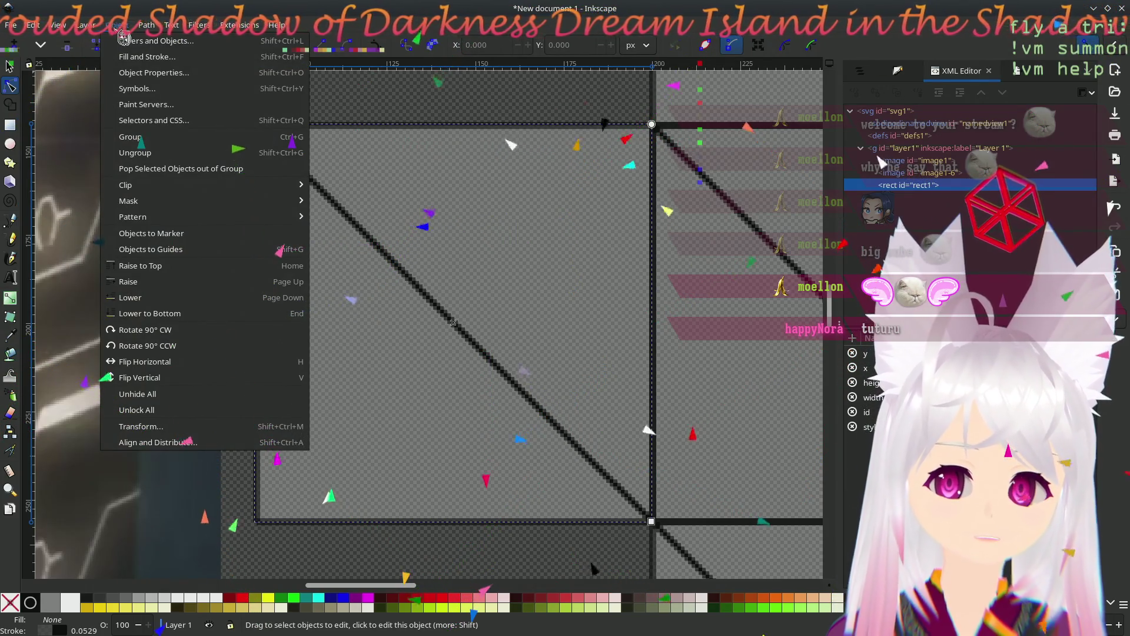
mouse_move(157, 30)
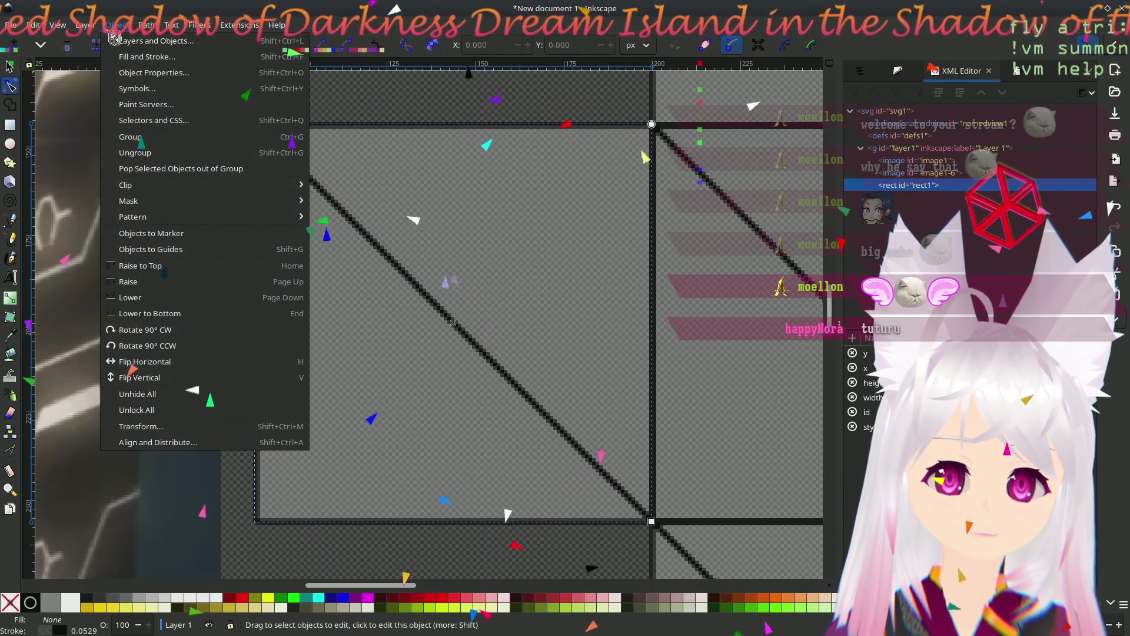
key("Escape")
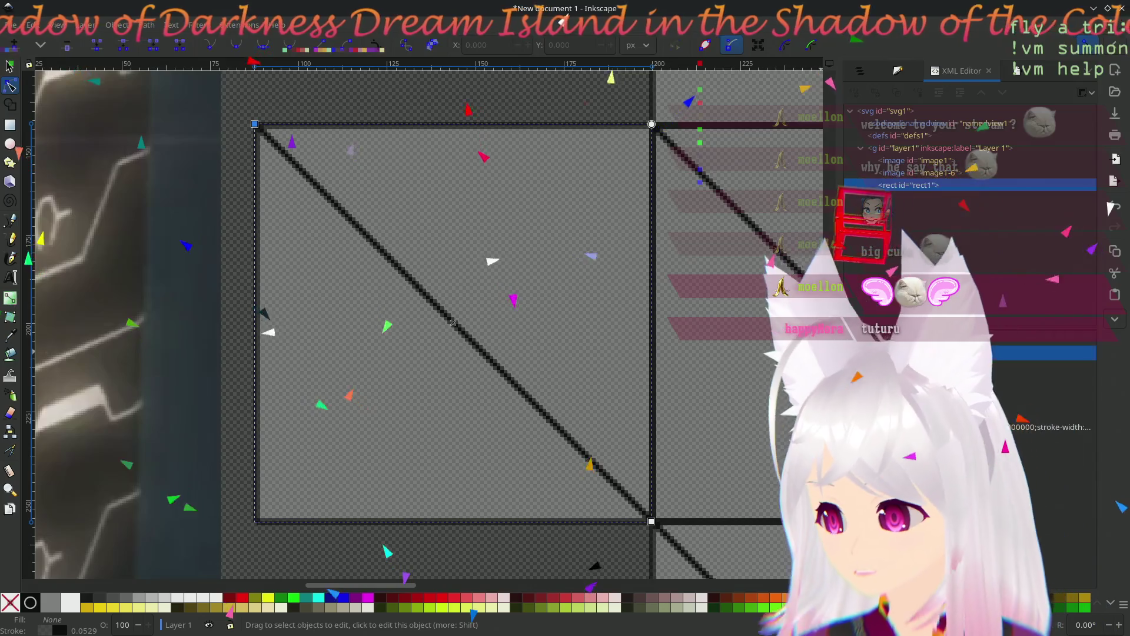
- In the XML Editor, set rect1's position to x 87 and y 143, and save
left_click(1032, 369)
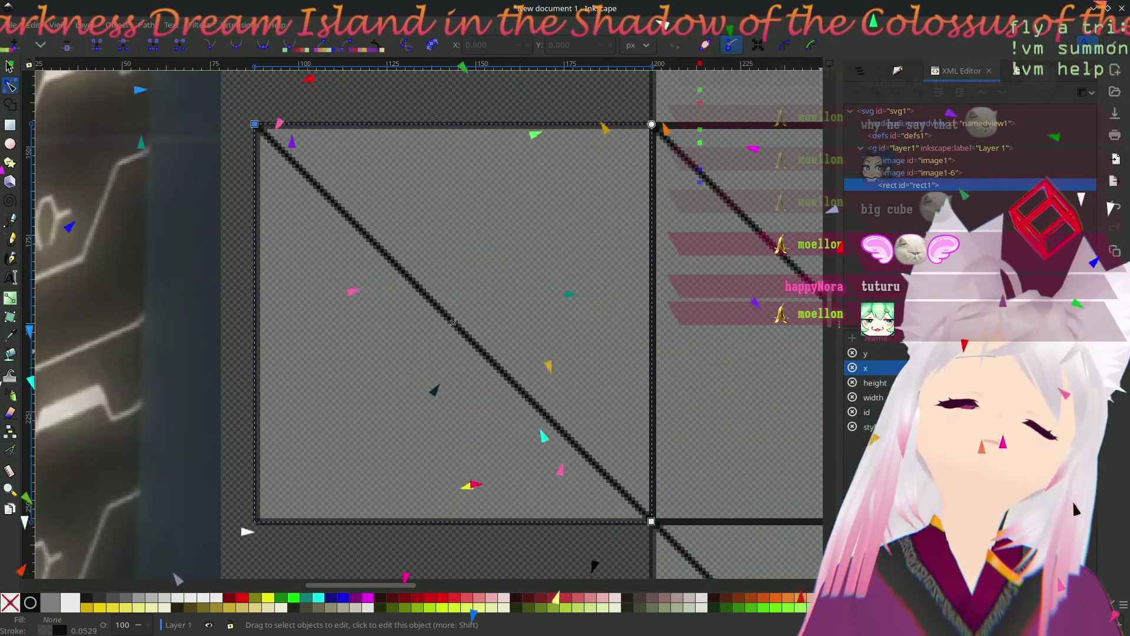
left_click(951, 353)
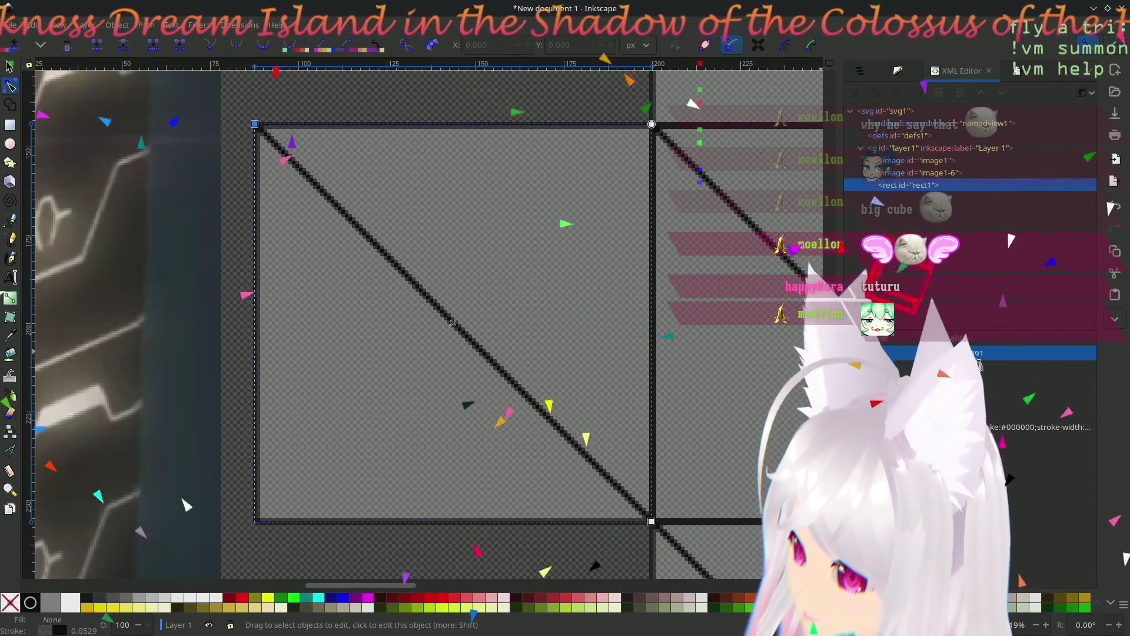
left_click(962, 353)
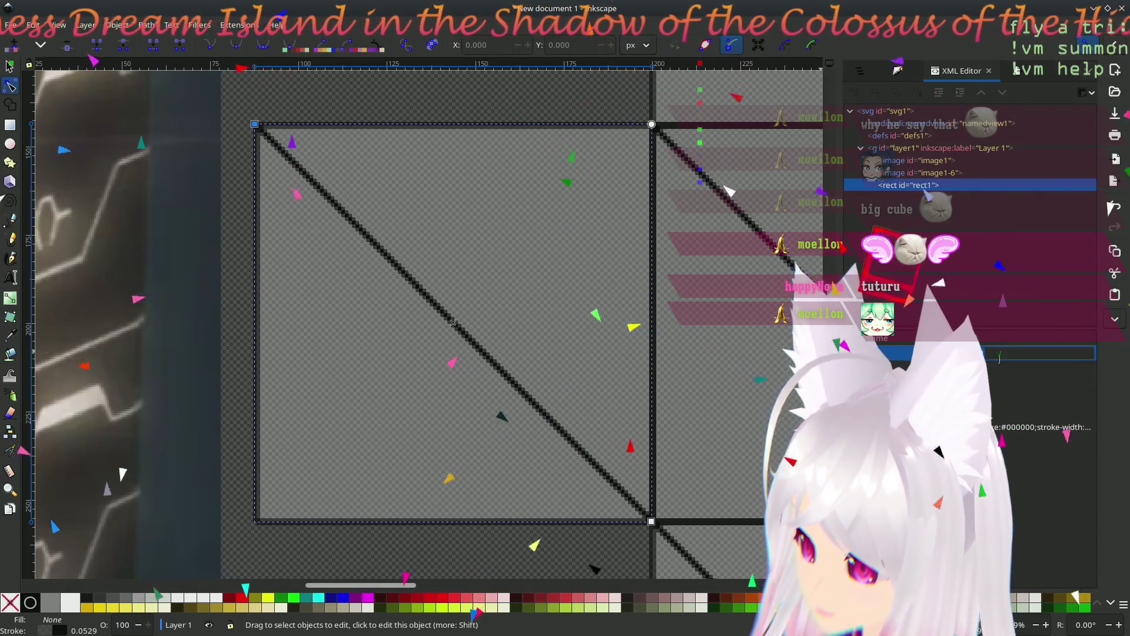
key("Return")
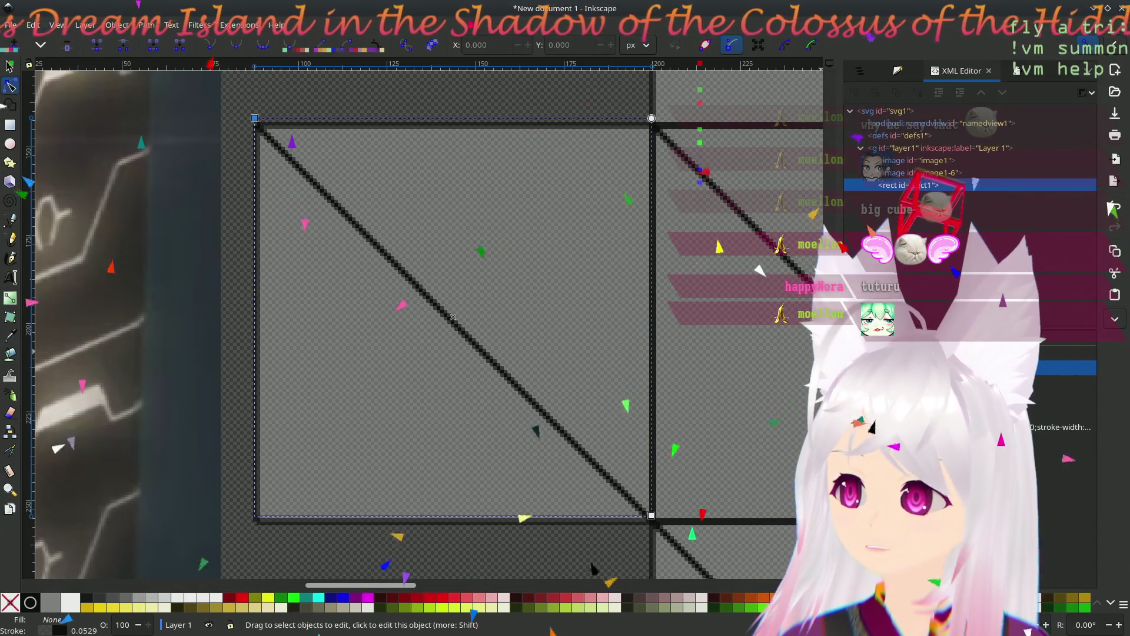
key("ctrl+s")
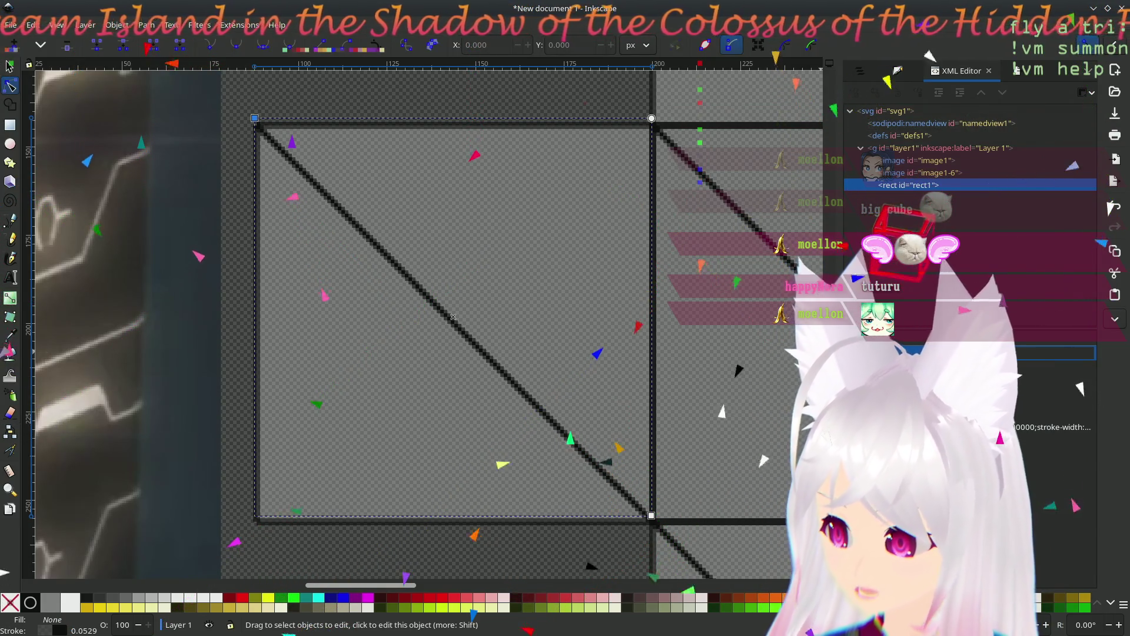
key("Return")
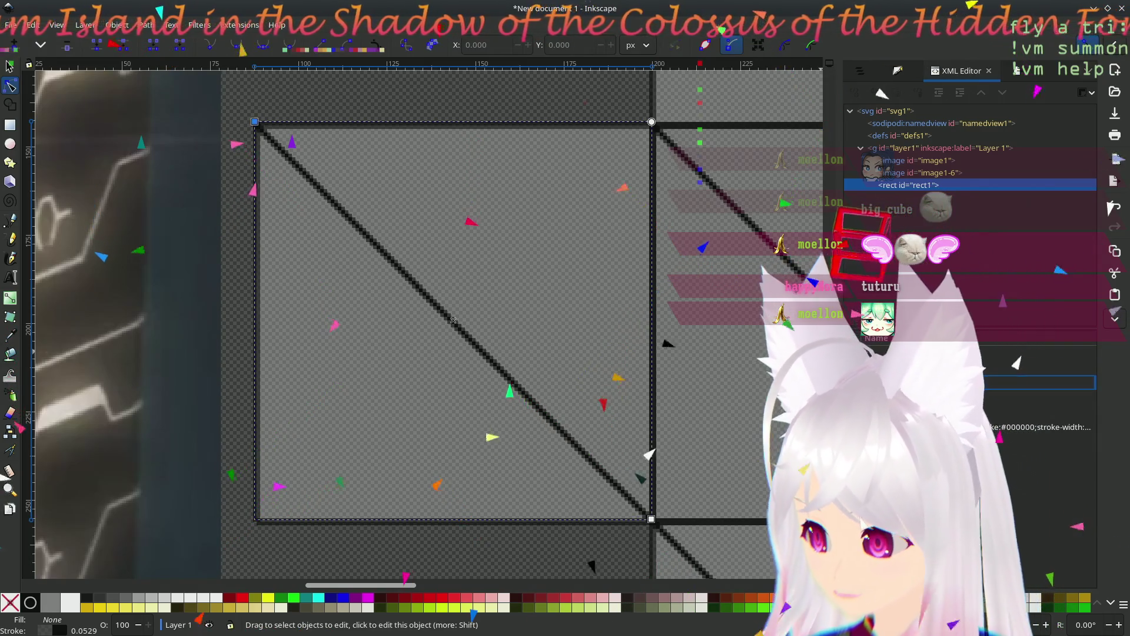
left_click(1000, 369)
key("ctrl+s")
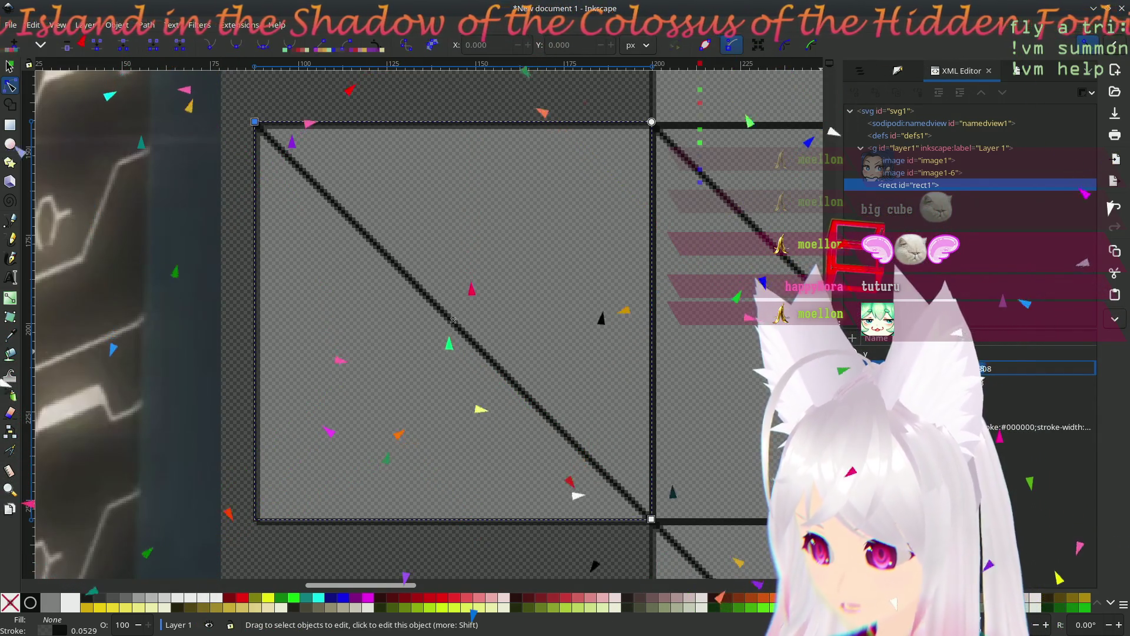
key("Return")
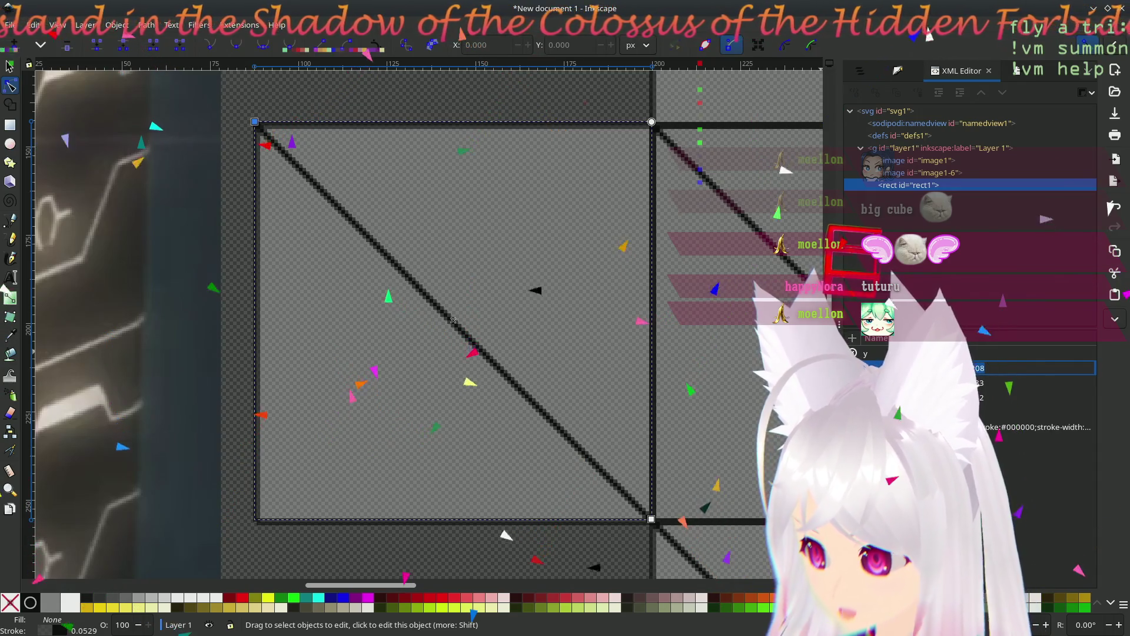
key("Return")
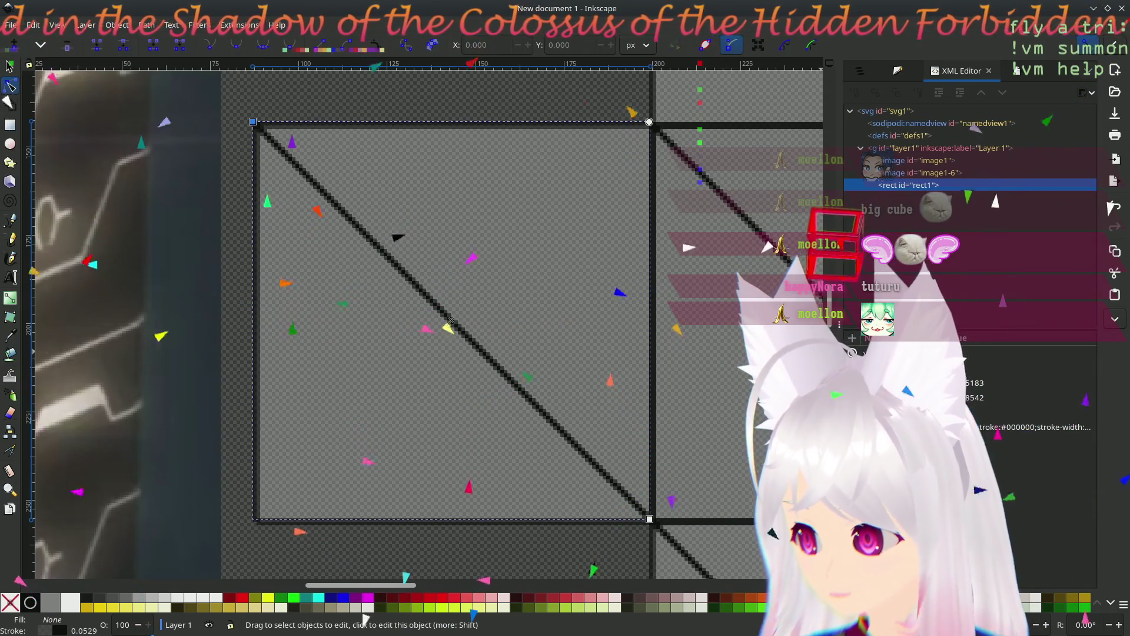
- Make rect1 a 114 × 114 square matching the photo's edge, save, and reselect it
left_click(977, 383)
left_click(958, 382)
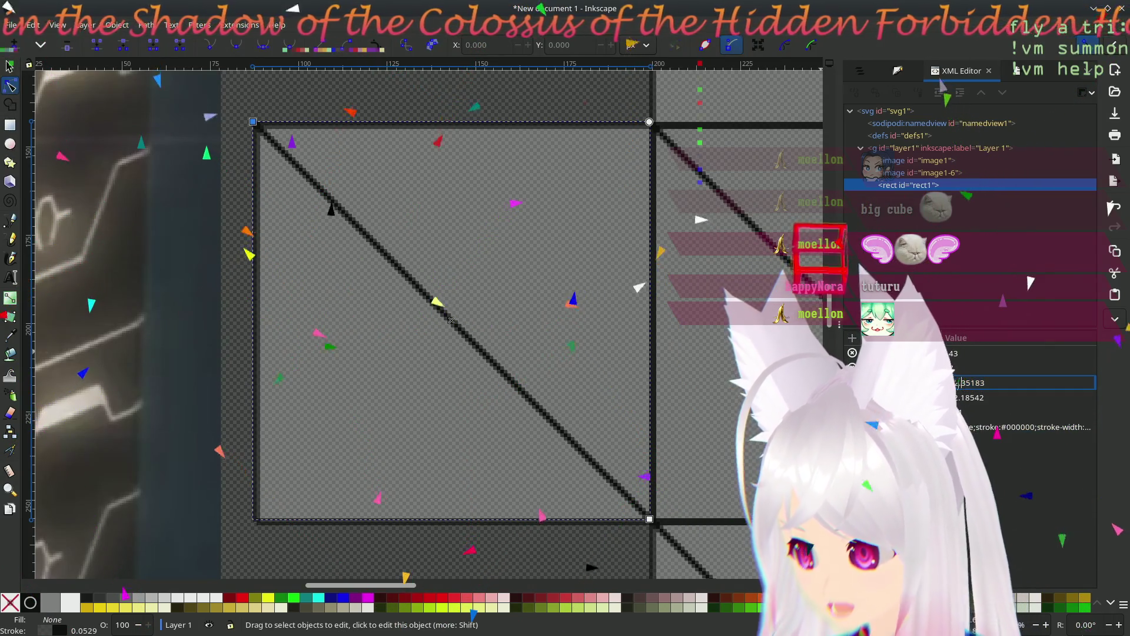
key("Return")
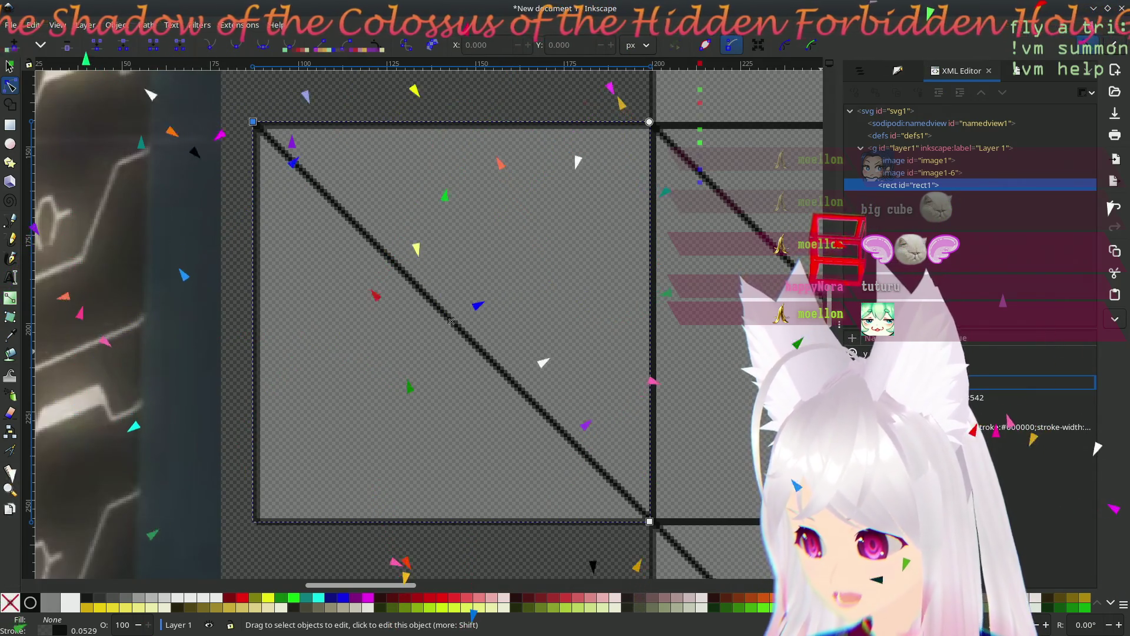
left_click(1037, 405)
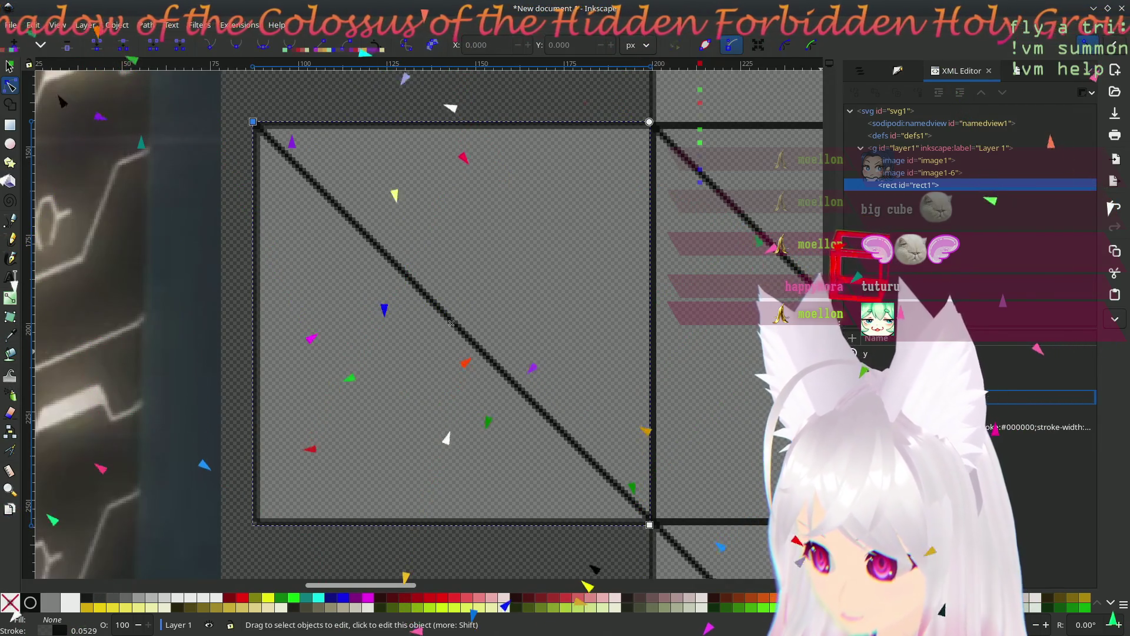
left_click_drag(647, 524, 656, 525)
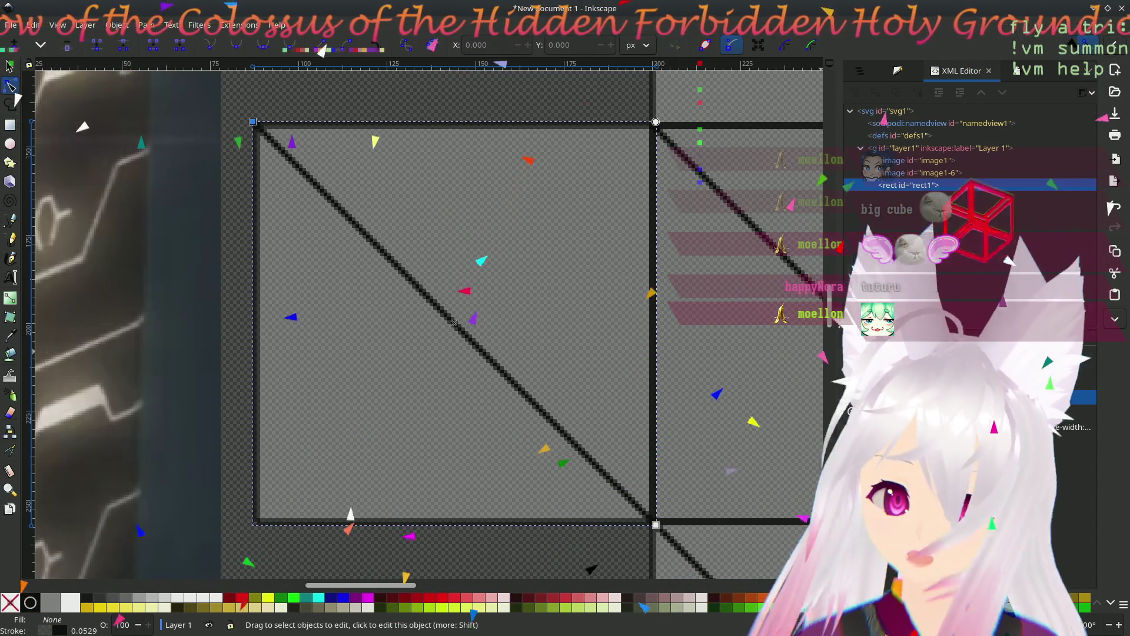
key("ctrl+s")
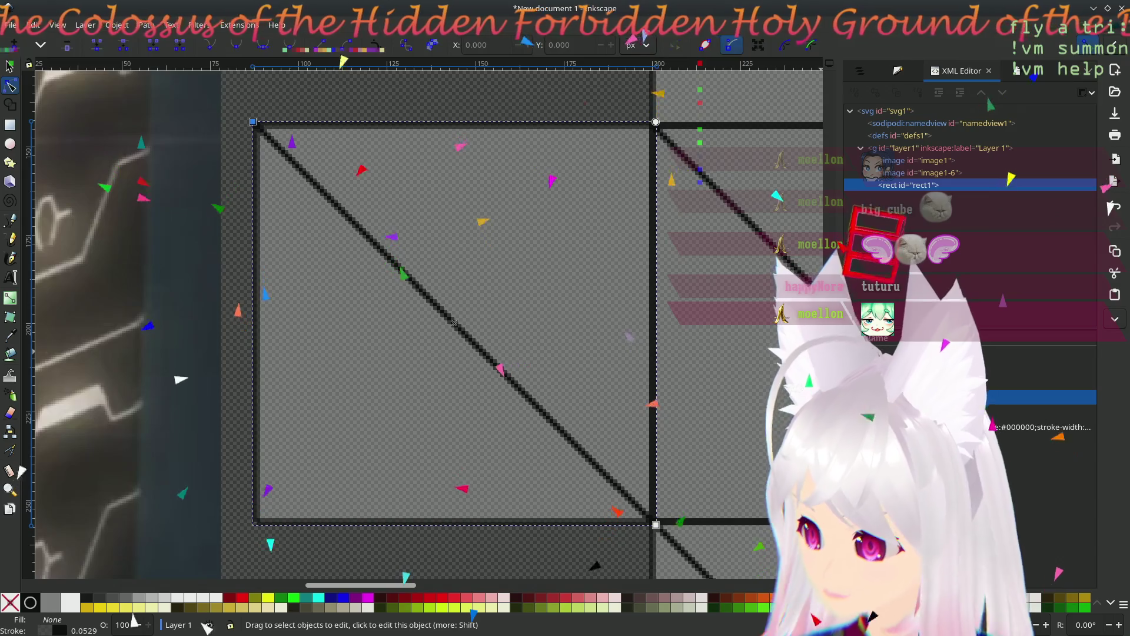
mouse_move(440, 283)
left_mouse_down()
mouse_move(434, 330)
mouse_move(416, 328)
mouse_move(405, 298)
left_mouse_up()
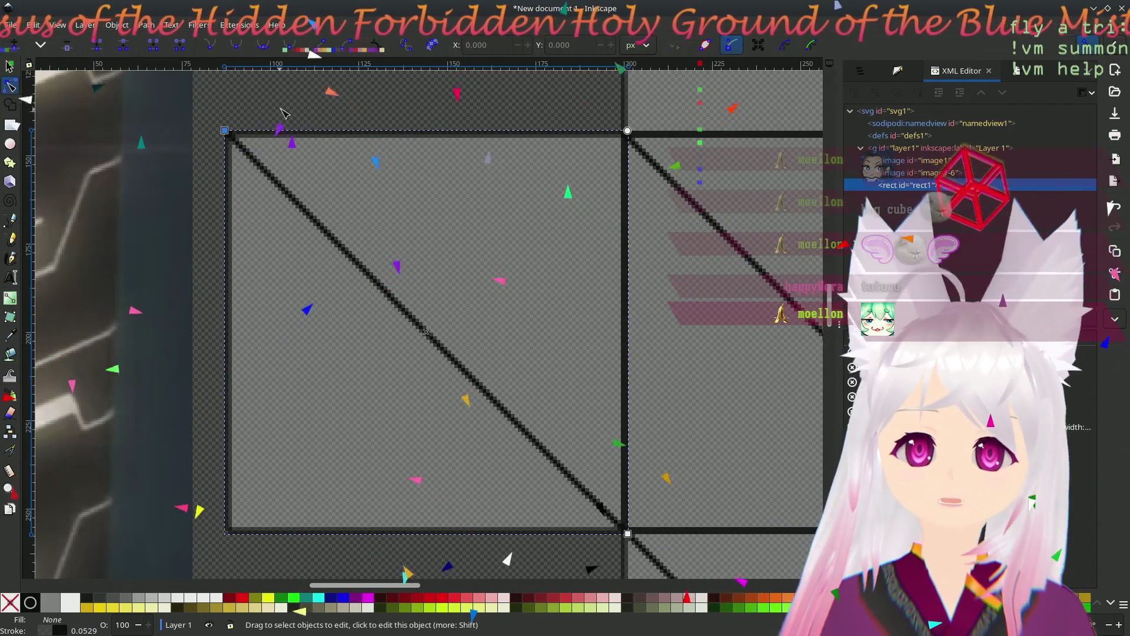
left_click(303, 140)
left_click(304, 139)
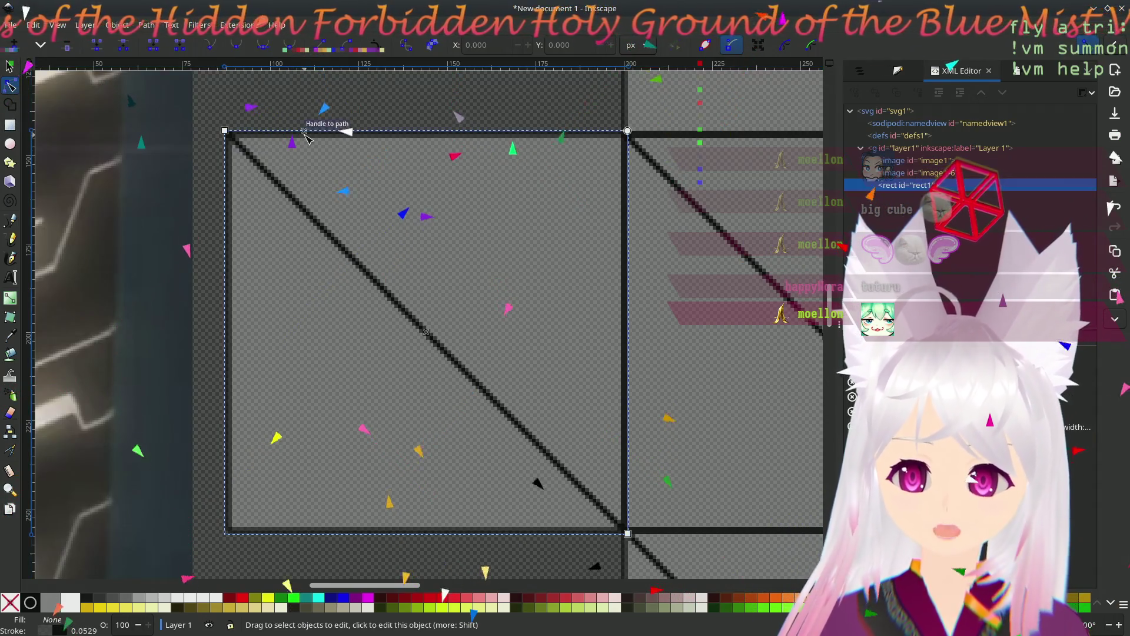
key("s")
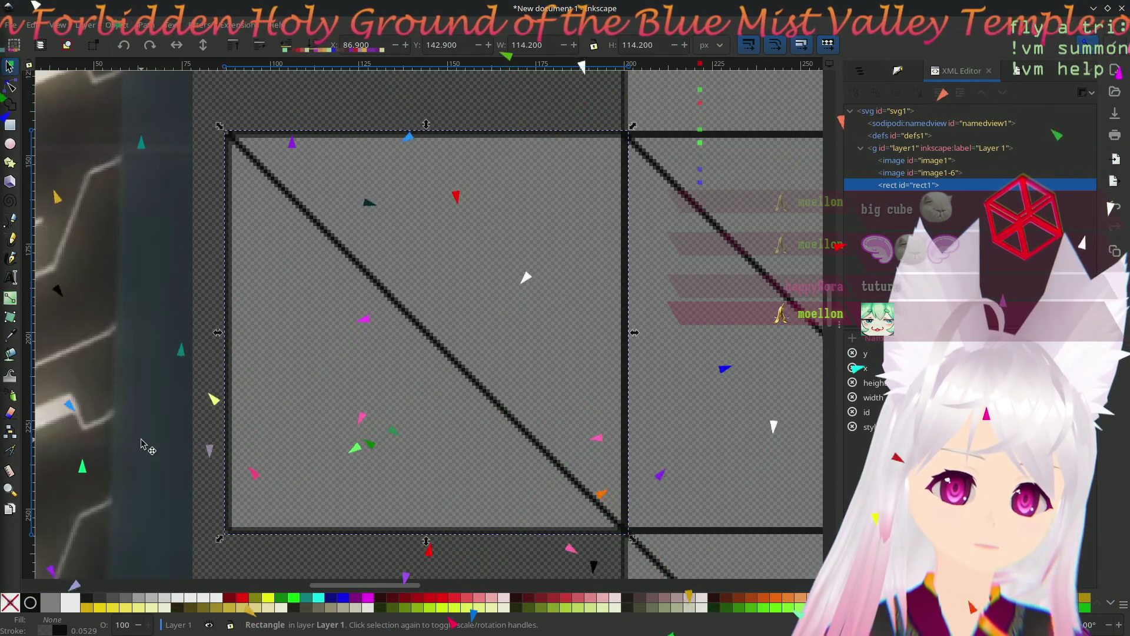
- Undo and redo the last change so the aligned 114 × 114 square stays intact
key("ctrl+z")
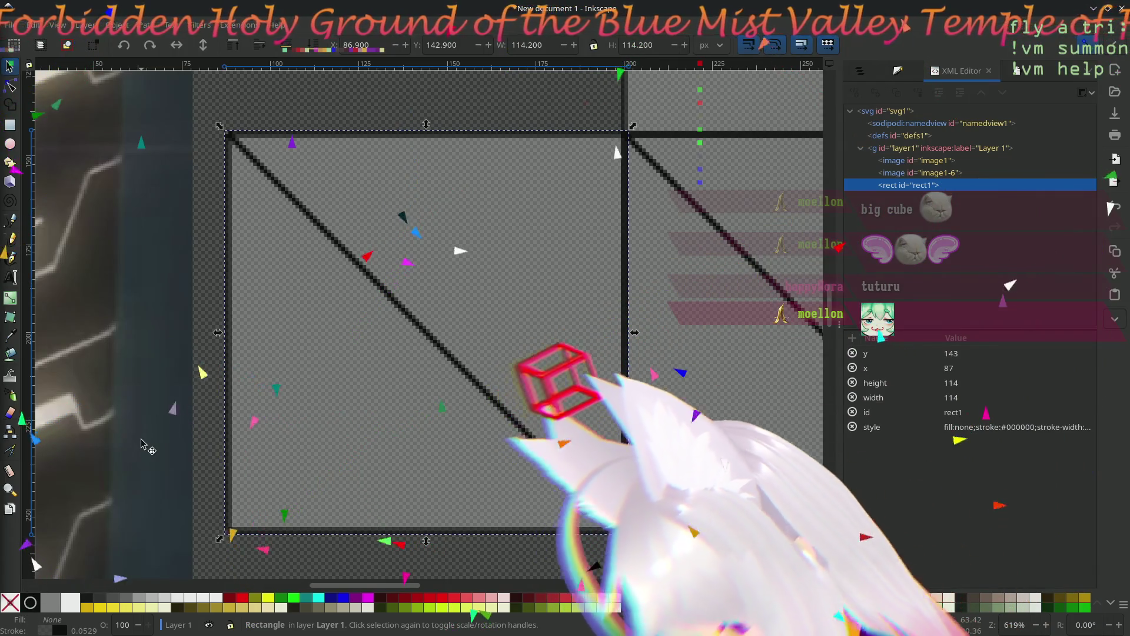
key("ctrl+shift+z")
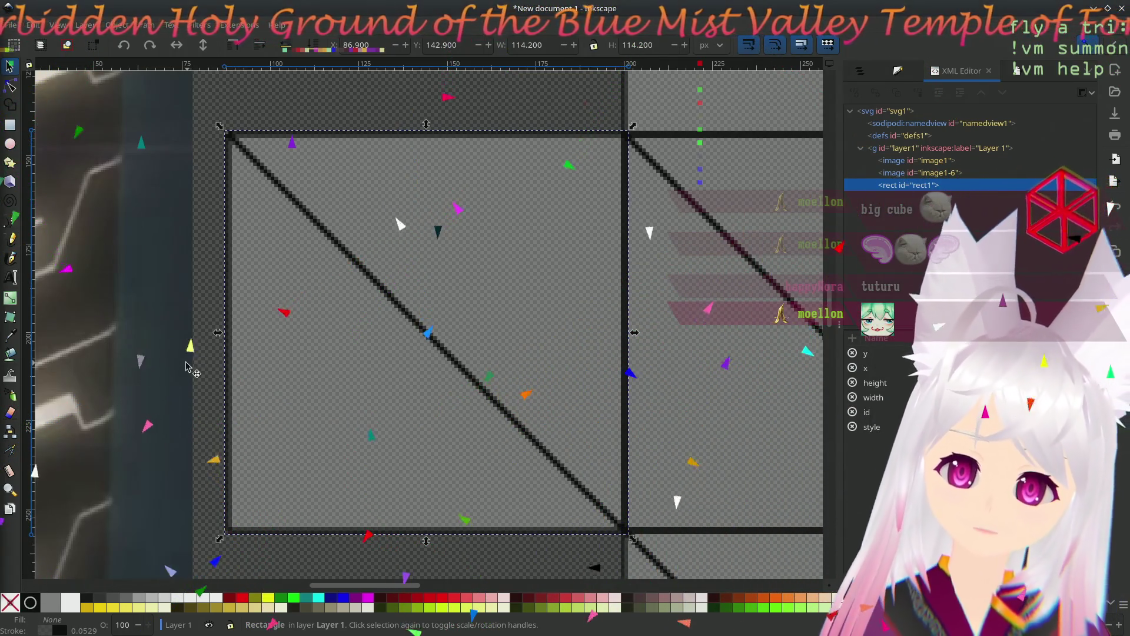
left_click_drag(186, 366, 485, 295)
scroll(497, 298, "down", 10)
scroll(459, 277, "up", 10)
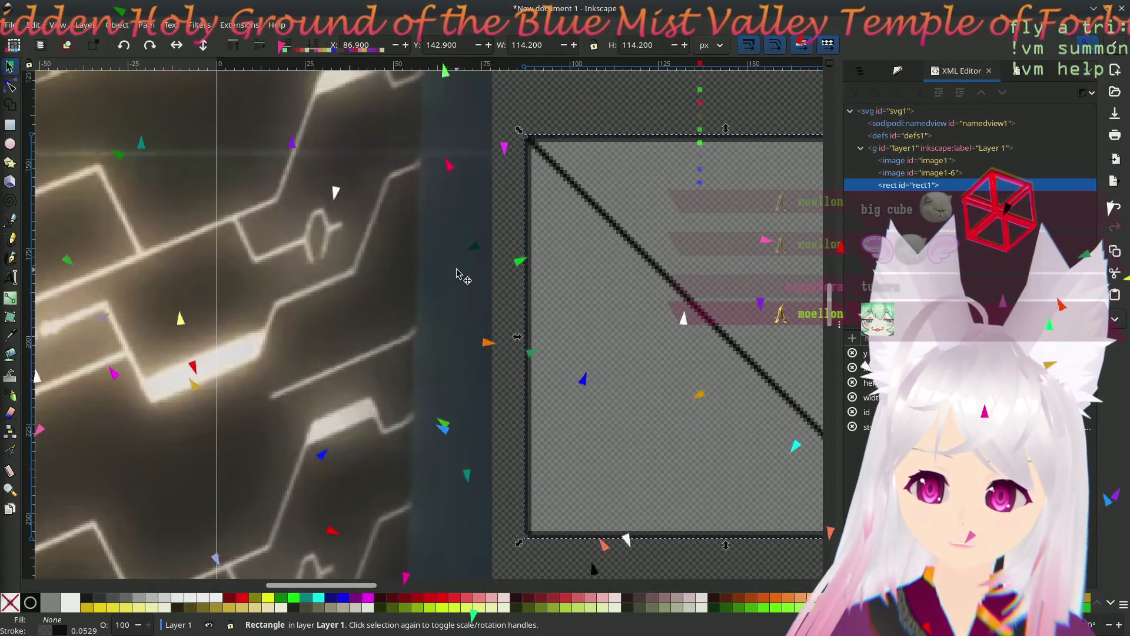
scroll(460, 275, "down", 3)
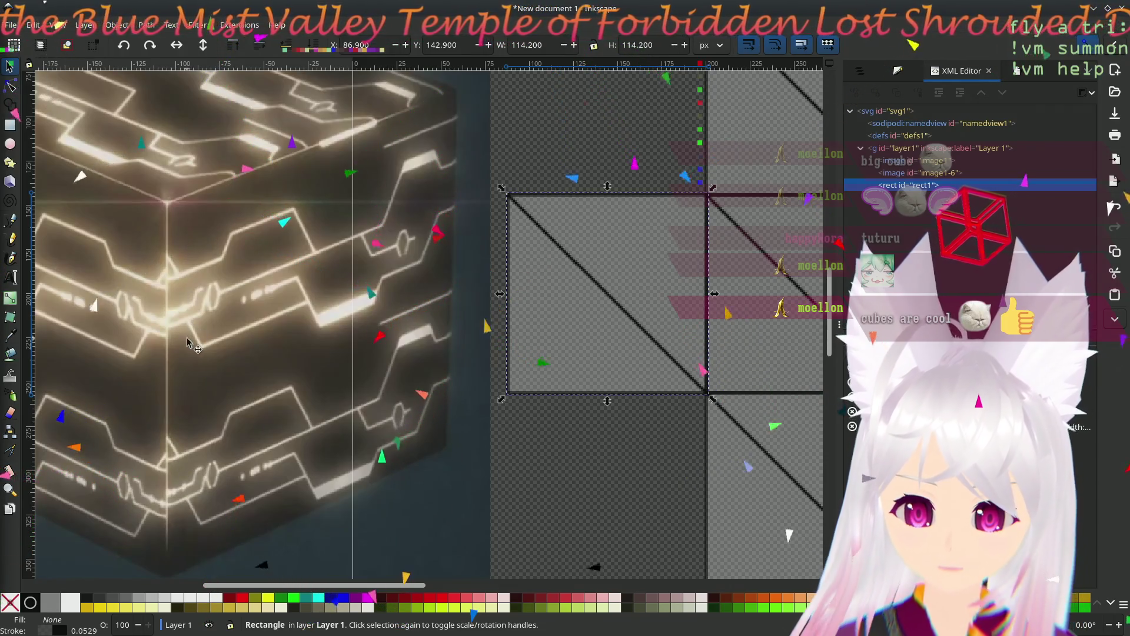
- Pan across the cube photo's faces, recentre on the square template, and pick the Rectangle tool
left_click_drag(197, 357, 487, 354)
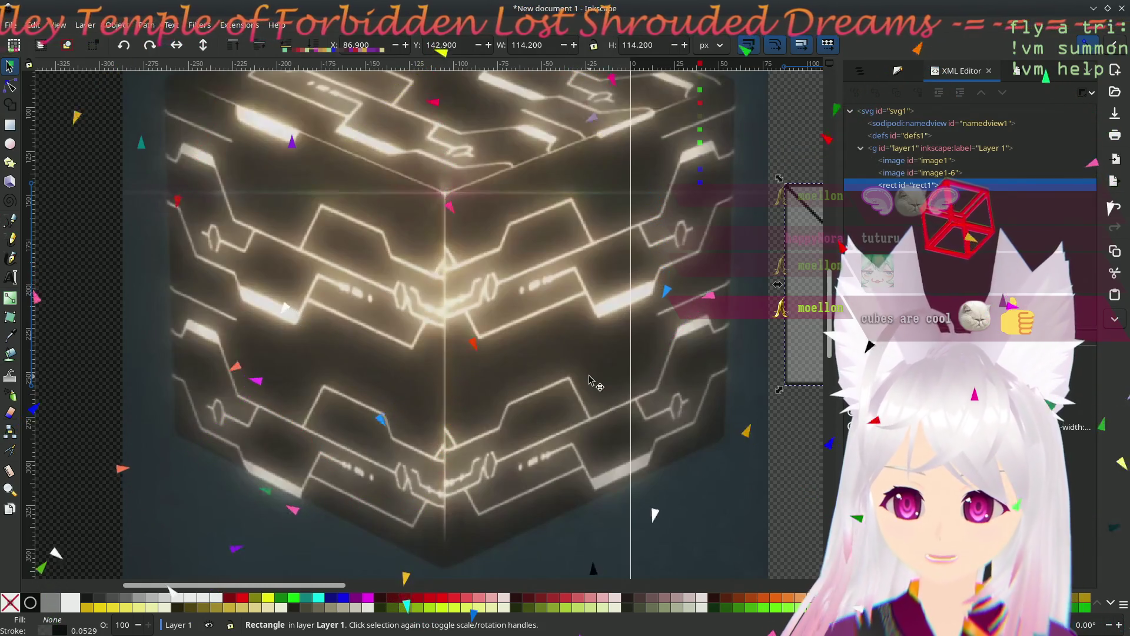
mouse_move(592, 383)
left_mouse_down()
mouse_move(518, 391)
mouse_move(454, 375)
left_mouse_up()
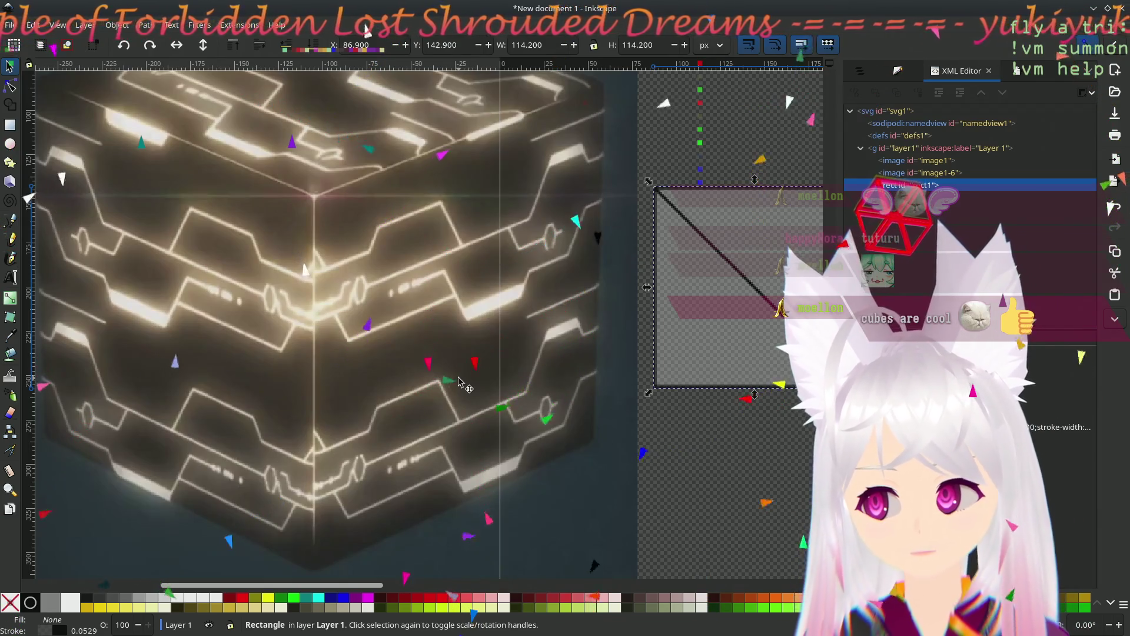
left_click_drag(494, 388, 250, 365)
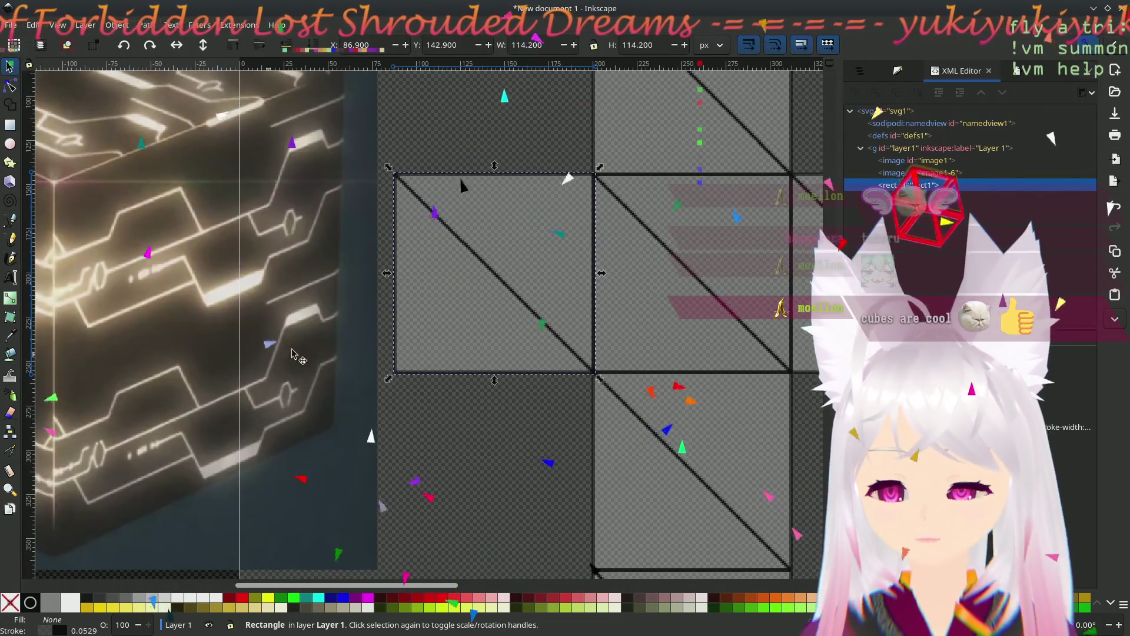
scroll(542, 359, "up", 3, "ctrl")
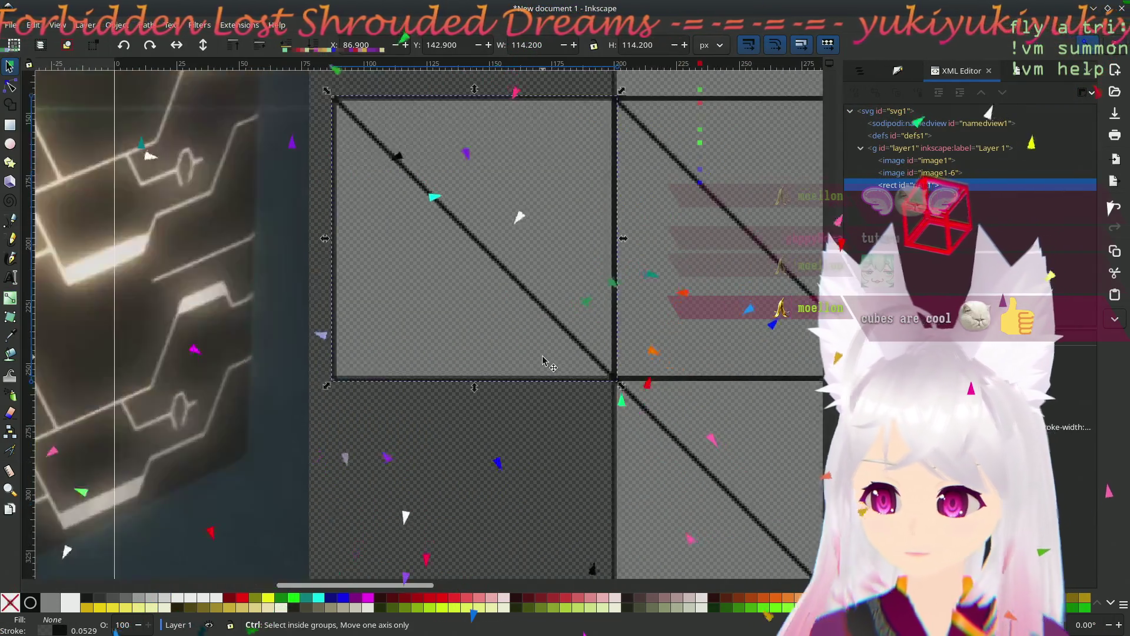
scroll(465, 297, "down", 1, "ctrl")
left_click_drag(436, 243, 438, 364)
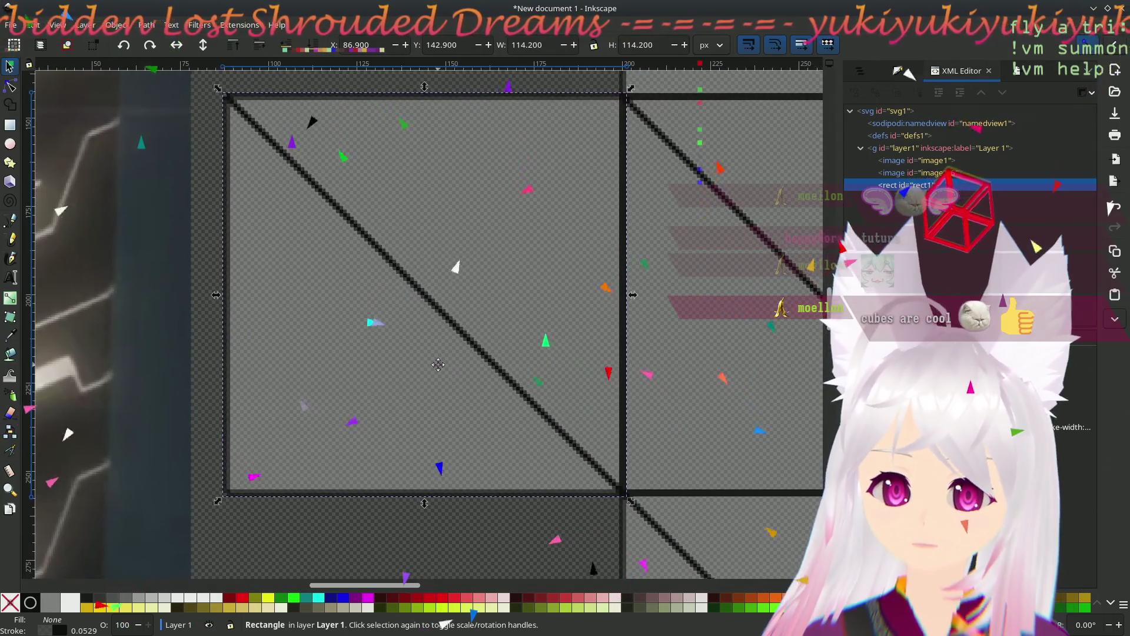
left_click(10, 128)
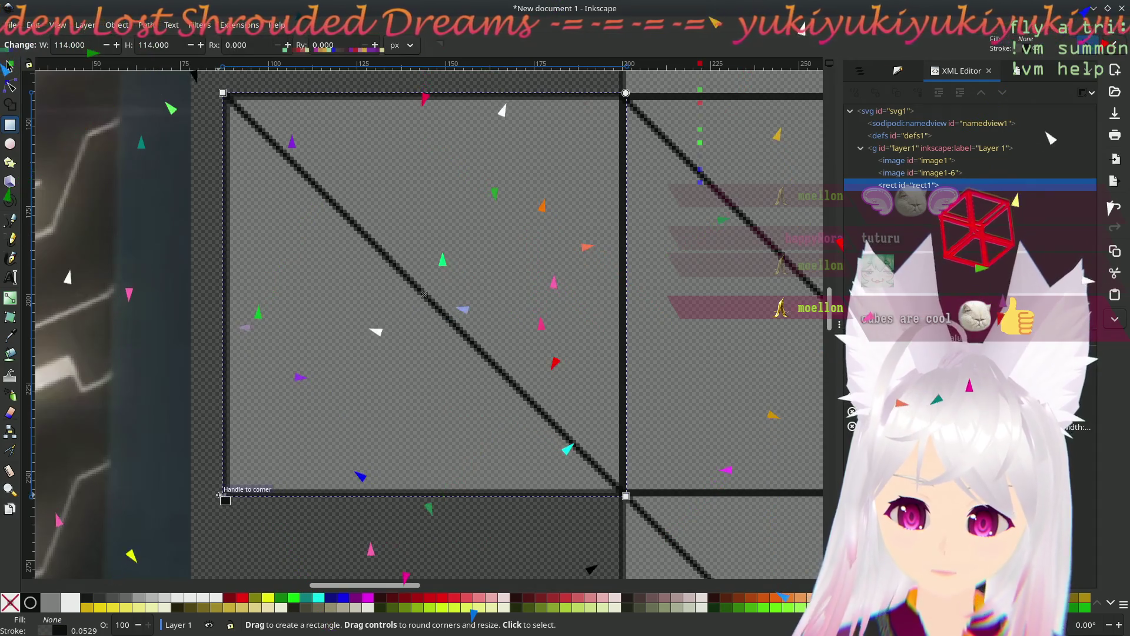
mouse_move(223, 495)
left_mouse_down()
mouse_move(567, 275)
mouse_move(608, 290)
mouse_move(627, 281)
mouse_move(635, 299)
left_mouse_up()
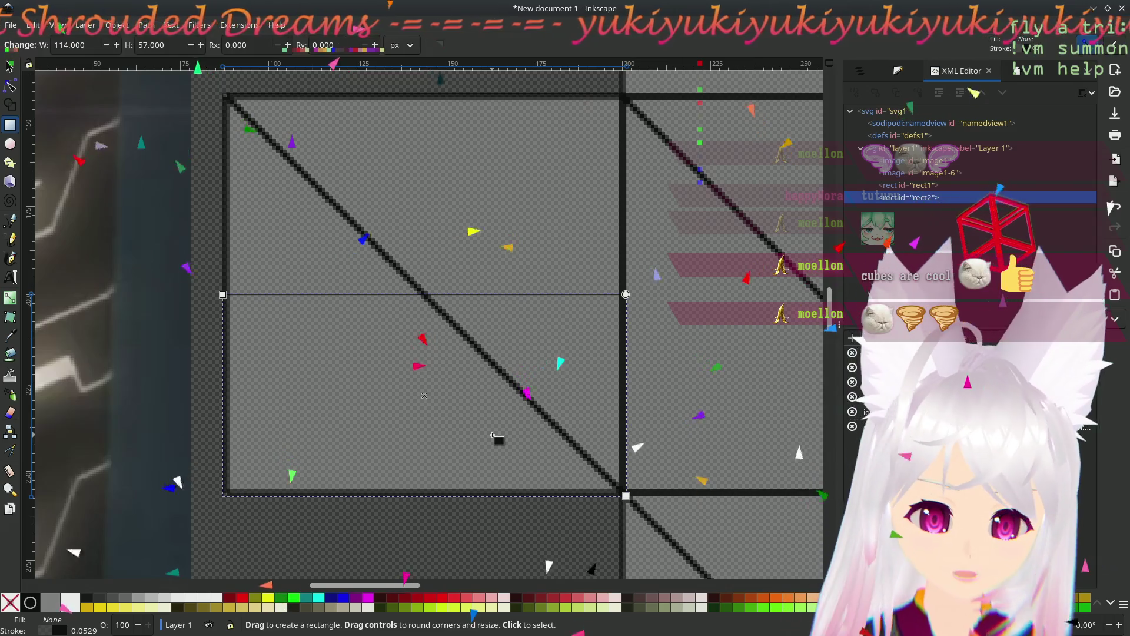
mouse_move(263, 512)
left_mouse_down()
mouse_move(489, 411)
mouse_move(678, 376)
mouse_move(657, 358)
left_mouse_up()
scroll(679, 379, "left", 10)
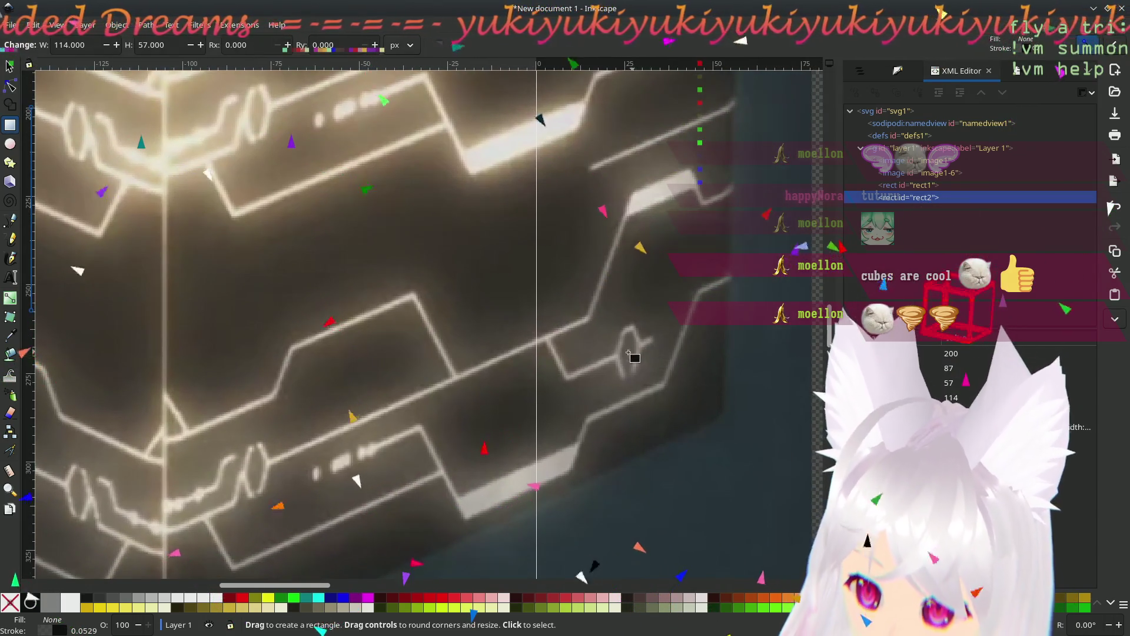
scroll(634, 354, "right", 3)
scroll(634, 353, "up", 10)
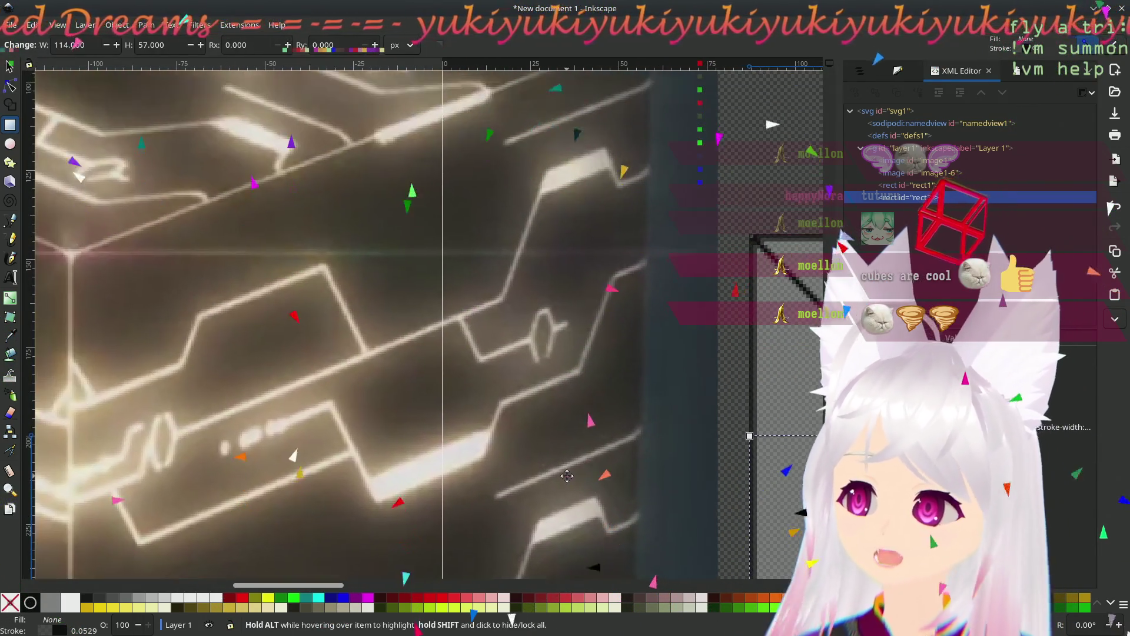
mouse_move(566, 476)
left_mouse_down()
mouse_move(538, 430)
mouse_move(584, 406)
mouse_move(553, 236)
mouse_move(492, 222)
left_mouse_up()
scroll(413, 360, "left", 7)
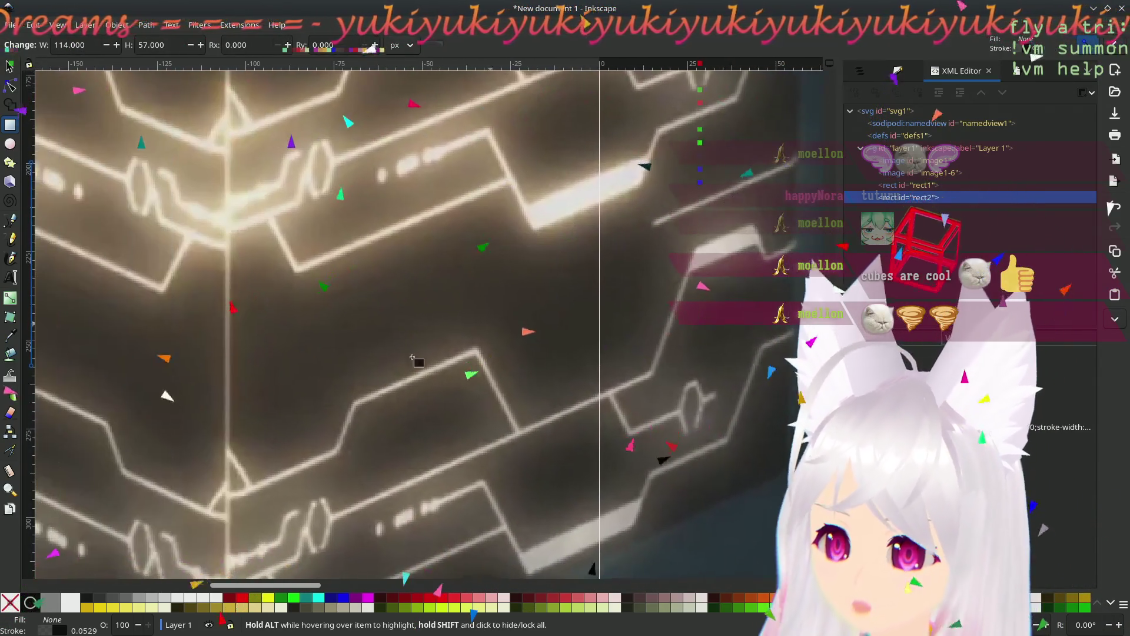
scroll(250, 342, "down", 2)
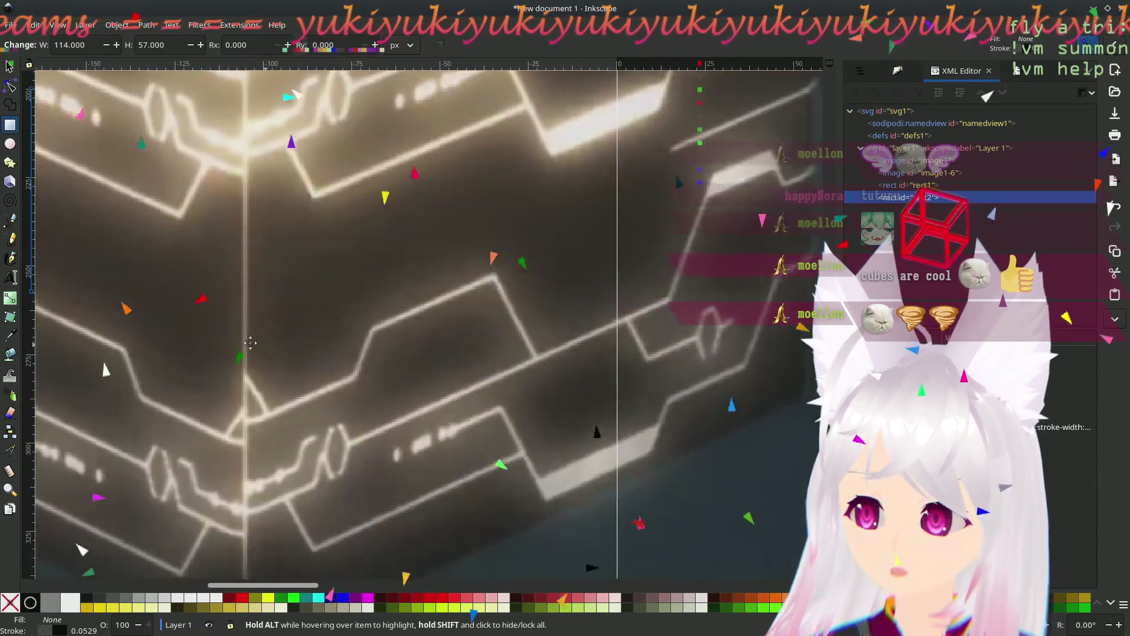
scroll(250, 342, "right", 5)
mouse_move(557, 289)
left_mouse_down()
mouse_move(154, 459)
mouse_move(347, 345)
mouse_move(457, 325)
mouse_move(221, 325)
left_mouse_up()
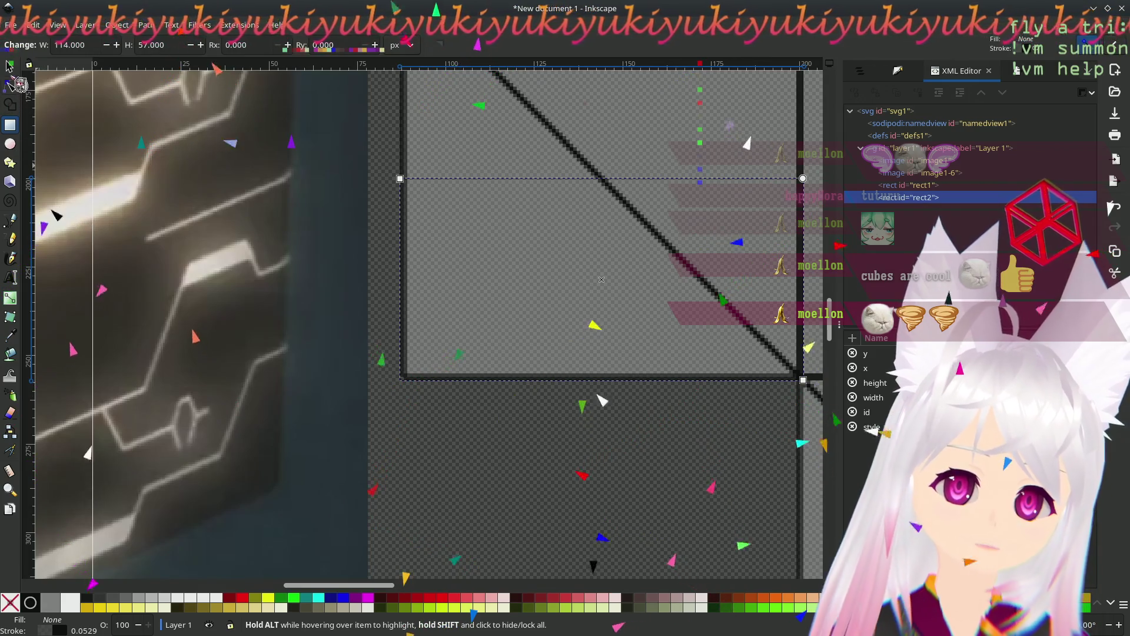
- With the Pen (Bezier) tool, zoom onto the cube photo's top corner and start a path there
key("s")
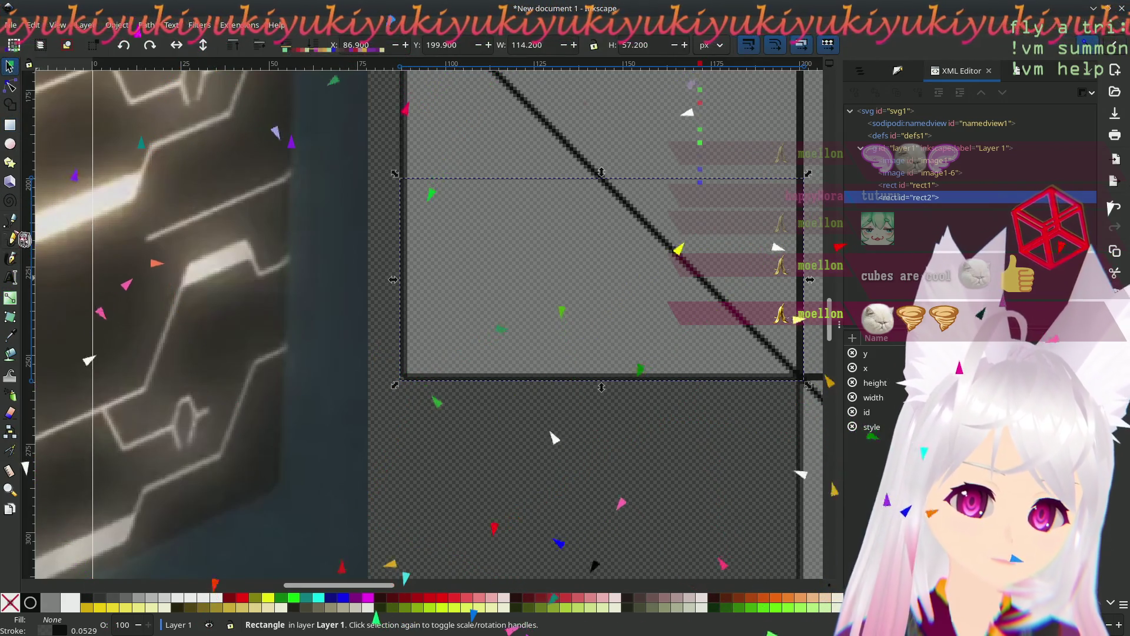
key("b")
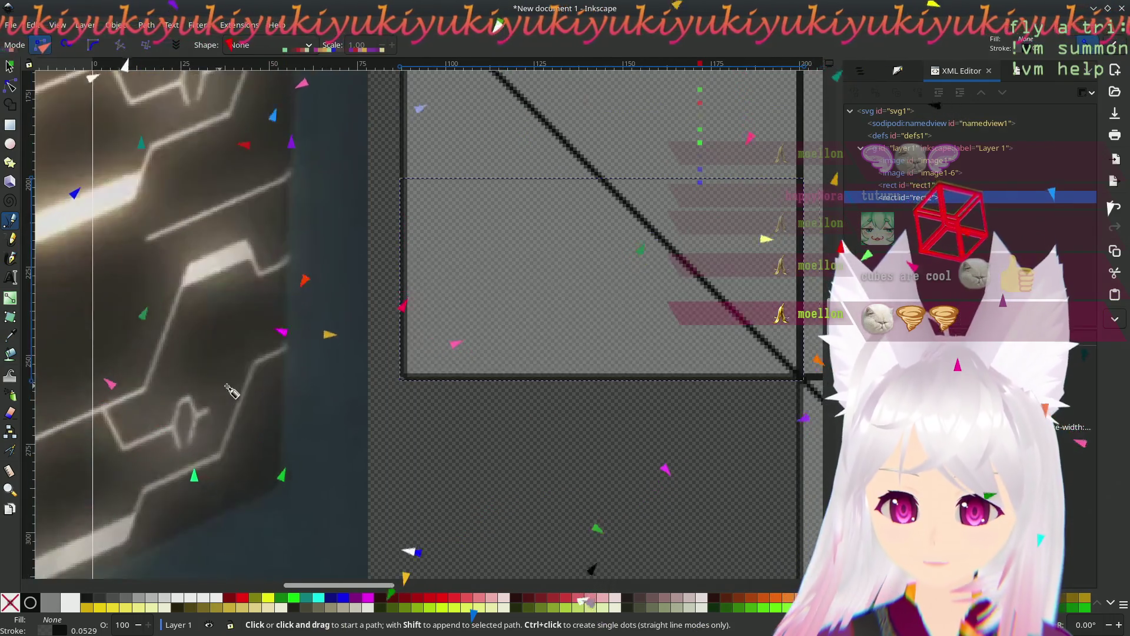
mouse_move(224, 388)
left_mouse_down()
mouse_move(600, 293)
mouse_move(620, 270)
mouse_move(600, 272)
left_mouse_up()
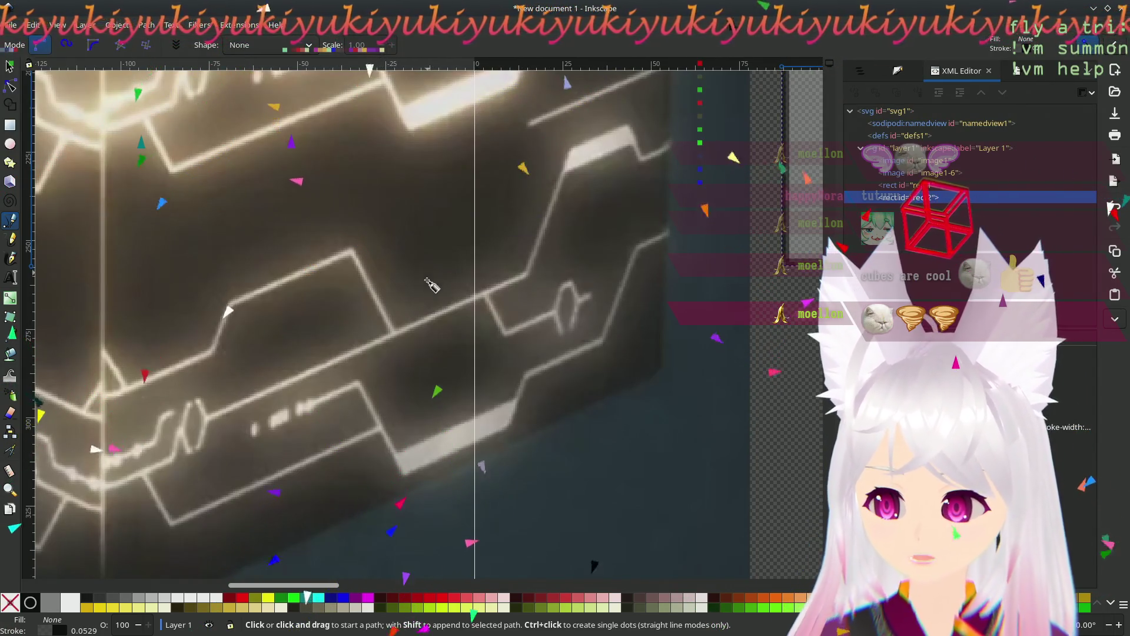
scroll(424, 362, "up", 10)
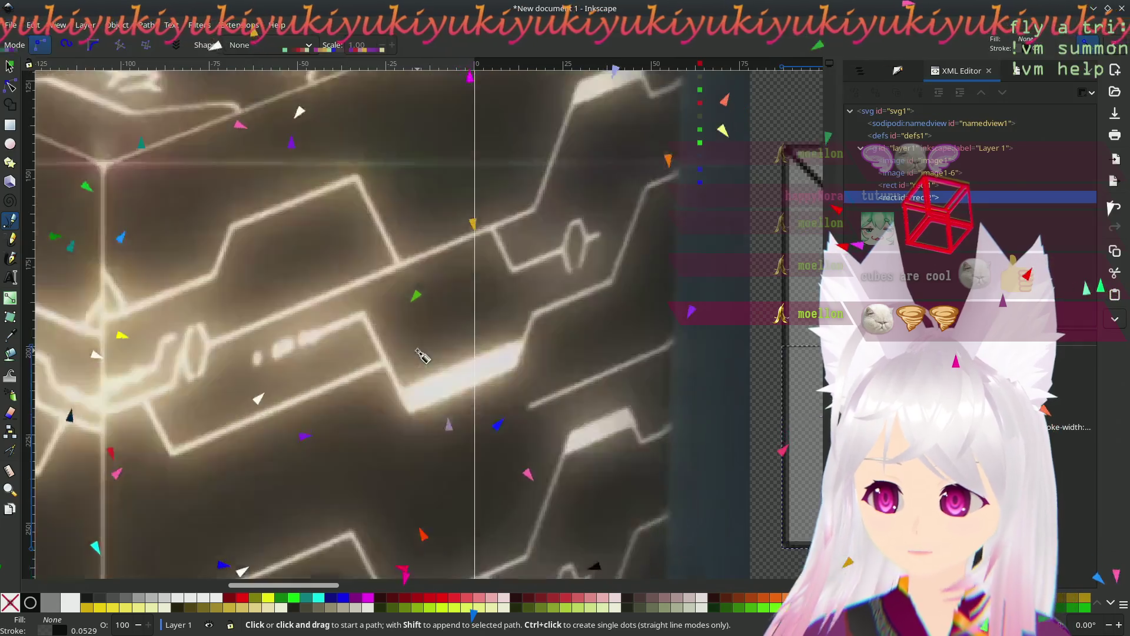
scroll(422, 356, "down", 4)
scroll(422, 346, "up", 2)
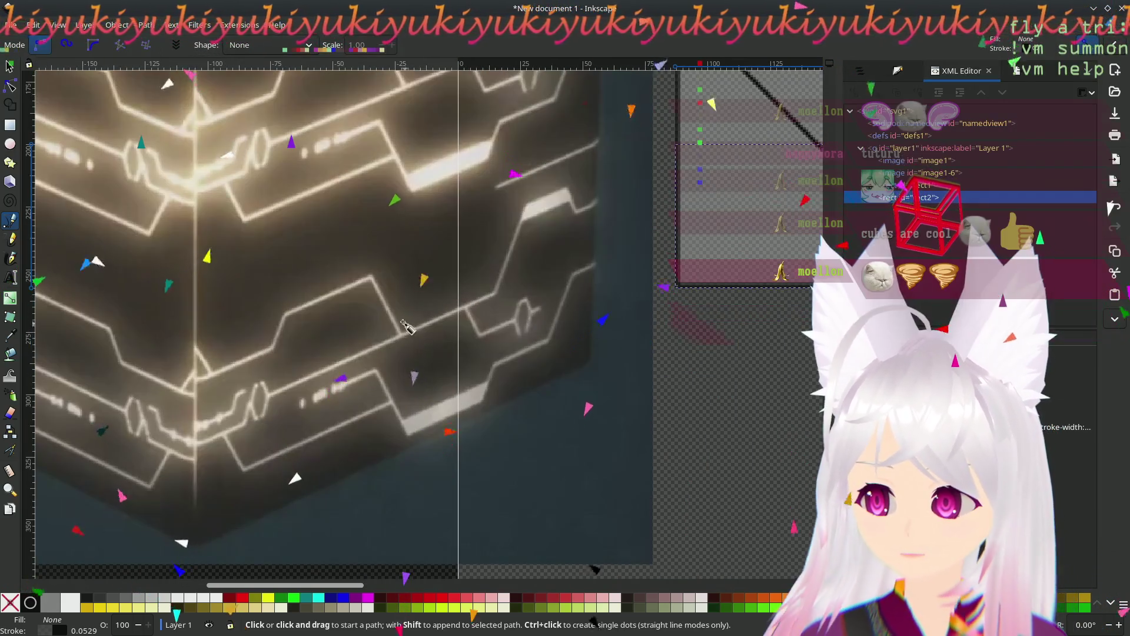
scroll(407, 400, "up", 2)
scroll(390, 449, "up", 3)
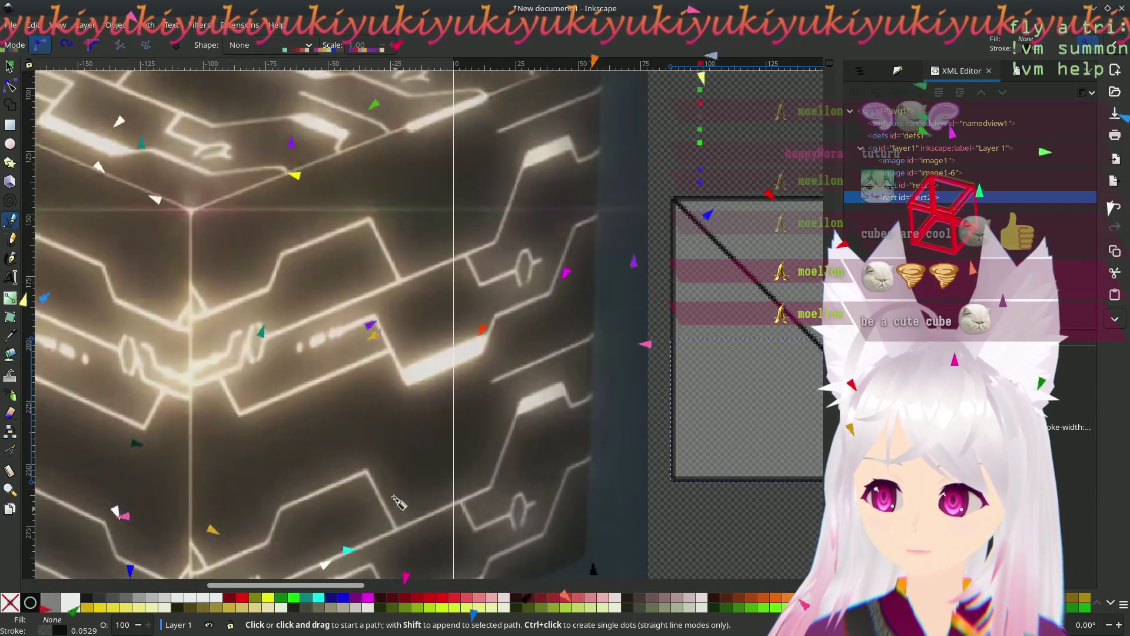
scroll(399, 192, "up", 2)
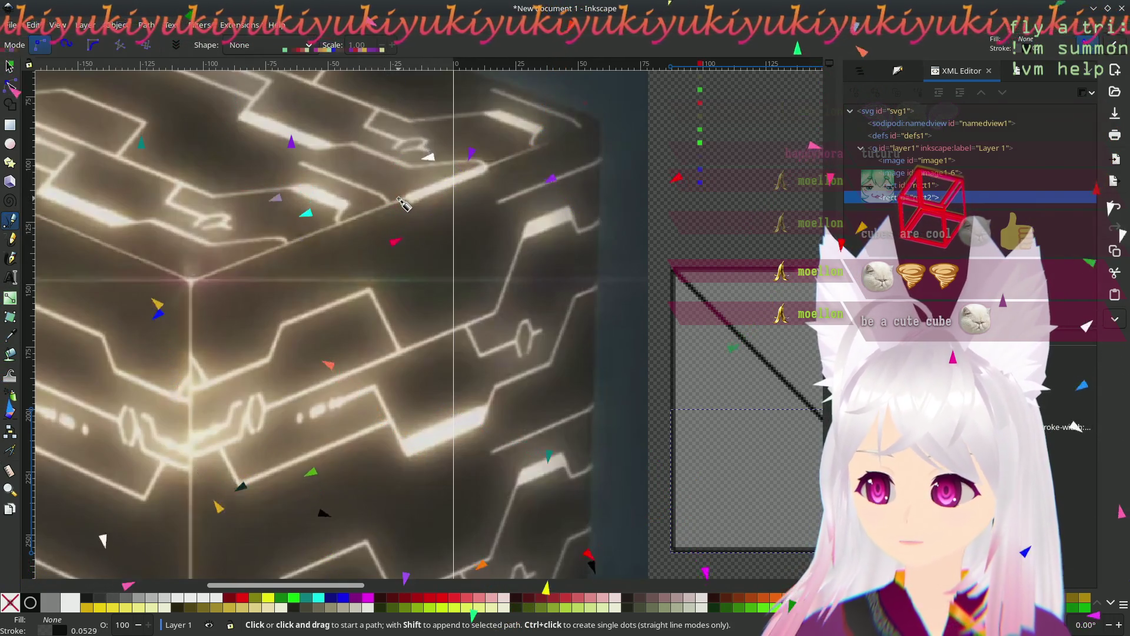
left_click(190, 283)
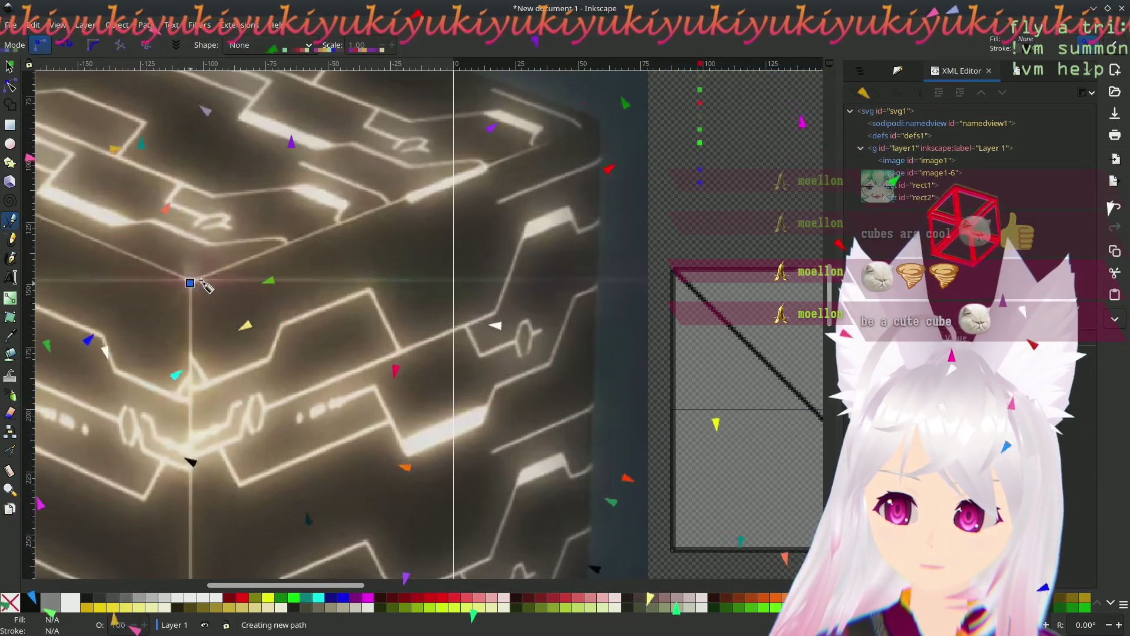
- Finish a two-node line along the cube's top edge and give it a 4 px stroke
left_click(398, 201)
key("Return")
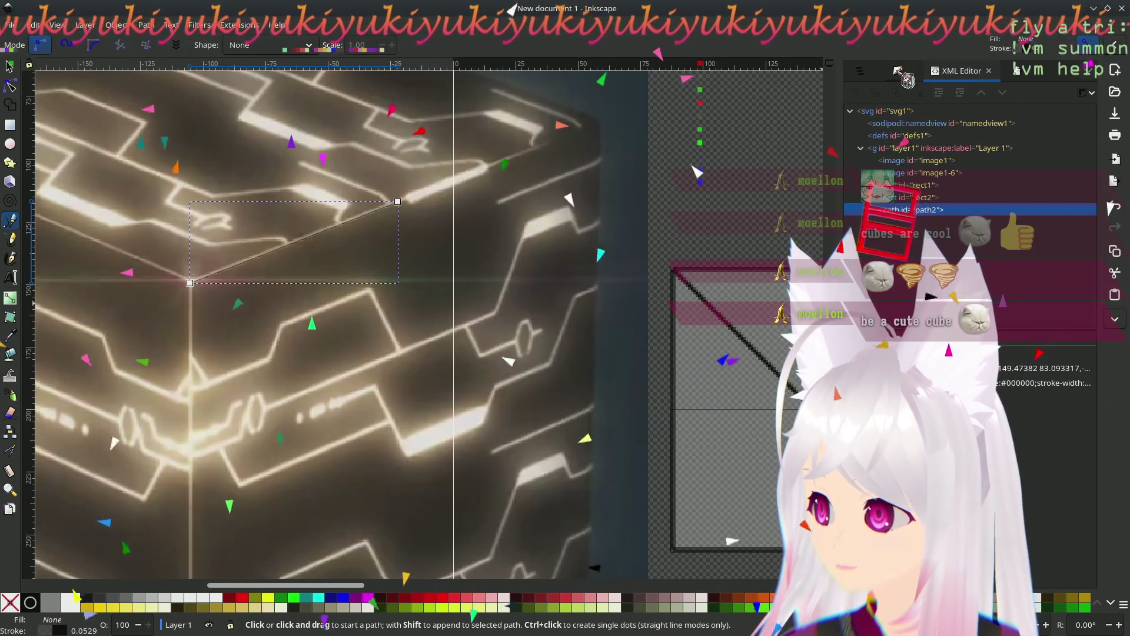
left_click(915, 77)
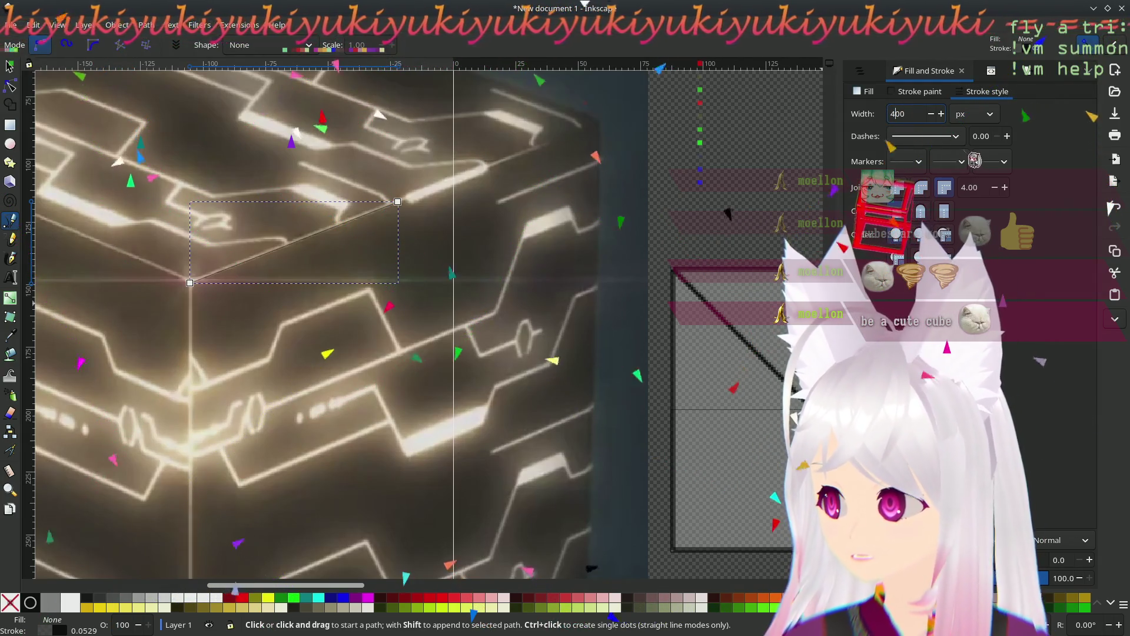
type("4")
key("Return")
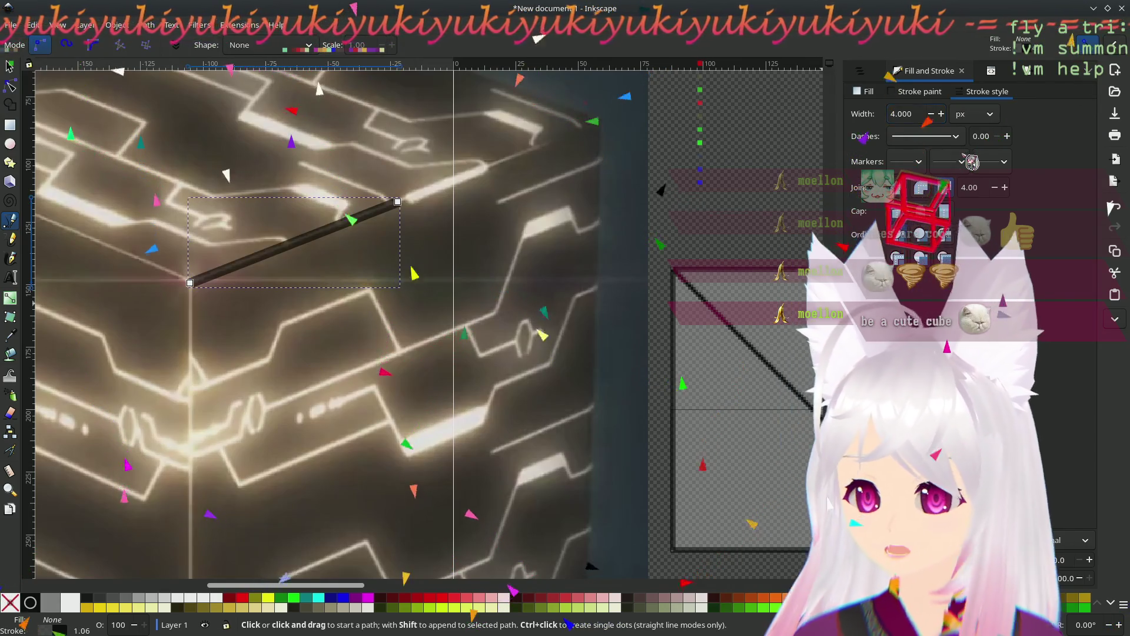
- Duplicate the thick line and snap the copy onto the first line's end along the cube's edge
key("s")
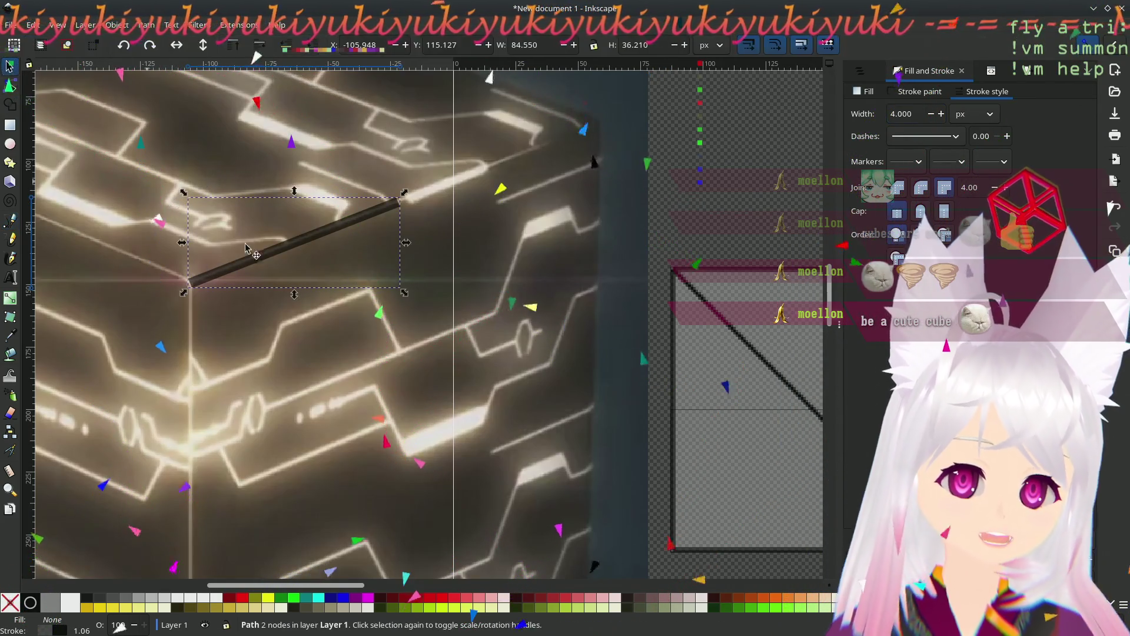
key("ctrl")
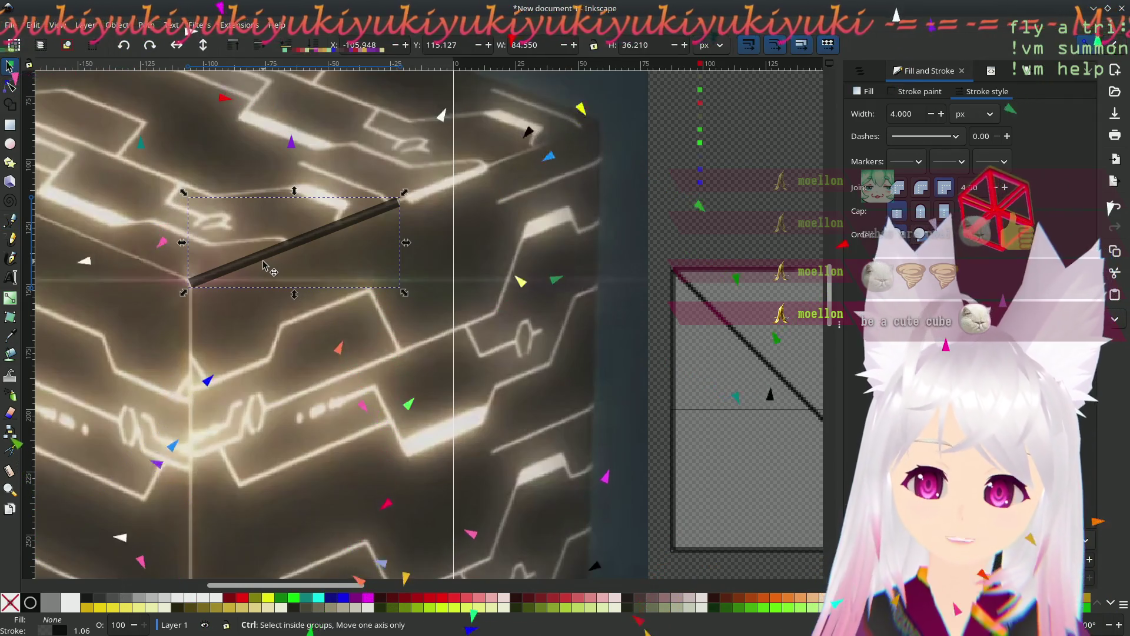
mouse_move(263, 266)
left_mouse_down()
mouse_move(340, 281)
mouse_move(477, 180)
mouse_move(487, 195)
left_mouse_up()
left_click_drag(412, 222, 398, 206)
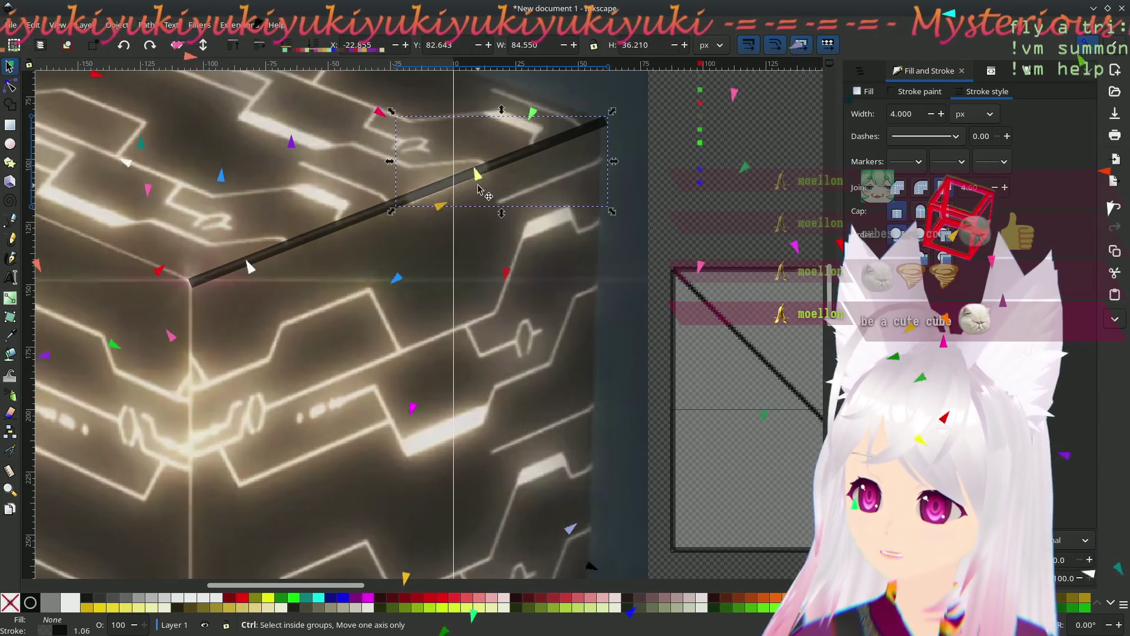
scroll(478, 189, "up", 2, "ctrl")
scroll(342, 330, "down", 1, "ctrl")
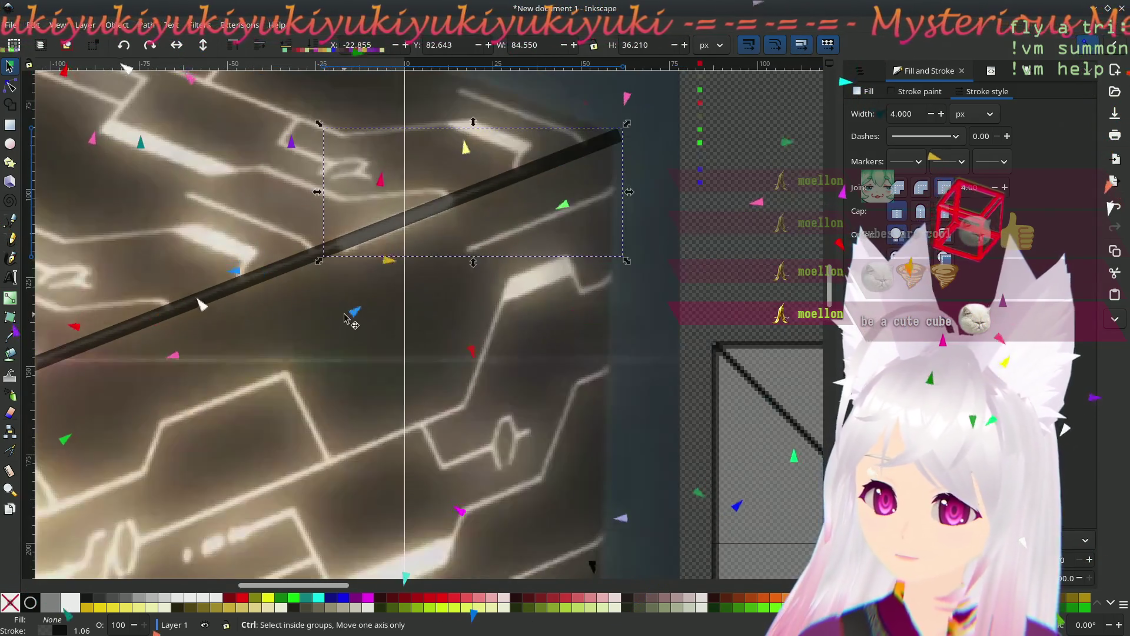
scroll(412, 318, "left", 4)
left_click(482, 348)
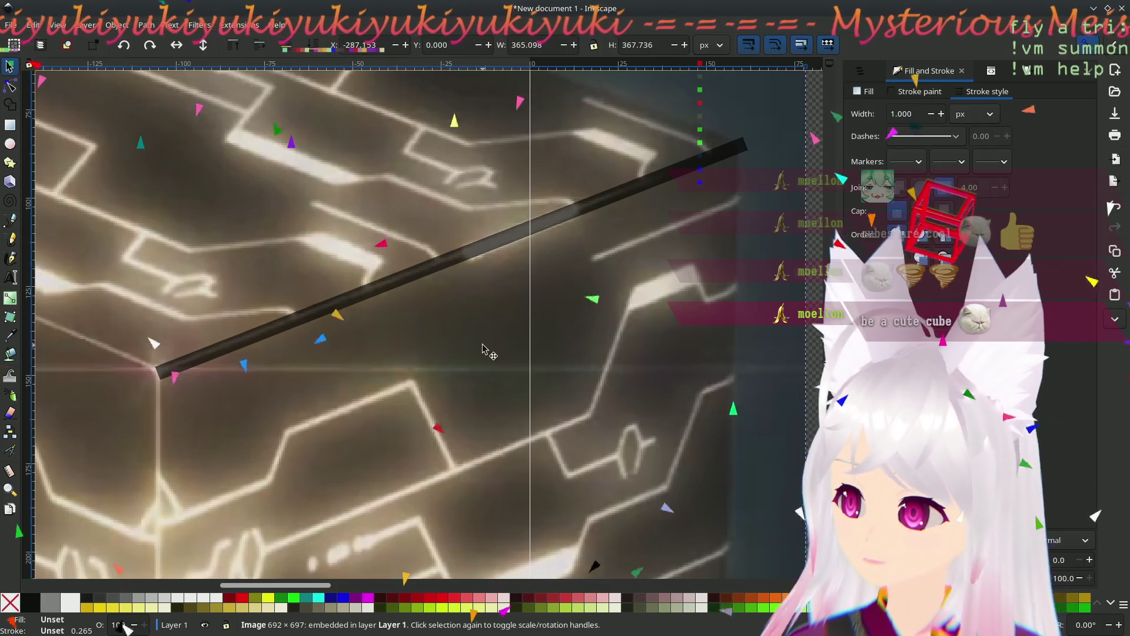
left_click(576, 207)
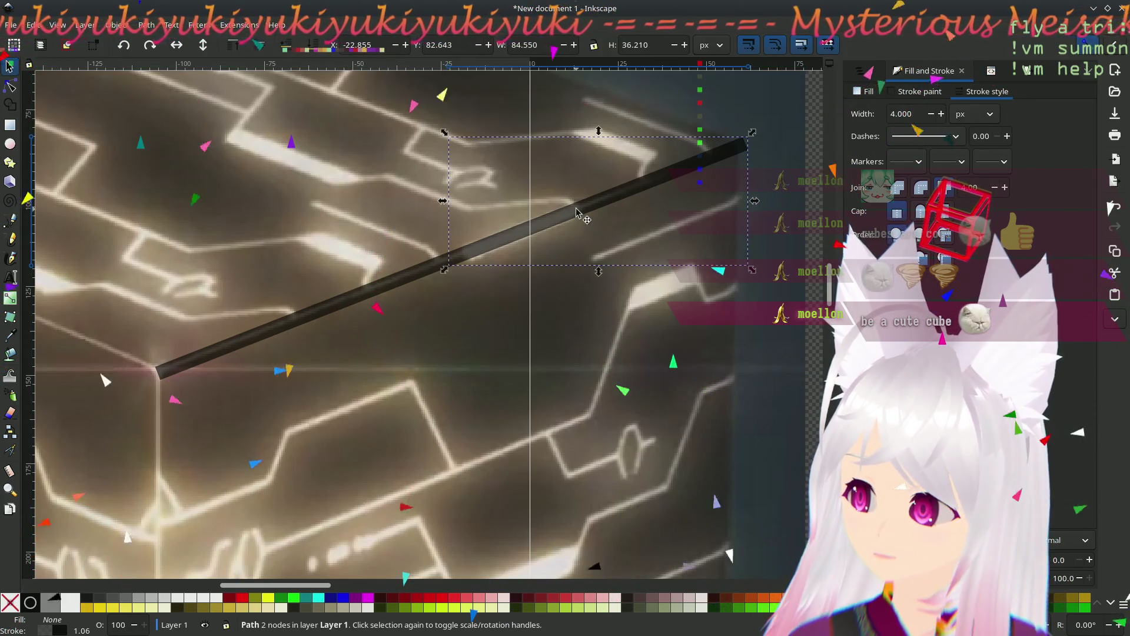
- Try adjusting the upper line's nodes, then delete that upper line segment
left_click(10, 87)
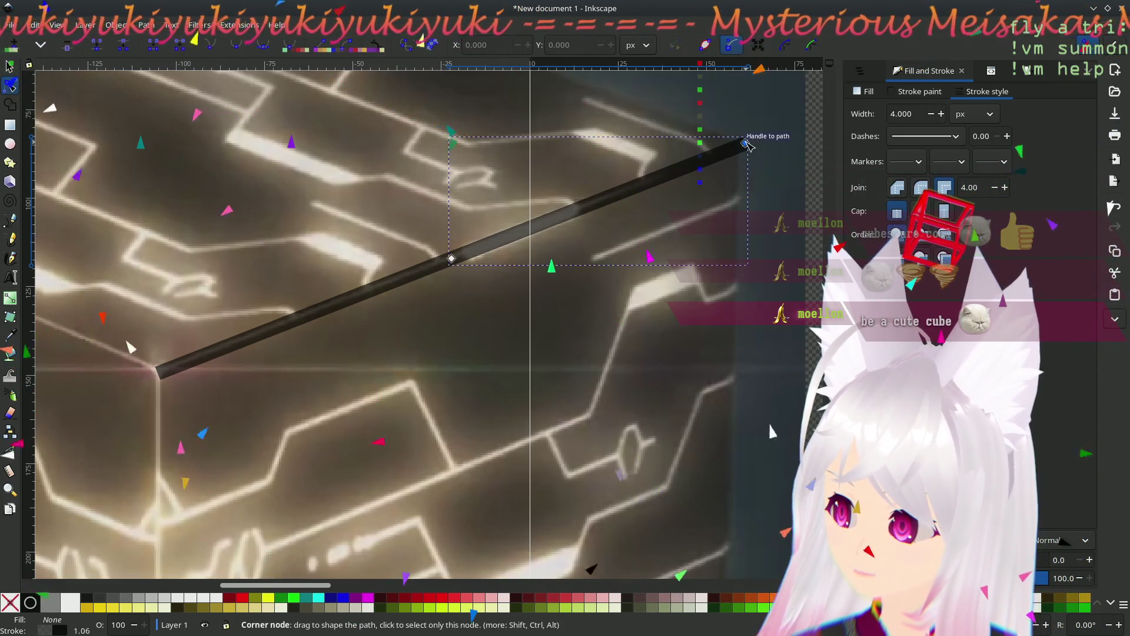
left_click_drag(746, 144, 742, 146)
left_click(452, 259)
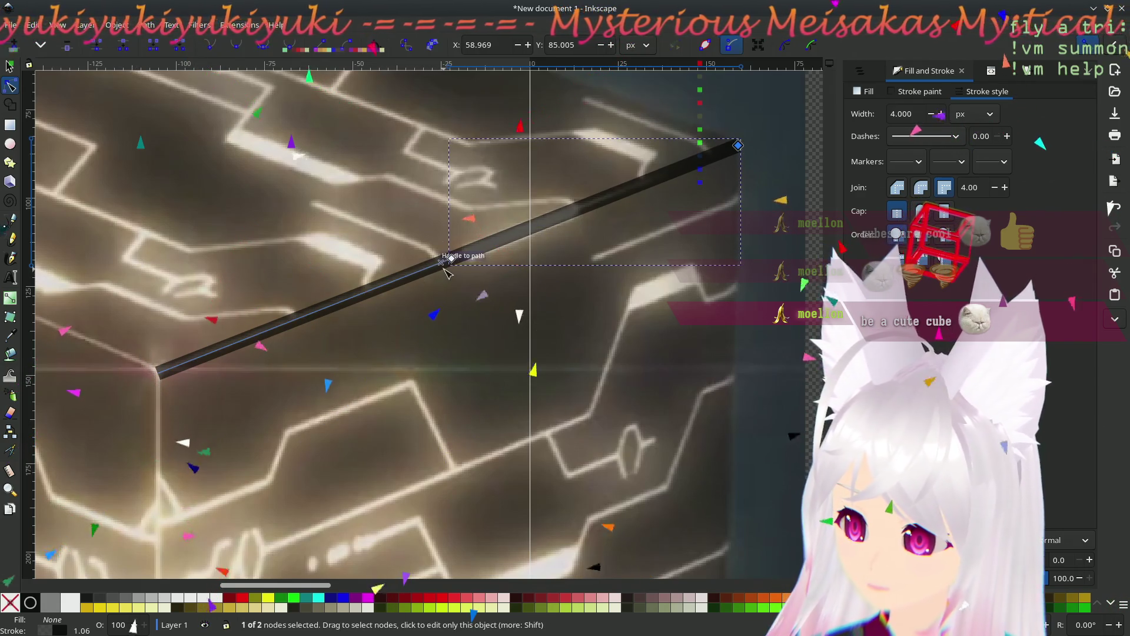
left_click_drag(456, 262, 447, 265)
key("ctrl+z")
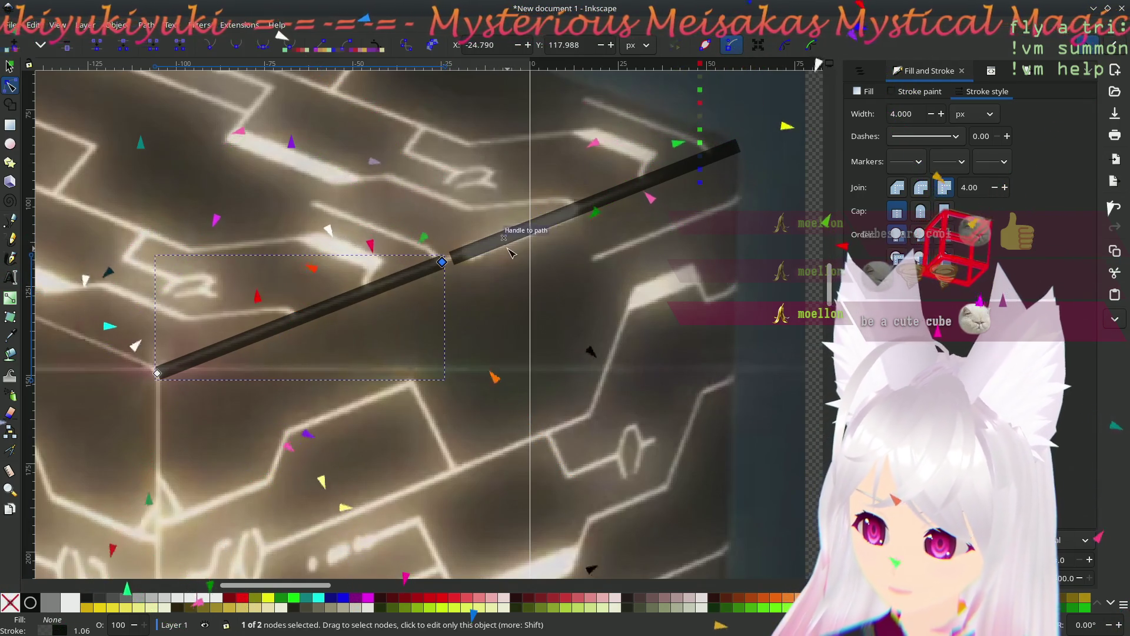
key("s")
key("Delete")
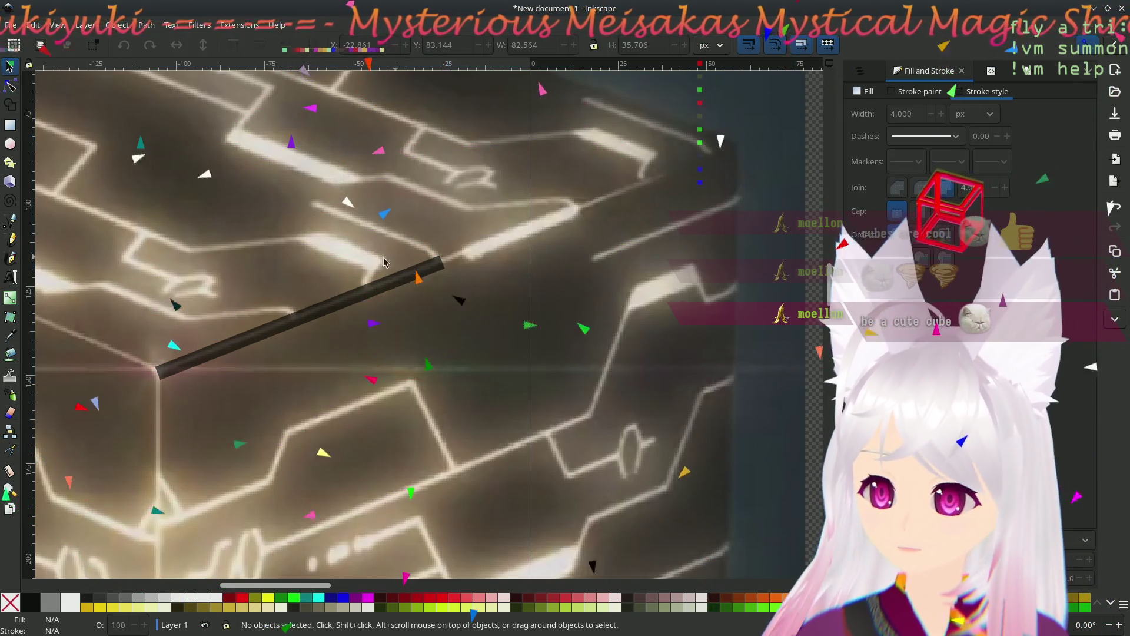
- Duplicate the remaining line, delete the misplaced copy, and extend the line's end slightly up-right
left_click(375, 298)
key("ctrl+d")
mouse_move(279, 333)
left_mouse_down()
mouse_move(581, 234)
mouse_move(567, 222)
left_mouse_up()
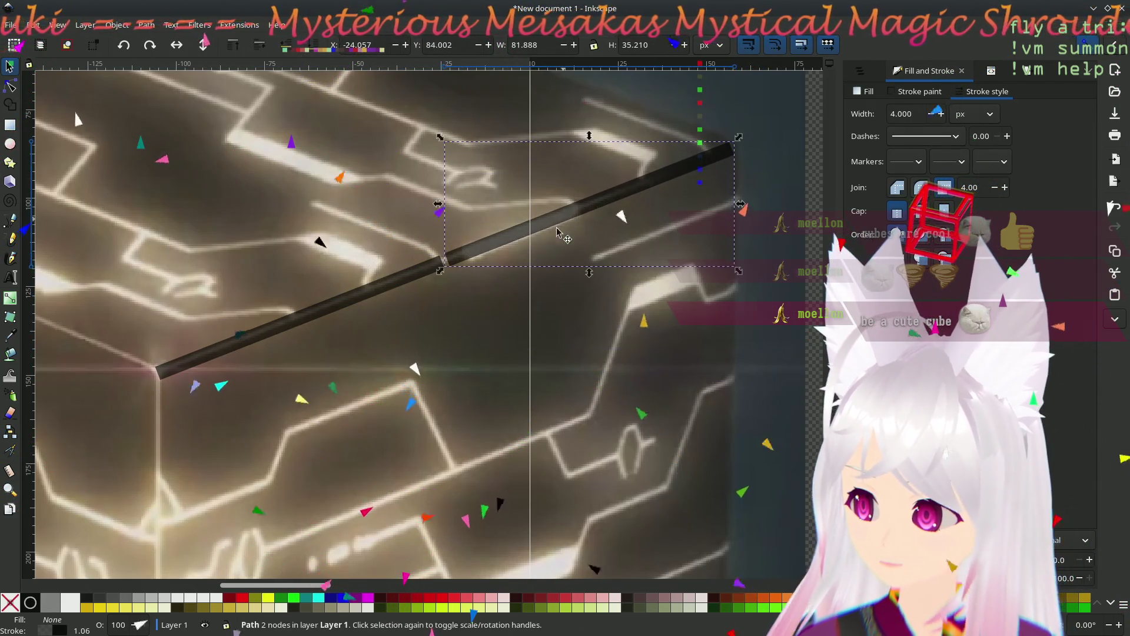
mouse_move(495, 263)
left_mouse_down()
mouse_move(481, 244)
mouse_move(471, 254)
mouse_move(421, 370)
left_mouse_up()
key("Delete")
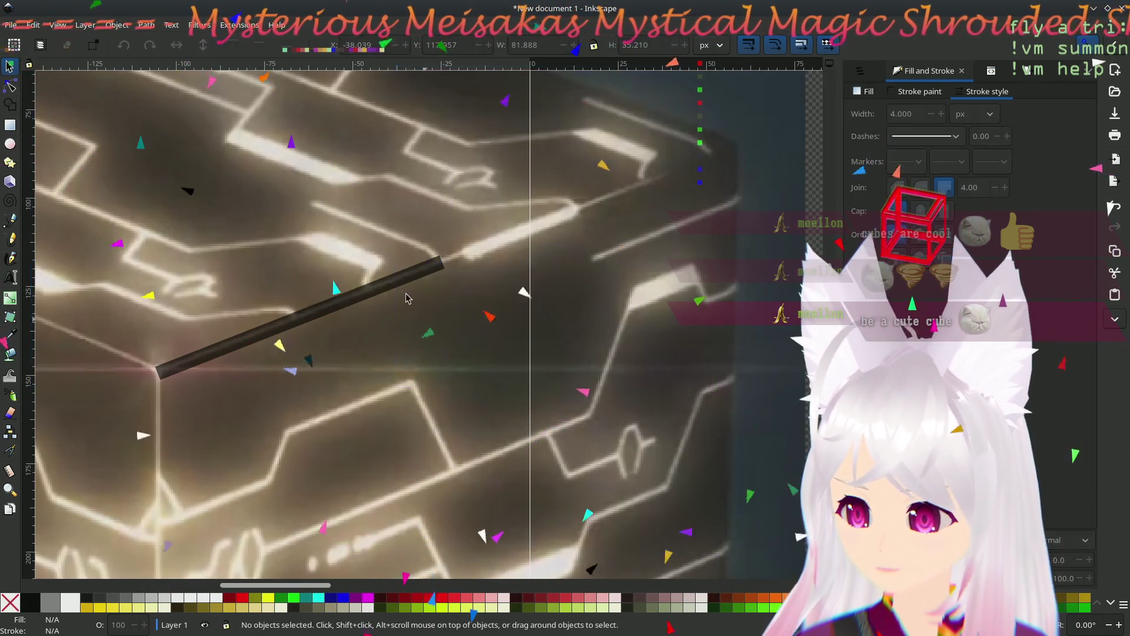
key("n")
left_click(300, 318)
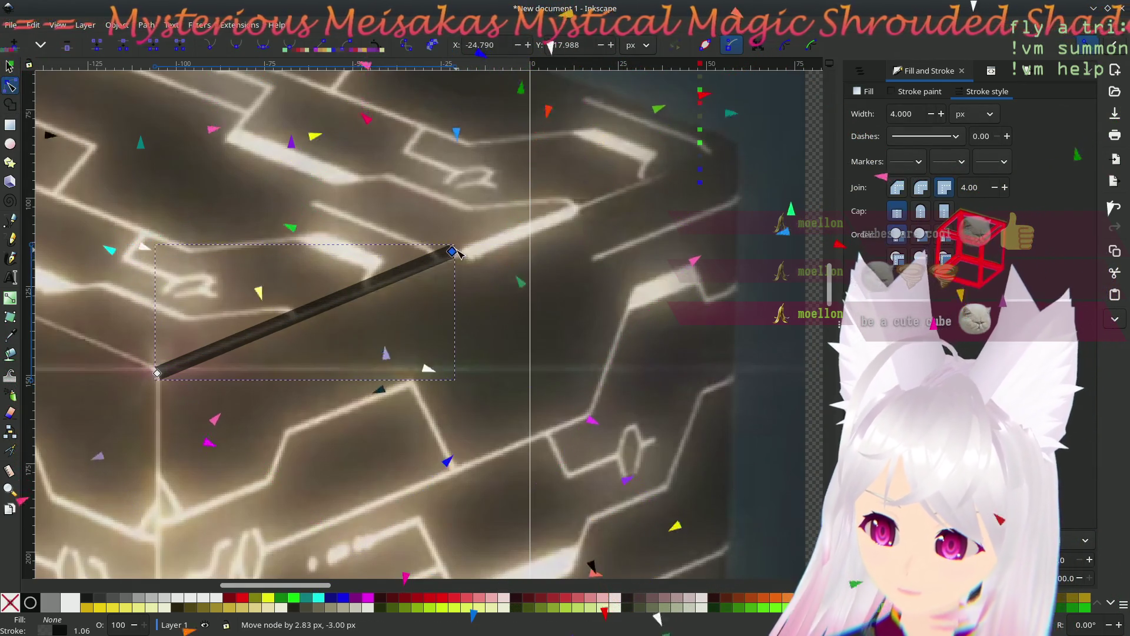
left_click_drag(448, 264, 455, 261)
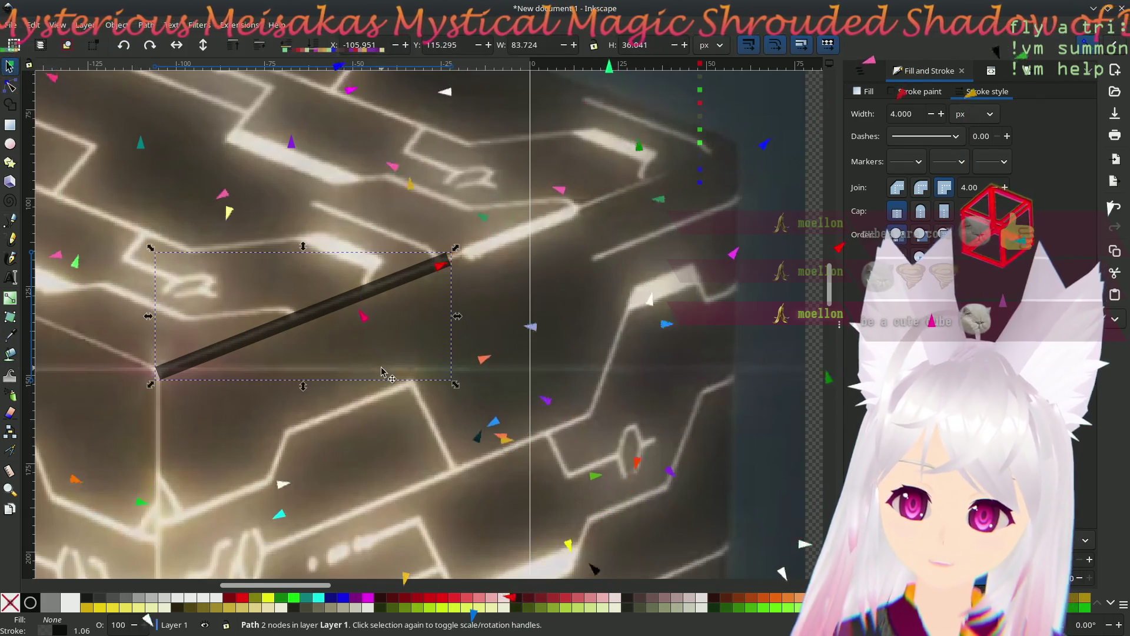
- Duplicate the diagonal line to extend it, then delete the extra upper duplicate
key("s")
key("ctrl+d")
mouse_move(226, 349)
left_mouse_down()
mouse_move(488, 301)
mouse_move(441, 326)
mouse_move(454, 262)
mouse_move(474, 253)
left_mouse_up()
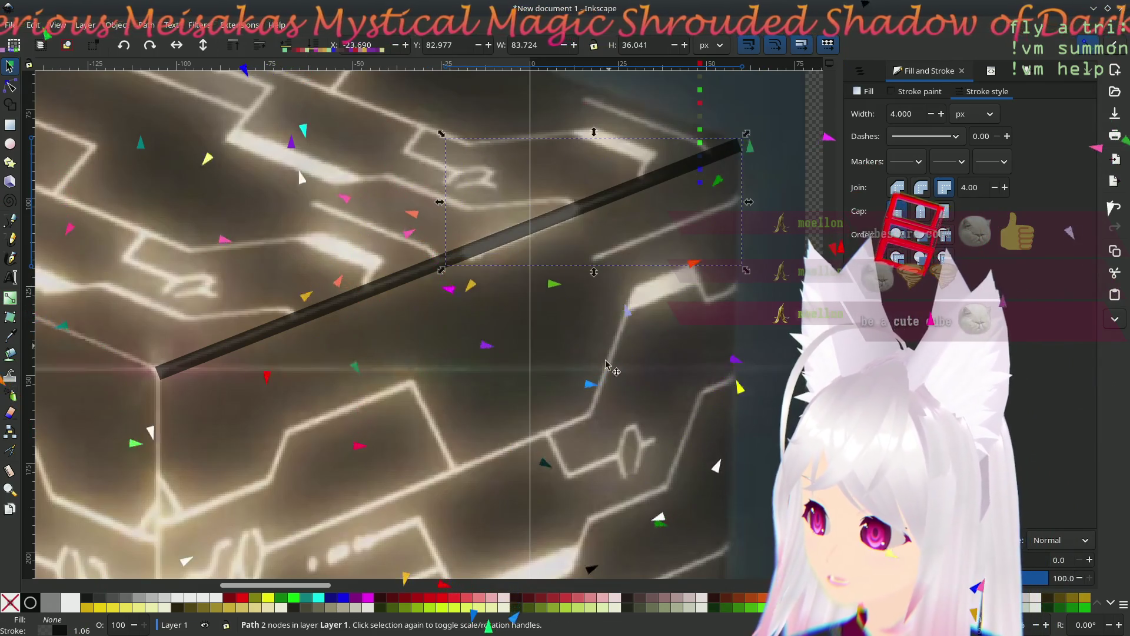
left_click(696, 308)
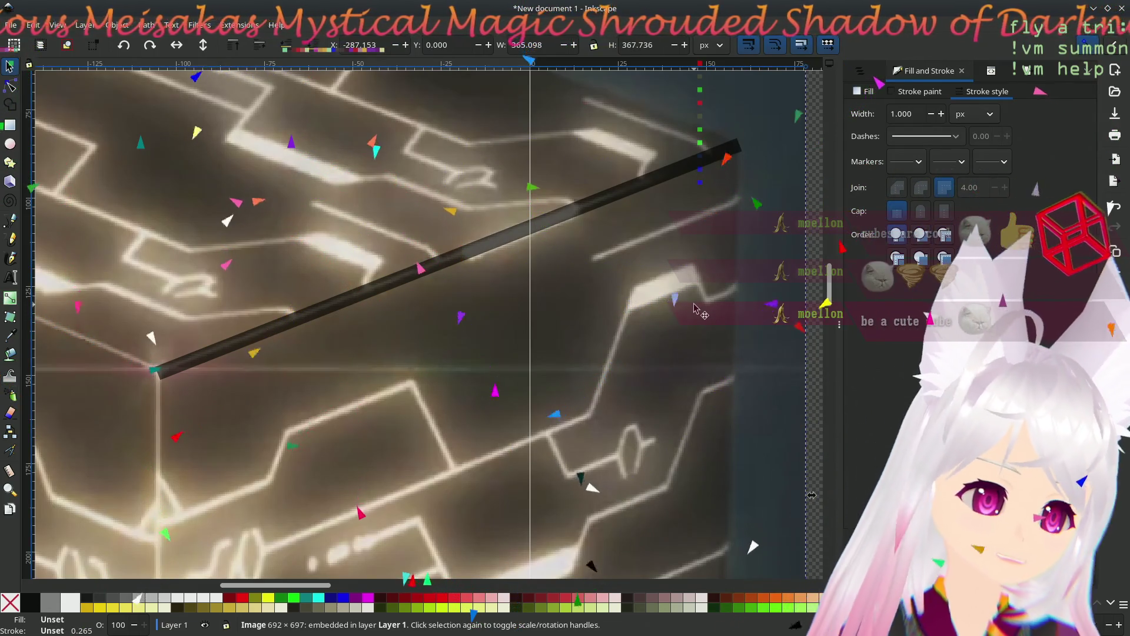
left_click(542, 219)
key("Delete")
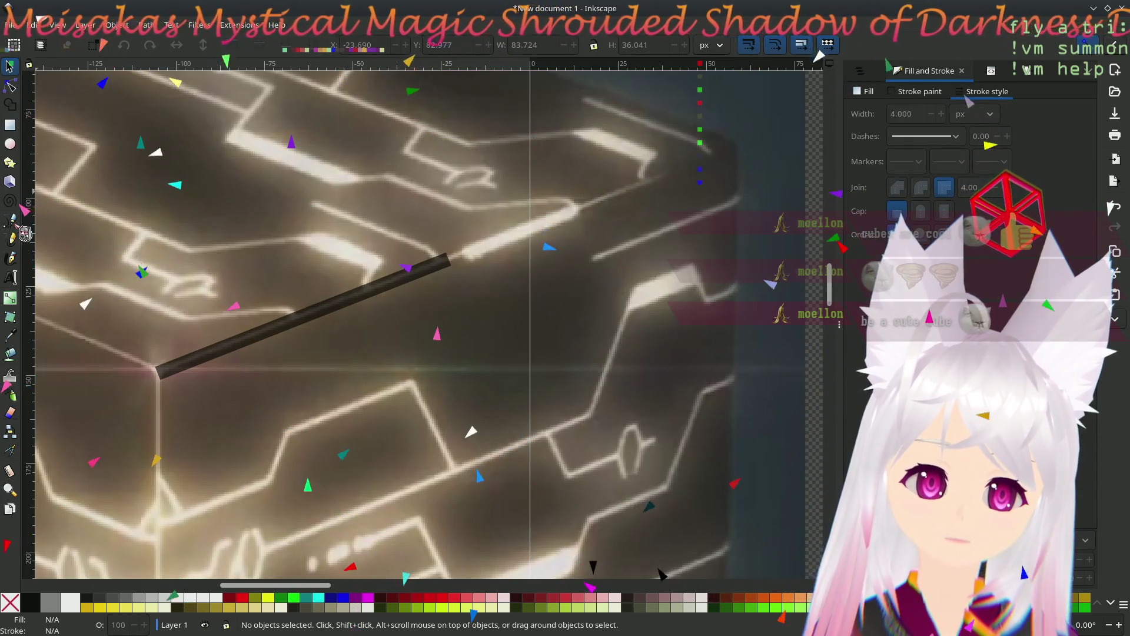
left_click(10, 221)
scroll(457, 371, "down", 10)
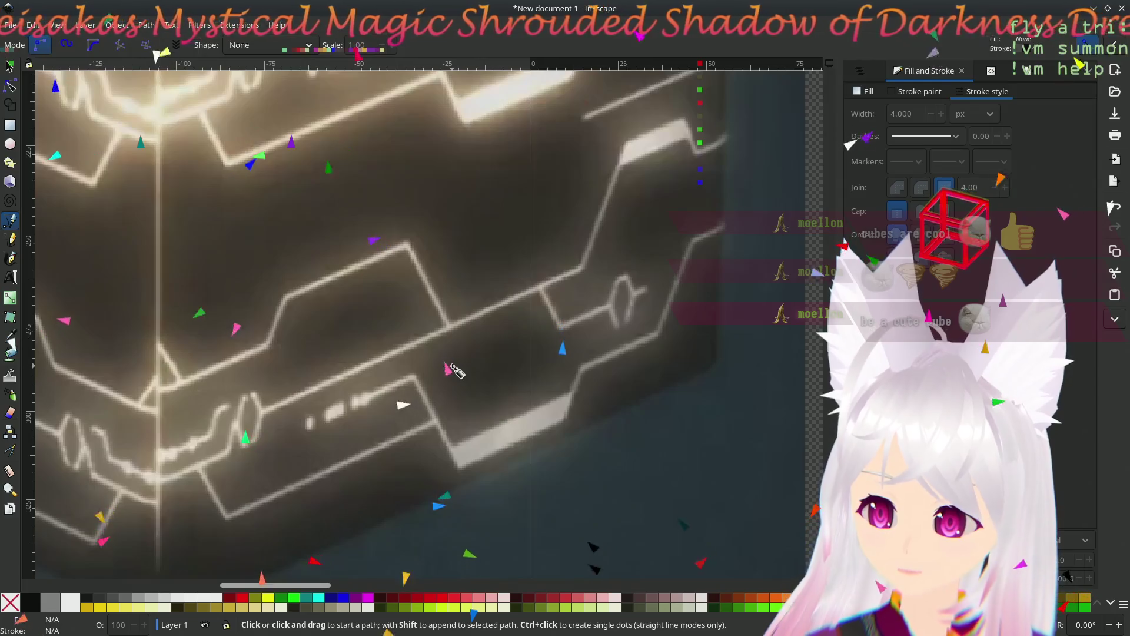
- Move the dark line down so it lies along the cube's bottom edge
scroll(457, 371, "down", 2, "ctrl")
scroll(453, 265, "up", 2)
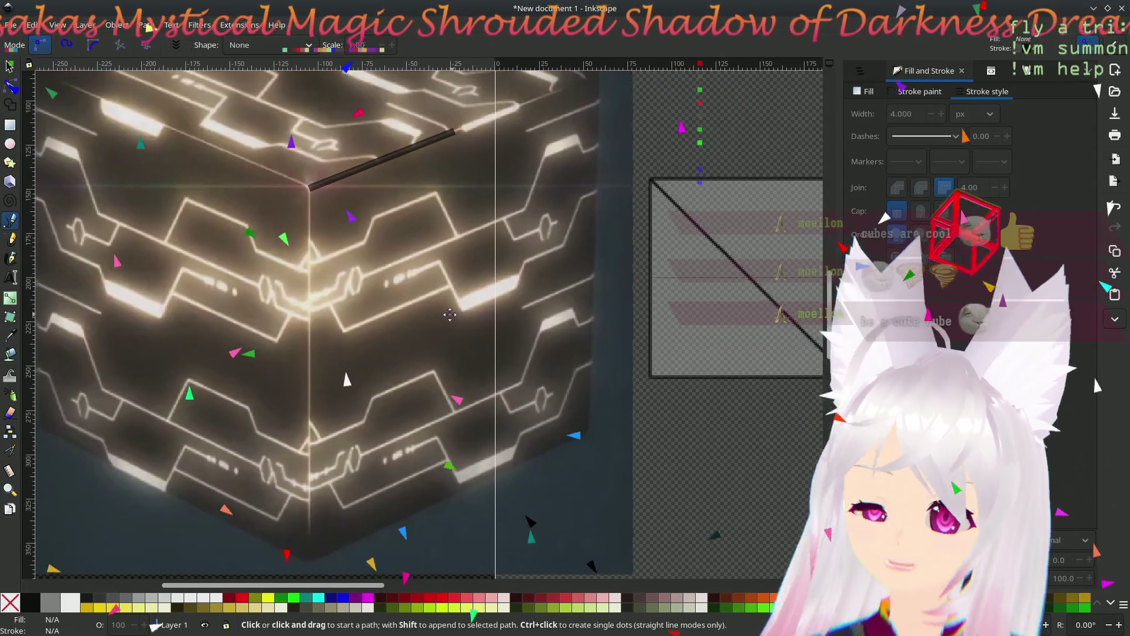
left_click(11, 68)
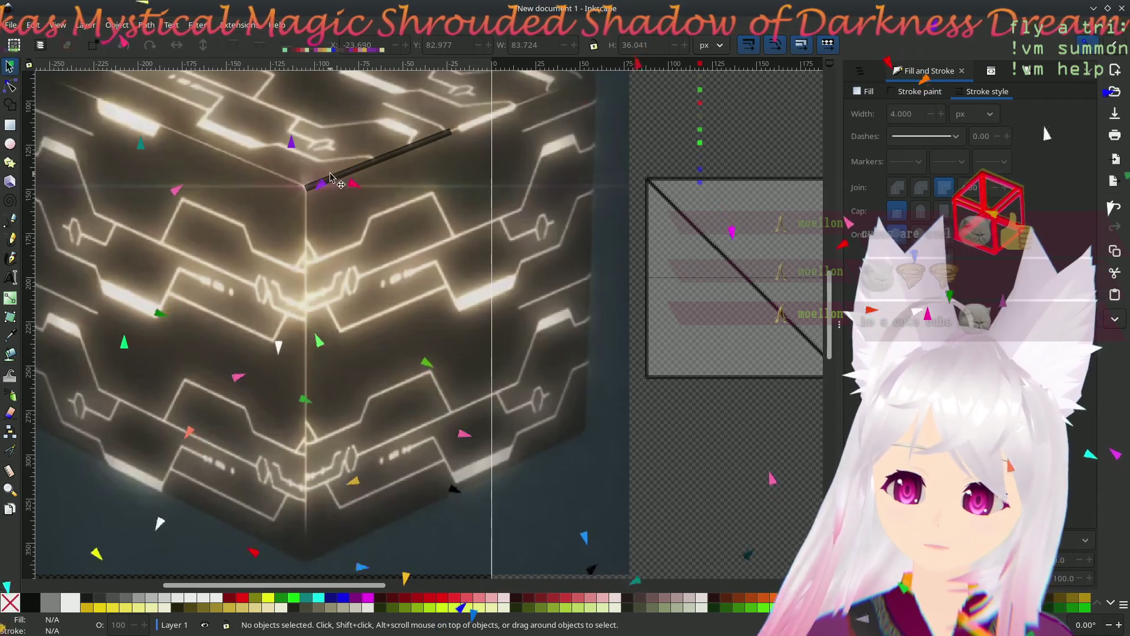
mouse_move(330, 176)
left_mouse_down()
mouse_move(410, 522)
mouse_move(378, 544)
left_mouse_up()
left_click(455, 528)
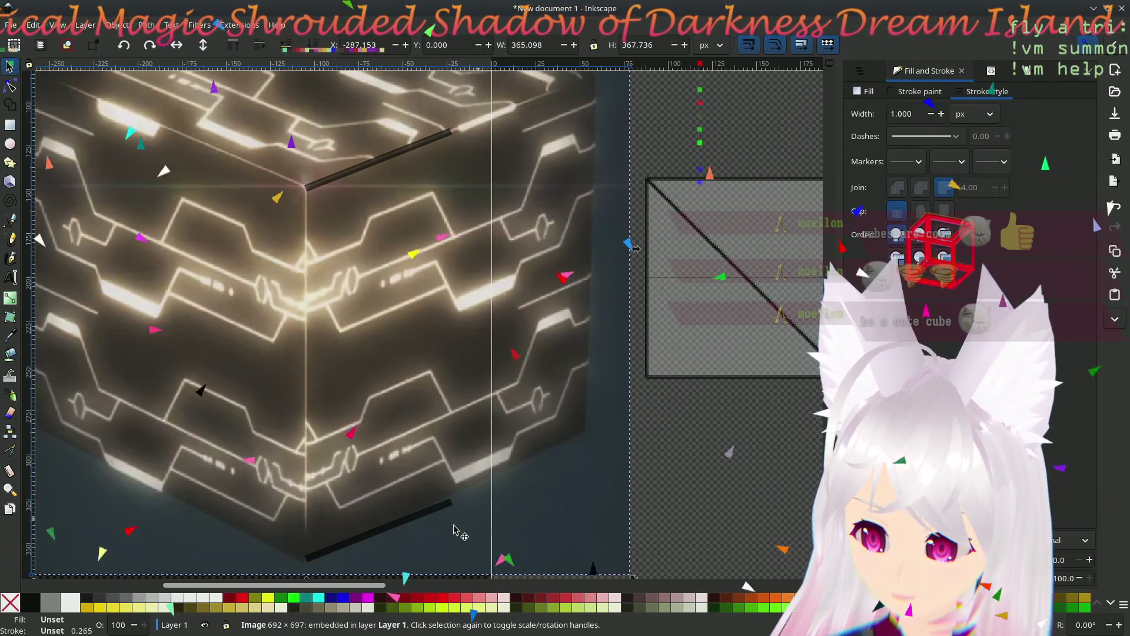
left_click(449, 493)
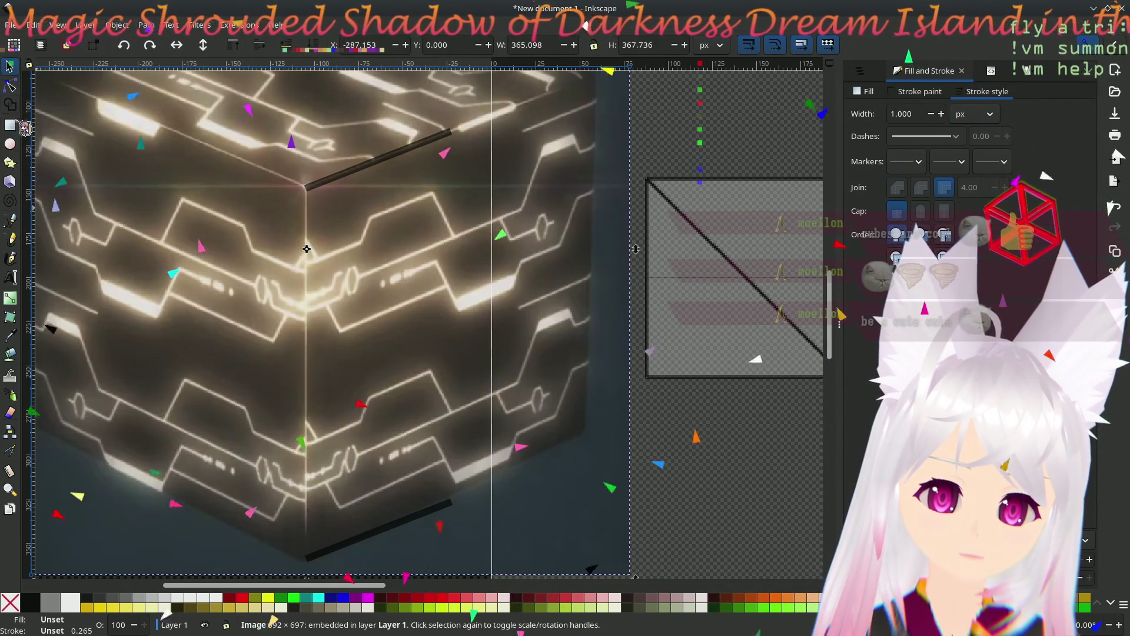
- Draw a vertical line down the cube's right face from top to bottom edge
left_click(10, 220)
left_click(451, 131)
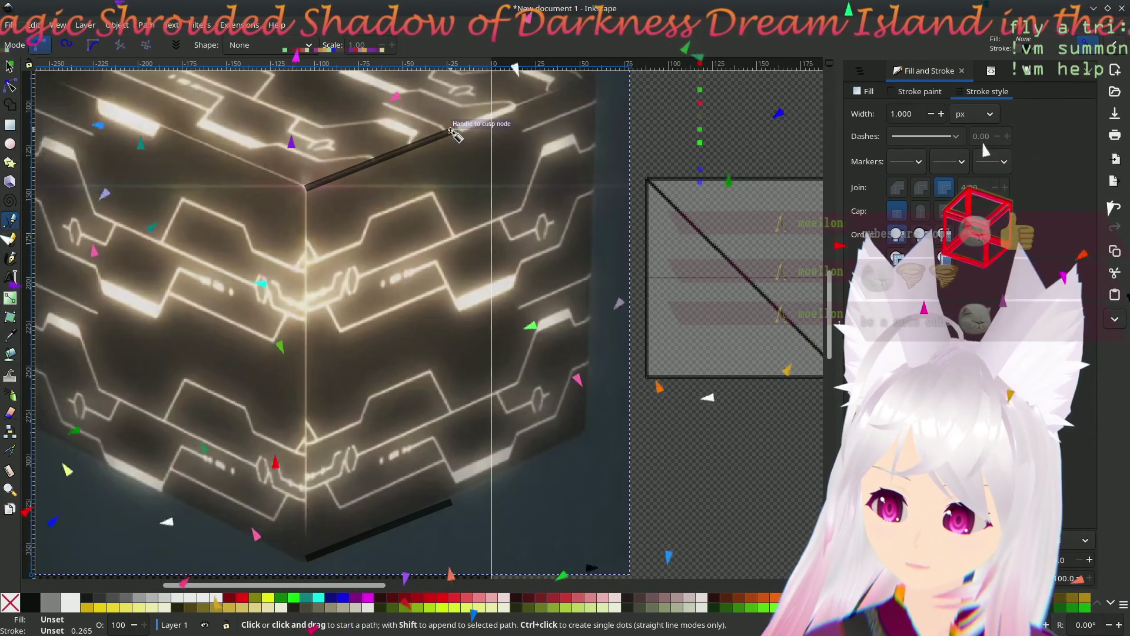
left_click(451, 501)
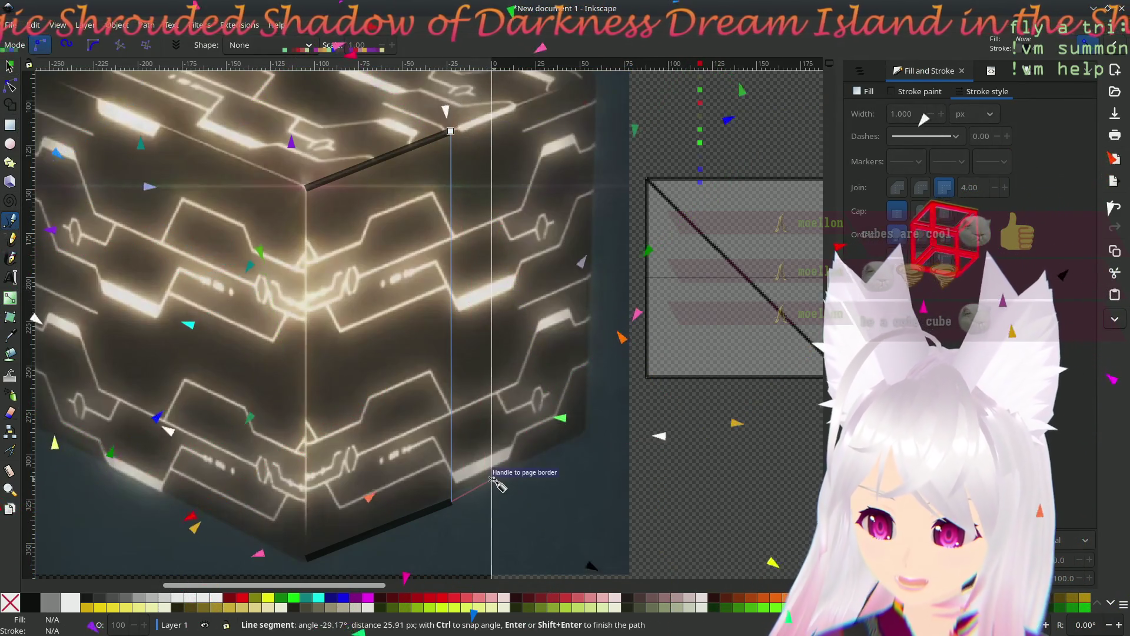
key("Return")
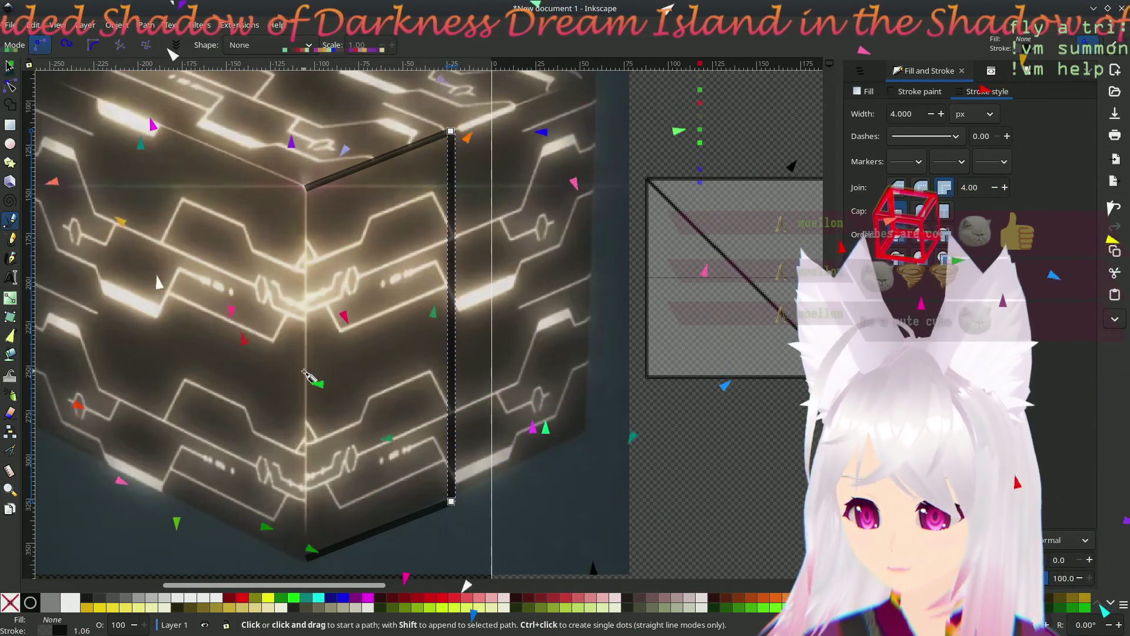
- Draw a diagonal line across the right face and fine-tune both its end nodes
left_click(303, 371)
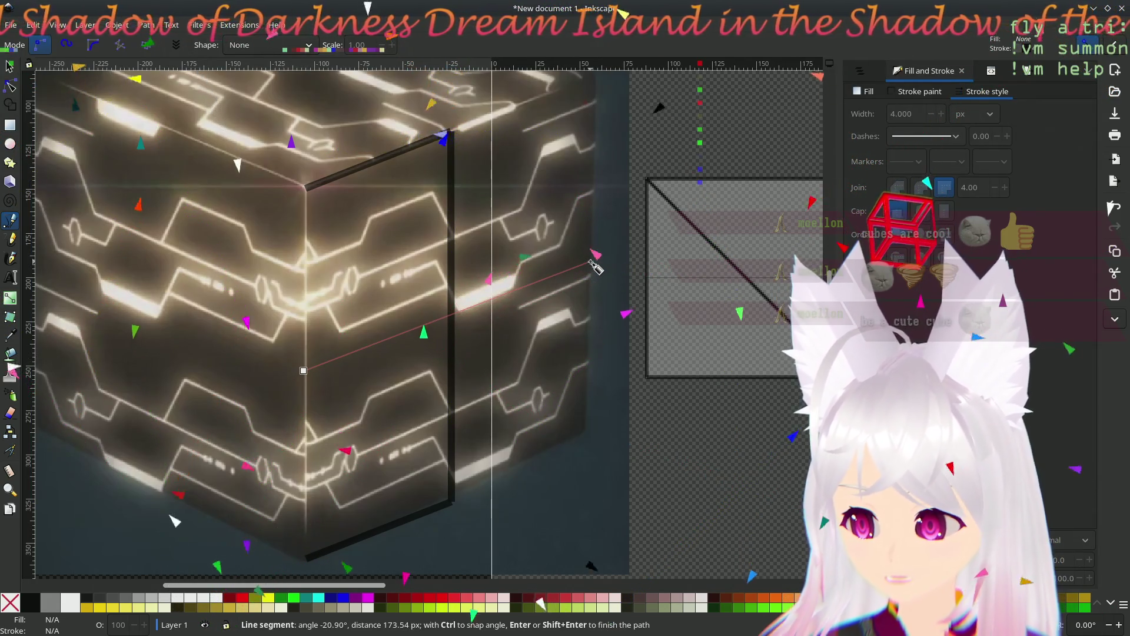
left_click(591, 261)
key("Return")
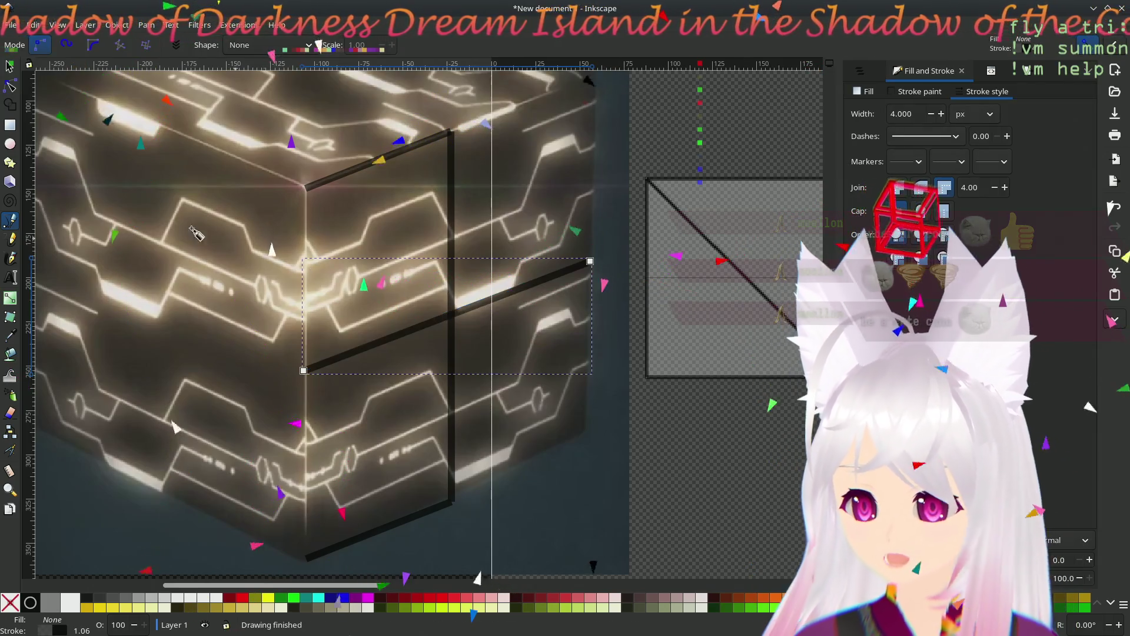
left_click(10, 87)
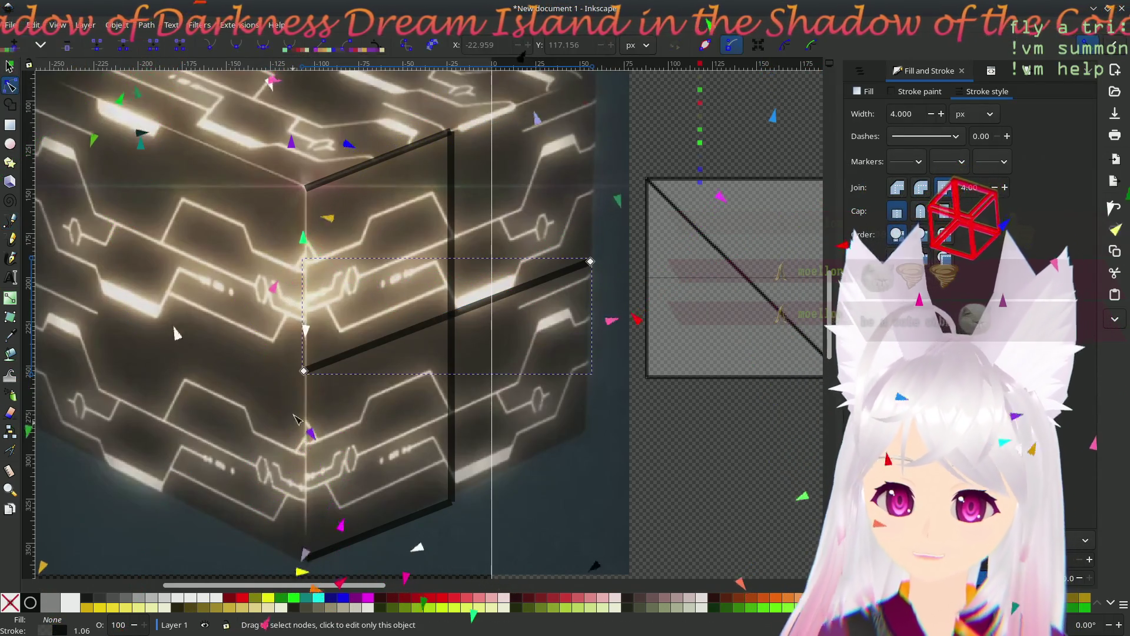
left_click_drag(303, 372, 307, 391)
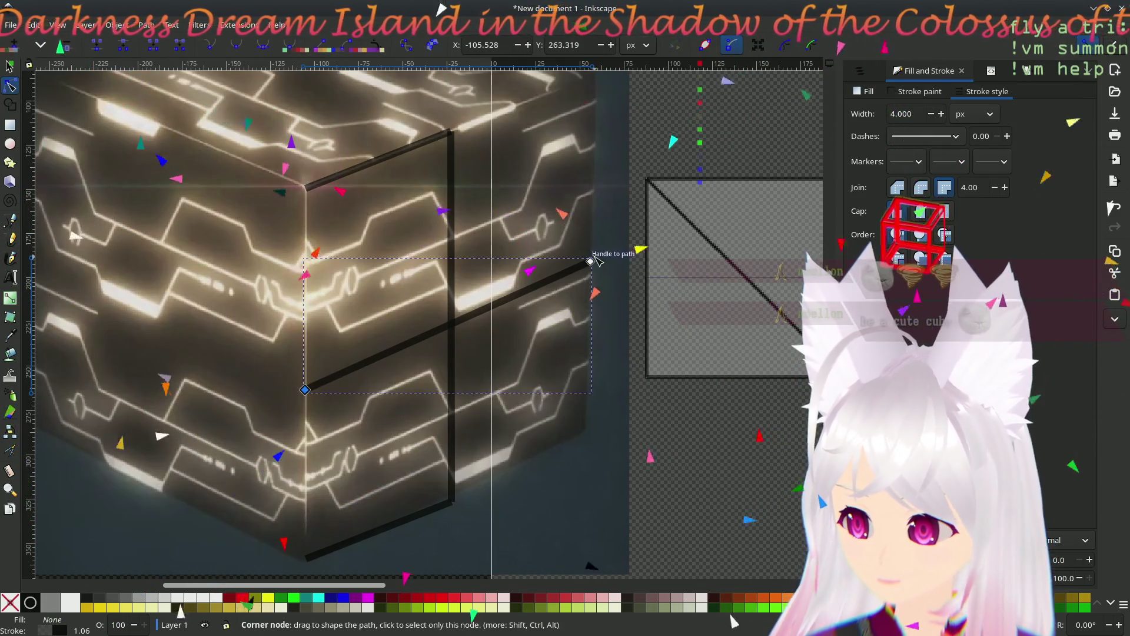
left_click_drag(593, 263, 599, 267)
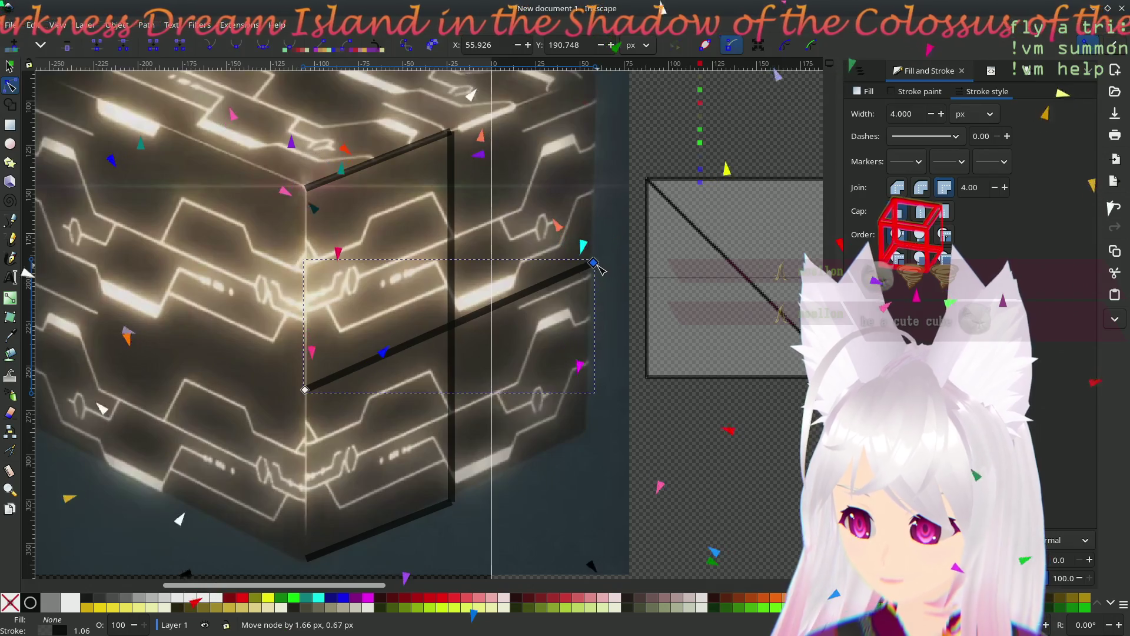
left_click(587, 473)
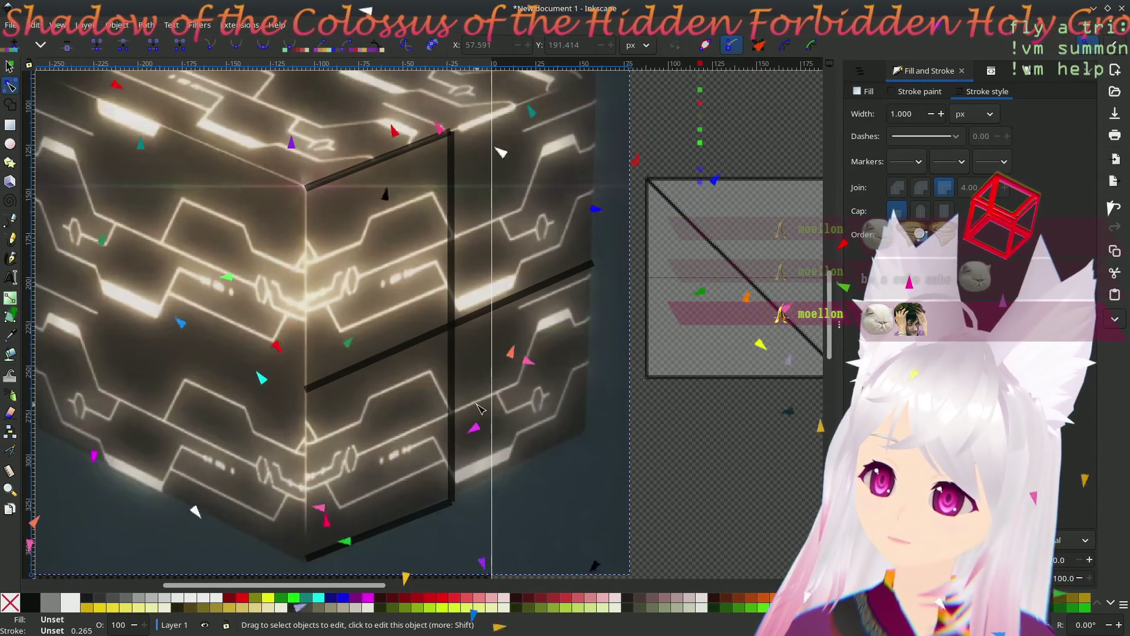
- Zoom in on the cube photo's right face and switch to the Pen tool for tracing
scroll(495, 474, "down", 2)
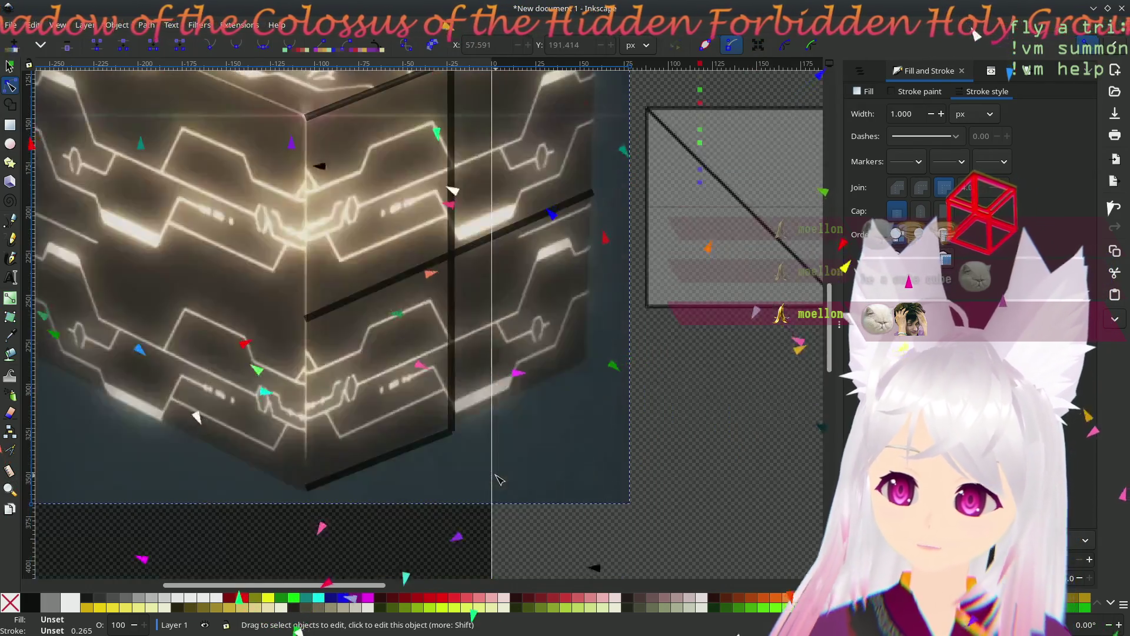
scroll(506, 412, "up", 2, "ctrl")
scroll(454, 346, "up", 1)
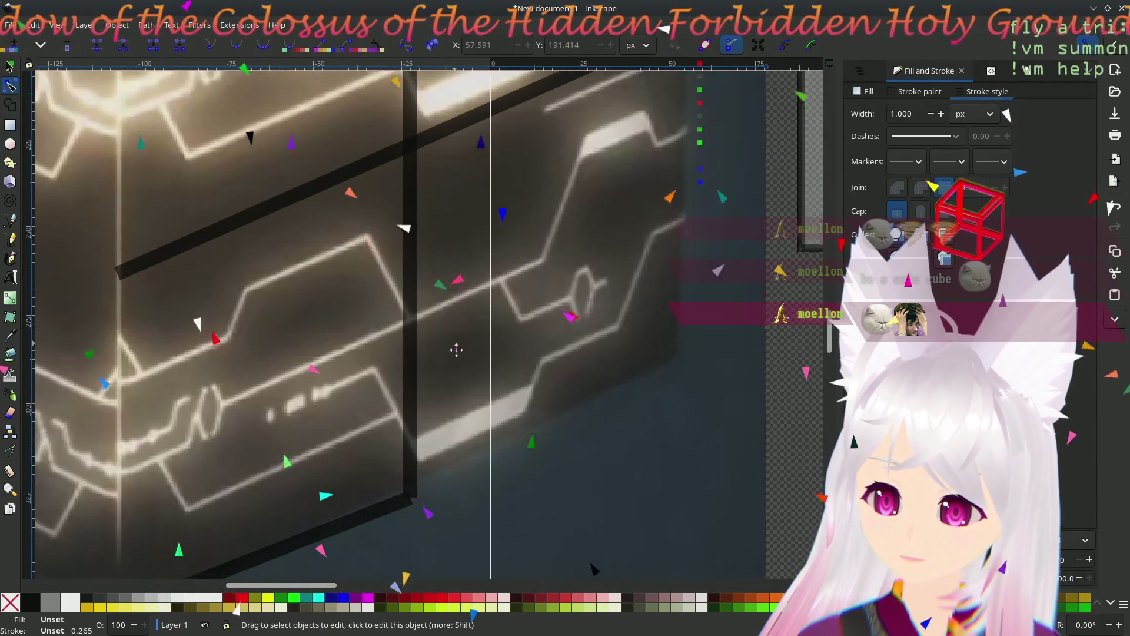
scroll(457, 358, "left", 1)
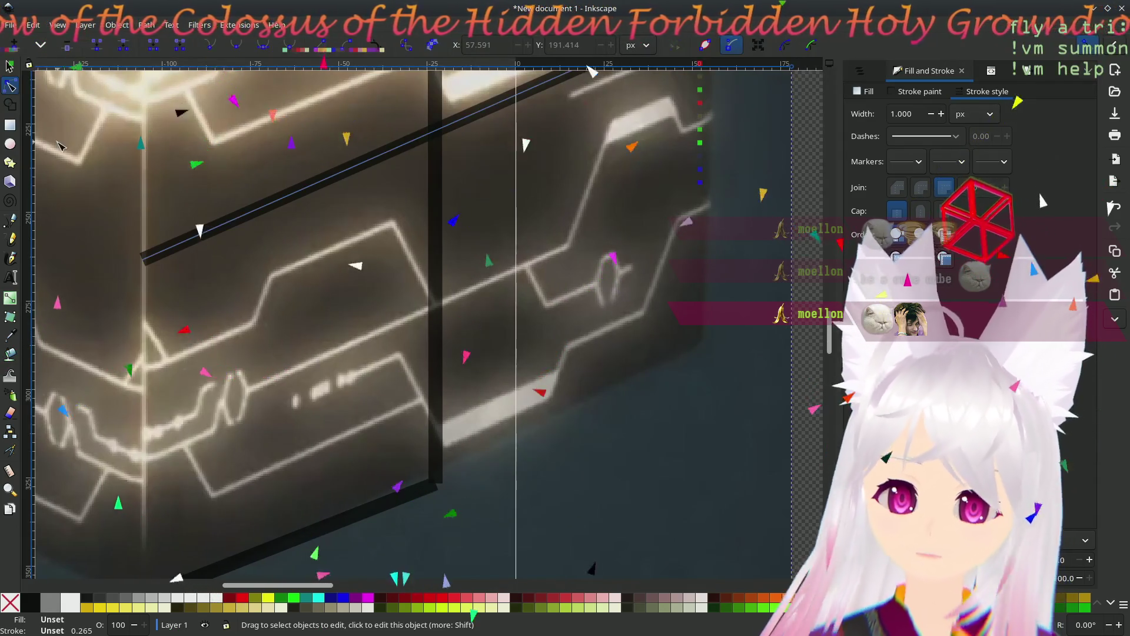
left_click(10, 219)
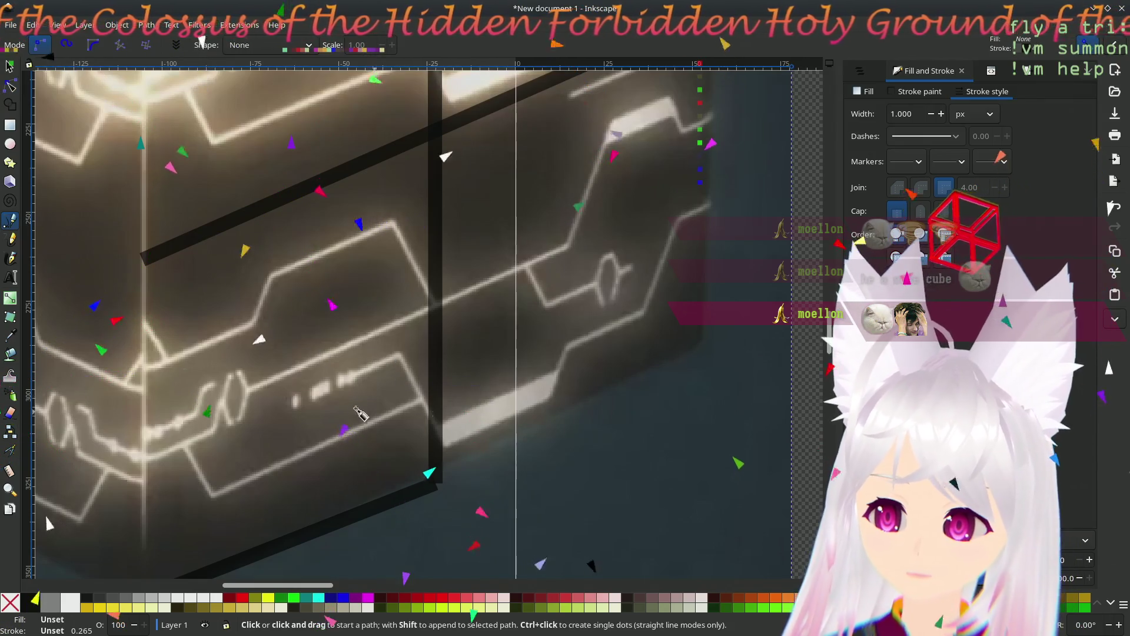
- Trace the first stepped circuit line from the cube's front edge up to the top right
left_click(144, 365)
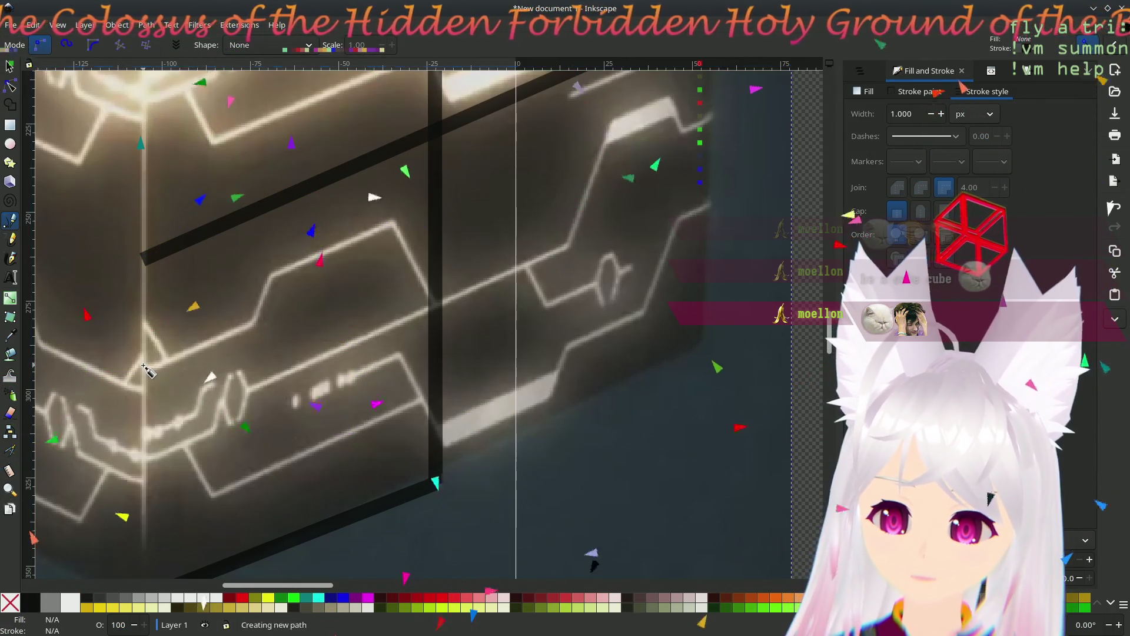
left_click(252, 324)
left_click_drag(266, 275, 276, 264)
left_click(392, 220)
left_click(434, 305)
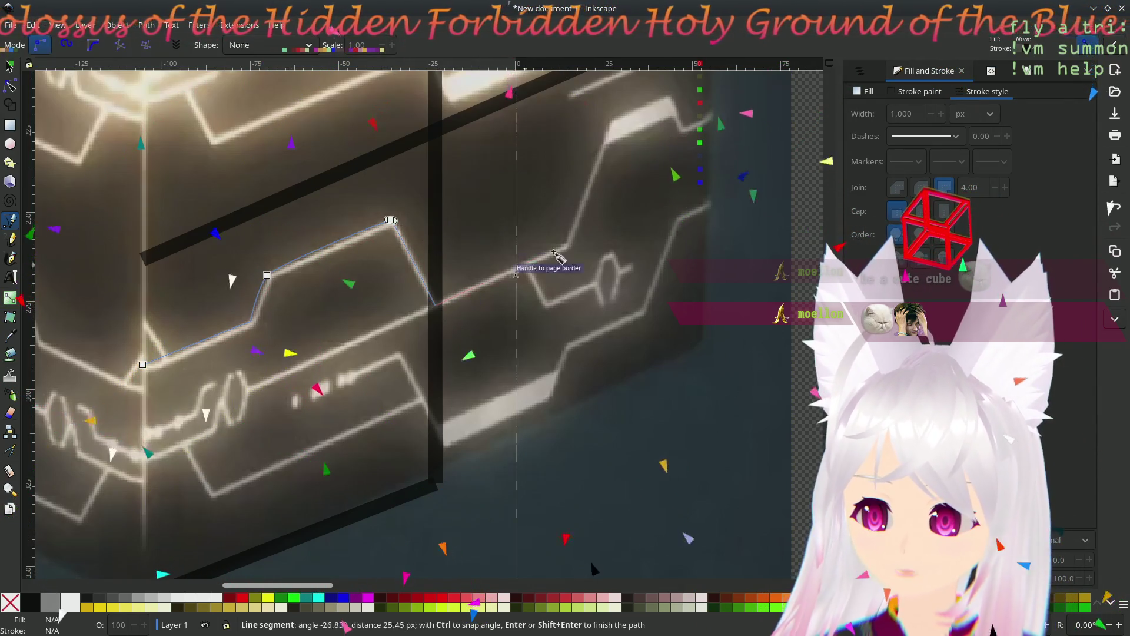
left_click(613, 124)
left_click(667, 100)
left_click(682, 131)
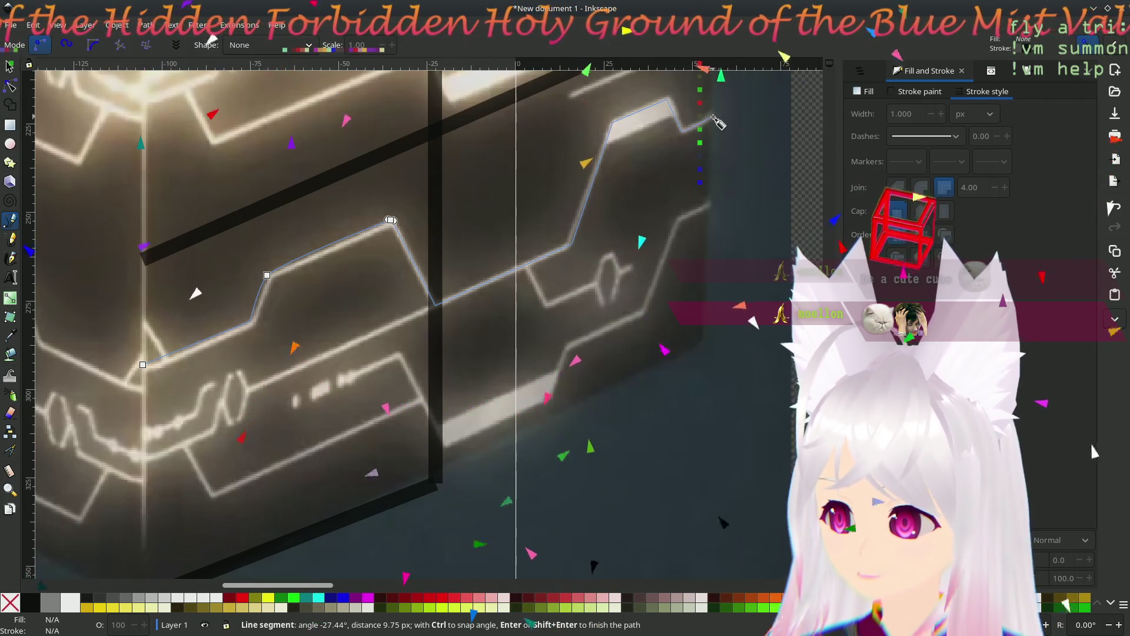
double_click(712, 116)
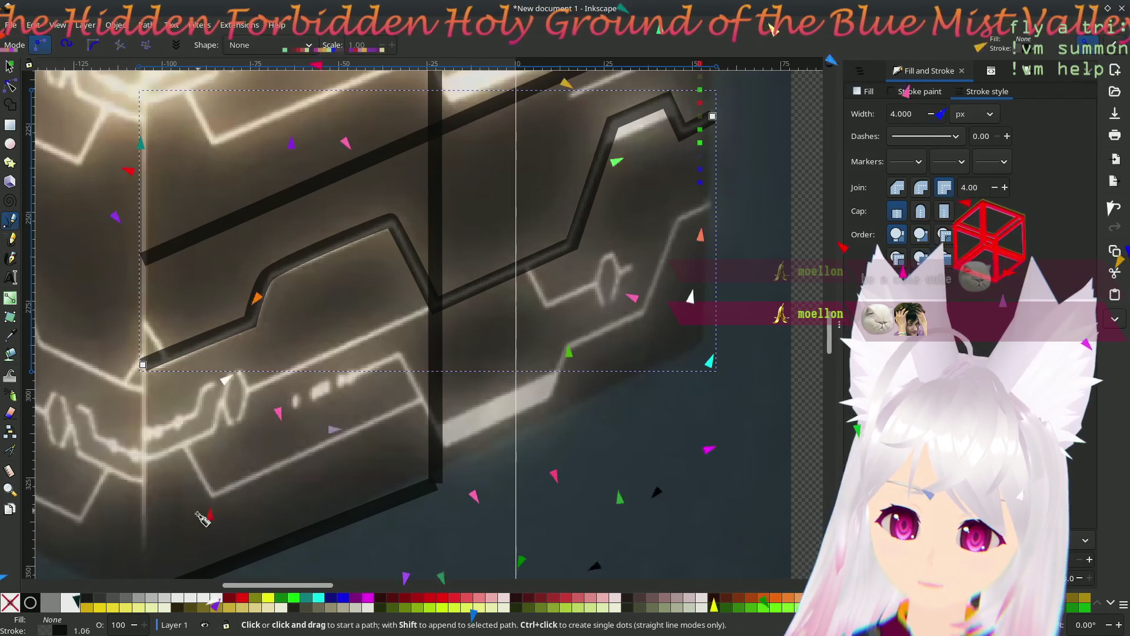
- Trace the lower stepped circuit line up to the right, then begin another path on the glowing trace
left_click(146, 458)
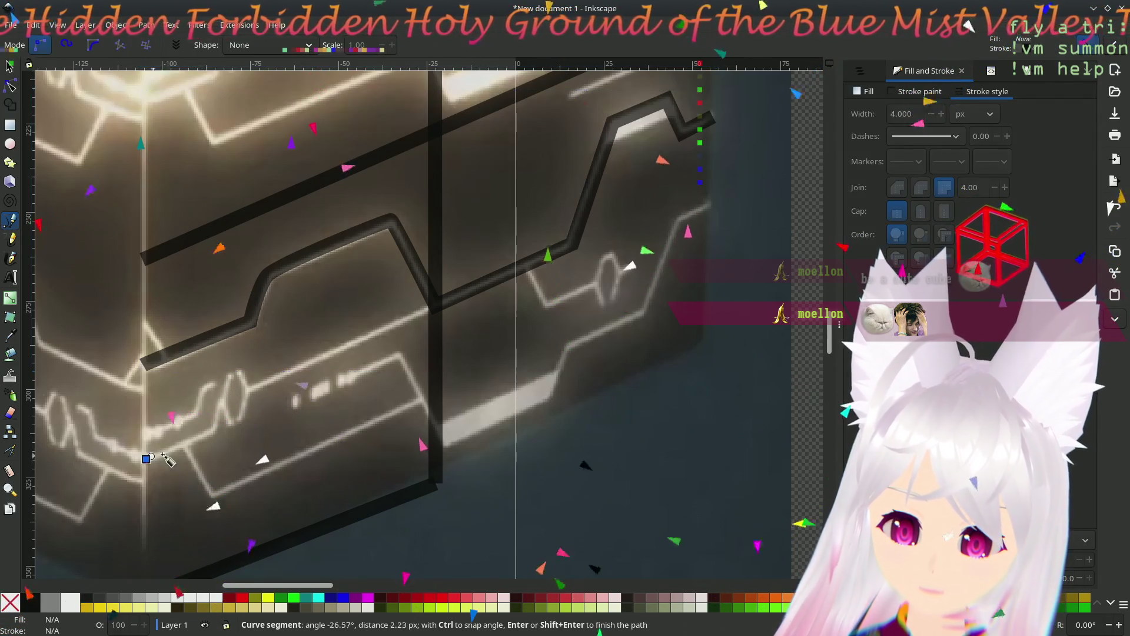
left_click(184, 443)
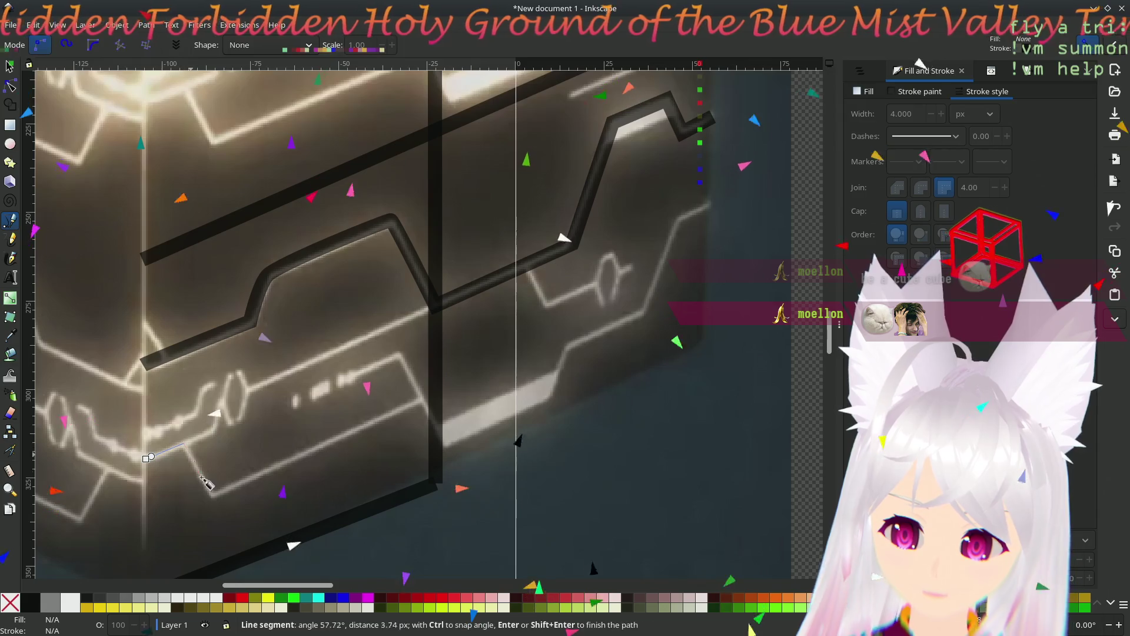
left_click(213, 494)
left_click(433, 402)
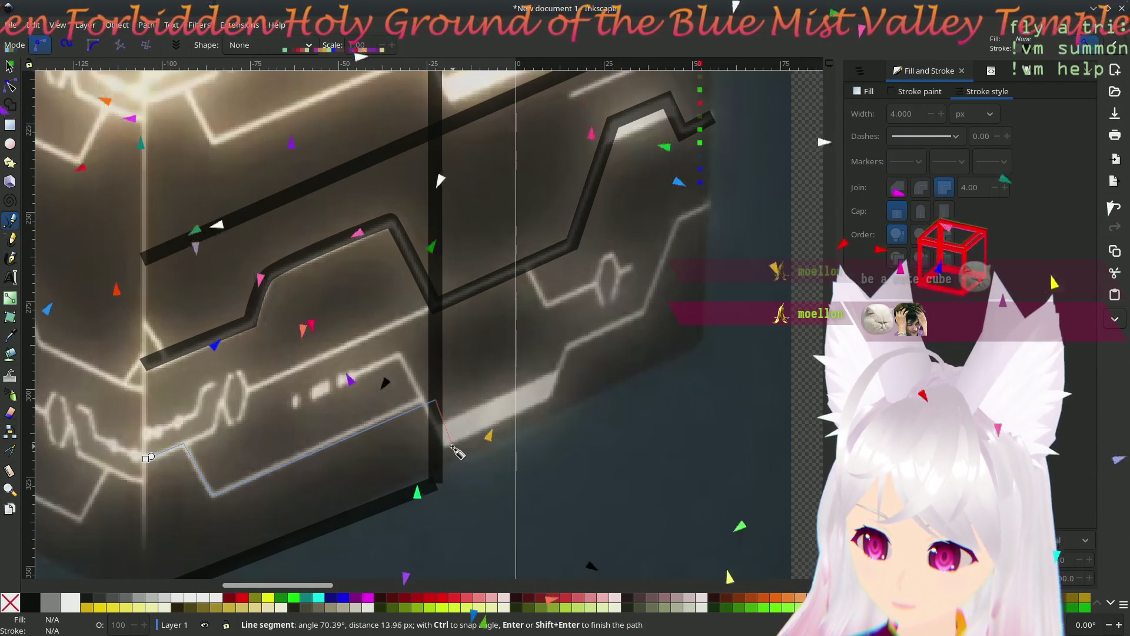
left_click(446, 445)
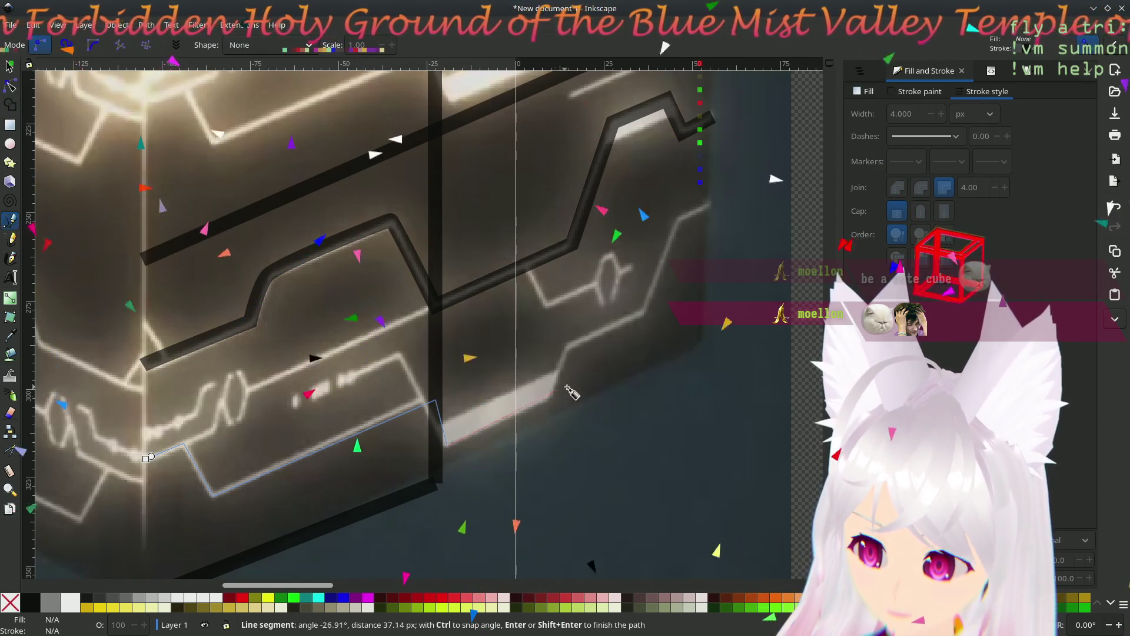
left_click(553, 399)
left_click(565, 348)
left_click(645, 314)
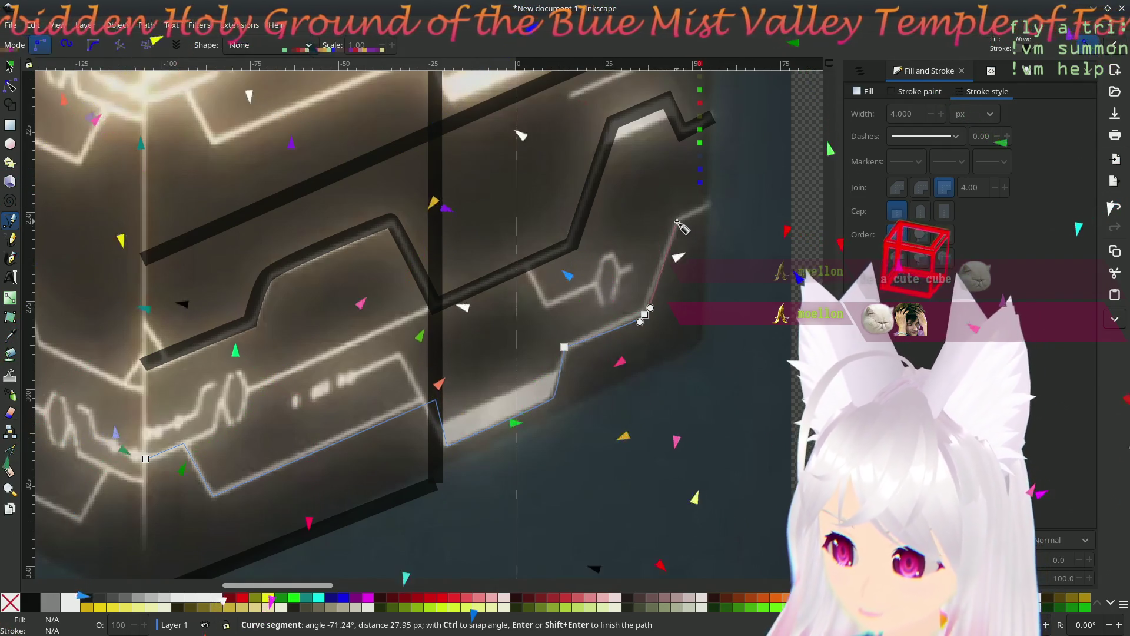
double_click(710, 207)
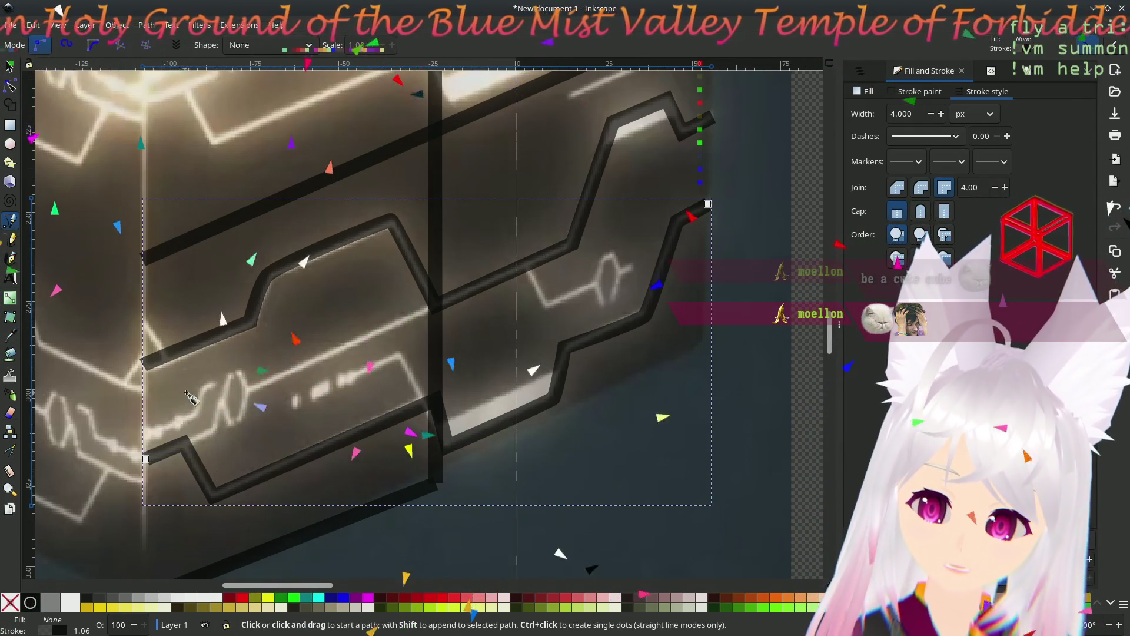
left_click(248, 393)
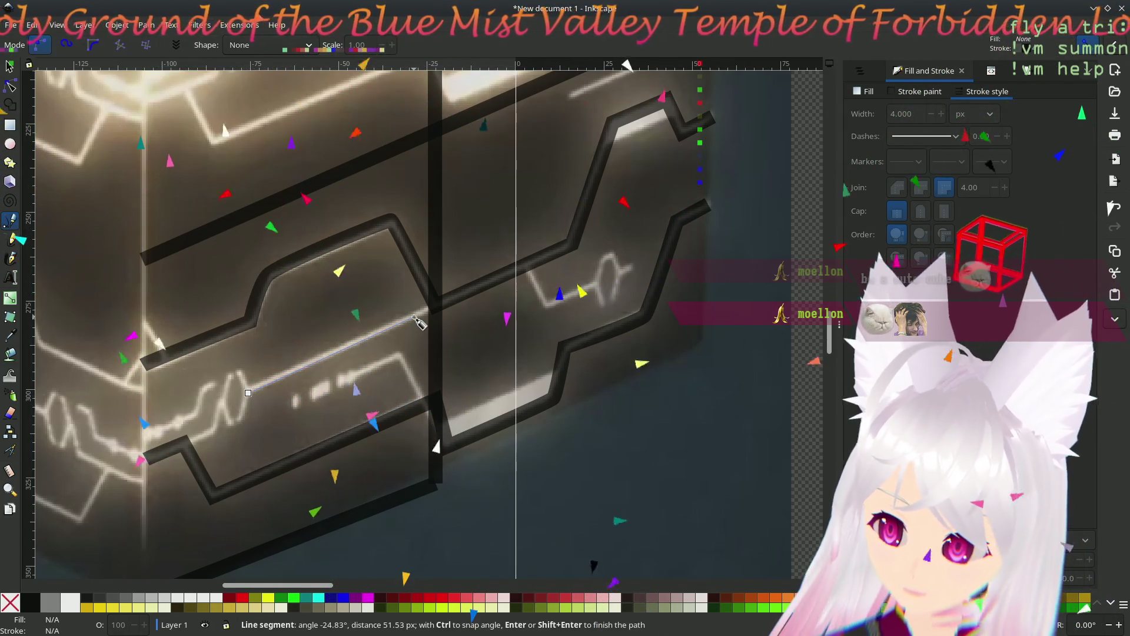
- Finish the short straight line, then trace a small curved line and a bent circuit line
double_click(413, 317)
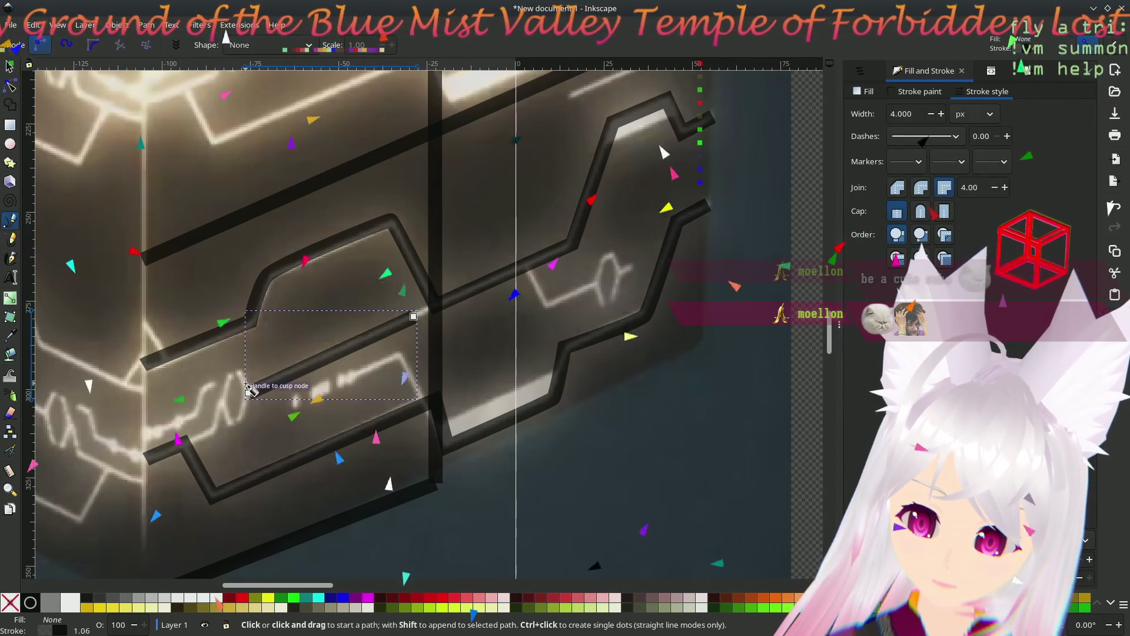
left_click_drag(229, 376, 219, 404)
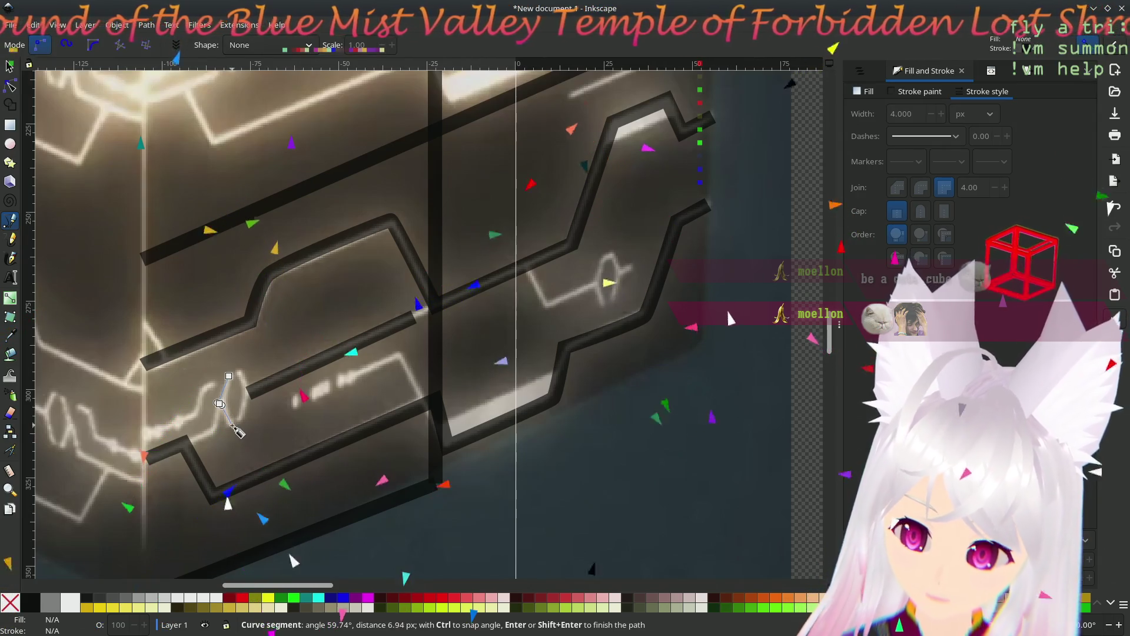
double_click(232, 424)
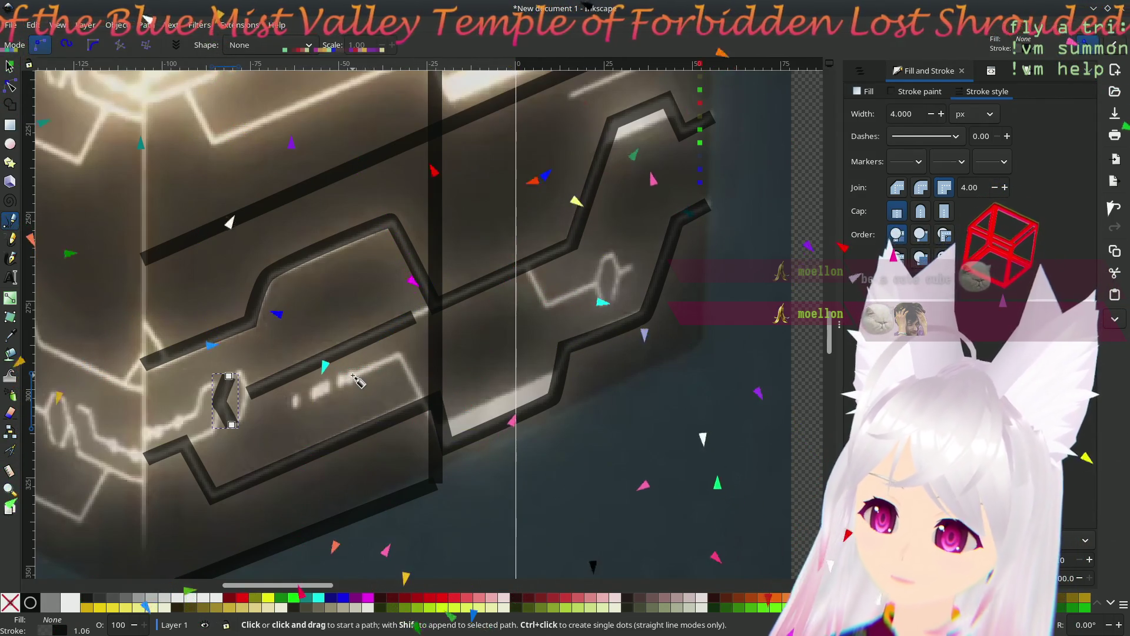
left_click(352, 375)
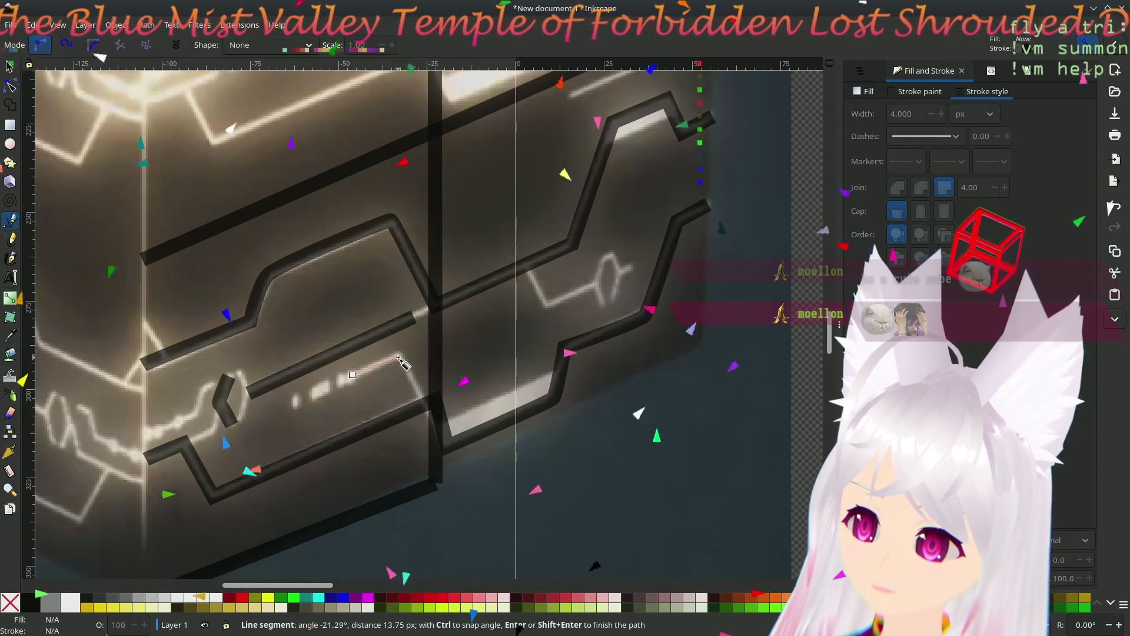
left_click(398, 357)
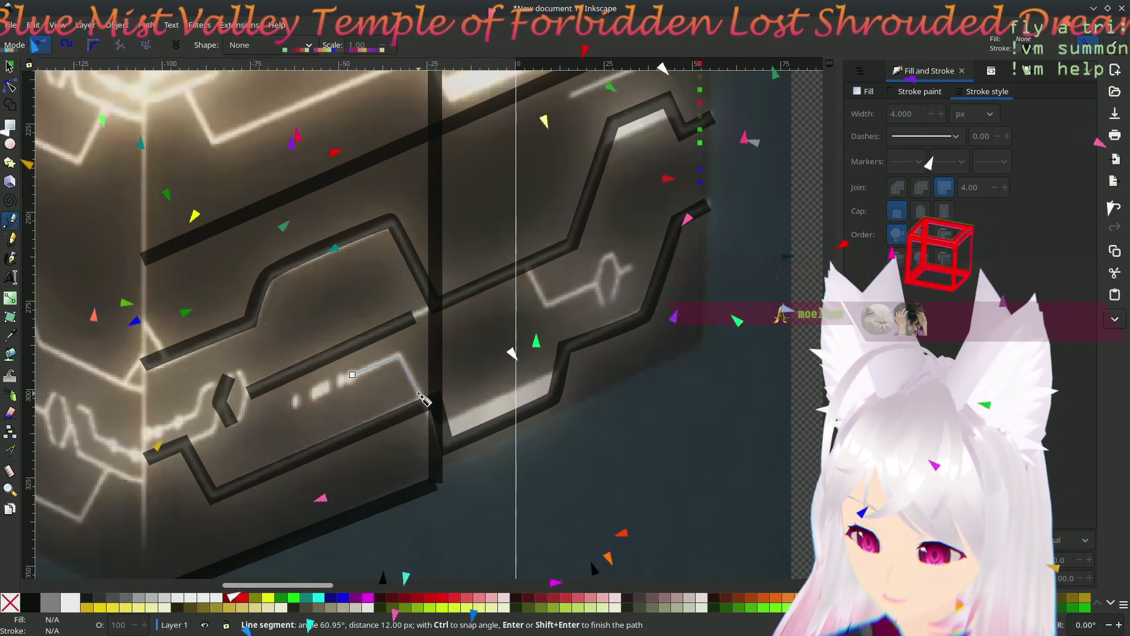
double_click(418, 392)
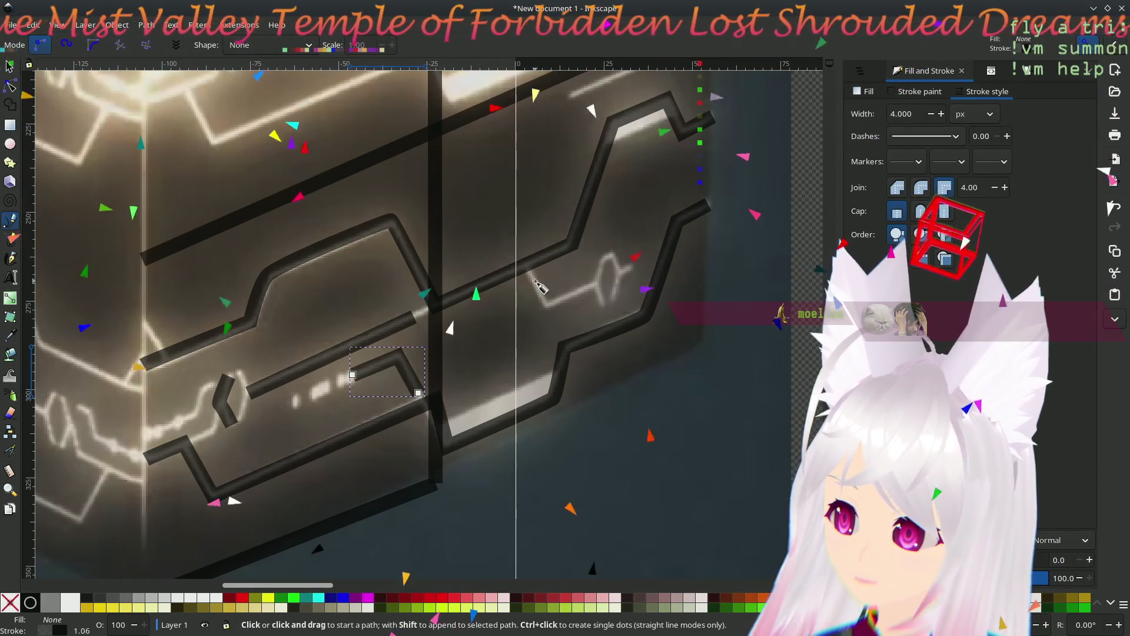
- Trace the glowing zigzag on the right as one multi-corner line
left_click(533, 279)
left_click(544, 305)
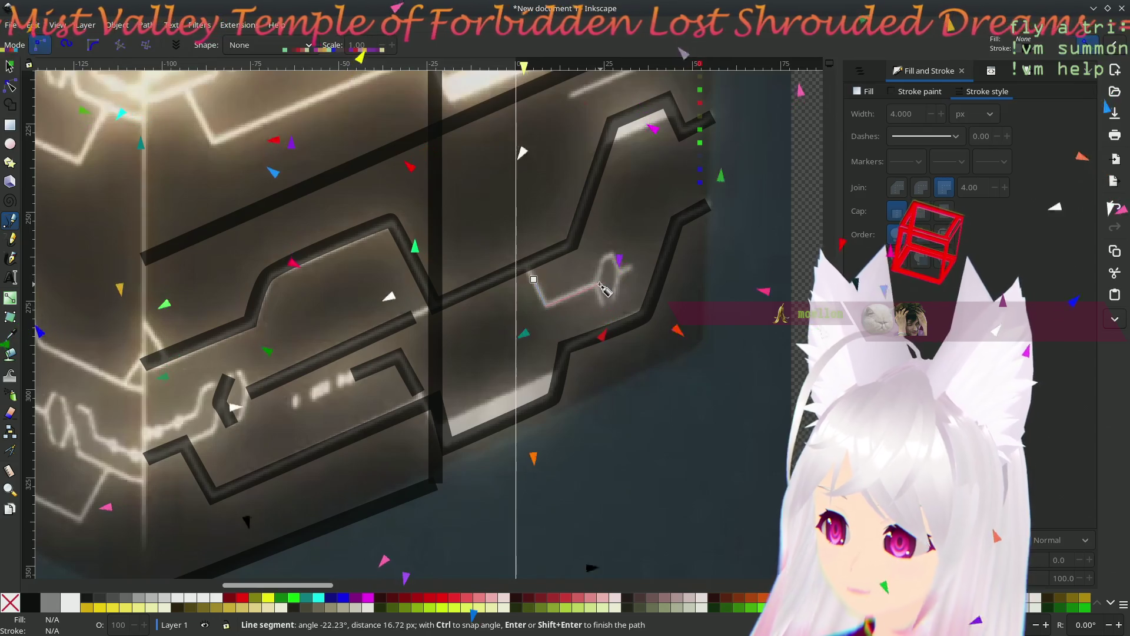
left_click(597, 288)
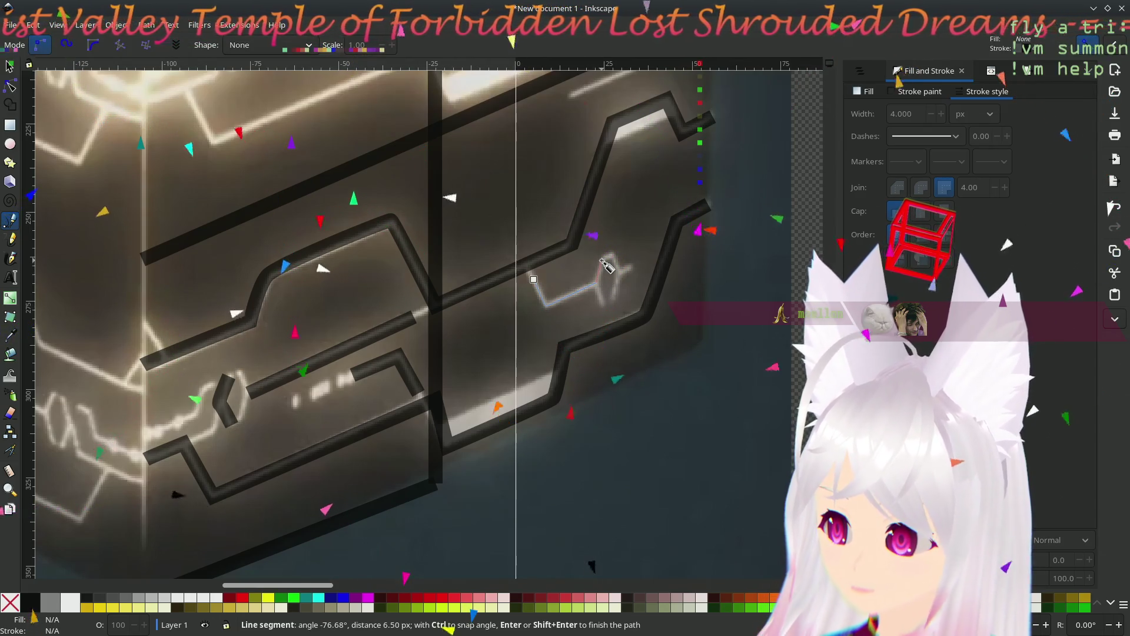
left_click(609, 255)
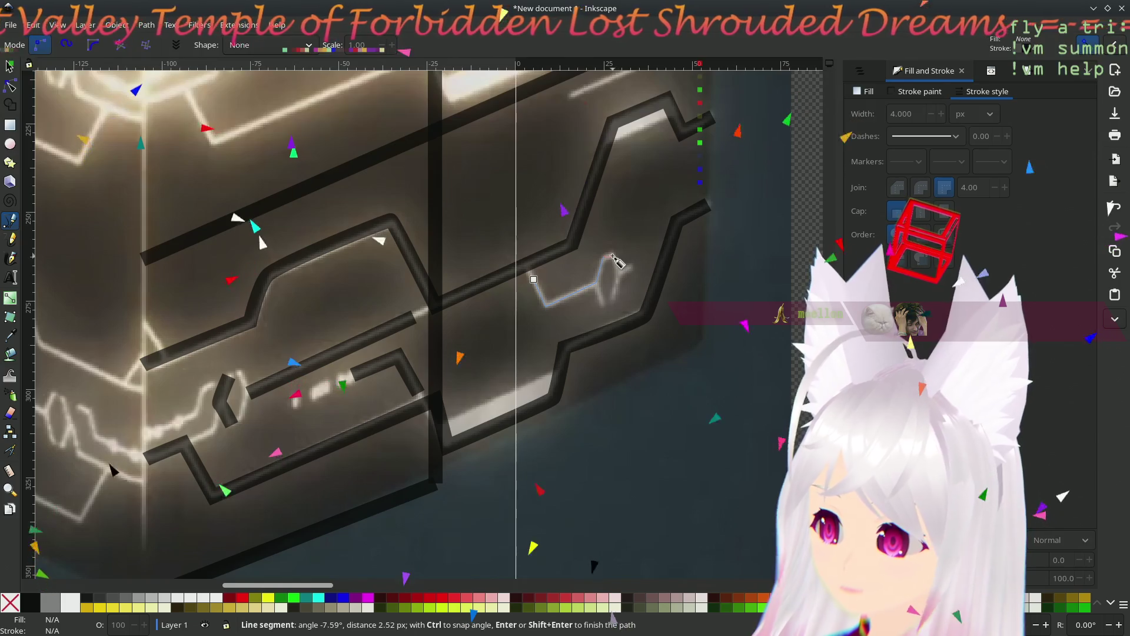
left_click(618, 275)
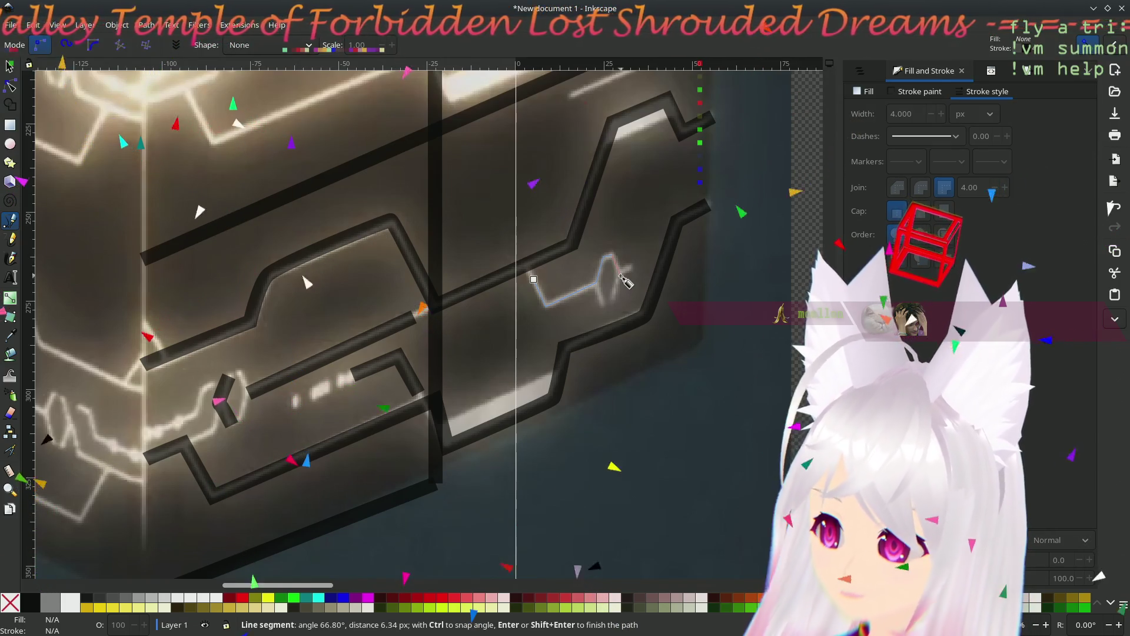
double_click(634, 270)
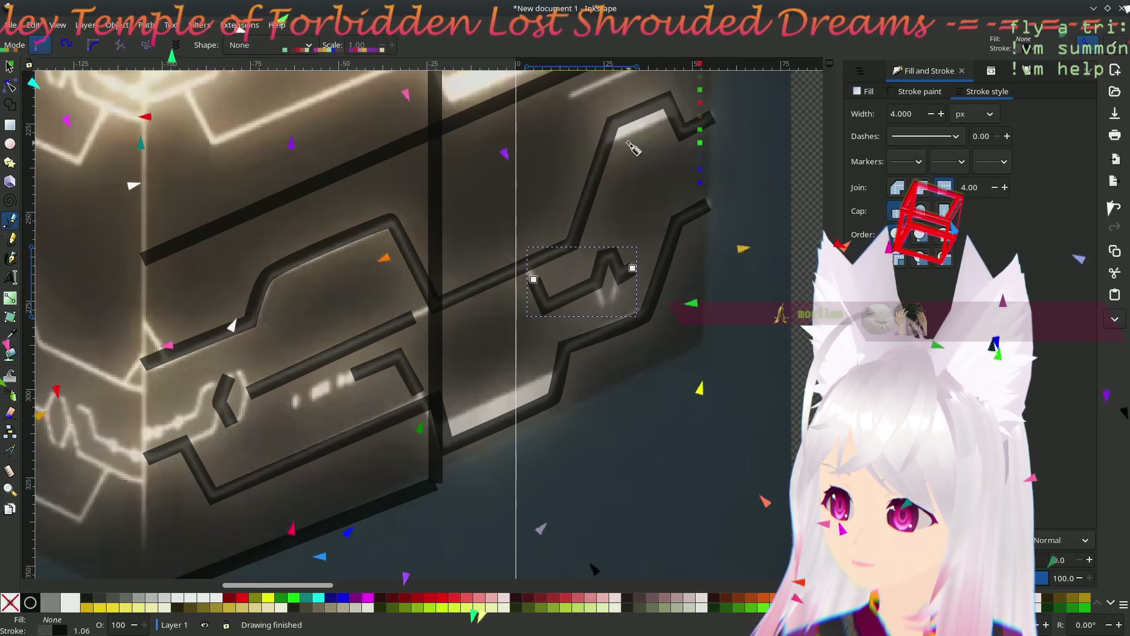
- Add a long diagonal line near the top and a short line at the cube's edge
scroll(542, 228, "up", 4)
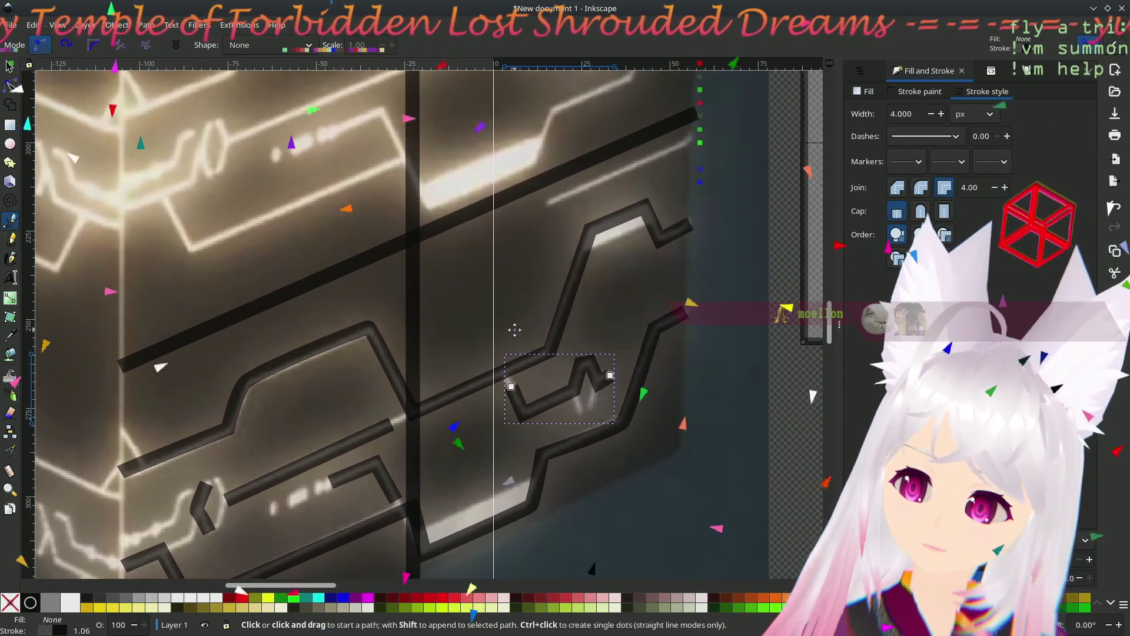
left_click(546, 200)
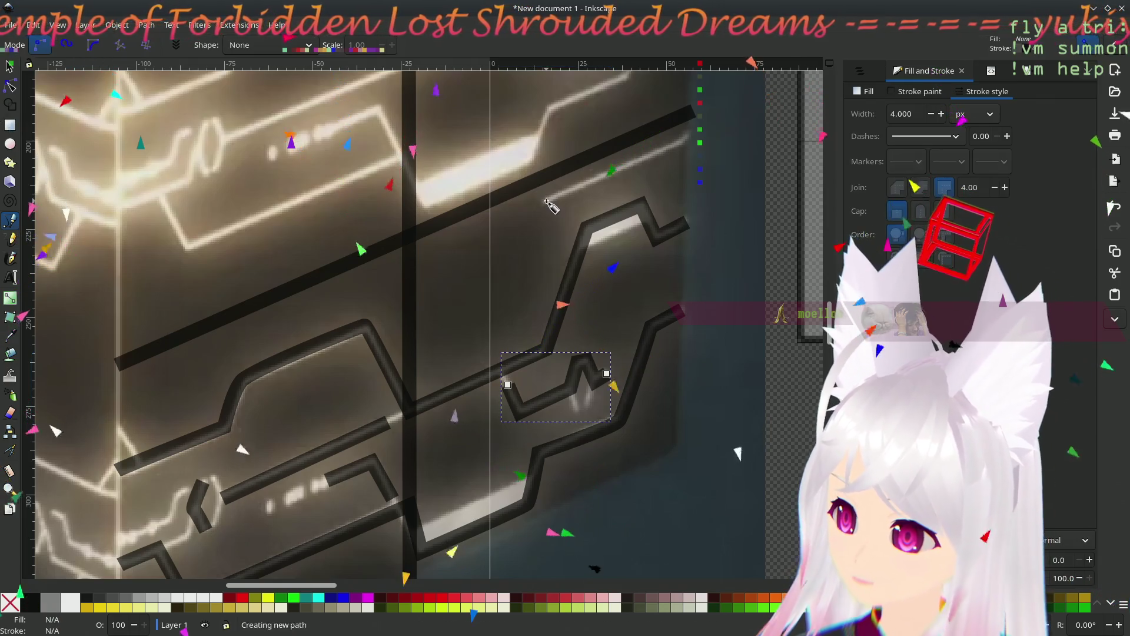
double_click(686, 142)
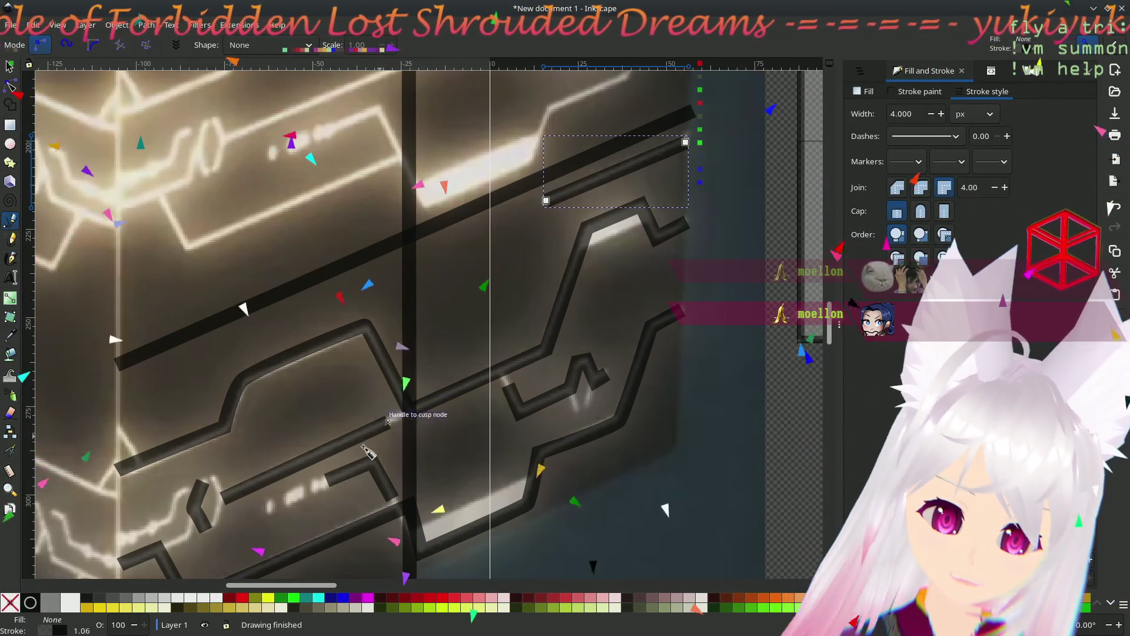
scroll(412, 482, "down", 5)
scroll(412, 483, "left", 4)
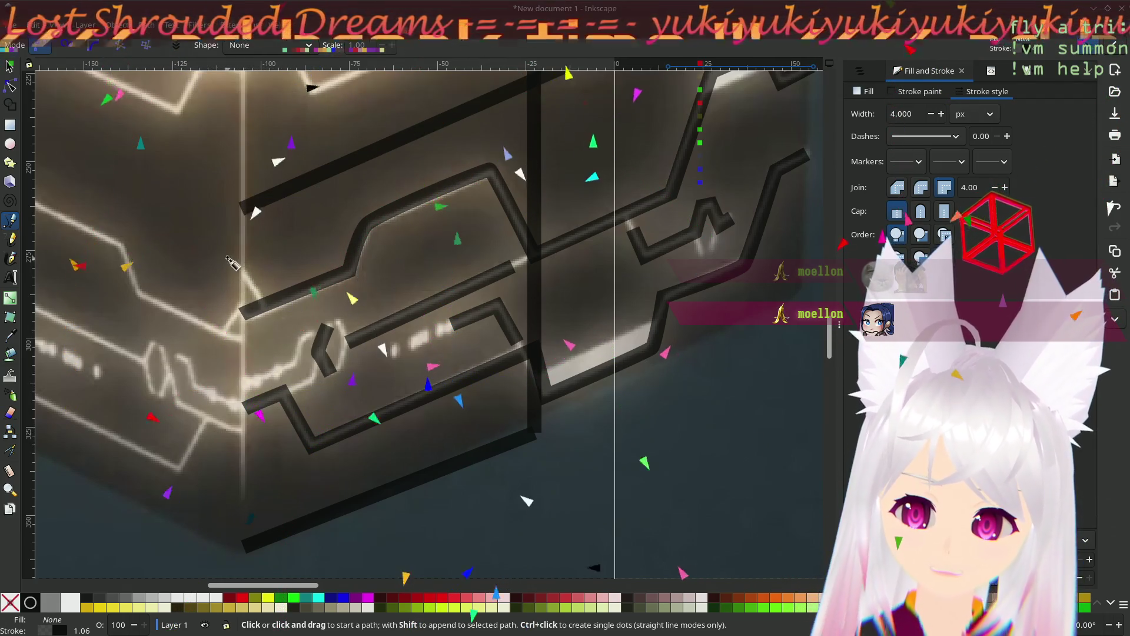
left_click(242, 275)
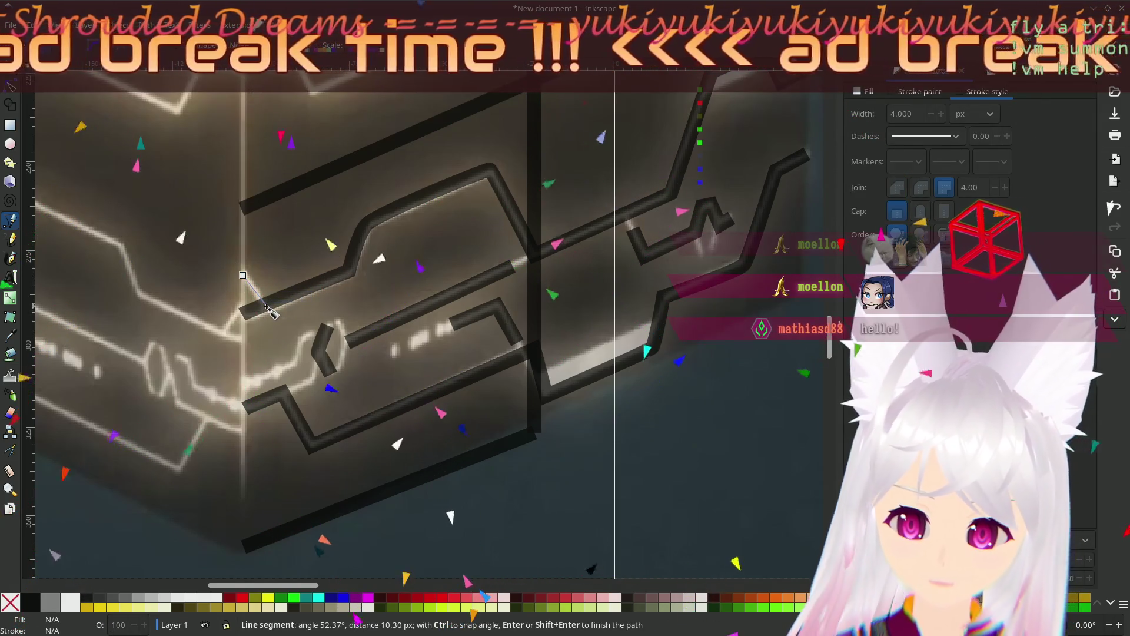
double_click(265, 305)
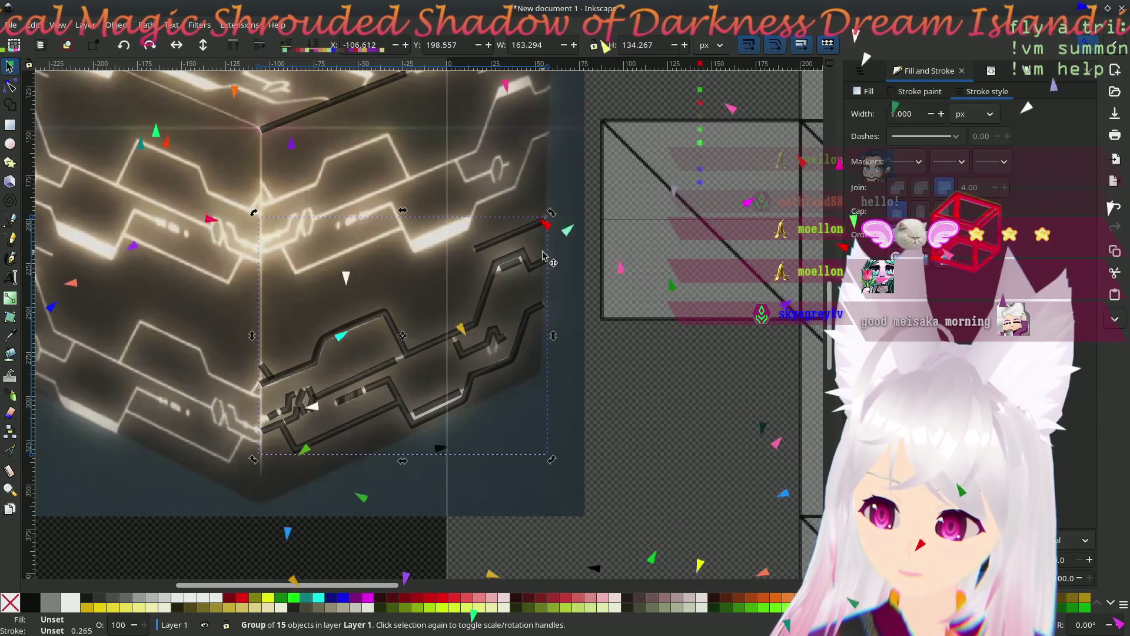
- Rotate and skew the circuit-line group to match the template's orientation
left_click_drag(556, 219, 580, 292)
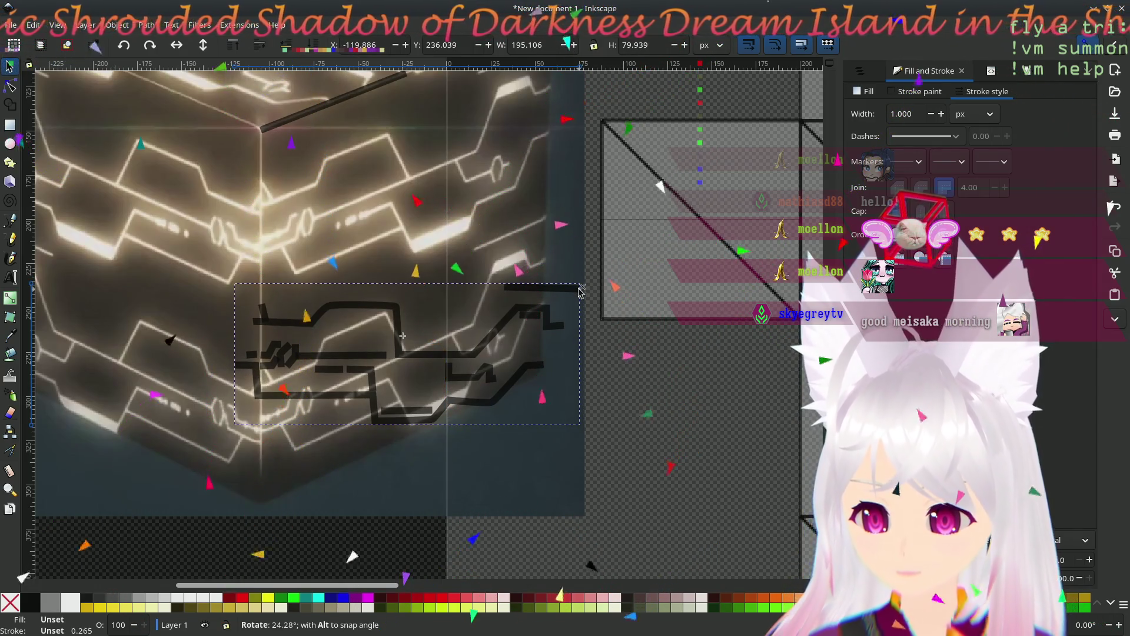
left_click_drag(581, 292, 581, 293)
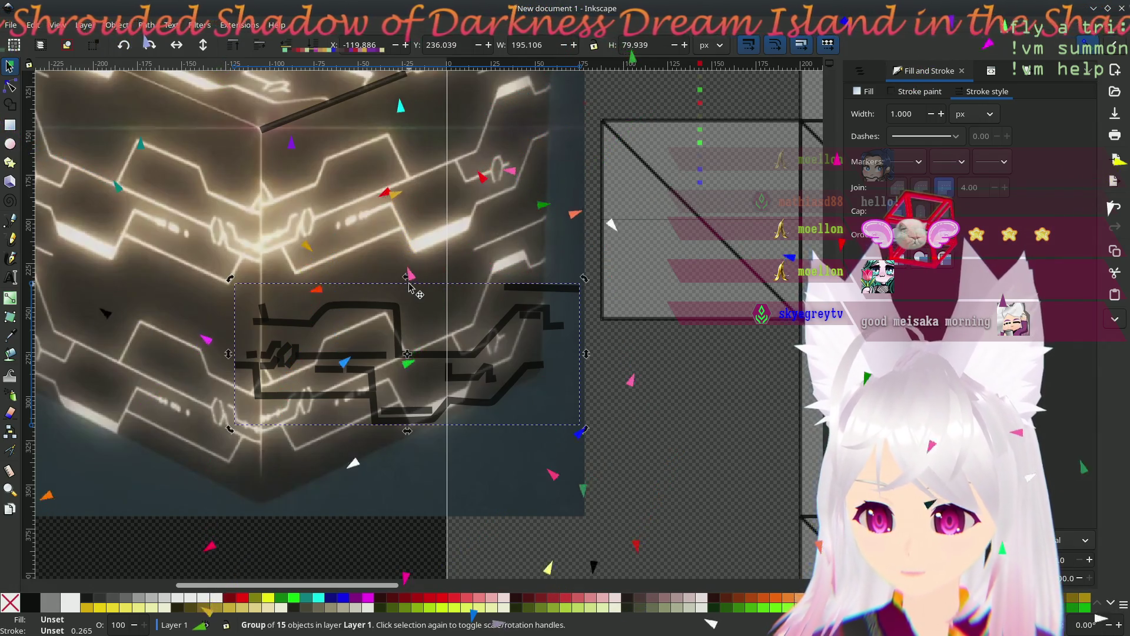
left_click_drag(407, 278, 373, 286)
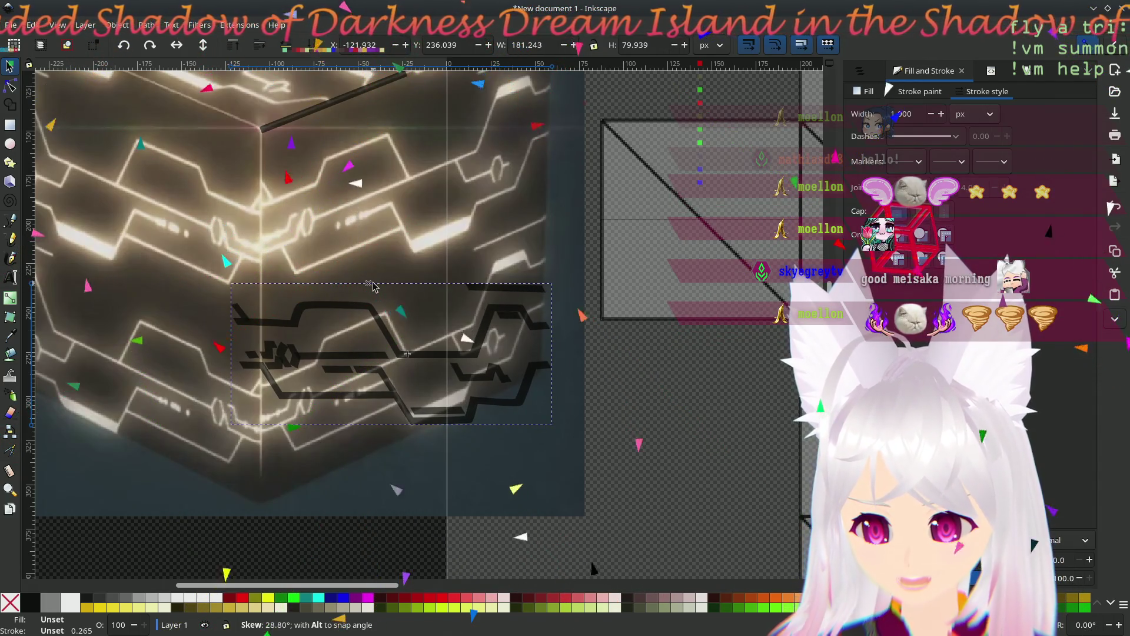
left_click_drag(373, 287, 374, 287)
left_click_drag(561, 354, 562, 352)
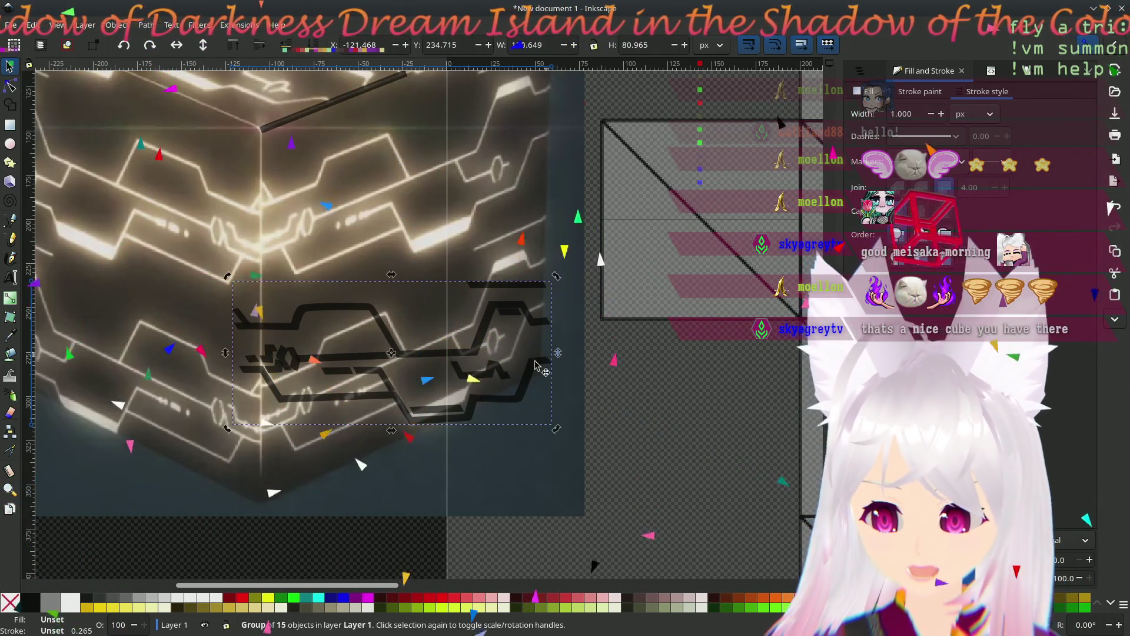
- Move and scale the group onto the net's square template, about 114 px wide at X 86.9, Y 199.96
left_click(330, 400)
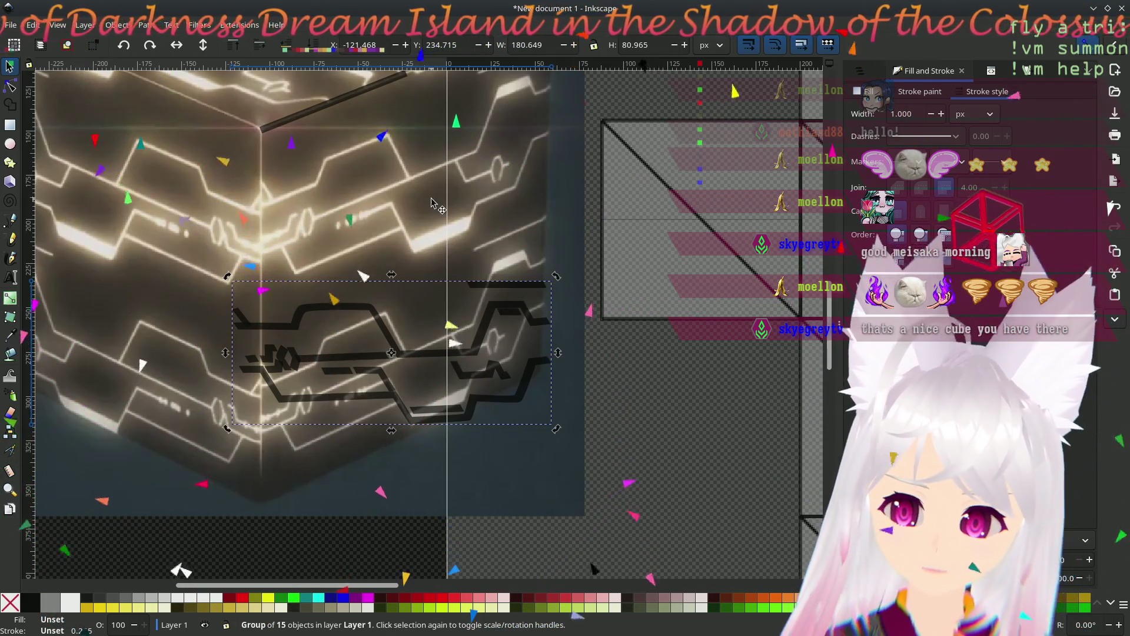
mouse_move(421, 365)
left_mouse_down()
mouse_move(629, 357)
mouse_move(640, 293)
left_mouse_up()
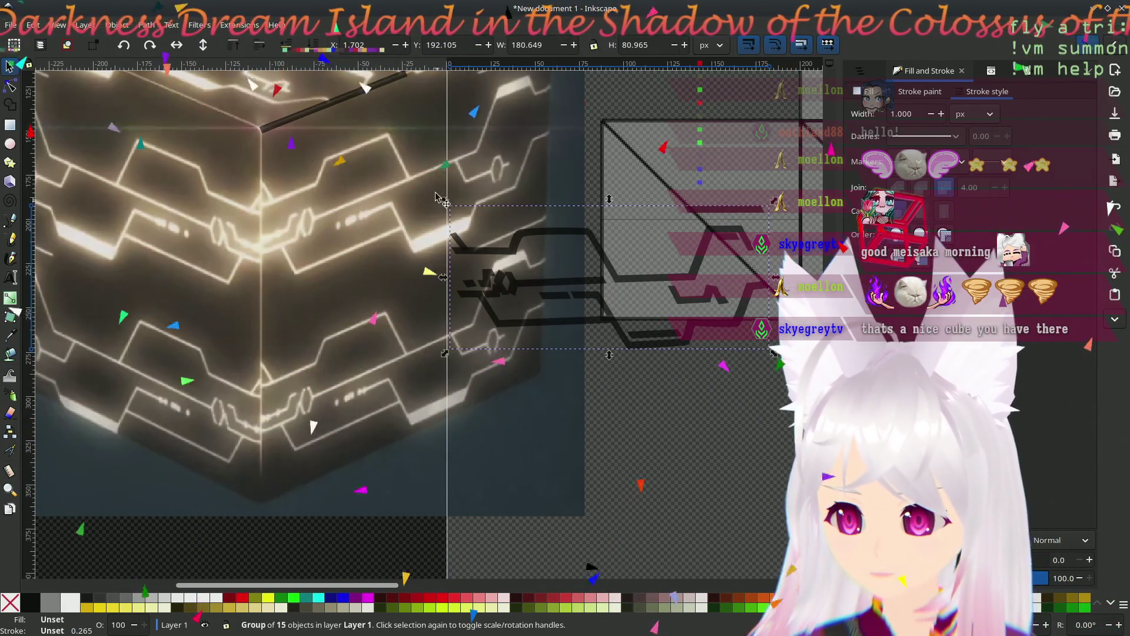
mouse_move(445, 202)
left_mouse_down()
mouse_move(542, 264)
mouse_move(520, 256)
left_mouse_up()
left_click_drag(657, 301, 693, 266)
mouse_move(589, 215)
left_mouse_down()
mouse_move(612, 225)
mouse_move(594, 218)
left_mouse_up()
scroll(725, 297, "up", 5)
scroll(725, 298, "up", 4, "ctrl")
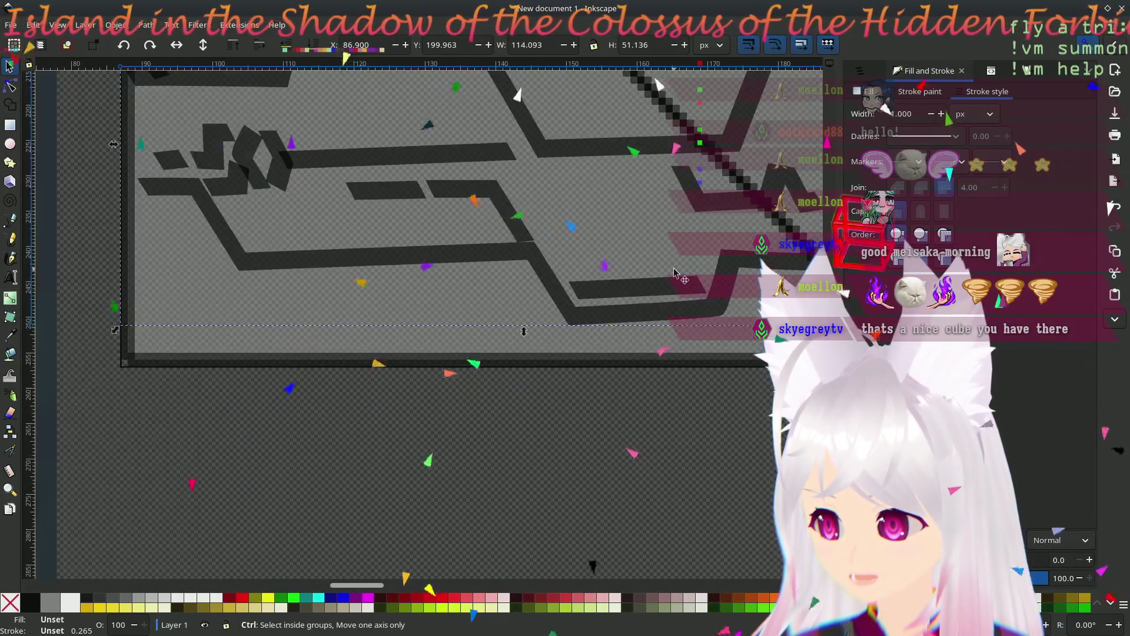
left_click_drag(536, 204, 485, 411)
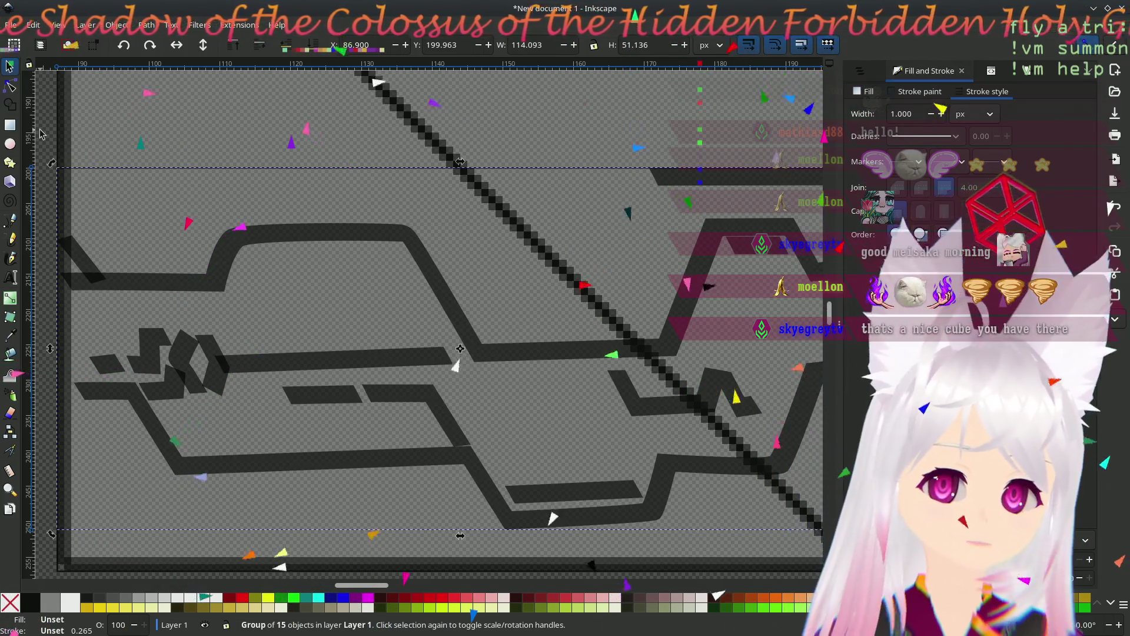
- With the Node tool, turn the upper circuit path's rounded corners into sharp angles
key("n")
left_click(240, 274)
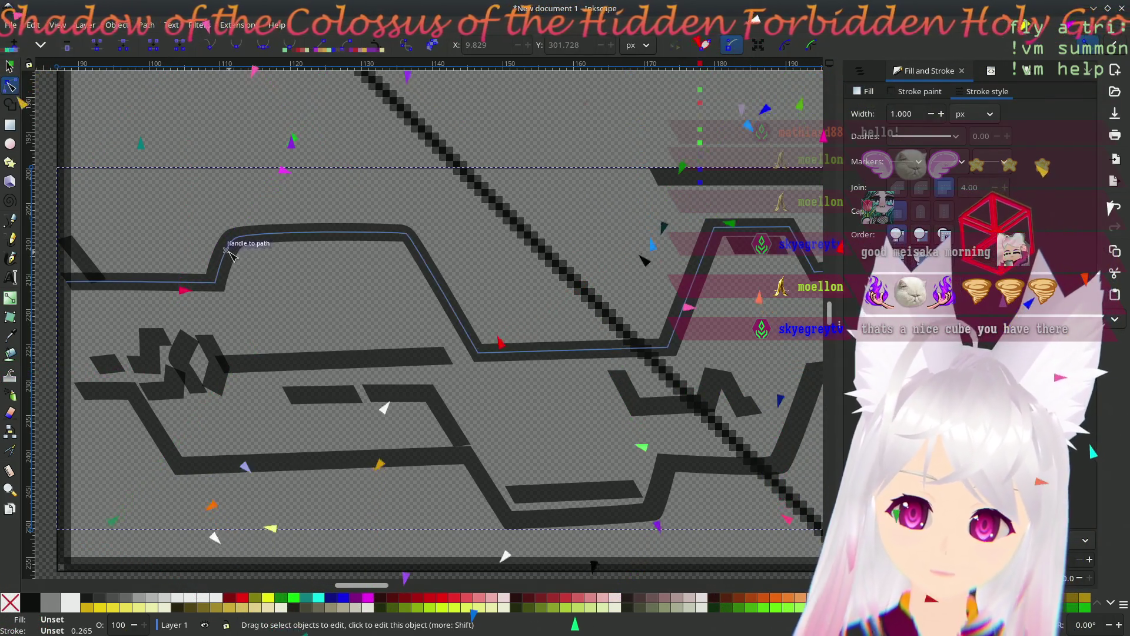
left_click(215, 283)
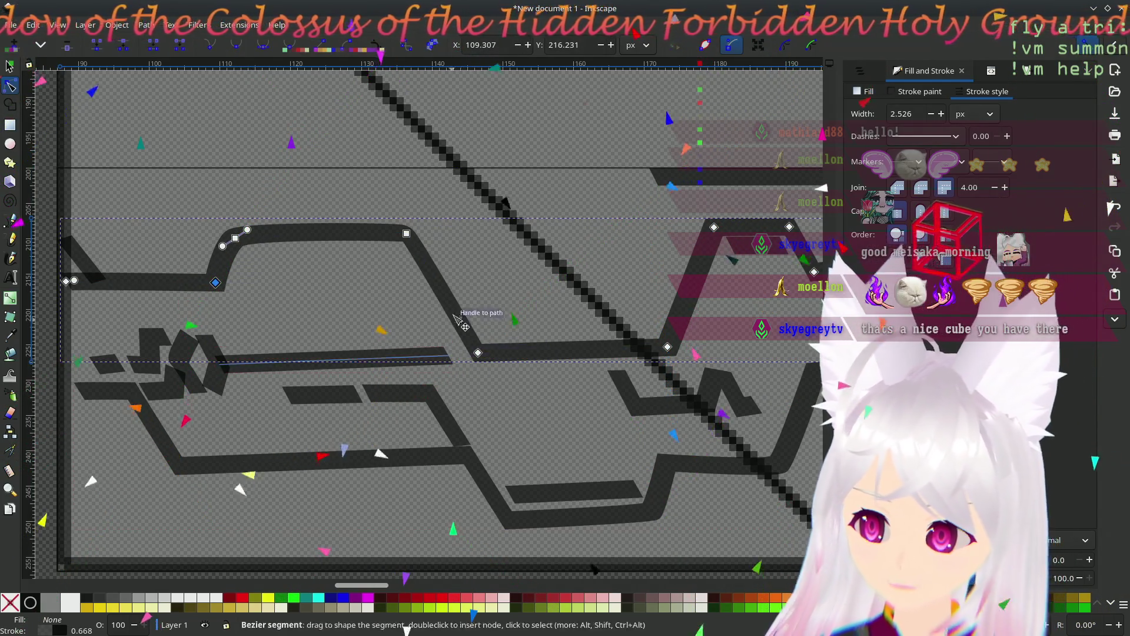
mouse_move(590, 270)
left_mouse_down()
mouse_move(484, 262)
mouse_move(707, 255)
left_mouse_up()
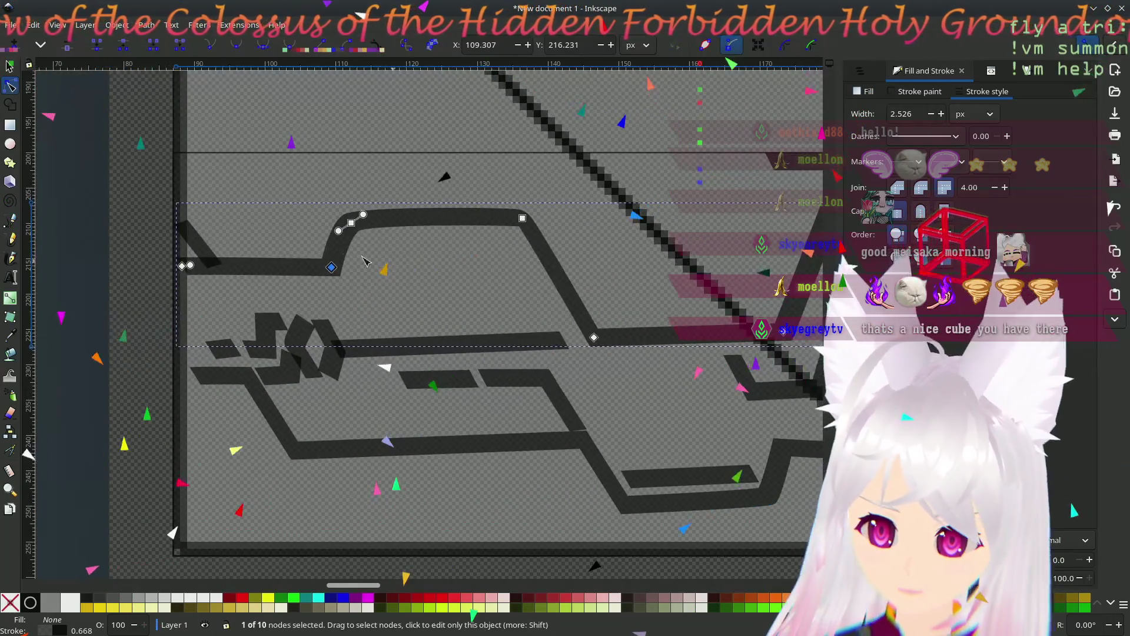
left_click(190, 266, "ctrl")
left_click(344, 235, "ctrl")
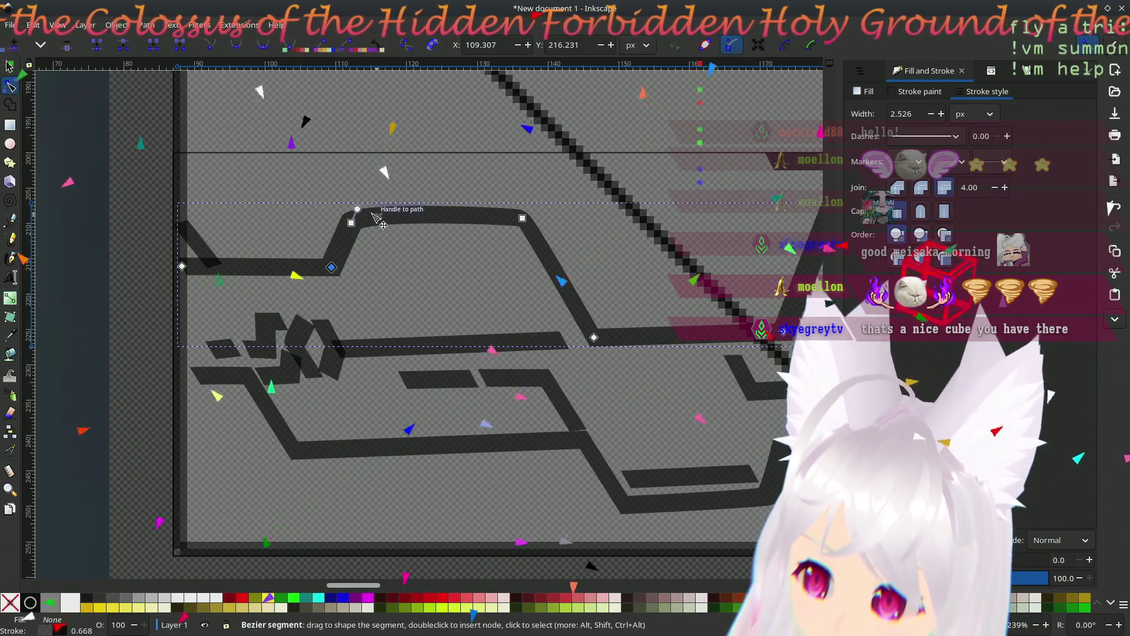
left_click(363, 214, "ctrl")
left_click(523, 219, "ctrl")
left_click(525, 218, "ctrl")
- Reshape the curves at the lower circuit path's two bend nodes
mouse_move(662, 371)
left_mouse_down()
mouse_move(515, 353)
mouse_move(438, 383)
mouse_move(482, 324)
left_mouse_up()
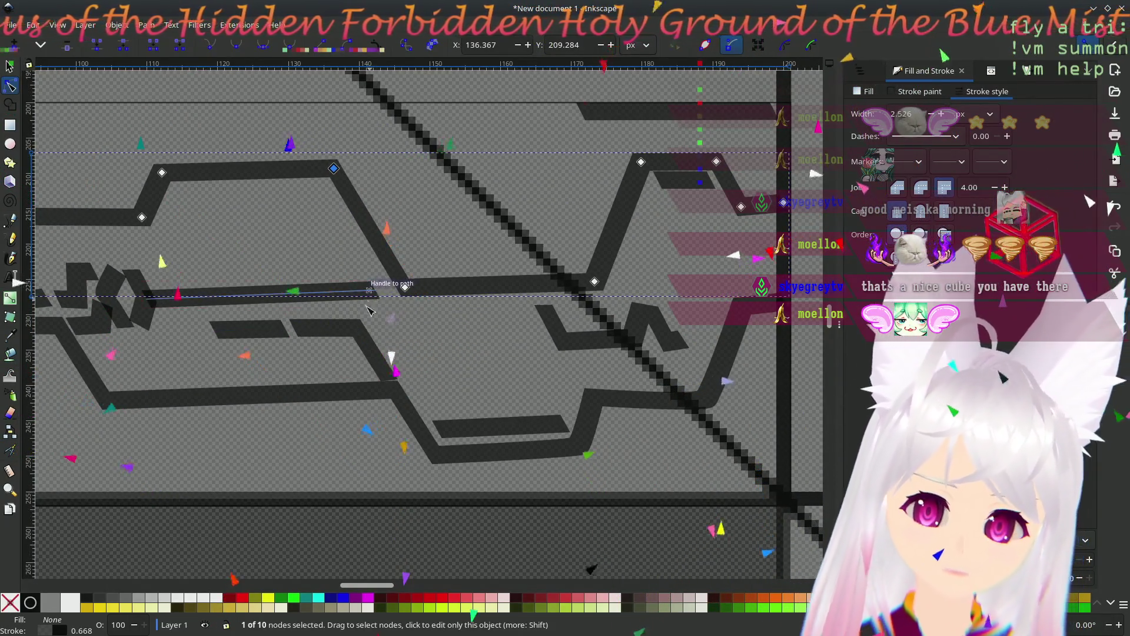
left_click_drag(285, 324, 504, 326)
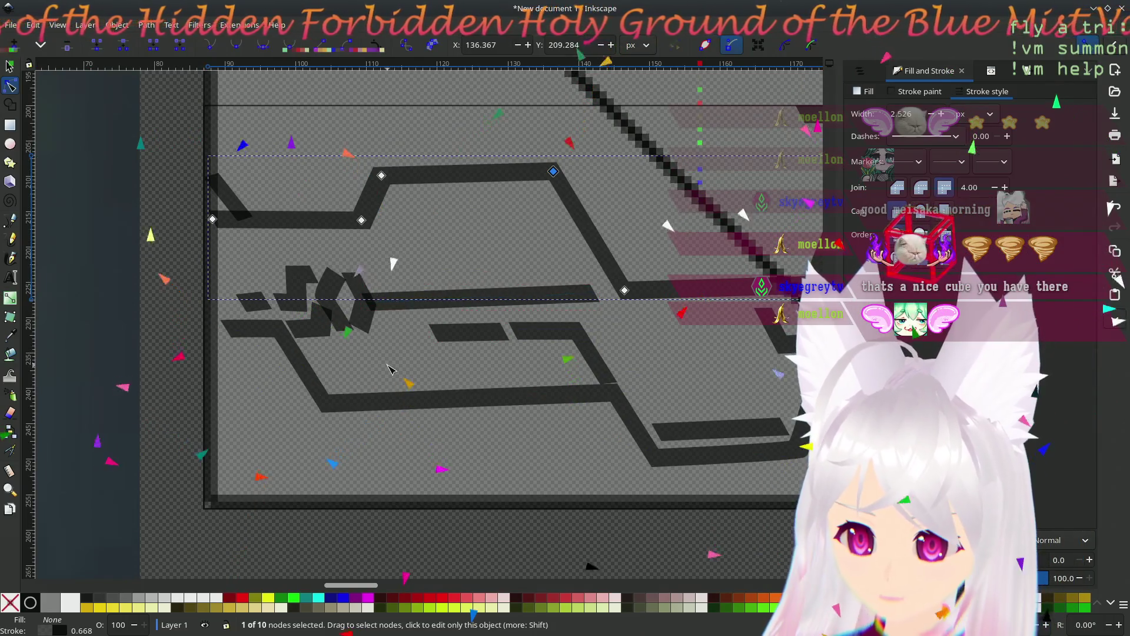
scroll(447, 436, "right", 10)
left_click(439, 457)
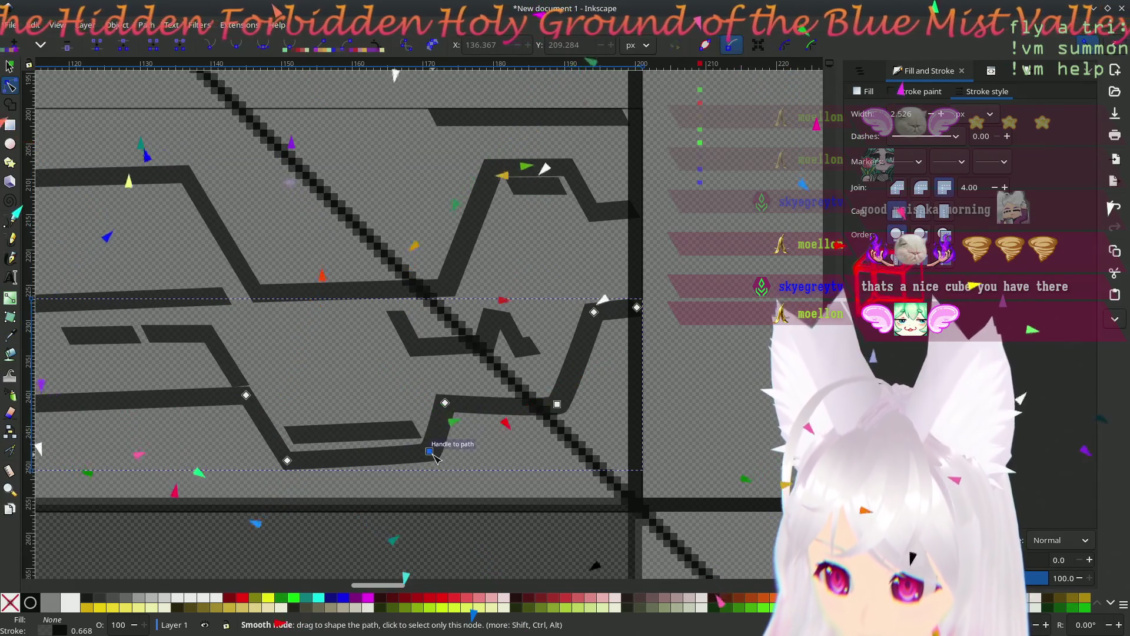
left_click(431, 451)
left_click_drag(439, 453, 433, 458)
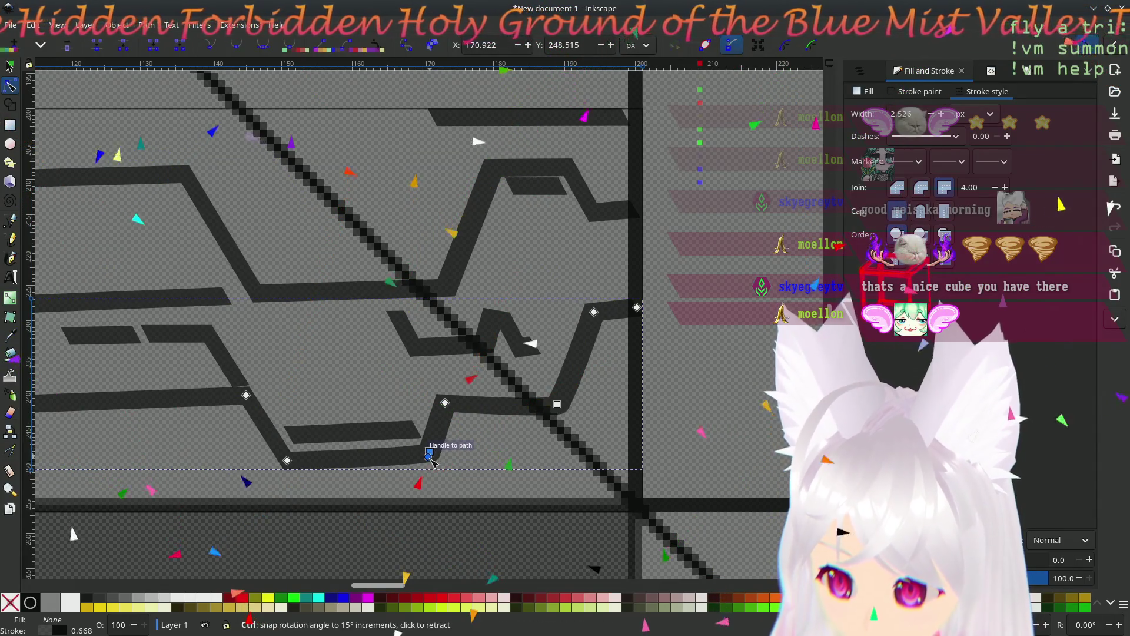
left_click(555, 405)
mouse_move(552, 407)
left_mouse_down()
mouse_move(571, 404)
mouse_move(559, 403)
left_mouse_up()
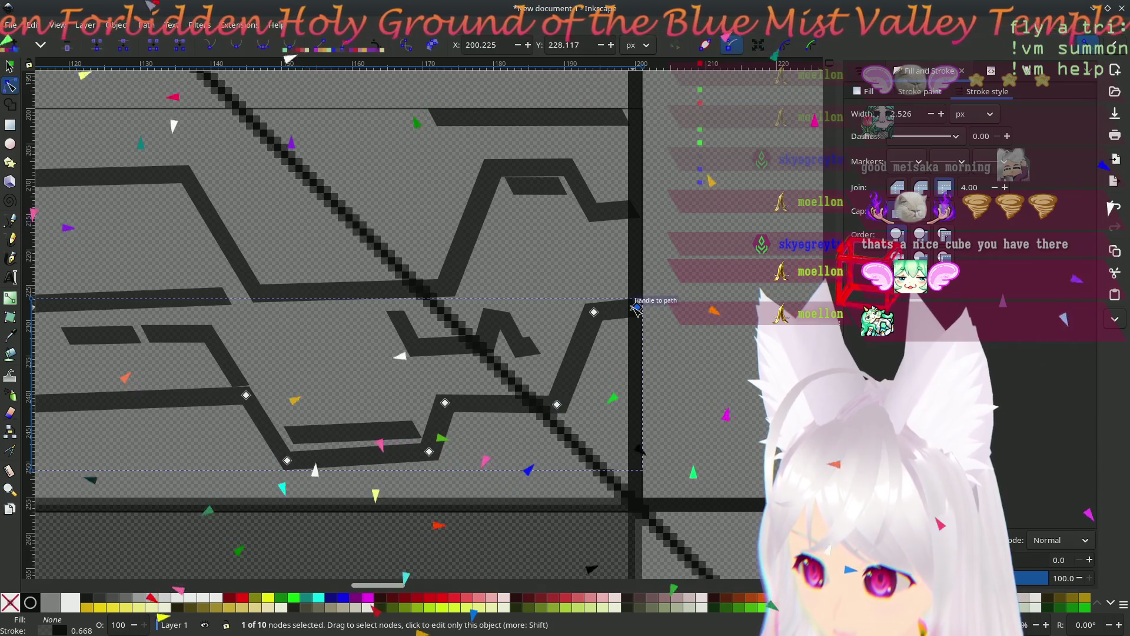
left_click(594, 311)
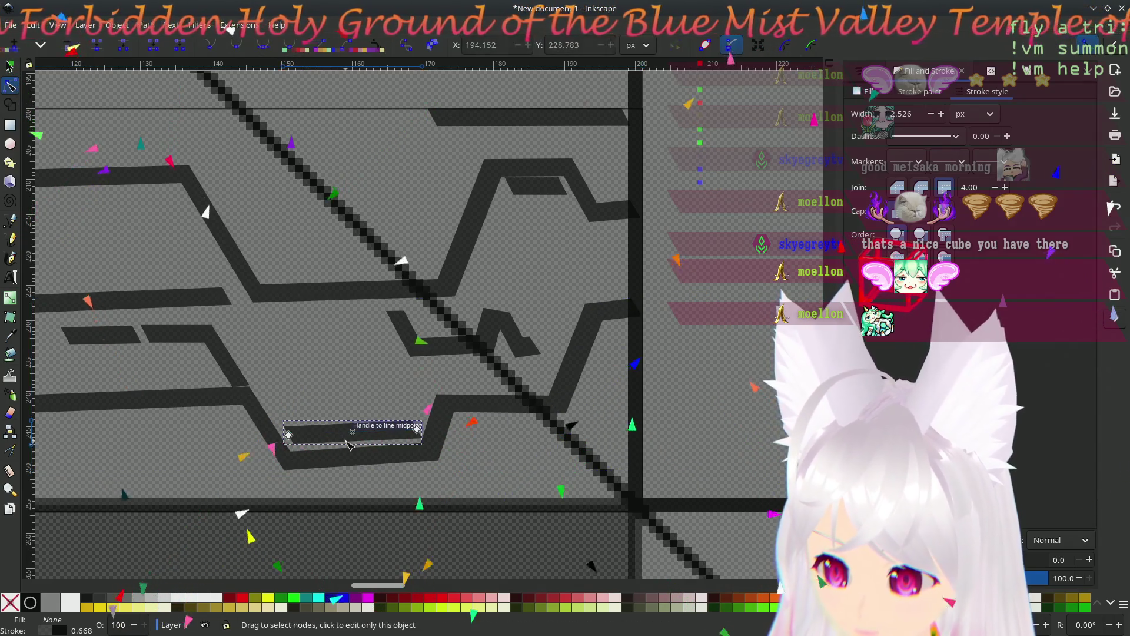
left_click(357, 474)
- Nudge the lower path's right end node slightly right and down, then switch to the Rectangle tool
scroll(412, 435, "left", 10)
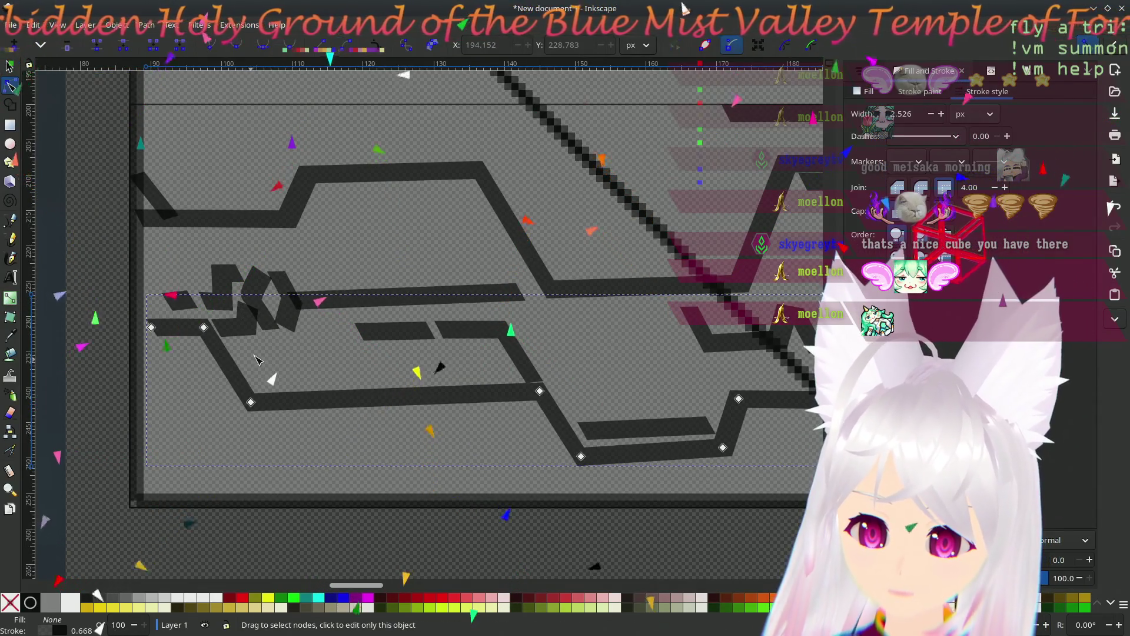
left_click(515, 294)
scroll(618, 367, "right", 10)
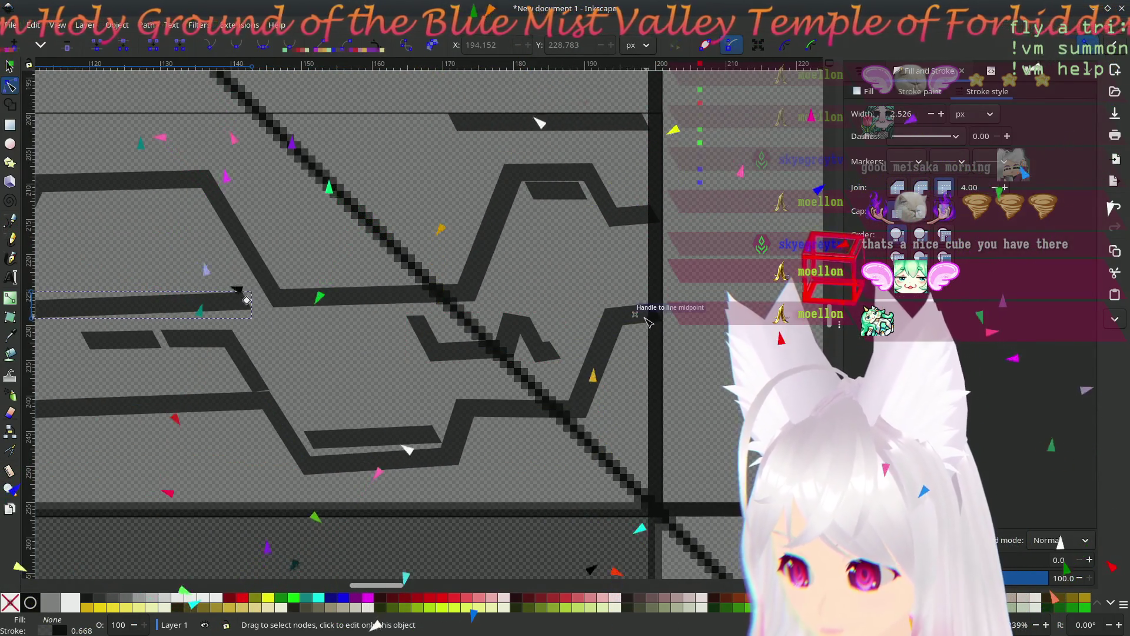
left_click(626, 327)
left_click_drag(651, 312, 664, 317)
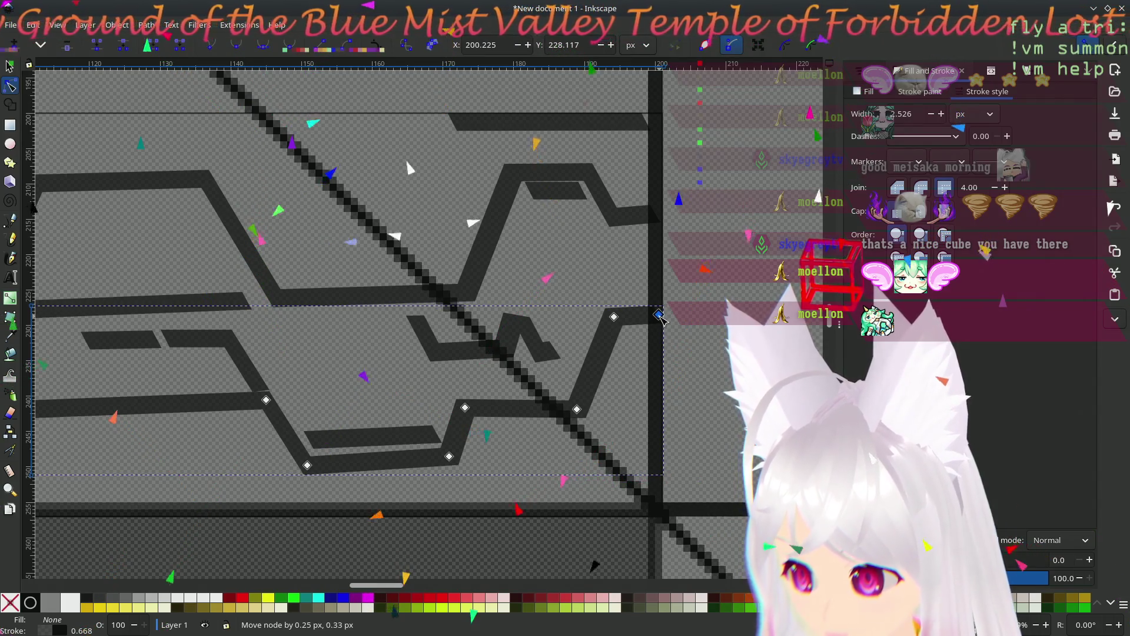
left_click_drag(661, 318, 661, 322)
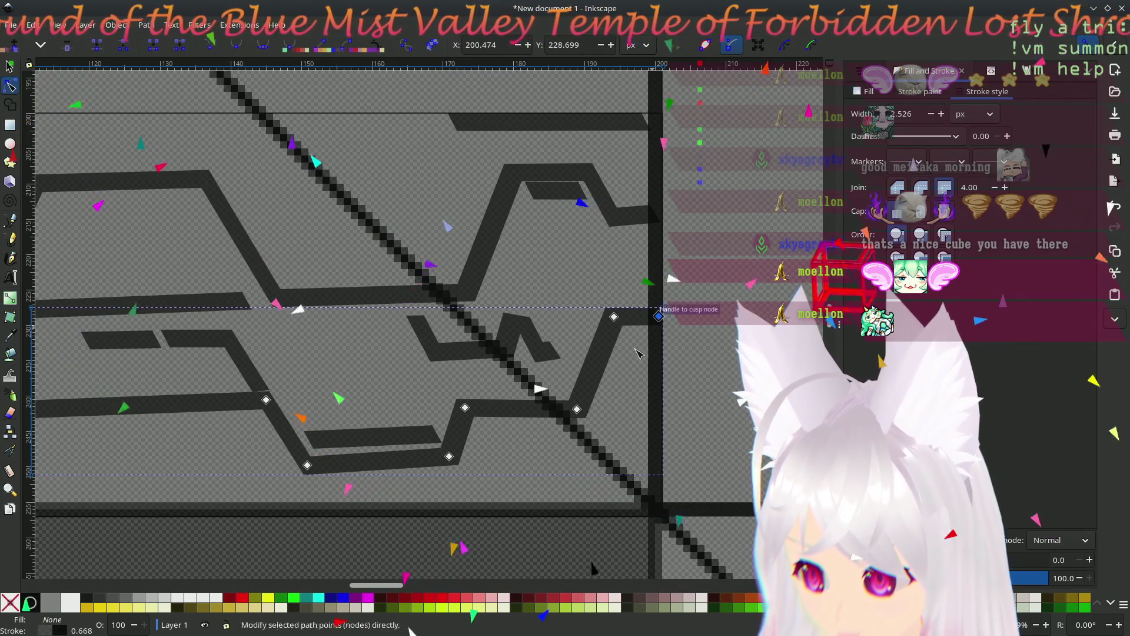
left_click(369, 551)
scroll(253, 530, "down", 3)
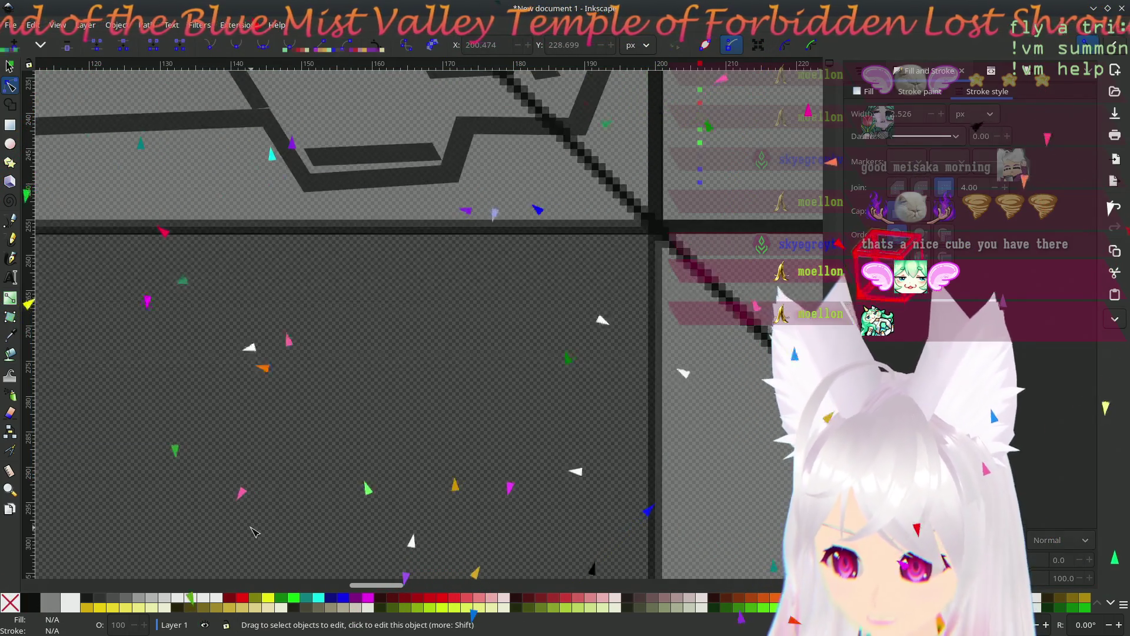
scroll(256, 498, "up", 3)
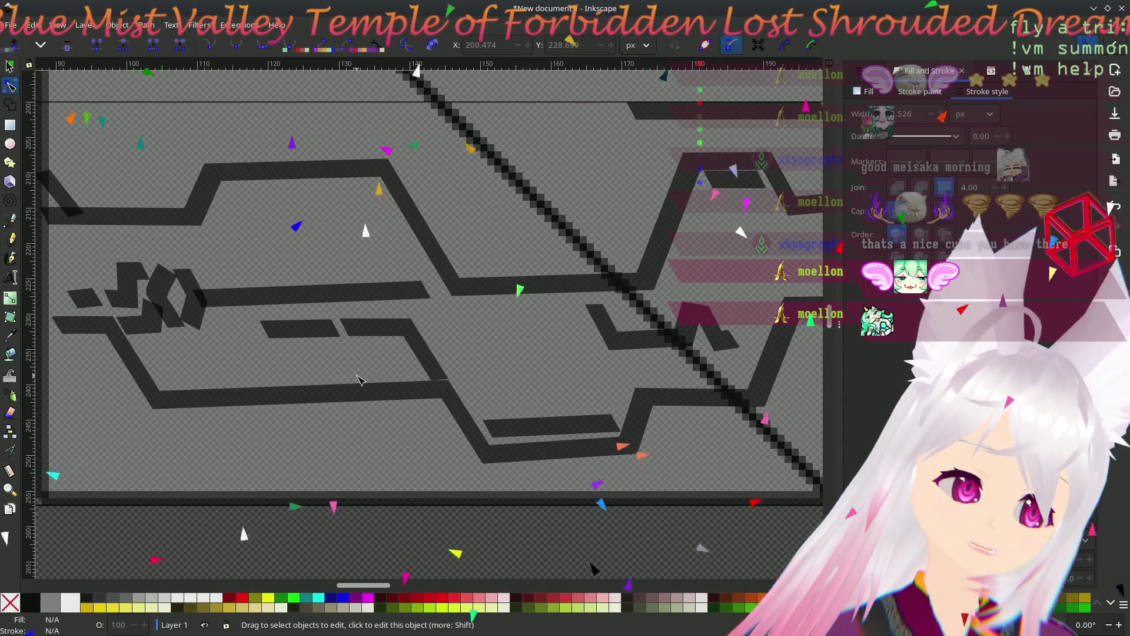
key("Escape")
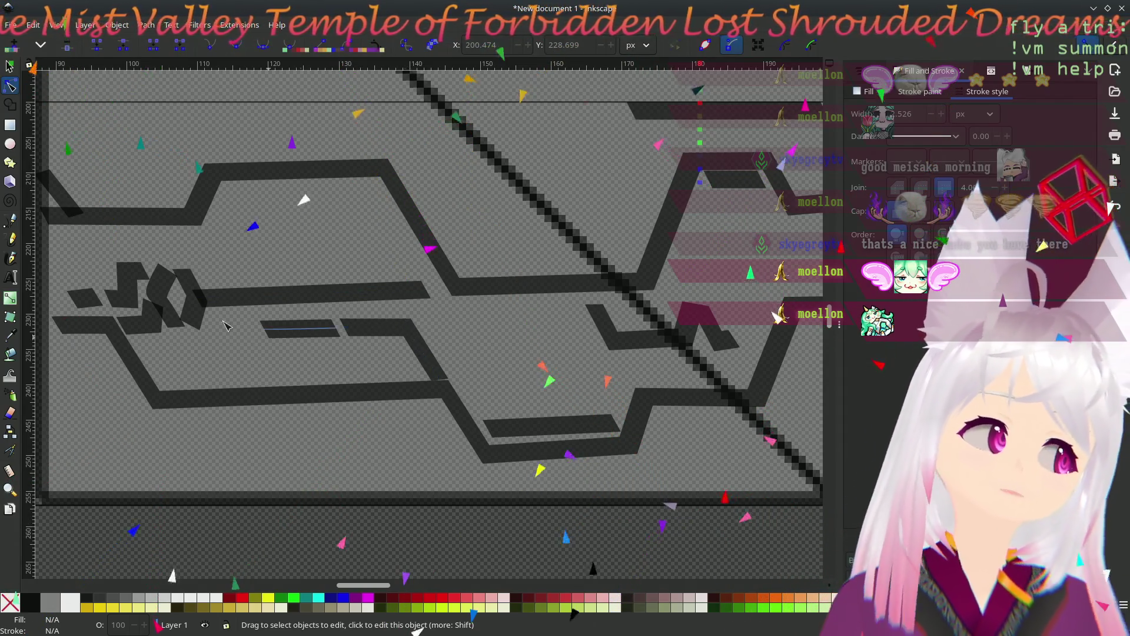
mouse_move(488, 318)
left_mouse_down()
mouse_move(561, 310)
mouse_move(400, 347)
mouse_move(514, 335)
mouse_move(474, 349)
left_mouse_up()
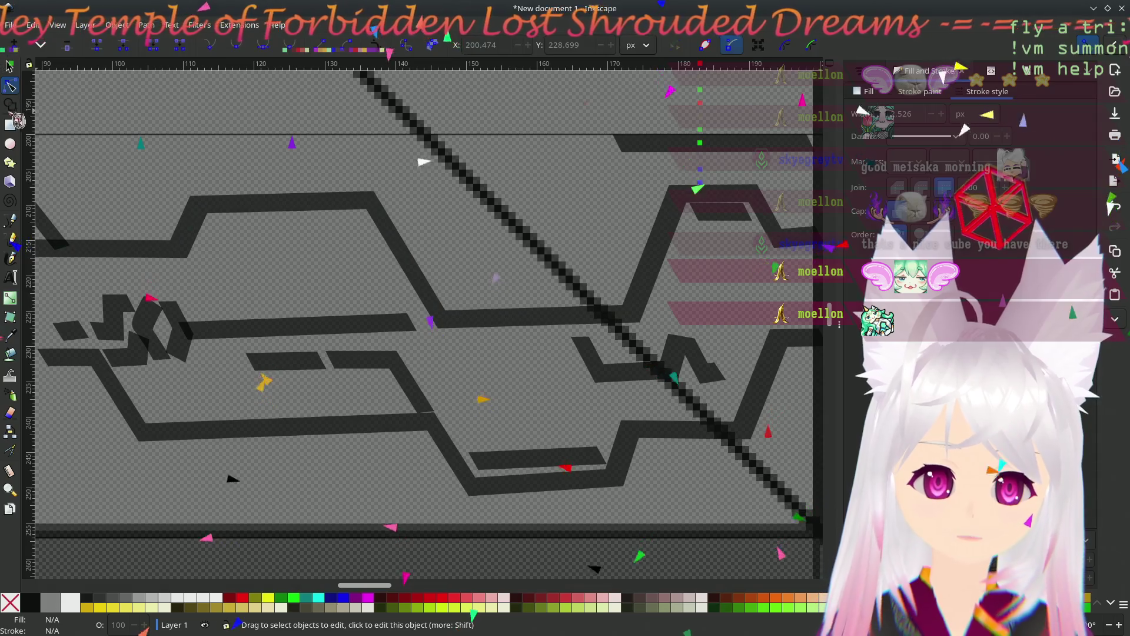
left_click(20, 126)
- Draw a thin rectangle over the long top circuit bar, adjusting it to about 85 × 7.7 px
left_click_drag(283, 134, 575, 167)
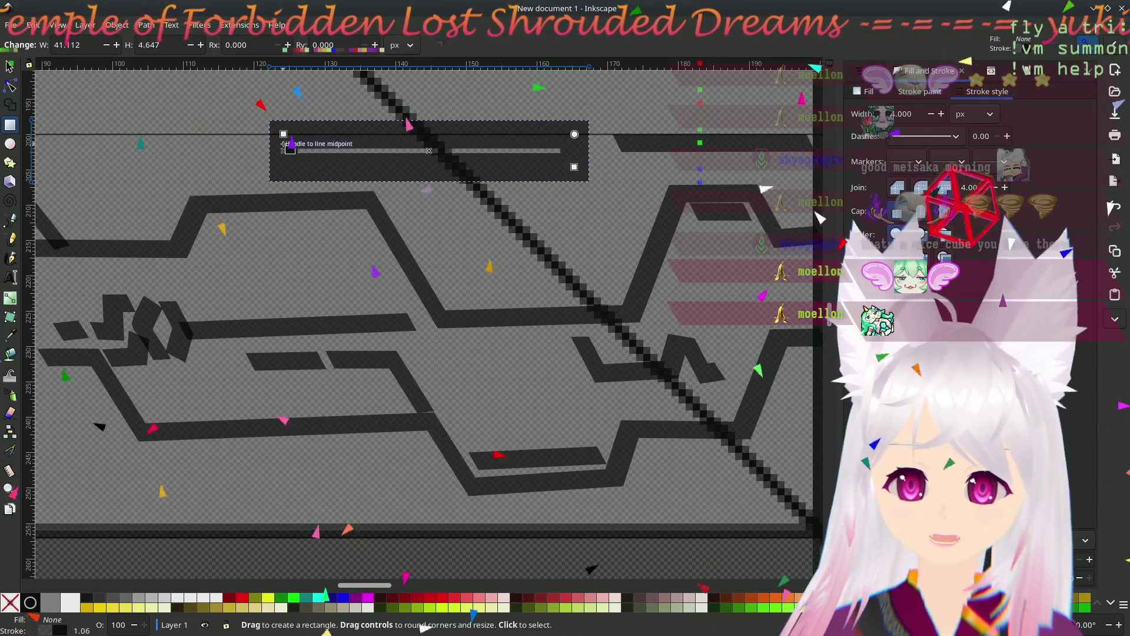
left_click_drag(291, 136, 194, 136)
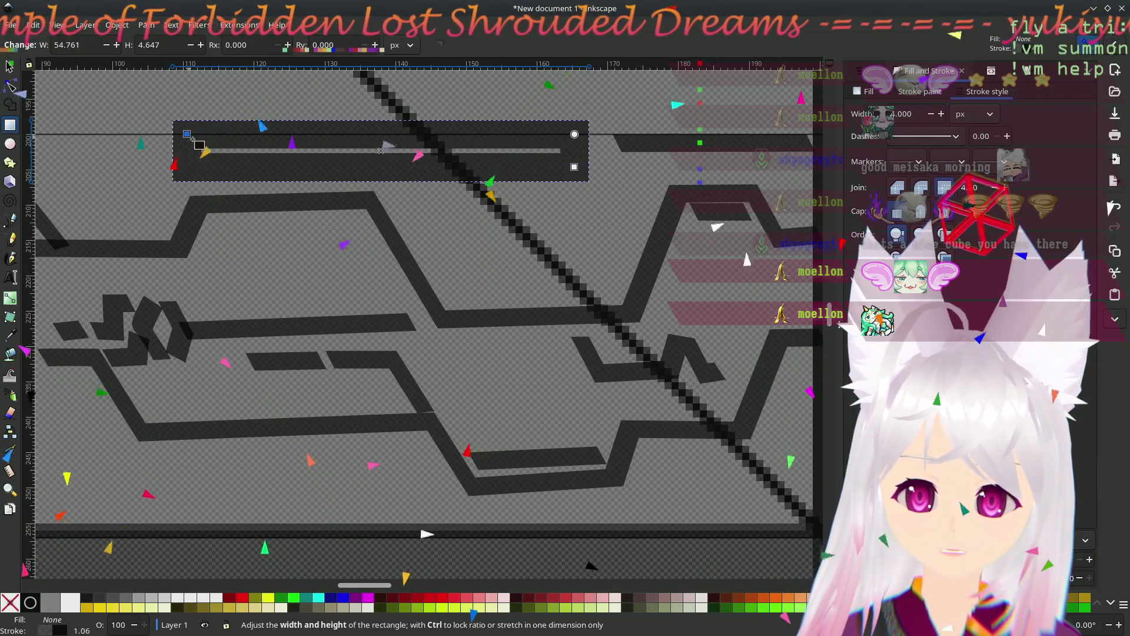
mouse_move(574, 169)
left_mouse_down()
mouse_move(785, 206)
mouse_move(794, 195)
left_mouse_up()
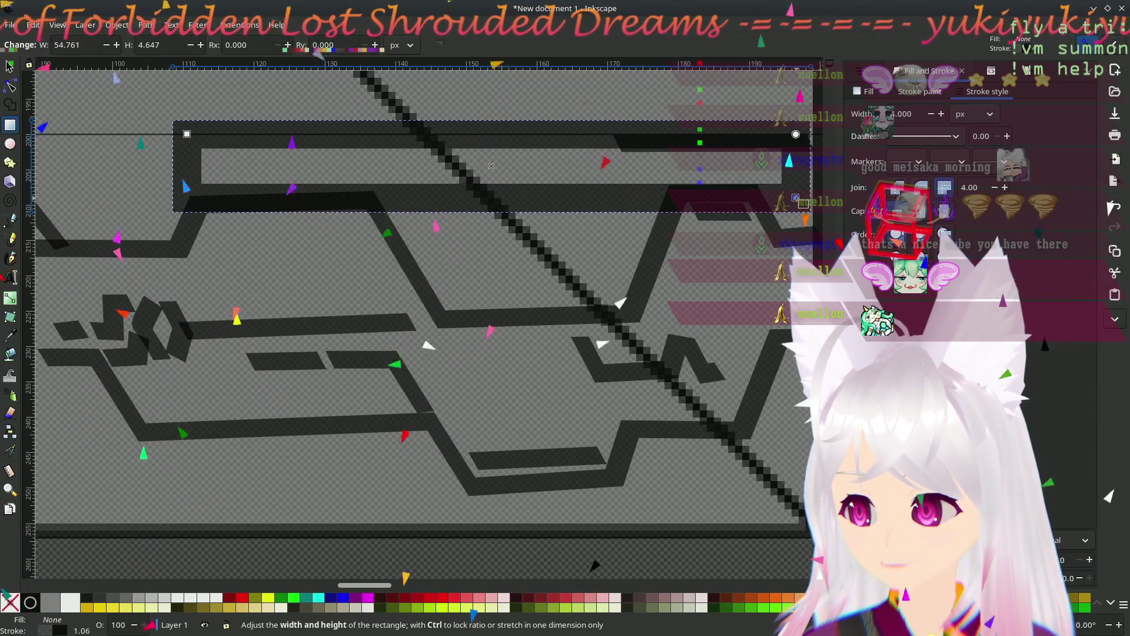
scroll(506, 277, "right", 3)
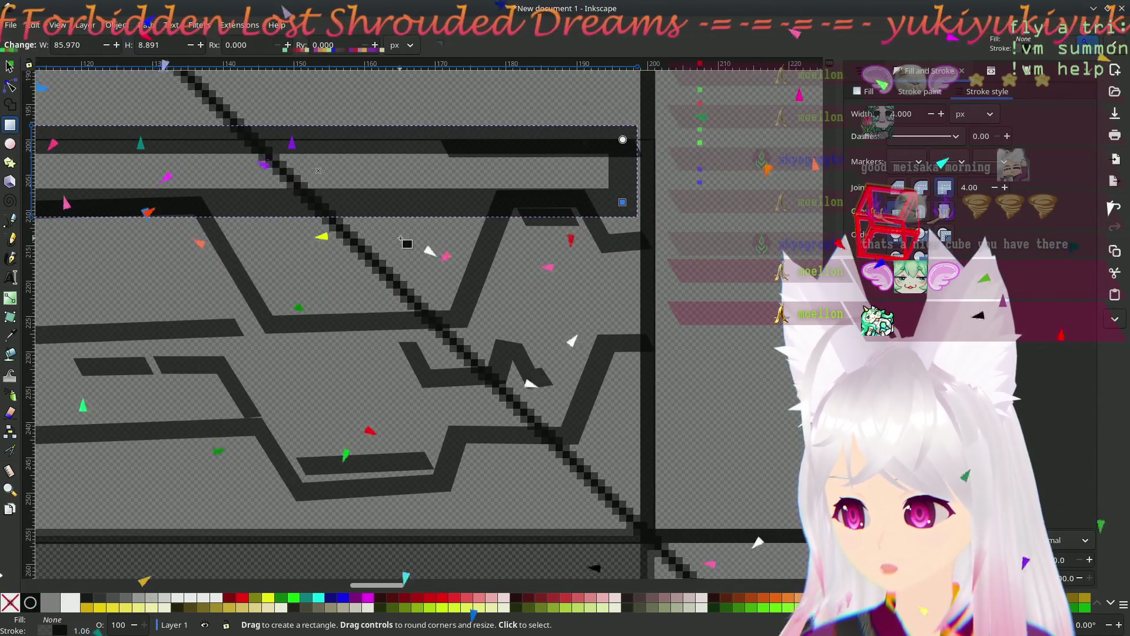
scroll(504, 241, "left", 2)
mouse_move(154, 132)
left_mouse_down()
mouse_move(163, 151)
mouse_move(165, 141)
left_mouse_up()
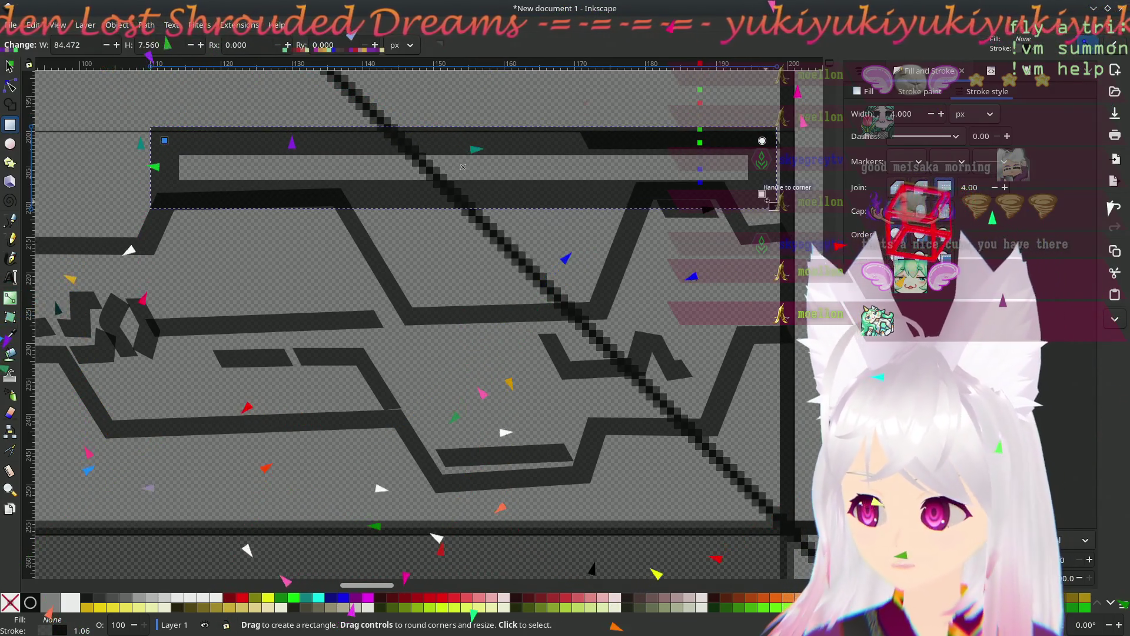
left_click_drag(763, 195, 773, 203)
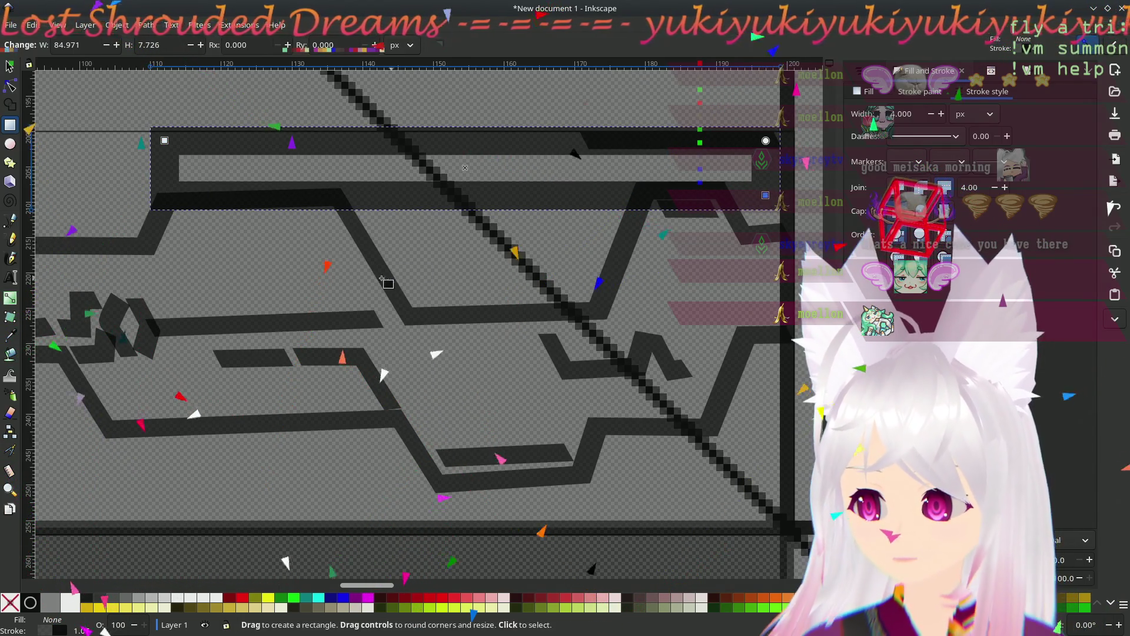
- Pan and zoom across the circuit photo to locate the next bars to trace
mouse_move(279, 274)
left_mouse_down()
mouse_move(497, 274)
mouse_move(304, 260)
mouse_move(656, 235)
left_mouse_up()
scroll(211, 324, "down", 5)
left_click_drag(210, 324, 797, 282)
left_click_drag(402, 354, 442, 324)
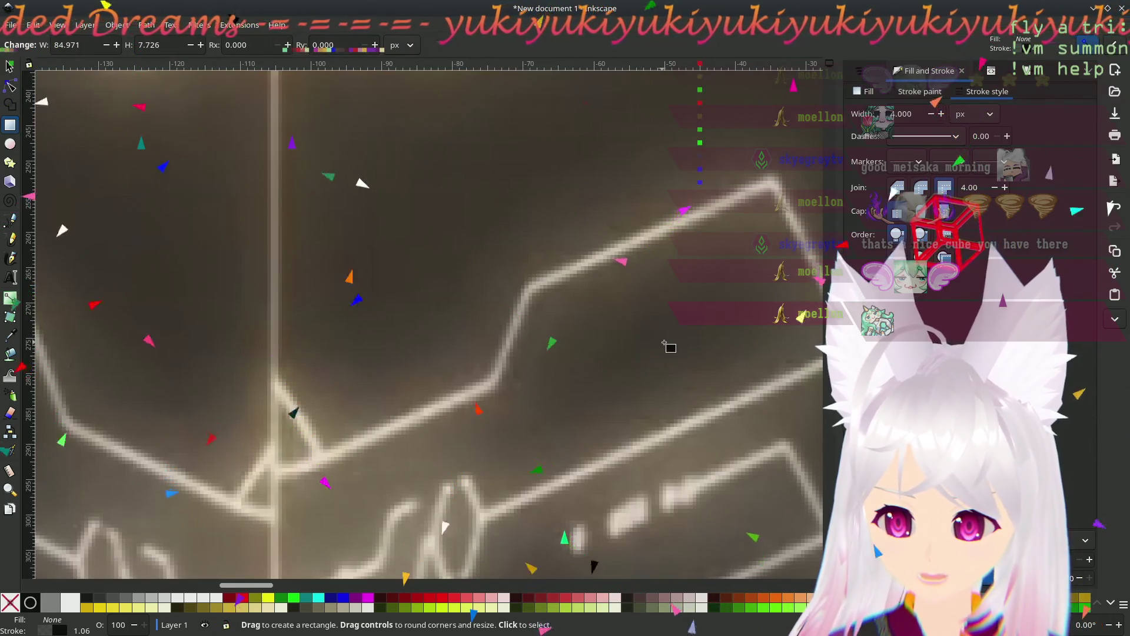
scroll(532, 341, "right", 15)
scroll(412, 347, "up", 4)
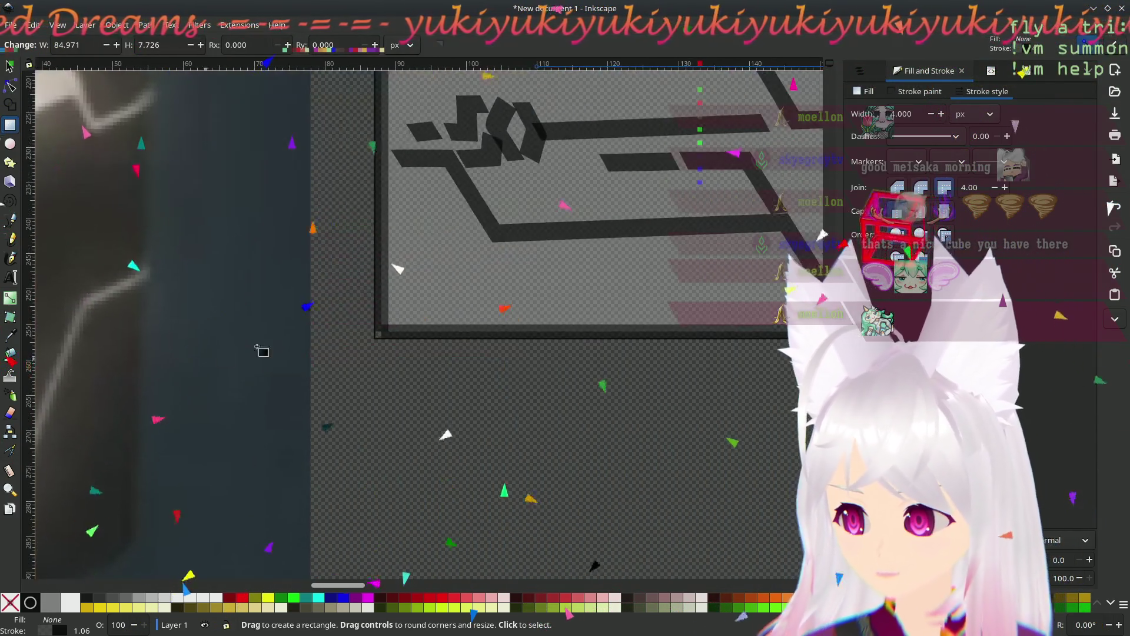
scroll(257, 348, "right", 4)
scroll(257, 348, "up", 6)
mouse_move(349, 312)
left_mouse_down()
mouse_move(232, 328)
mouse_move(245, 318)
left_mouse_up()
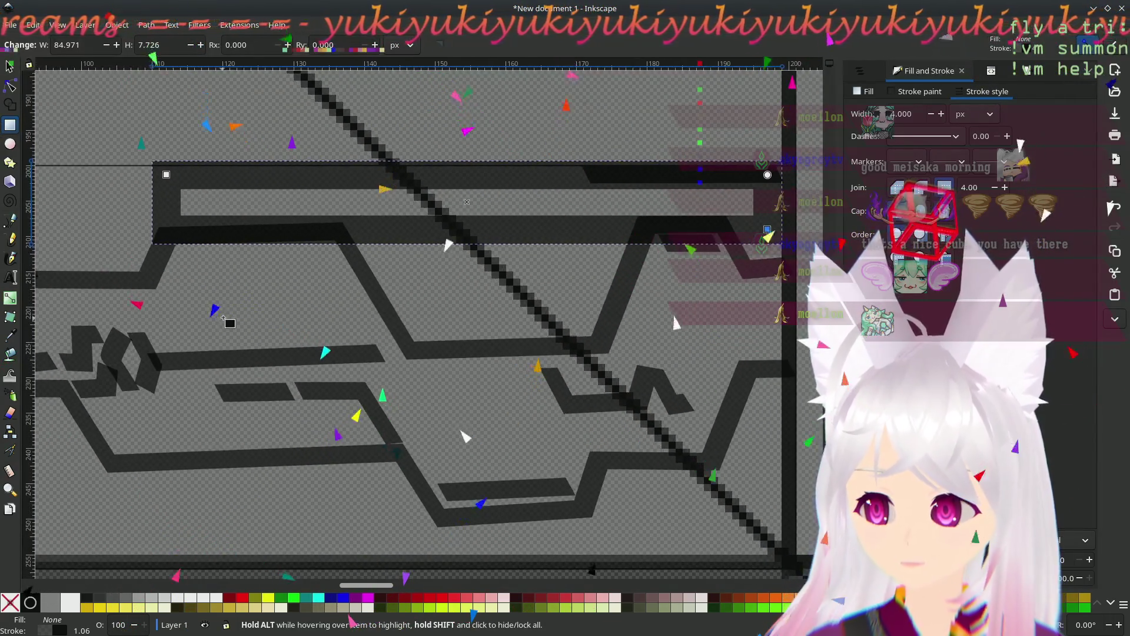
scroll(224, 319, "down", 1)
scroll(224, 329, "down", 1)
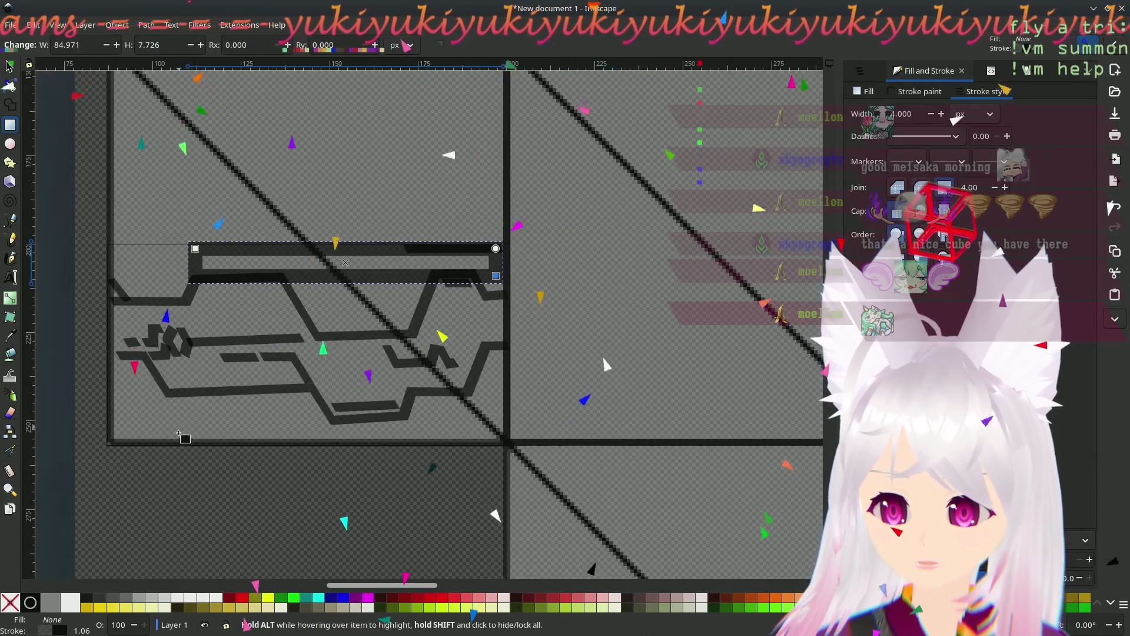
scroll(403, 379, "left", 10)
scroll(404, 378, "down", 5)
mouse_move(404, 378)
left_mouse_down()
mouse_move(250, 400)
mouse_move(353, 344)
mouse_move(304, 355)
left_mouse_up()
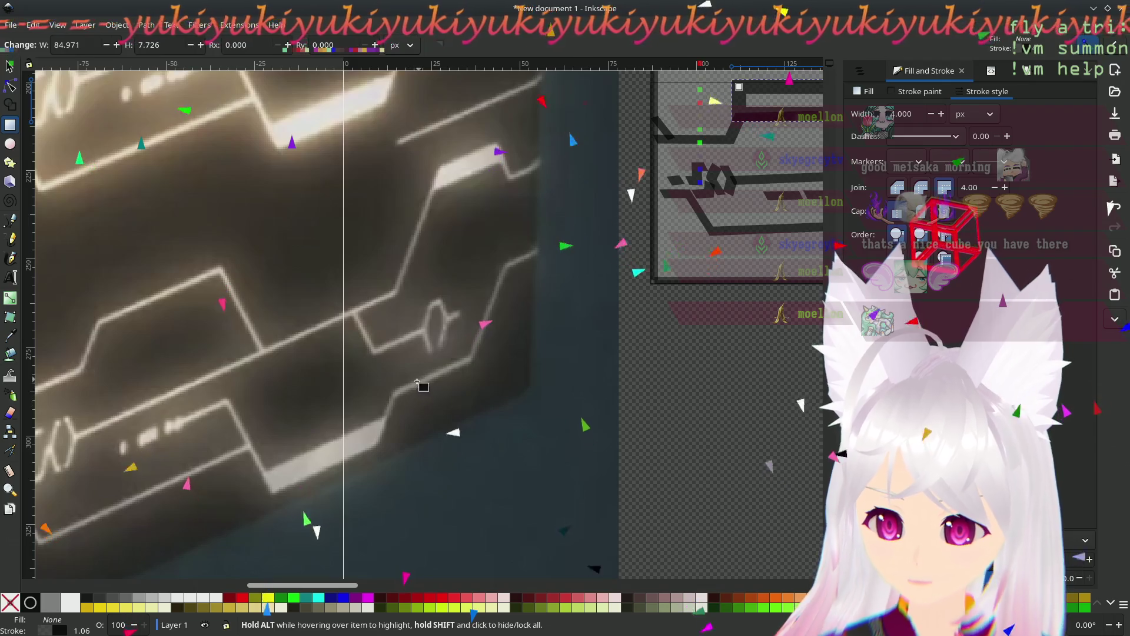
left_click_drag(780, 320, 441, 409)
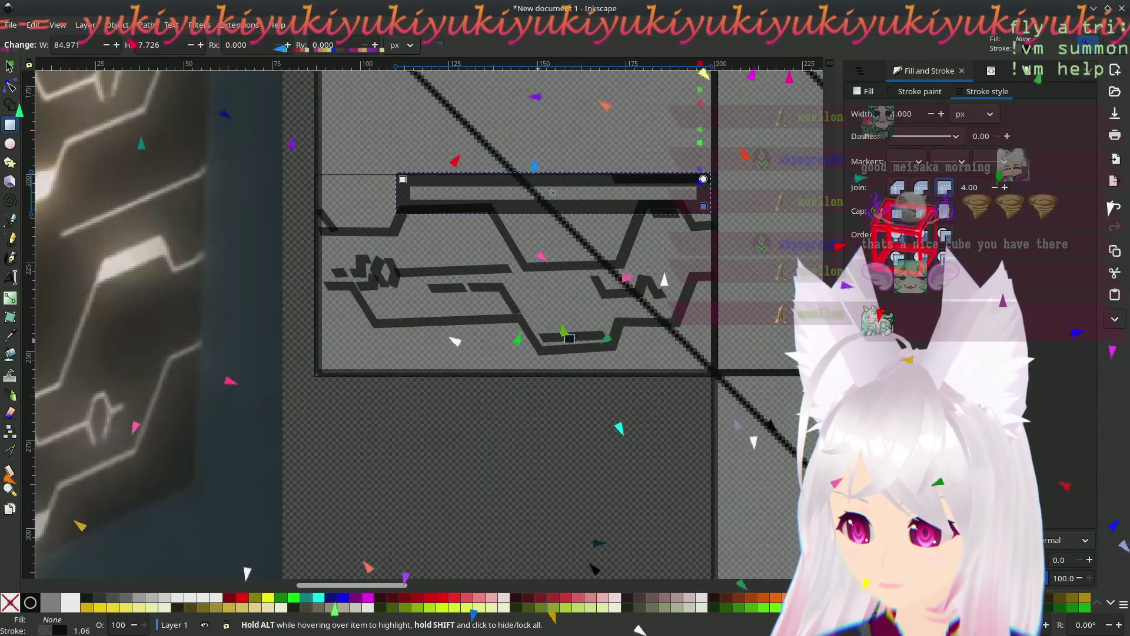
mouse_move(562, 334)
left_mouse_down()
mouse_move(559, 476)
mouse_move(555, 397)
left_mouse_up()
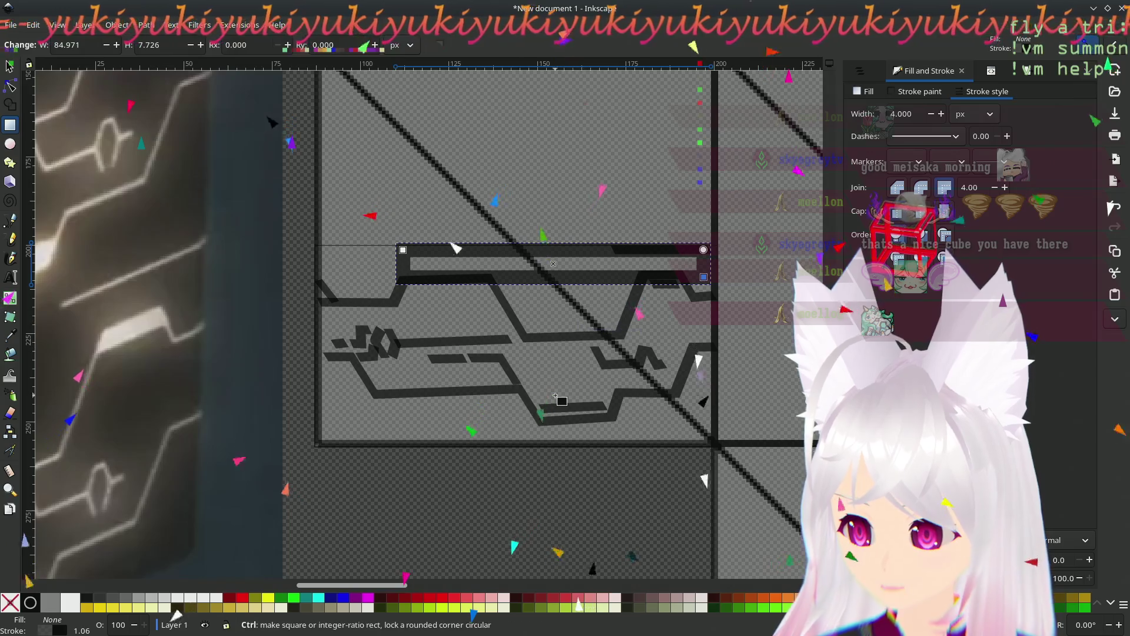
scroll(555, 396, "up", 2, "ctrl")
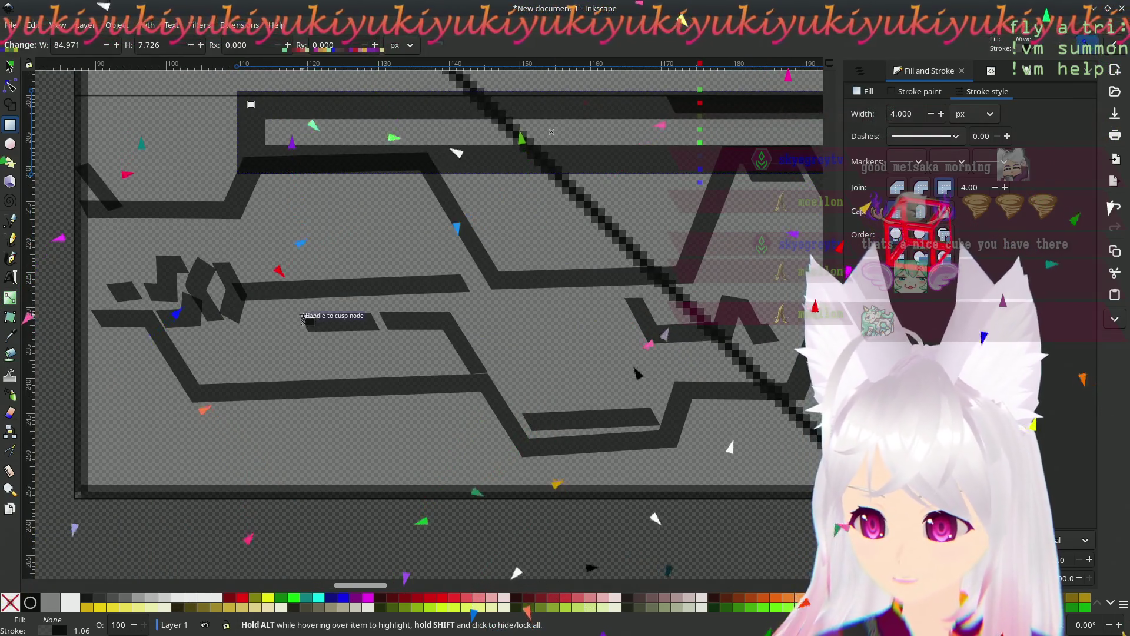
scroll(576, 318, "down", 1, "ctrl")
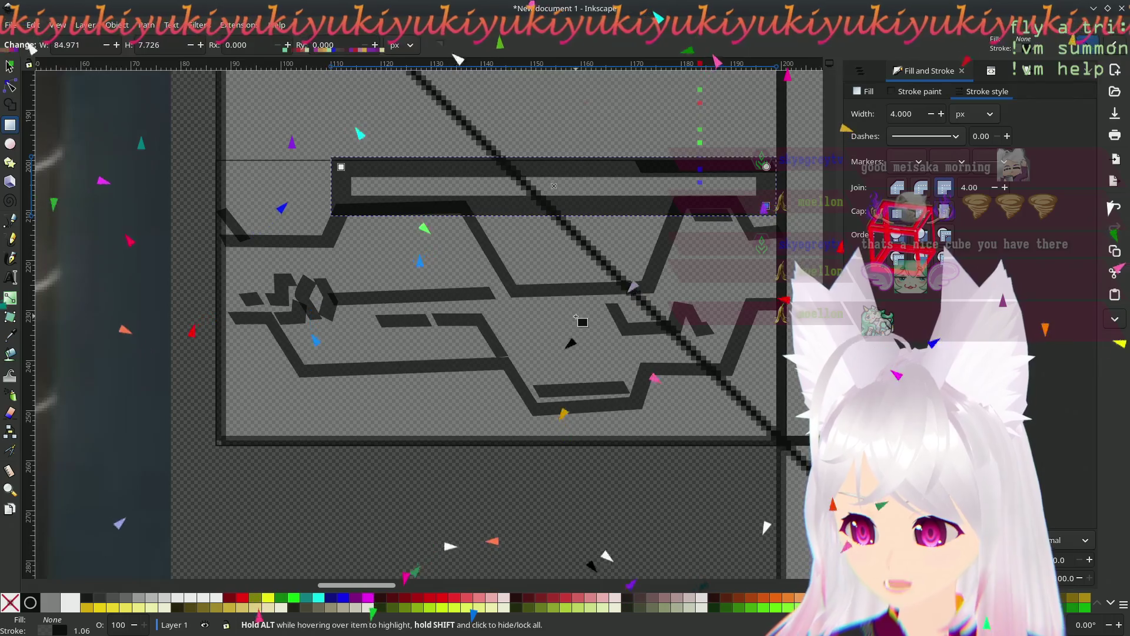
scroll(577, 318, "right", 2)
- Outline the lower circuit loop with a rectangle about 93 × 17 px, snapping its corner to the loop
mouse_move(674, 288)
left_mouse_down()
mouse_move(666, 301)
mouse_move(302, 376)
mouse_move(210, 381)
left_mouse_up()
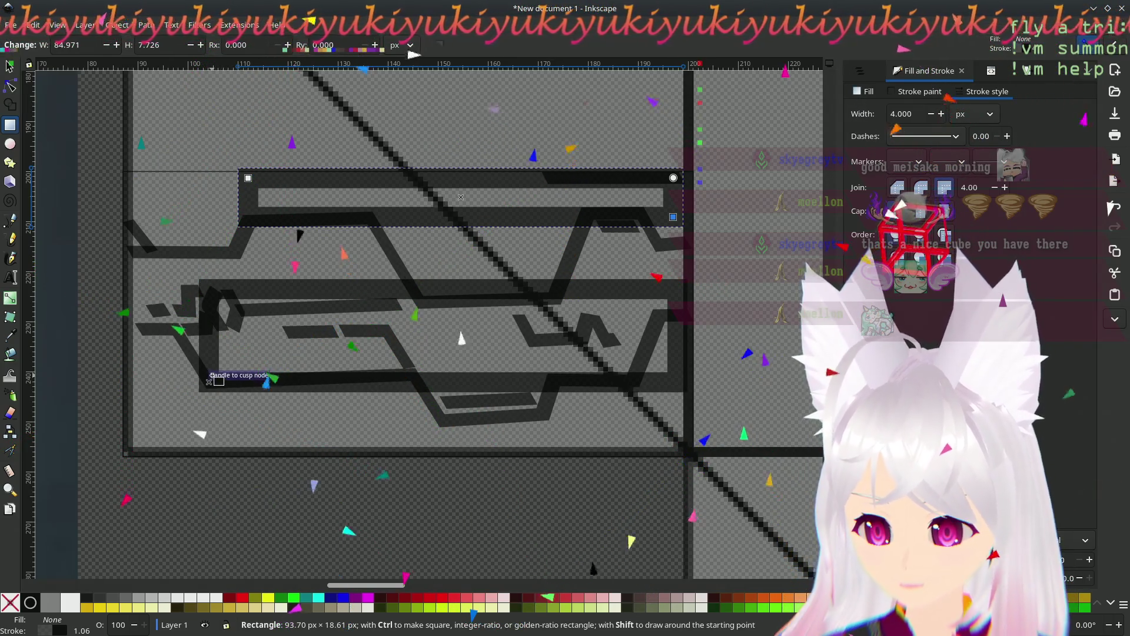
left_click_drag(213, 375, 204, 390)
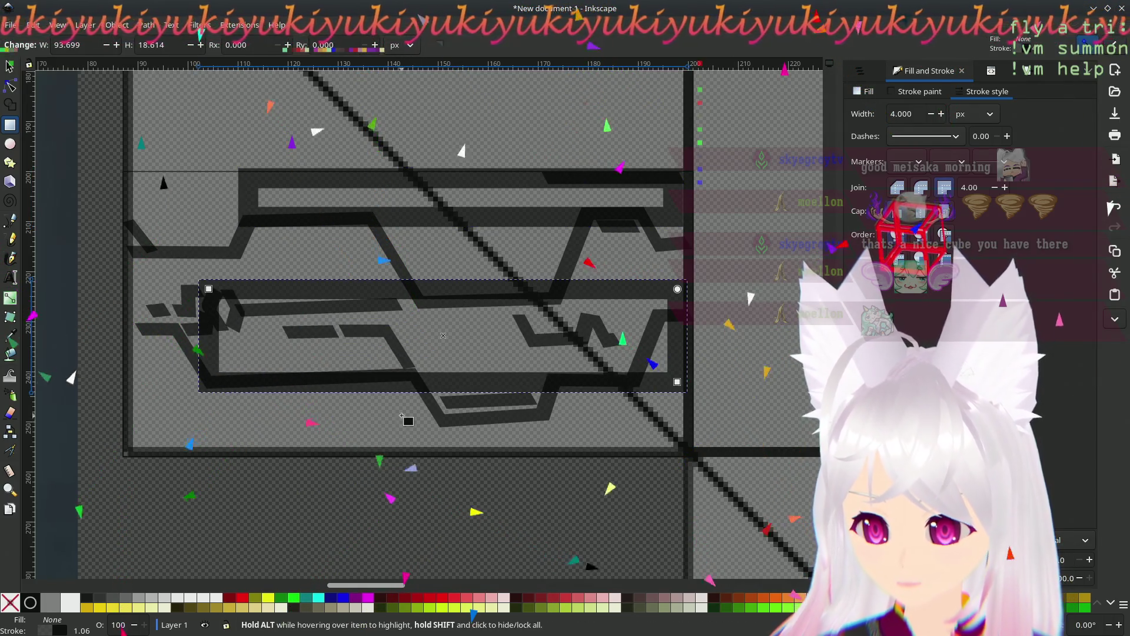
scroll(615, 348, "up", 5)
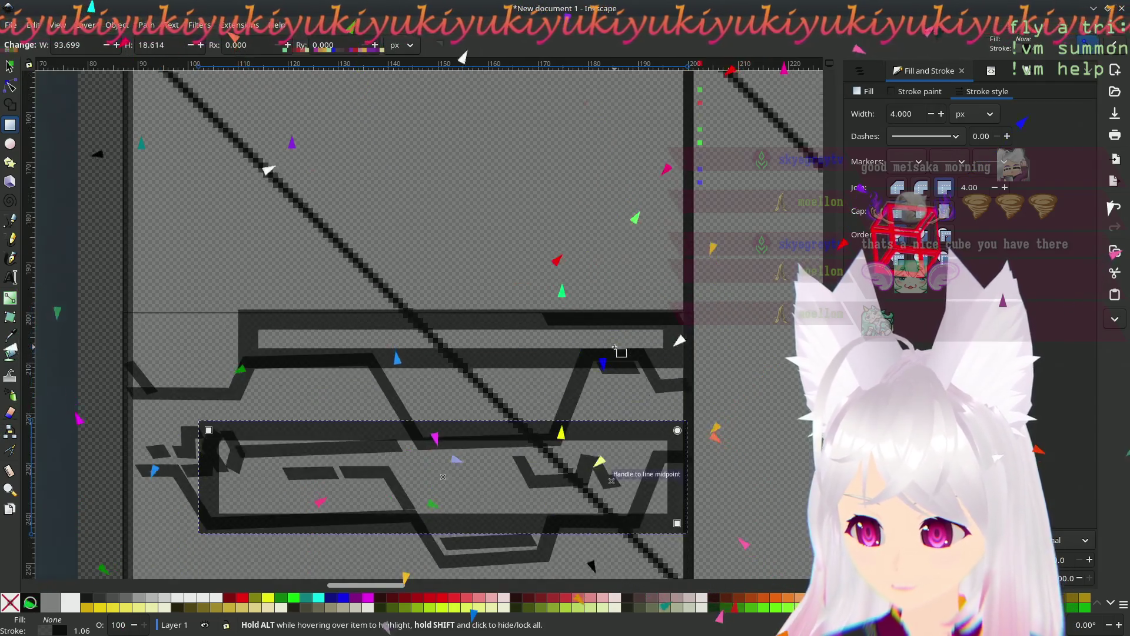
scroll(615, 348, "down", 2)
scroll(382, 353, "up", 1)
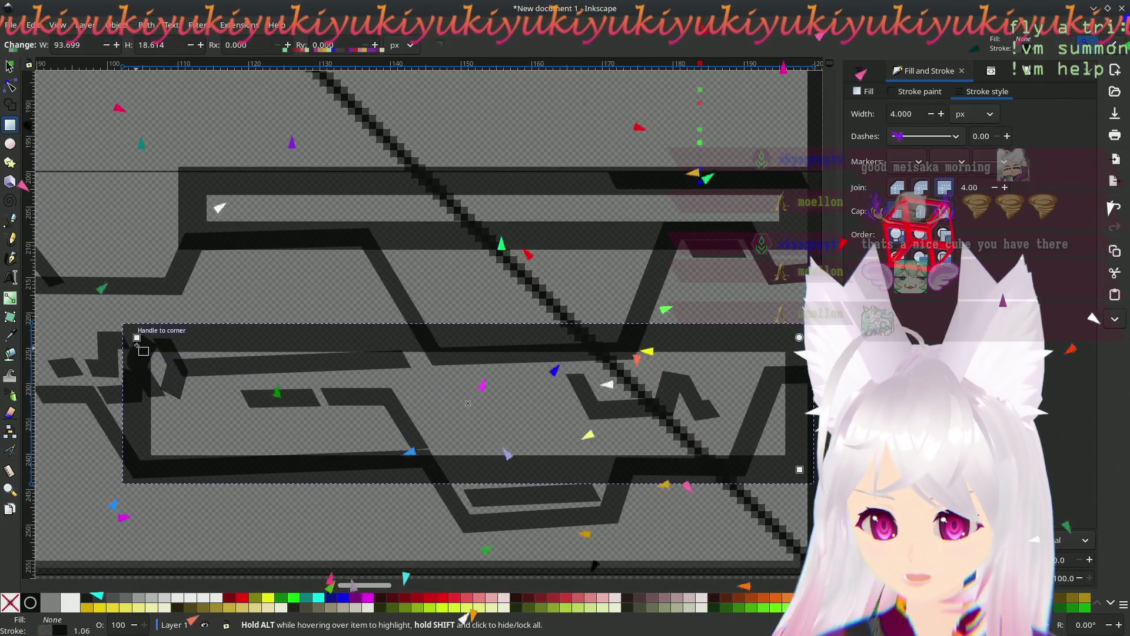
left_click_drag(142, 348, 154, 360)
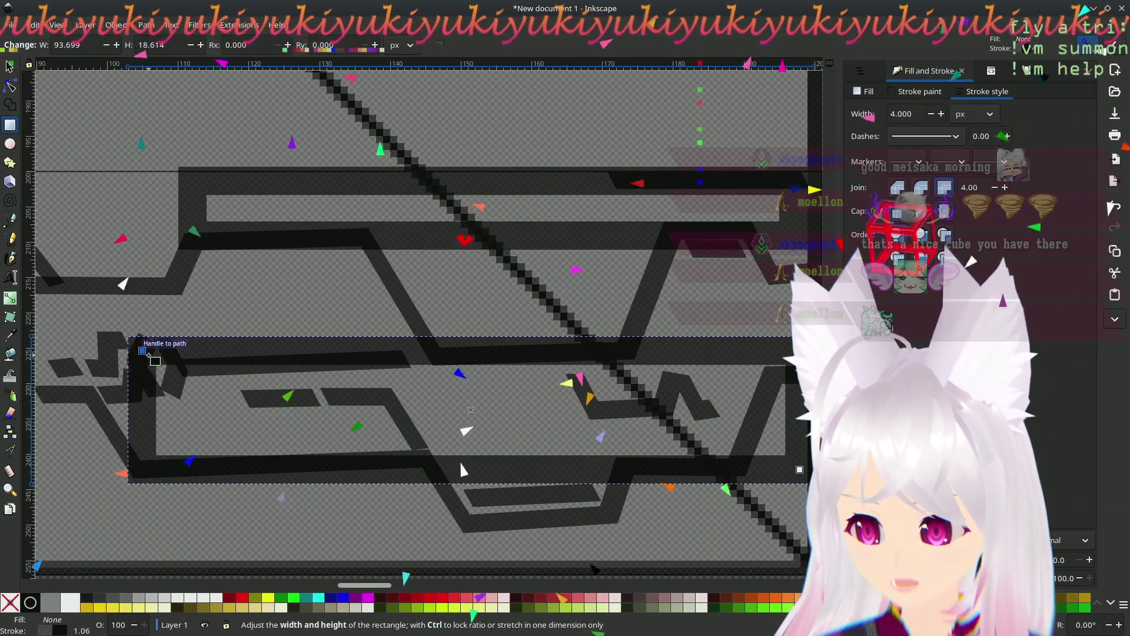
- Save the document and draw a small 34 × 6 px rectangle around the short bottom bar
left_click_drag(471, 394, 421, 283)
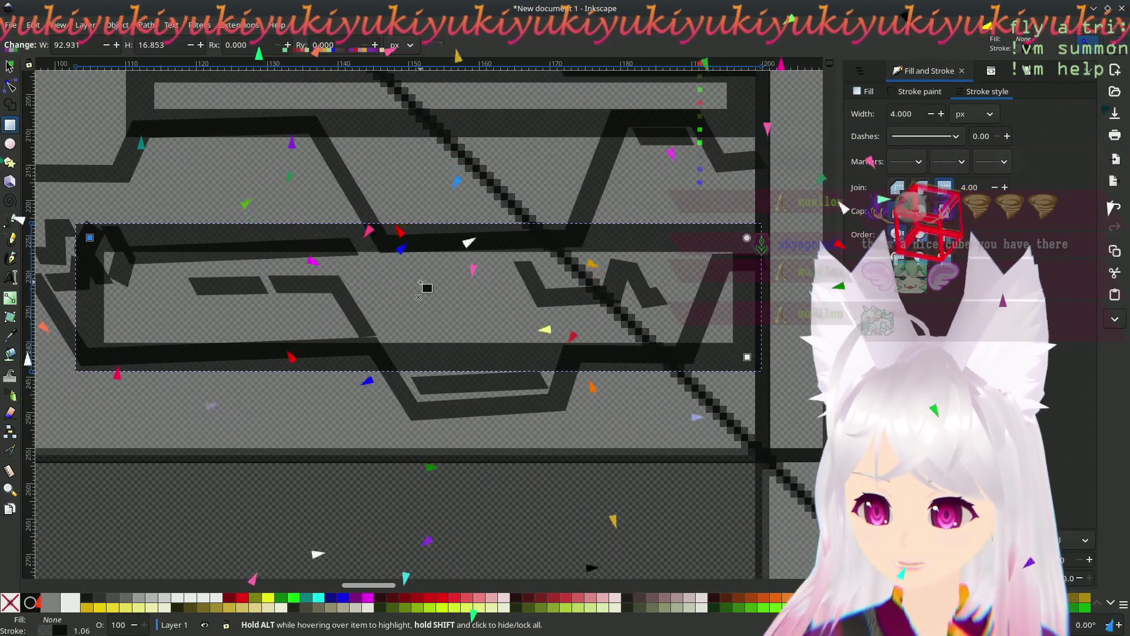
key("ctrl+z")
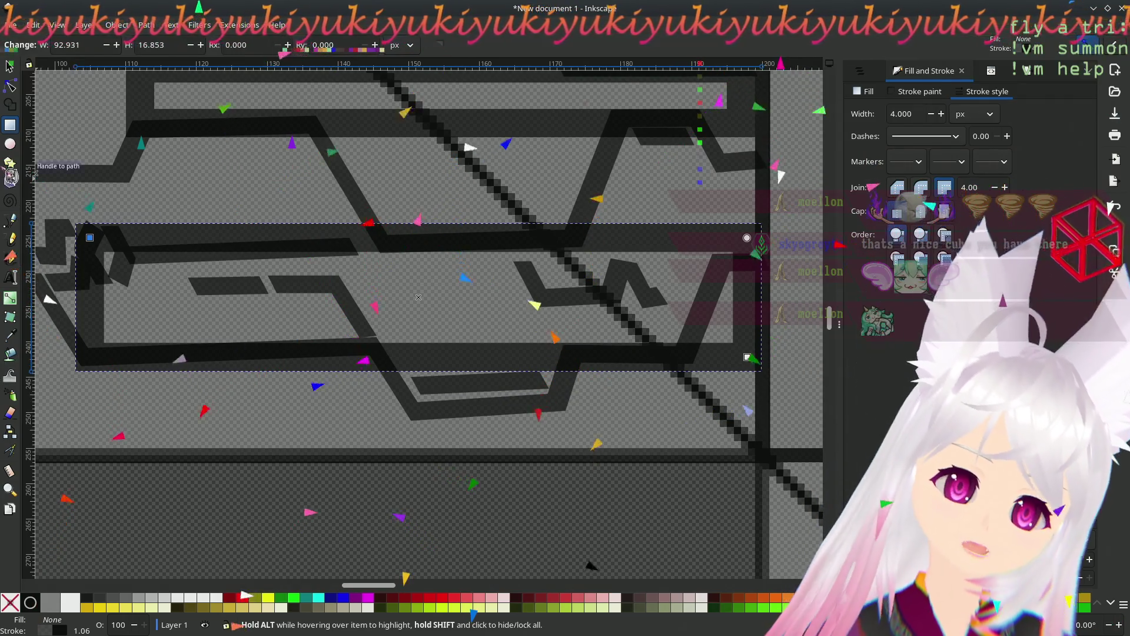
mouse_move(400, 425)
left_mouse_down()
mouse_move(542, 365)
mouse_move(537, 354)
mouse_move(651, 381)
mouse_move(657, 348)
mouse_move(654, 372)
left_mouse_up()
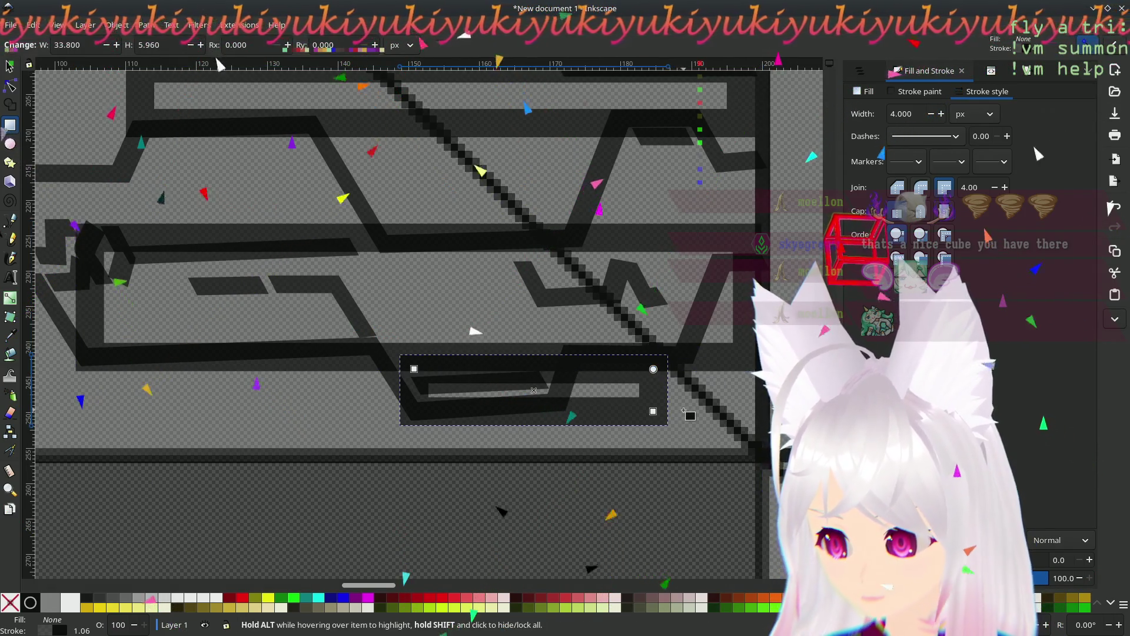
- Drag the small bottom rectangle's corner handle rightward with the Node tool so it spans the short bar
scroll(675, 417, "up", 2)
scroll(675, 417, "down", 5)
scroll(676, 416, "up", 3)
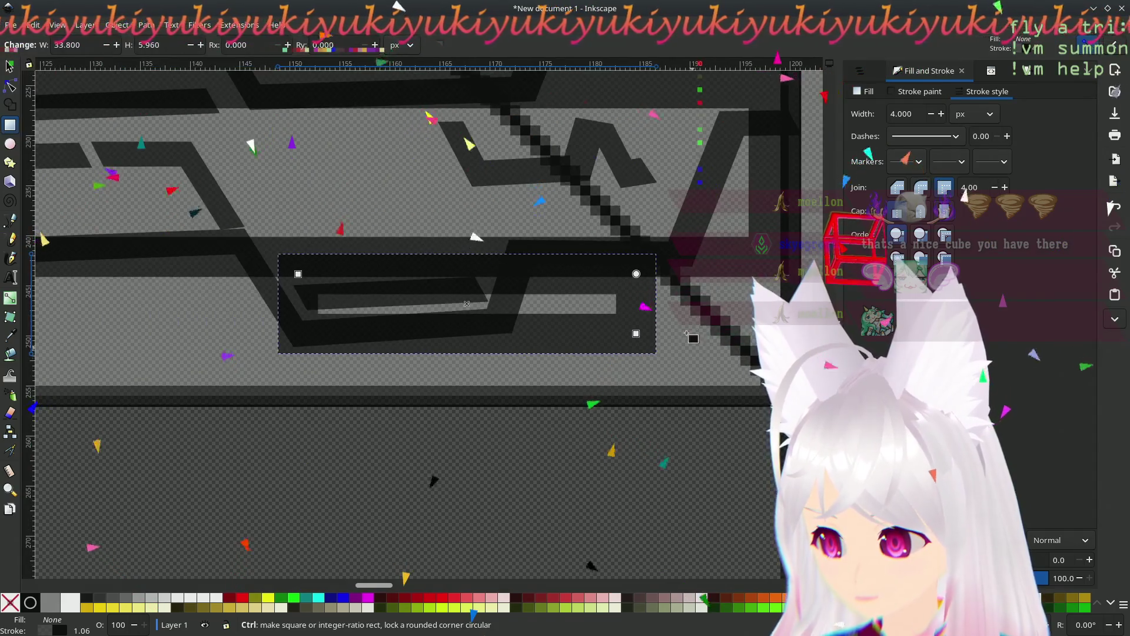
scroll(614, 430, "up", 1, "ctrl")
left_click_drag(614, 430, 630, 428)
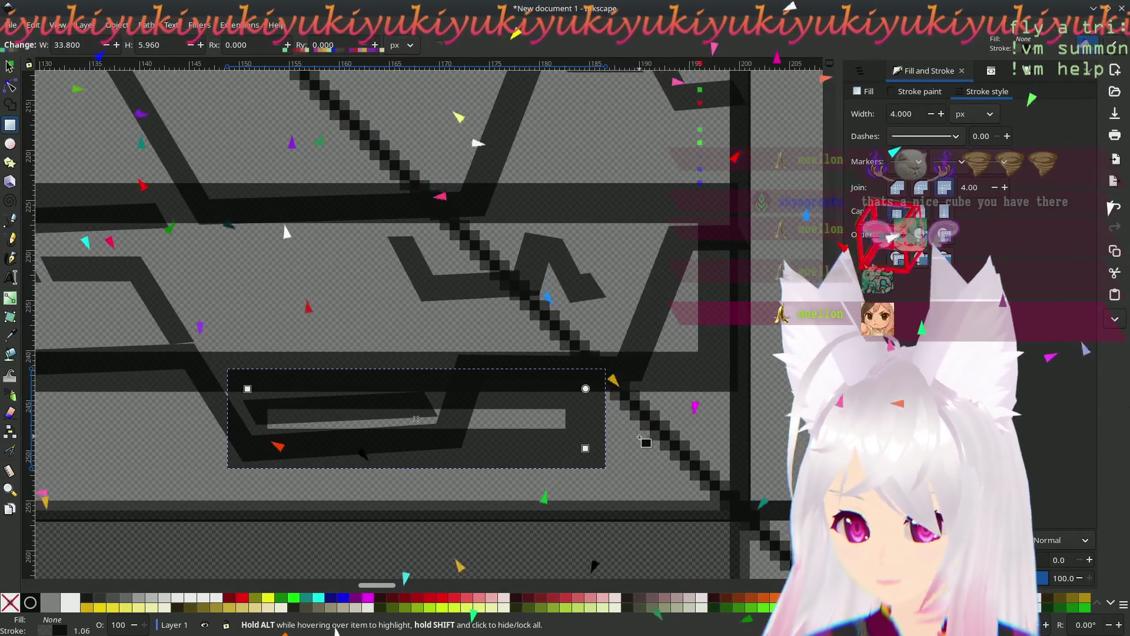
left_click(10, 87)
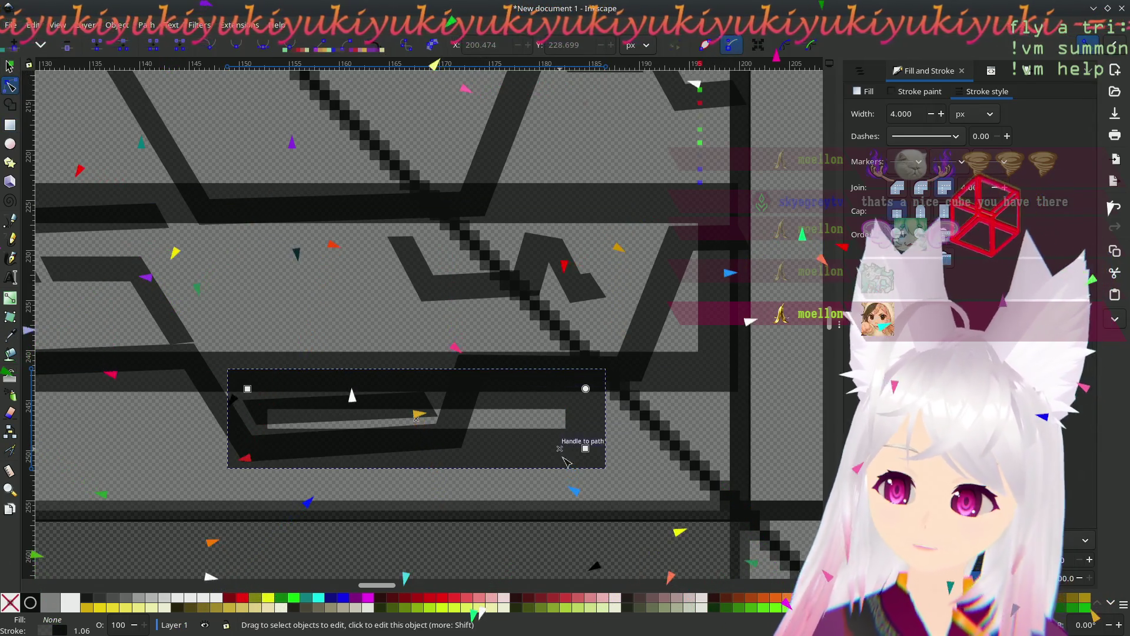
left_click_drag(586, 448, 627, 447)
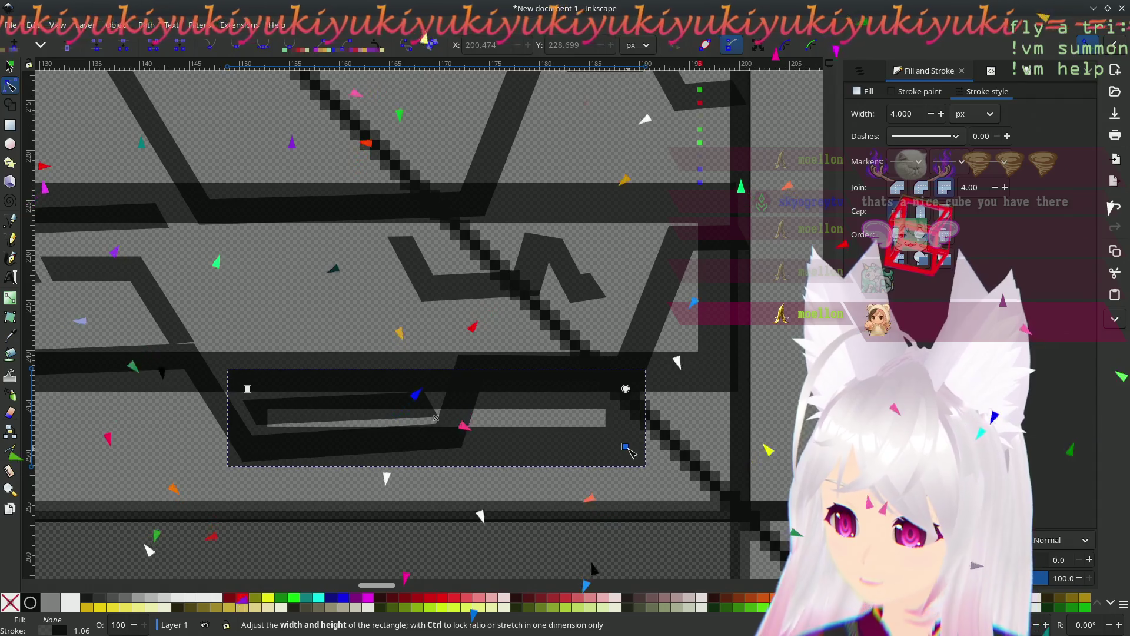
scroll(577, 417, "left", 10)
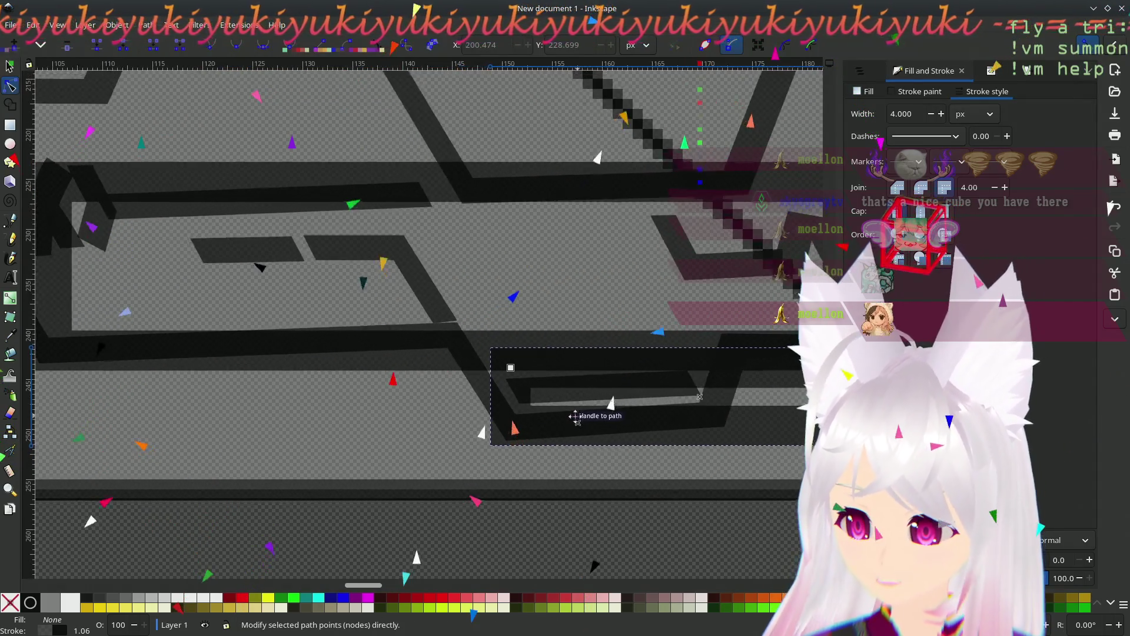
scroll(471, 400, "left", 12)
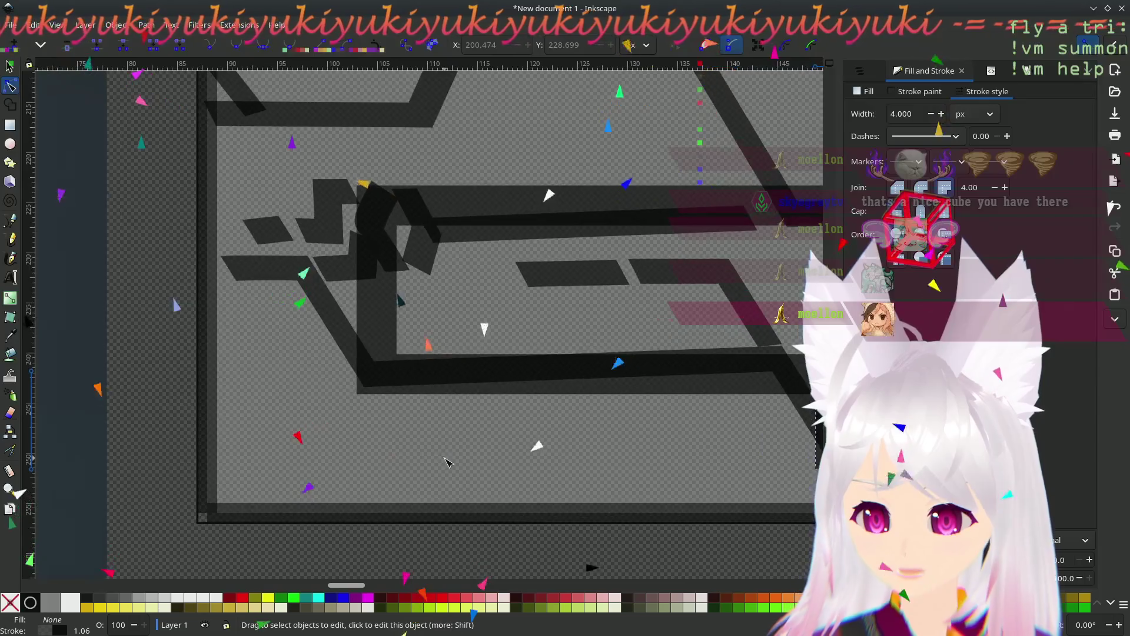
scroll(416, 324, "right", 20)
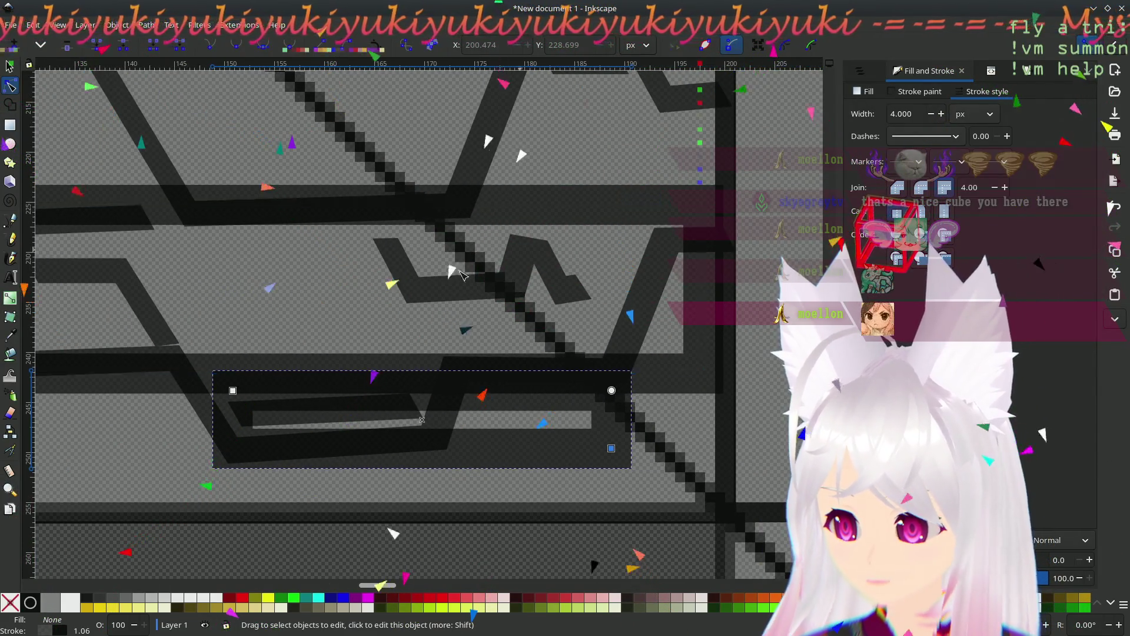
scroll(626, 223, "left", 10)
scroll(606, 347, "up", 3)
scroll(606, 347, "down", 3)
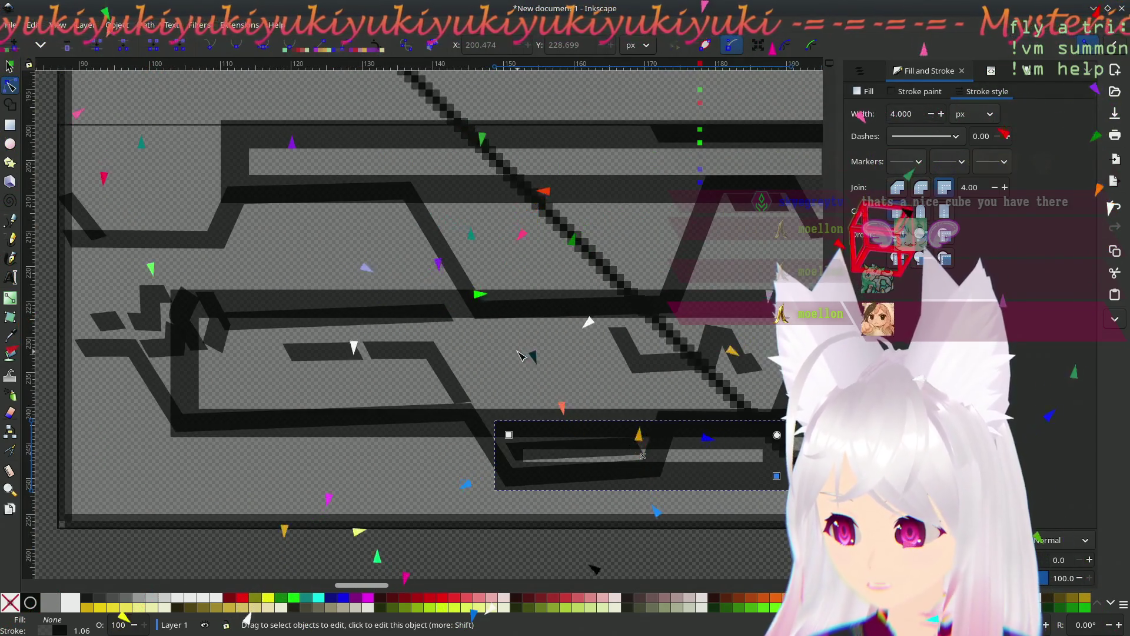
scroll(527, 359, "down", 8)
scroll(527, 359, "up", 8)
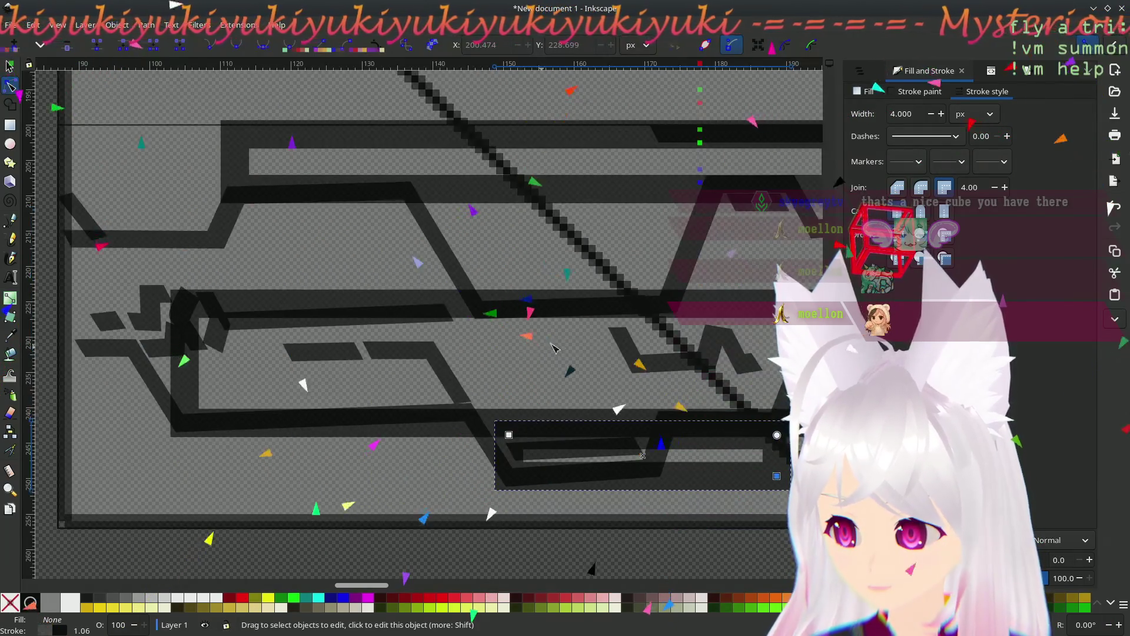
scroll(328, 382, "right", 8)
scroll(329, 382, "left", 10)
scroll(328, 382, "up", 2)
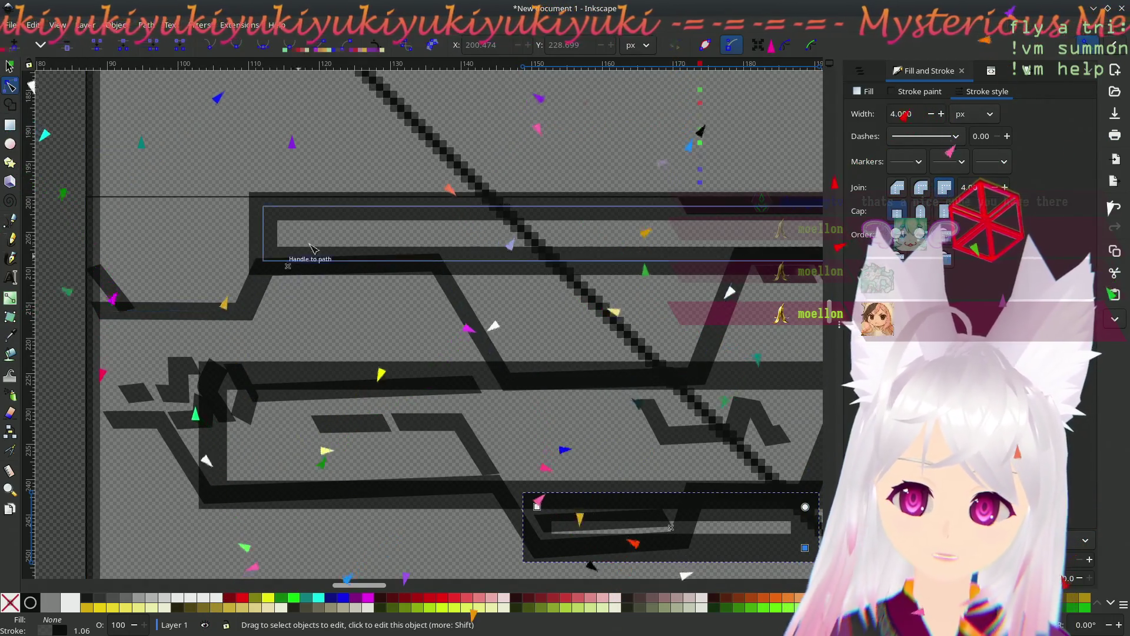
left_click(306, 208)
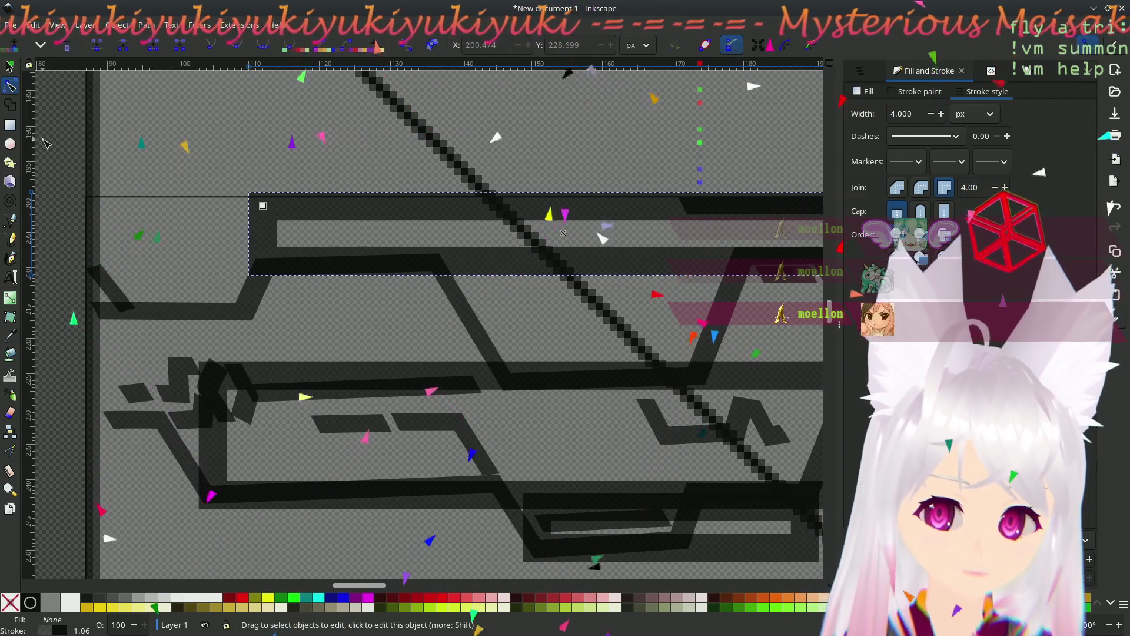
scroll(535, 299, "right", 1)
scroll(535, 299, "down", 1)
scroll(535, 299, "left", 2)
scroll(535, 300, "down", 1)
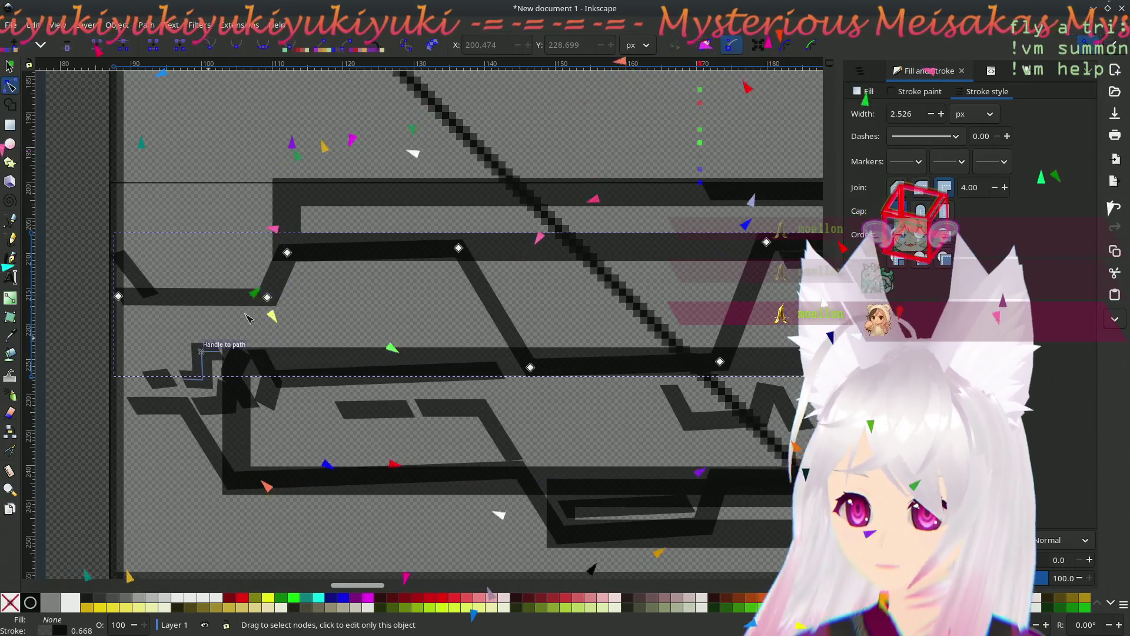
left_click(281, 265)
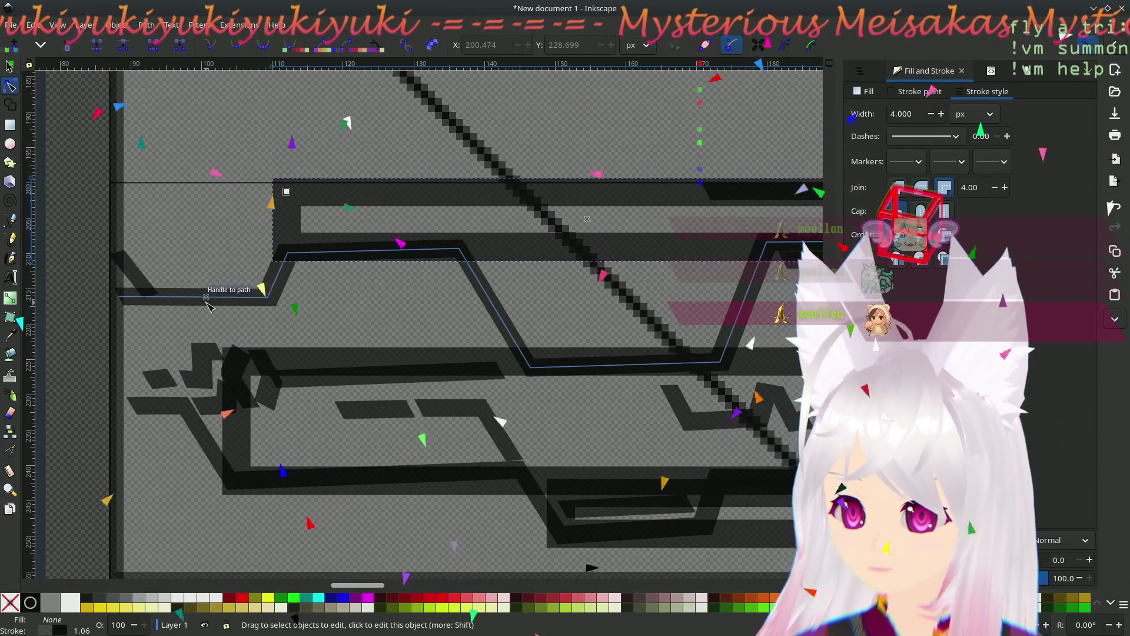
left_click(279, 347)
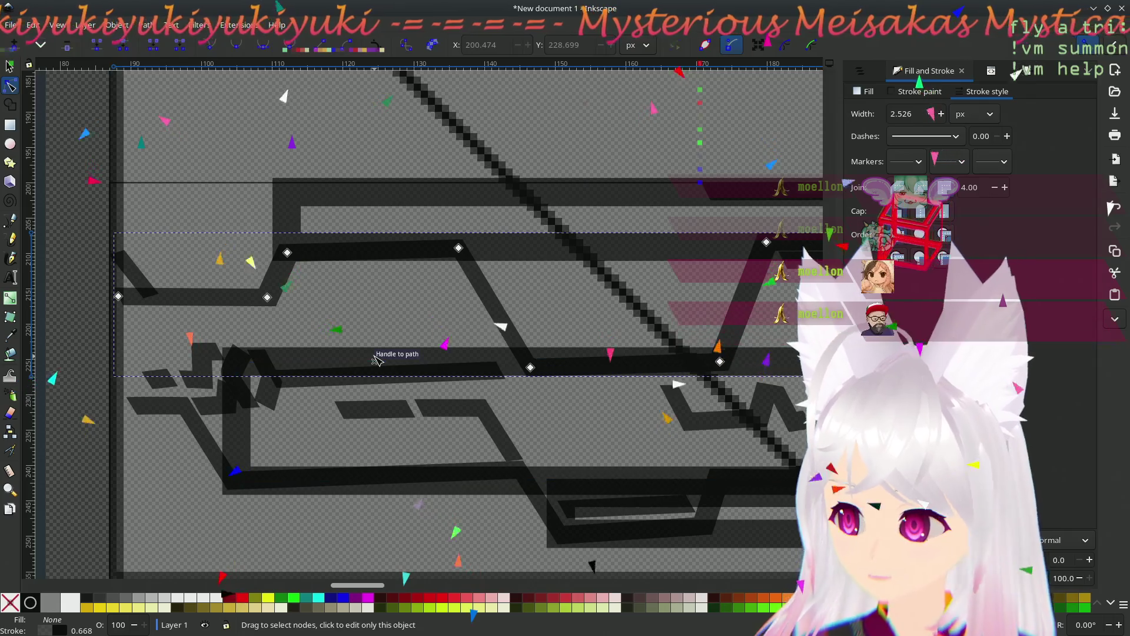
left_click(241, 300)
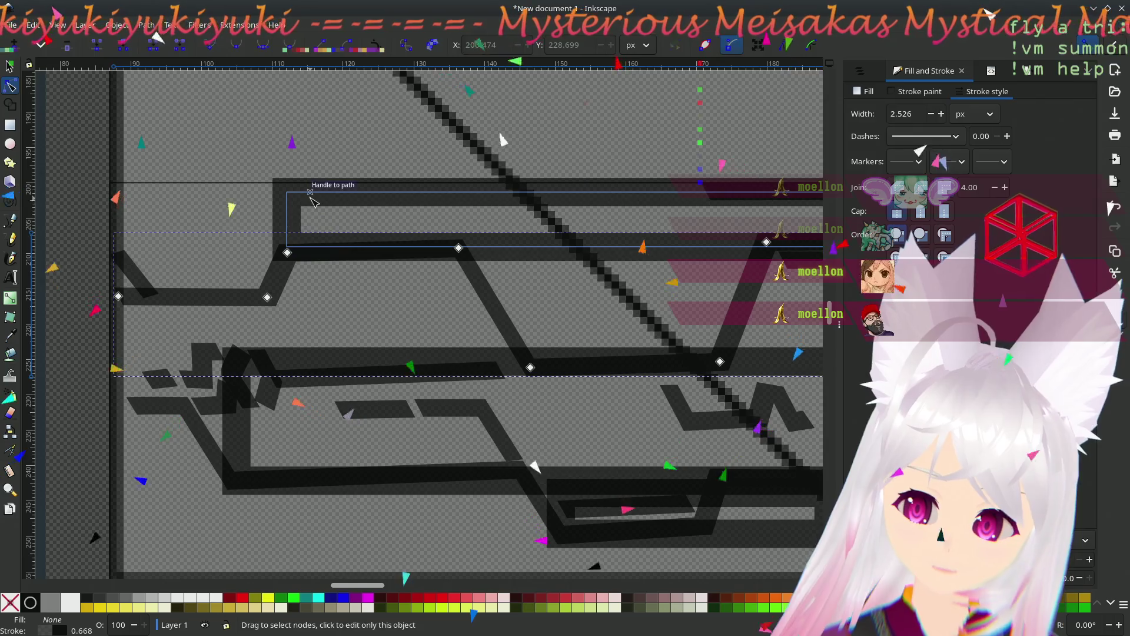
scroll(378, 306, "right", 1)
scroll(378, 306, "right", 5)
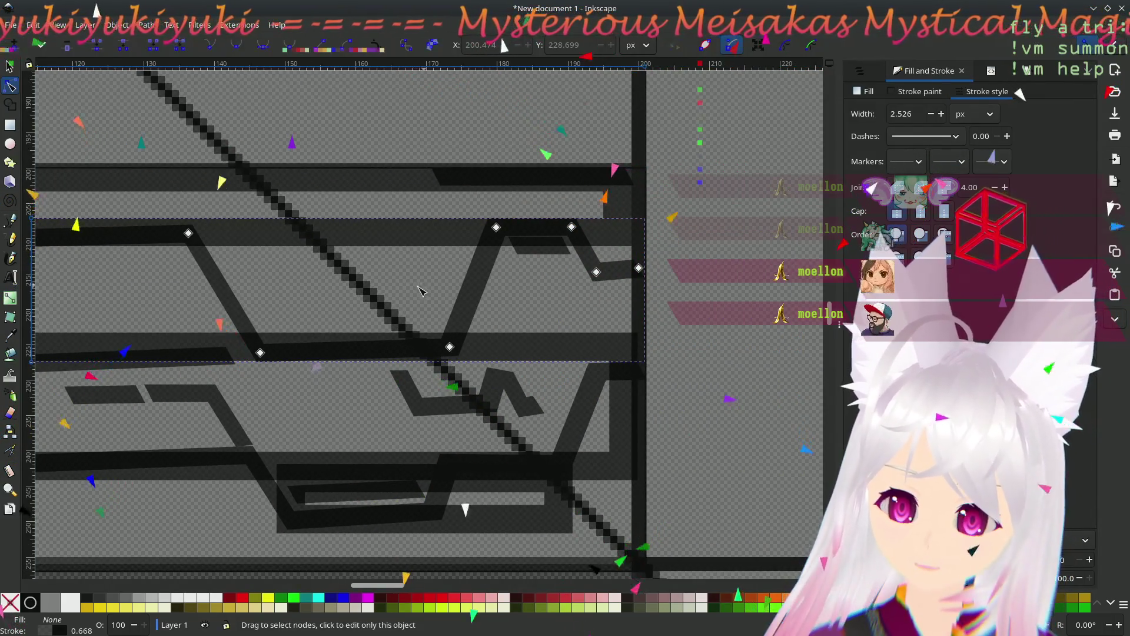
scroll(296, 283, "up", 1, "ctrl")
scroll(628, 286, "left", 5)
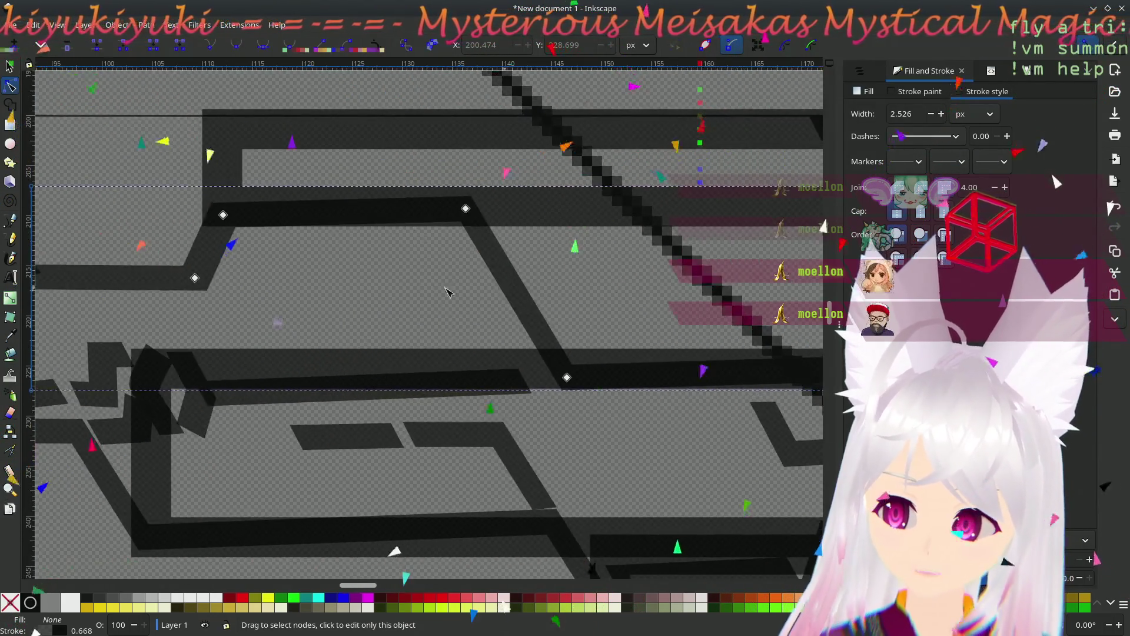
scroll(629, 285, "right", 2)
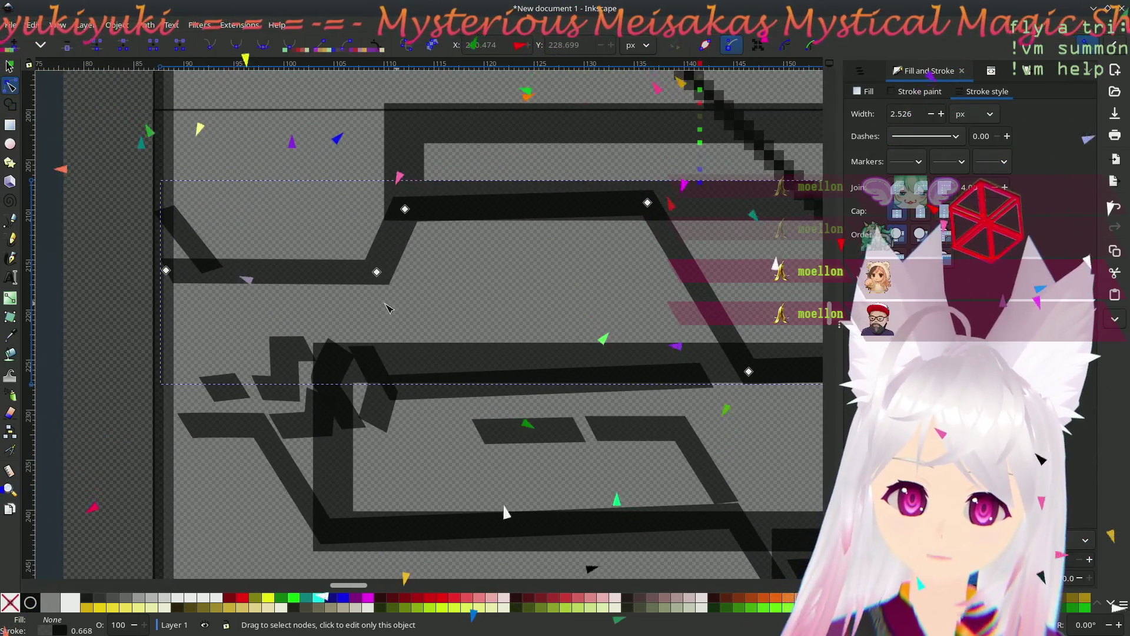
left_click(10, 220)
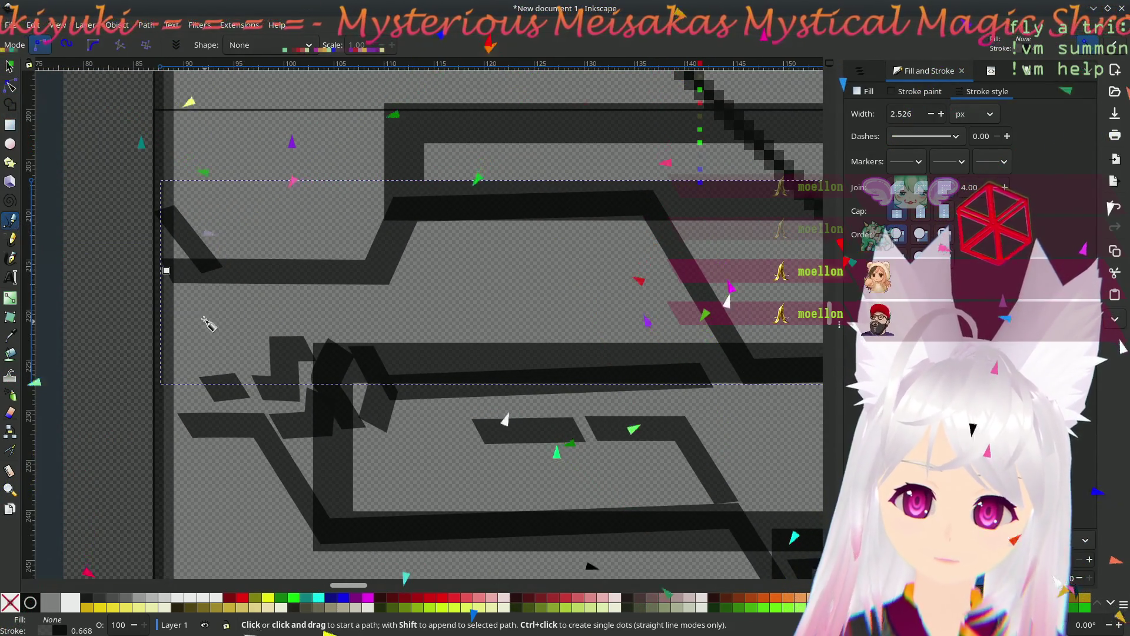
- Pen-trace the dark track's left run, upward corner and top run across the photo
left_click(181, 300)
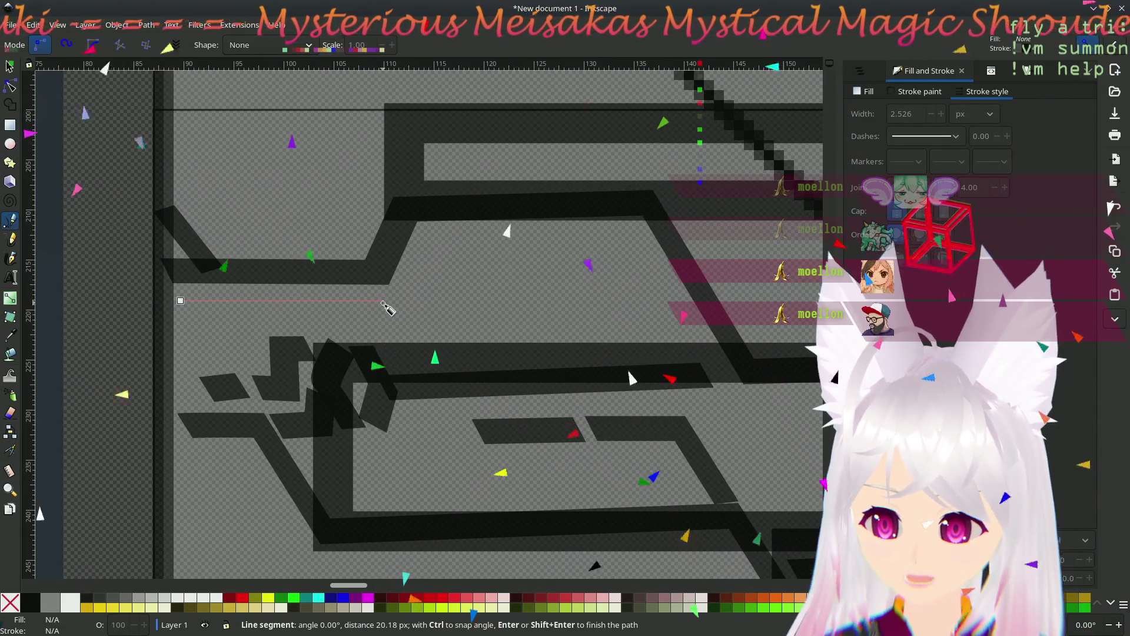
left_click(394, 301)
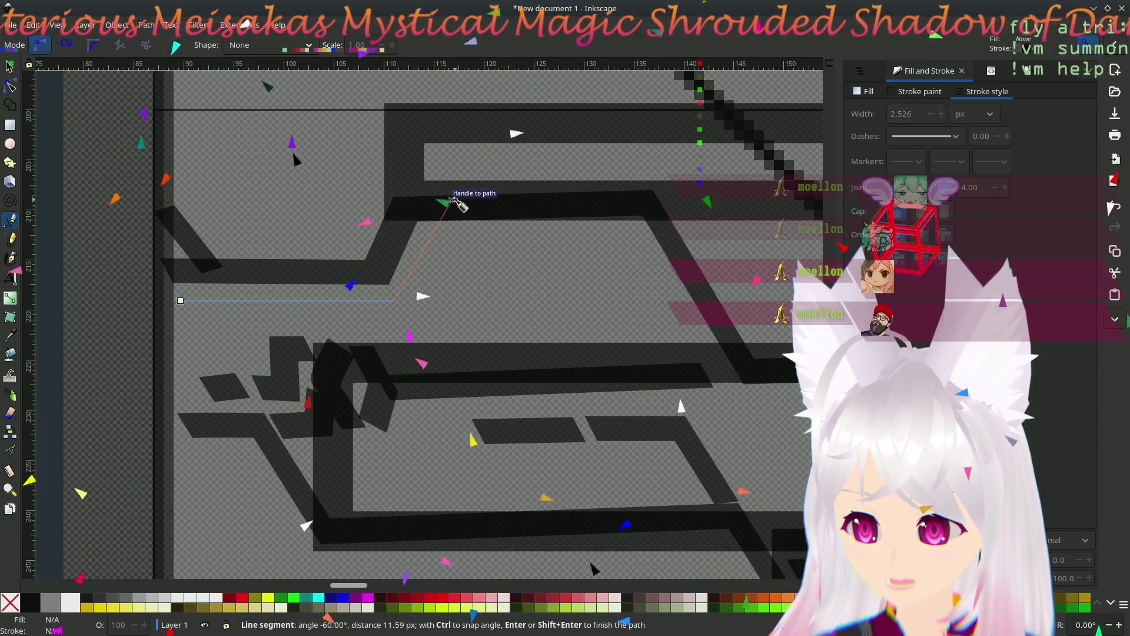
left_click(454, 199)
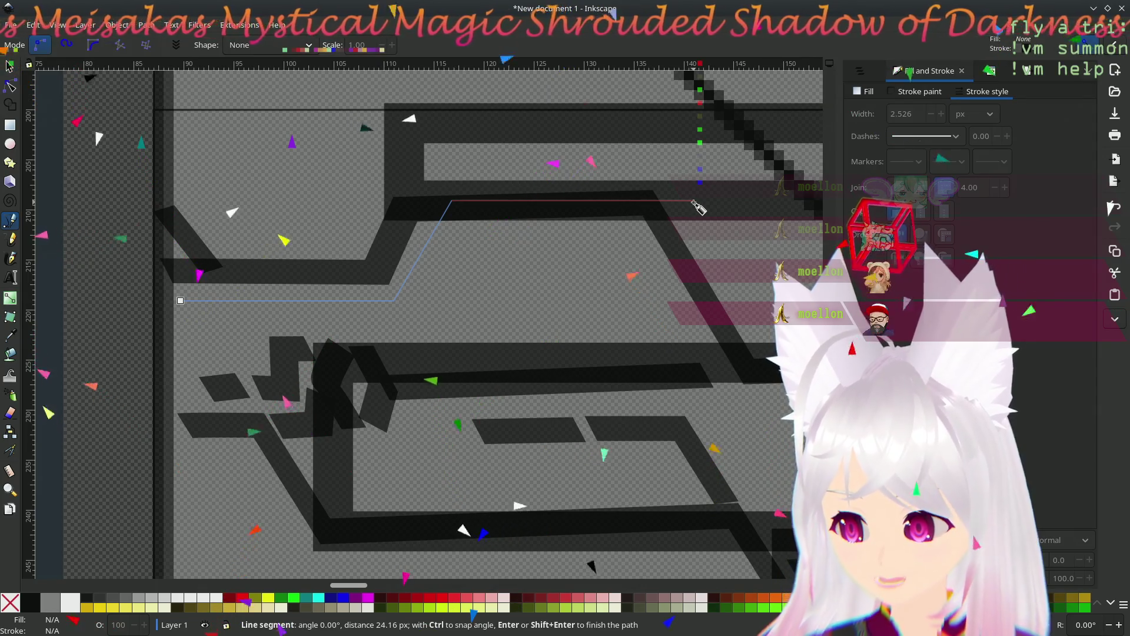
left_click(695, 202)
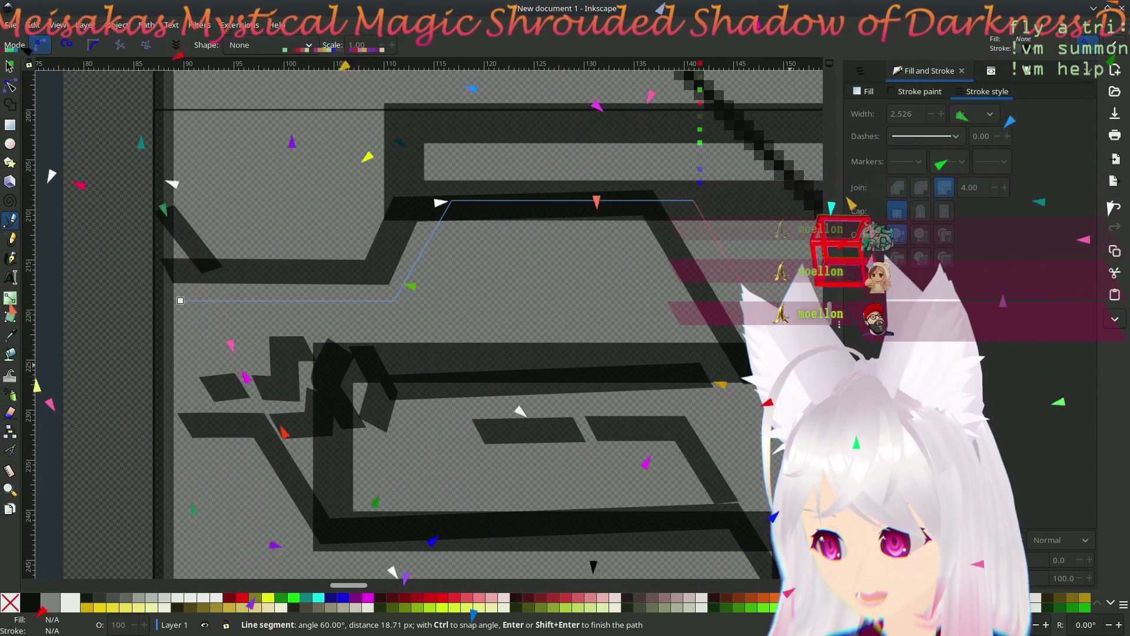
left_click_drag(789, 363, 253, 412)
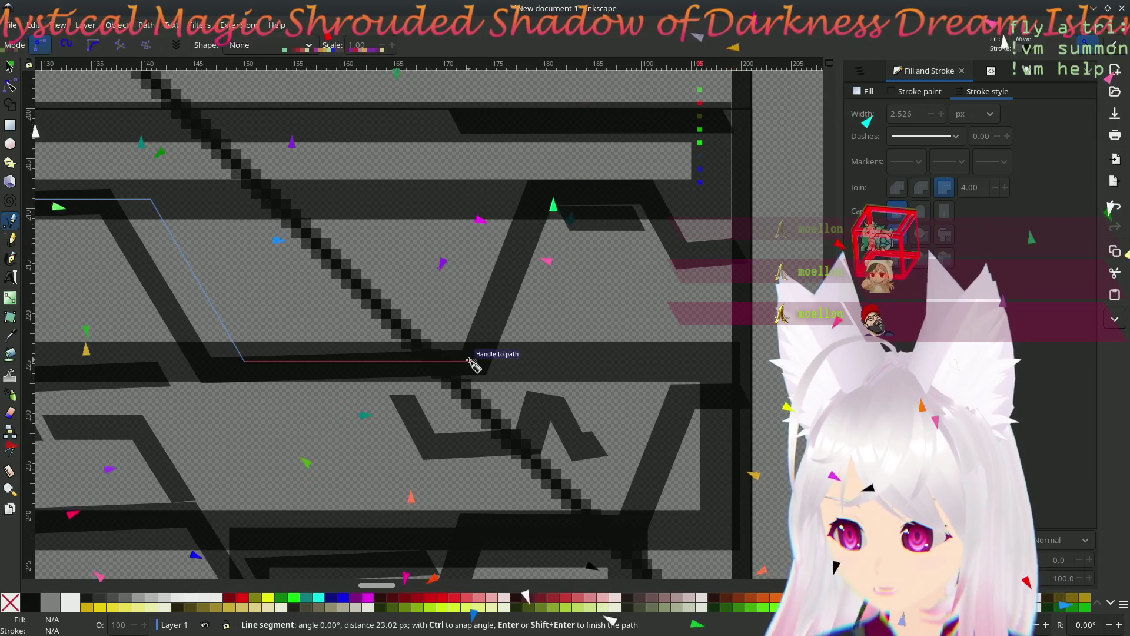
- Continue the trace through the dip, next rise and short descent to the right end, saving along the way
left_click(471, 361)
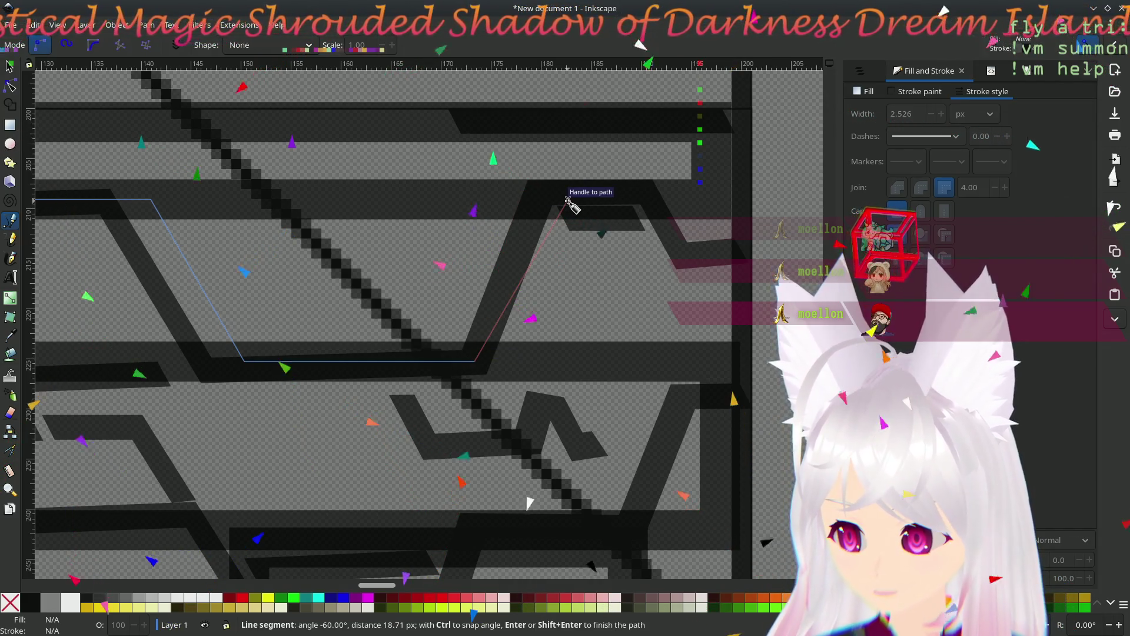
key("ctrl+s")
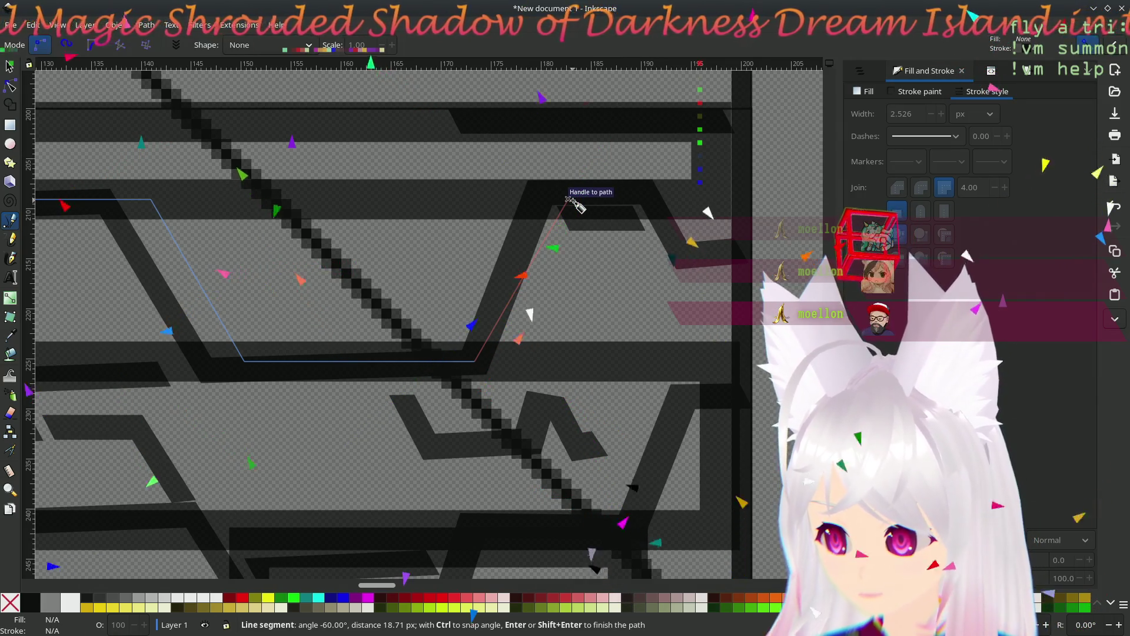
left_click(568, 200)
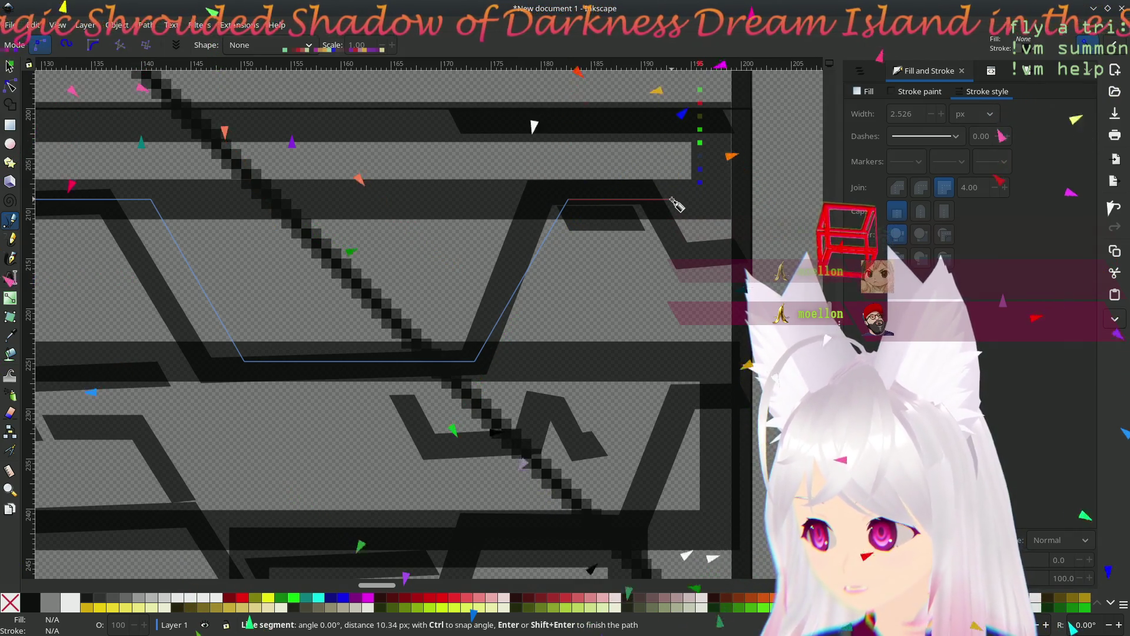
left_click(671, 201)
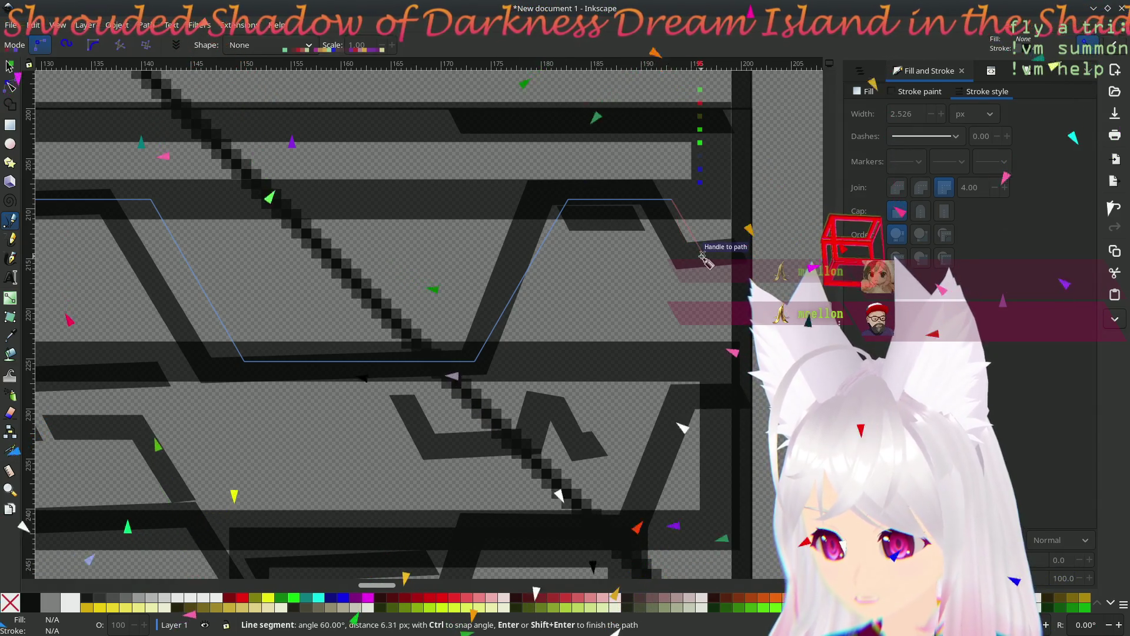
left_click(702, 253)
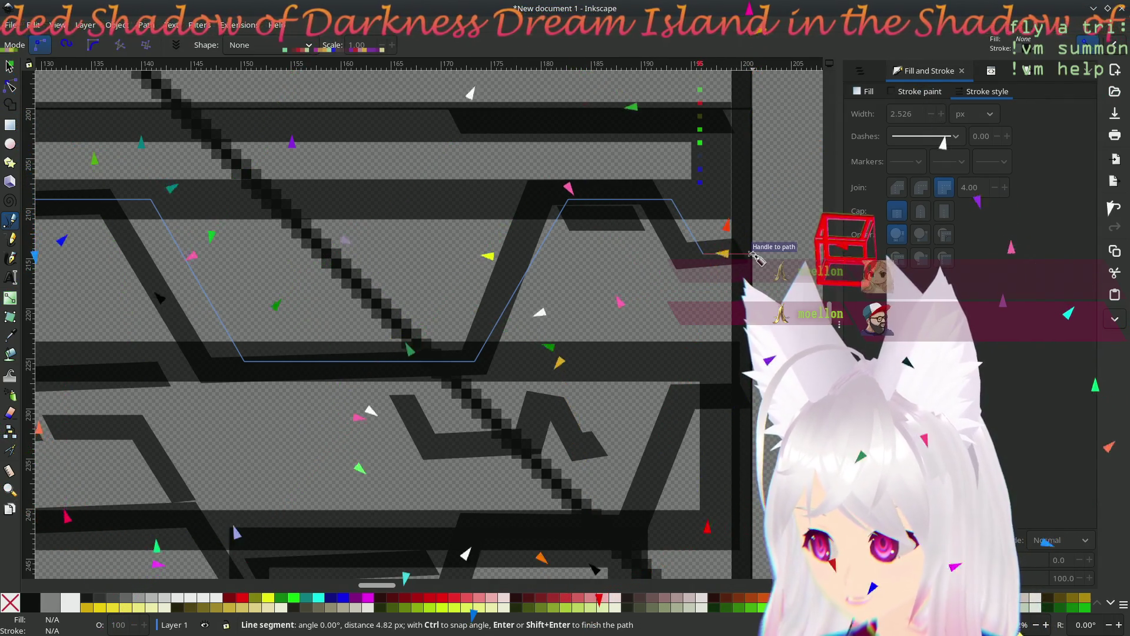
left_click(753, 254)
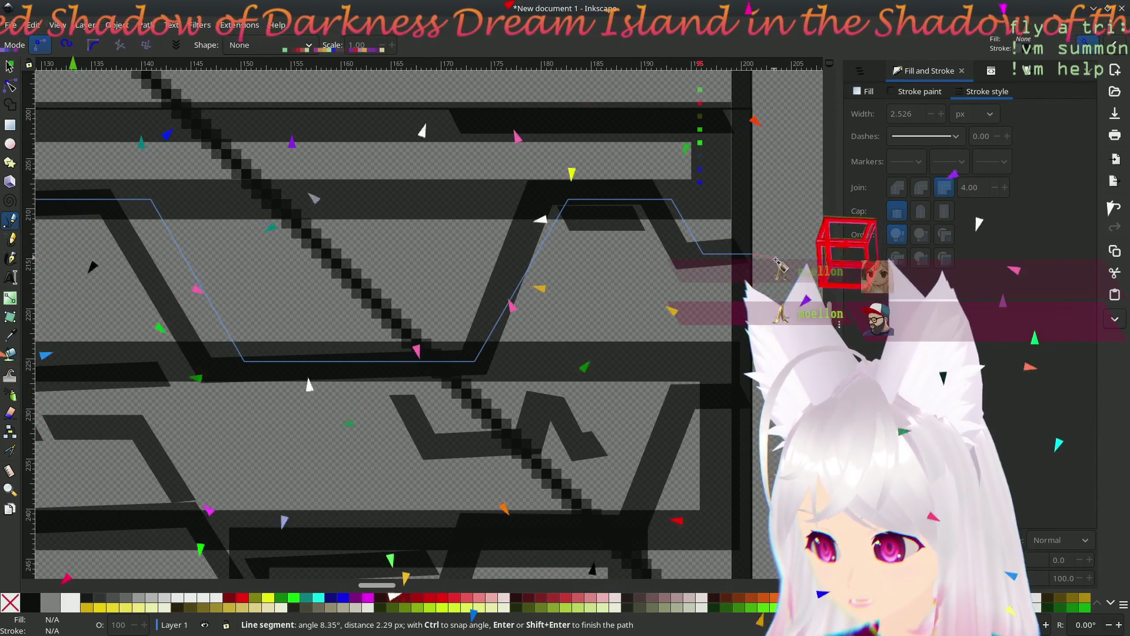
key("Return")
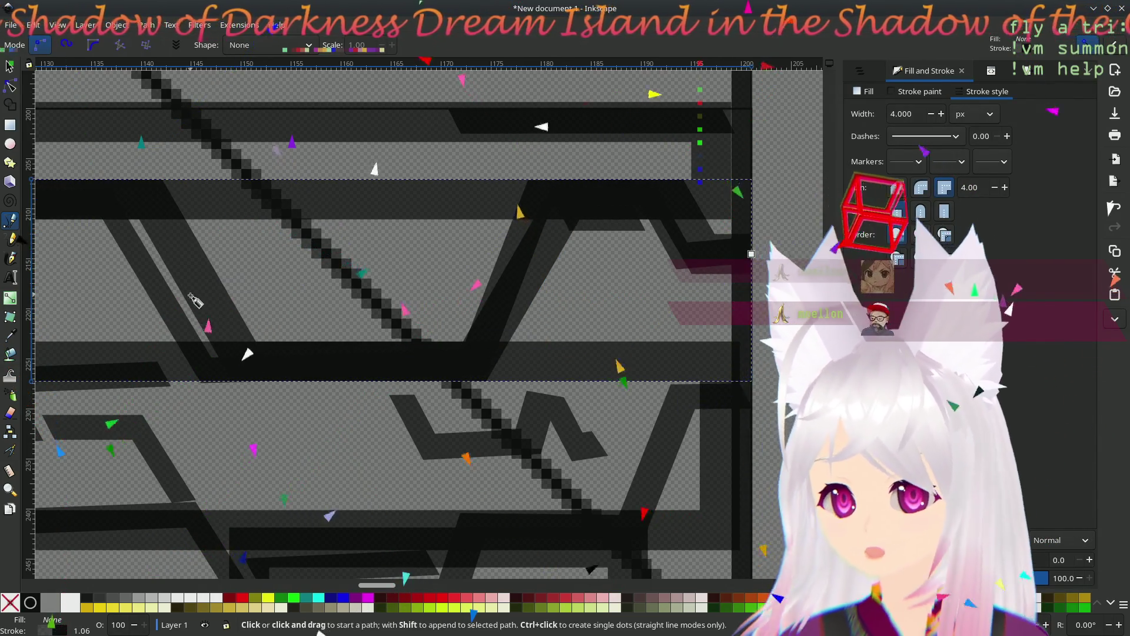
- Set the new circuit line's stroke width to 1 px
scroll(468, 307, "left", 10)
scroll(468, 307, "left", 2)
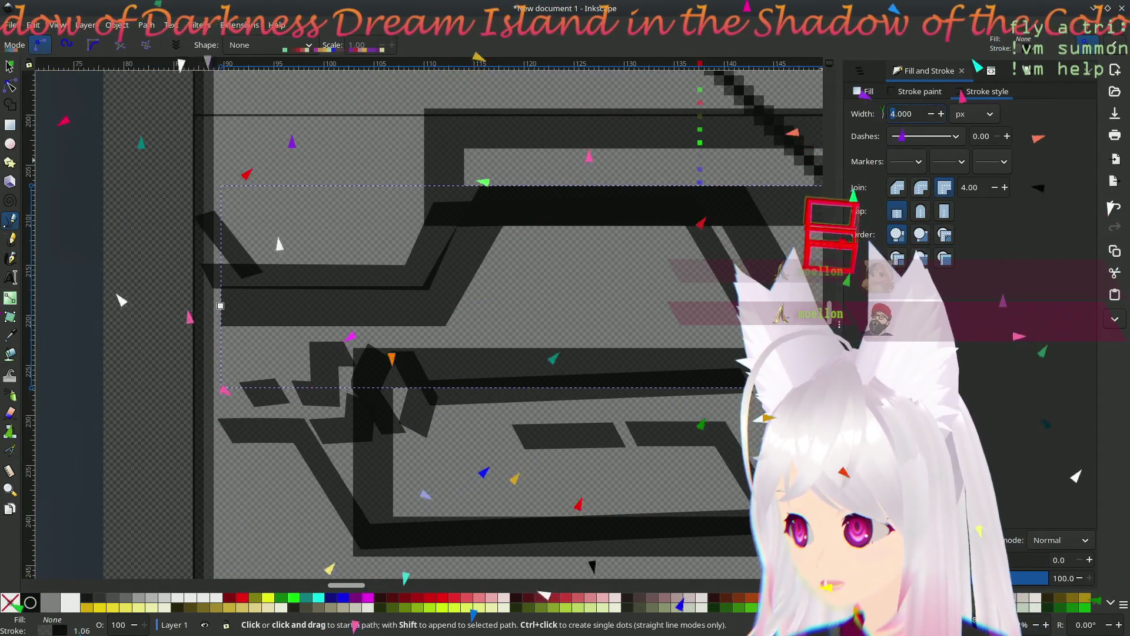
type("2")
key("Return")
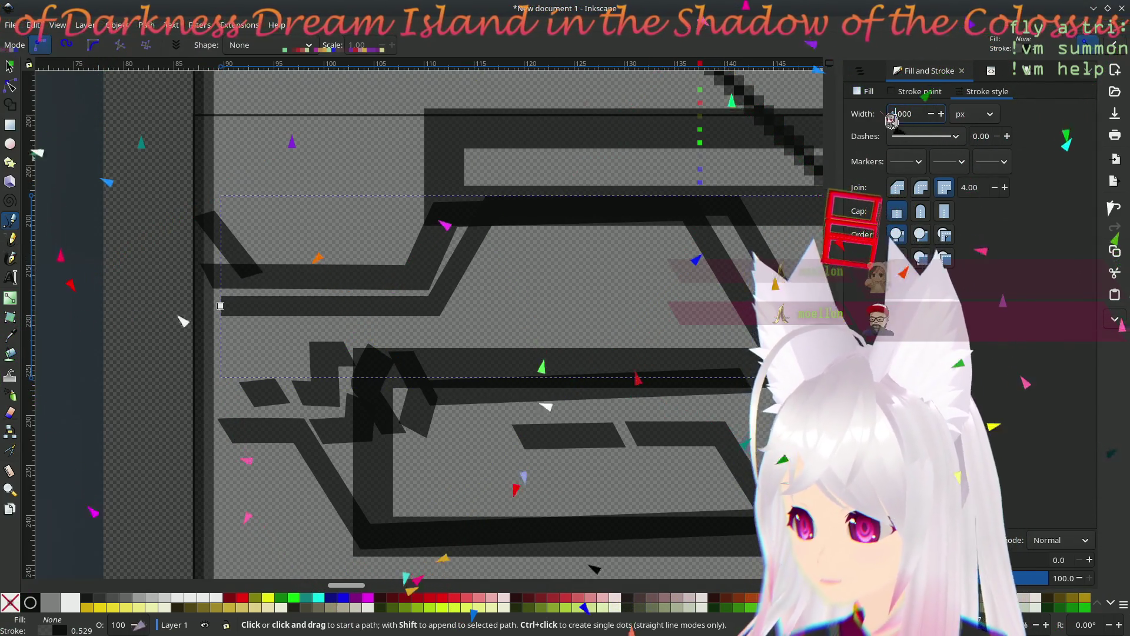
type("1")
key("Return")
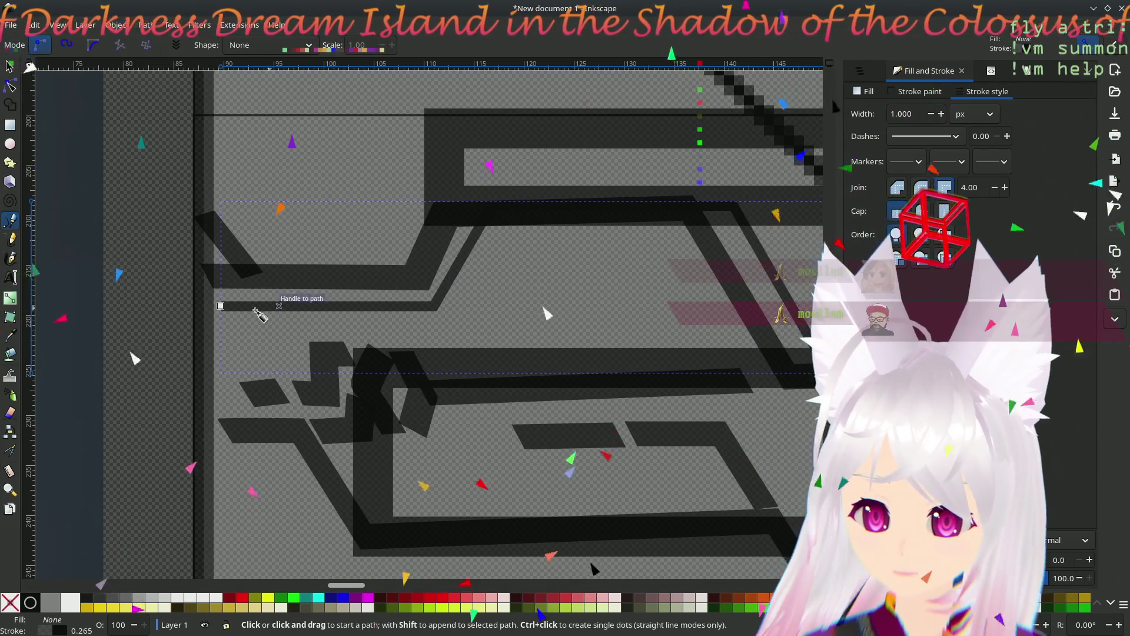
- Cancel the stray curved segment and drag the line's left end node further left
mouse_move(220, 306)
left_mouse_down()
mouse_move(203, 307)
mouse_move(219, 300)
mouse_move(194, 289)
left_mouse_up()
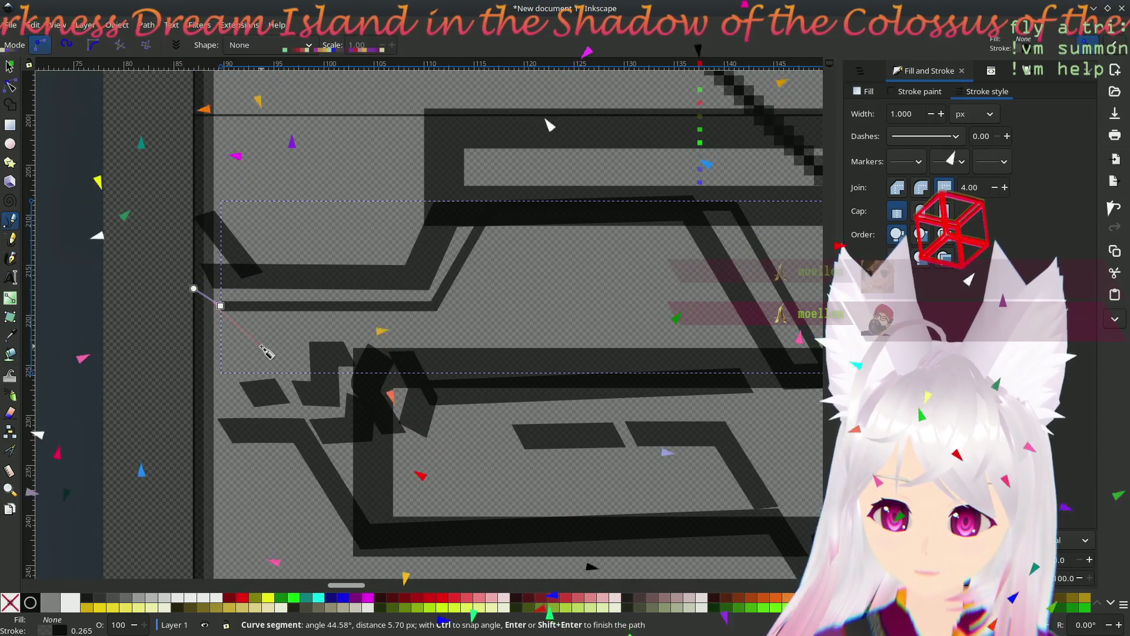
key("Escape")
left_click(10, 86)
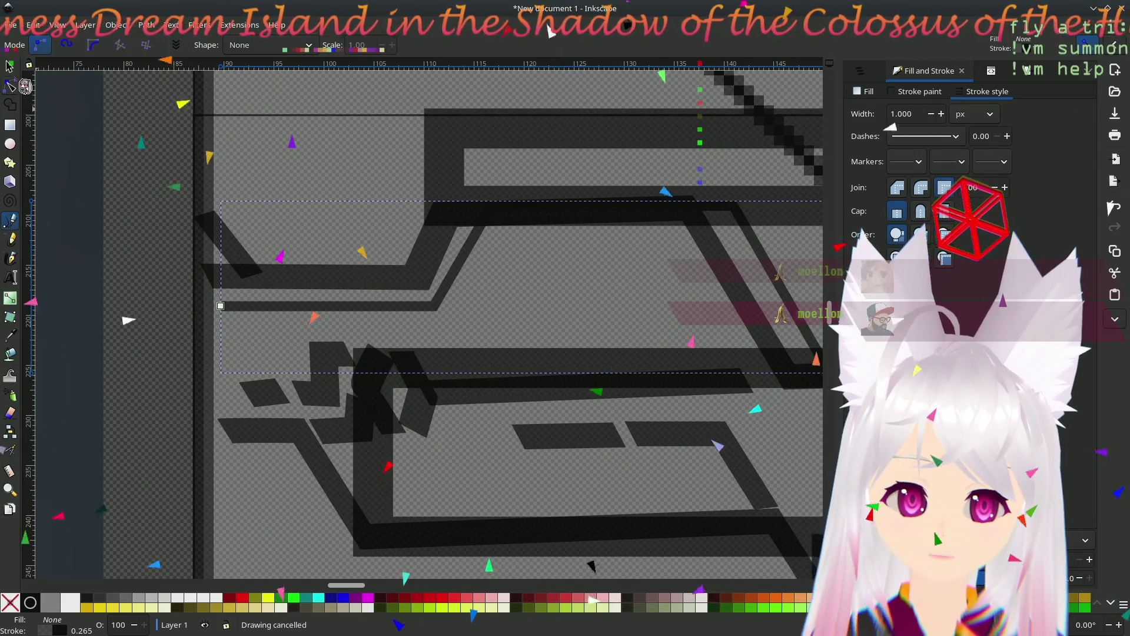
left_click_drag(222, 310, 197, 308)
- Shift the first bend and top-of-rise nodes left so the first diagonal sits on the track
left_click(434, 306)
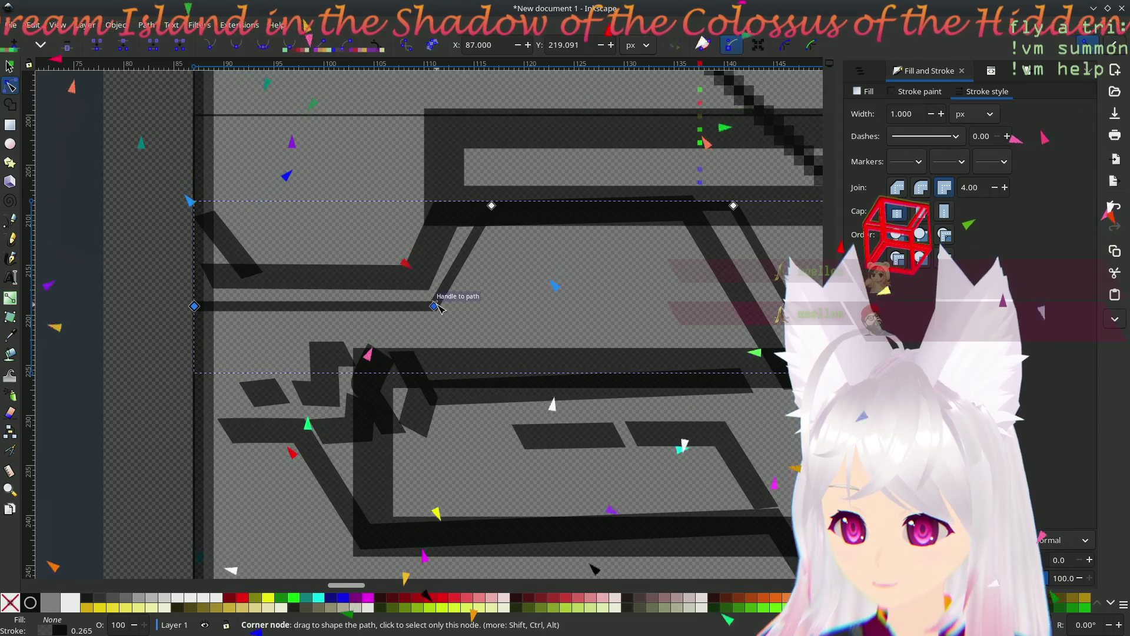
left_click(492, 206, "shift")
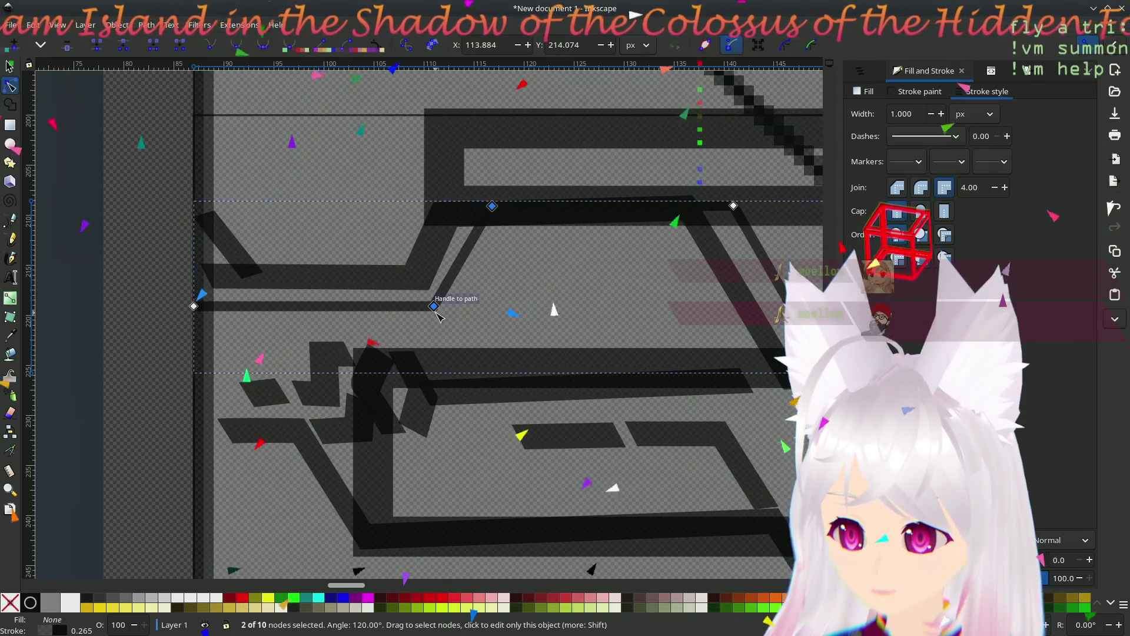
left_click_drag(434, 306, 394, 303)
key("Escape")
- Shift the lower bend nodes left so the second diagonal sits on the track
scroll(565, 297, "right", 4)
left_click_drag(565, 297, 308, 311)
left_click(411, 297)
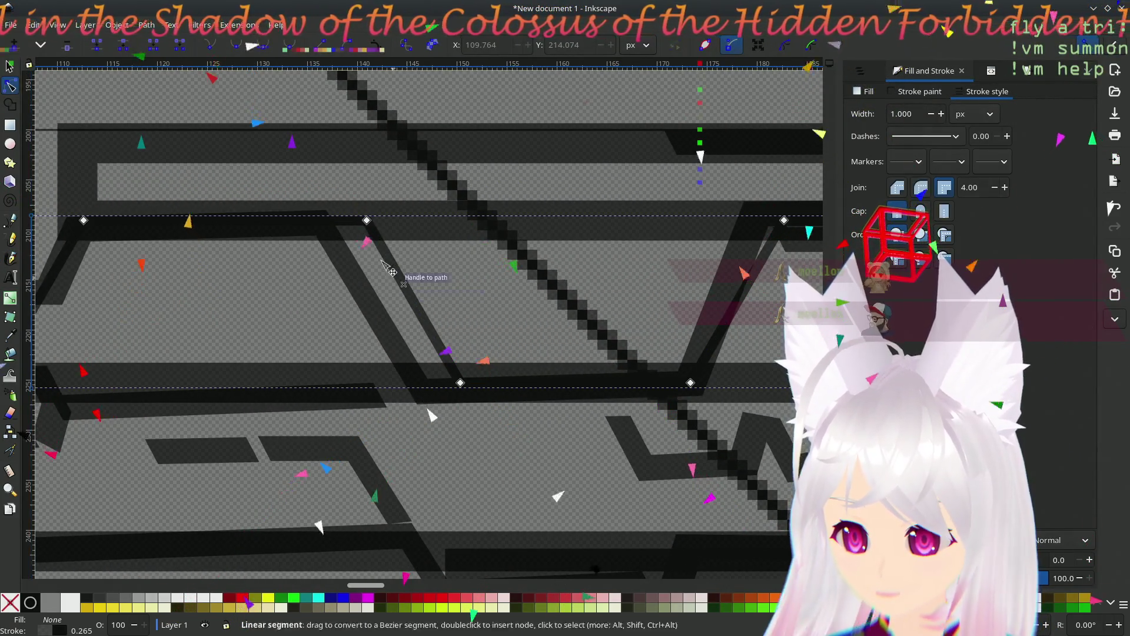
left_click(462, 383, "shift")
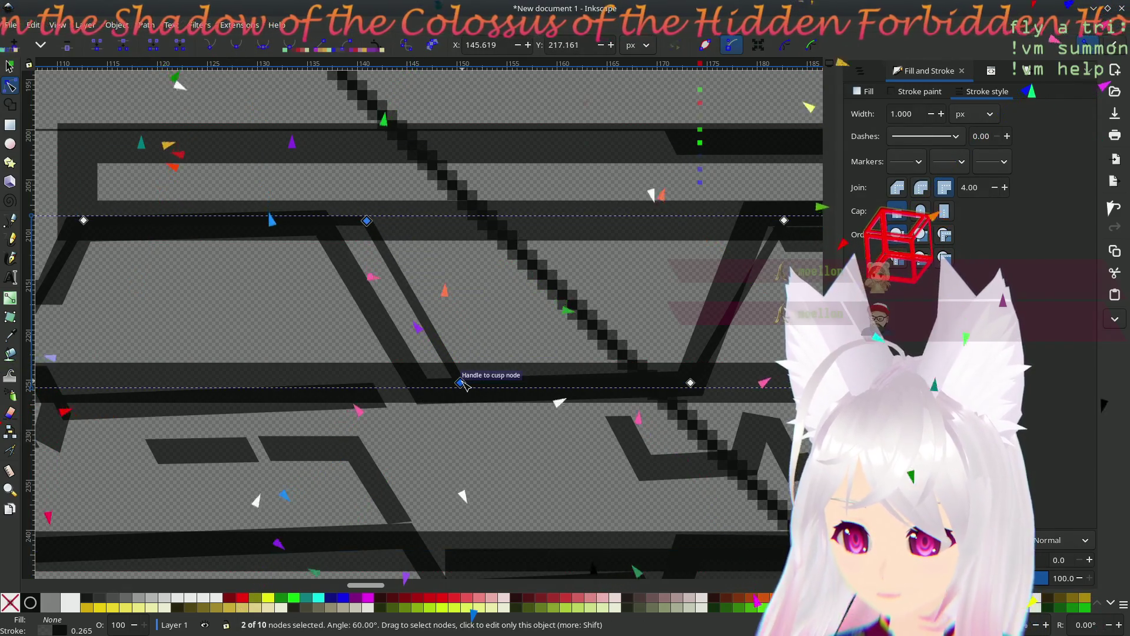
left_click_drag(462, 383, 419, 383)
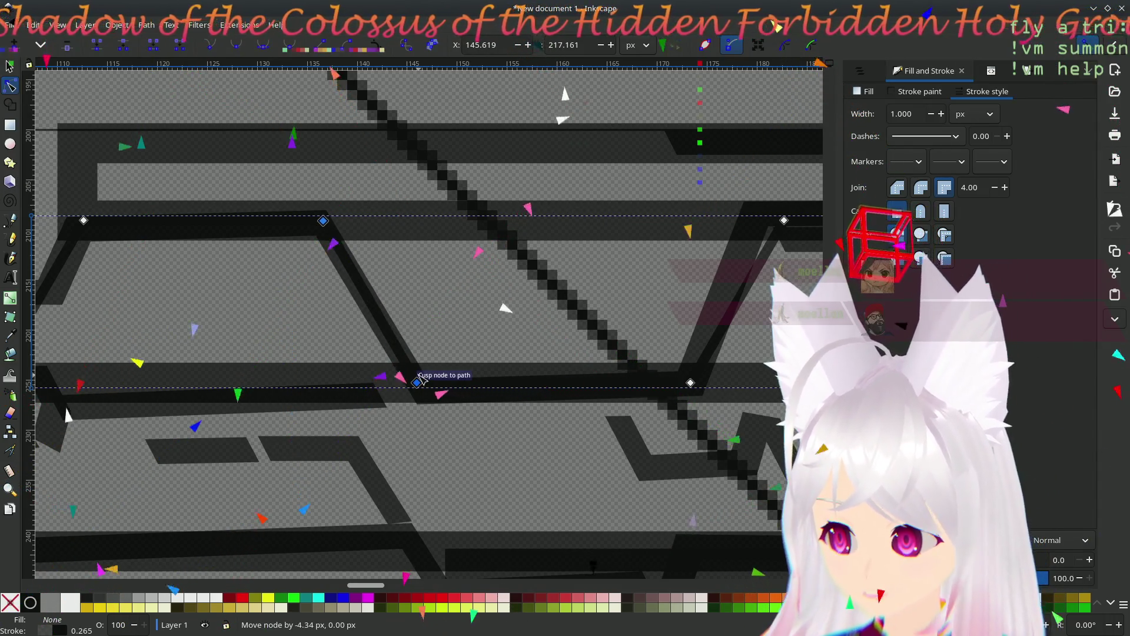
- Move the right-hand descent, rise and dip nodes left onto the track, then deselect
scroll(493, 301, "right", 10)
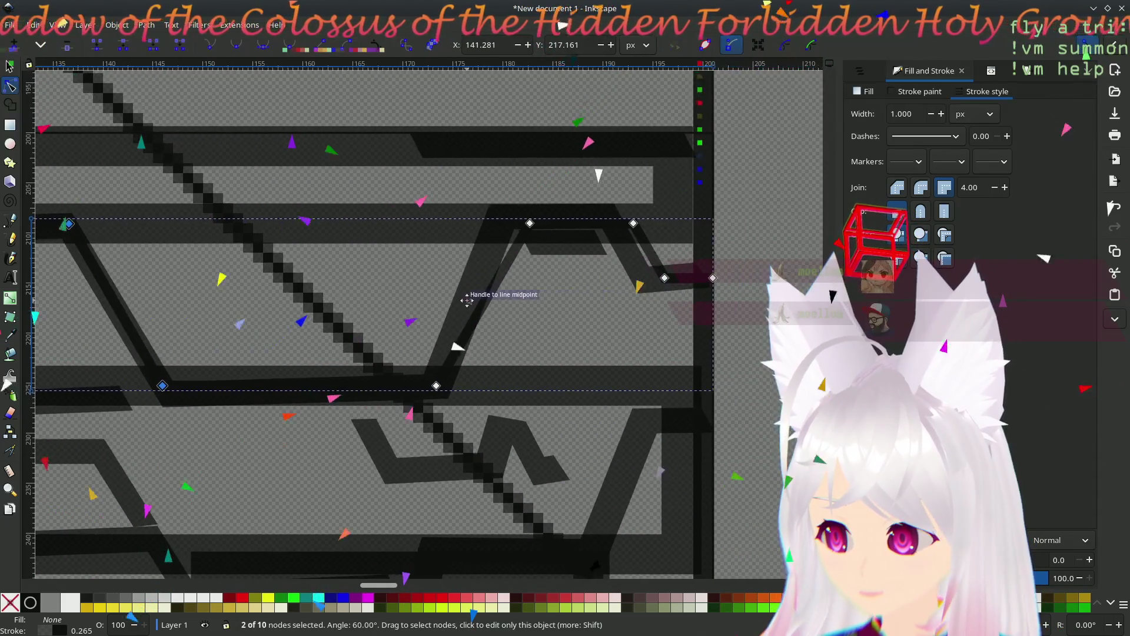
left_click(665, 278)
left_click(633, 223, "shift")
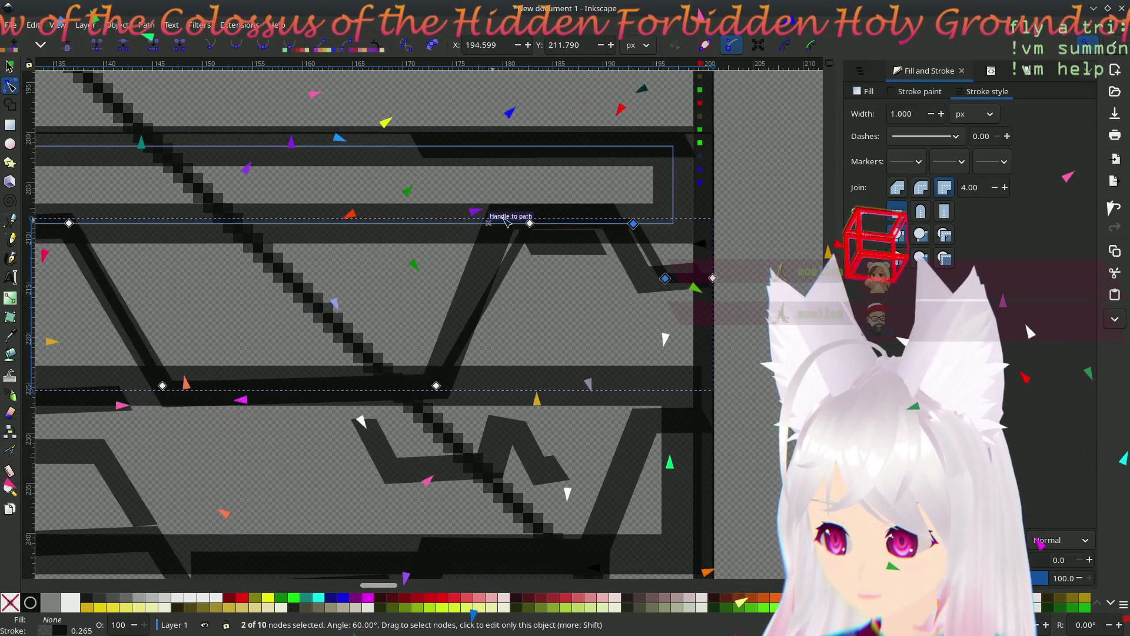
left_click(435, 385, "shift")
left_click(529, 224, "shift")
left_click_drag(532, 226, 516, 226)
left_click(529, 324)
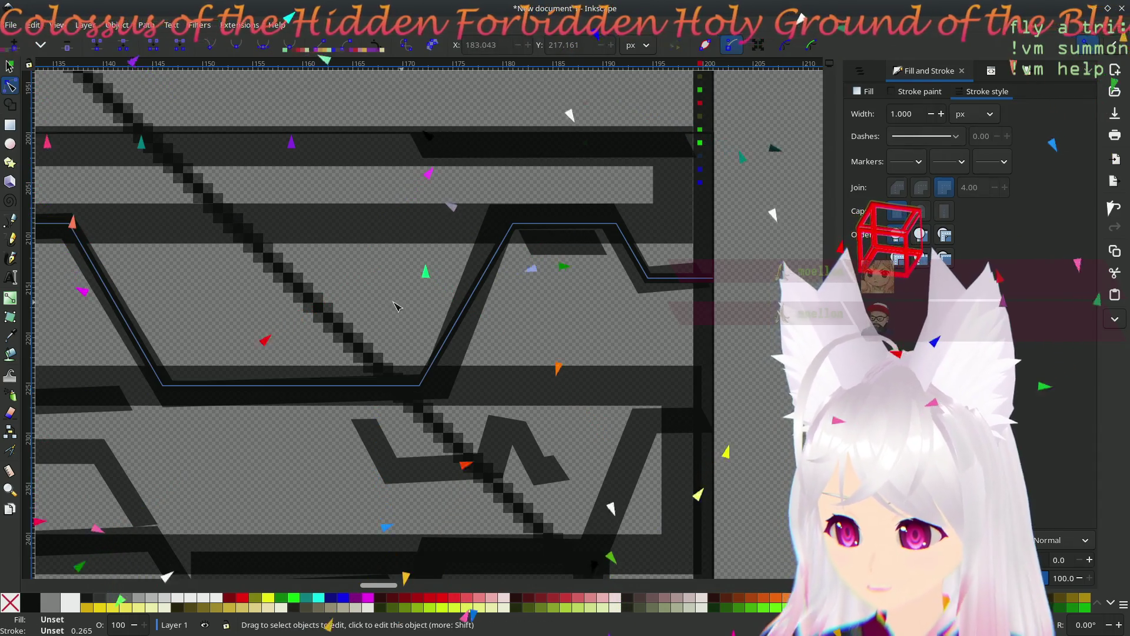
- Delete the two nodes of the stray segment in one circuit trace path
scroll(536, 329, "left", 10)
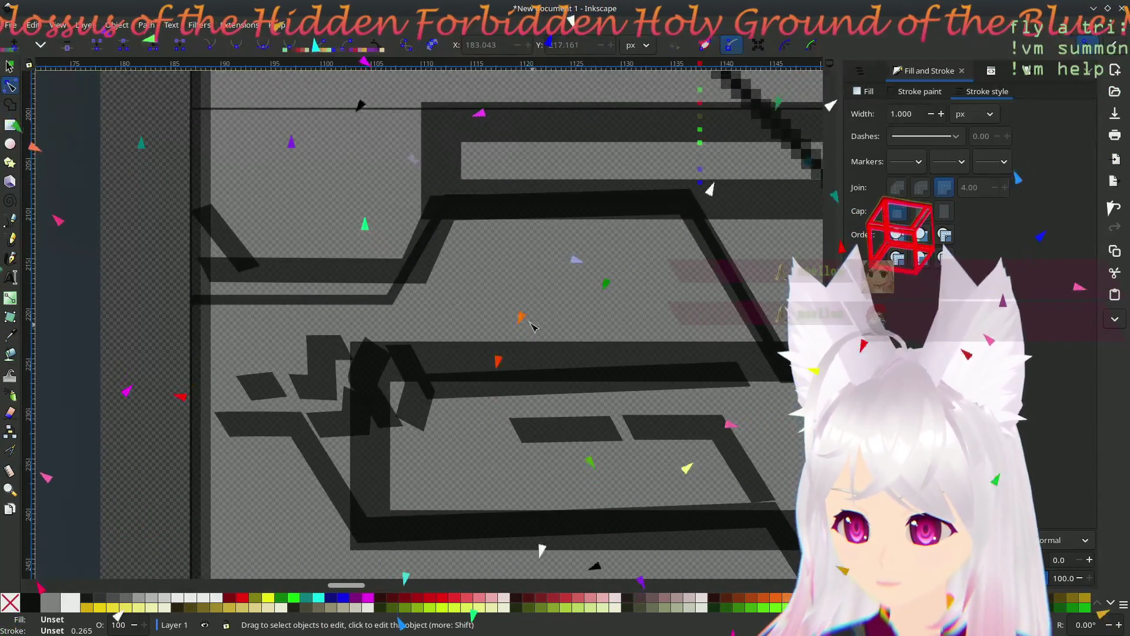
scroll(637, 277, "right", 8)
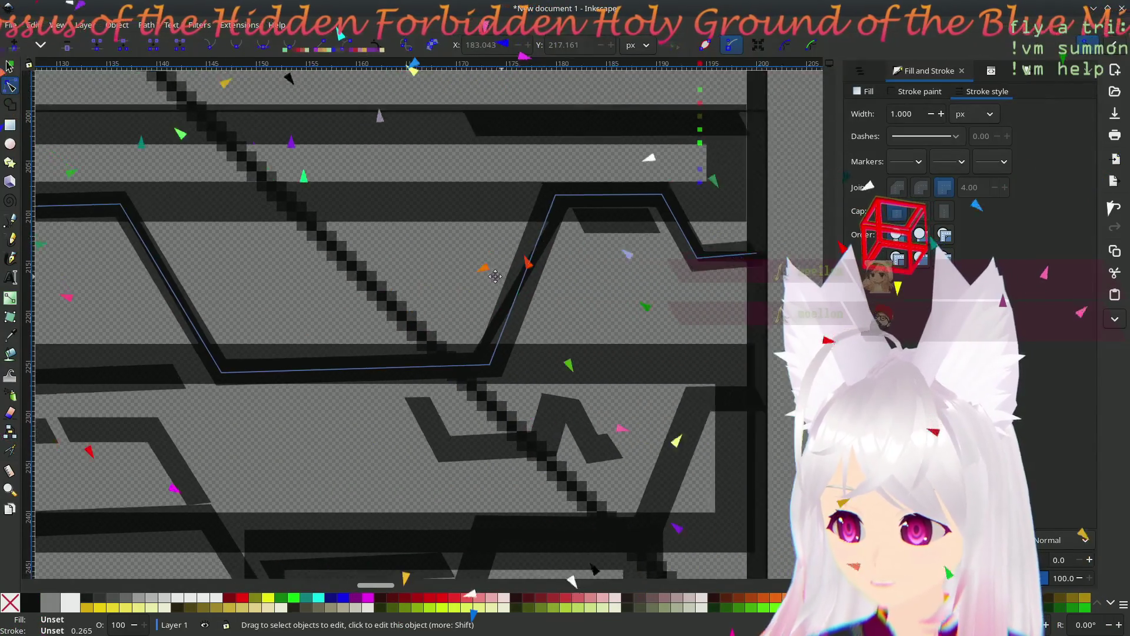
scroll(626, 279, "left", 5)
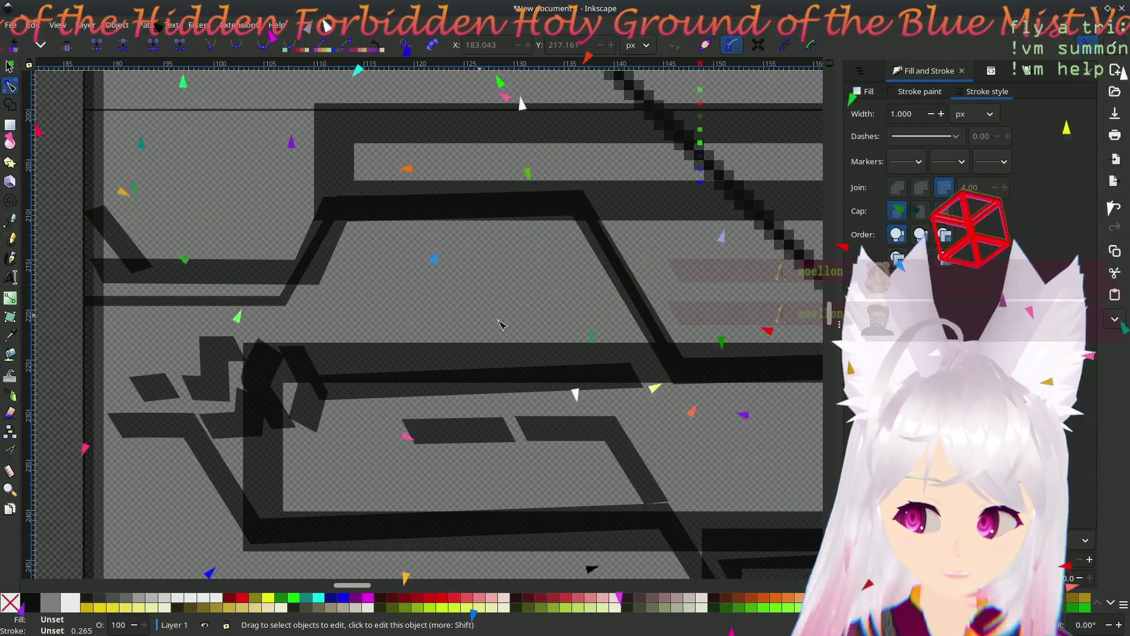
scroll(461, 405, "right", 4)
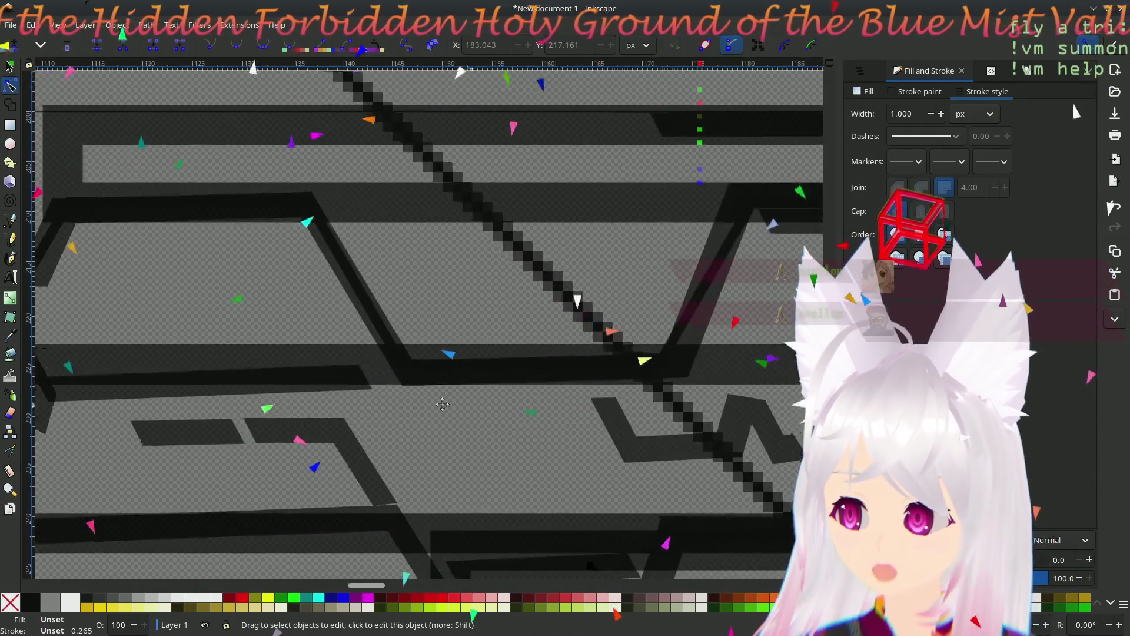
scroll(460, 405, "right", 2)
left_click(633, 301)
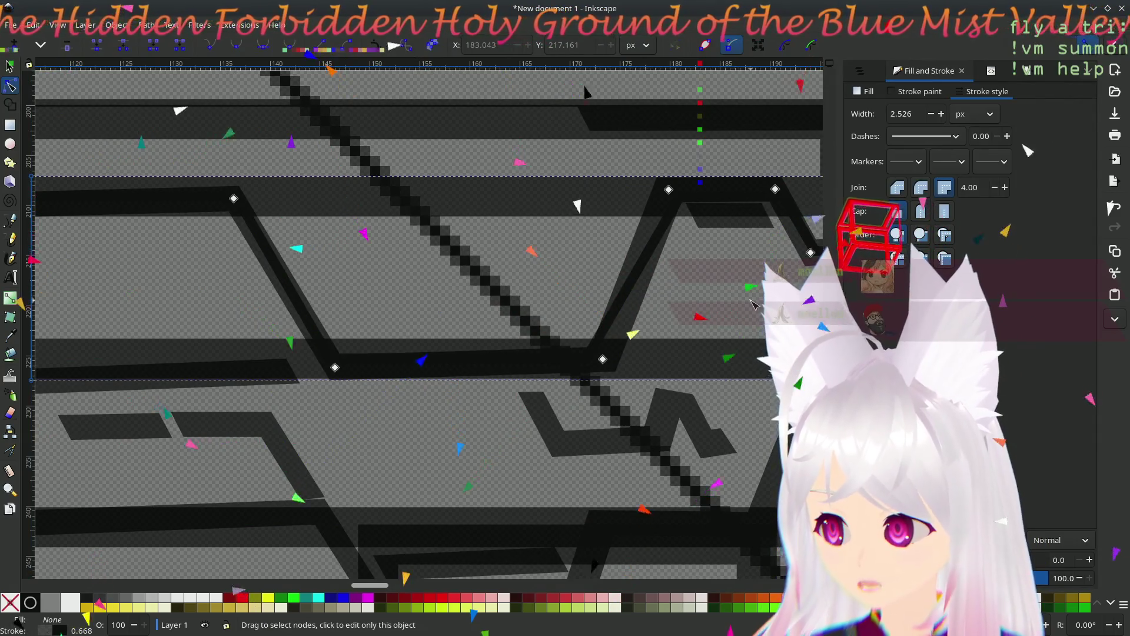
scroll(561, 318, "right", 3)
left_click(456, 331)
key("Delete")
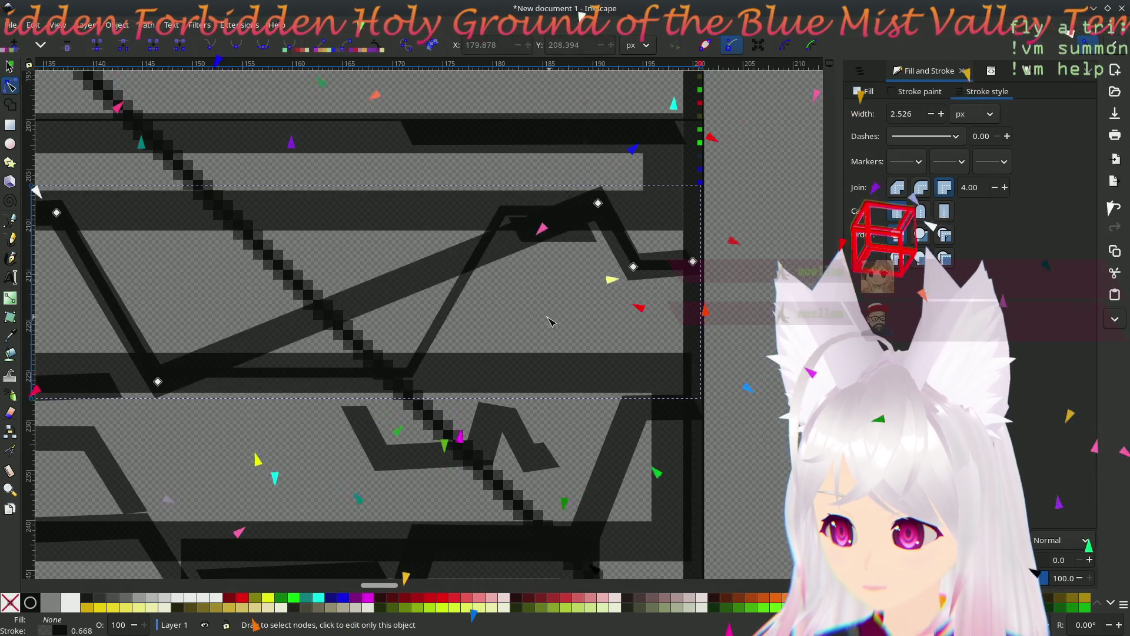
- Select the 15-object trace group, delete it, then undo the deletion
key("s")
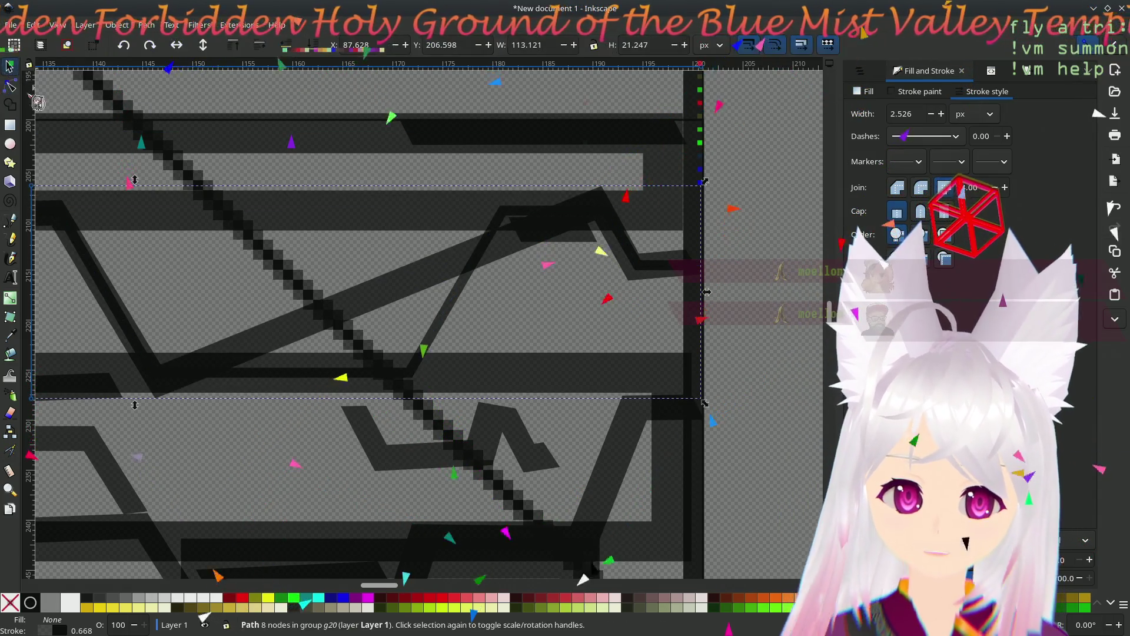
left_click_drag(177, 286, 650, 293)
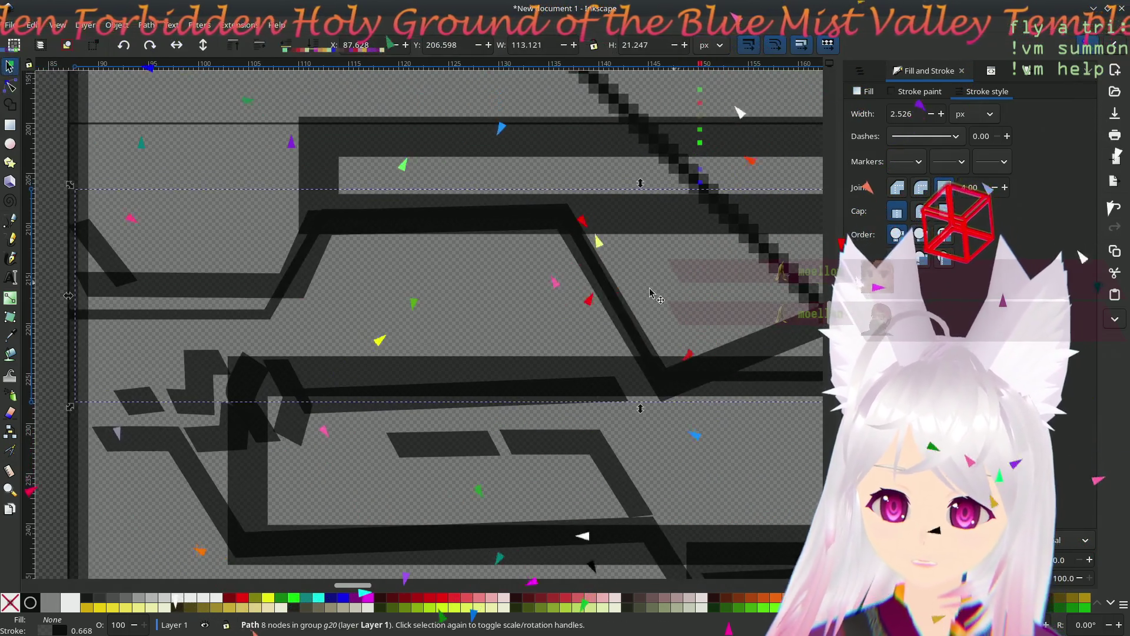
left_click(189, 284)
scroll(597, 335, "right", 5)
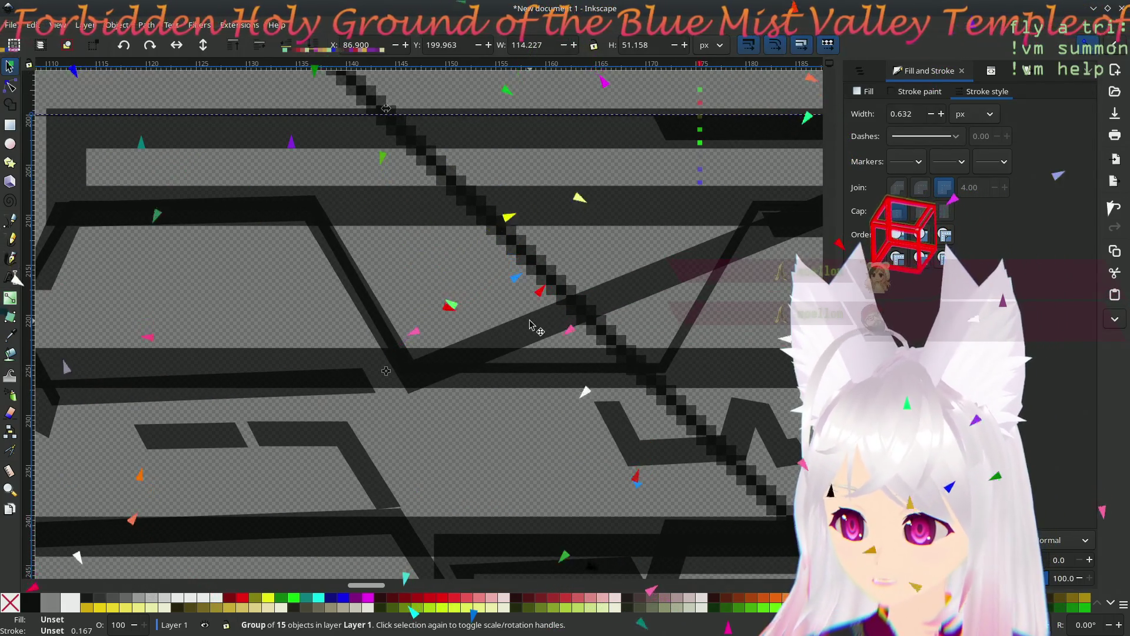
key("Delete")
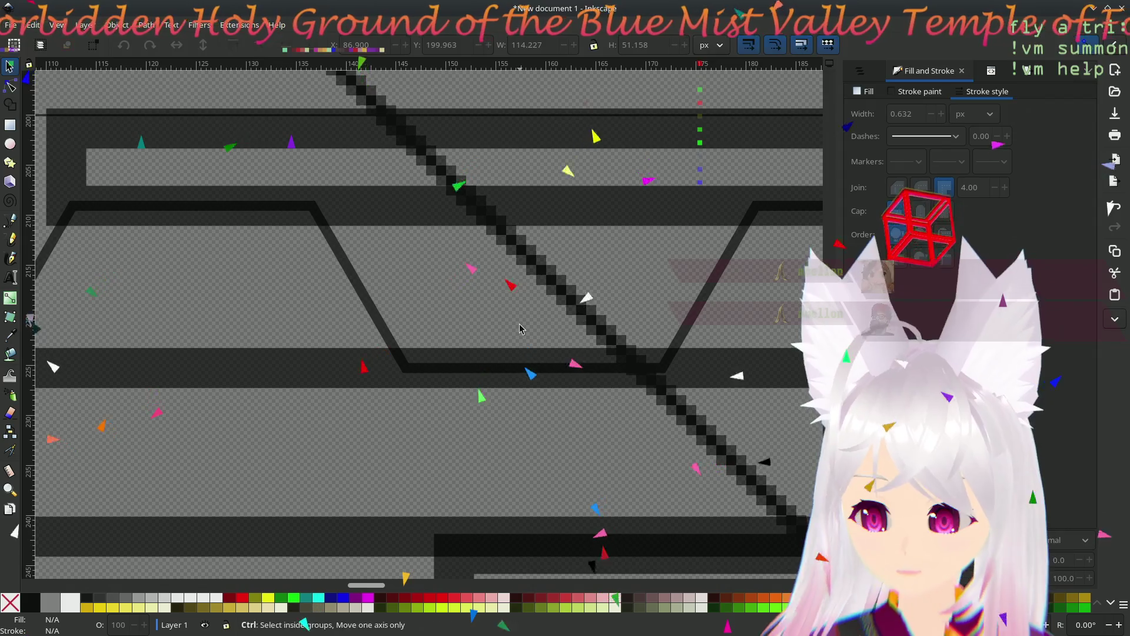
key("ctrl+z")
- Ungroup the traces into separate paths and delete the trimmed trace
left_click(520, 328)
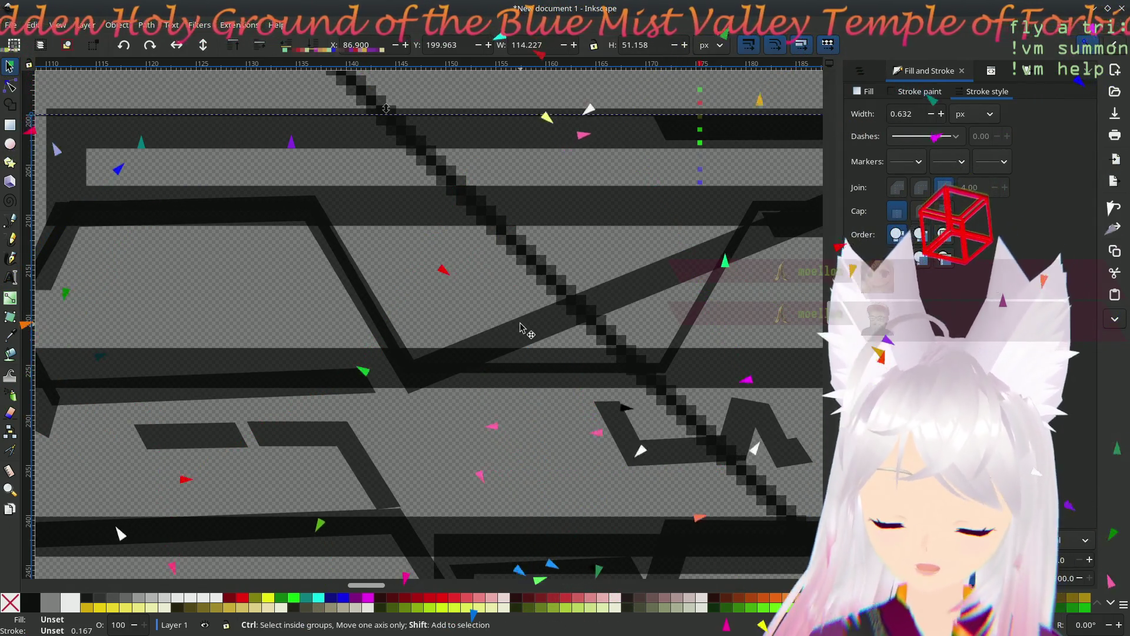
key("ctrl+shift+g")
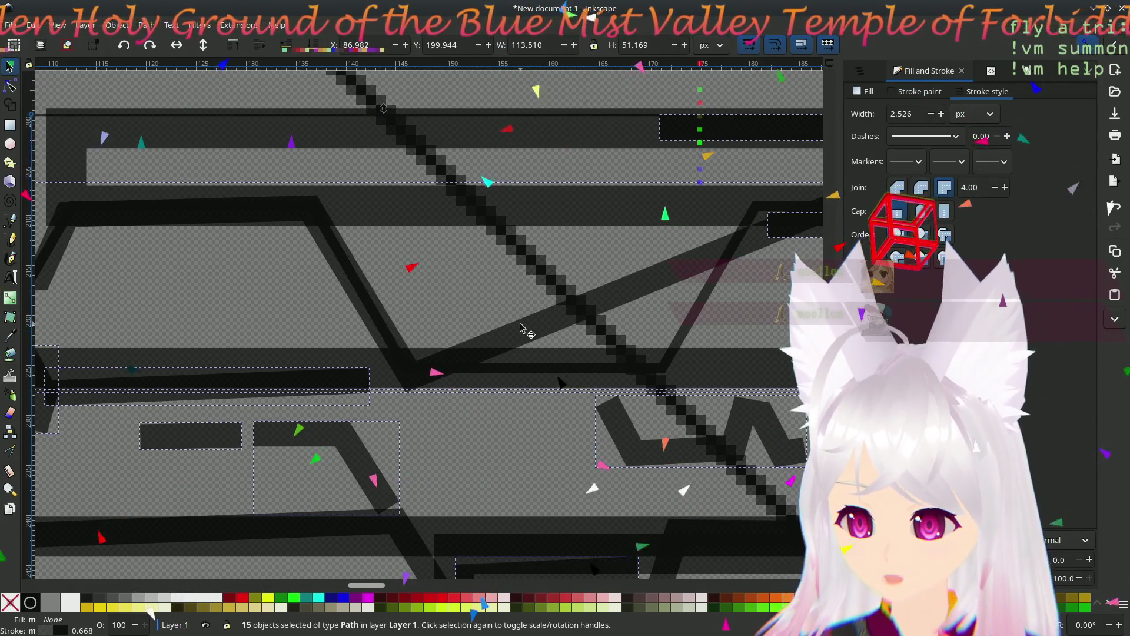
left_click(514, 329)
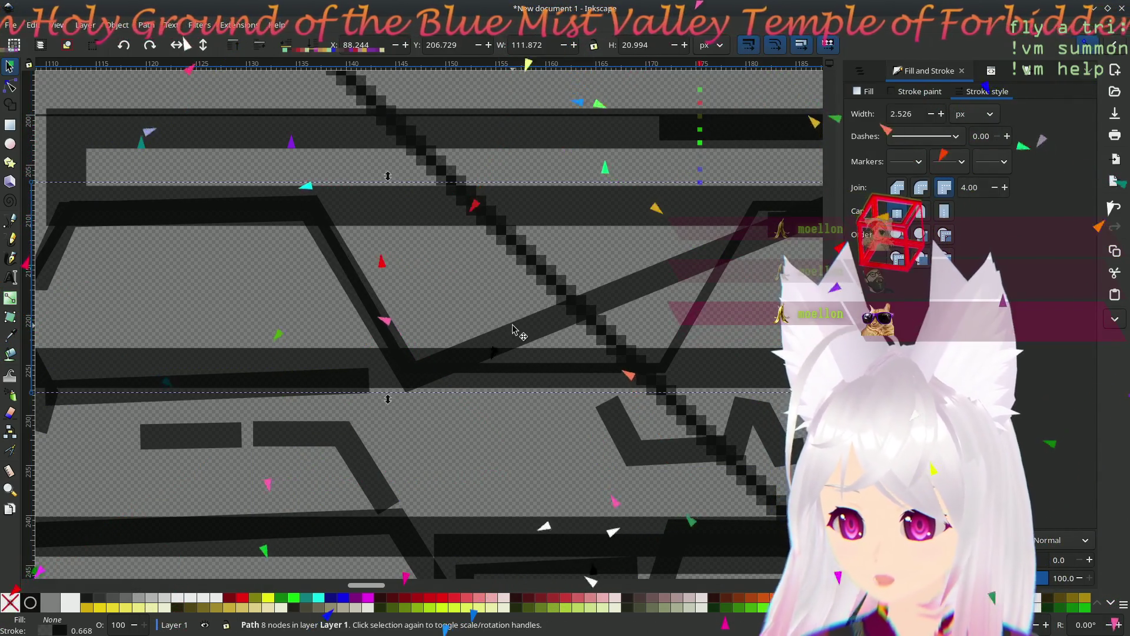
key("Delete")
left_click_drag(263, 269, 548, 261)
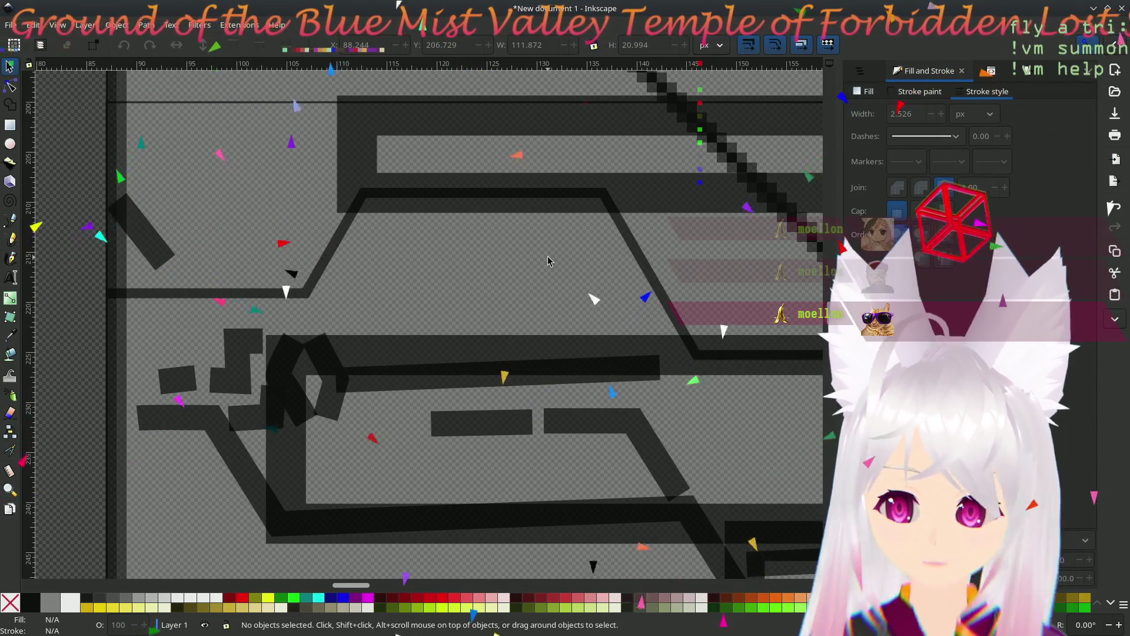
- Start a new Pen path at the horizontal circuit line's left end after cancelling a first attempt
scroll(363, 264, "left", 8)
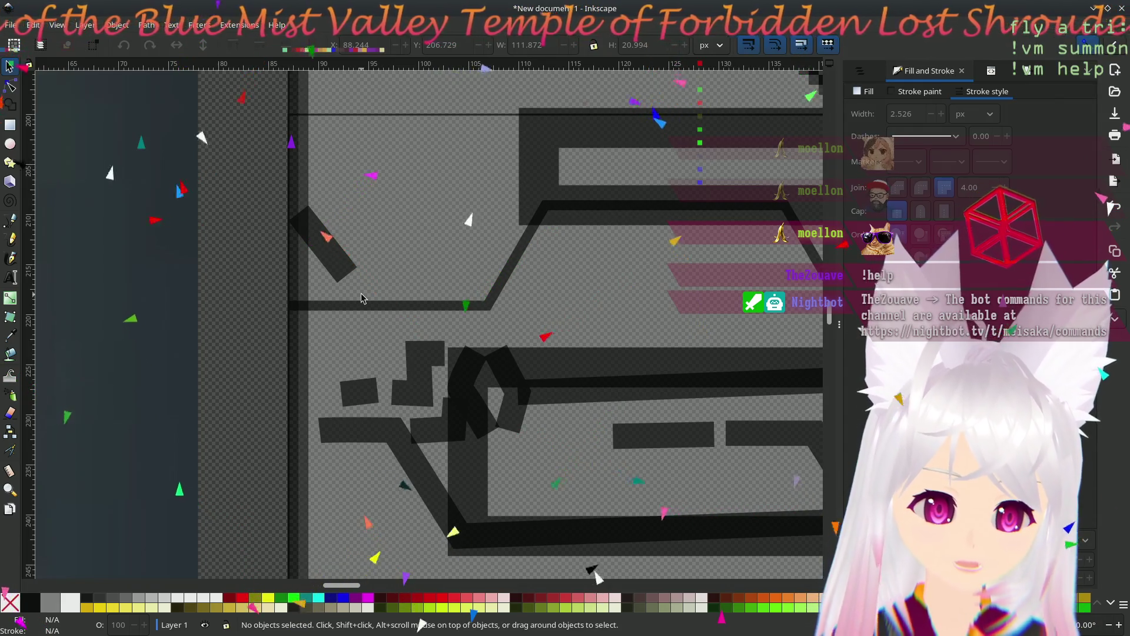
left_click(10, 220)
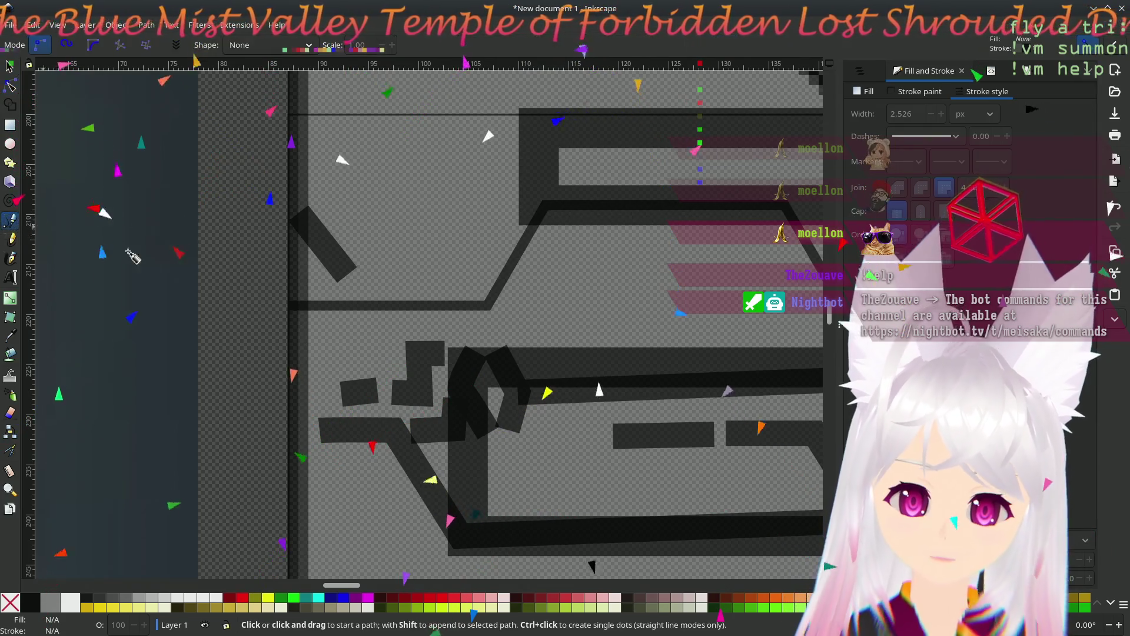
left_click(356, 305)
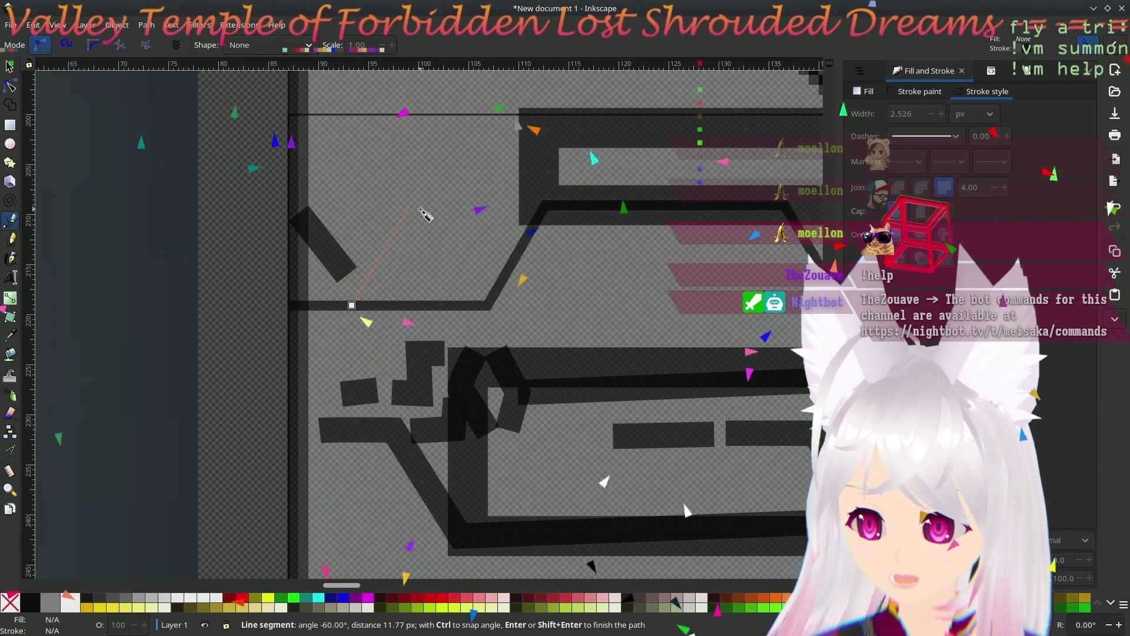
key("Escape")
scroll(415, 304, "right", 9)
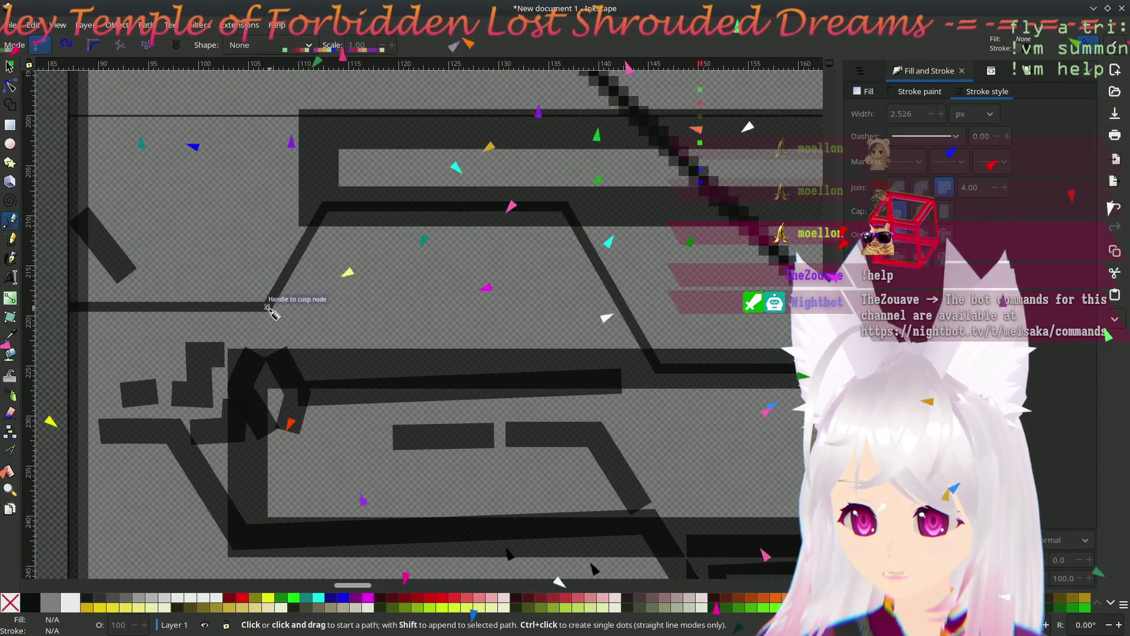
left_click(267, 306)
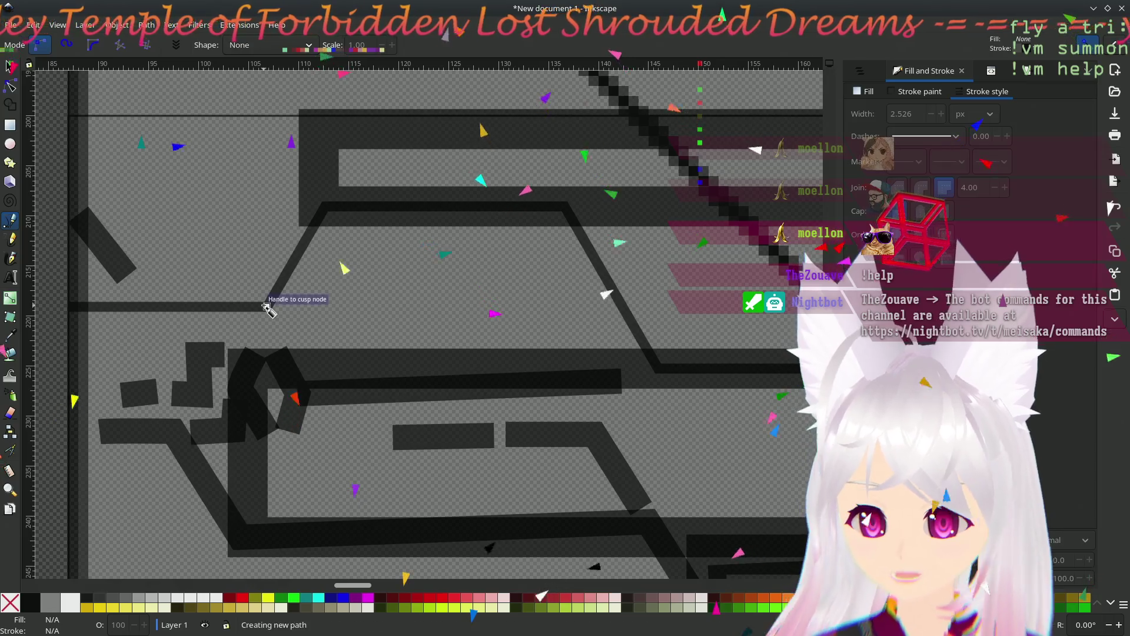
- Pen-draw a path along the line and up to the upper trace, then finish it
left_click(622, 306)
left_click(566, 206)
key("Return")
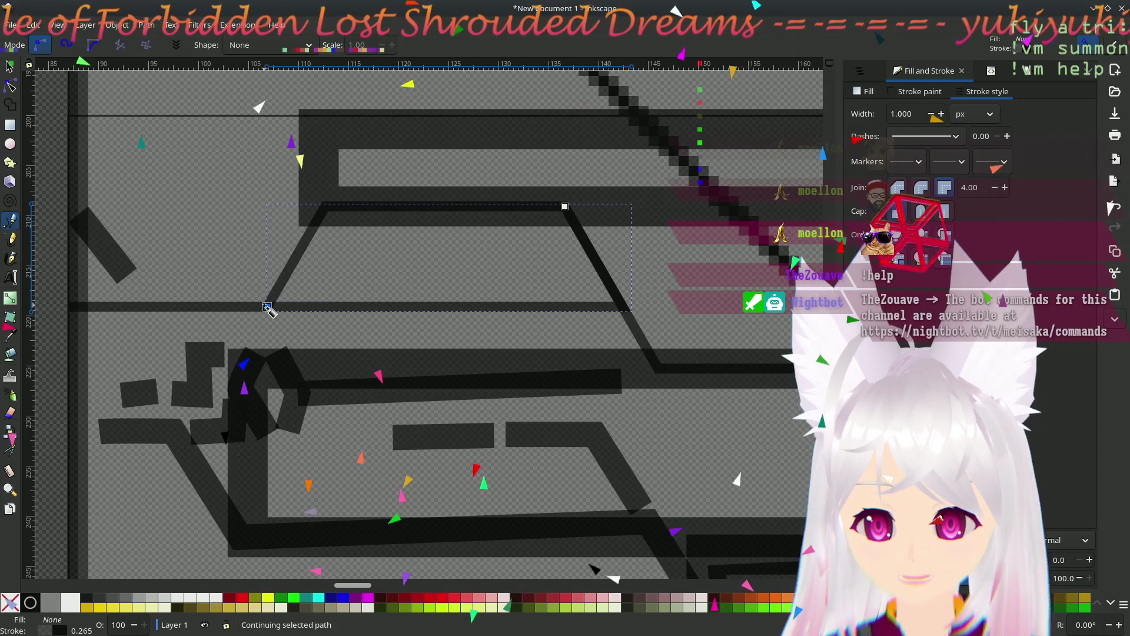
key("Escape")
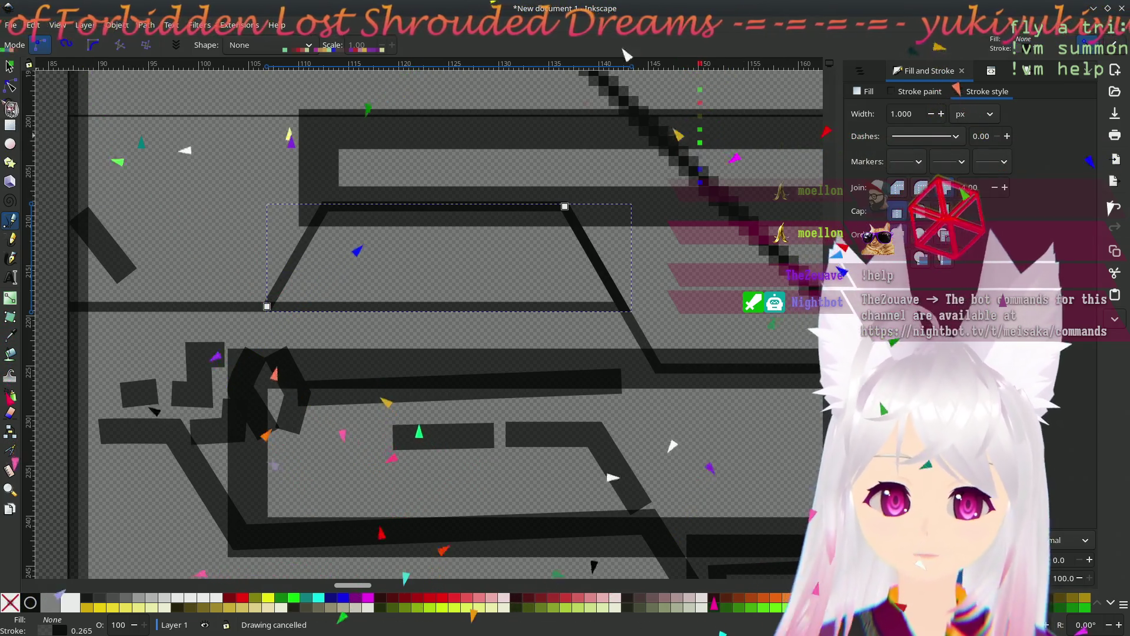
- Delete the path's bottom-left node and move the short segment about 44 px left
left_click(13, 85)
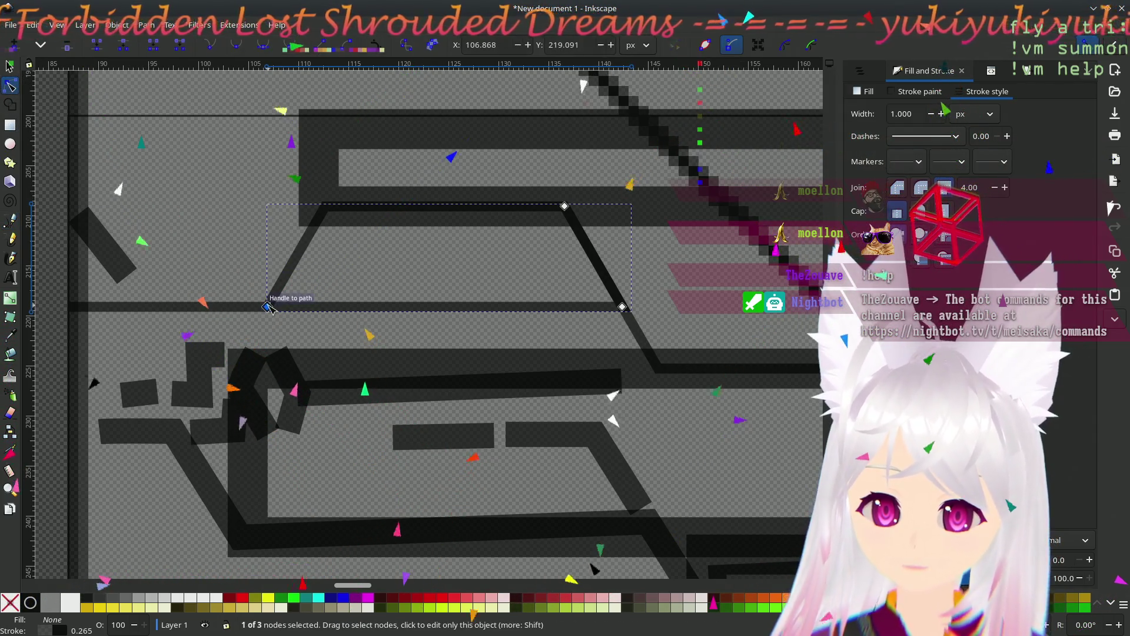
key("Delete")
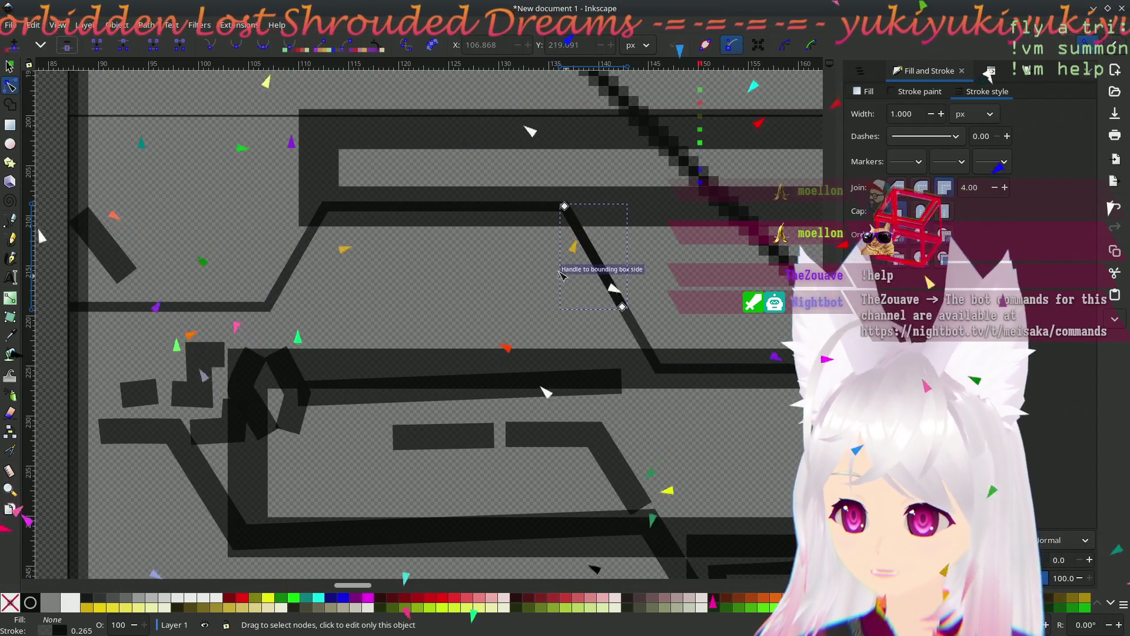
left_click(10, 66)
mouse_move(605, 277)
left_mouse_down()
mouse_move(162, 276)
mouse_move(107, 290)
mouse_move(138, 305)
mouse_move(124, 304)
left_mouse_up()
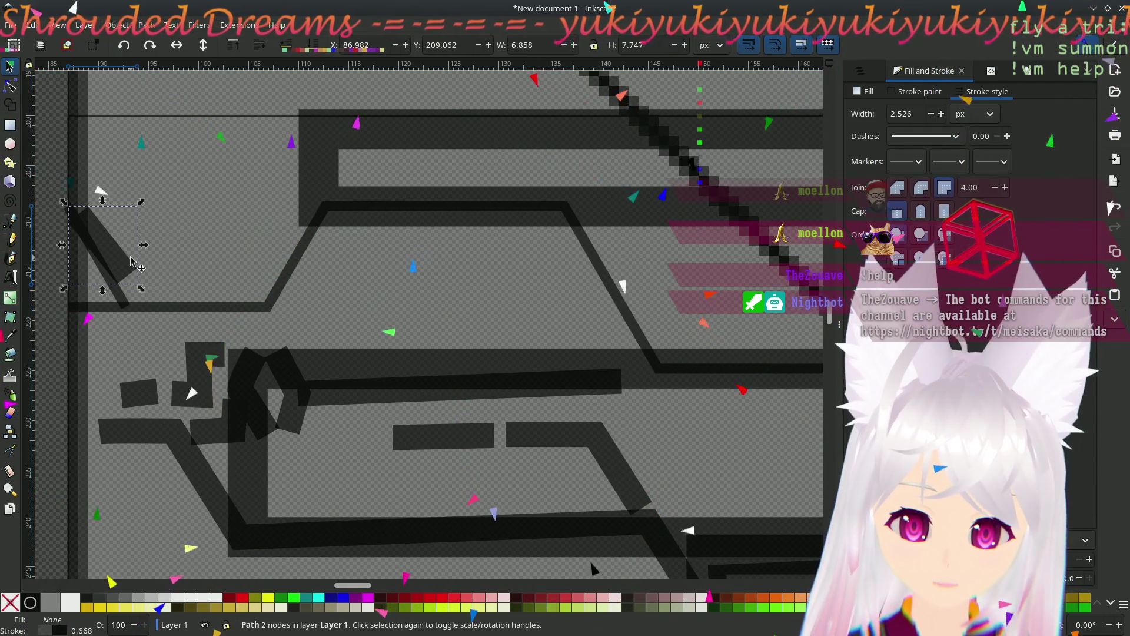
left_click(235, 294)
- Select the long thin 10-node trace over the cube texture photo
scroll(235, 294, "down", 4, "ctrl")
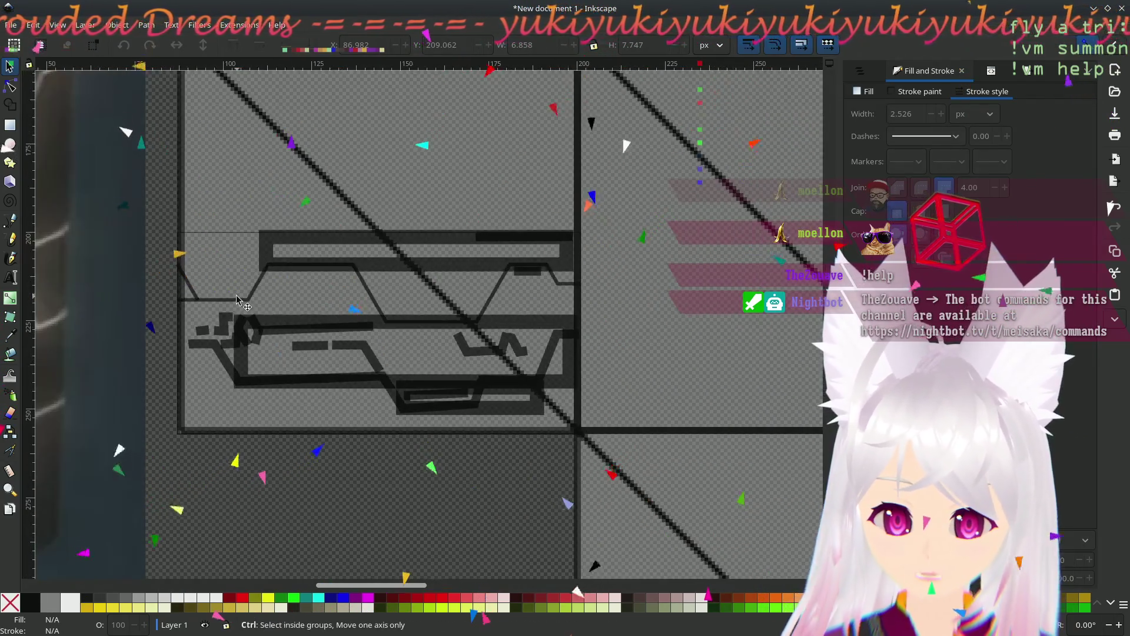
scroll(236, 301, "down", 1, "ctrl")
mouse_move(200, 336)
left_mouse_down()
mouse_move(581, 296)
mouse_move(406, 312)
left_mouse_up()
scroll(494, 302, "up", 2)
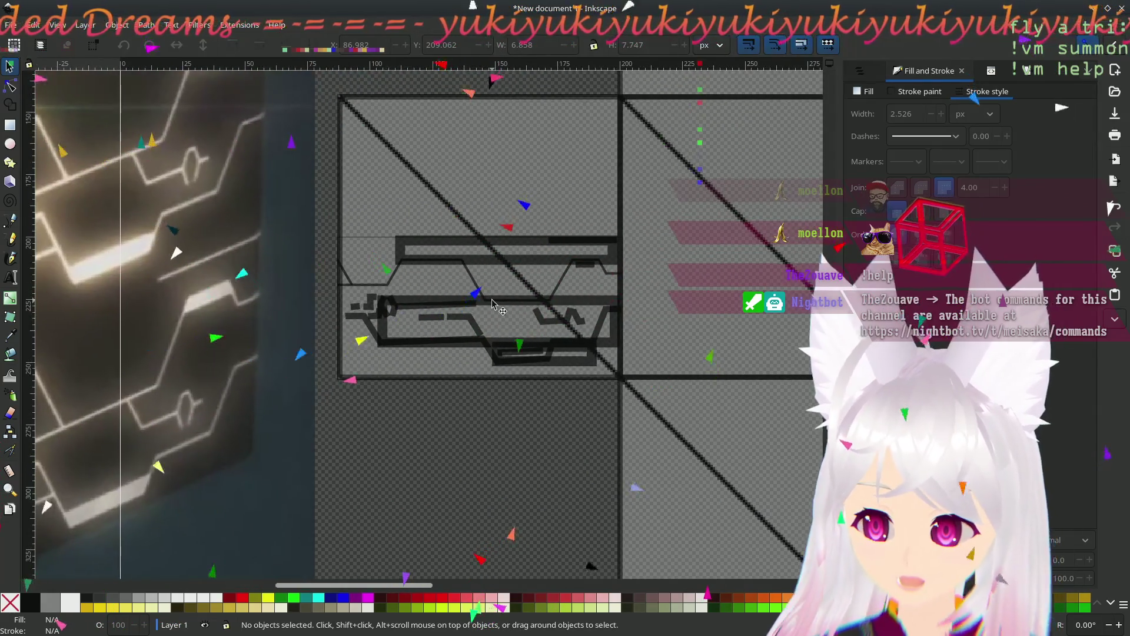
scroll(493, 302, "up", 2, "ctrl")
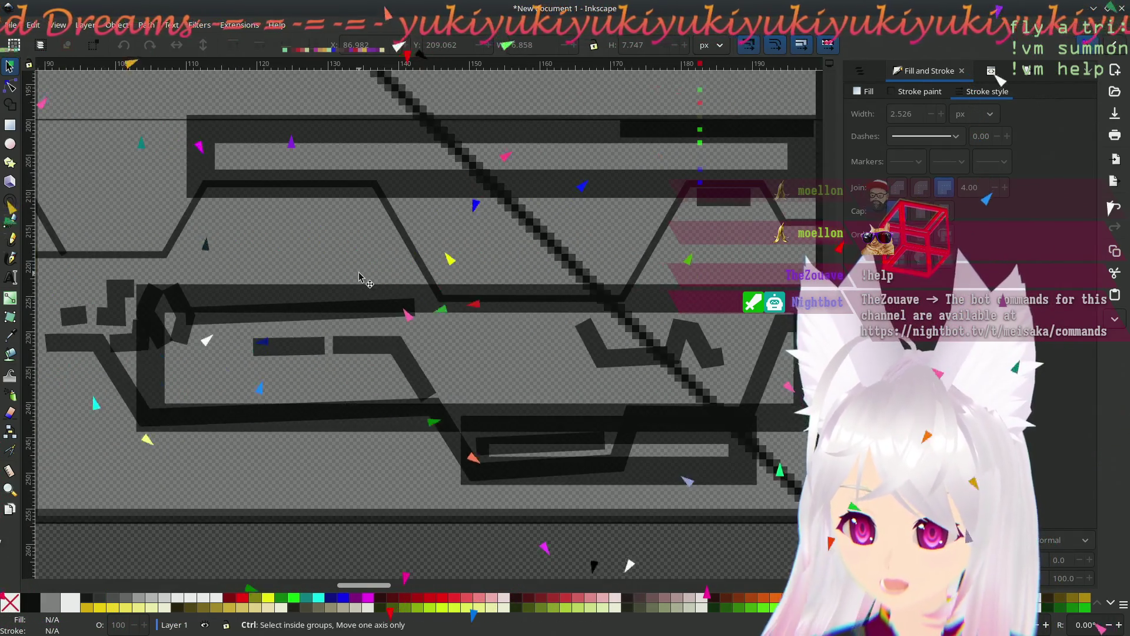
scroll(363, 296, "up", 1)
scroll(363, 296, "right", 1)
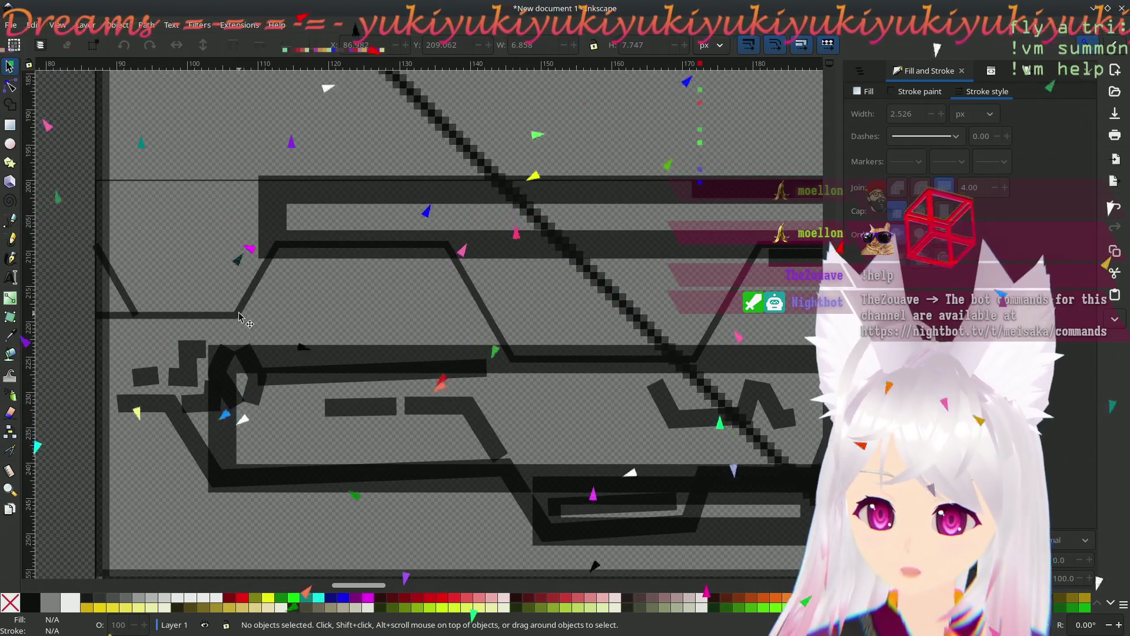
left_click(602, 270)
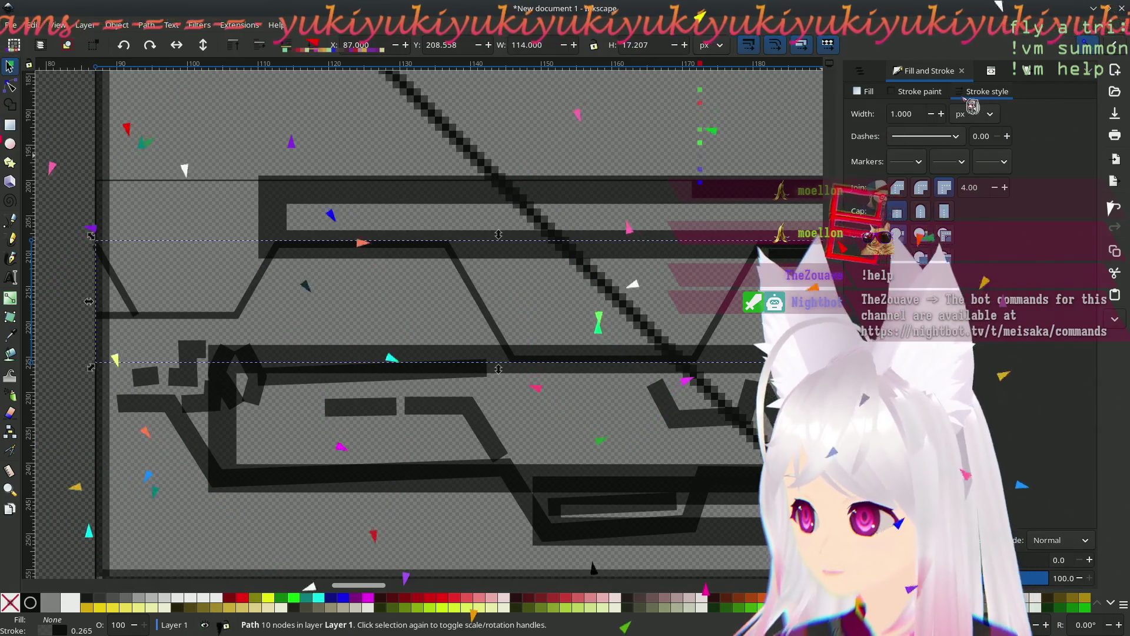
- Give the short diagonal path a translucent white stroke (ffffff9d, alpha 62)
left_click(918, 91)
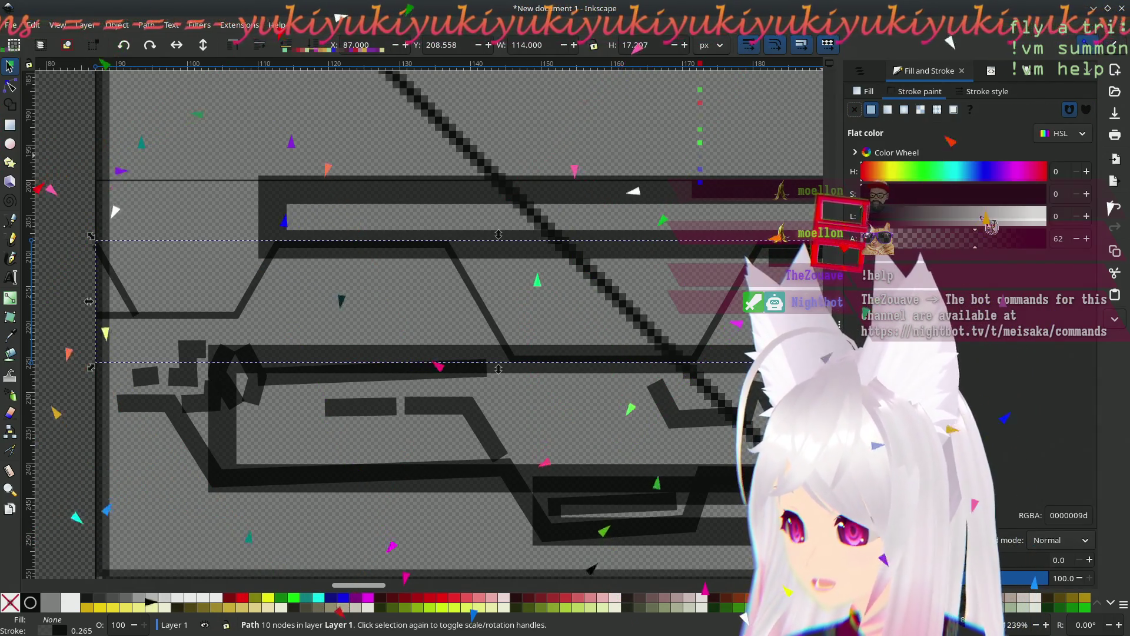
left_click(1045, 216)
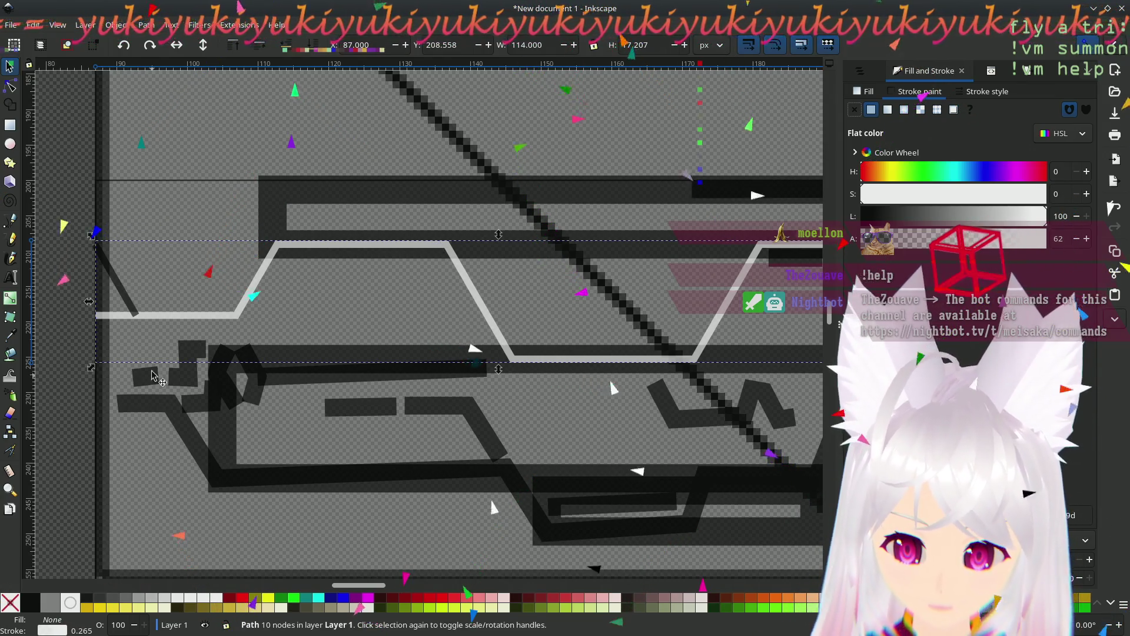
left_click(161, 204)
left_click(122, 294)
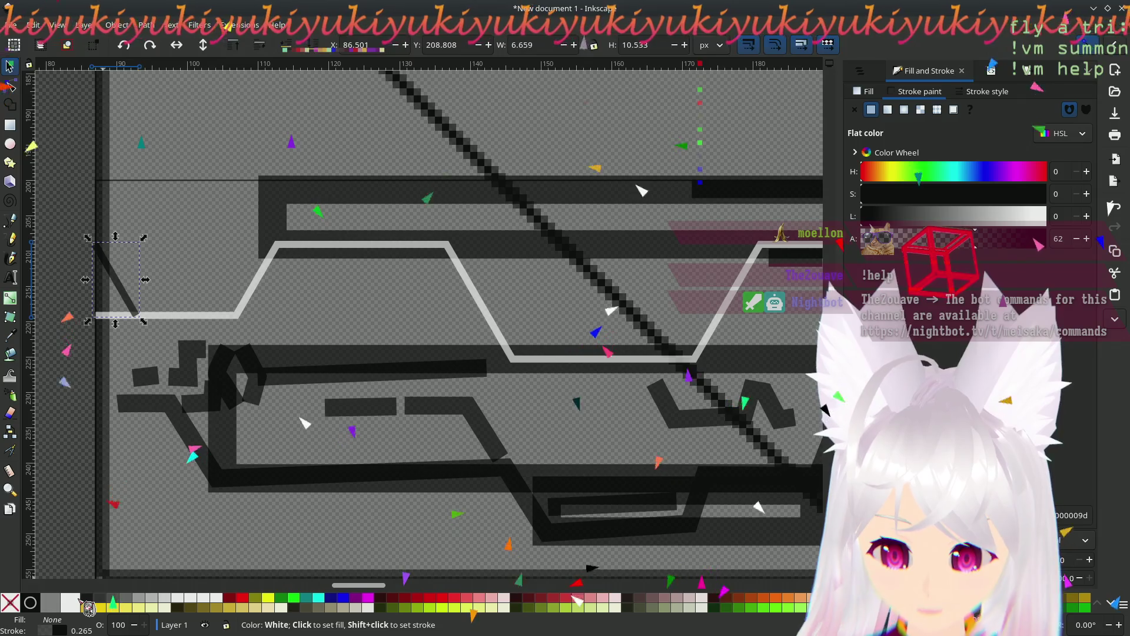
left_click(83, 603, "shift")
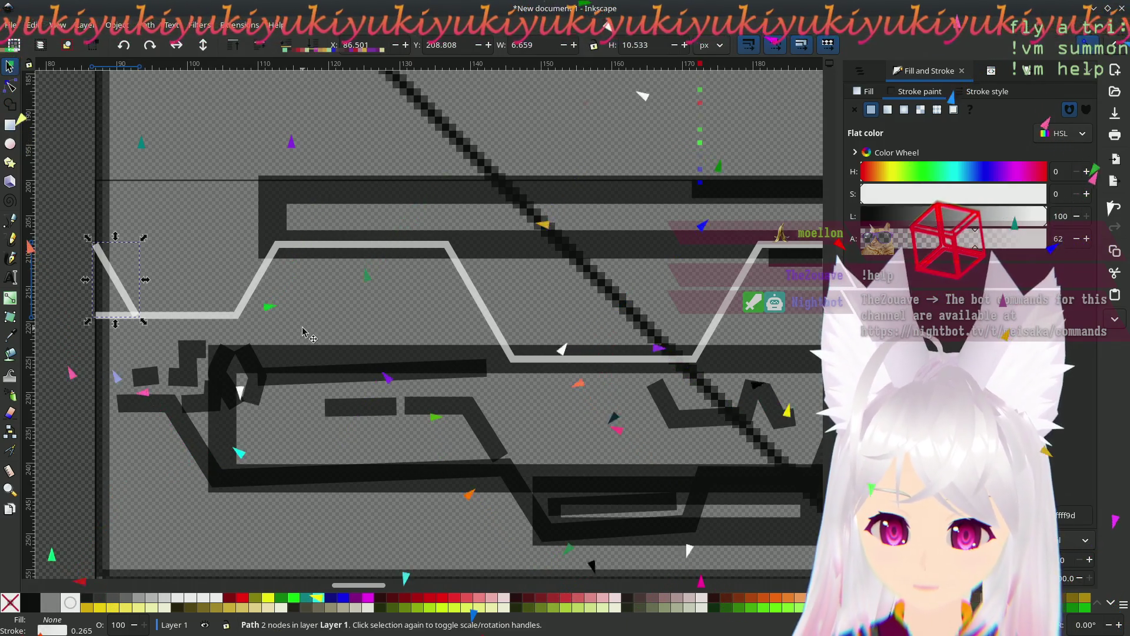
- Select the 512×512 template image
scroll(434, 310, "up", 2)
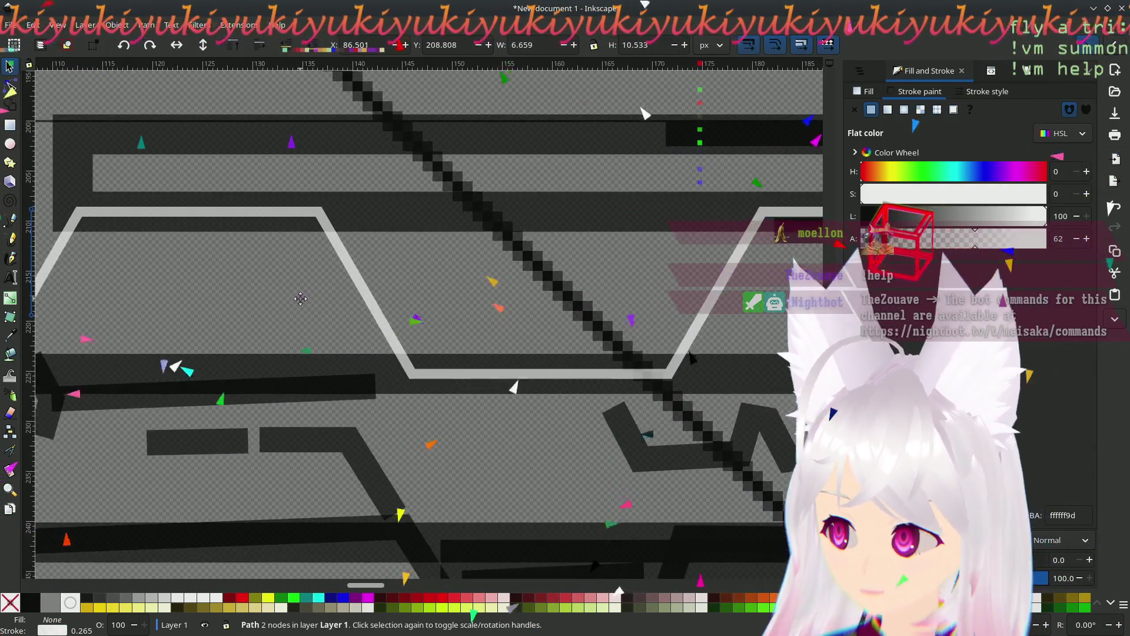
scroll(501, 289, "left", 3)
scroll(536, 271, "right", 5)
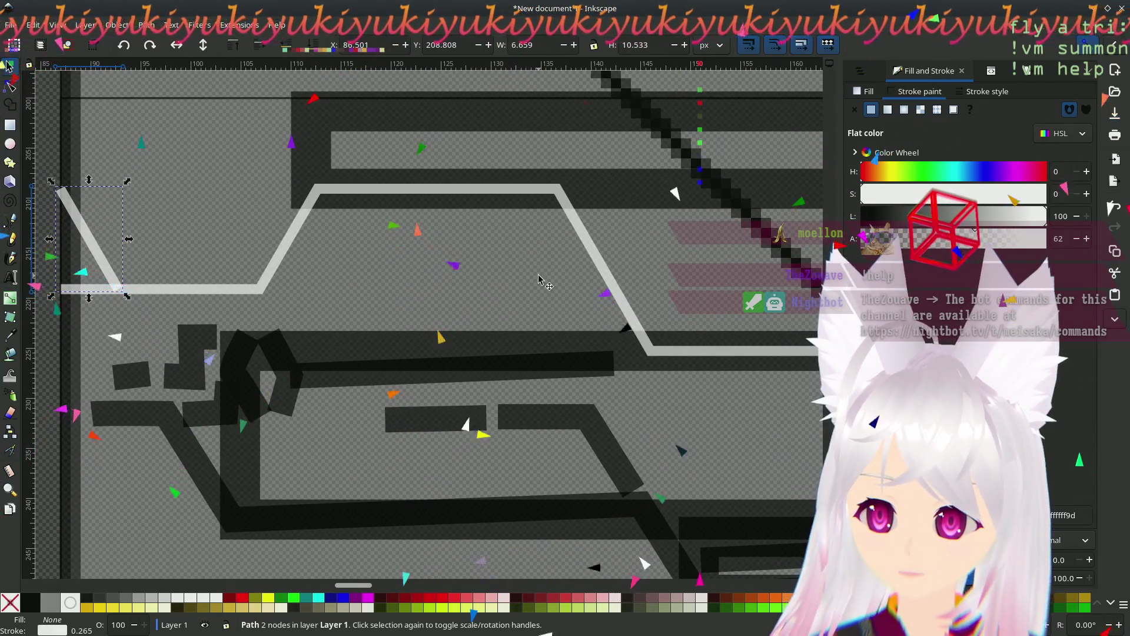
scroll(491, 298, "down", 1)
scroll(518, 312, "left", 4)
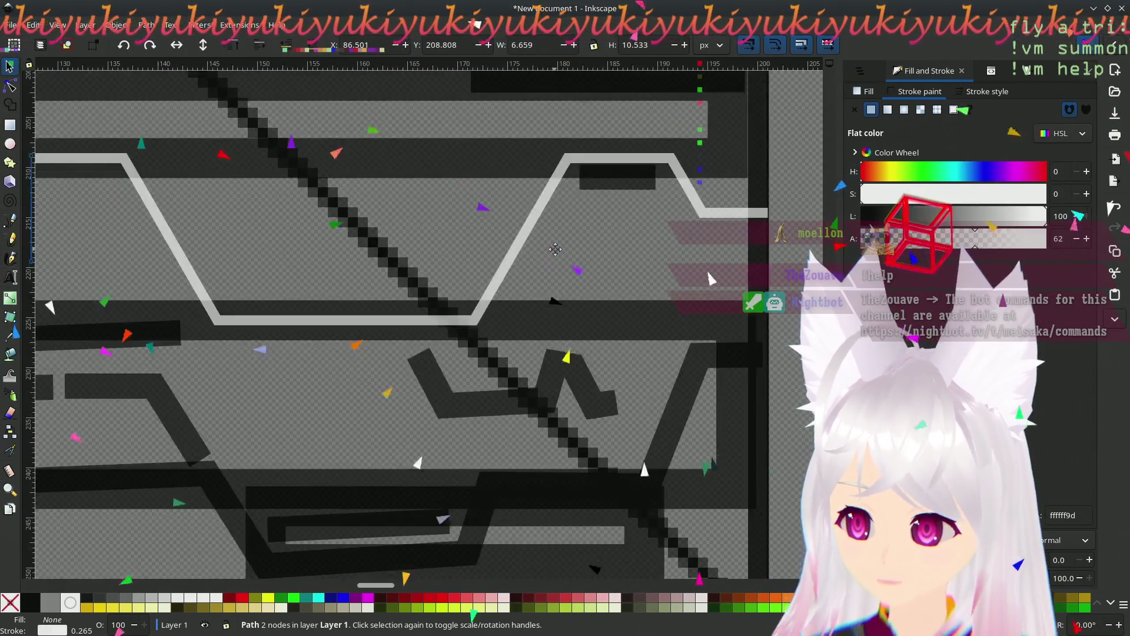
scroll(539, 335, "up", 2)
scroll(589, 359, "down", 2)
scroll(632, 389, "left", 2)
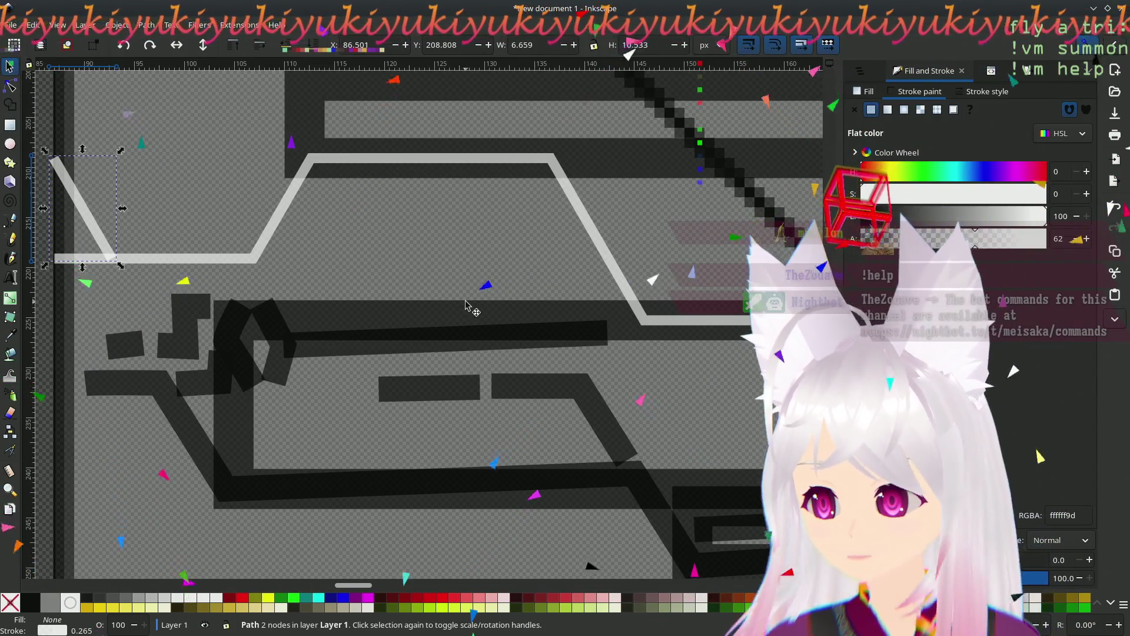
left_click(352, 270)
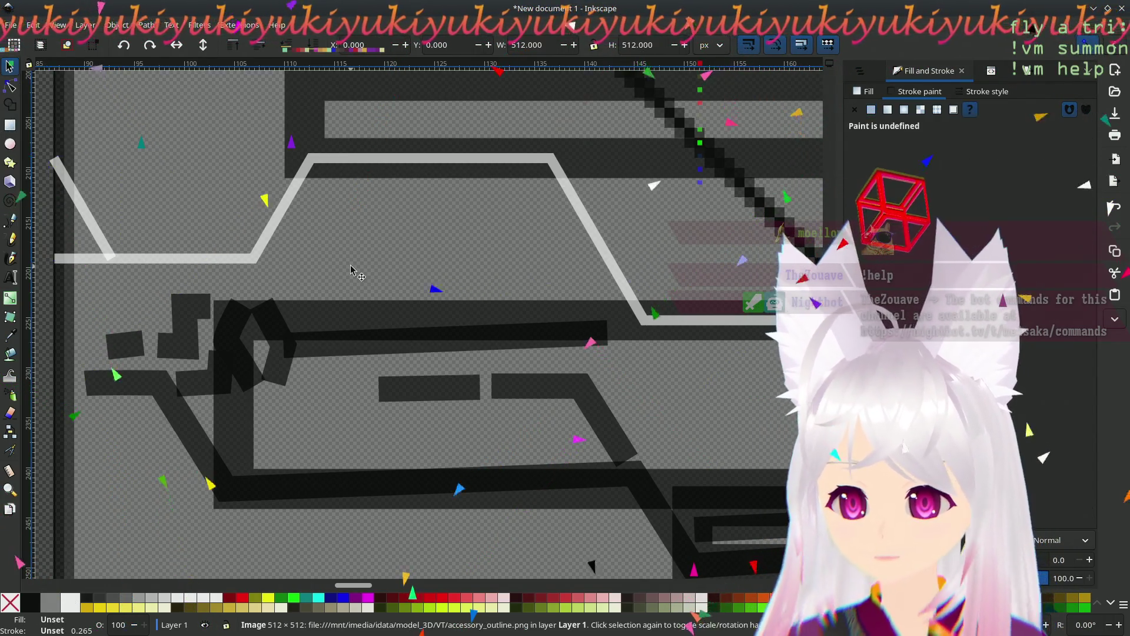
scroll(394, 392, "right", 15)
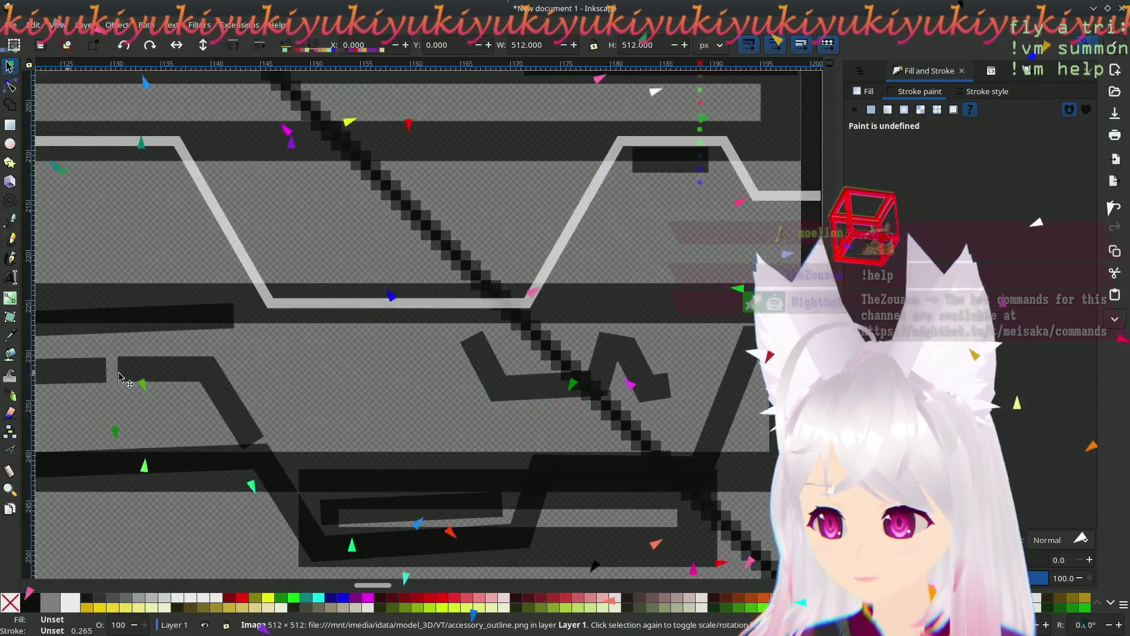
scroll(322, 360, "left", 12)
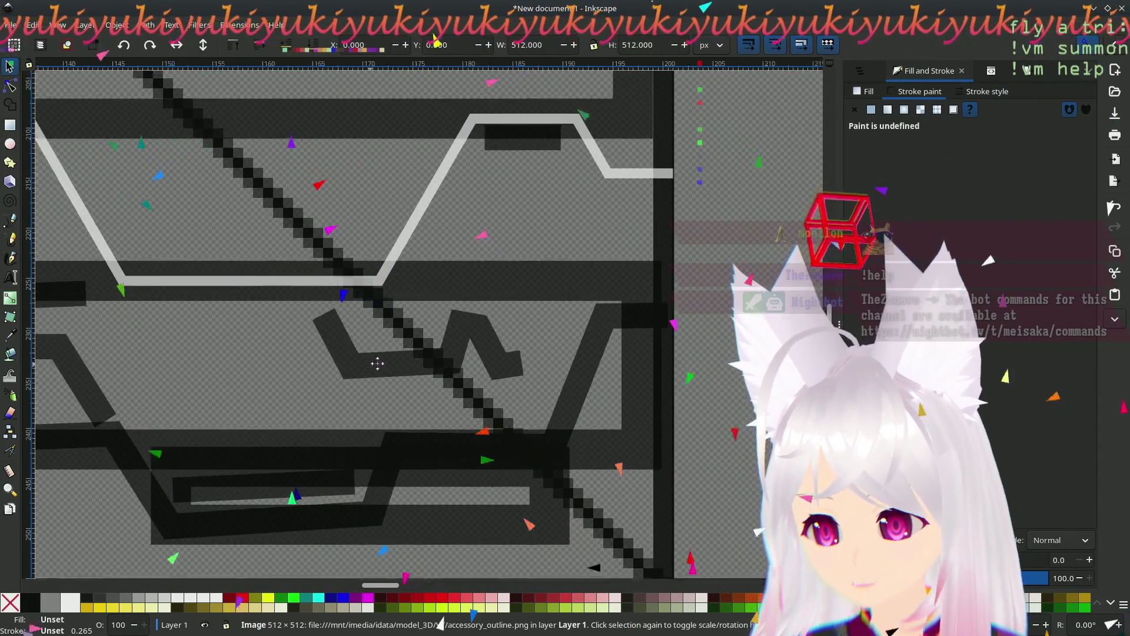
scroll(420, 360, "left", 5)
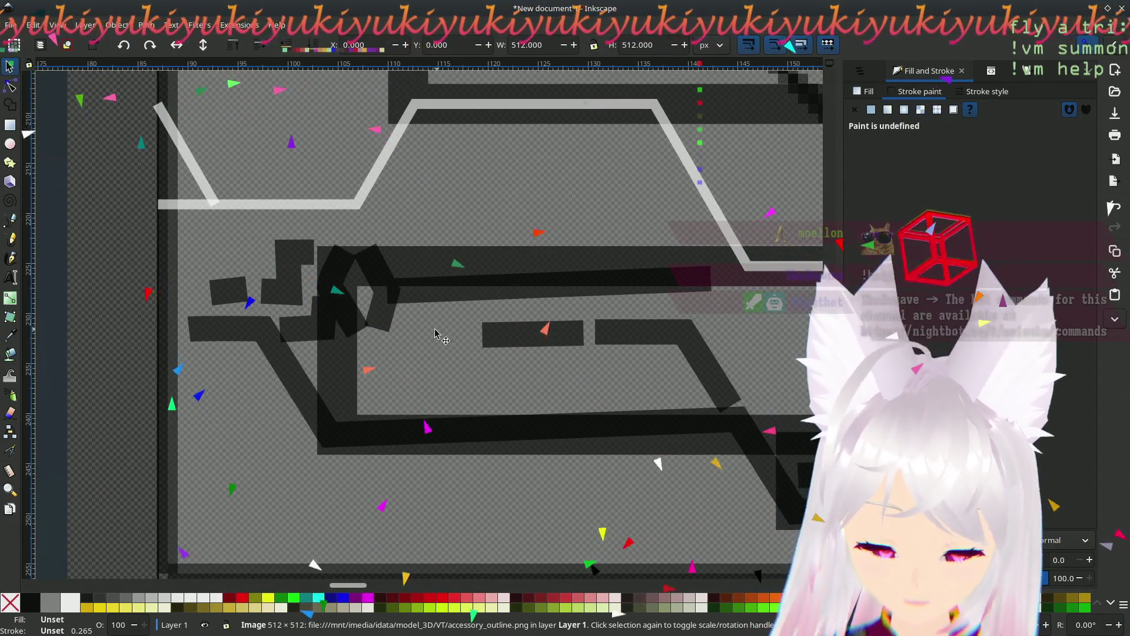
scroll(437, 333, "down", 6)
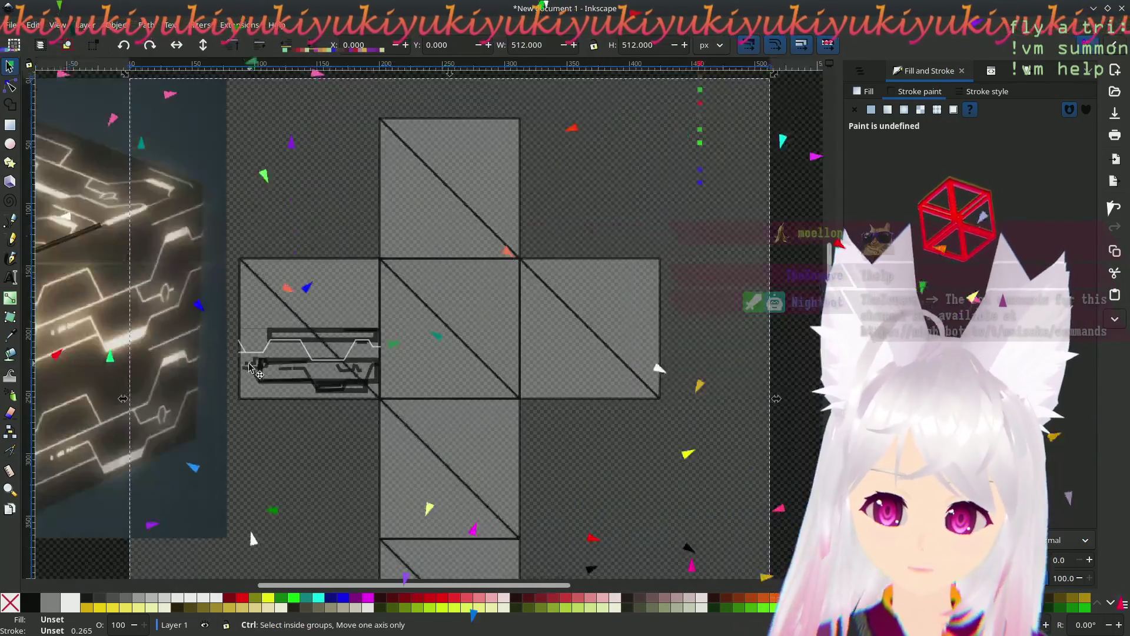
scroll(207, 408, "up", 3)
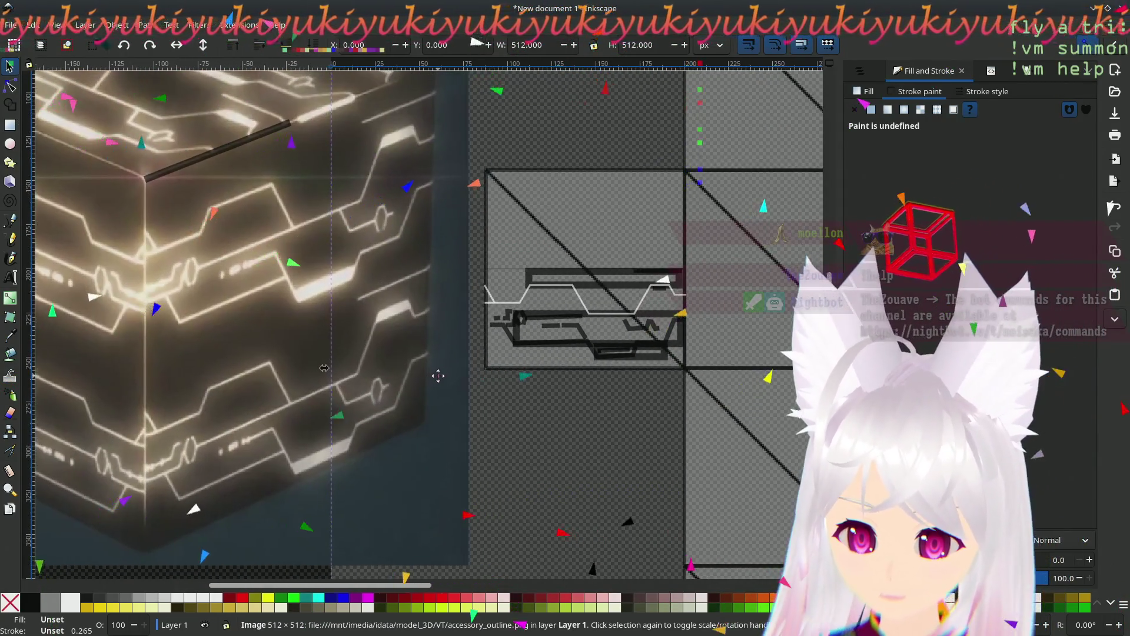
left_click_drag(438, 375, 420, 350)
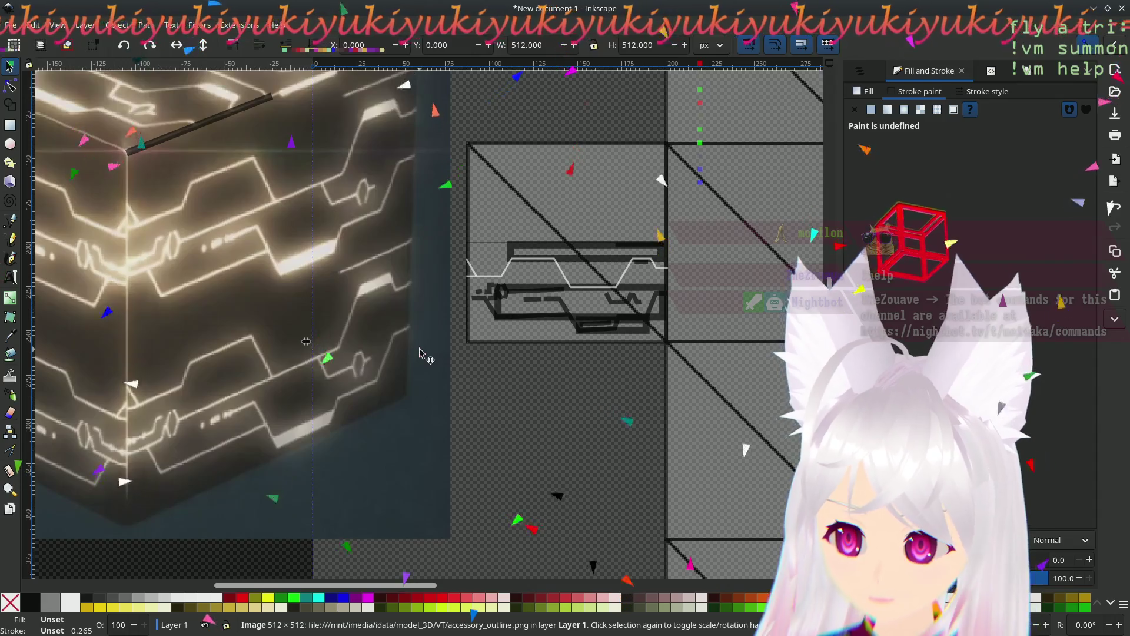
scroll(419, 351, "up", 1)
left_click_drag(208, 422, 271, 392)
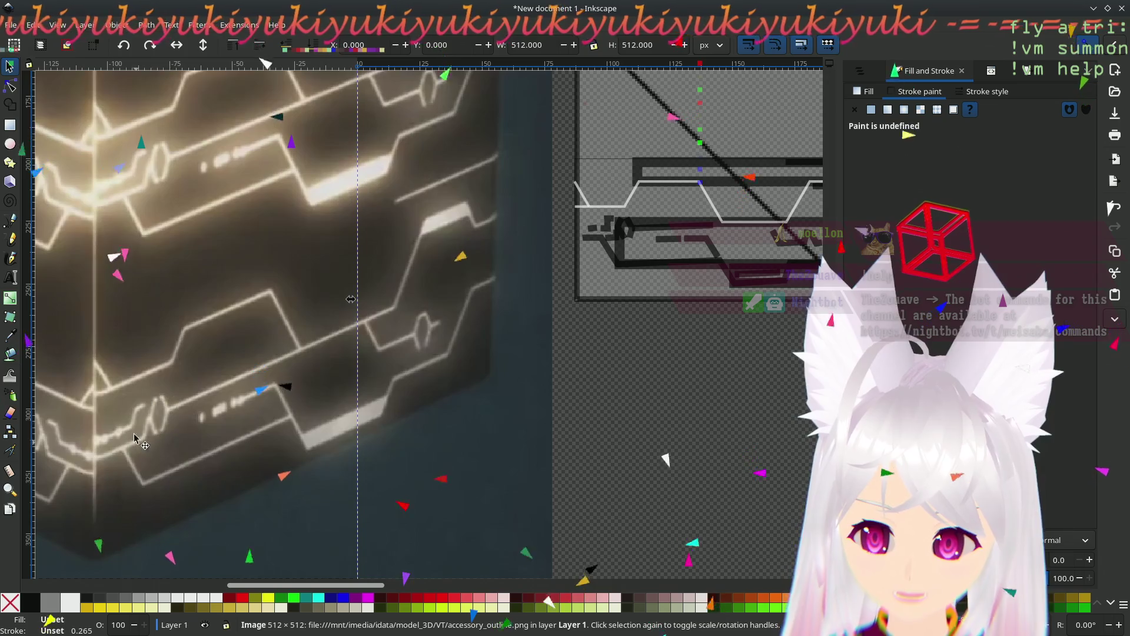
mouse_move(597, 313)
left_mouse_down()
mouse_move(503, 337)
mouse_move(553, 335)
left_mouse_up()
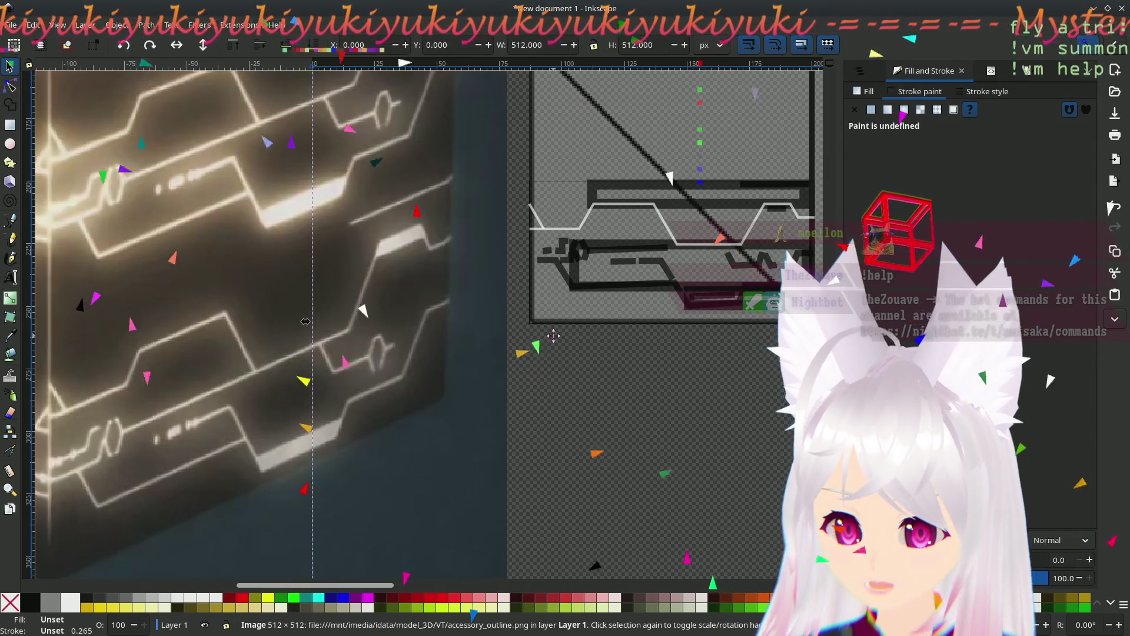
mouse_move(553, 336)
left_mouse_down()
mouse_move(471, 343)
mouse_move(576, 327)
mouse_move(552, 356)
left_mouse_up()
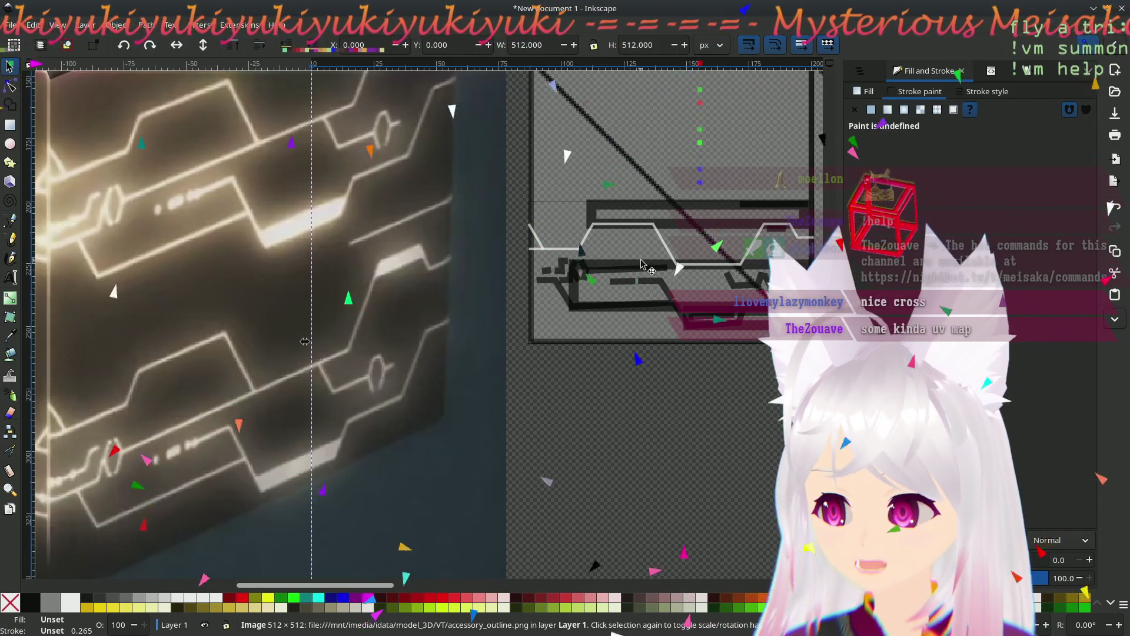
scroll(624, 270, "up", 3, "ctrl")
scroll(624, 269, "down", 5, "ctrl")
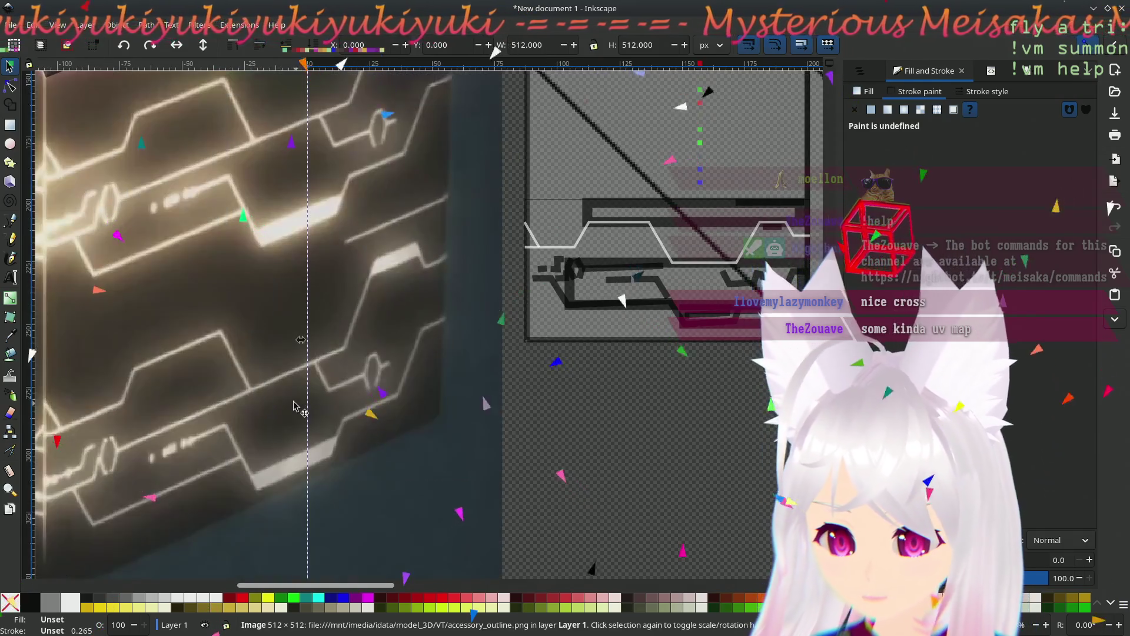
left_click_drag(294, 407, 363, 366)
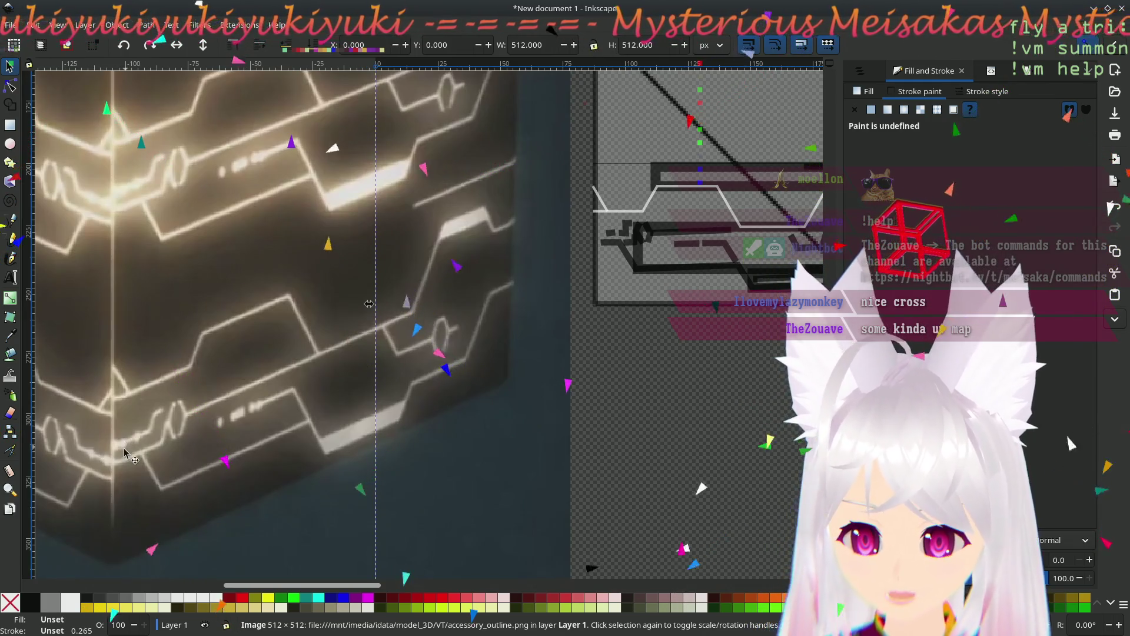
scroll(125, 456, "up", 4, "ctrl")
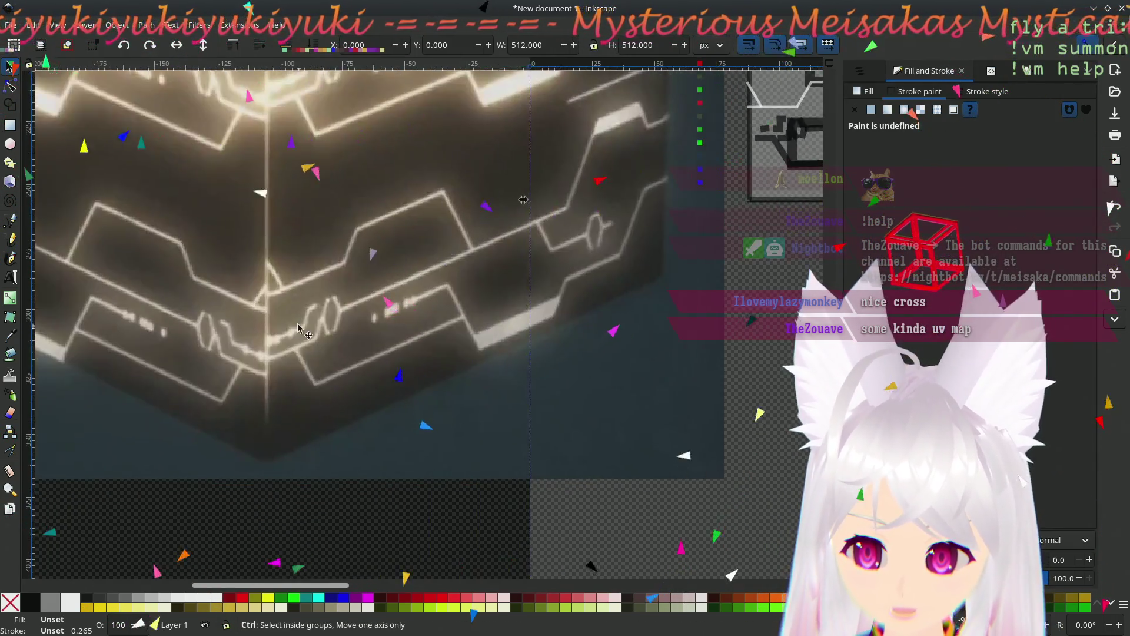
scroll(275, 367, "down", 2, "ctrl")
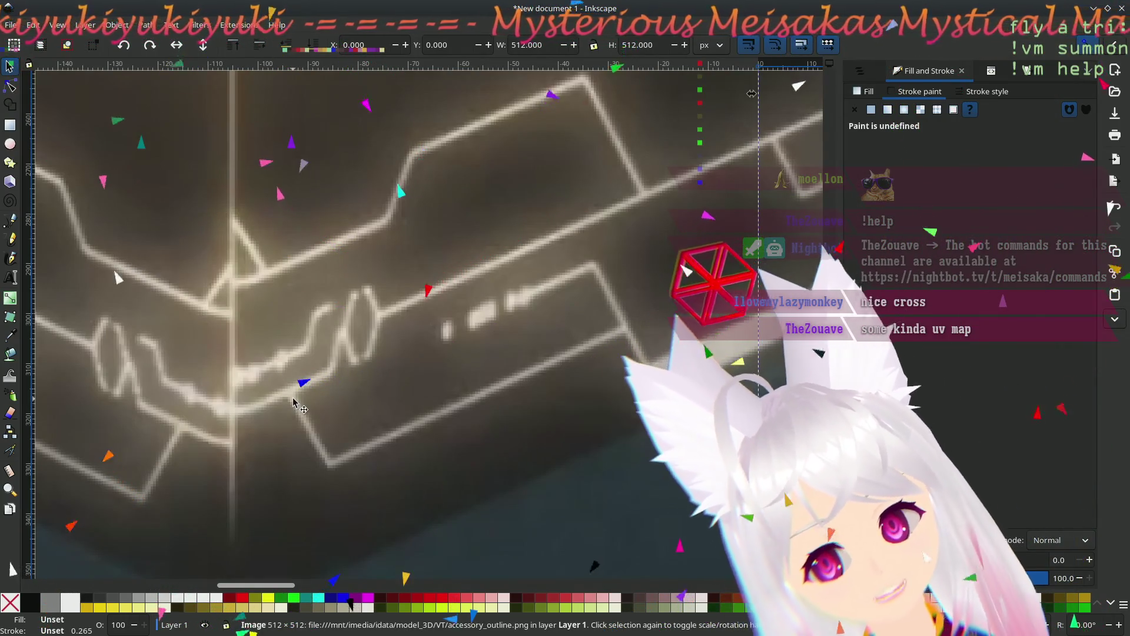
scroll(518, 365, "down", 5)
scroll(518, 365, "right", 10)
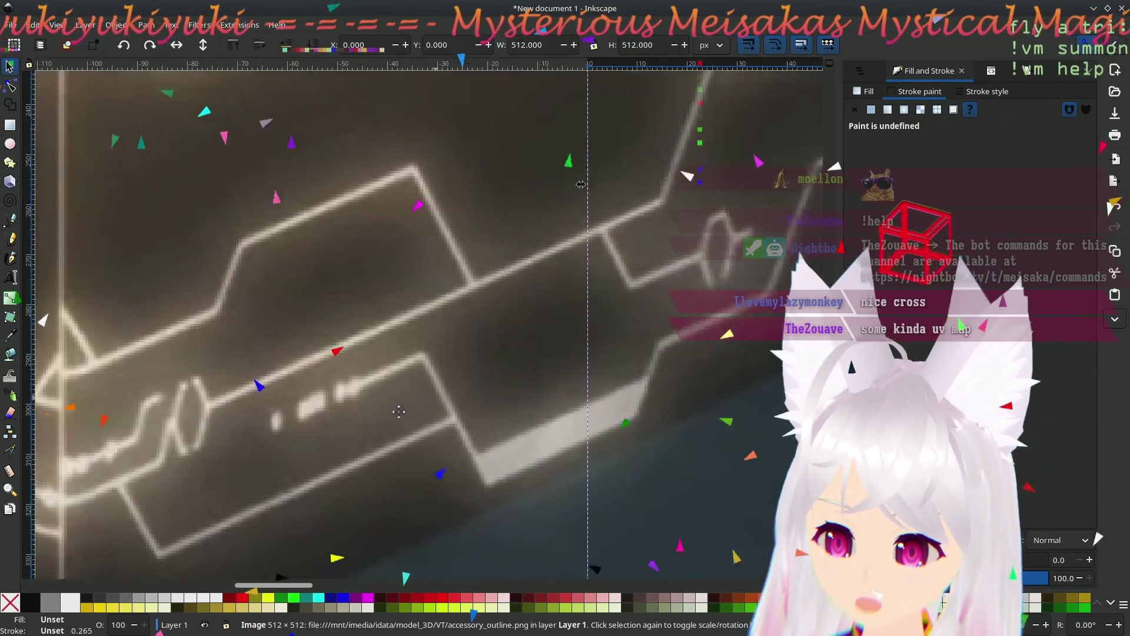
scroll(528, 380, "up", 4, "ctrl")
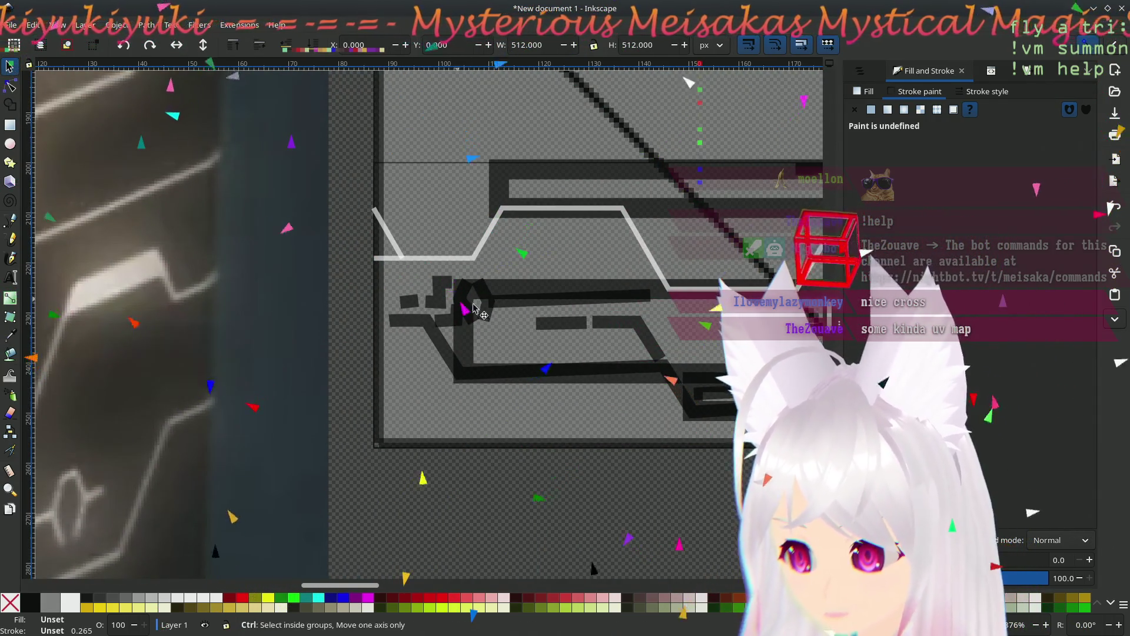
scroll(486, 313, "up", 3)
scroll(486, 313, "right", 5)
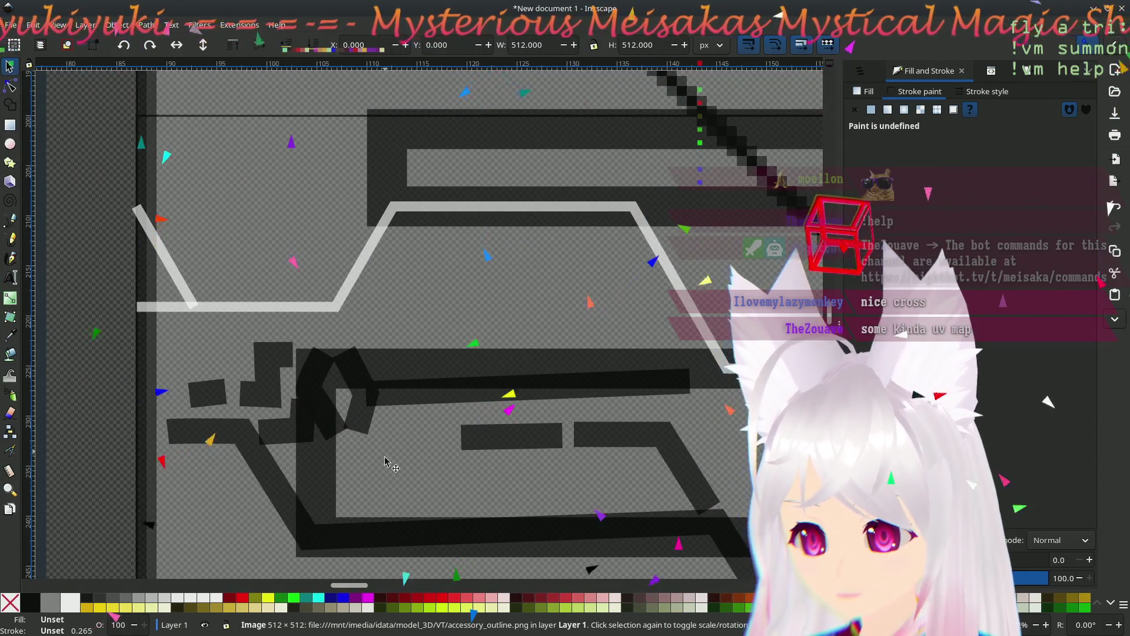
scroll(413, 423, "left", 1)
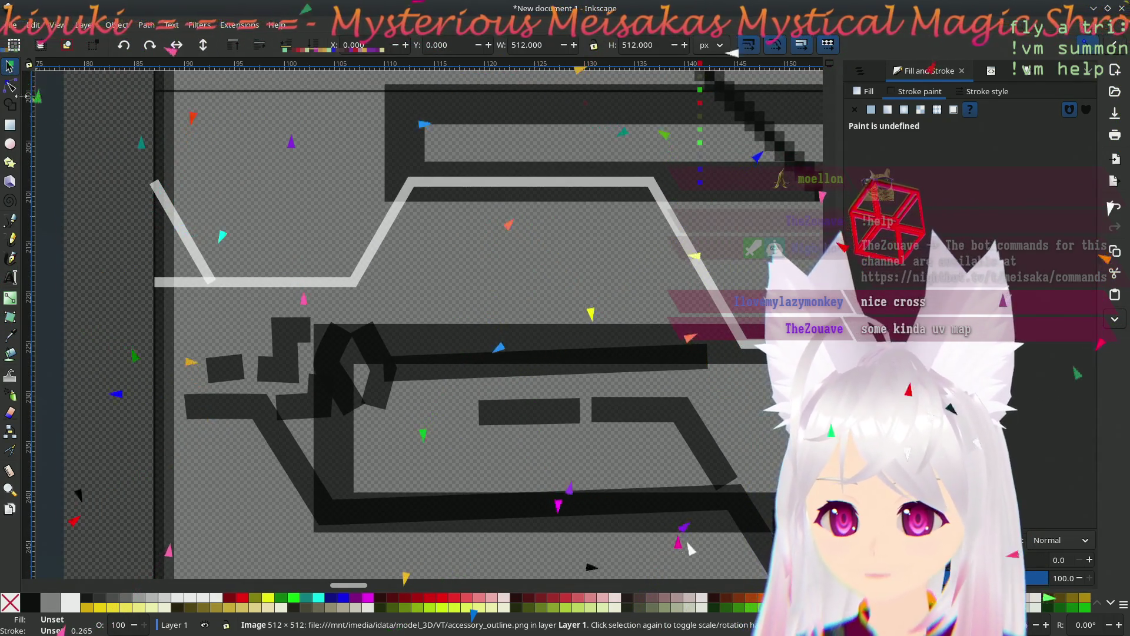
left_click(12, 89)
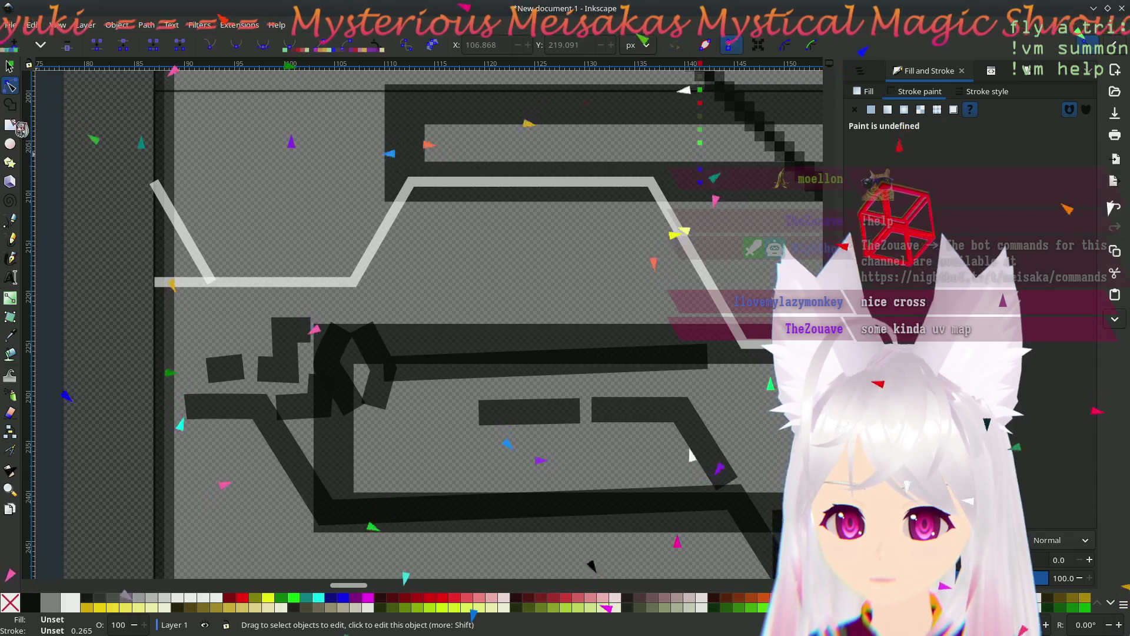
- Pen-draw a straight line along the dark bar's top edge from its right end to its left end
left_click(10, 220)
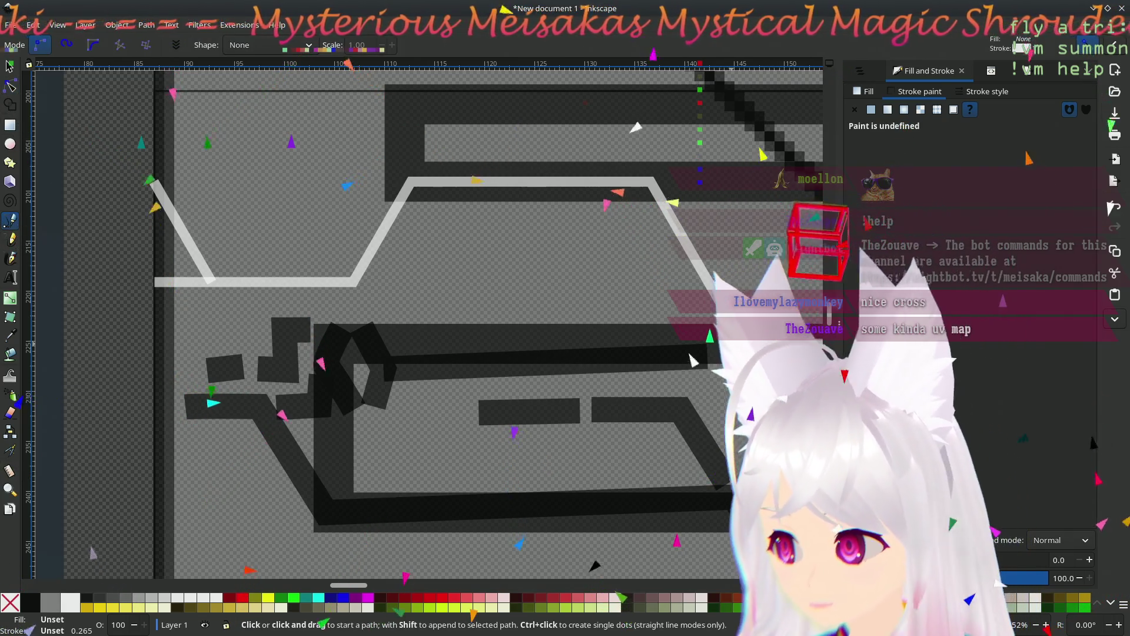
left_click(691, 340)
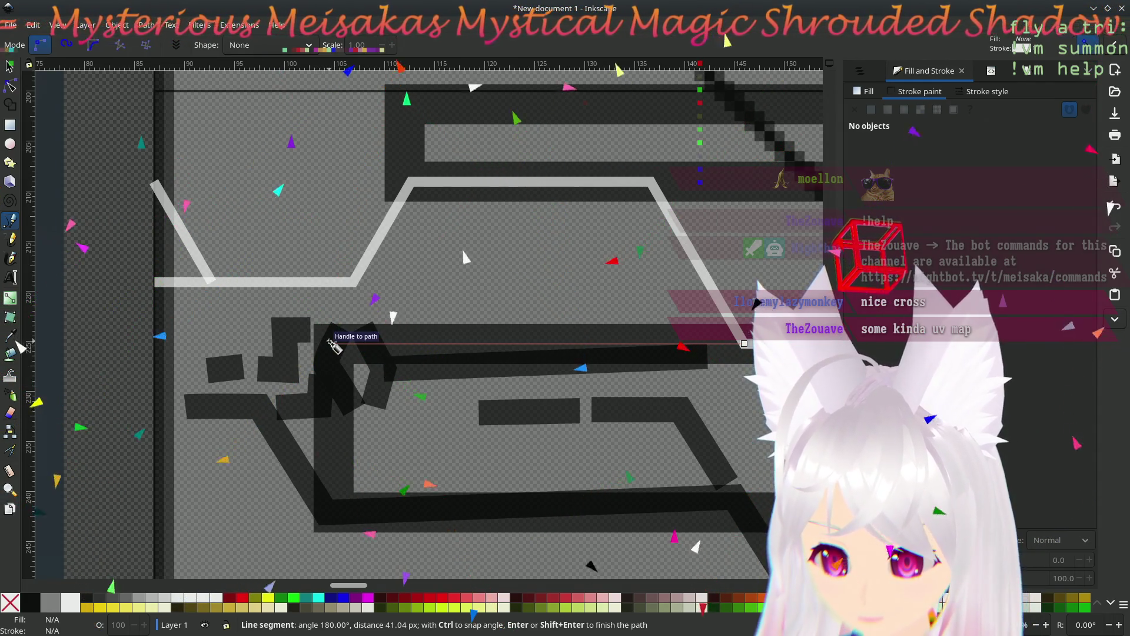
left_click(334, 344)
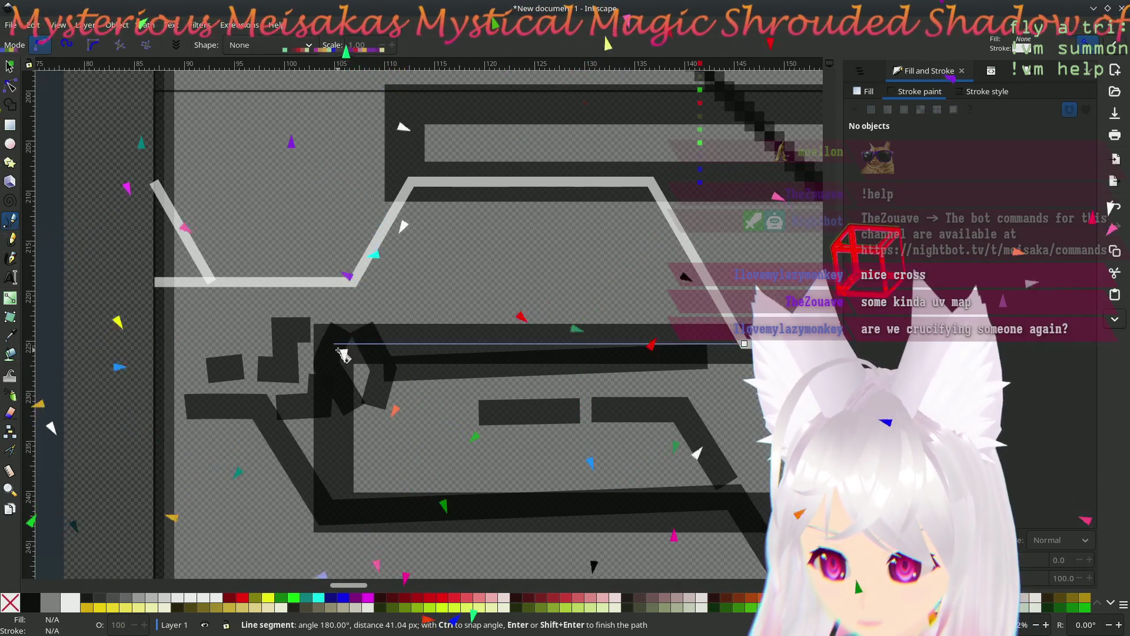
key("Return")
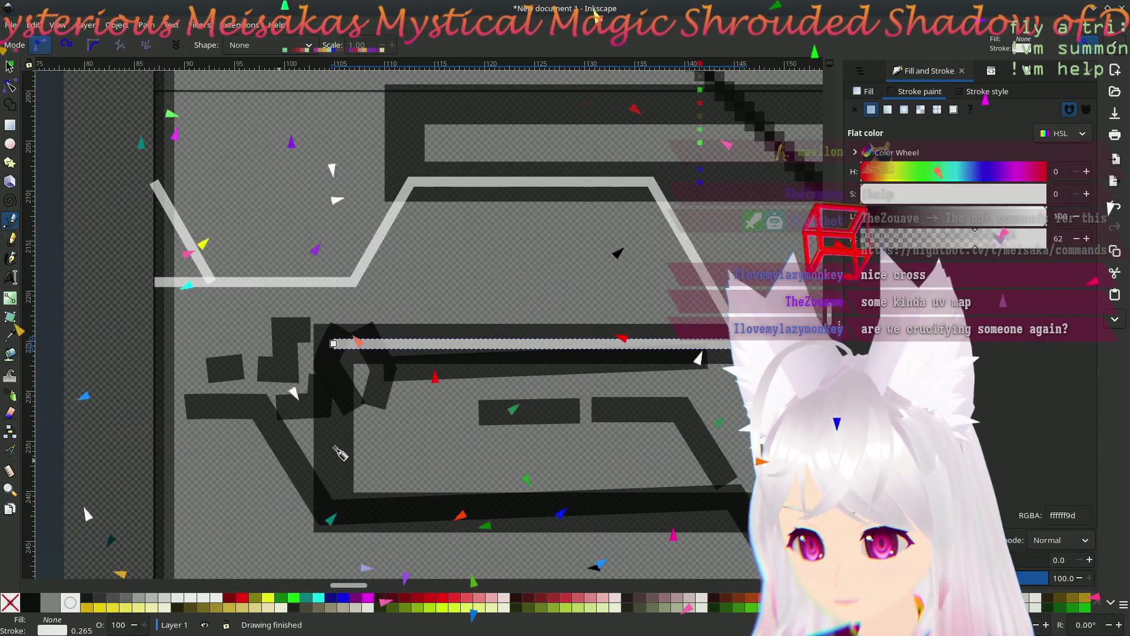
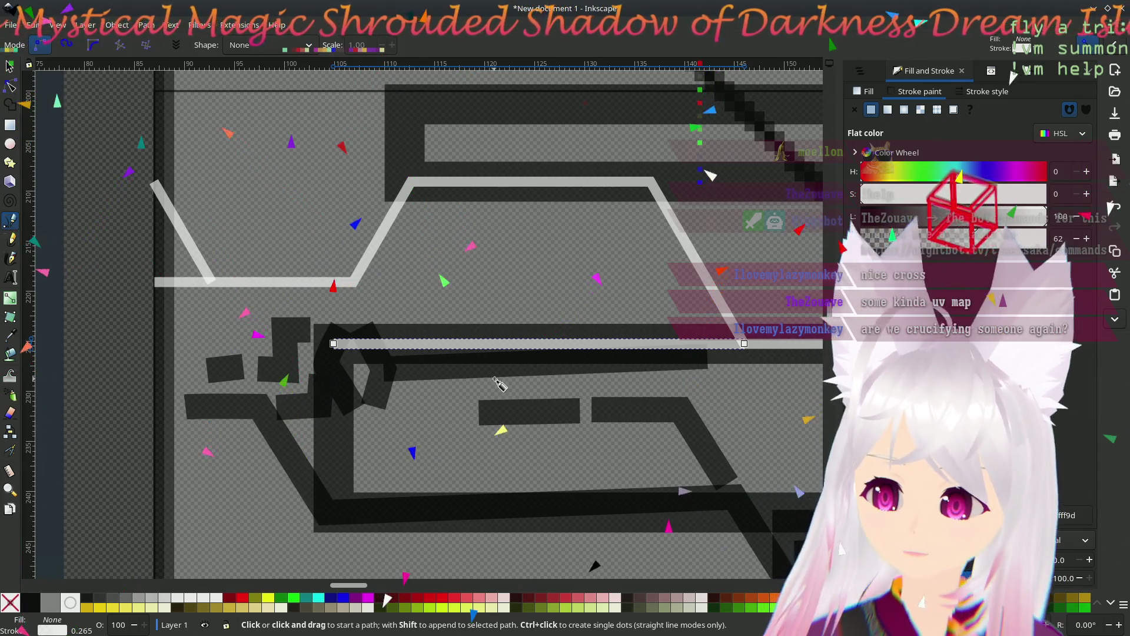
- Compare the trace with the glowing cube reference, then switch to the Krita UV map drawing
scroll(566, 344, "down", 5)
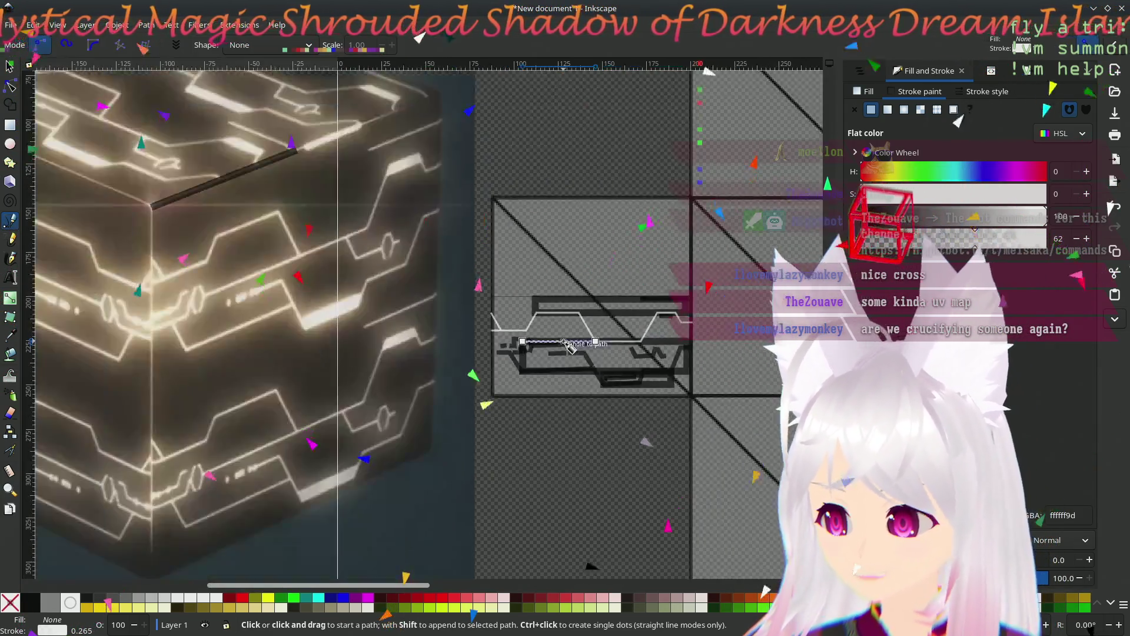
scroll(612, 406, "up", 4)
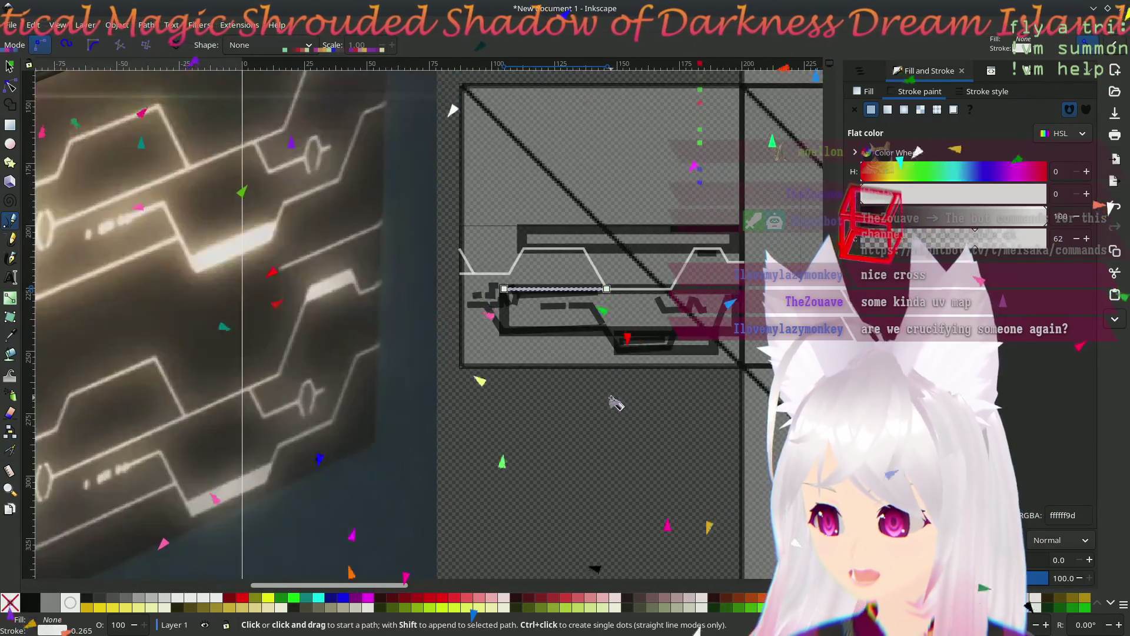
scroll(589, 388, "down", 3)
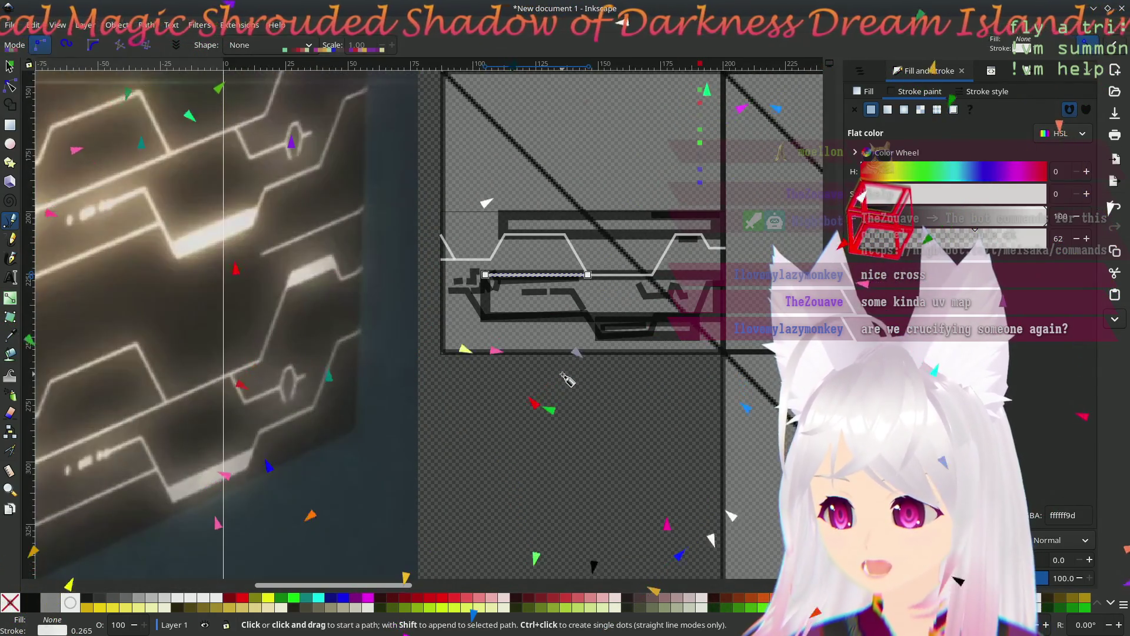
scroll(506, 442, "up", 7)
scroll(506, 441, "right", 5)
scroll(424, 474, "up", 2)
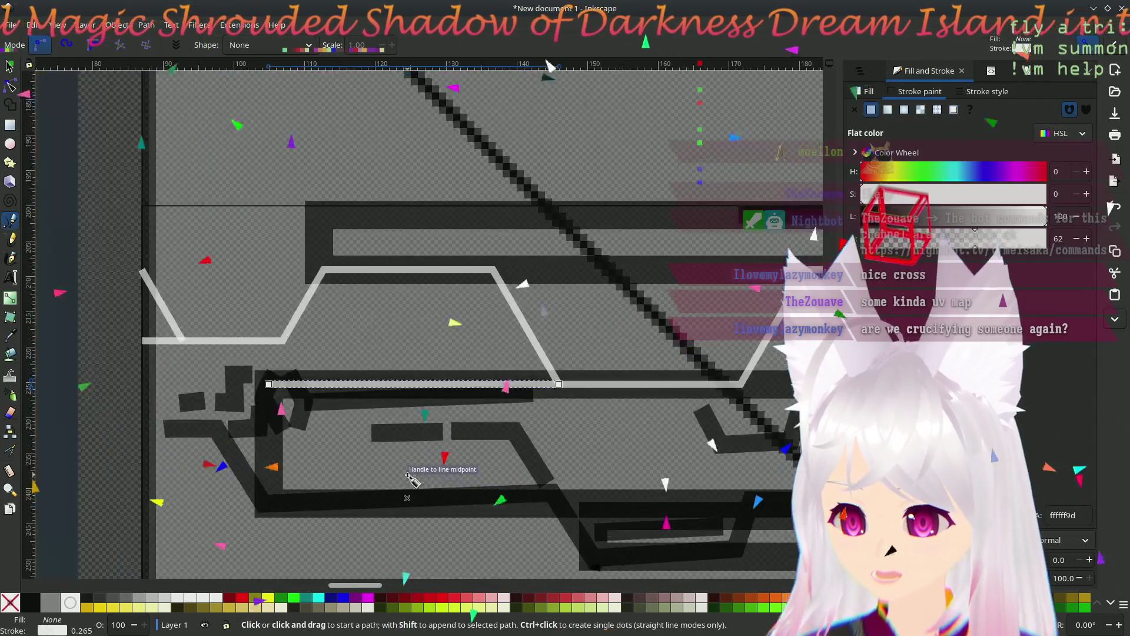
scroll(416, 467, "down", 1)
scroll(416, 467, "up", 2)
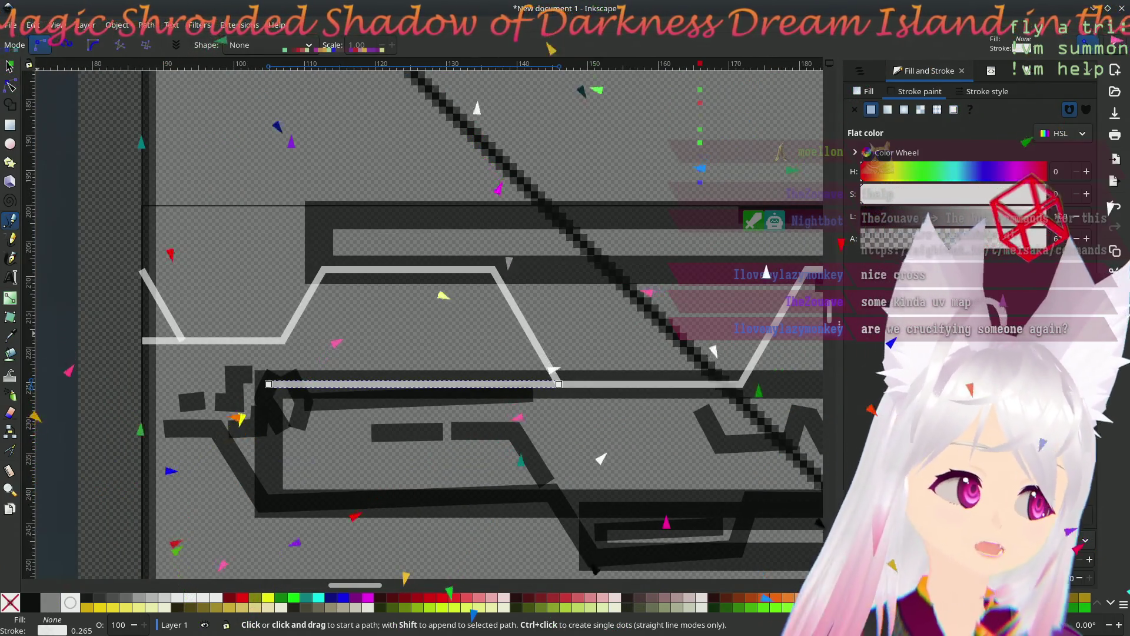
key("alt+Tab")
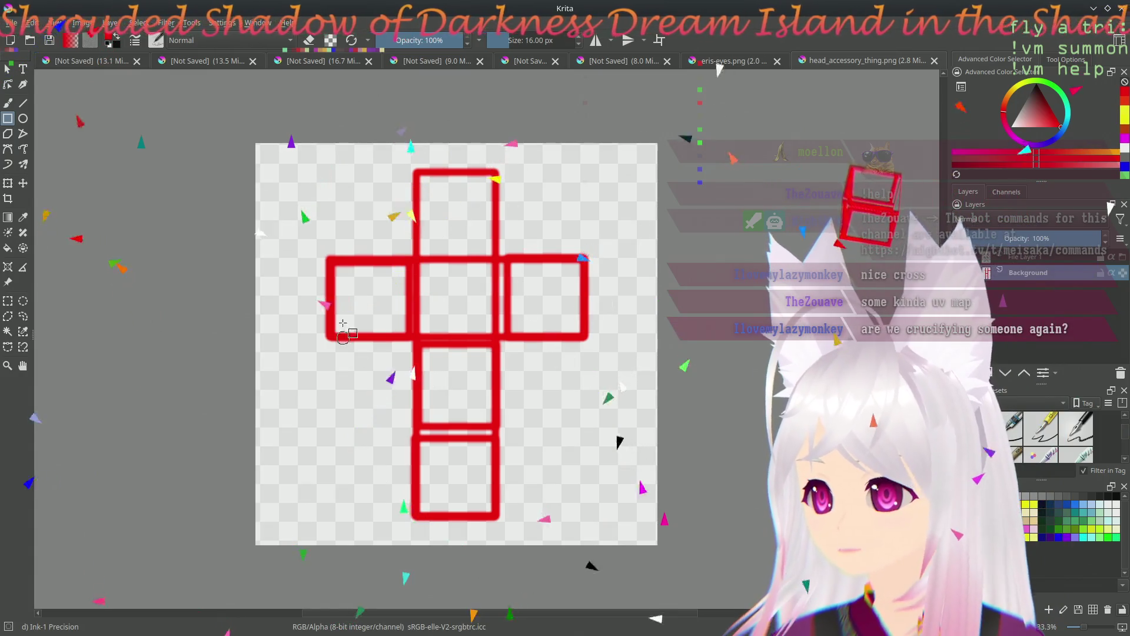
- Return from the red cross-shaped cube net in Krita to the Inkscape trace
key("alt+Tab")
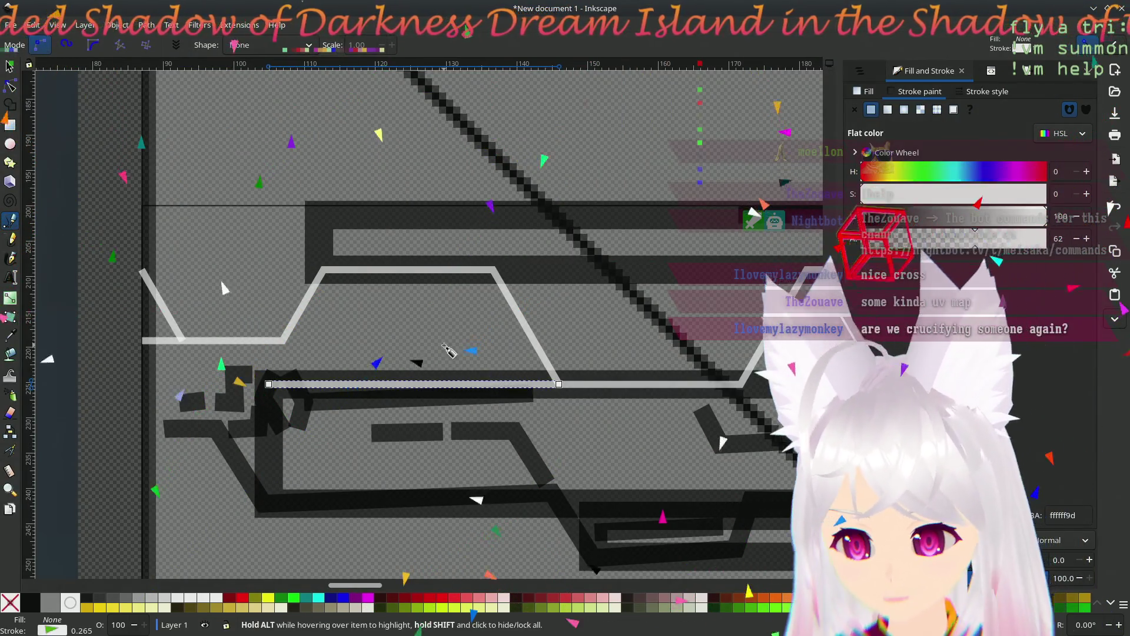
- Start a Pen path at the horizontal white line's left end, discarding a false start
scroll(488, 394, "left", 8)
scroll(488, 394, "down", 2)
scroll(495, 371, "up", 3, "ctrl")
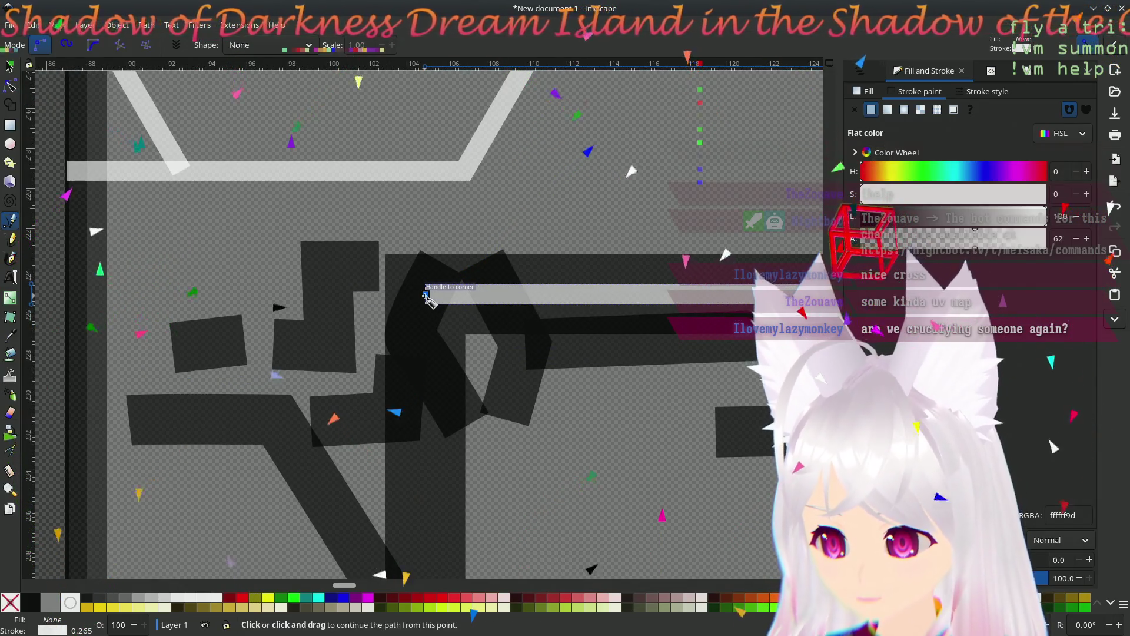
left_click(409, 233)
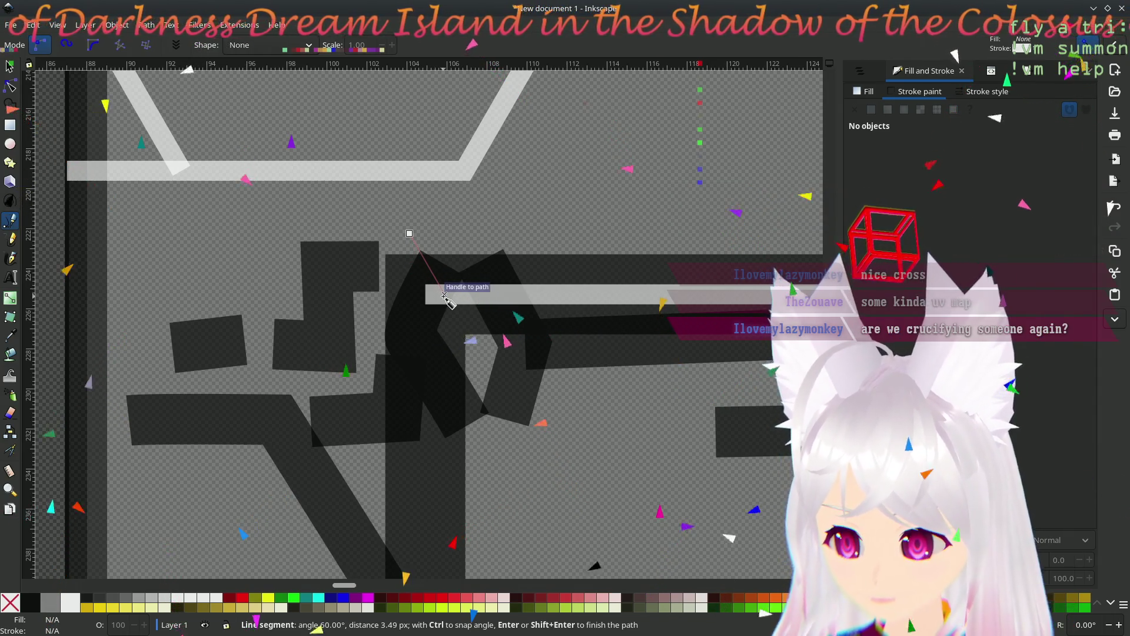
left_click(444, 295)
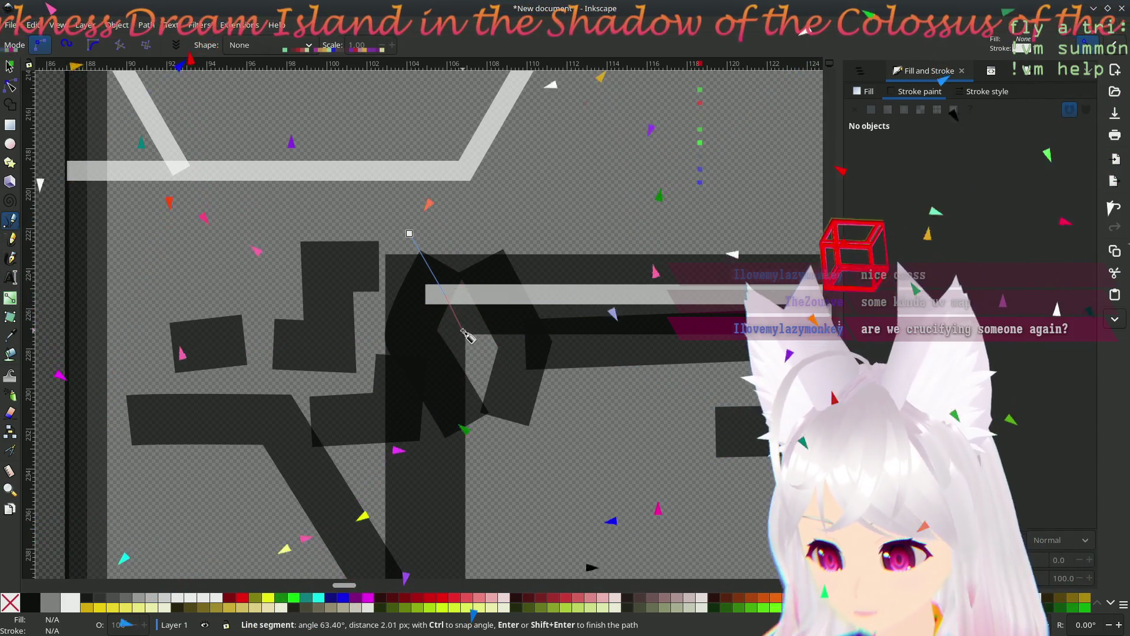
key("Escape")
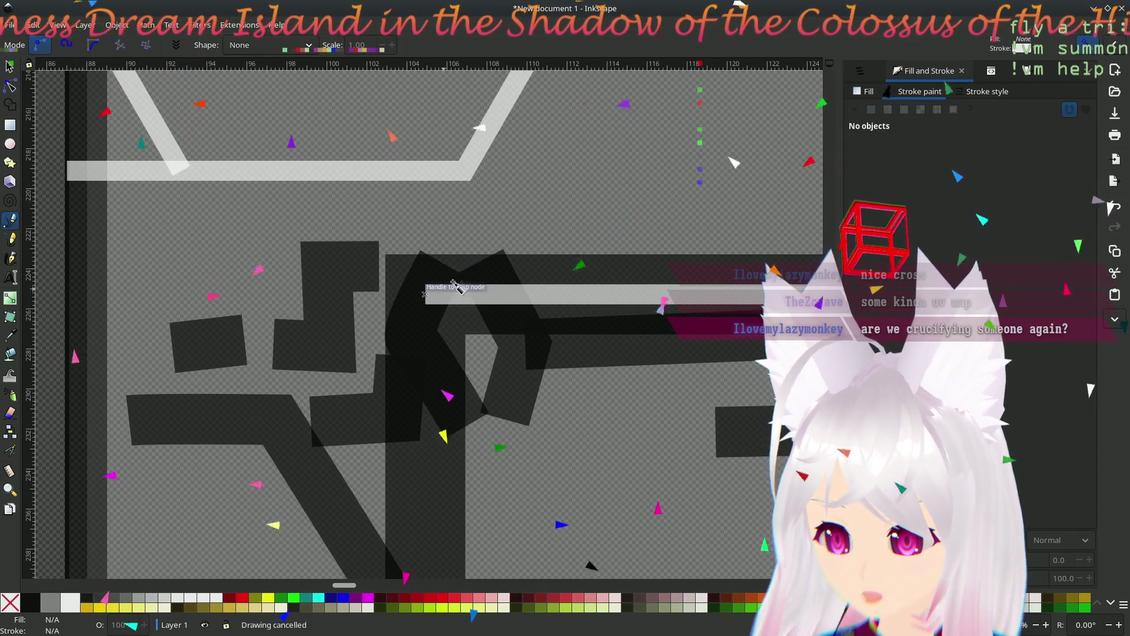
key("ctrl+z")
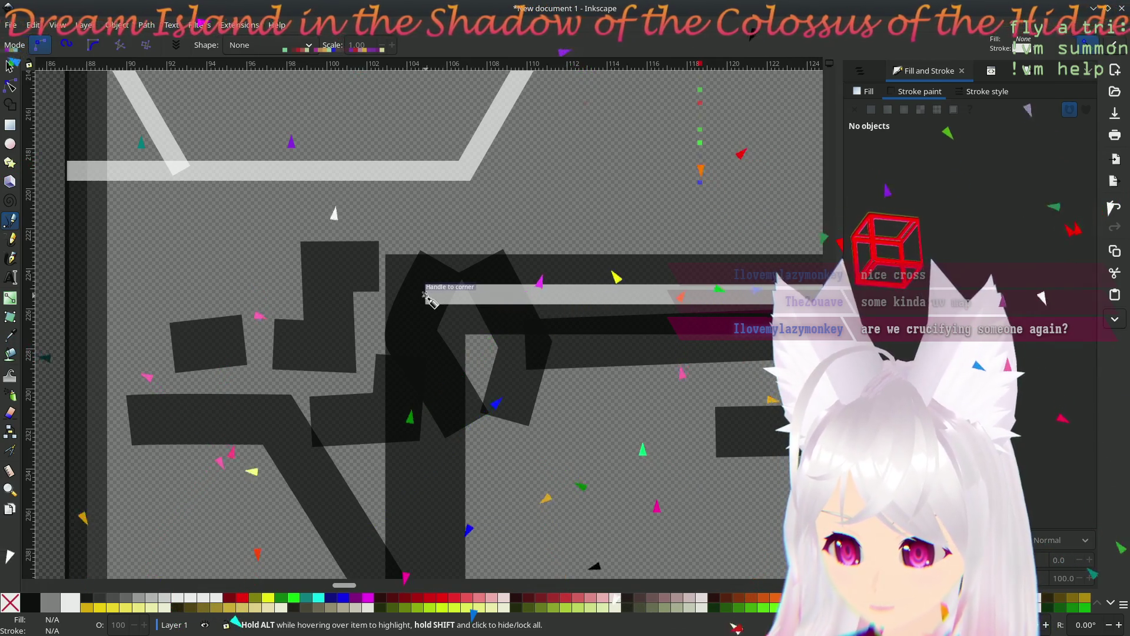
left_click(425, 294)
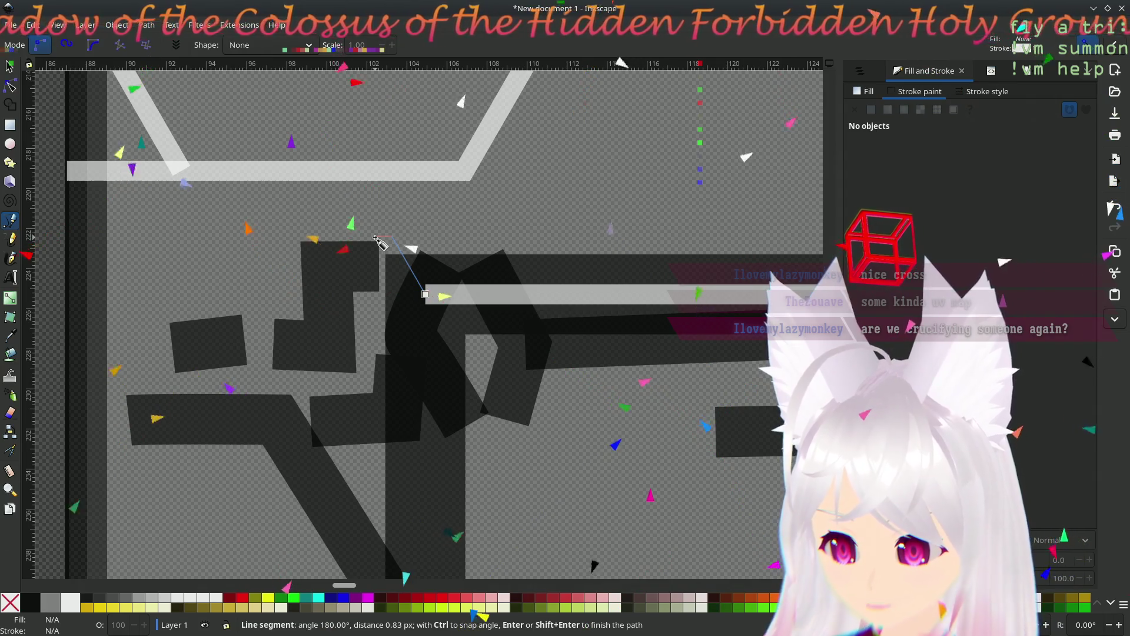
- Finish the branch path and drag the branch strokes into place at the joint
key("Return")
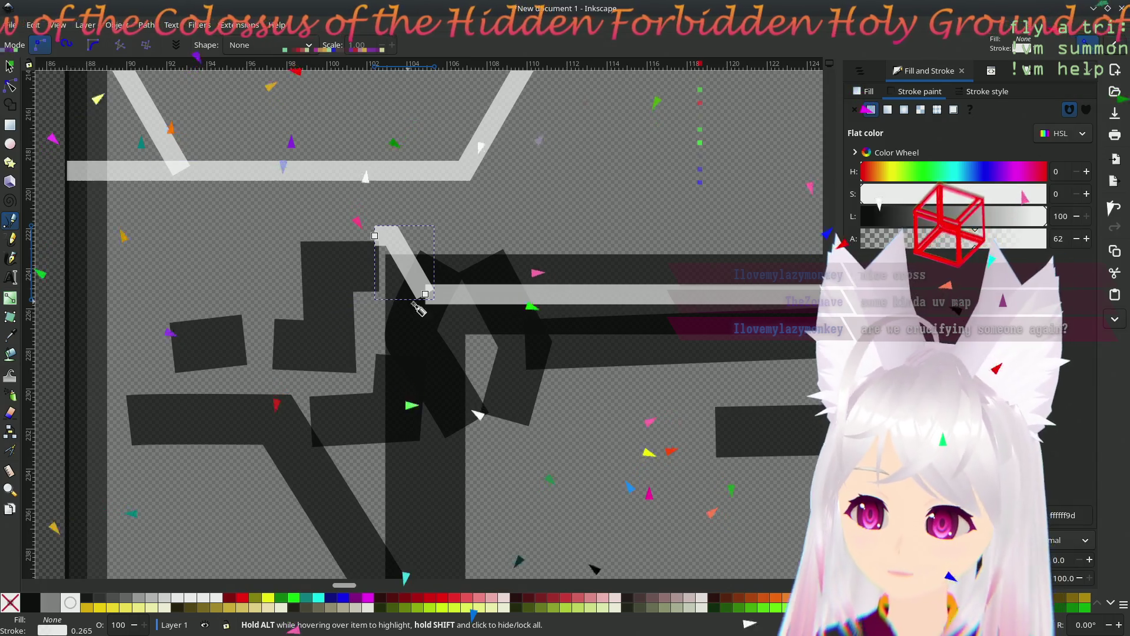
left_click(10, 66)
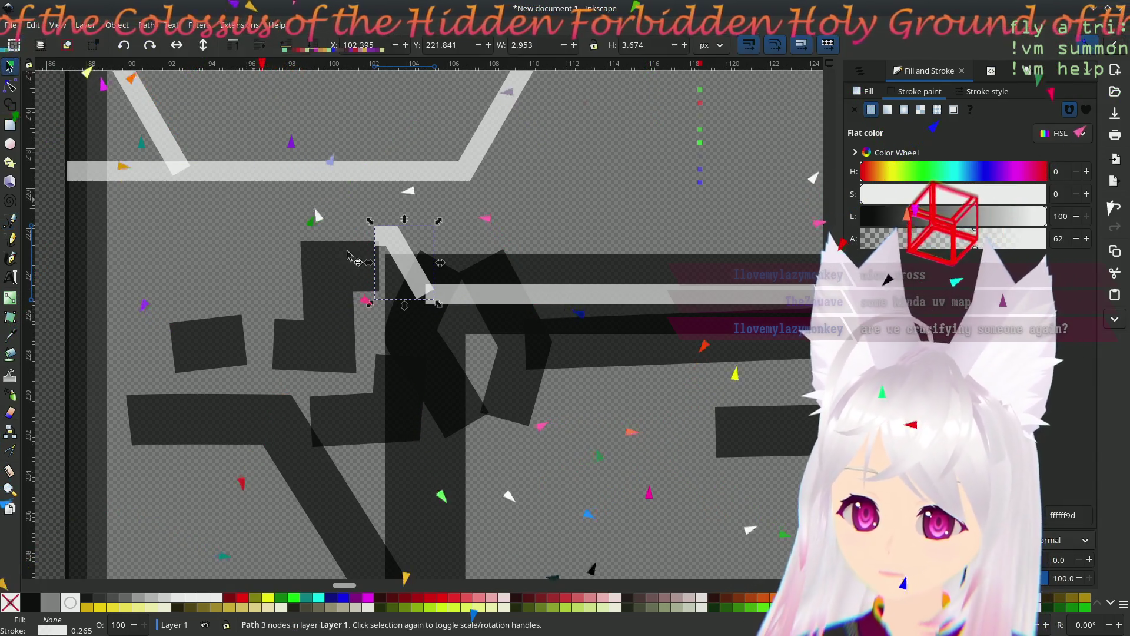
left_click_drag(433, 259, 372, 315)
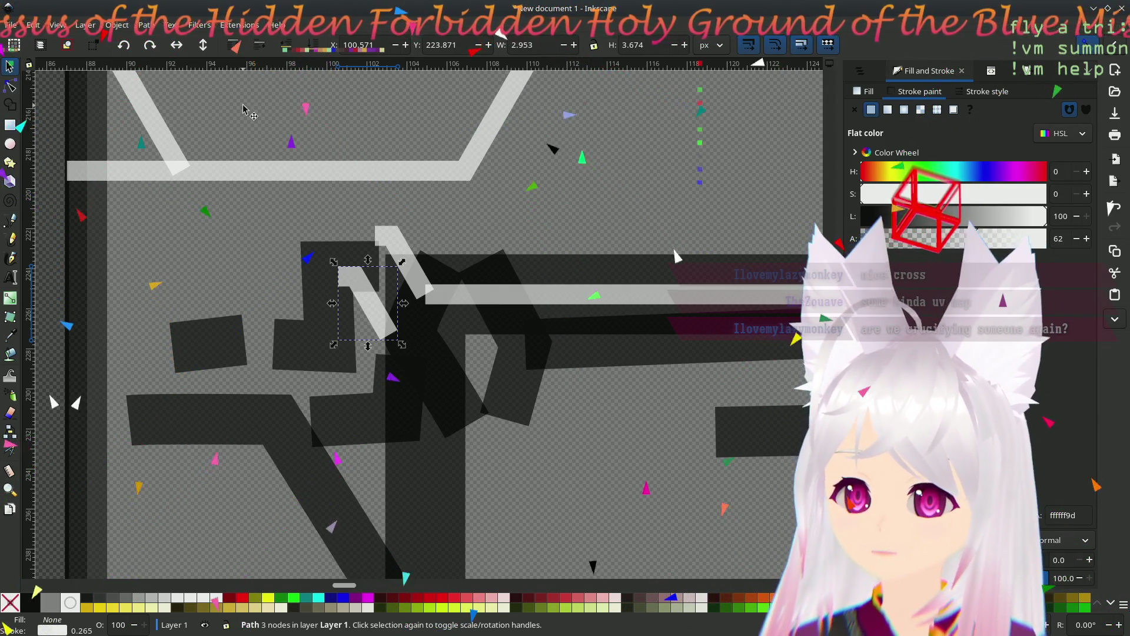
mouse_move(375, 293)
left_mouse_down()
mouse_move(413, 313)
mouse_move(424, 296)
left_mouse_up()
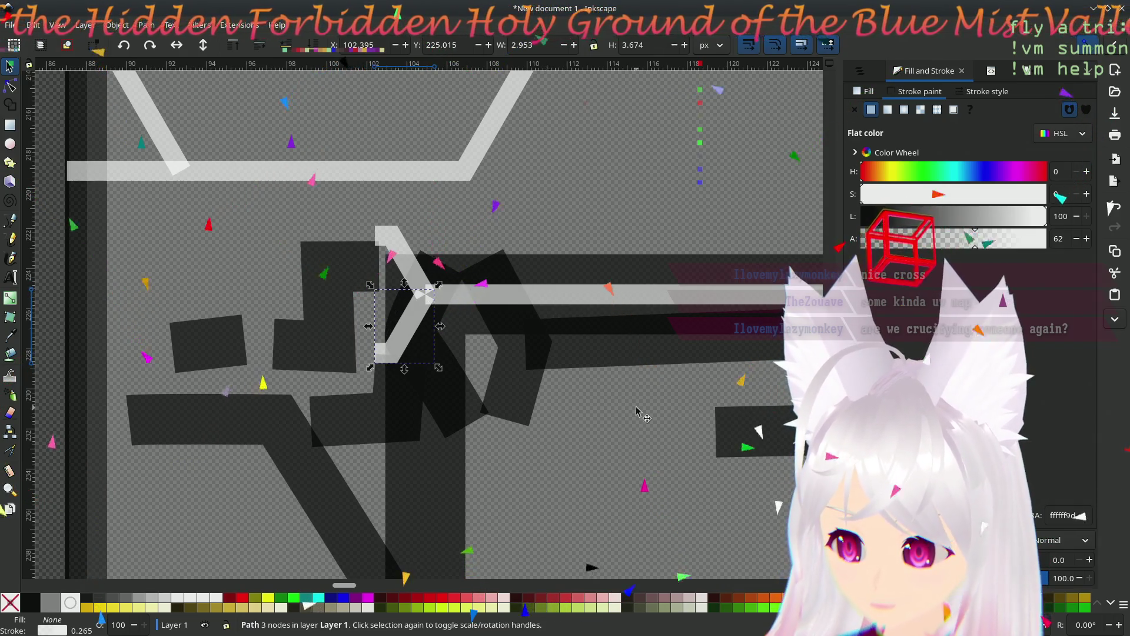
left_click(391, 254)
left_click(395, 242)
- Zoom and pan around the joint to inspect the up-left and down-left branches
scroll(439, 227, "up", 2)
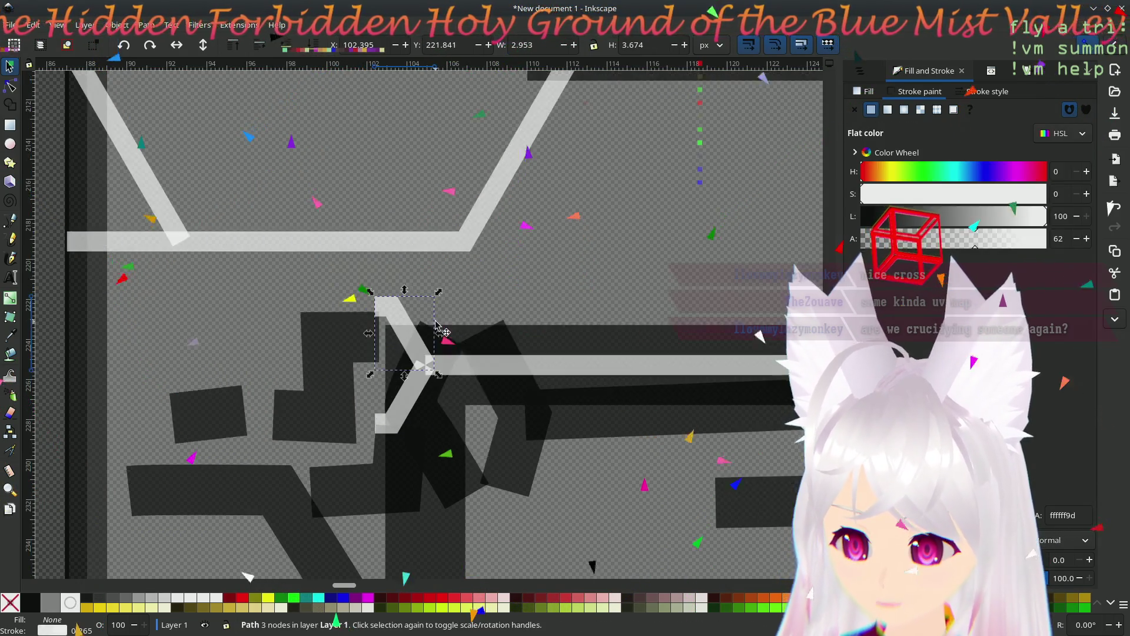
scroll(446, 373, "up", 1)
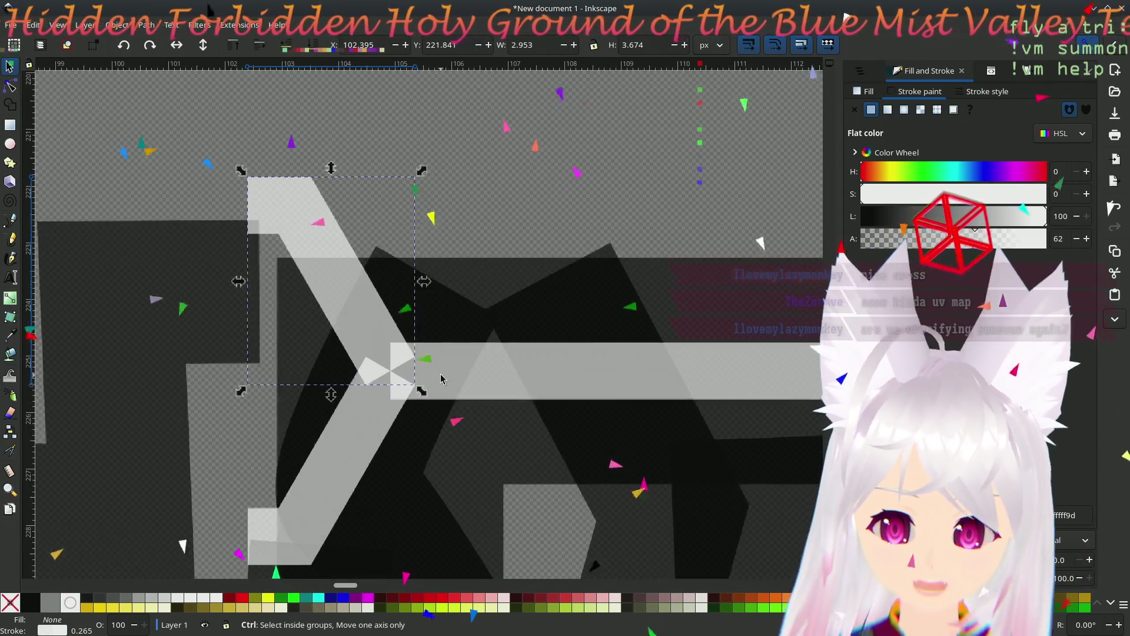
scroll(492, 334, "down", 3)
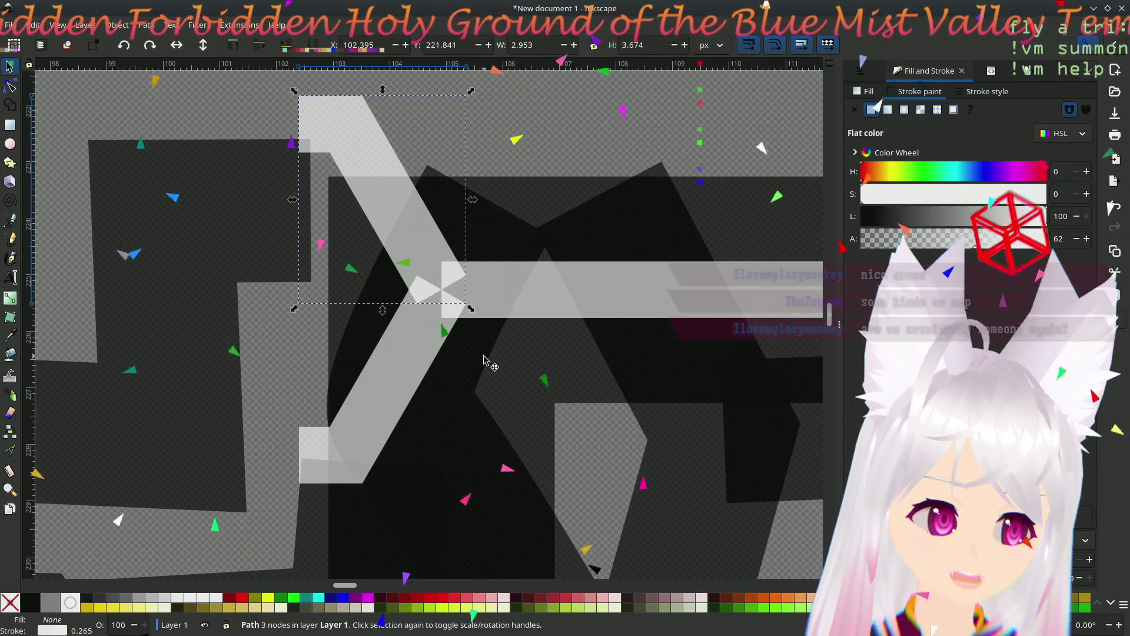
scroll(483, 360, "left", 5)
scroll(484, 360, "up", 1)
scroll(459, 385, "right", 1)
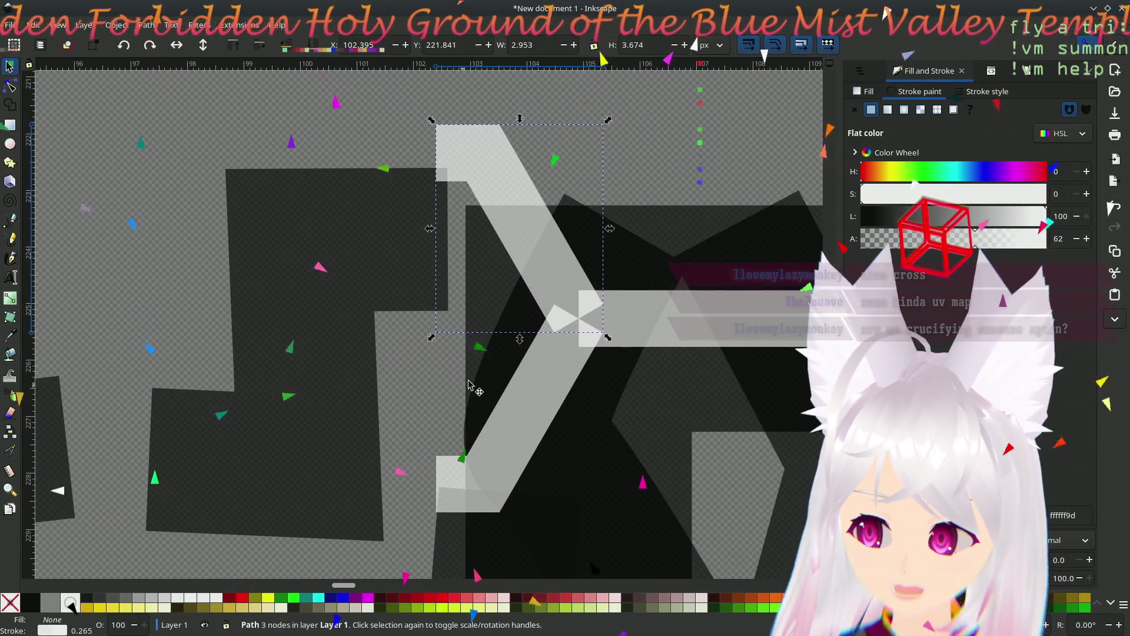
scroll(412, 395, "left", 2)
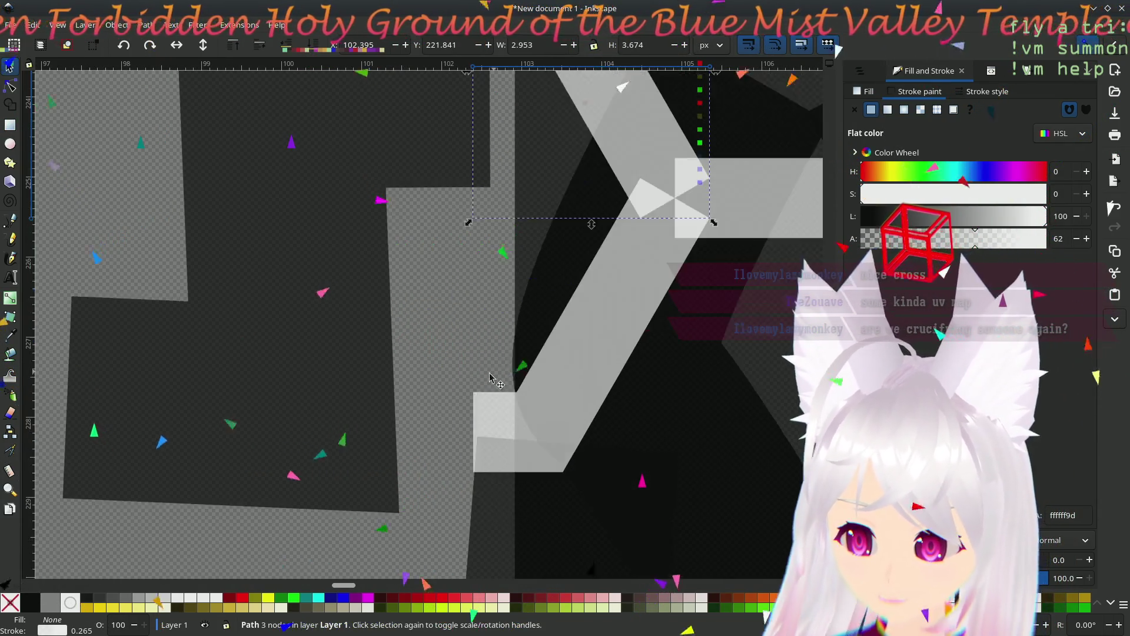
scroll(459, 370, "down", 1)
scroll(386, 398, "left", 1)
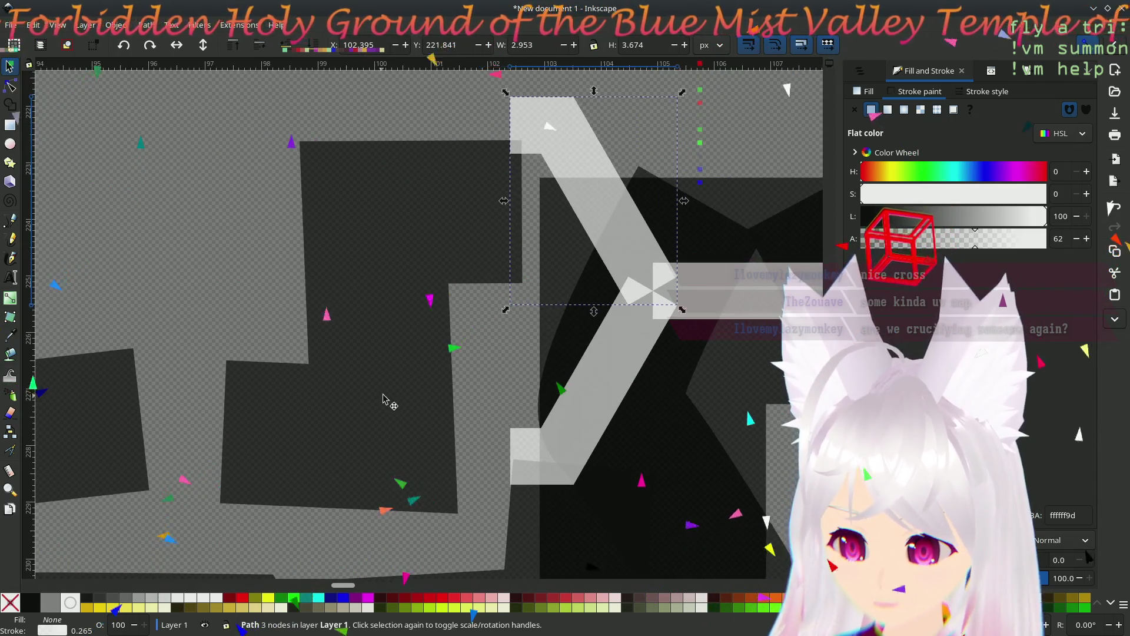
scroll(285, 461, "right", 5)
scroll(251, 414, "up", 1)
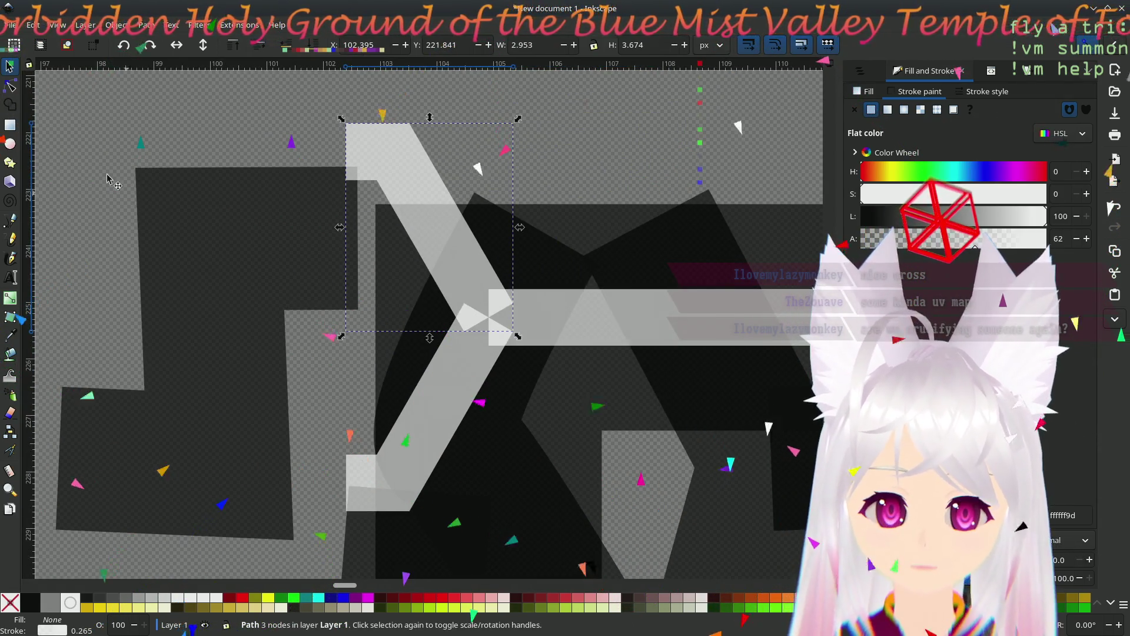
scroll(274, 268, "down", 8)
scroll(489, 289, "up", 2)
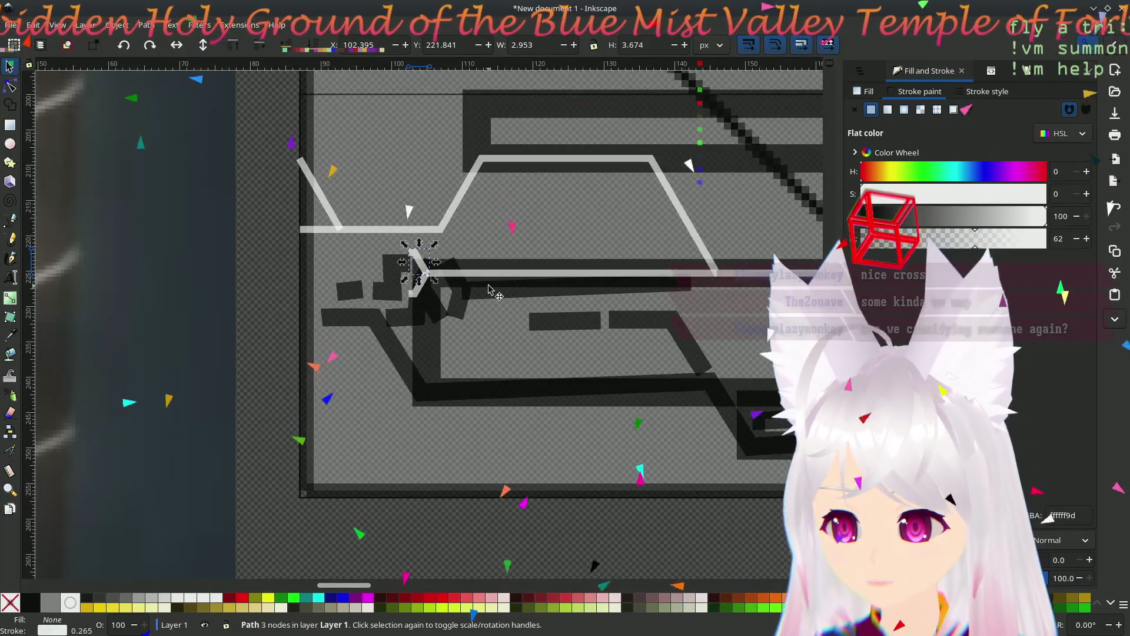
scroll(435, 265, "up", 4)
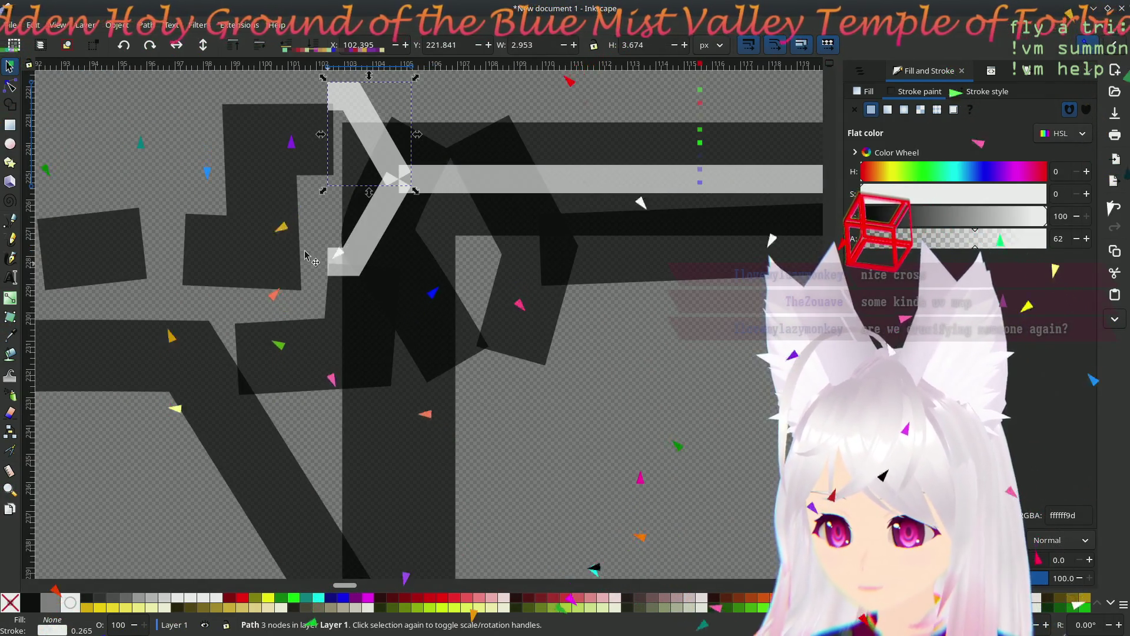
scroll(307, 253, "up", 8)
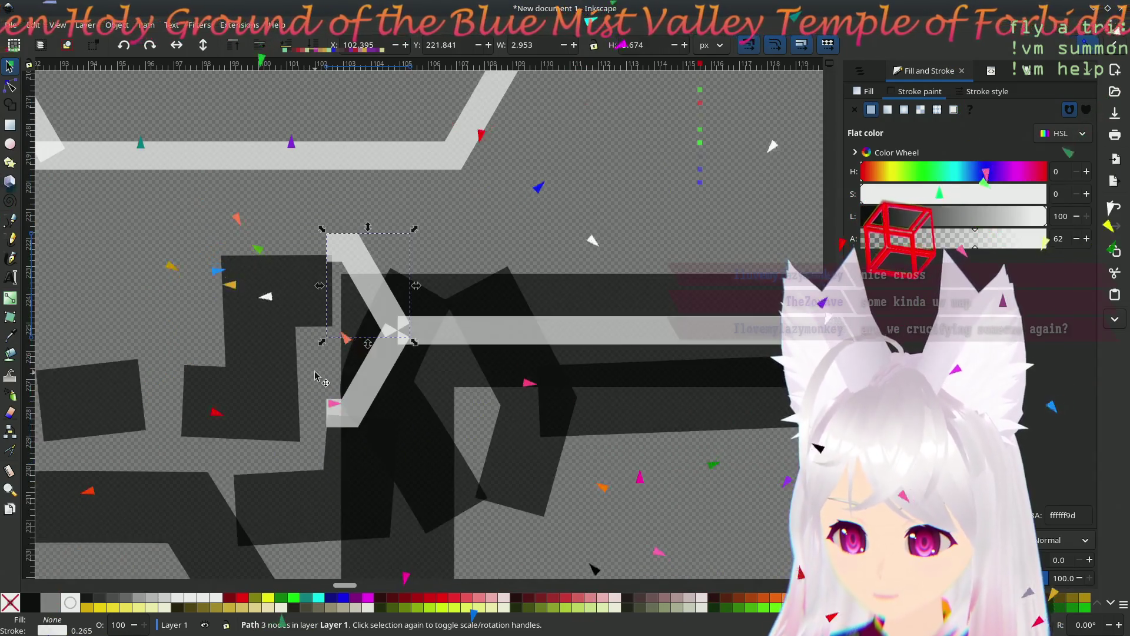
scroll(344, 457, "up", 2)
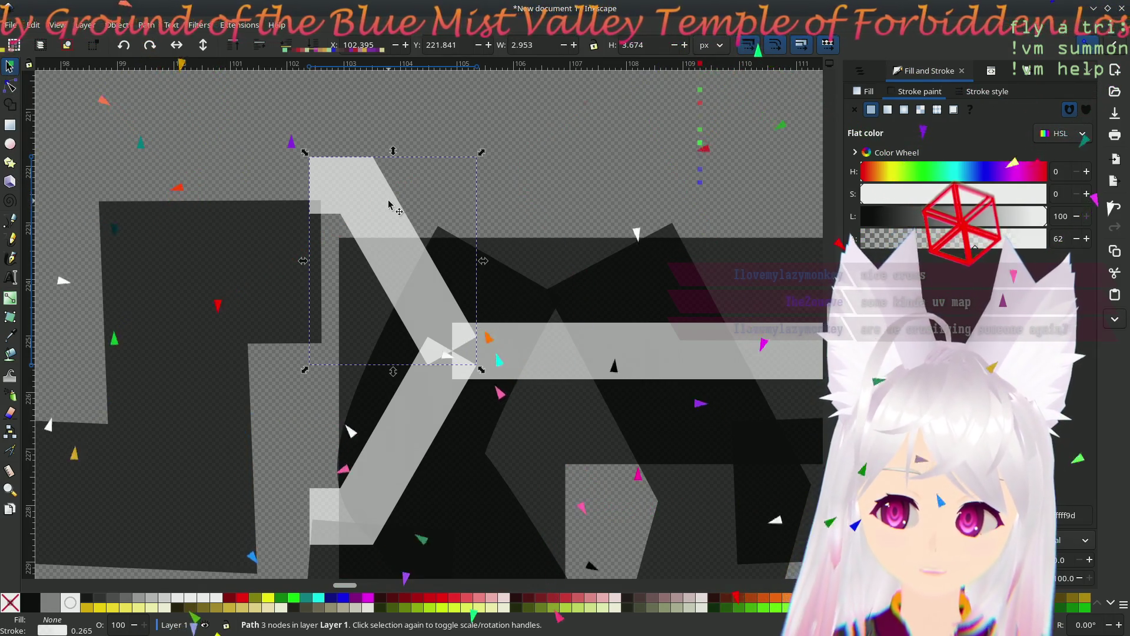
- Extend the branch path from its end node and close it back at its start
key("b")
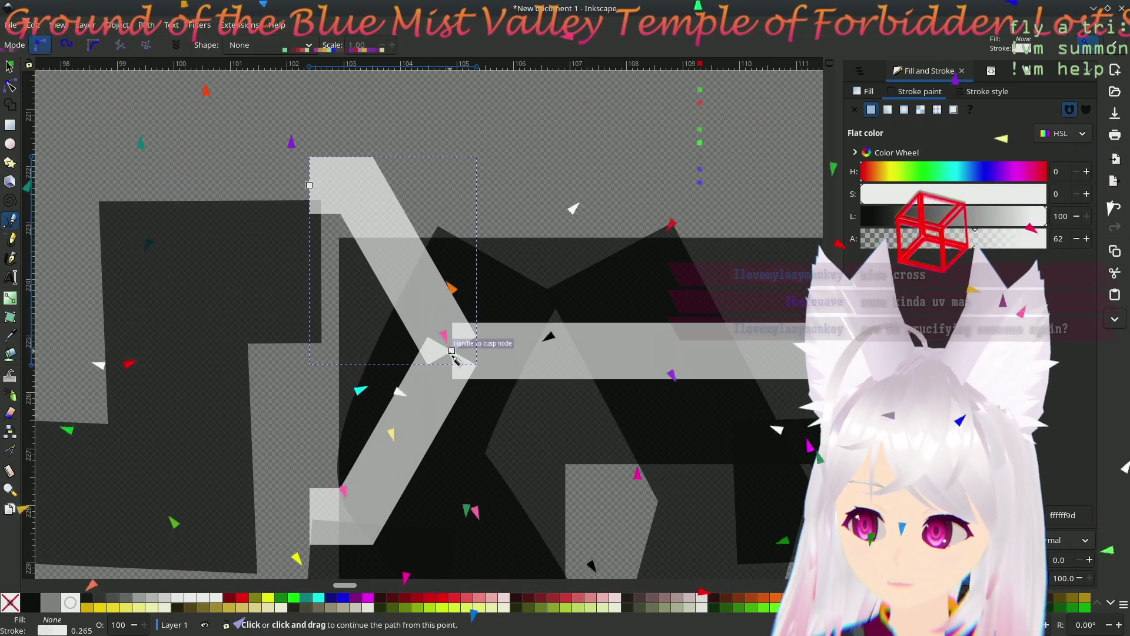
left_click(451, 351)
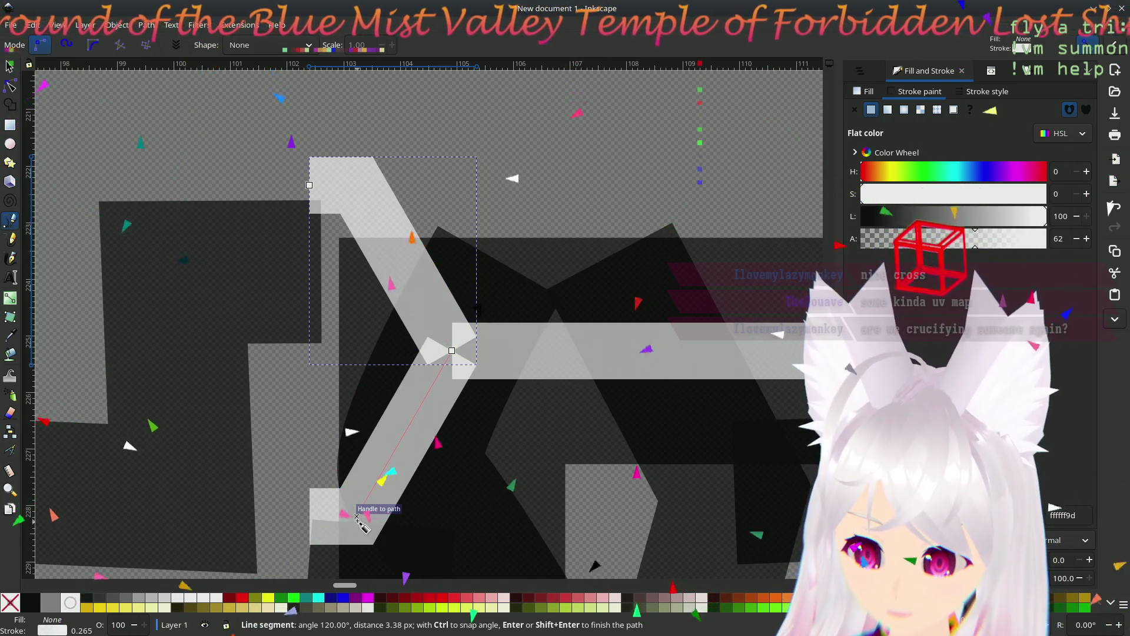
left_click(357, 517)
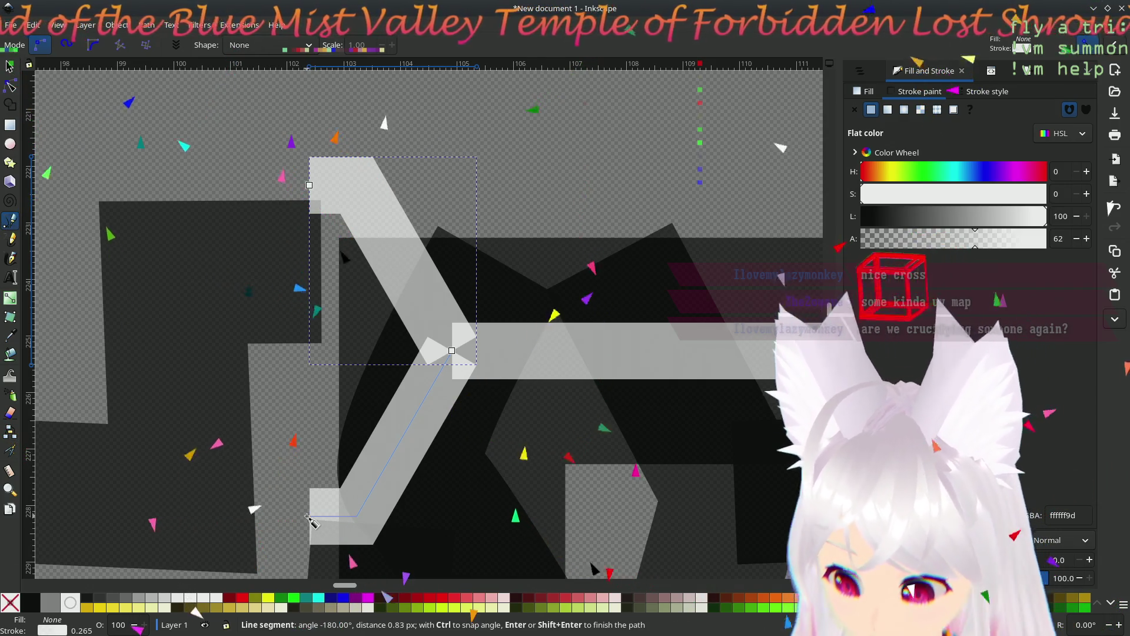
key("Return")
key("ctrl+z")
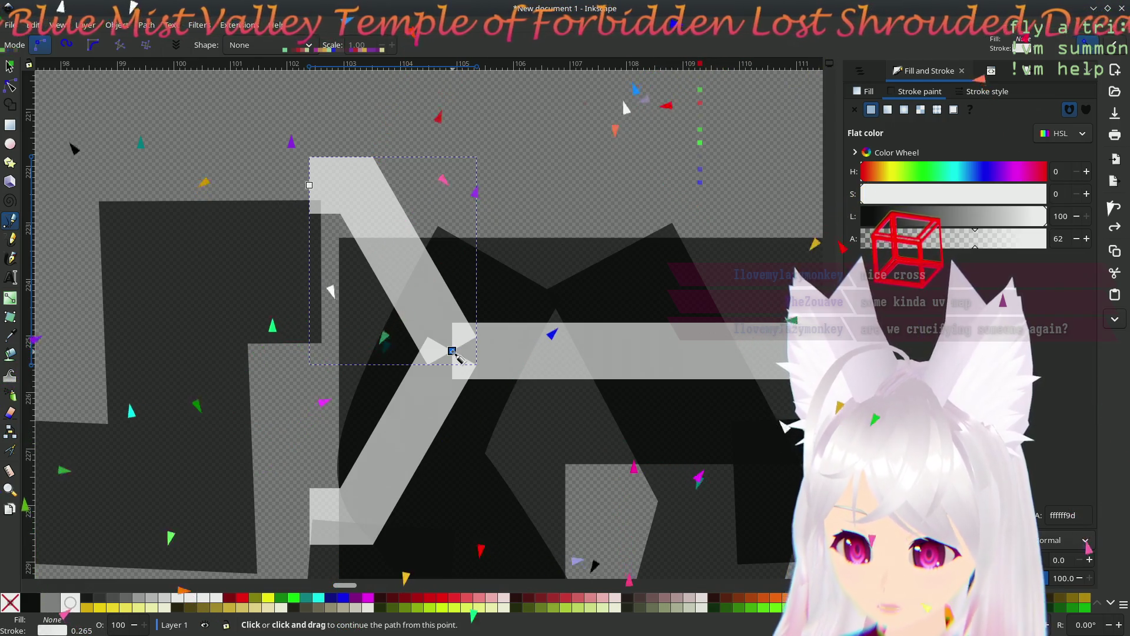
left_click(453, 352)
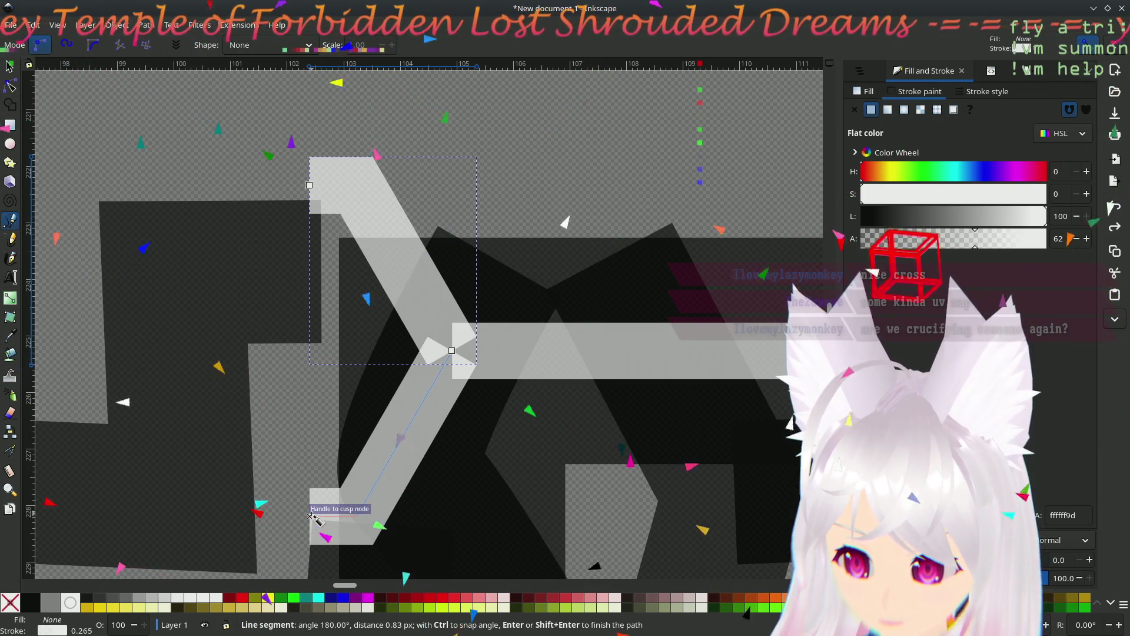
left_click(310, 516)
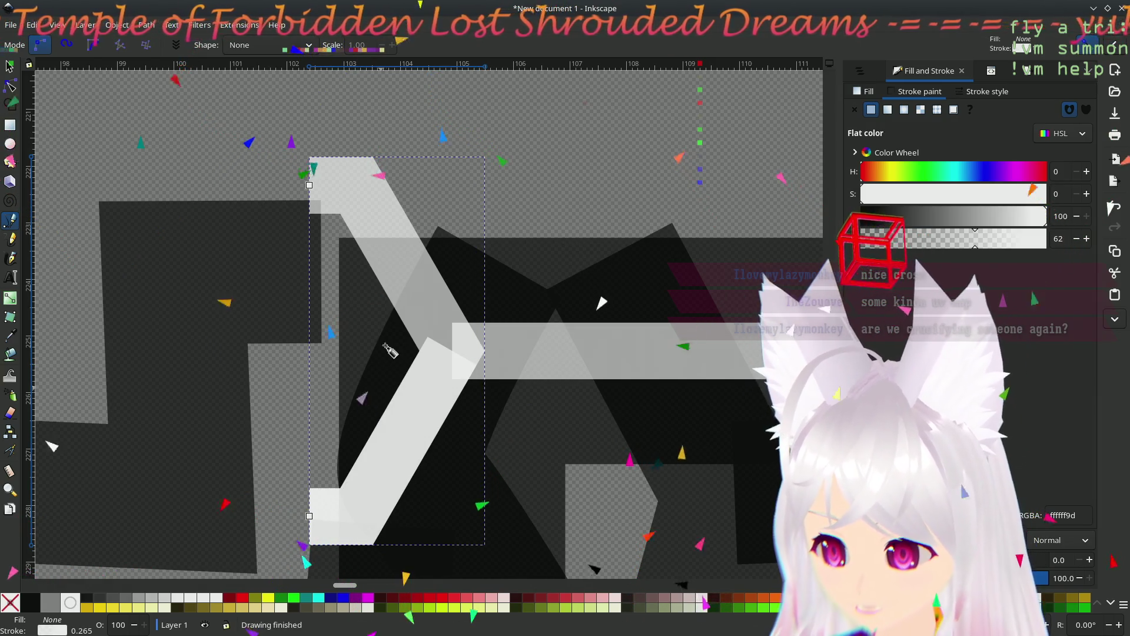
- Delete the leftover lower white stroke overlapping the chevron
key("s")
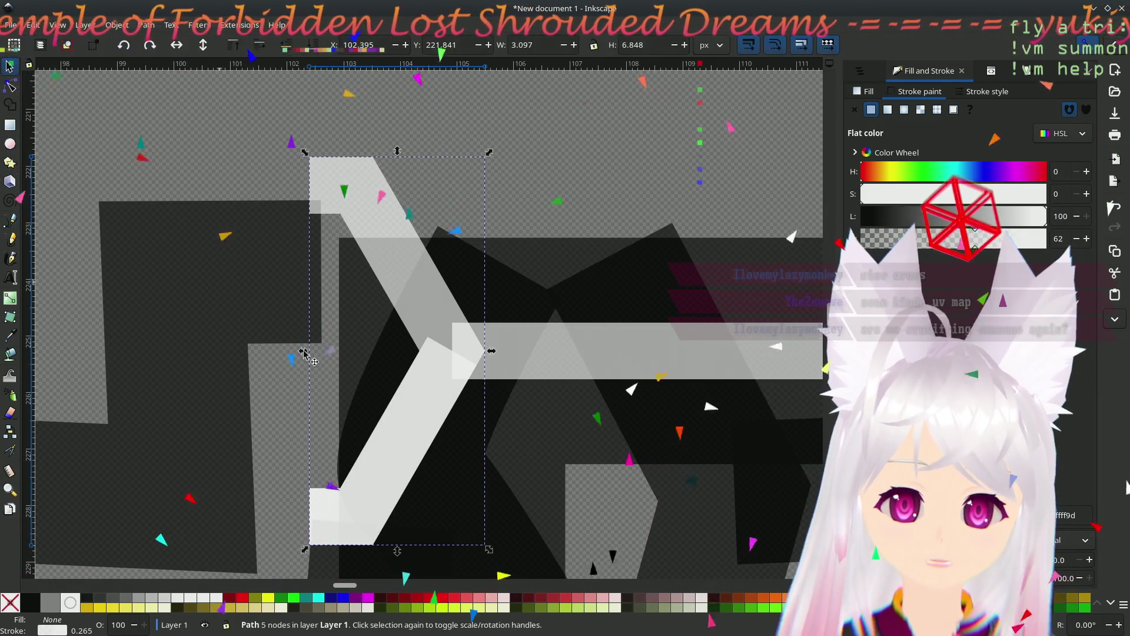
left_click(432, 405)
key("Delete")
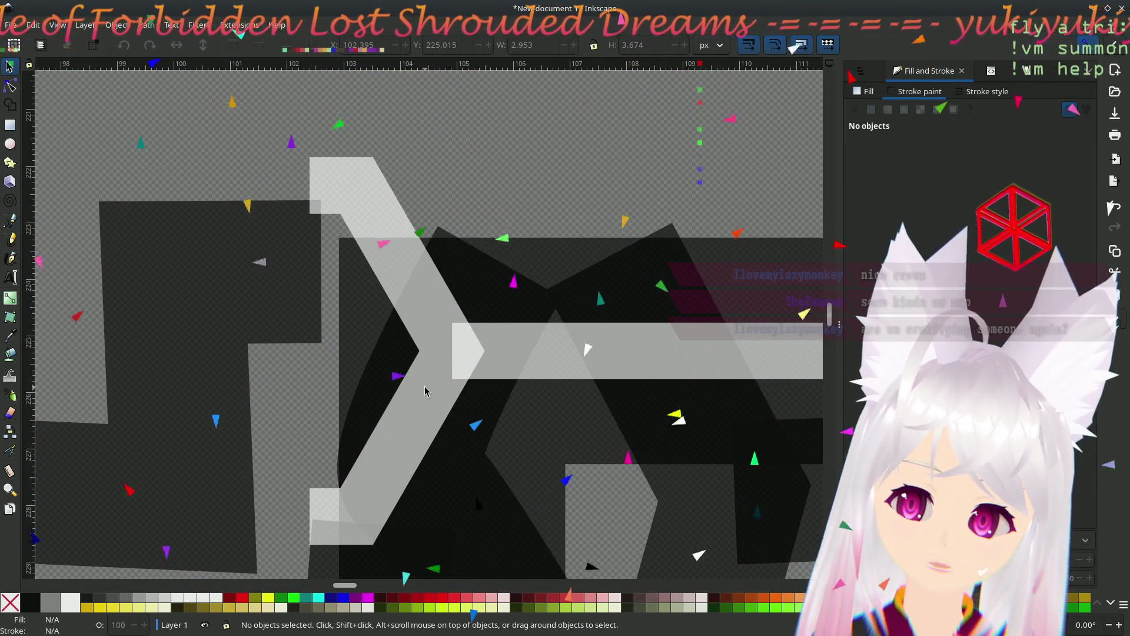
- Inspect the dark angled stroke and the long dark bar, then clear the selection
scroll(465, 366, "down", 5)
scroll(641, 380, "down", 3)
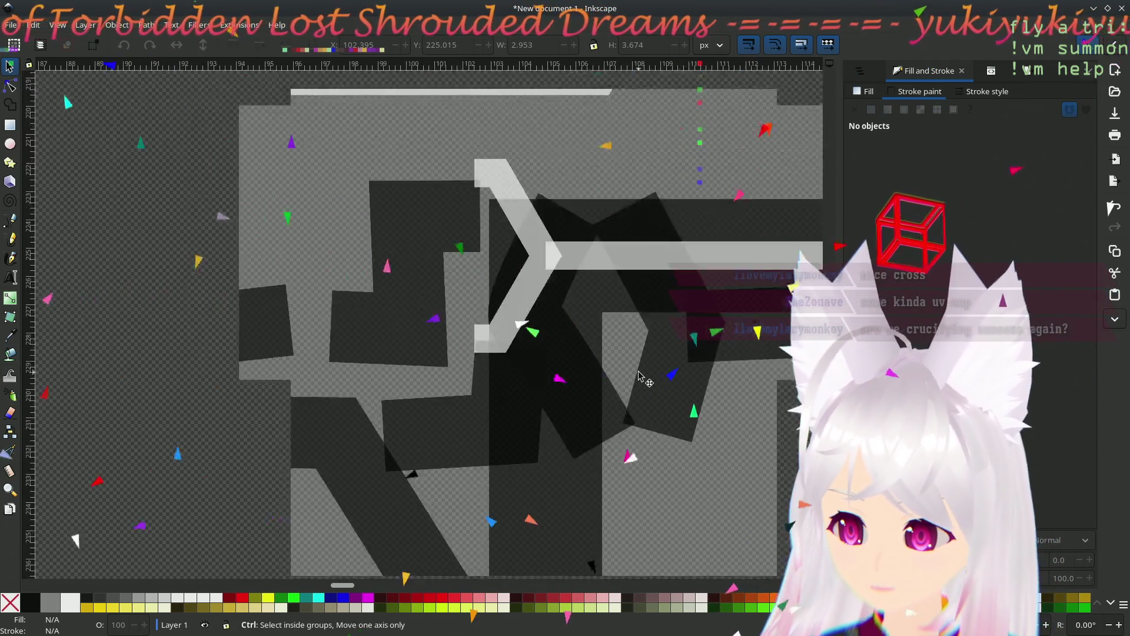
scroll(645, 379, "down", 3, "ctrl")
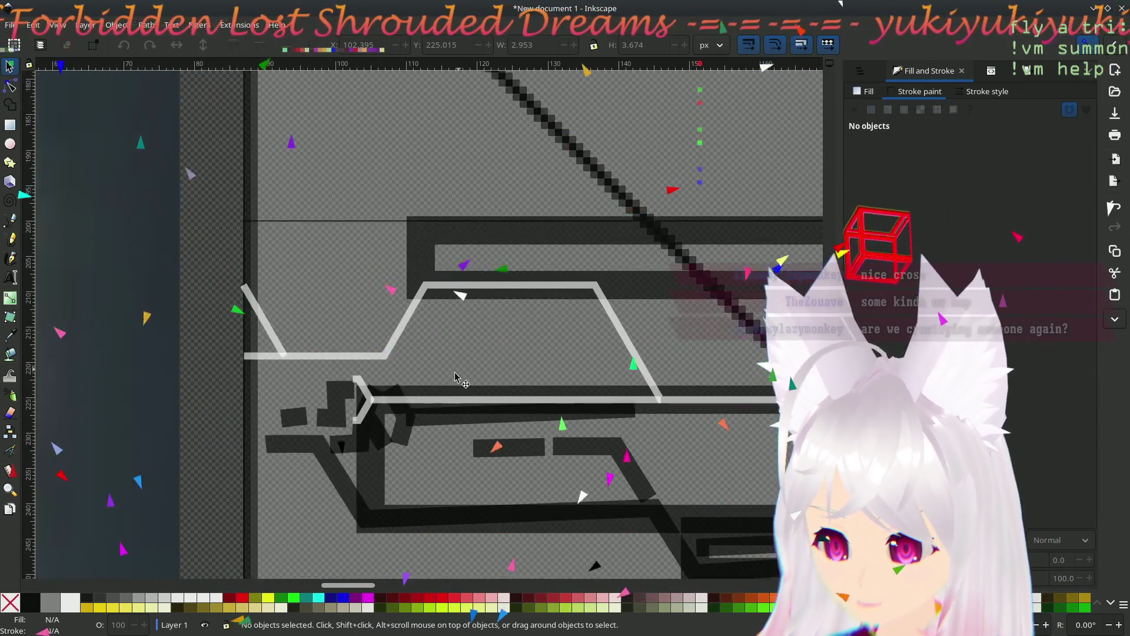
scroll(530, 365, "up", 2)
left_click(273, 311)
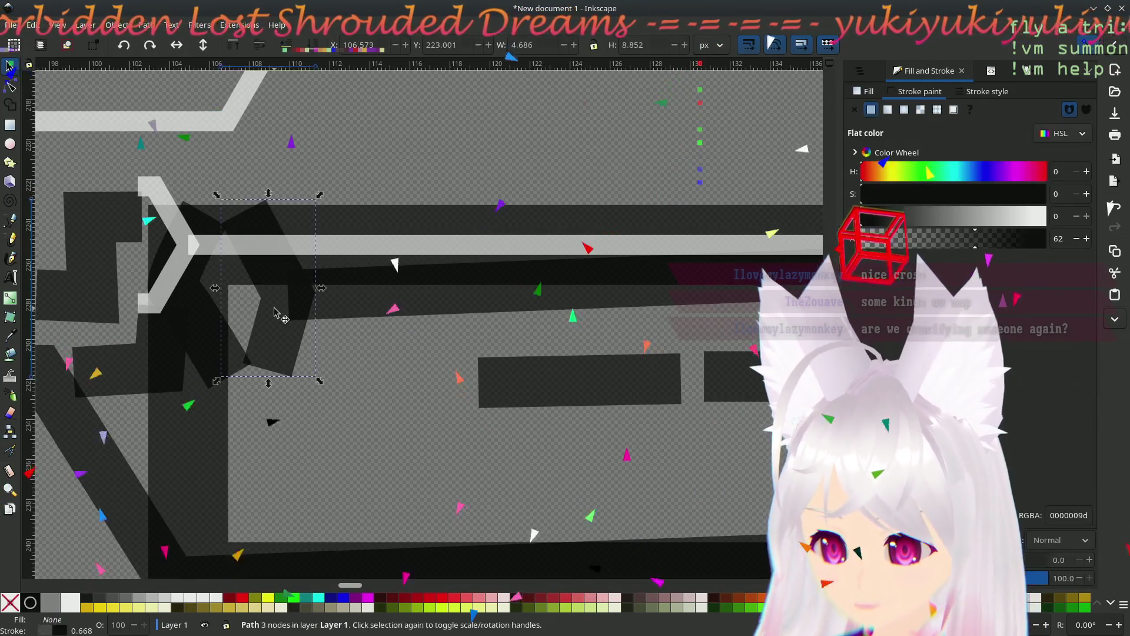
key("Escape")
left_click(330, 305)
scroll(371, 353, "up", 3)
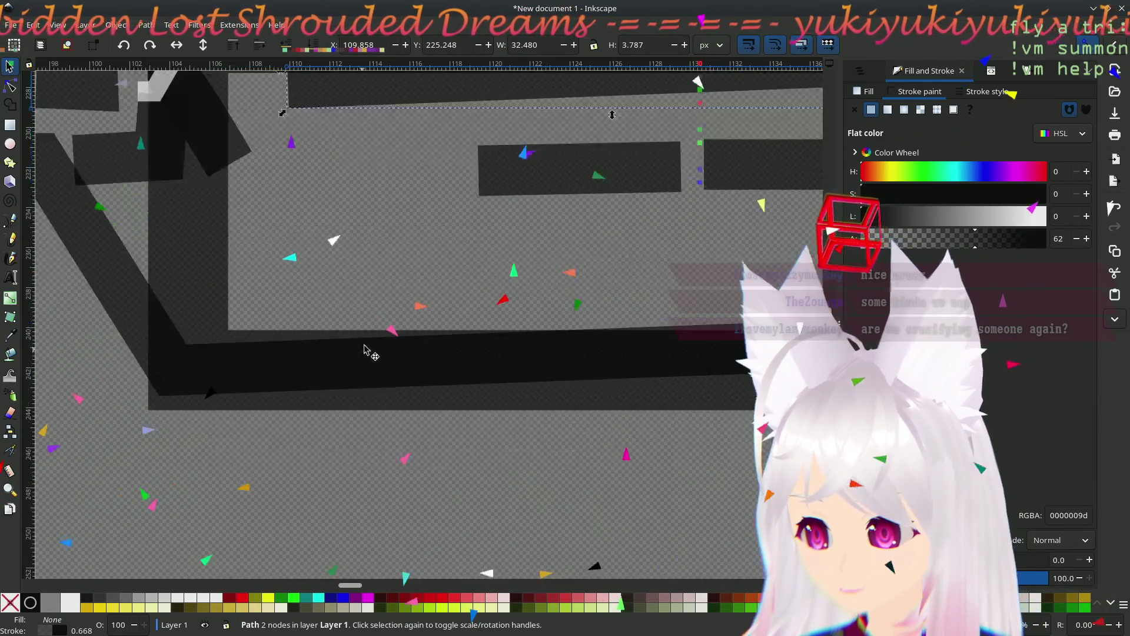
scroll(414, 444, "right", 4)
left_click(273, 430)
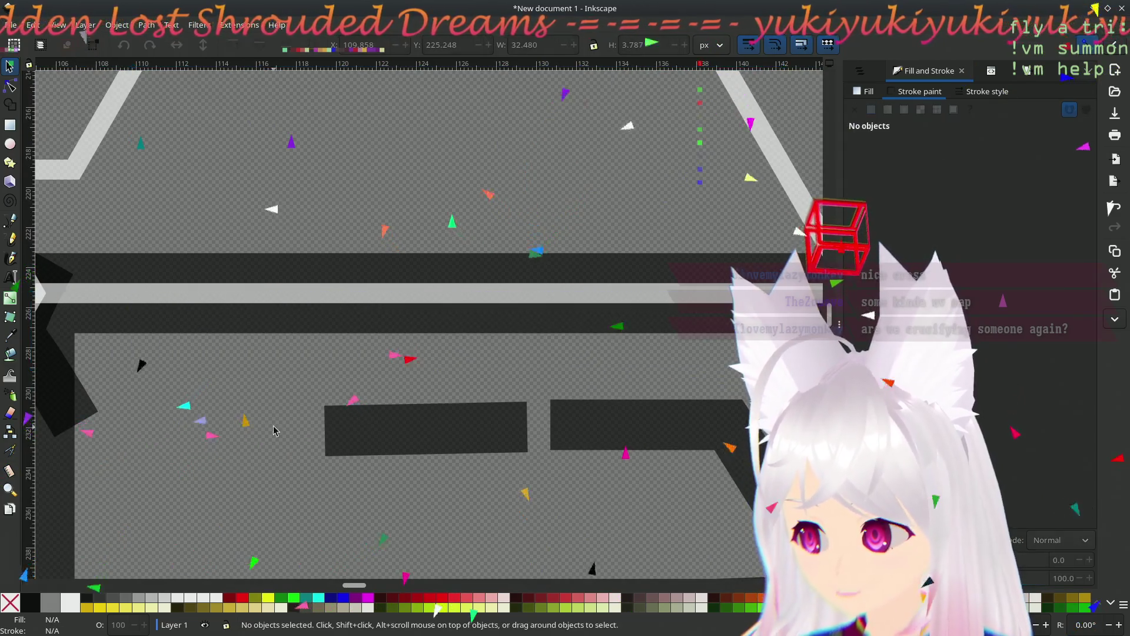
scroll(257, 431, "left", 10)
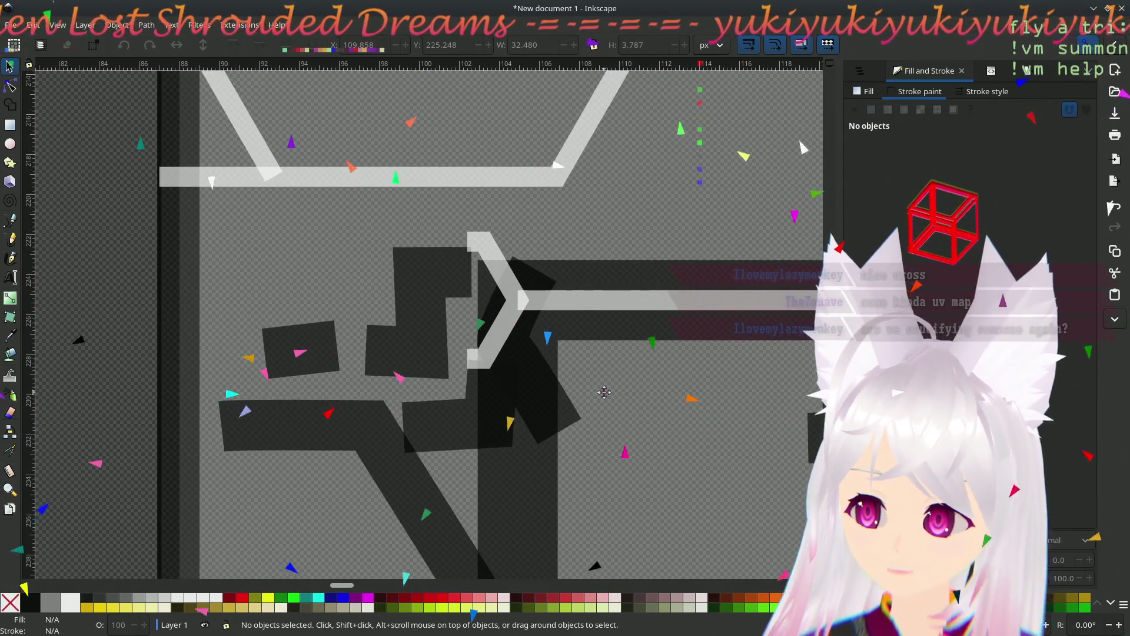
left_click_drag(636, 398, 628, 402)
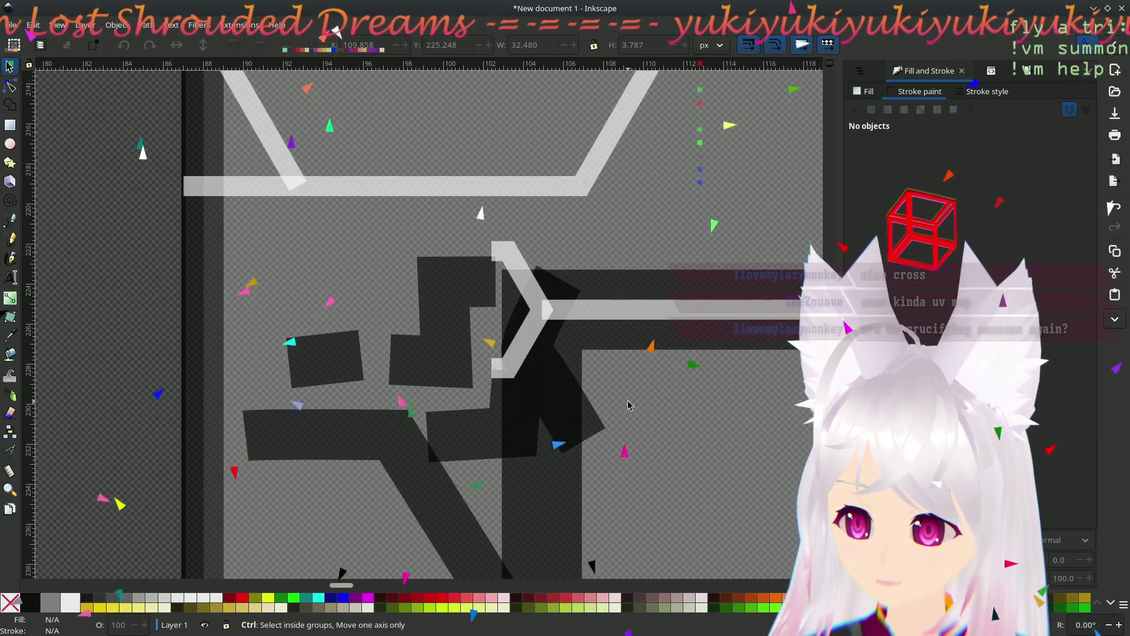
scroll(629, 405, "down", 7, "ctrl")
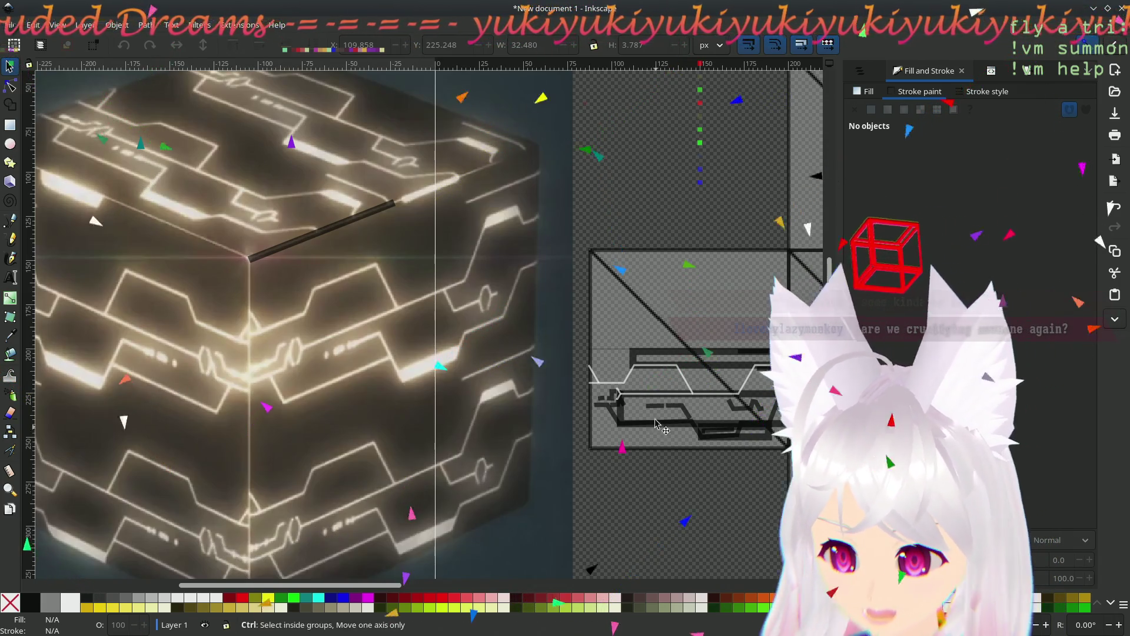
scroll(574, 404, "up", 5, "ctrl")
scroll(574, 403, "down", 5, "ctrl")
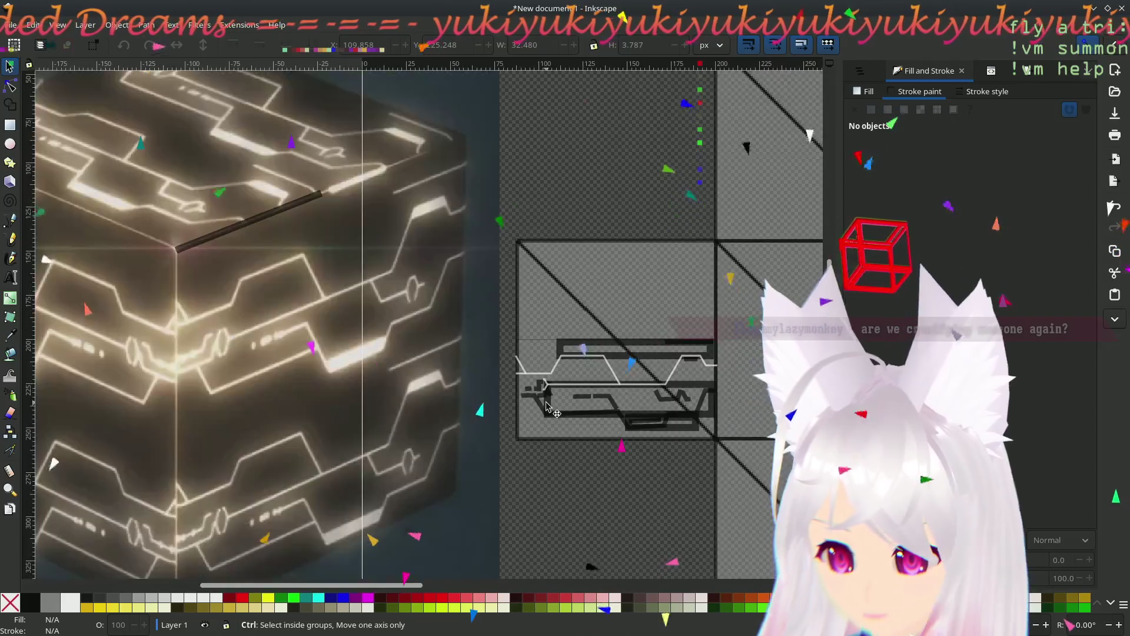
scroll(546, 405, "up", 8, "ctrl")
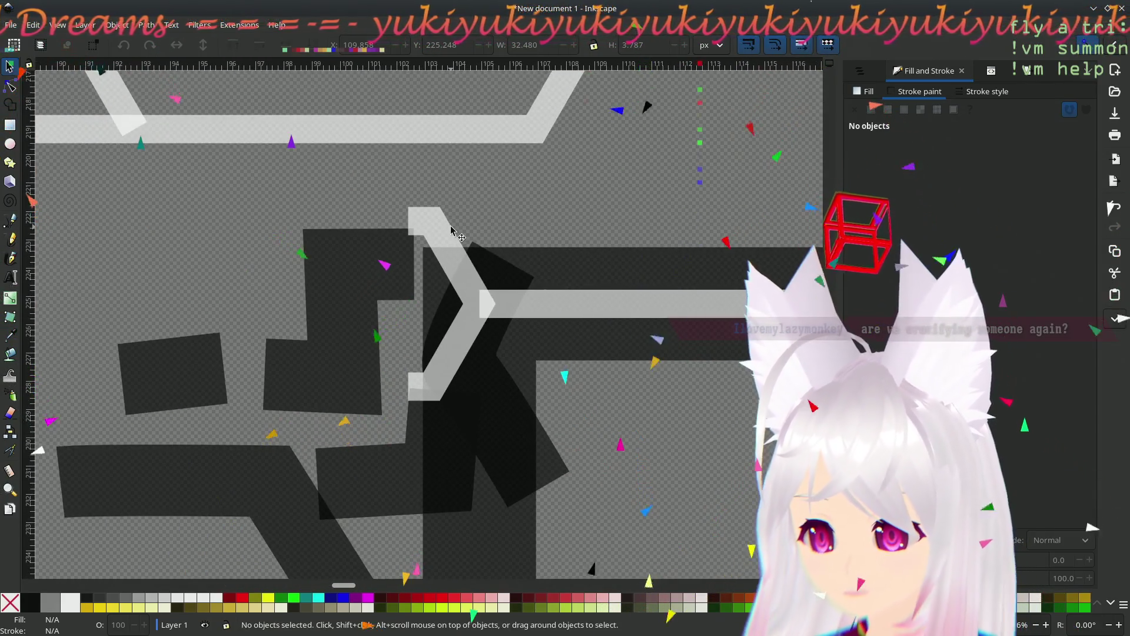
- Duplicate the white chevron, move the copy left, flip it horizontally and nudge it into place
left_click(453, 231)
key("ctrl+d")
mouse_move(453, 232)
left_mouse_down()
mouse_move(454, 253)
mouse_move(345, 272)
left_mouse_up()
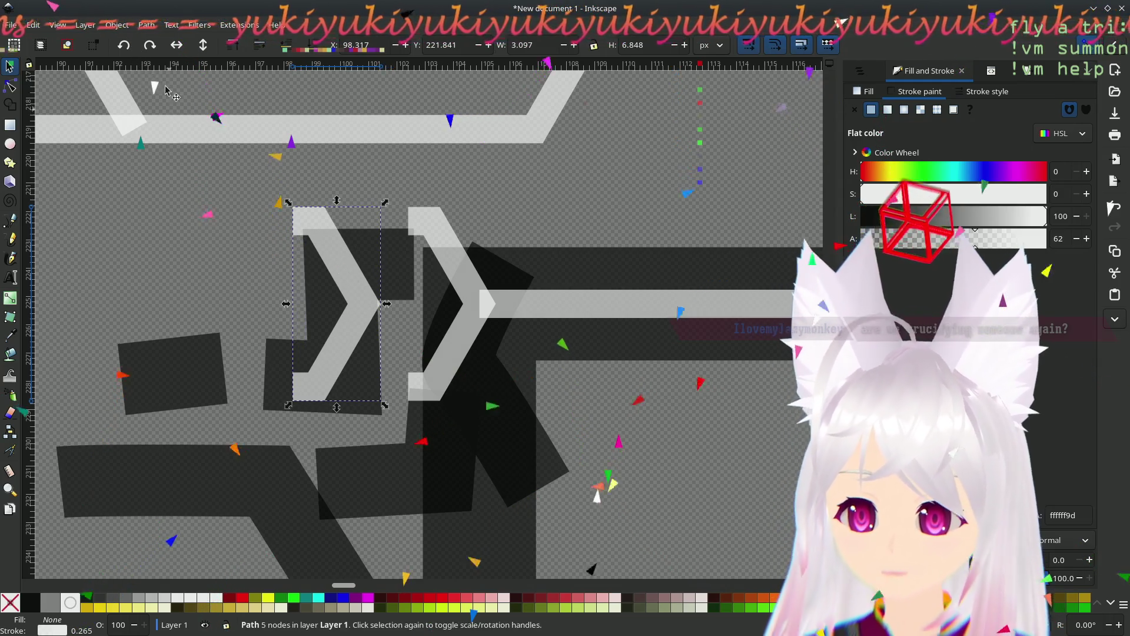
left_click(180, 49)
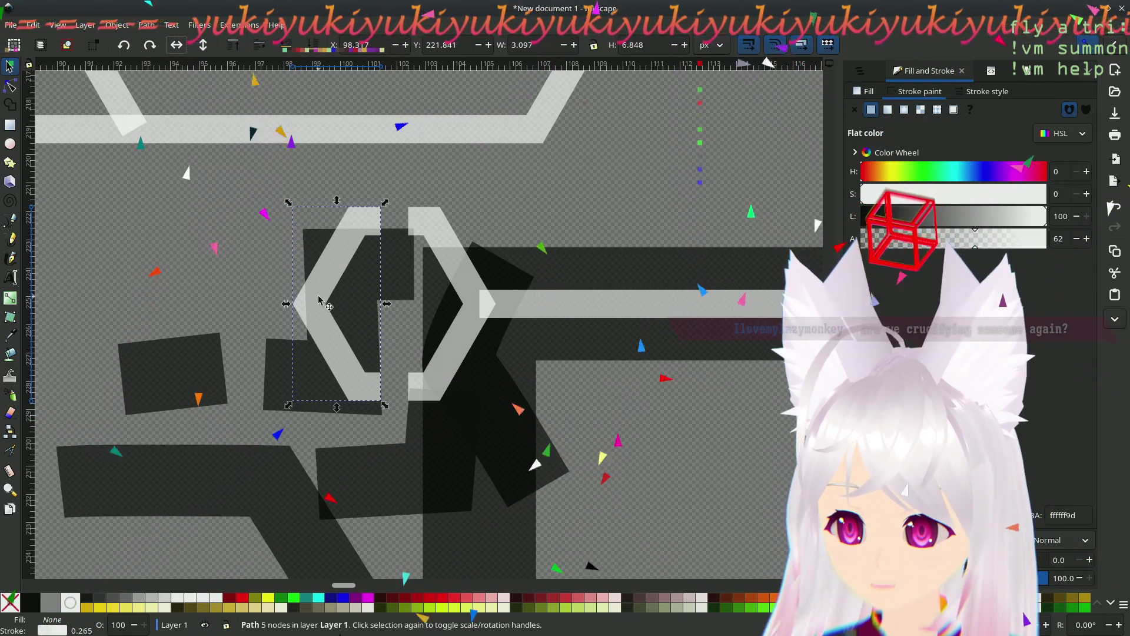
left_click_drag(317, 298, 309, 299)
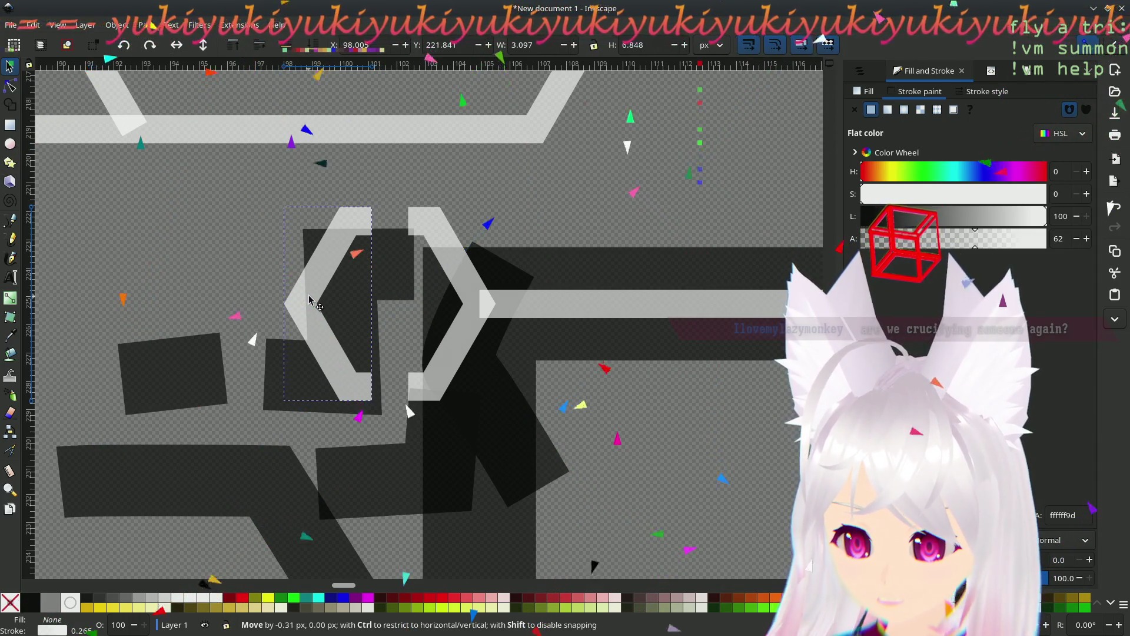
- Pan and zoom across the drawing to review the mirrored bracket pair
left_click_drag(206, 284, 361, 277)
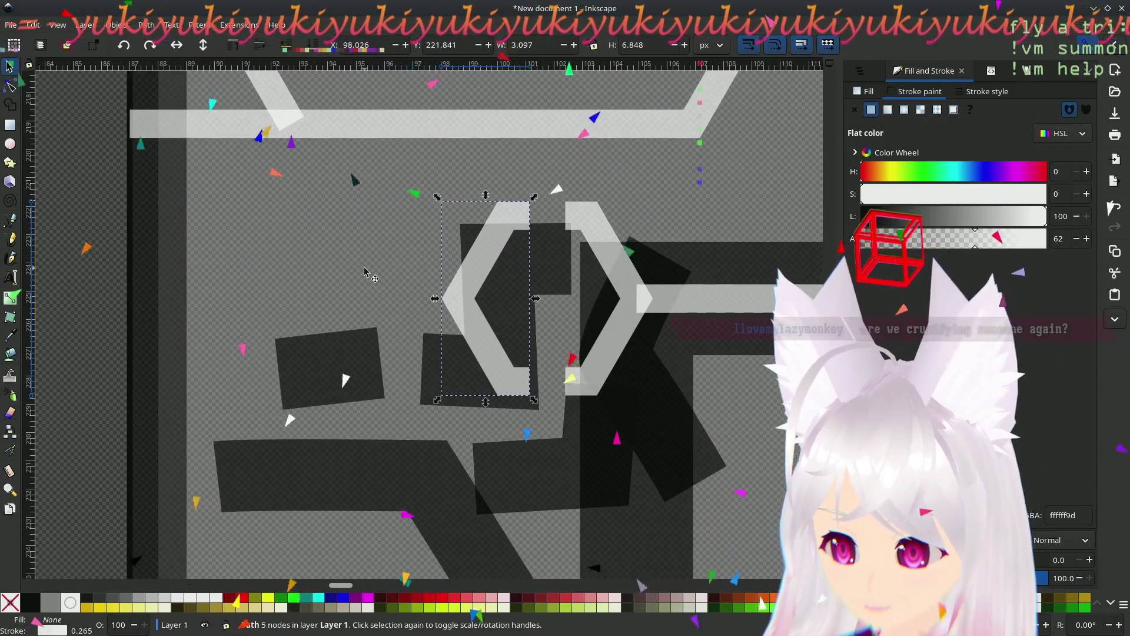
left_click(361, 276)
scroll(428, 344, "down", 5)
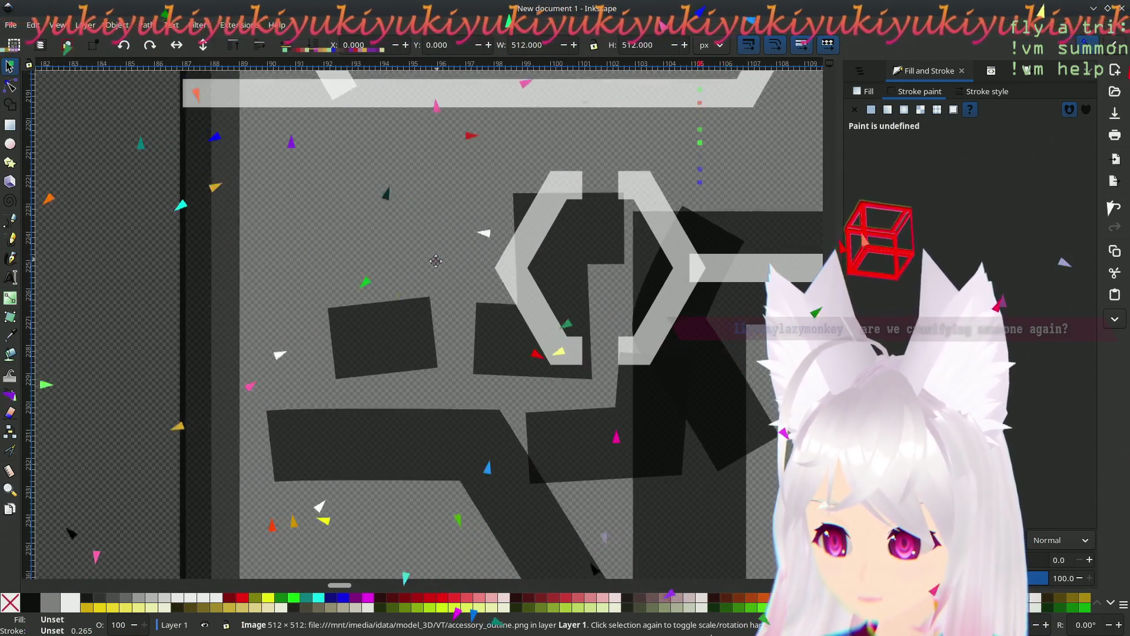
scroll(512, 328, "down", 3)
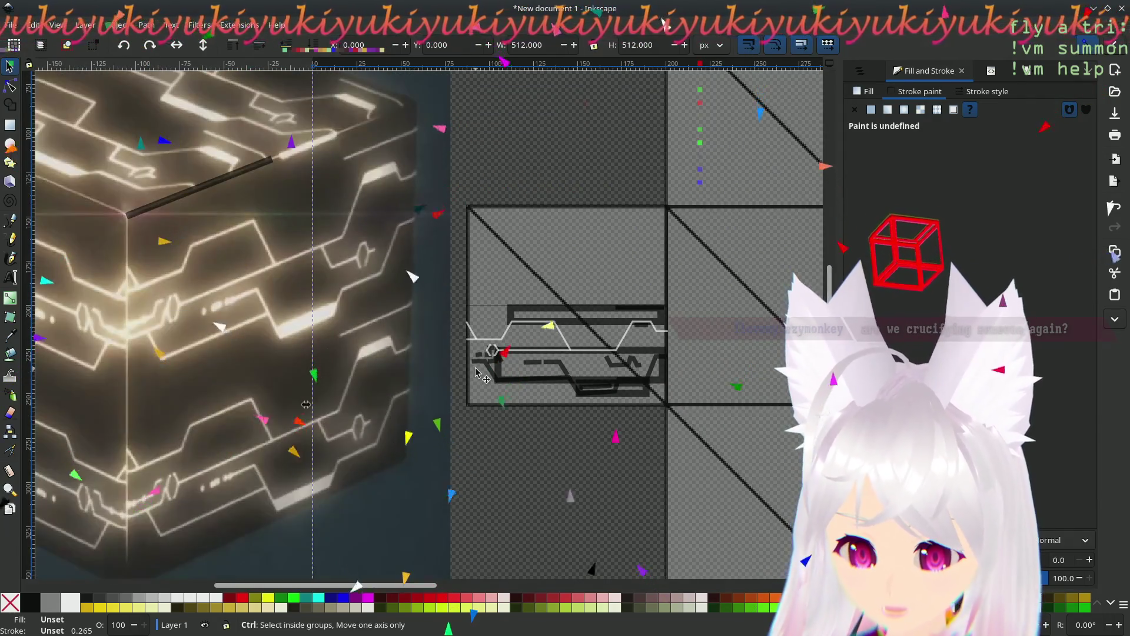
scroll(478, 369, "up", 7)
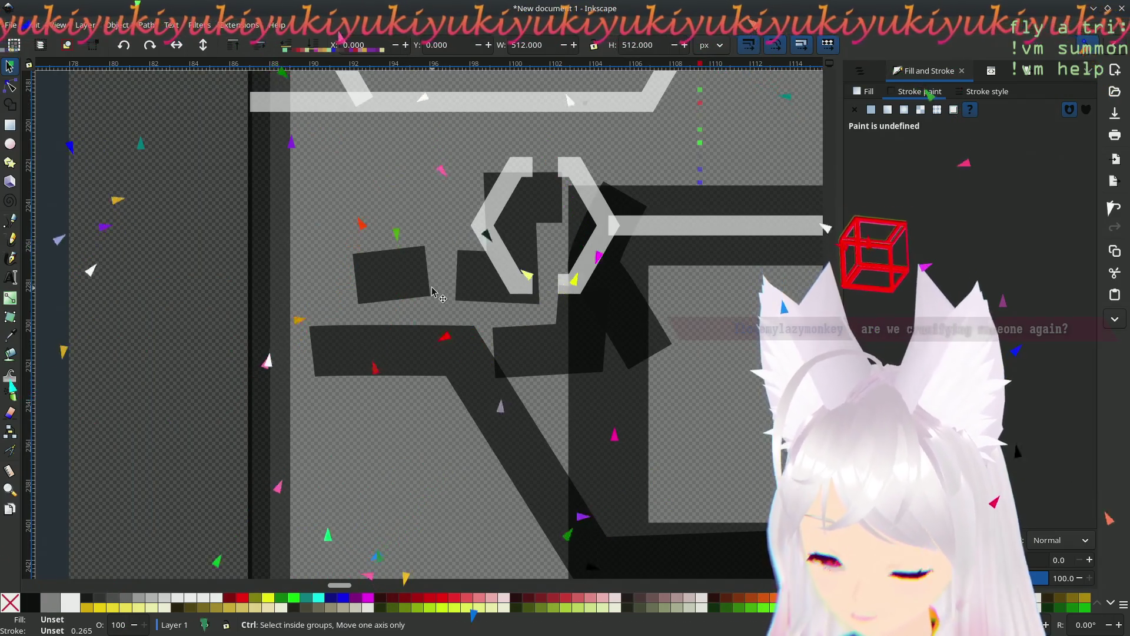
scroll(440, 264, "down", 7)
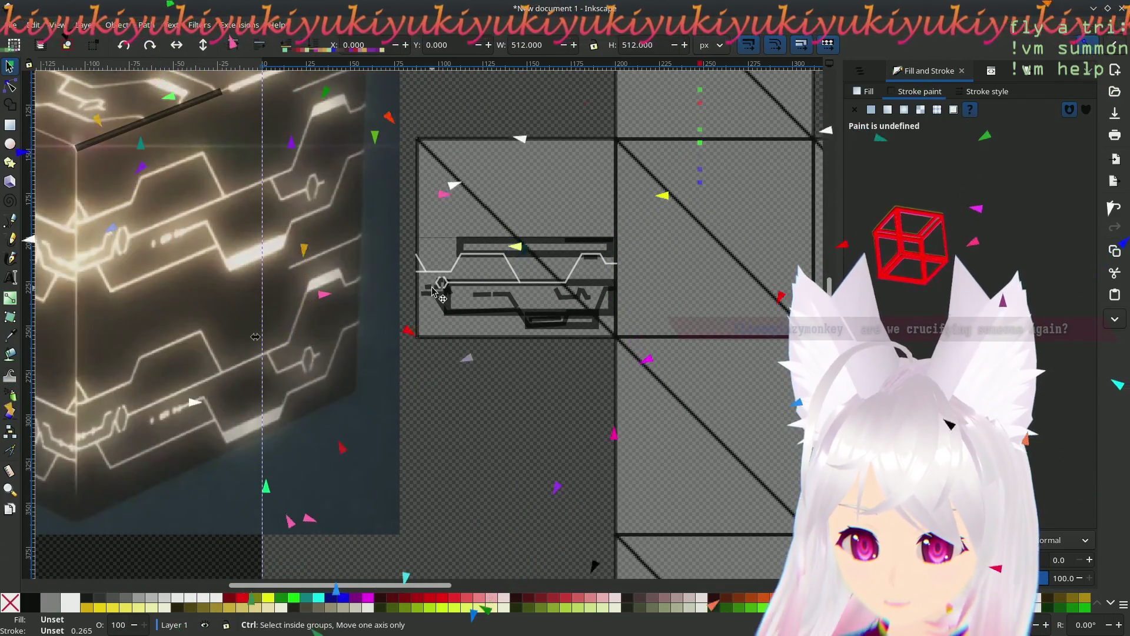
scroll(434, 289, "up", 8)
scroll(414, 305, "up", 4)
scroll(415, 306, "right", 2)
scroll(376, 353, "down", 2)
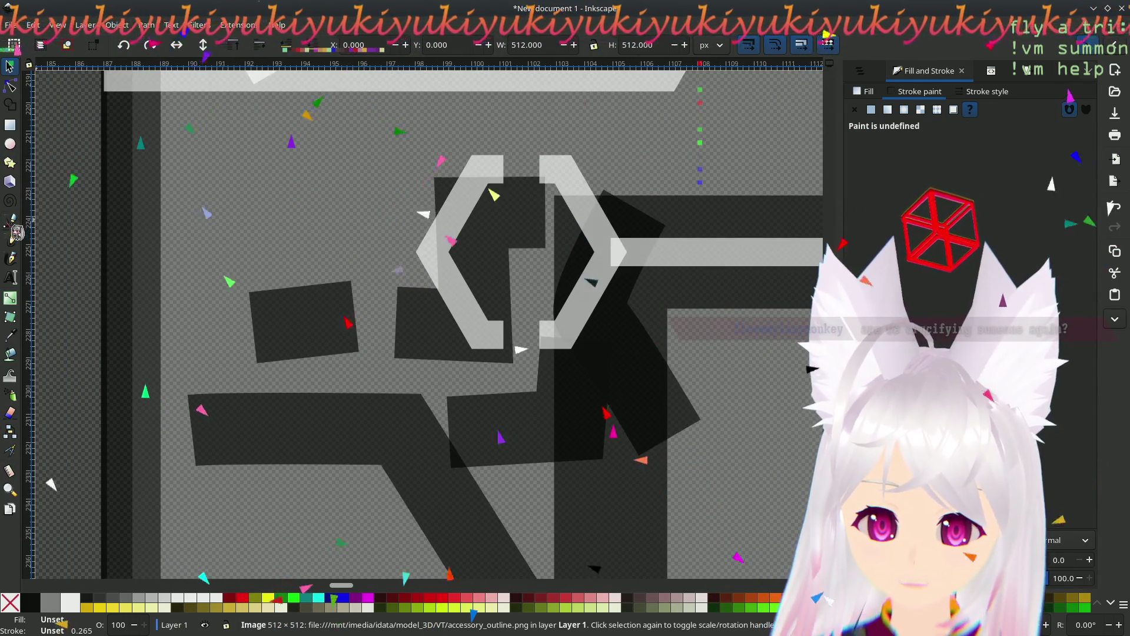
left_click(12, 224)
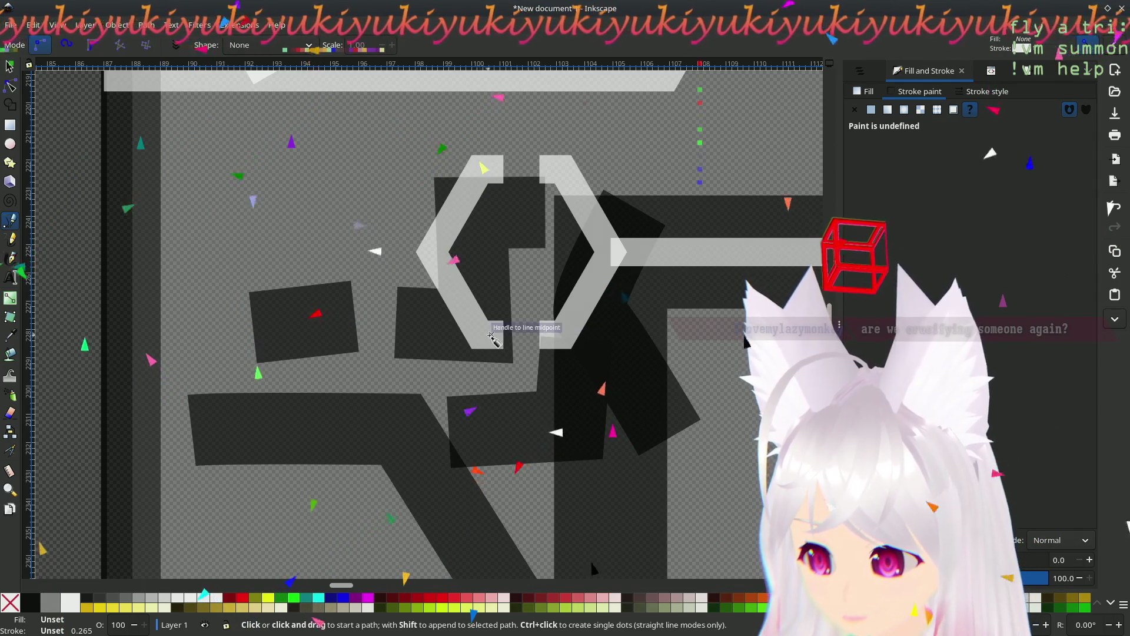
- Draw a horizontal white line left from the chevron's lower end, plus an angled branch joining it
left_click(503, 335)
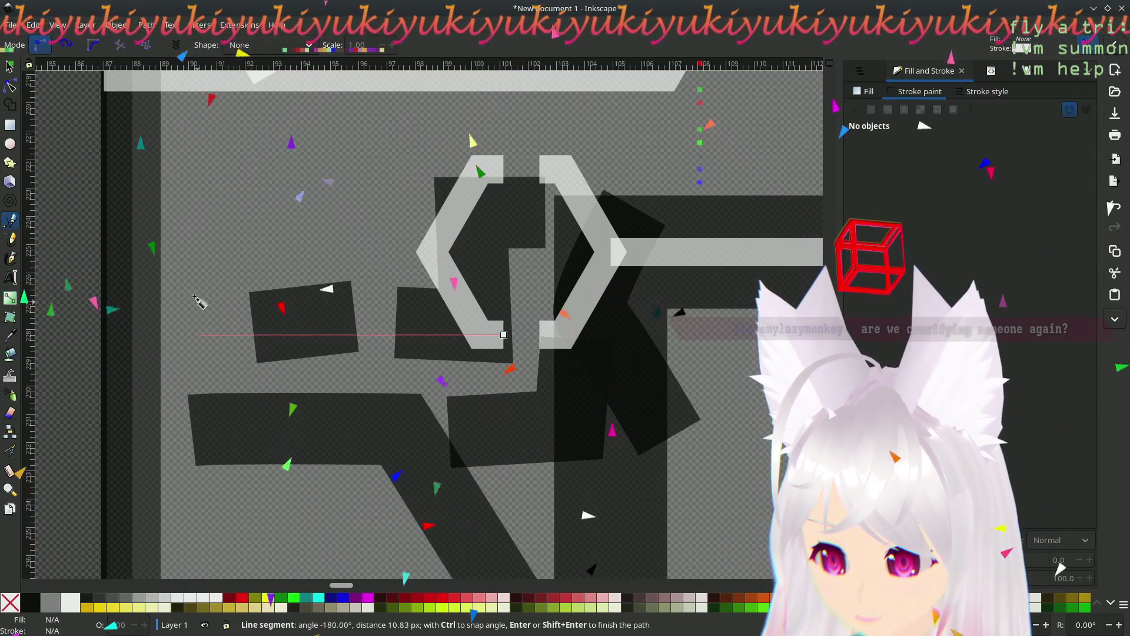
left_click(102, 335)
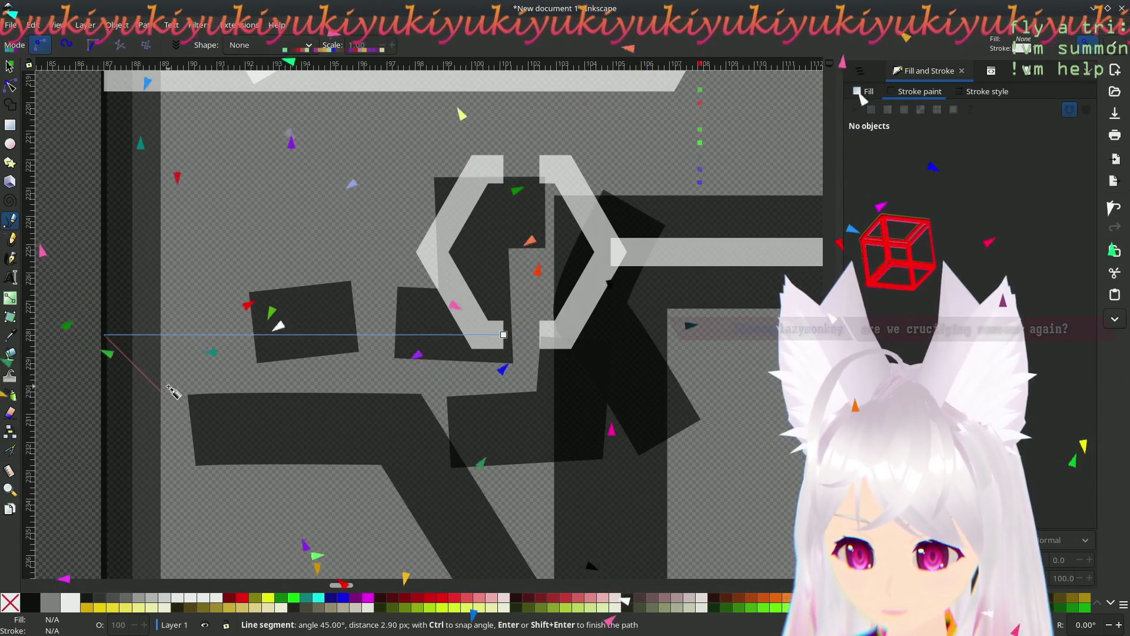
key("Return")
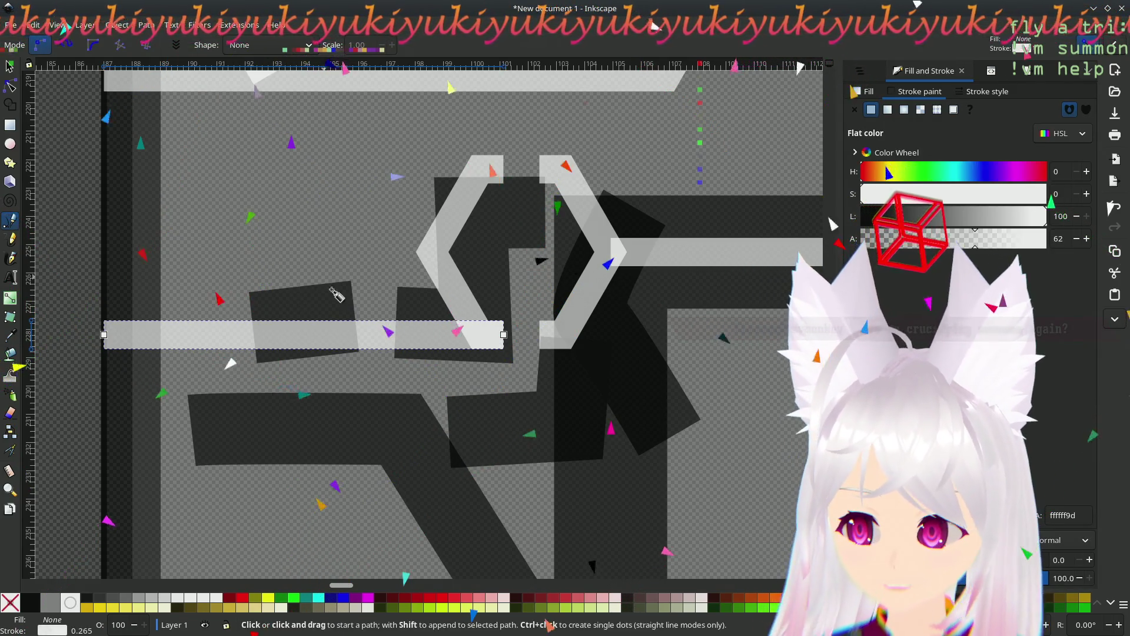
left_click(432, 253)
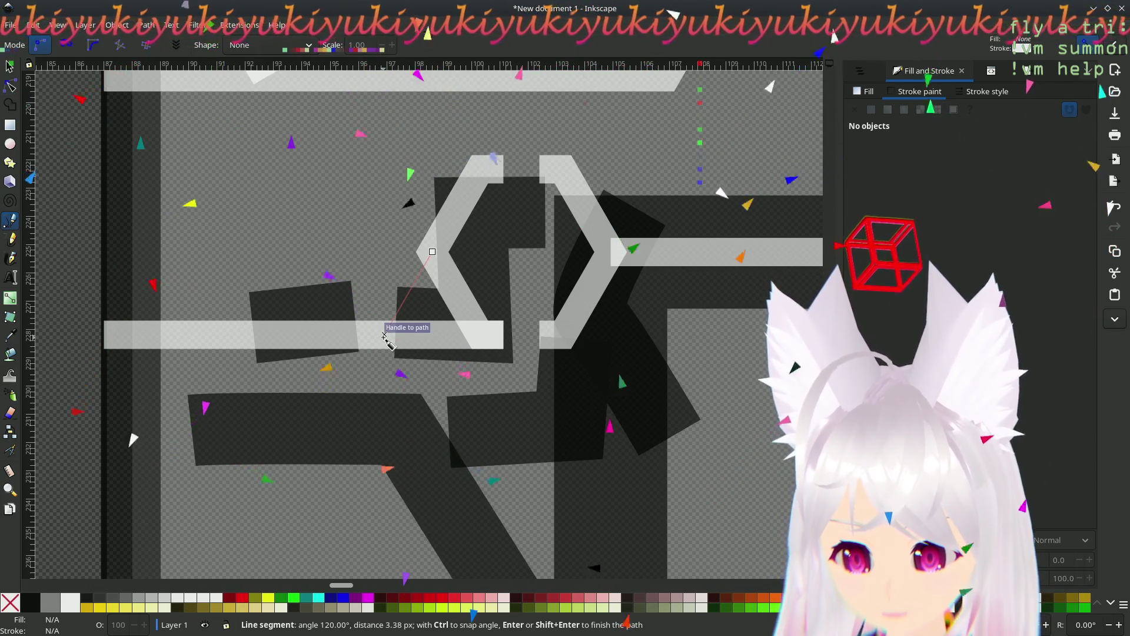
left_click(384, 336)
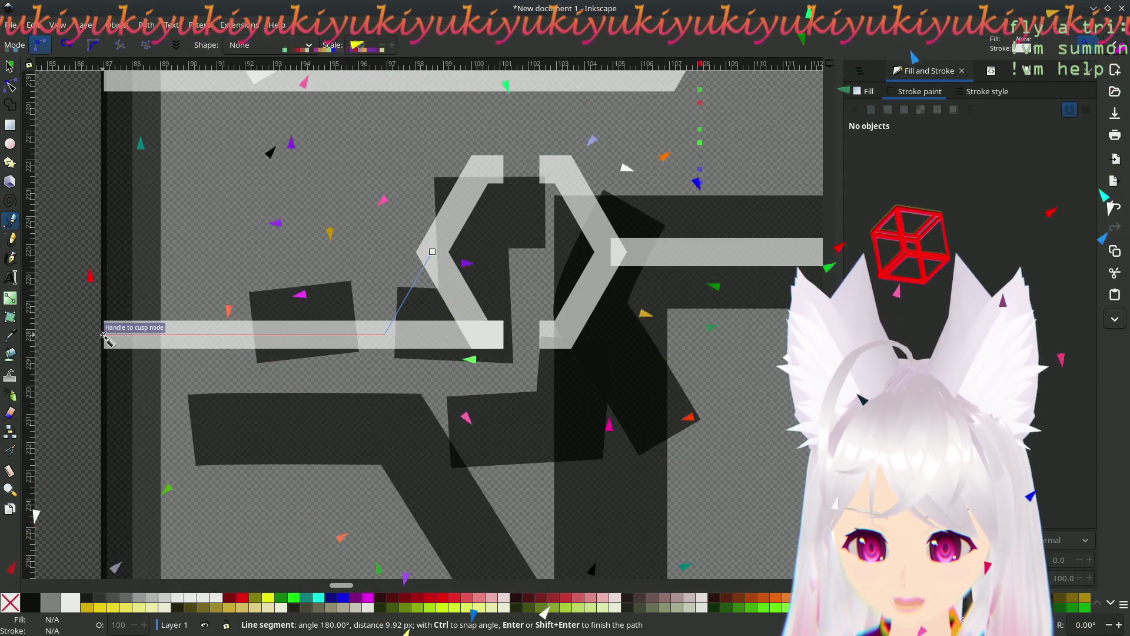
double_click(104, 335)
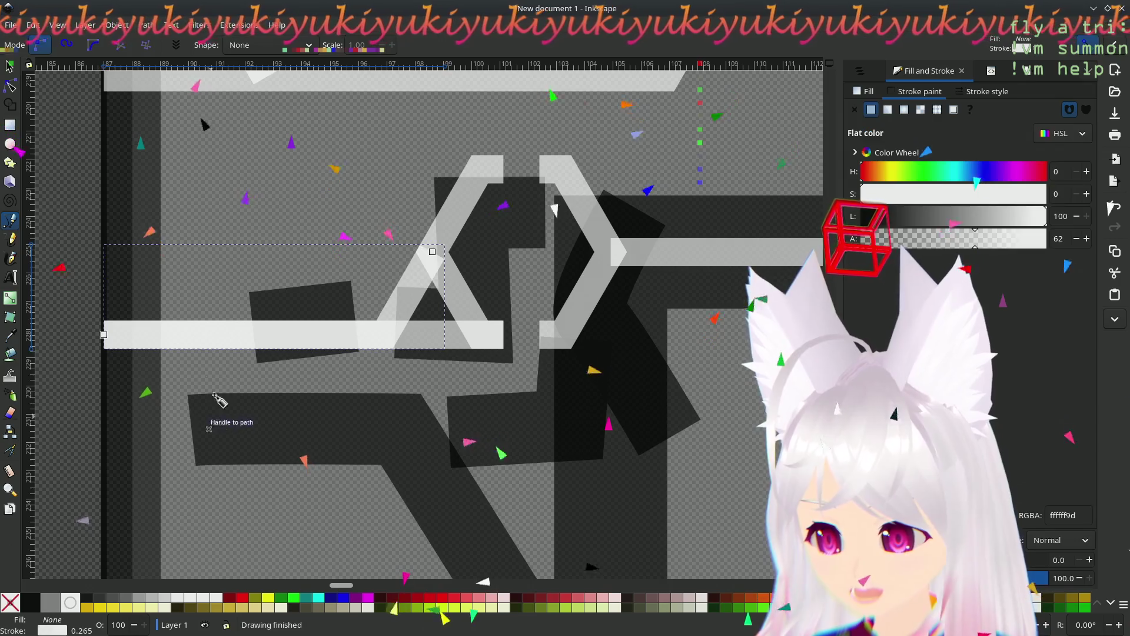
scroll(333, 325, "down", 6)
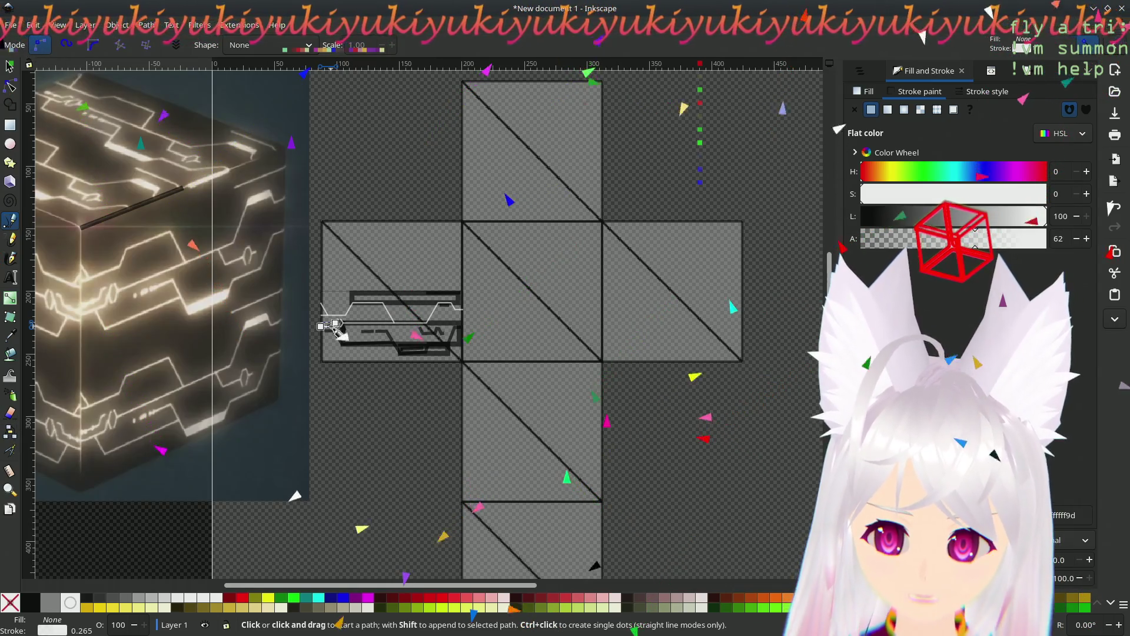
scroll(334, 327, "up", 10)
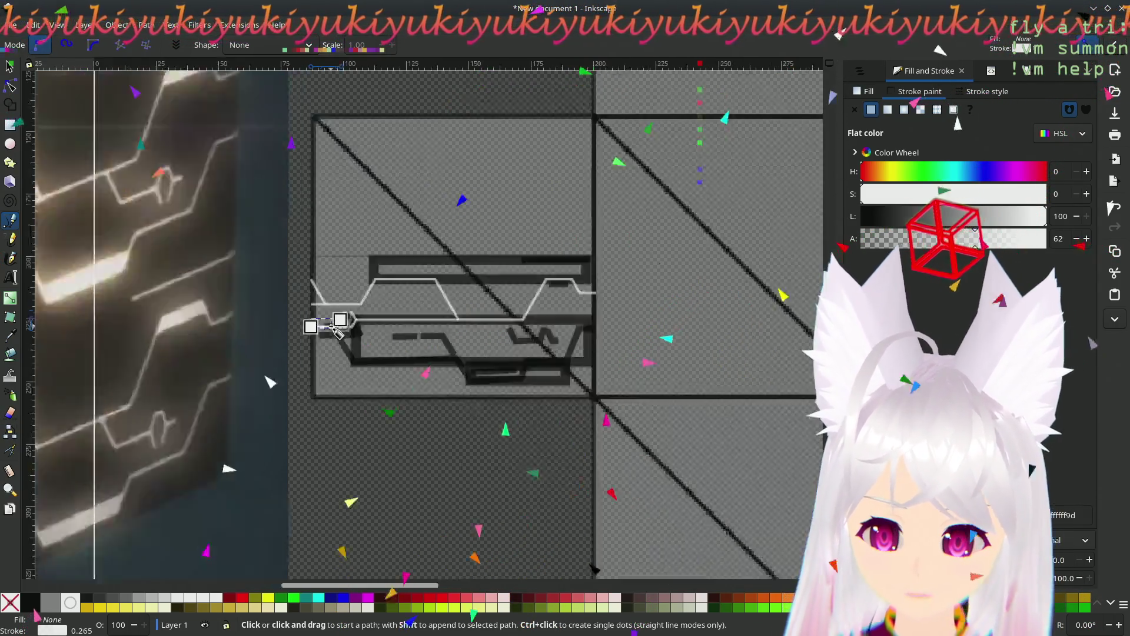
scroll(334, 332, "down", 2)
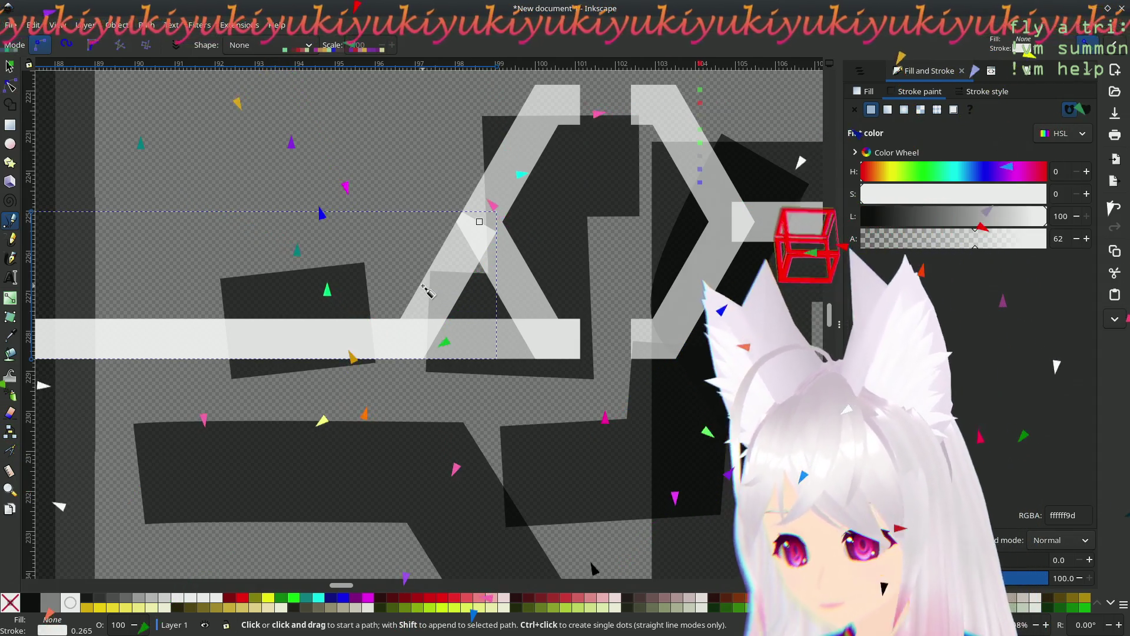
- Delete the old light line and draw a new bent line from the chevron to the left edge
key("Delete")
left_click(479, 221)
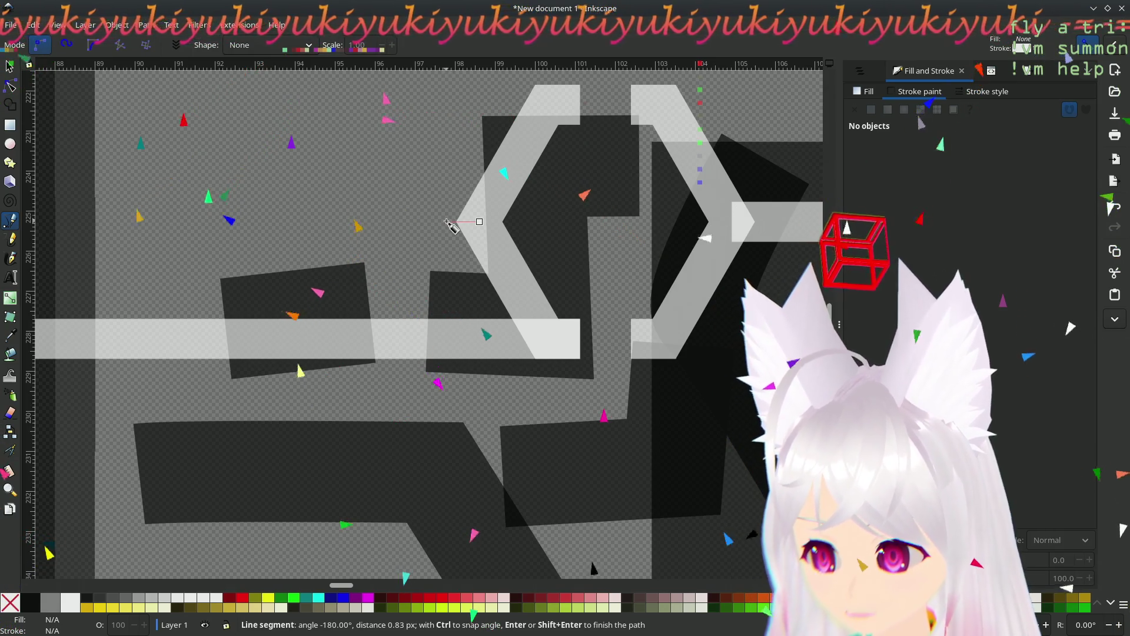
left_click(444, 223)
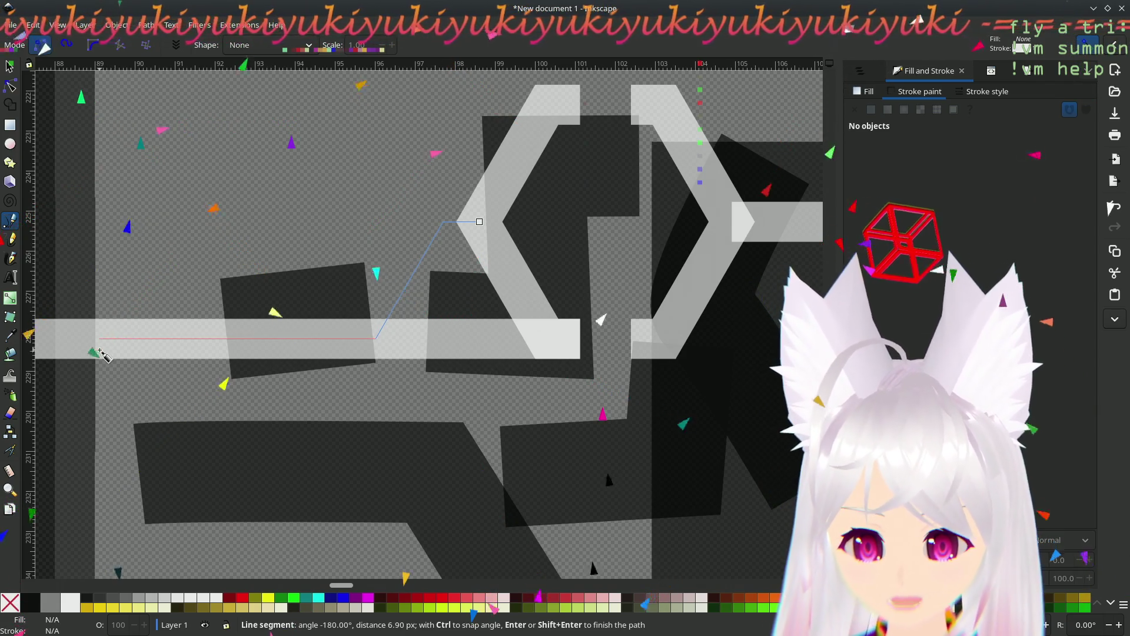
scroll(103, 353, "down", 3)
scroll(176, 330, "left", 7)
scroll(176, 330, "up", 2)
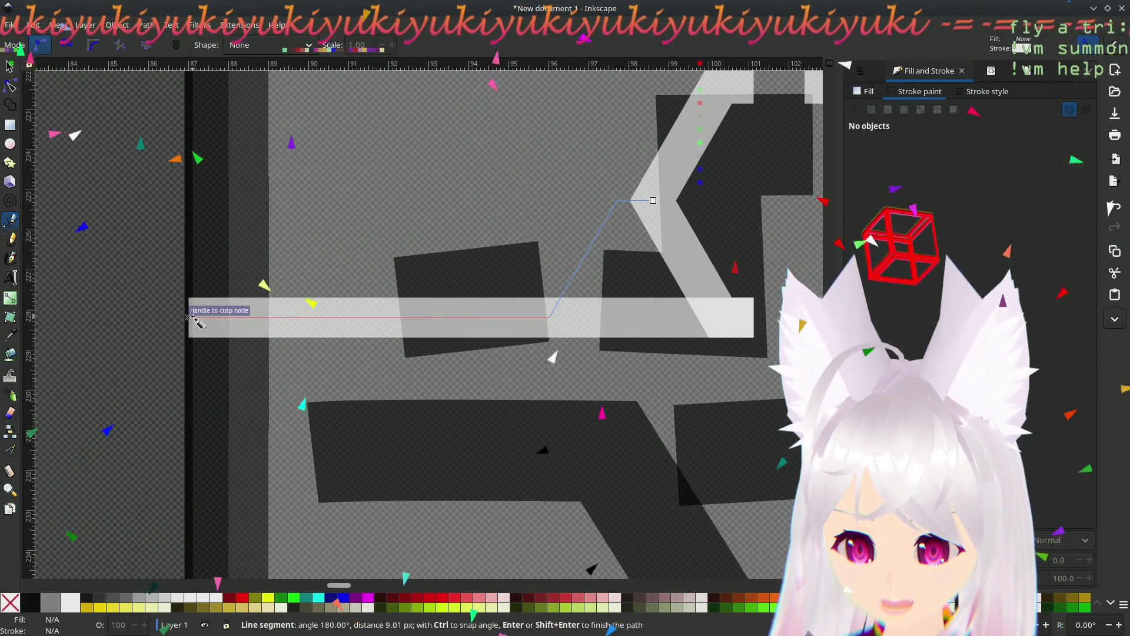
double_click(193, 317)
scroll(193, 317, "right", 7)
scroll(194, 317, "up", 3)
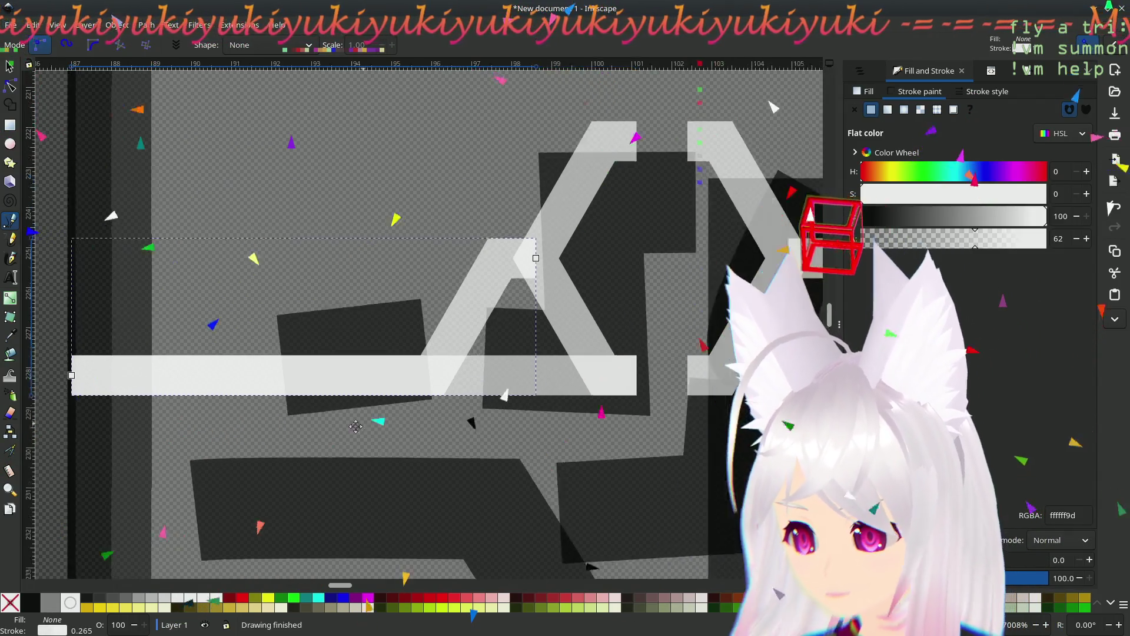
left_click(10, 86)
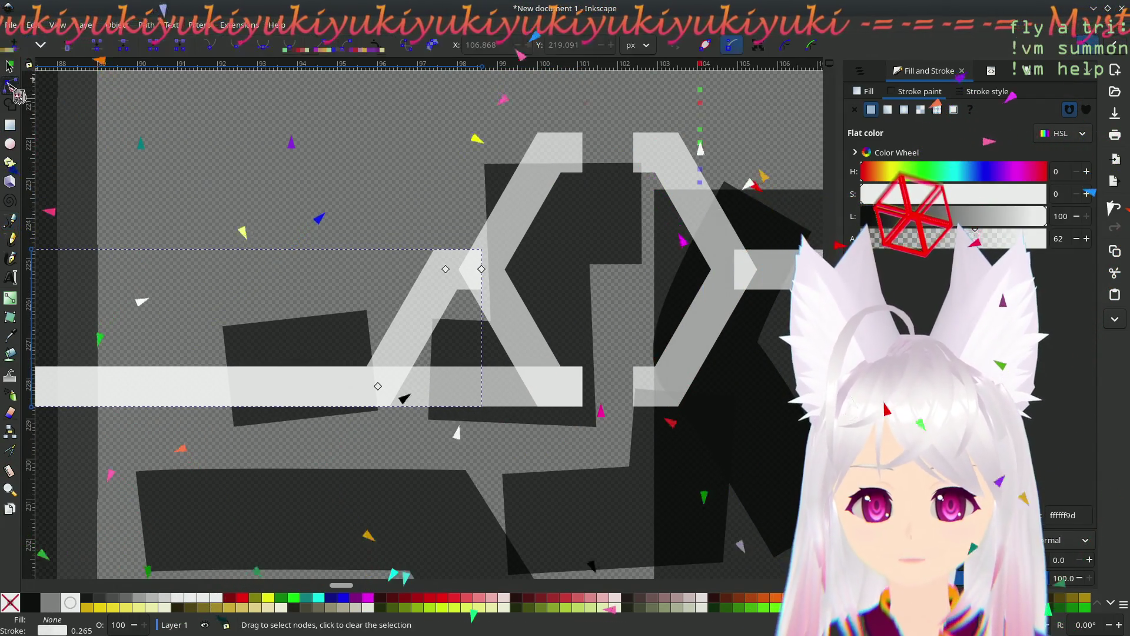
- Select the long horizontal white bar and pan to compare it with the reference
left_click(525, 403)
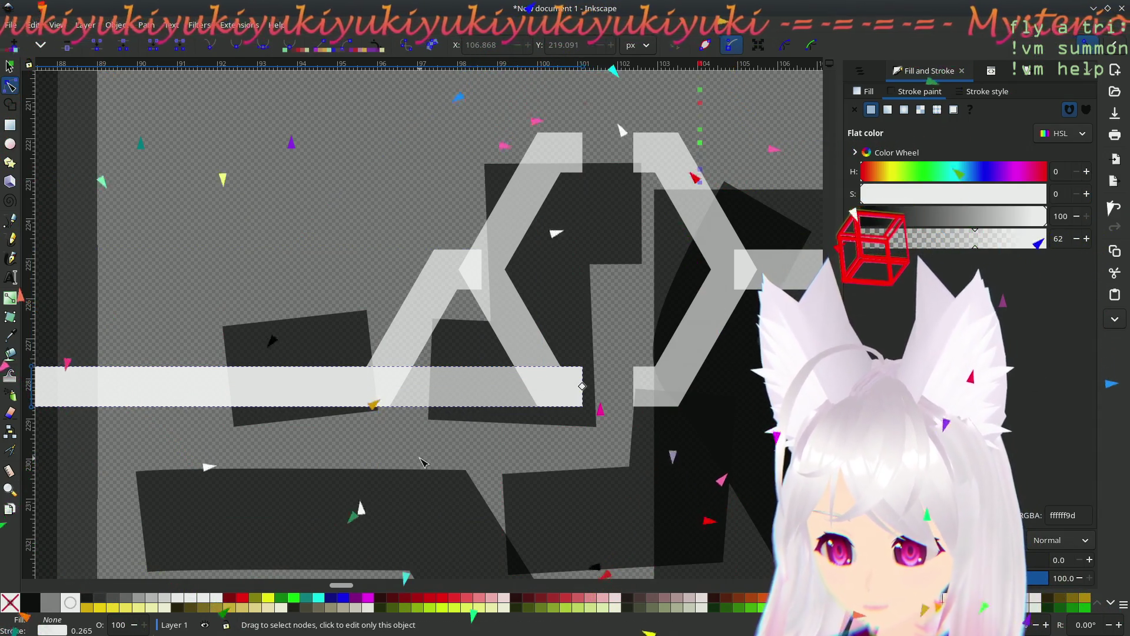
scroll(638, 230, "down", 6)
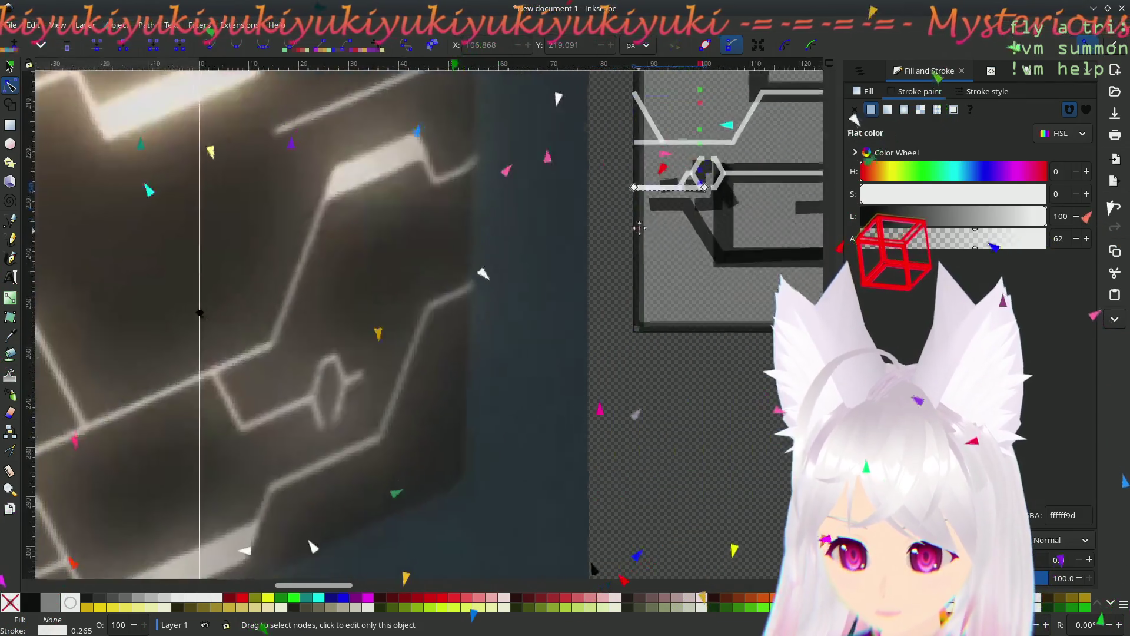
scroll(638, 231, "down", 5)
scroll(638, 230, "left", 10)
mouse_move(675, 247)
left_mouse_down()
mouse_move(624, 285)
mouse_move(662, 294)
mouse_move(469, 383)
mouse_move(391, 391)
mouse_move(416, 429)
mouse_move(398, 380)
left_mouse_up()
scroll(398, 379, "up", 5)
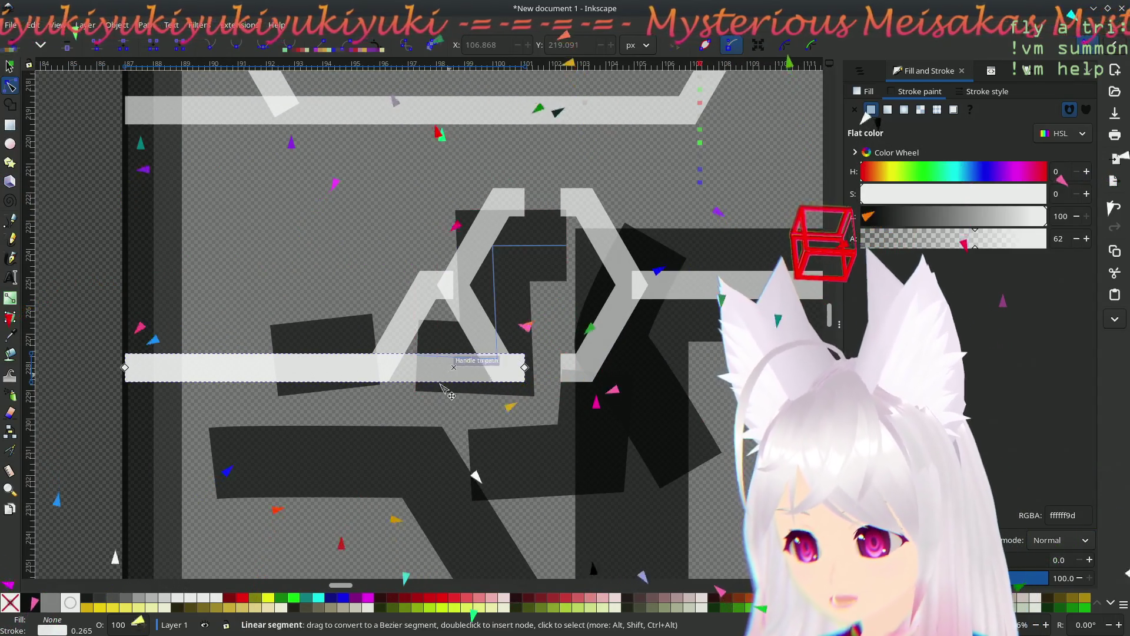
- Drag the angled four-node white line up and further left as a parallel branch
left_click(9, 66)
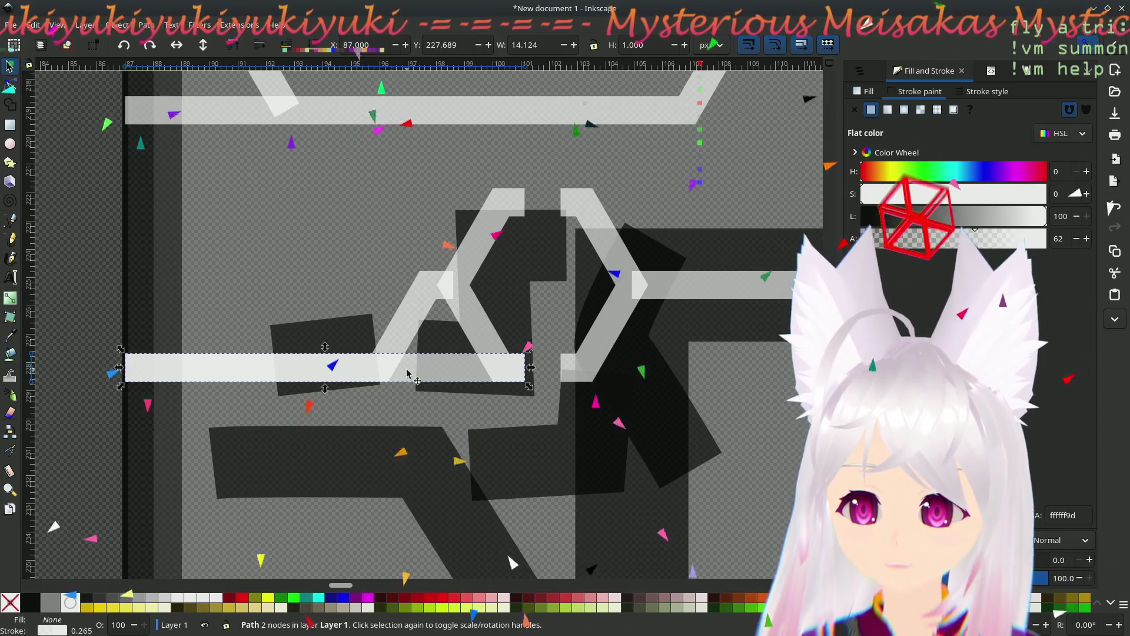
key("Escape")
left_click(400, 361)
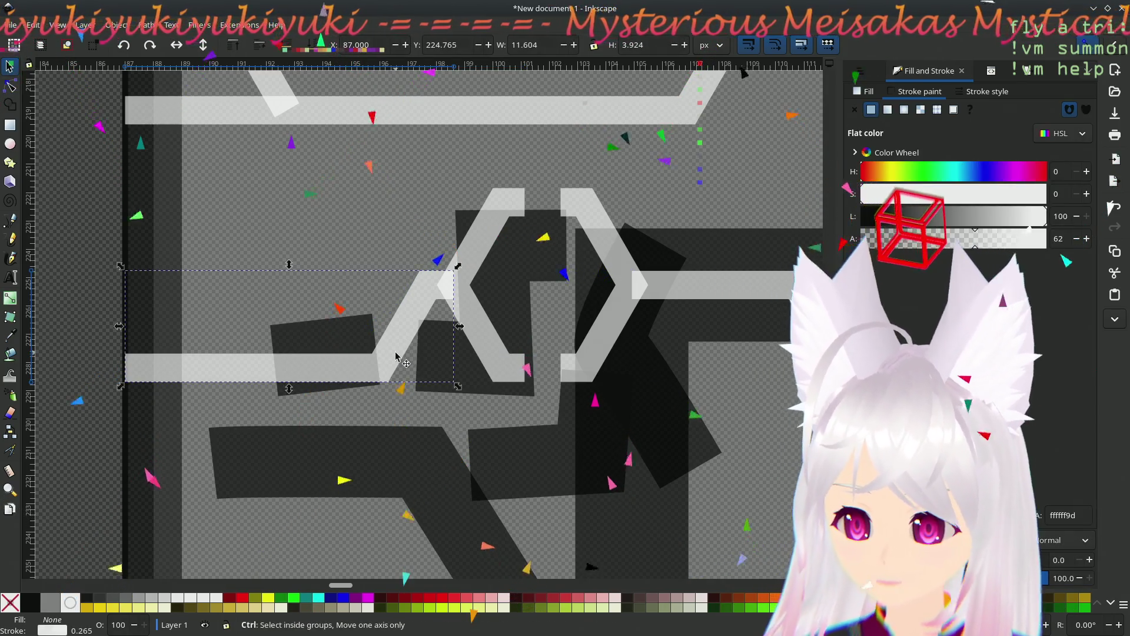
mouse_move(401, 361)
left_mouse_down()
mouse_move(388, 231)
mouse_move(309, 259)
left_mouse_up()
left_click(348, 226)
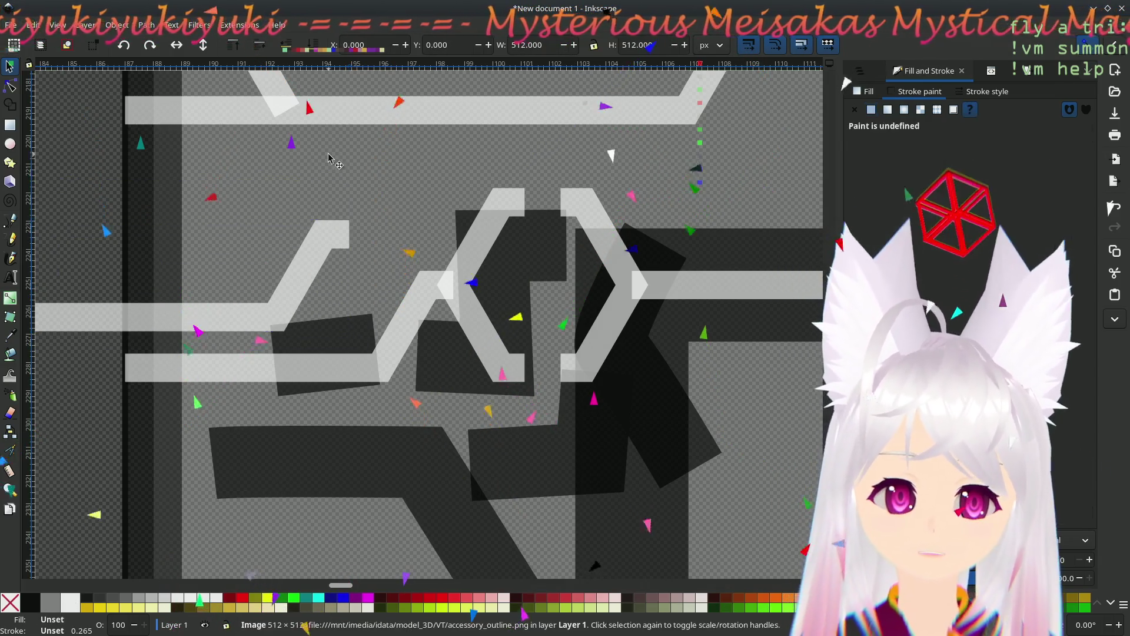
- Draw a long horizontal white line from the upper chevron to the left edge
key("b")
left_click(561, 202)
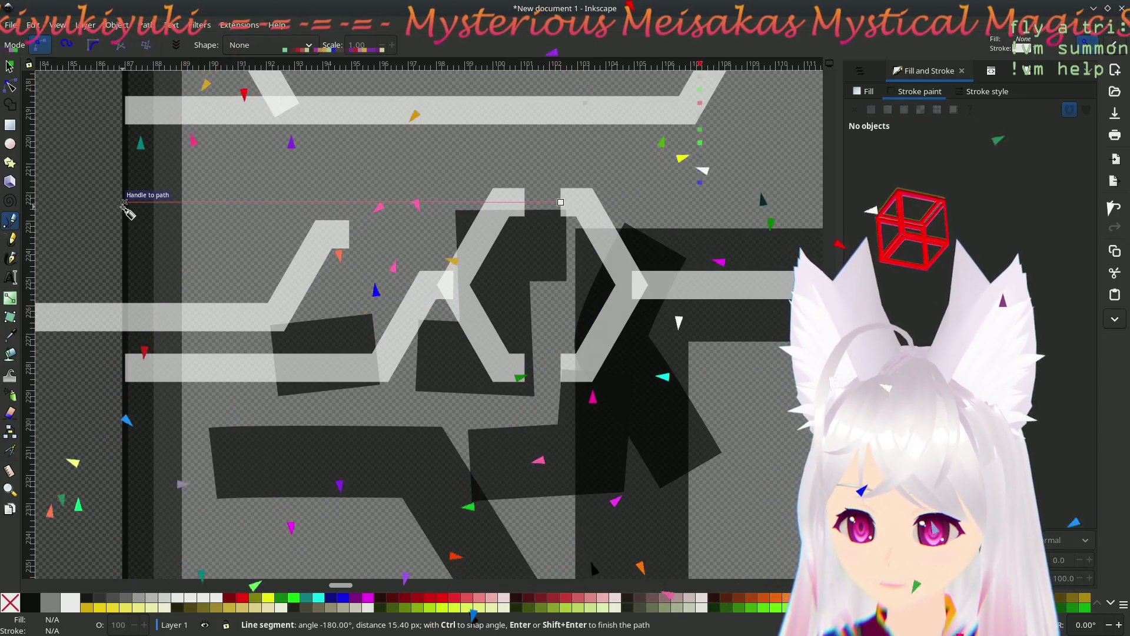
left_click(125, 203)
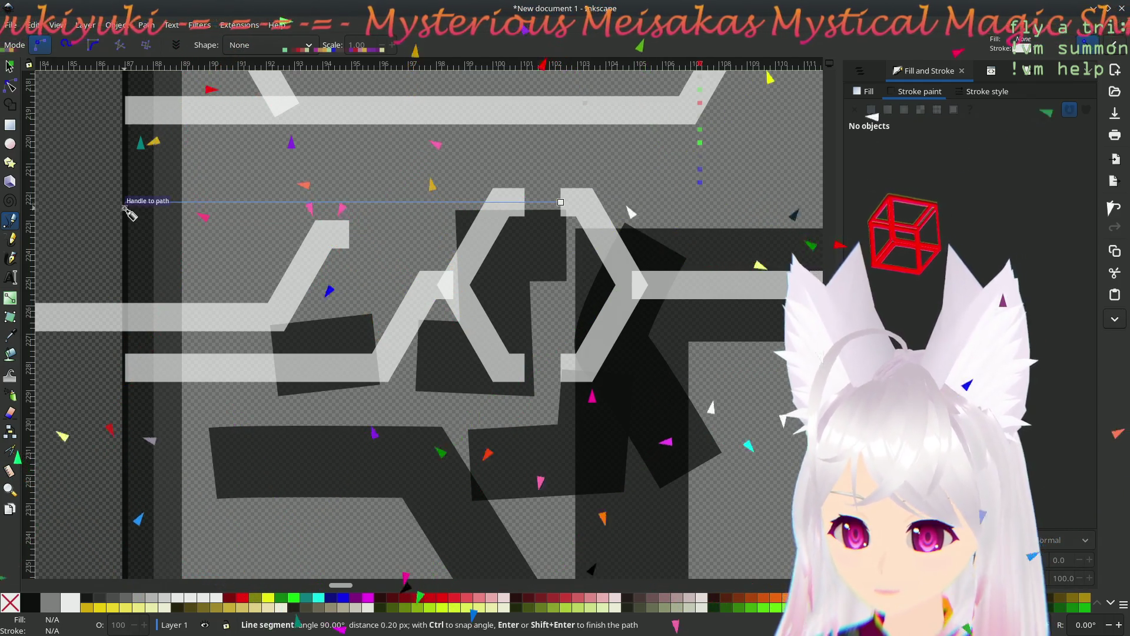
key("Return")
- Move the upper angled line up and right, then delete the long horizontal line
key("s")
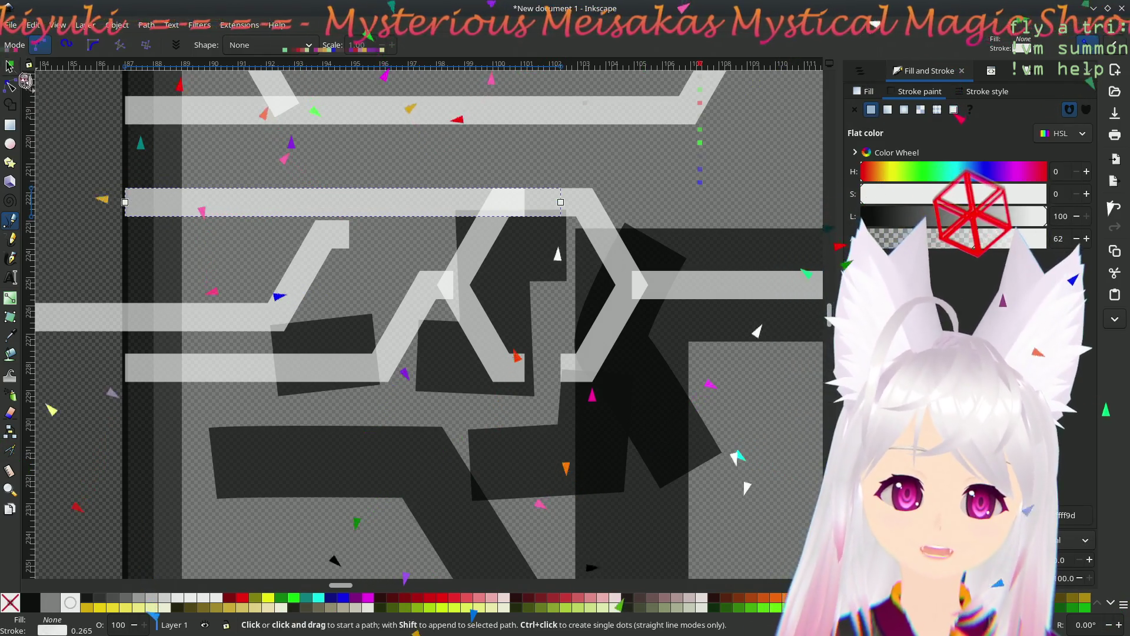
mouse_move(341, 238)
left_mouse_down()
mouse_move(376, 193)
mouse_move(411, 191)
mouse_move(399, 197)
left_mouse_up()
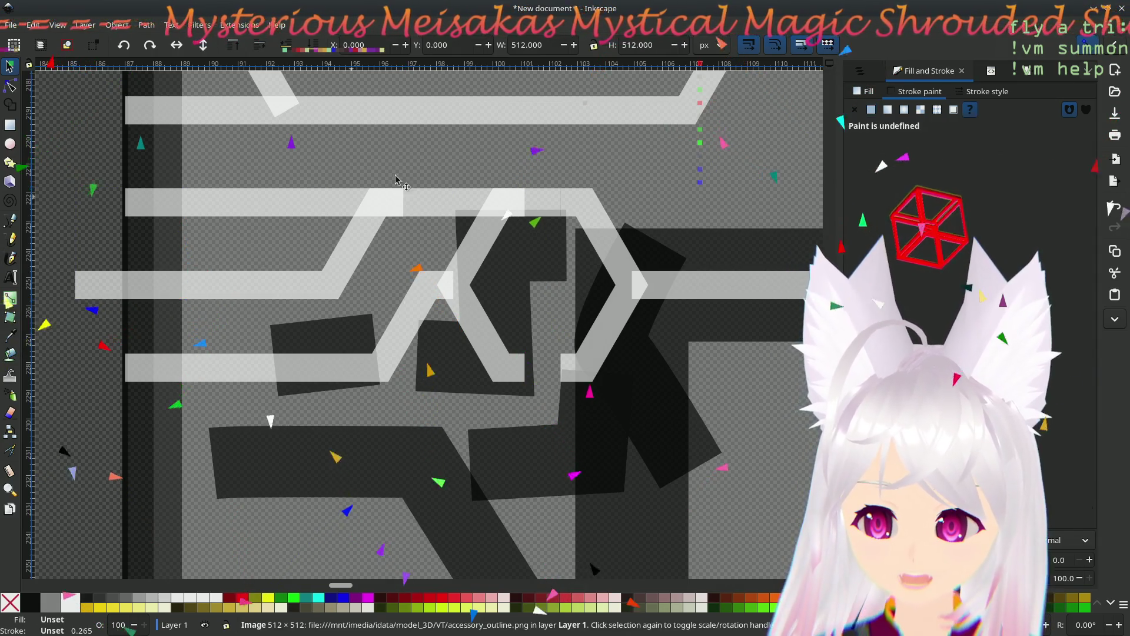
left_click(430, 198)
key("Delete")
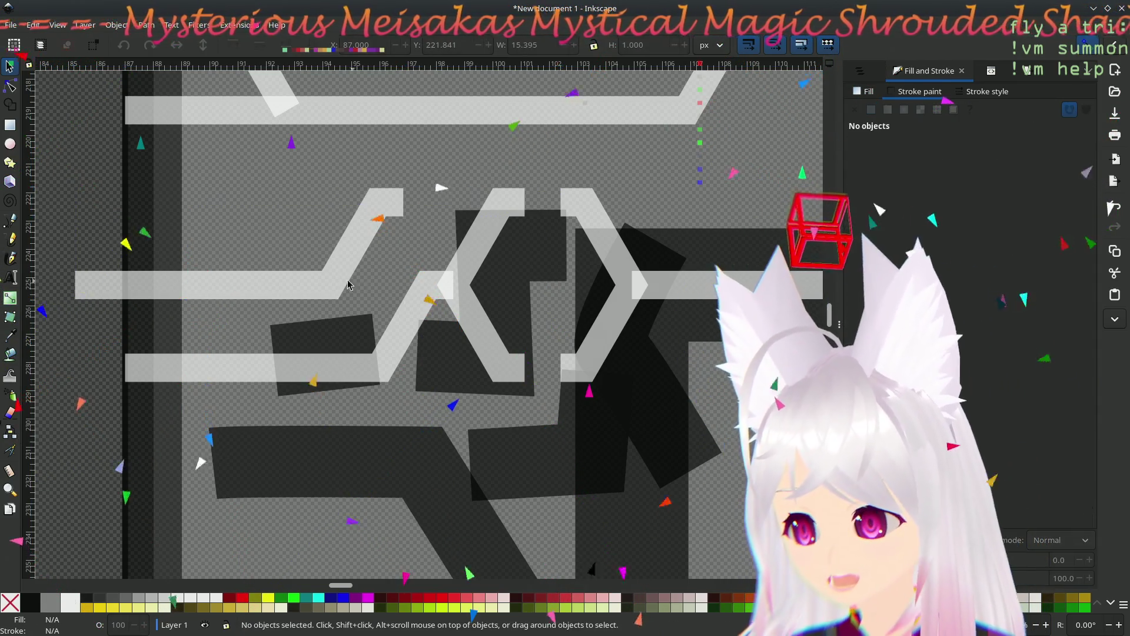
- Drag the upper line's left end node right to align with the lower bar's left end
left_click(185, 291)
left_click(10, 86)
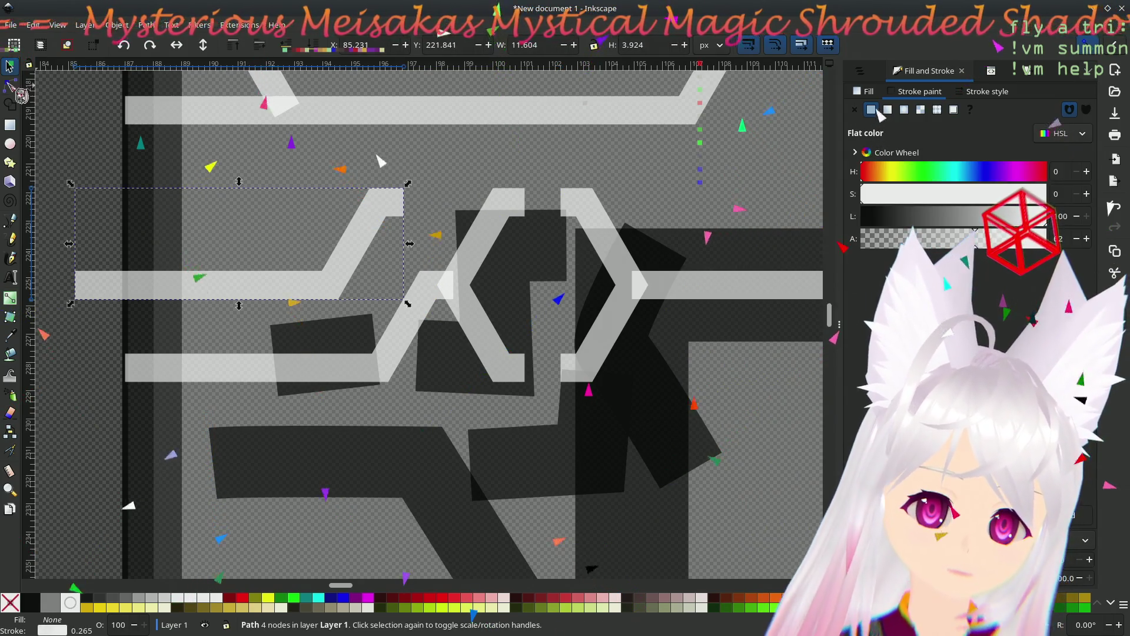
left_click_drag(74, 287, 129, 291)
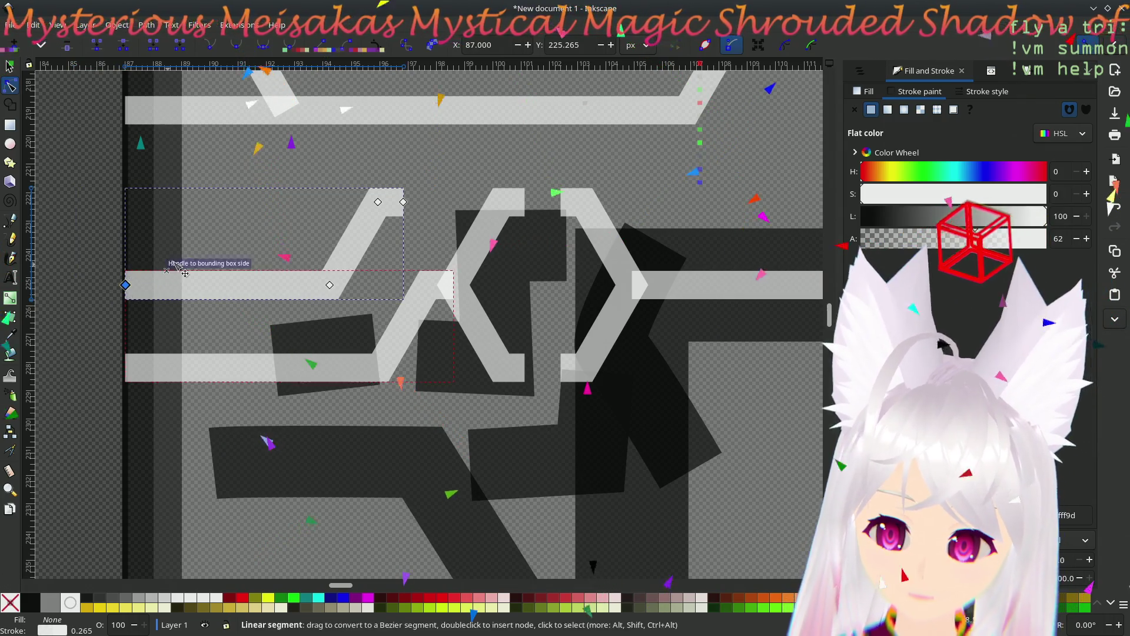
left_click(220, 207)
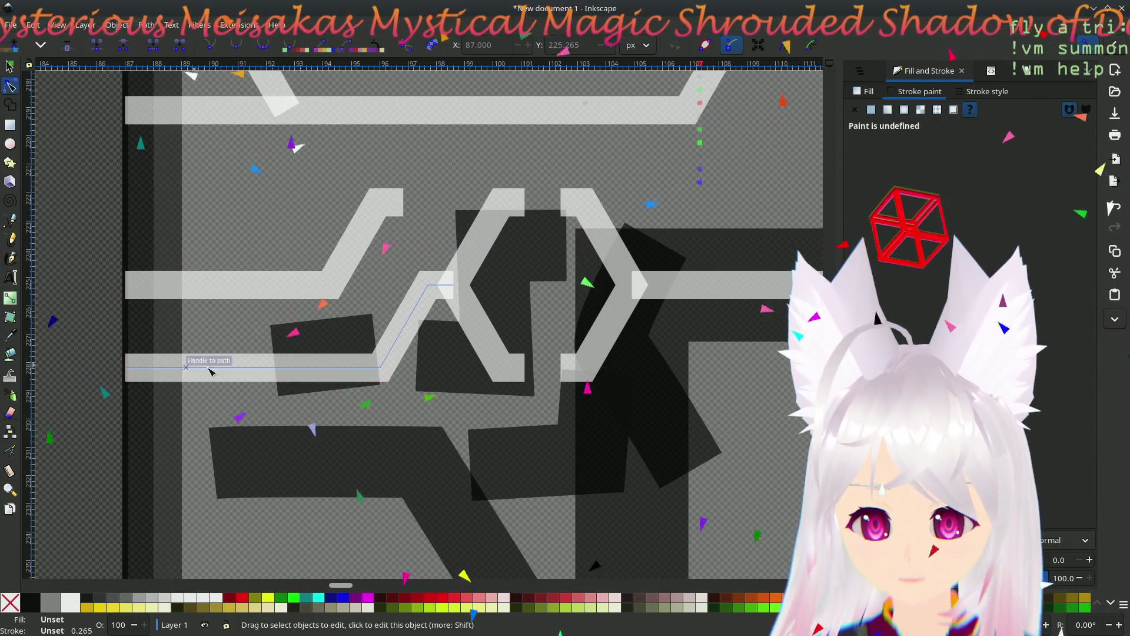
left_click(10, 66)
left_click(356, 397)
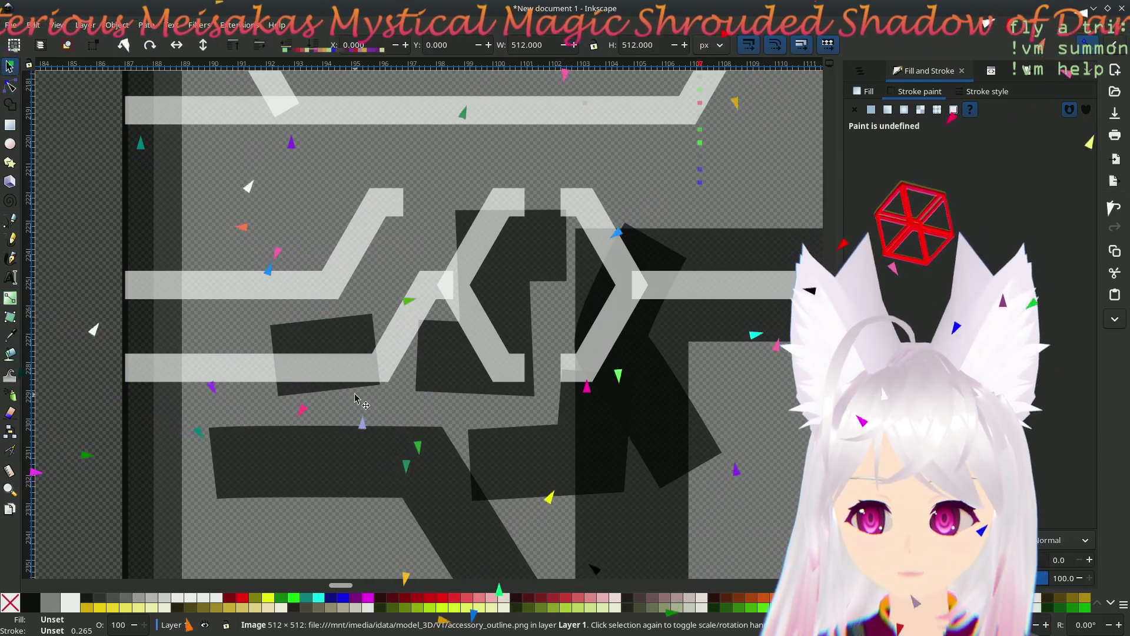
left_click(454, 374)
left_click(670, 419)
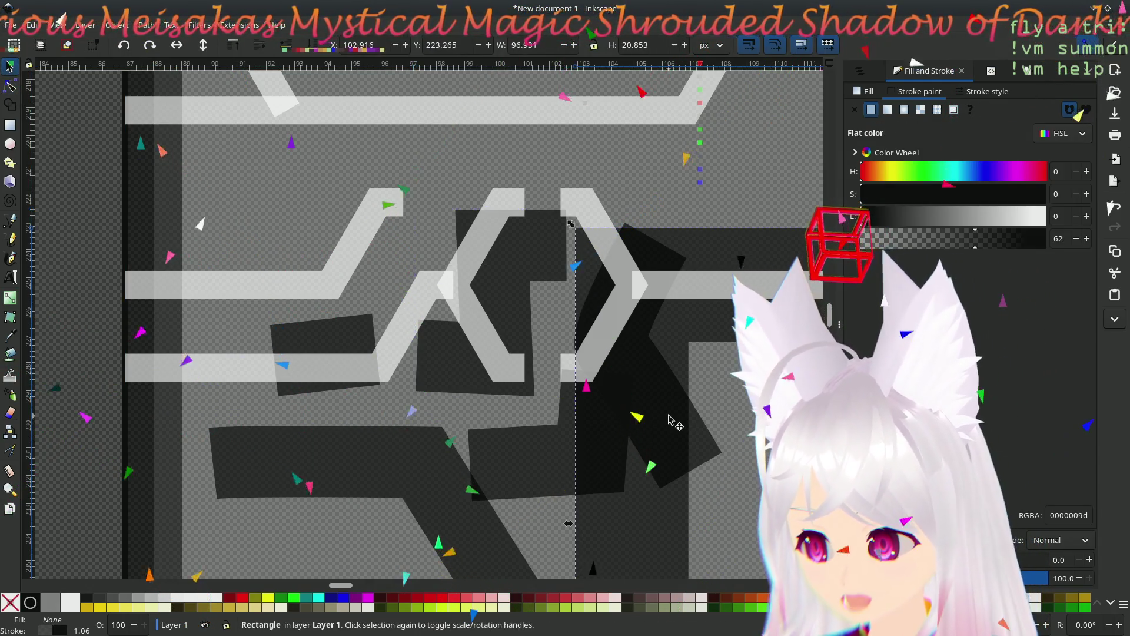
left_click(700, 422)
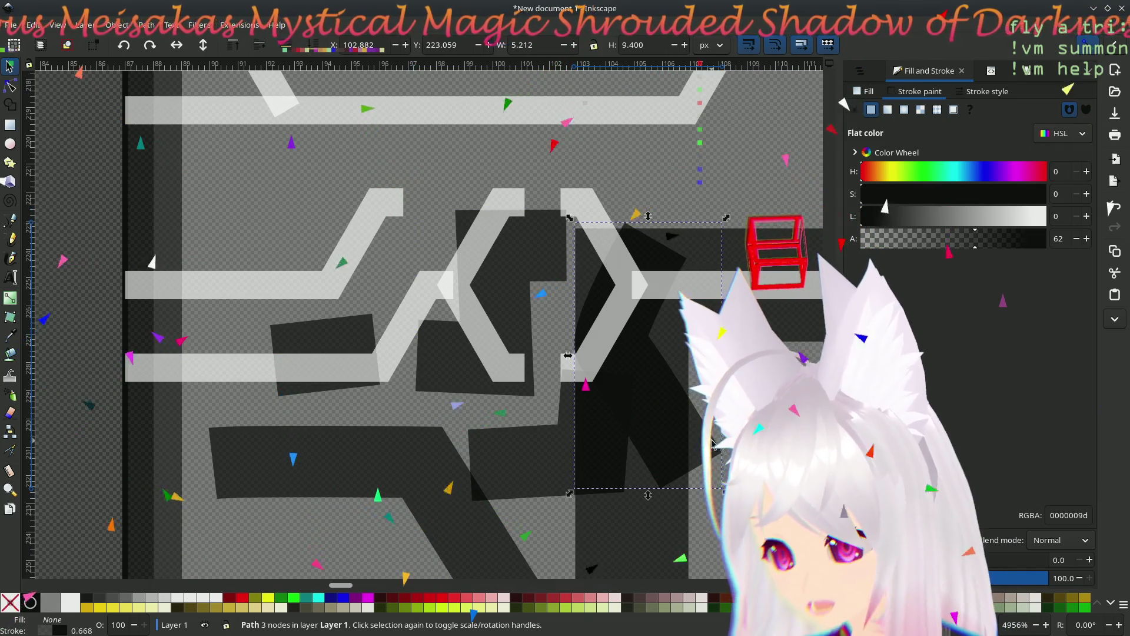
key("Delete")
left_click(552, 461)
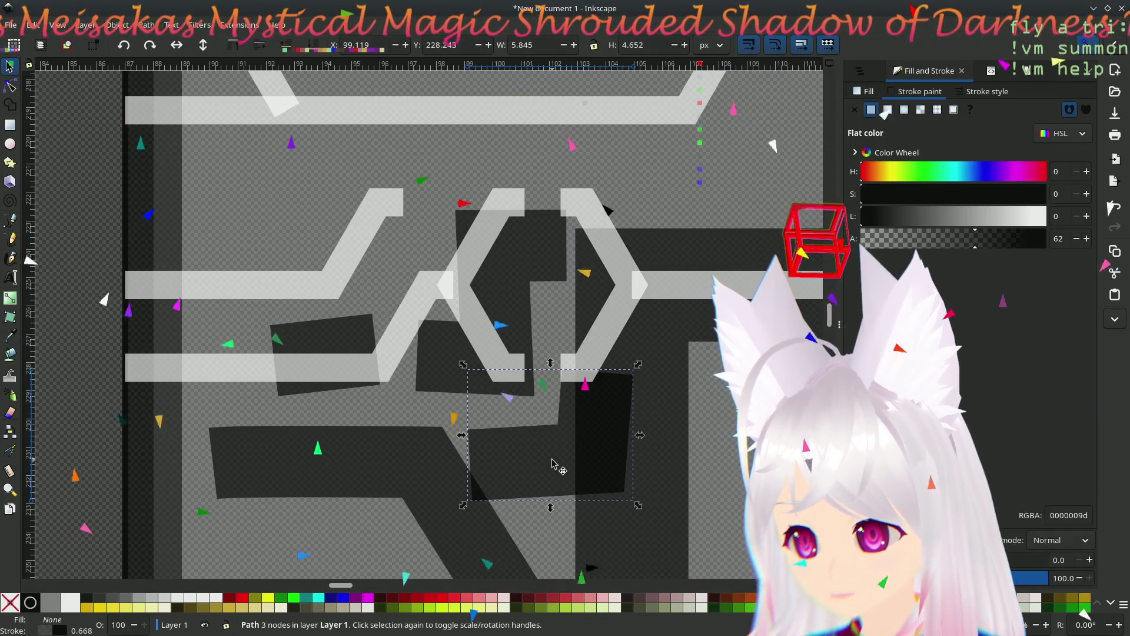
scroll(341, 458, "right", 4)
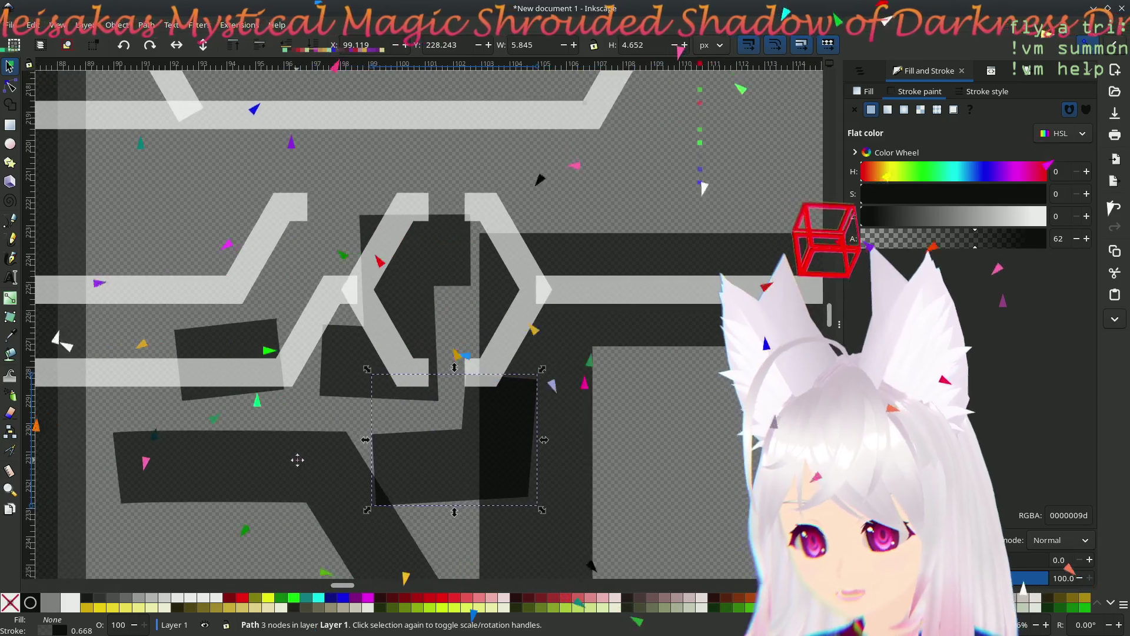
left_click(428, 279)
key("Delete")
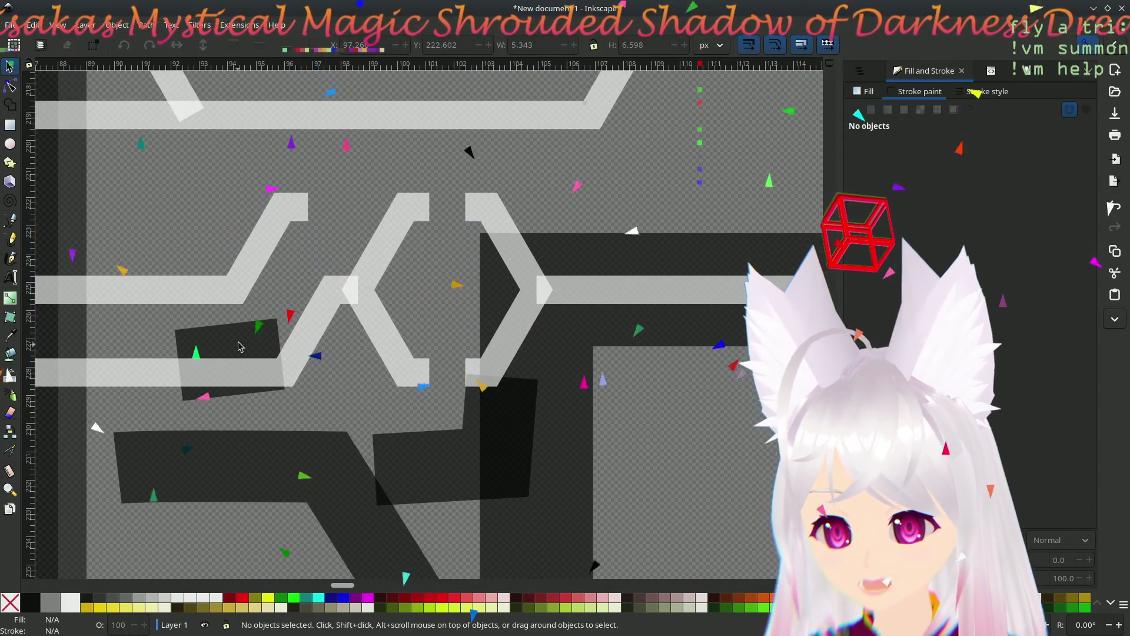
left_click(241, 344)
key("Delete")
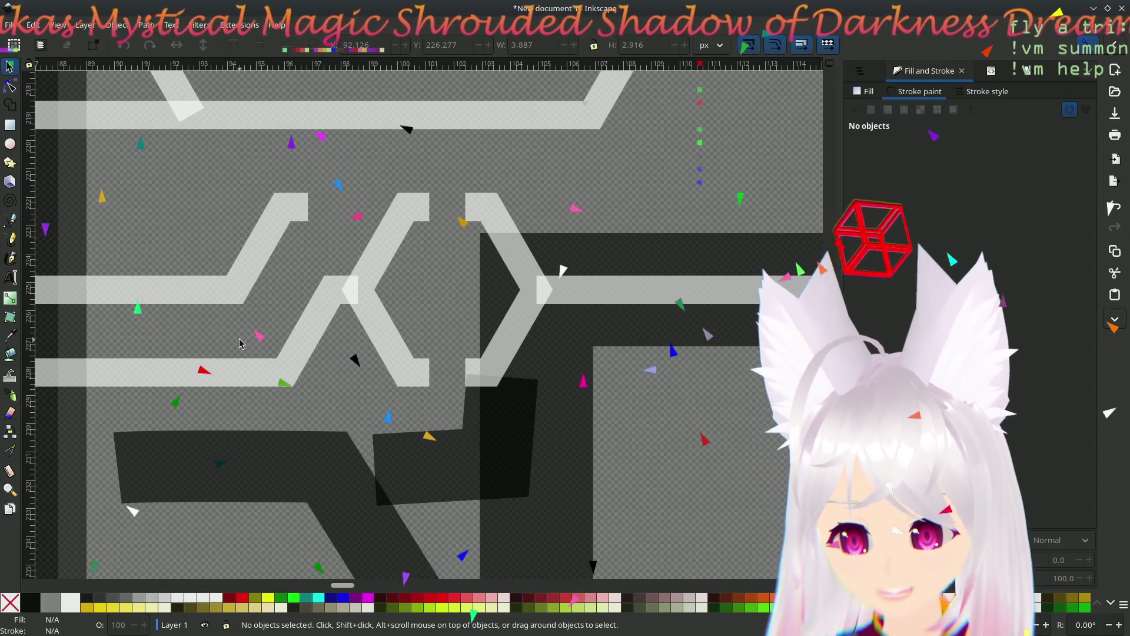
scroll(240, 344, "down", 5)
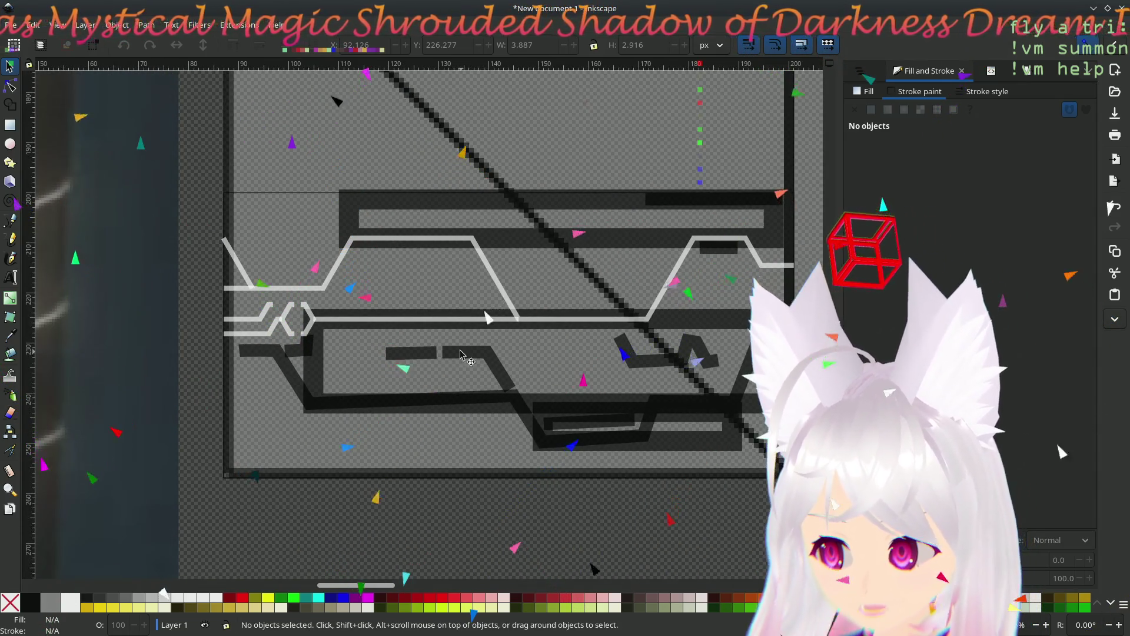
scroll(461, 353, "left", 15)
scroll(461, 354, "down", 5)
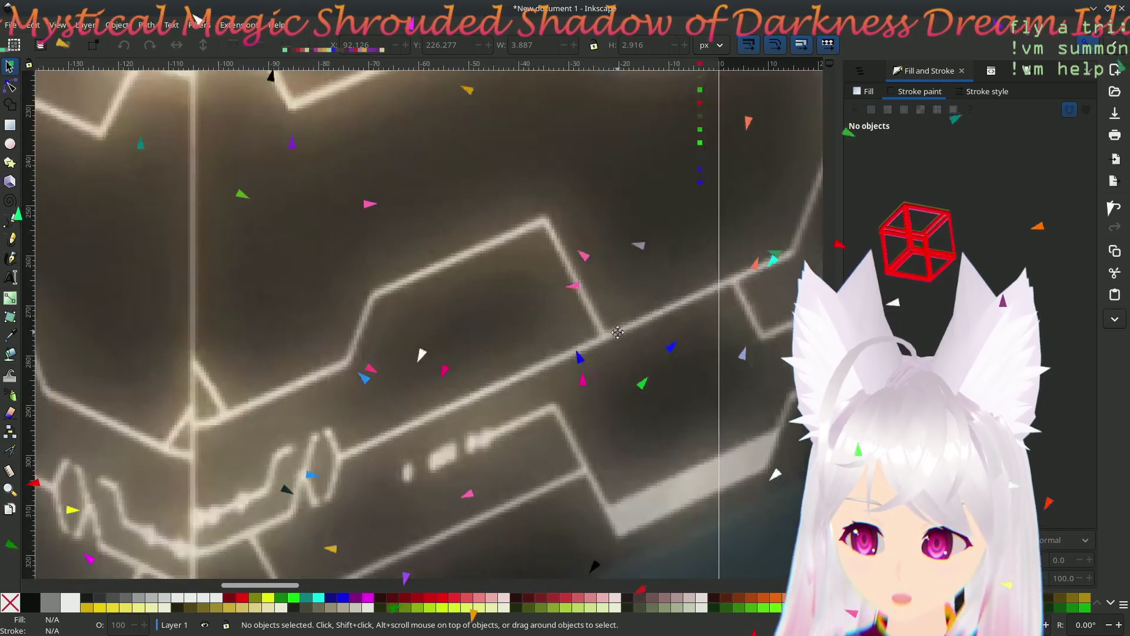
left_click_drag(618, 332, 615, 284)
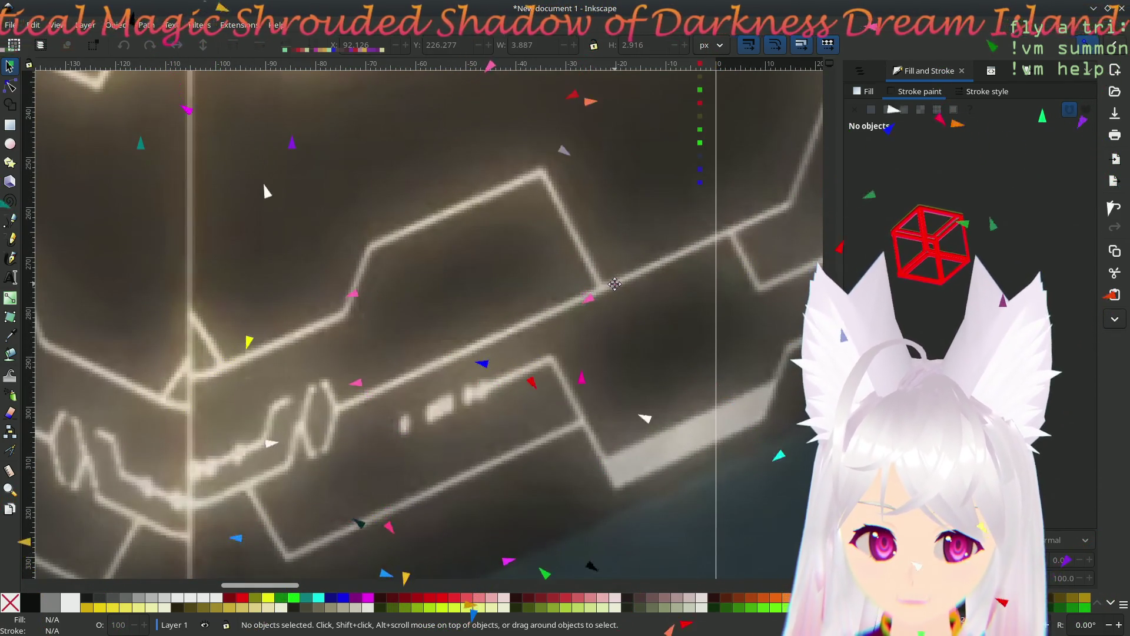
scroll(318, 365, "down", 4, "ctrl")
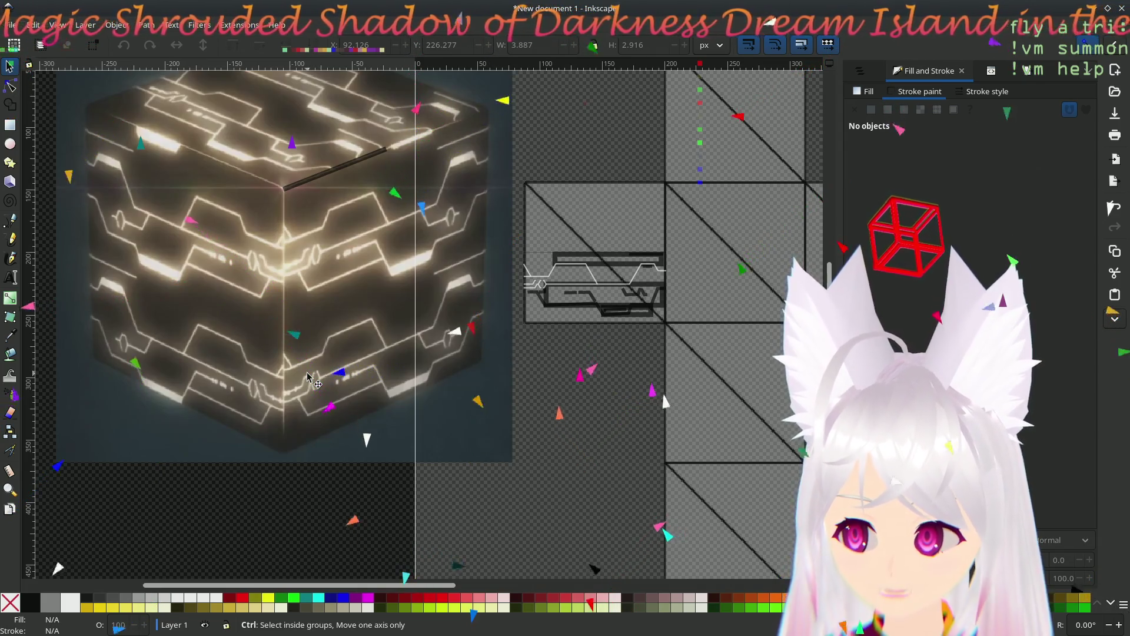
scroll(307, 377, "up", 3, "ctrl")
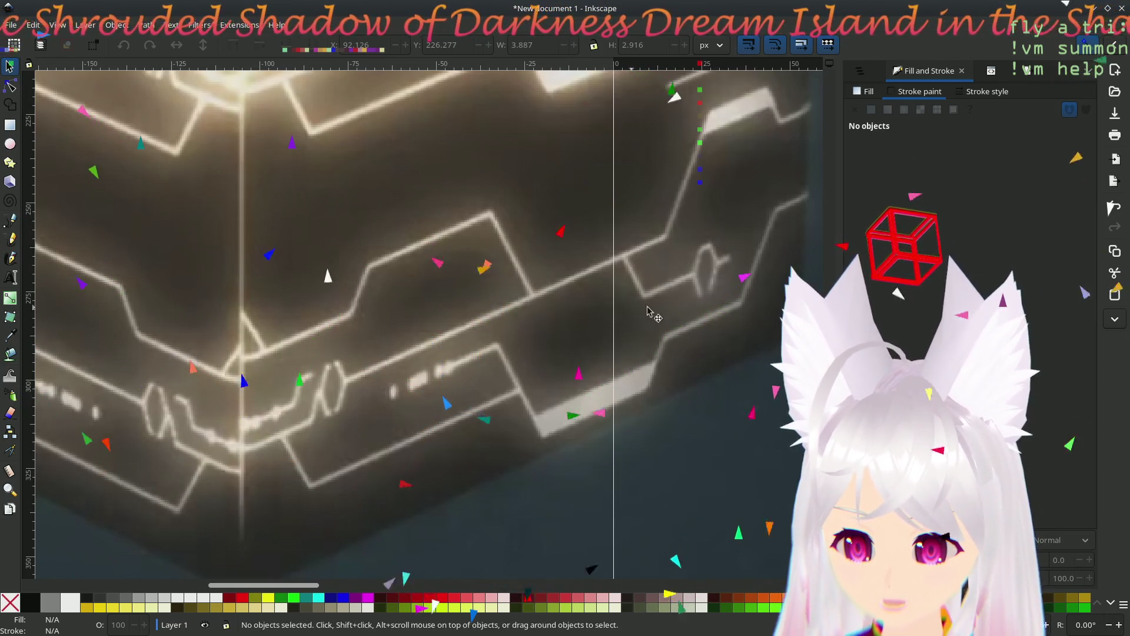
scroll(446, 393, "right", 8)
scroll(412, 416, "up", 3)
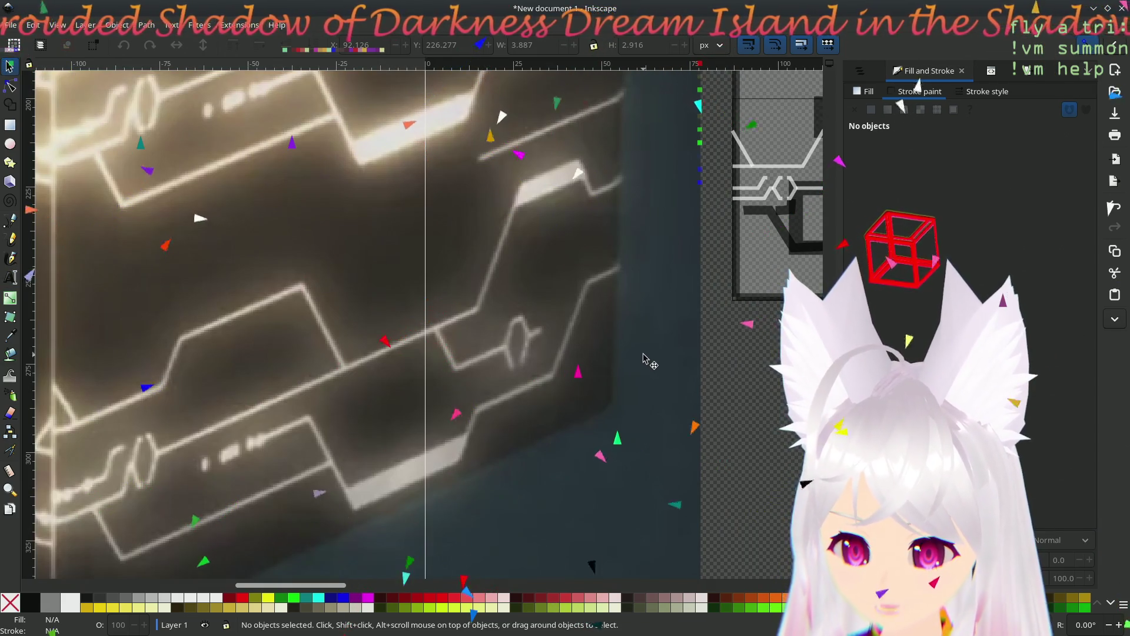
scroll(648, 360, "right", 12)
scroll(490, 366, "up", 6)
scroll(491, 367, "up", 2, "ctrl")
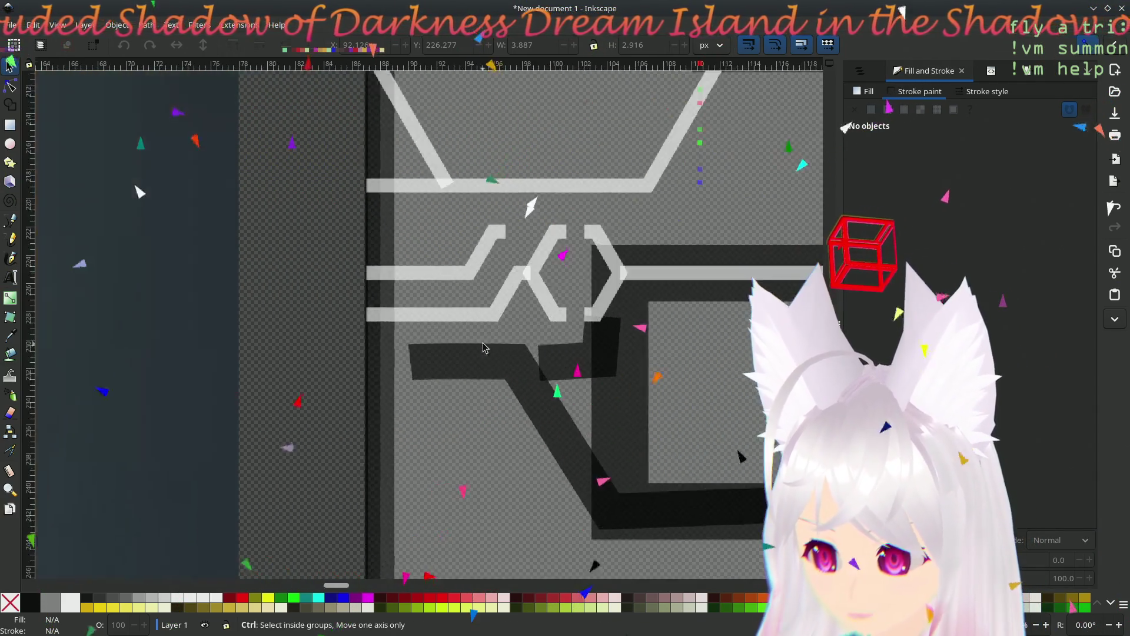
scroll(471, 354, "down", 5, "ctrl")
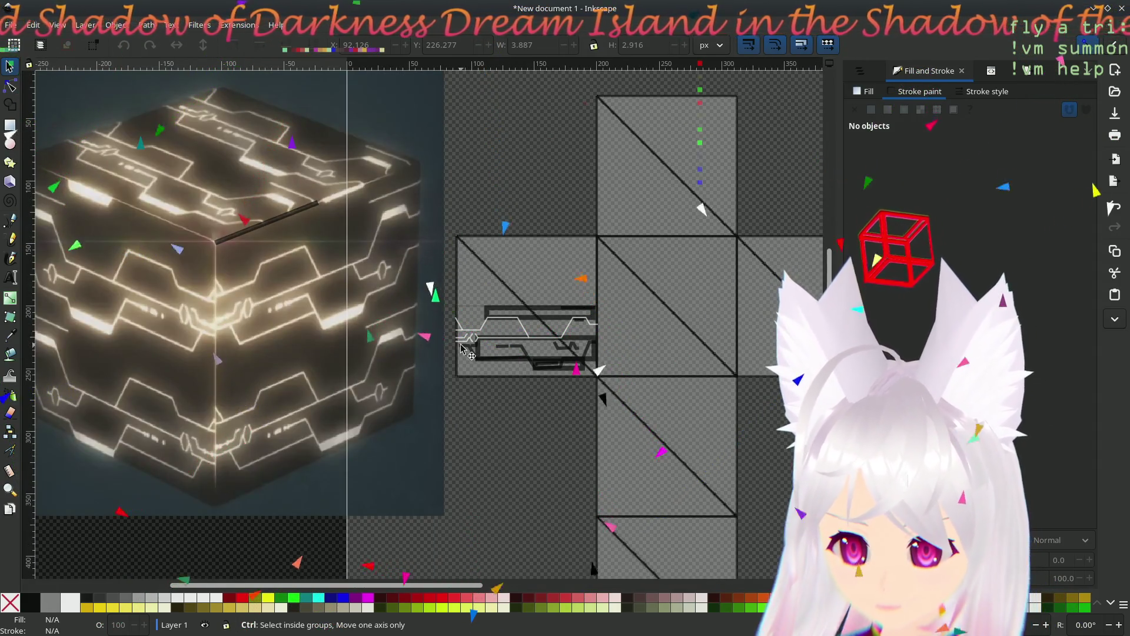
scroll(461, 348, "up", 6, "ctrl")
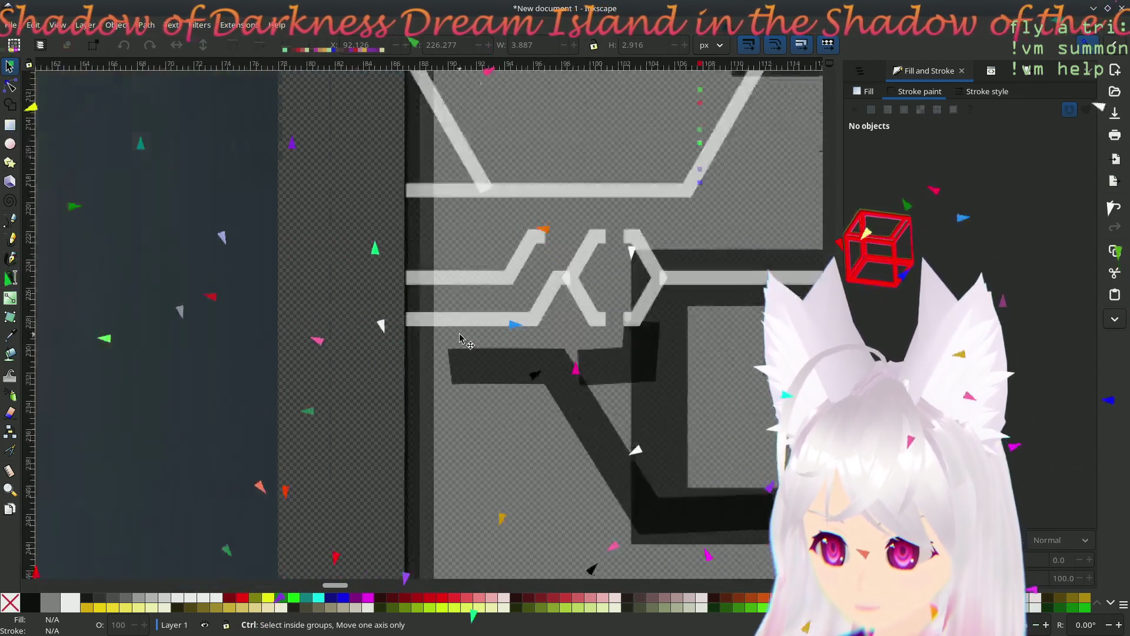
scroll(435, 365, "down", 1, "ctrl")
scroll(410, 383, "up", 1, "ctrl")
scroll(415, 385, "up", 3, "ctrl")
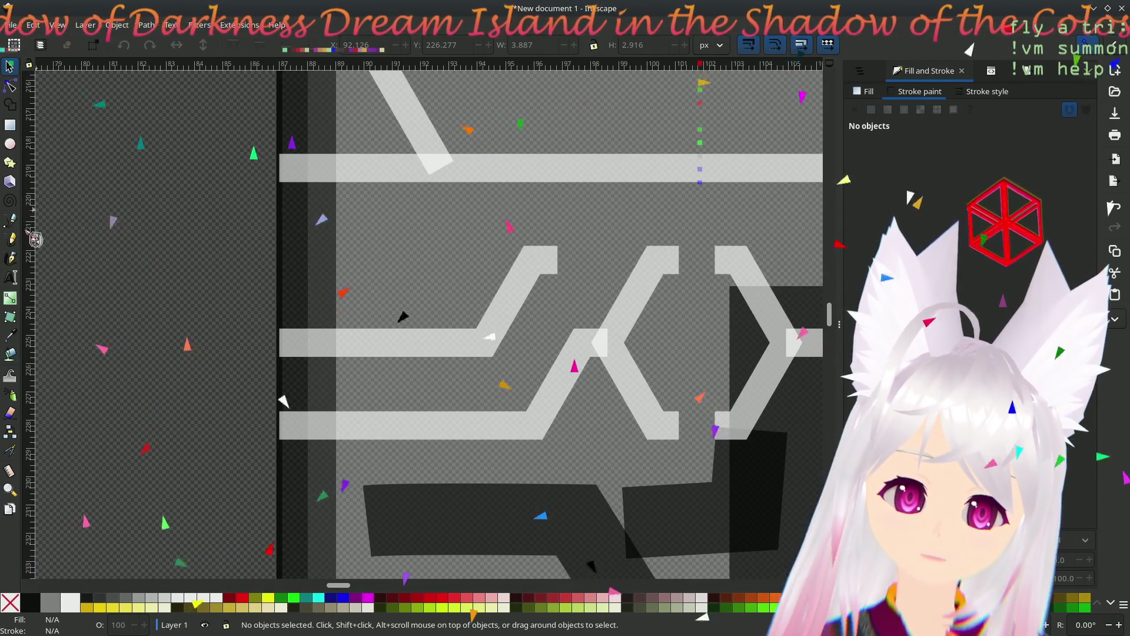
left_click(11, 220)
- Draw a short crossbar on the middle circuit line and set its stroke width to 2.5 px
left_click(415, 343)
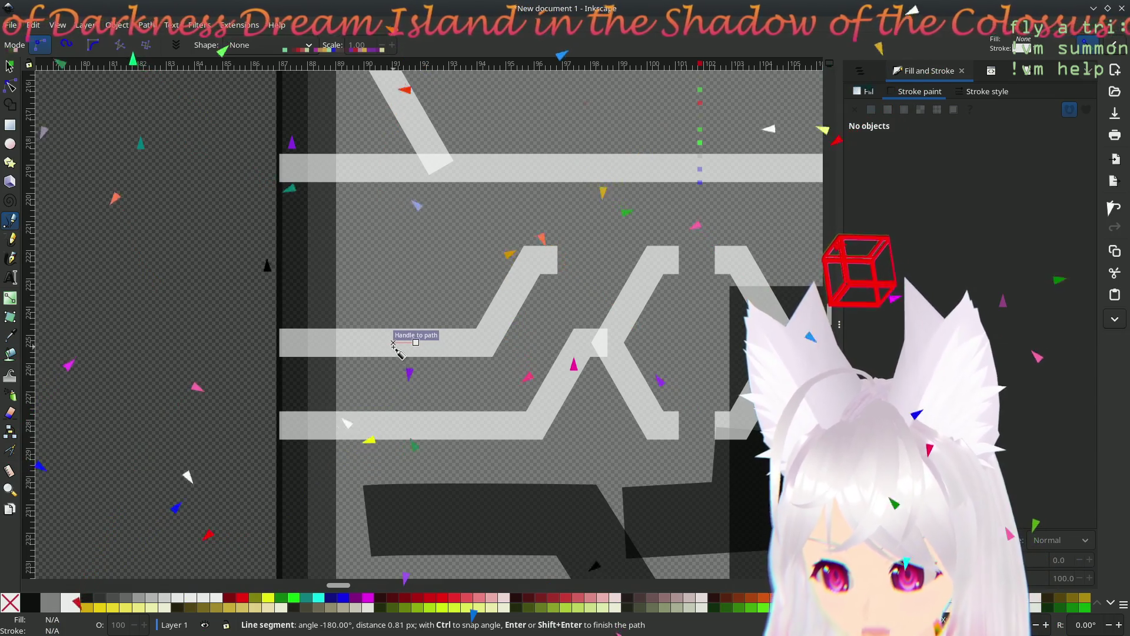
double_click(399, 343)
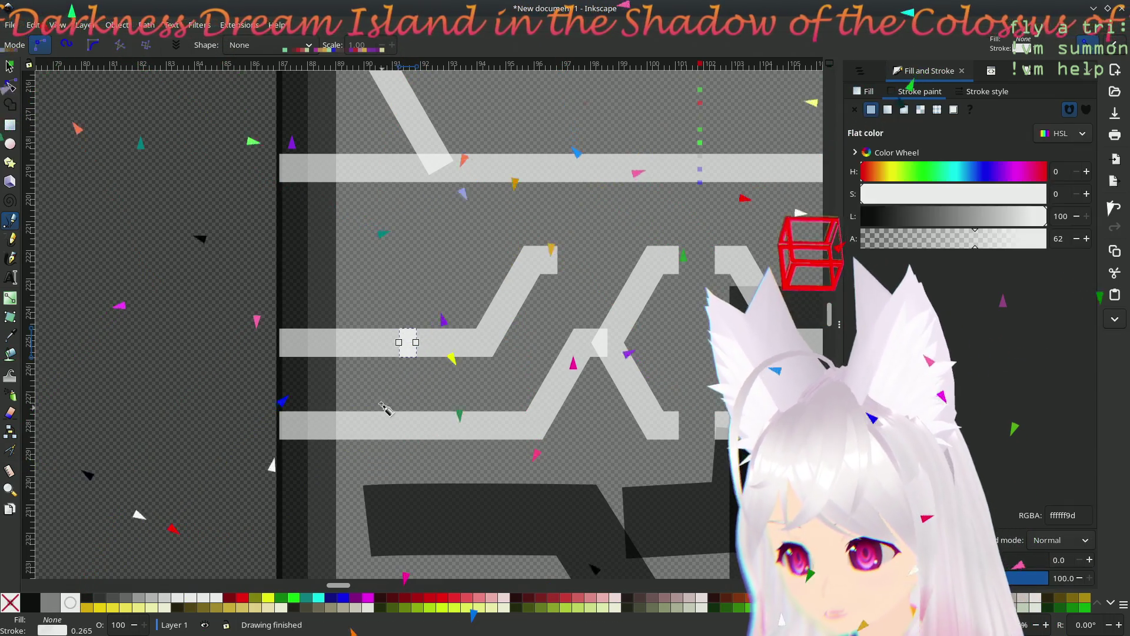
left_click(984, 91)
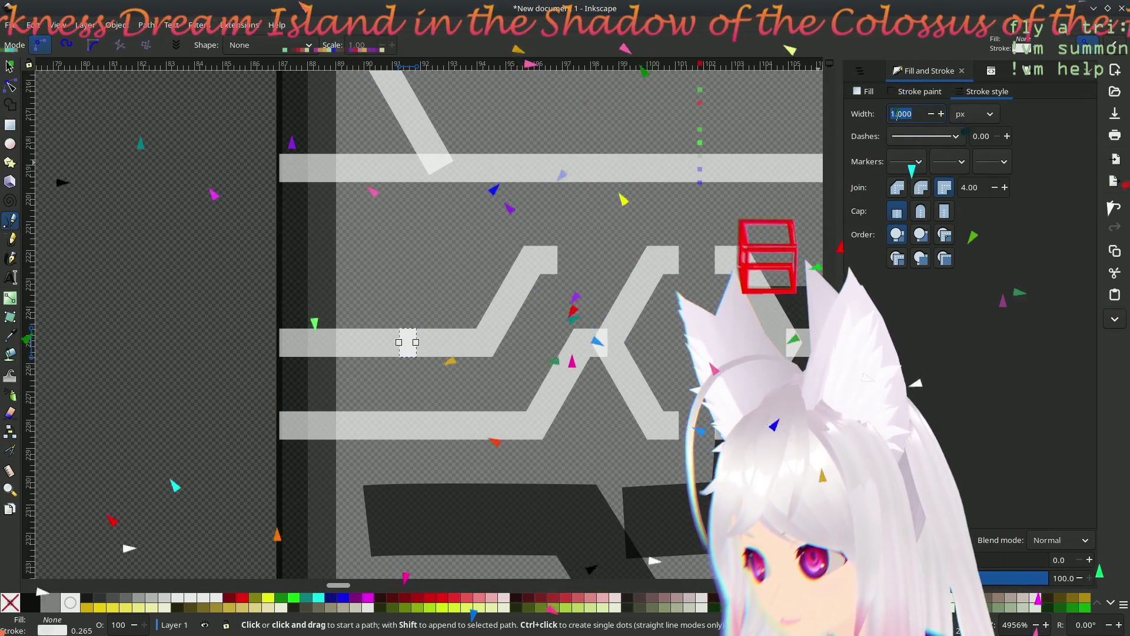
type("3")
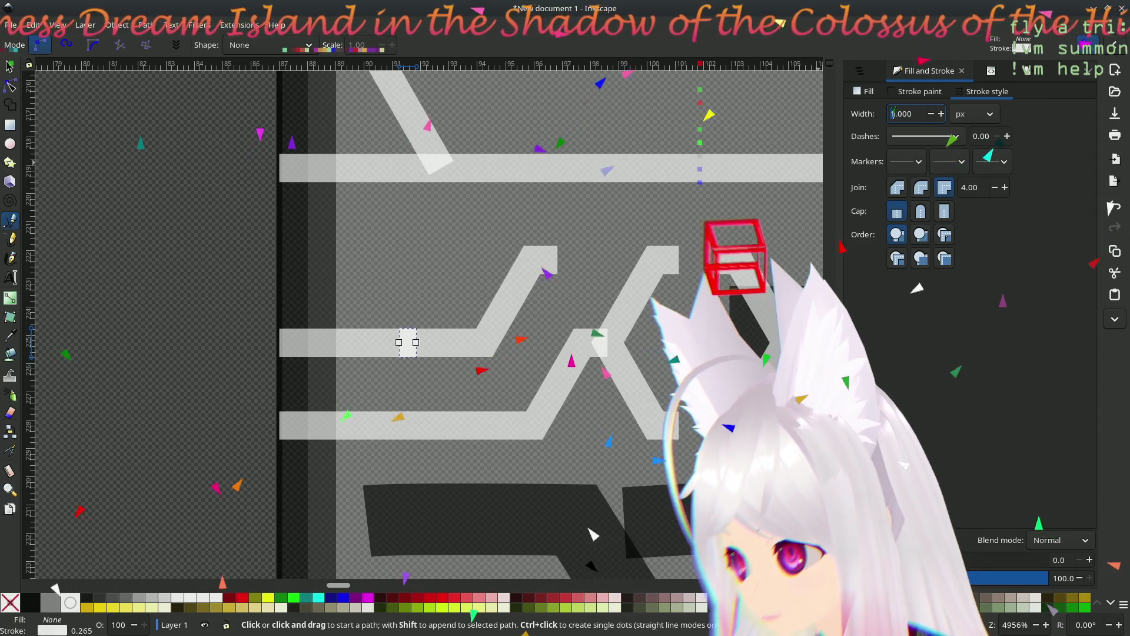
key("Return")
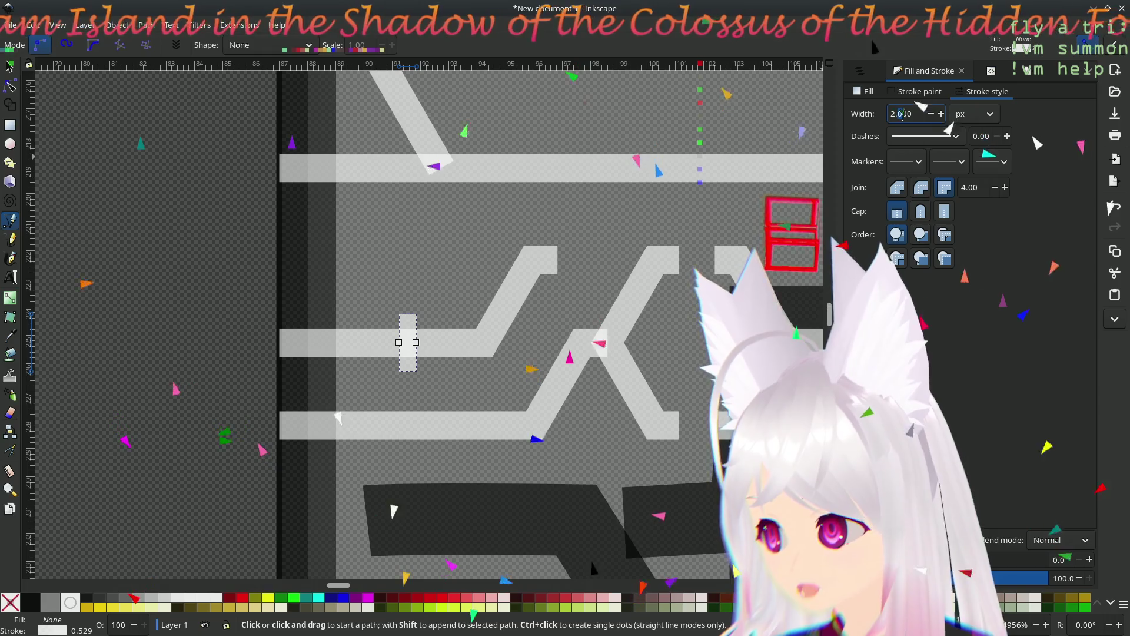
type("2.500")
key("Return")
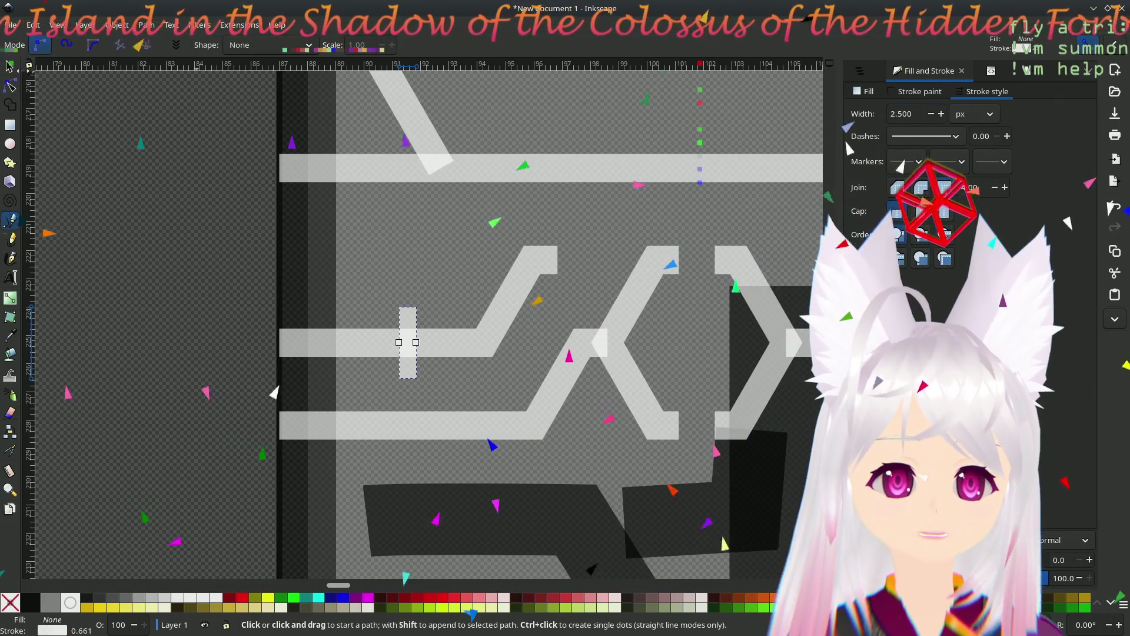
- Duplicate the crossbar and shift the copies left to make three ticks
left_click(9, 65)
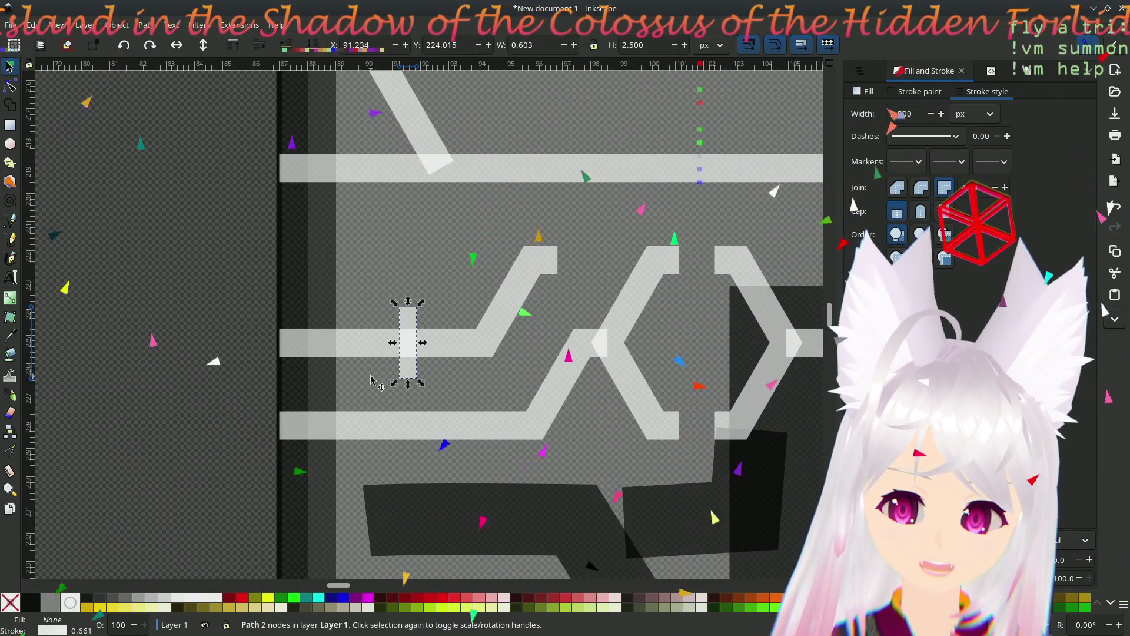
key("ctrl+d")
mouse_move(417, 324)
left_mouse_down()
mouse_move(296, 331)
mouse_move(348, 333)
mouse_move(328, 331)
left_mouse_up()
key("ctrl+d")
left_click(411, 269)
scroll(383, 354, "down", 8)
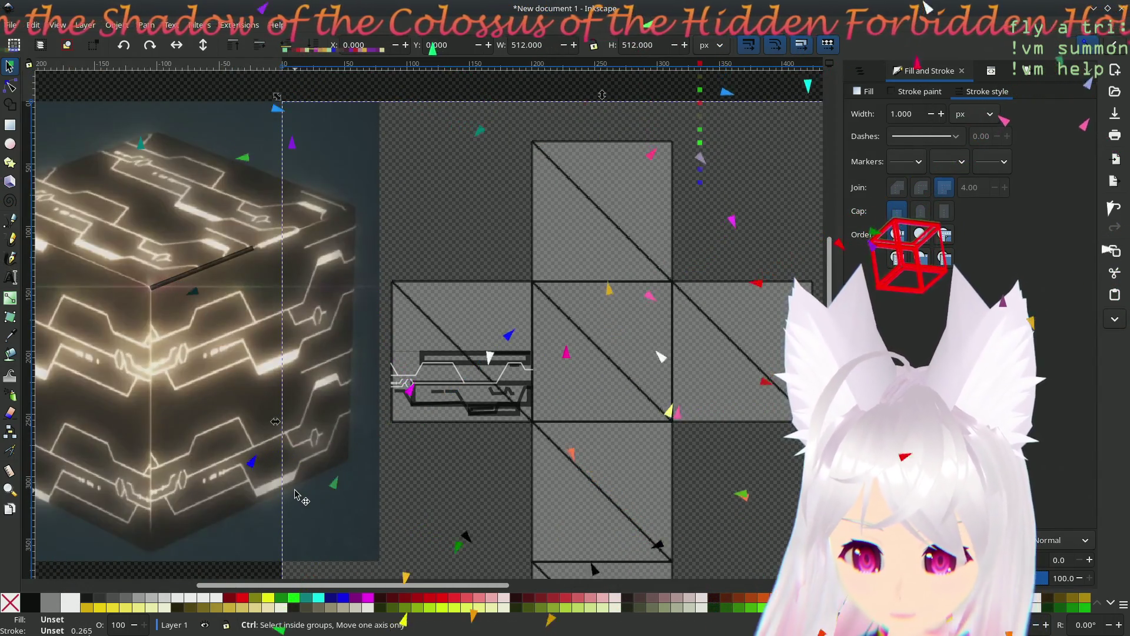
- Save the drawing
scroll(174, 509, "up", 5)
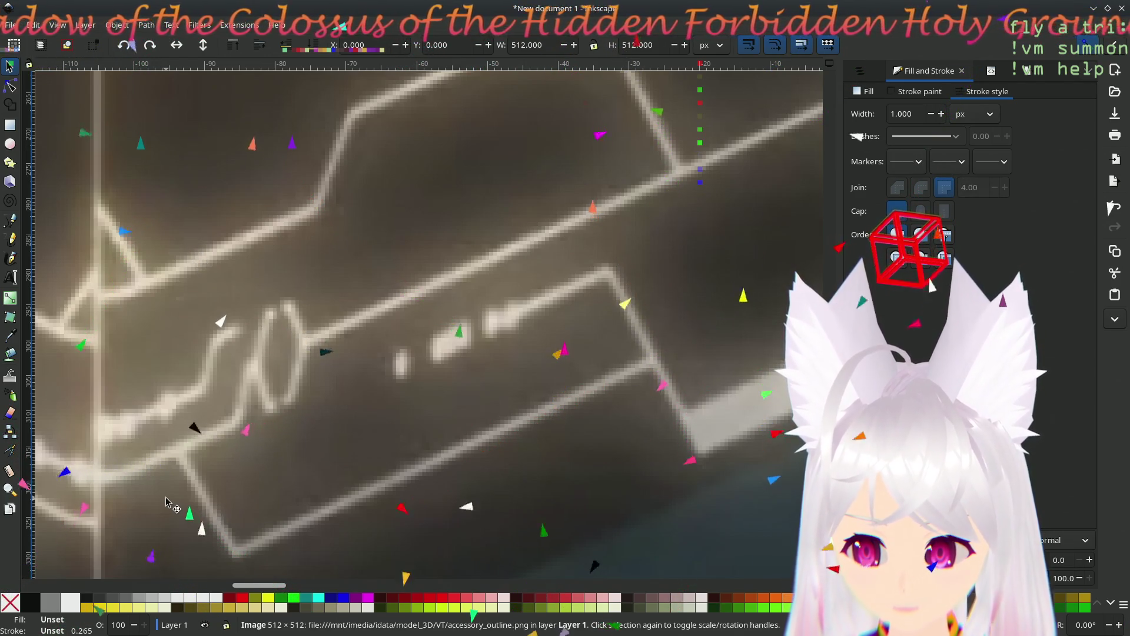
scroll(167, 500, "down", 2)
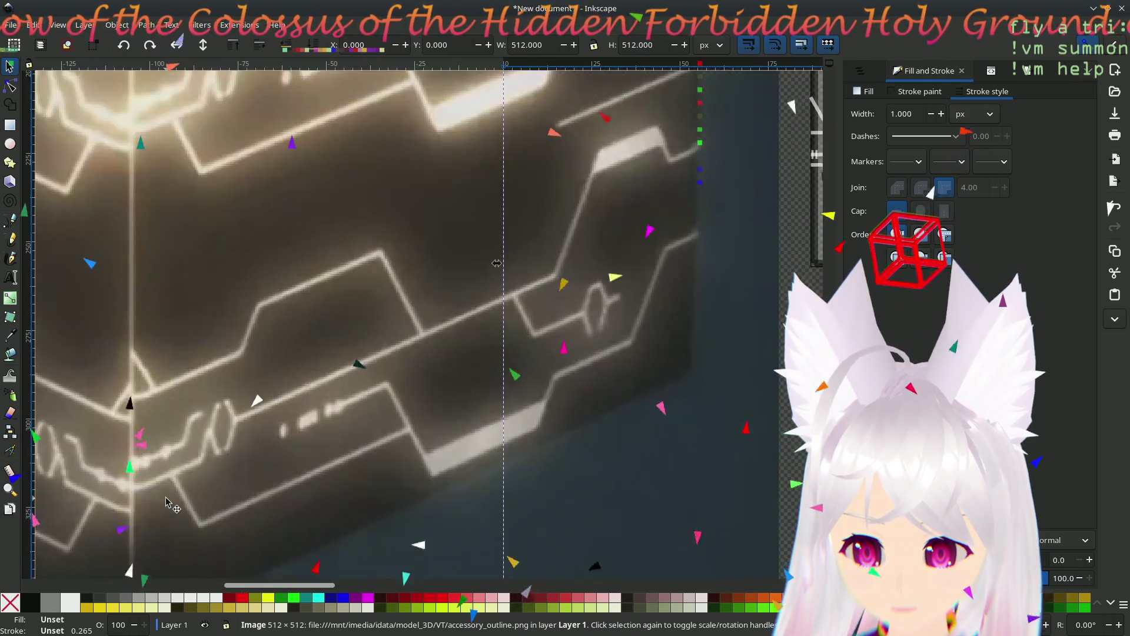
scroll(166, 500, "down", 2)
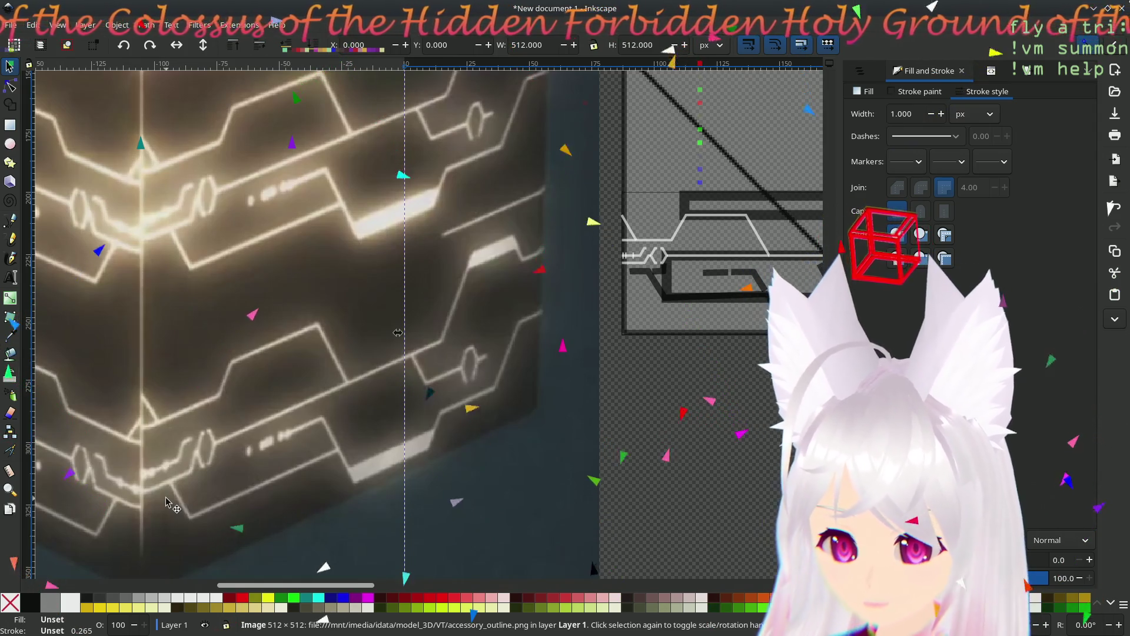
scroll(167, 500, "down", 2)
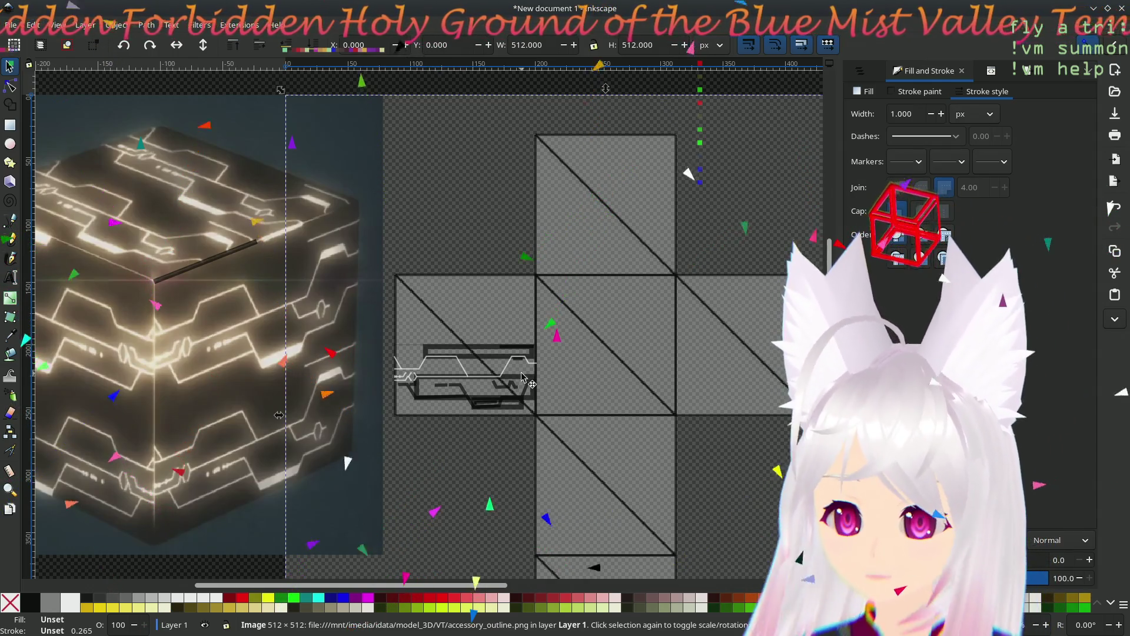
key("ctrl+s")
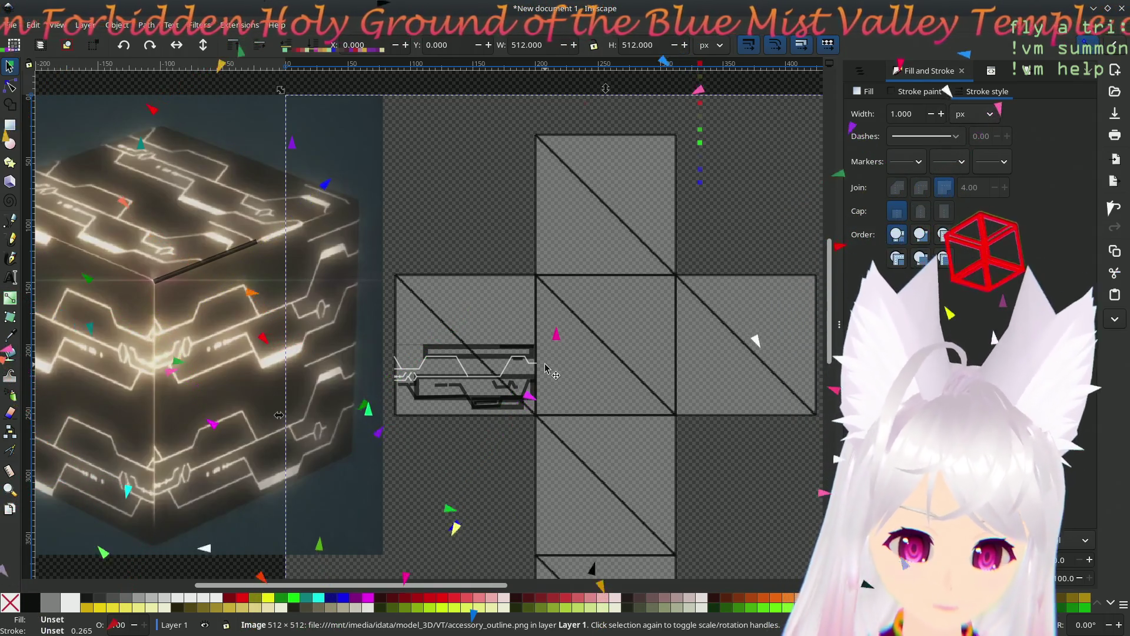
- Pan to the cube's lower faces and begin a Pen line at its bottom corner
left_click_drag(546, 369, 520, 374)
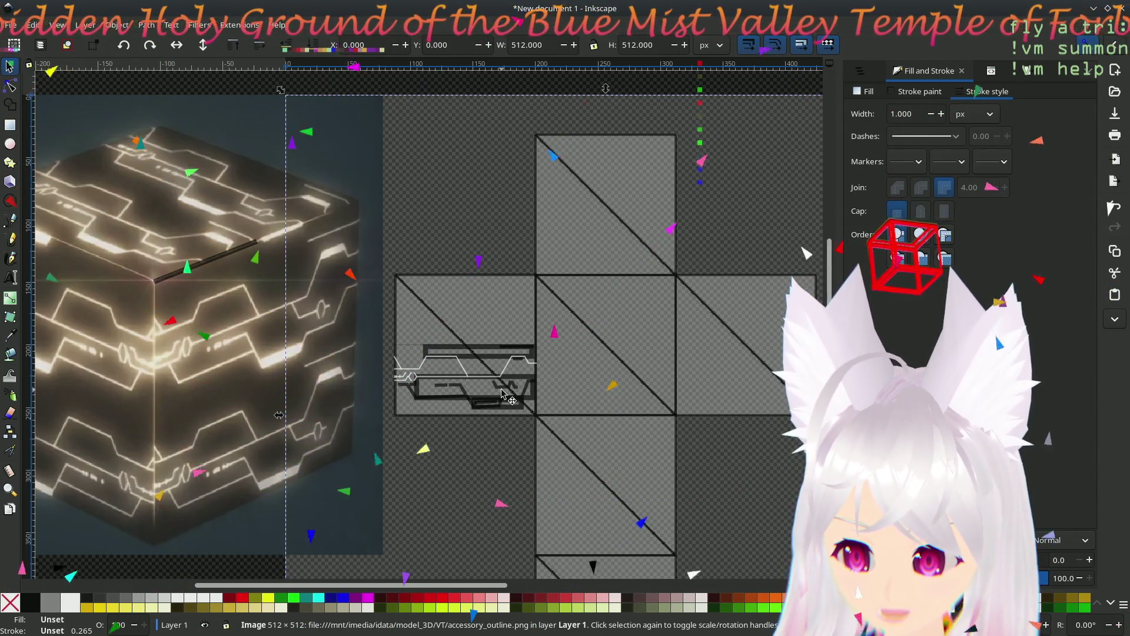
scroll(501, 393, "up", 1, "ctrl")
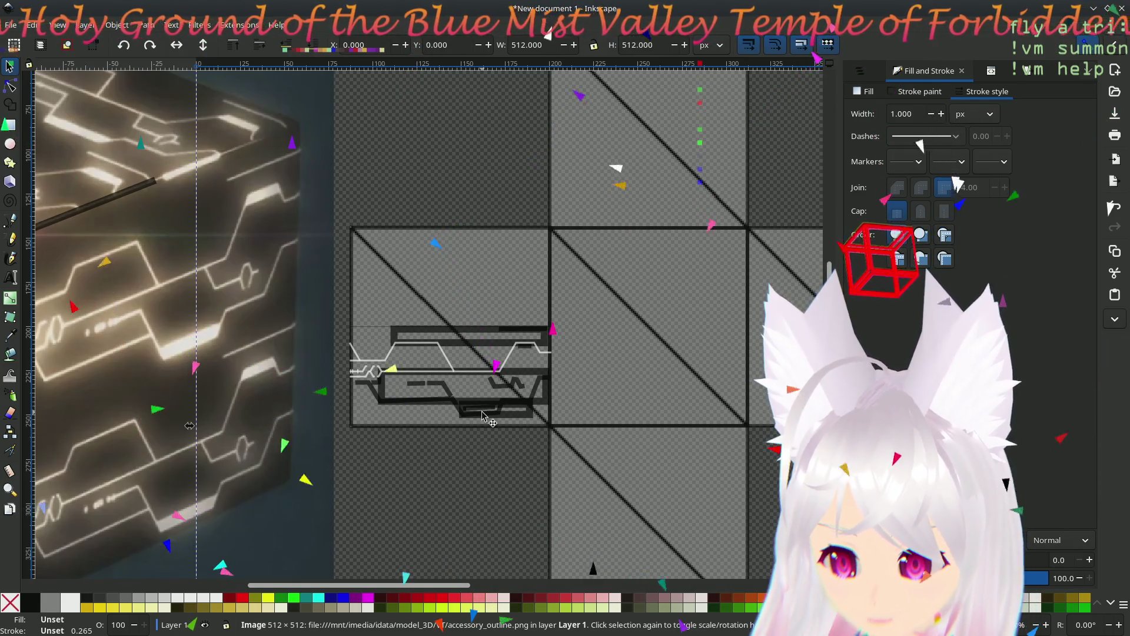
key("ctrl")
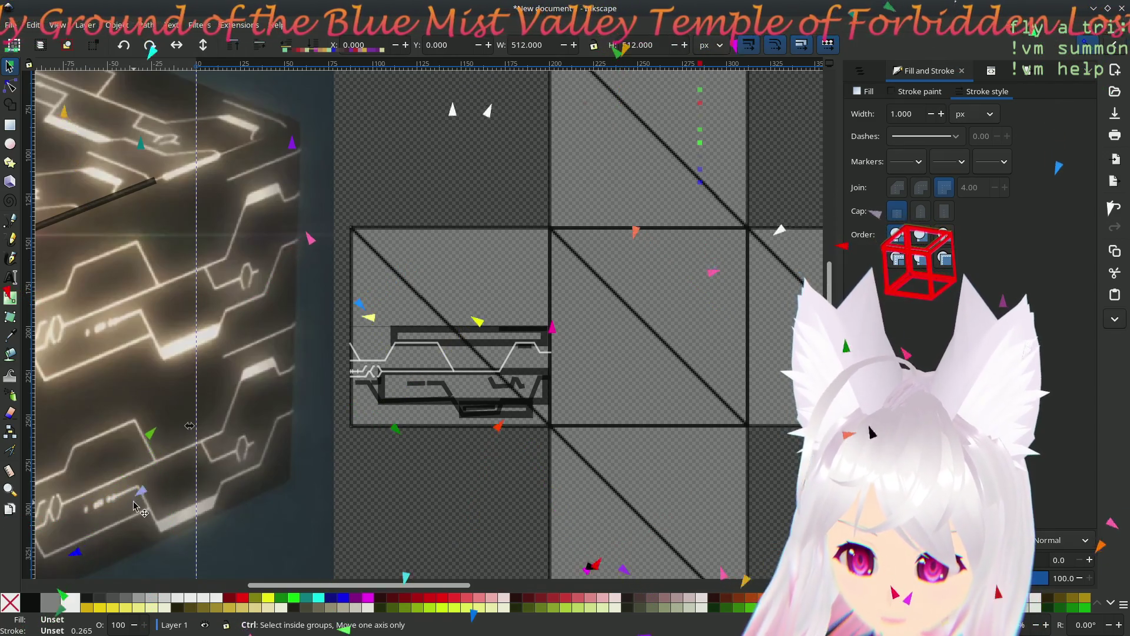
scroll(383, 456, "down", 4)
scroll(399, 459, "left", 8)
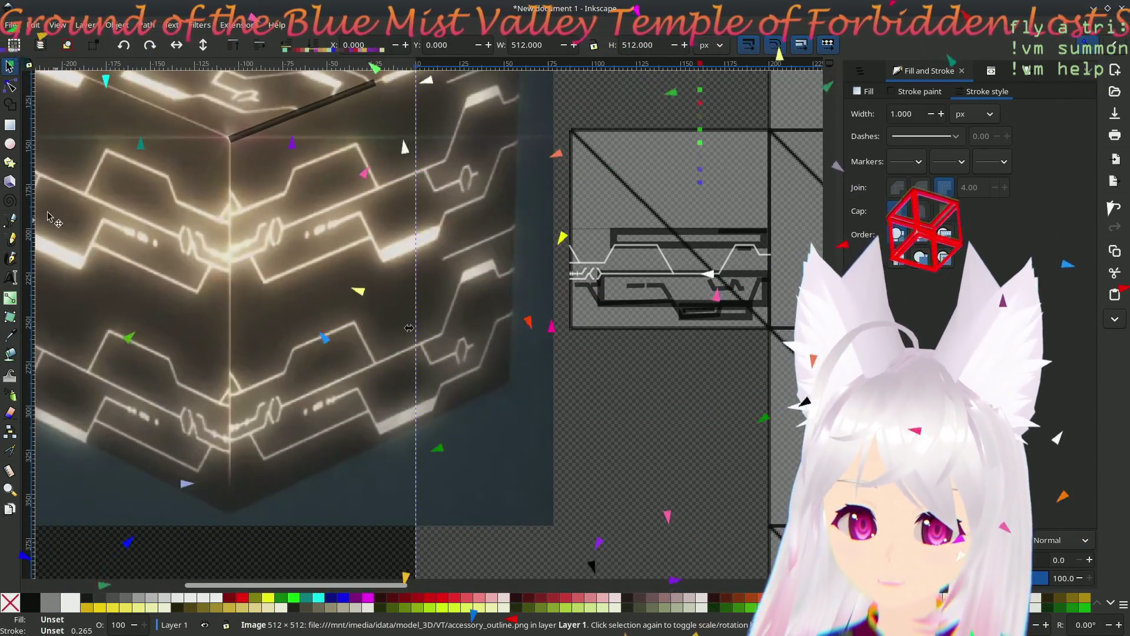
key("b")
left_click_drag(266, 458, 283, 451)
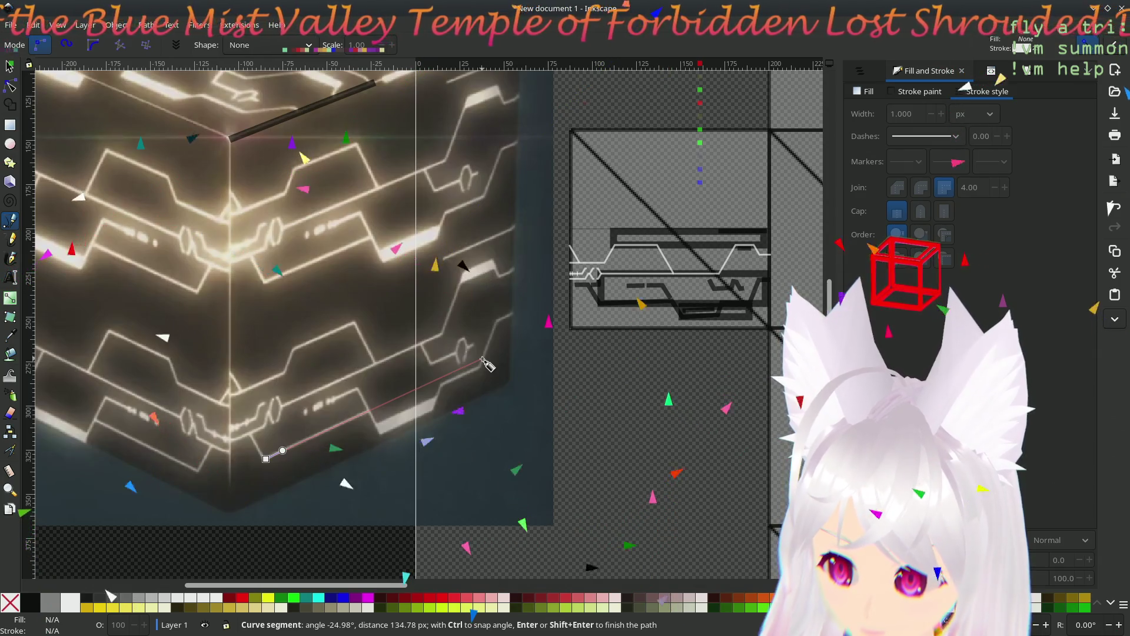
- Finish the light diagonal line along the cube's lower edge at its right side
left_click(482, 358)
key("Return")
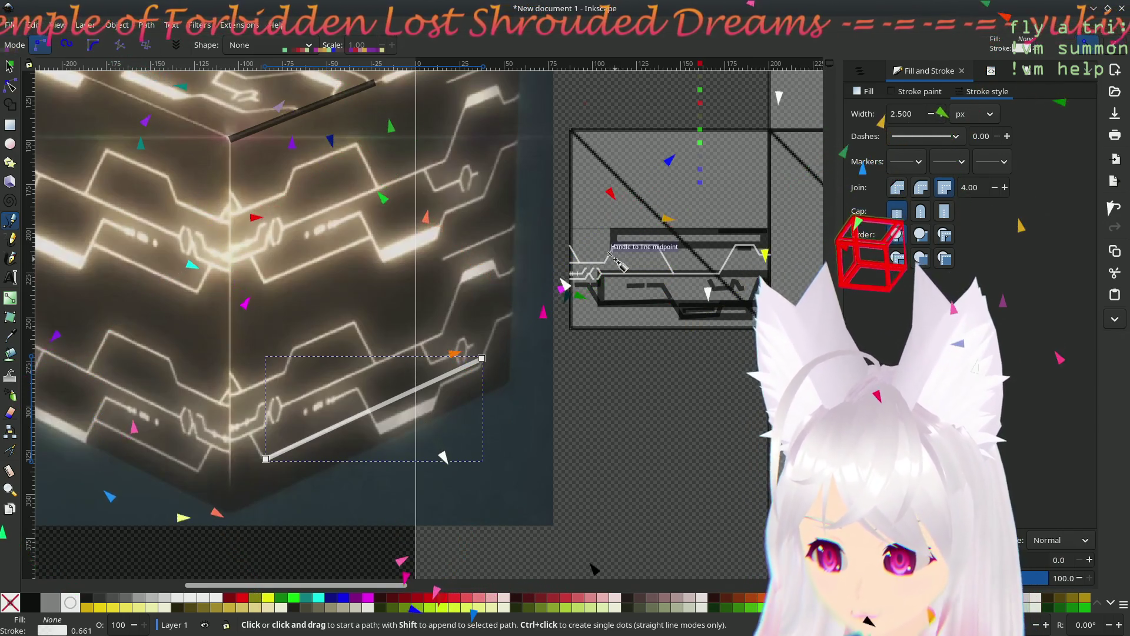
scroll(612, 257, "up", 2)
scroll(537, 302, "up", 2)
scroll(538, 302, "down", 4)
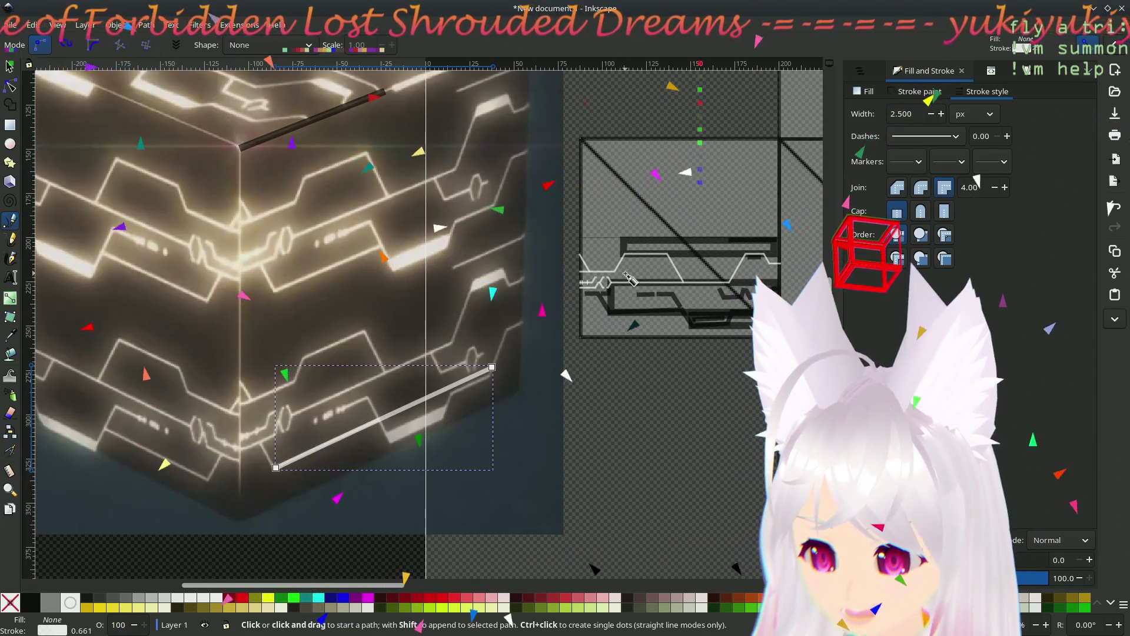
- Draw a new horizontal white segment running from the upper white line's bend
left_click(676, 268)
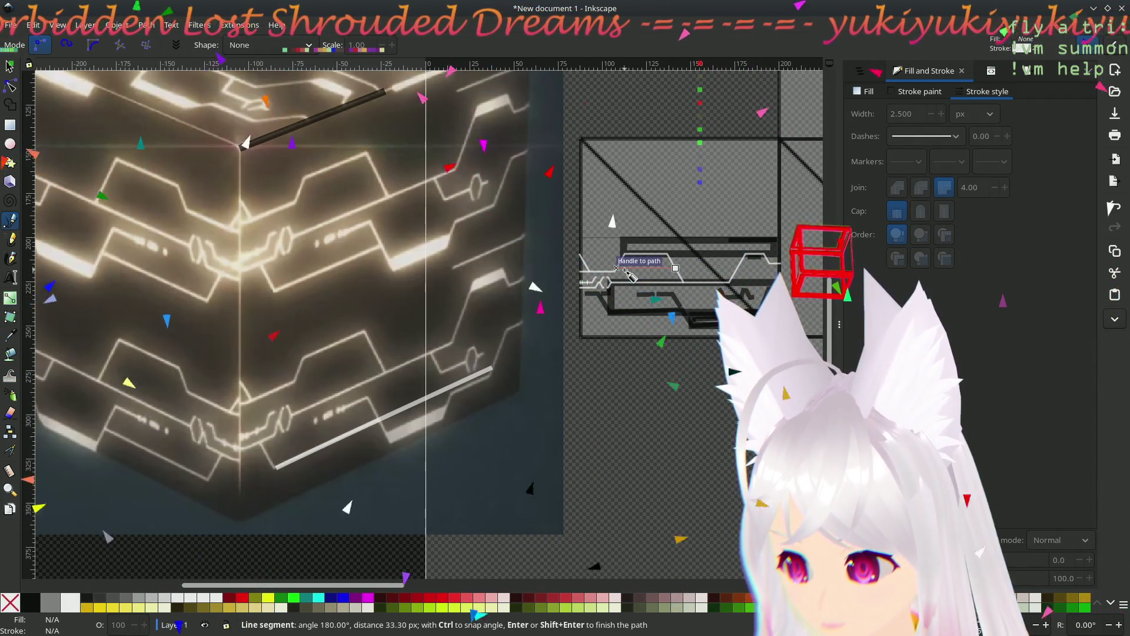
double_click(625, 271)
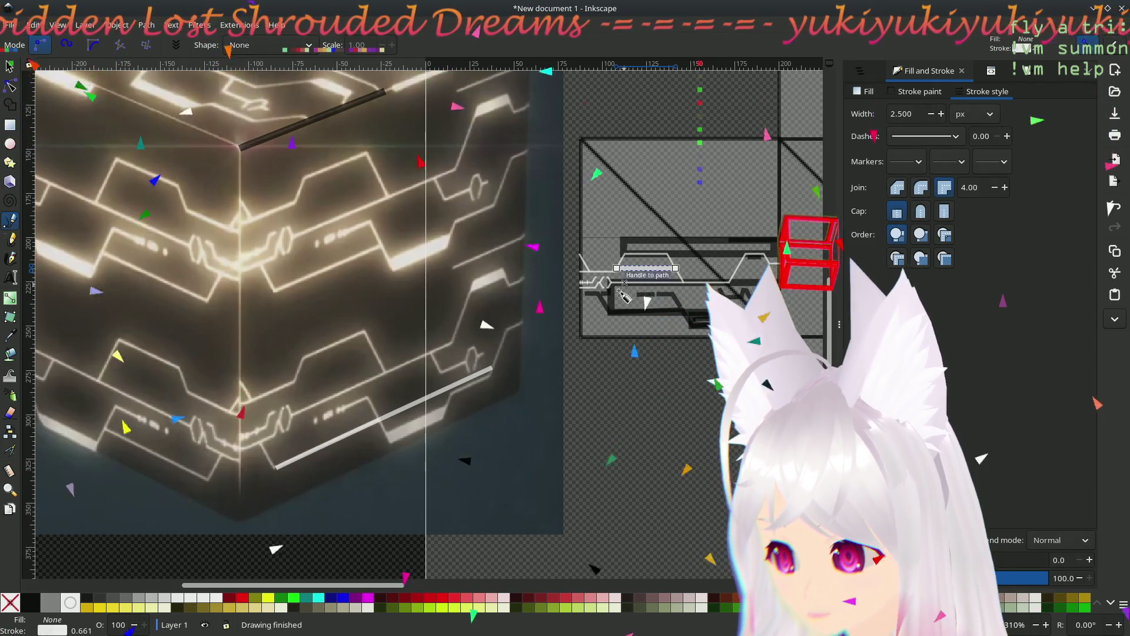
scroll(632, 276, "up", 3)
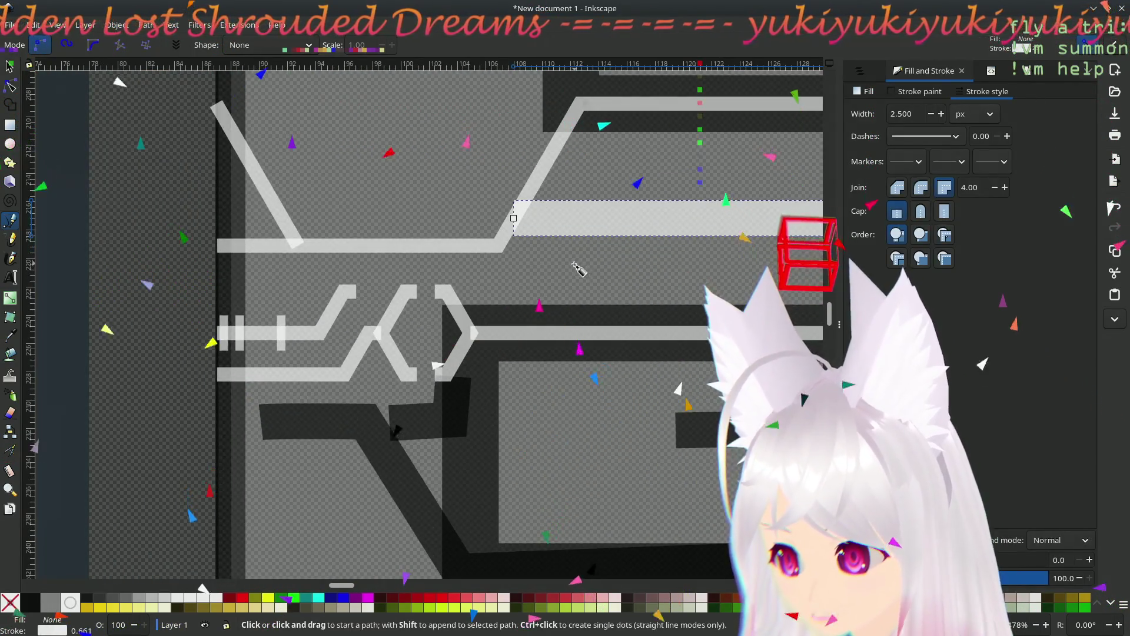
- Reposition the white connector path's left end and corner nodes back into alignment
scroll(575, 267, "up", 4)
scroll(575, 267, "right", 2)
left_click(10, 86)
left_click(422, 336)
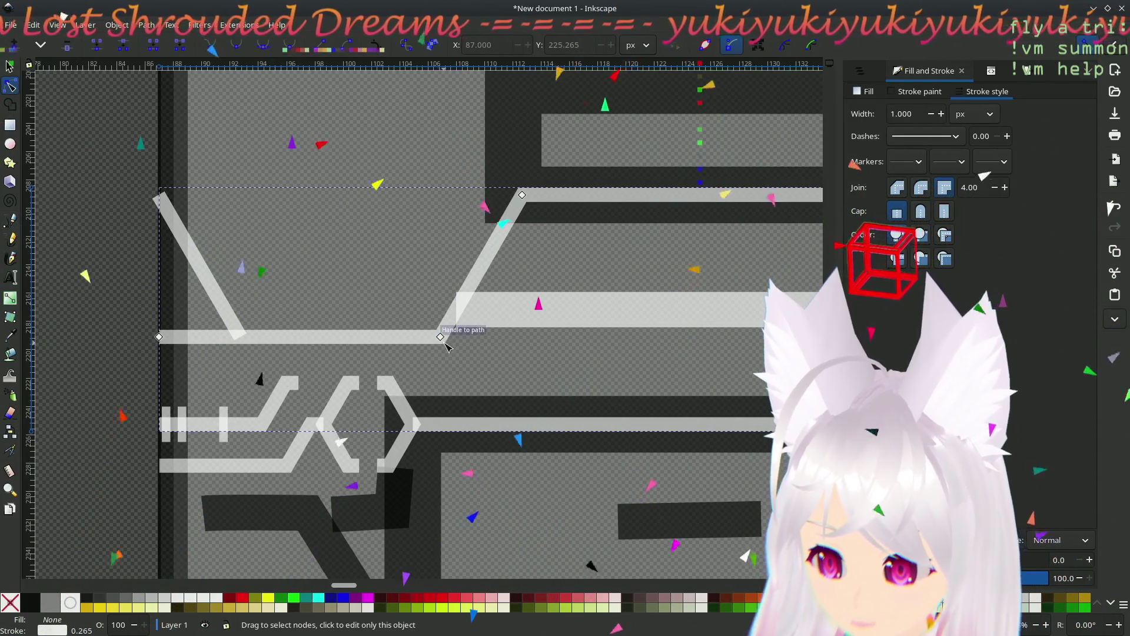
mouse_move(441, 336)
left_mouse_down()
mouse_move(441, 307)
mouse_move(440, 337)
left_mouse_up()
left_click(159, 337)
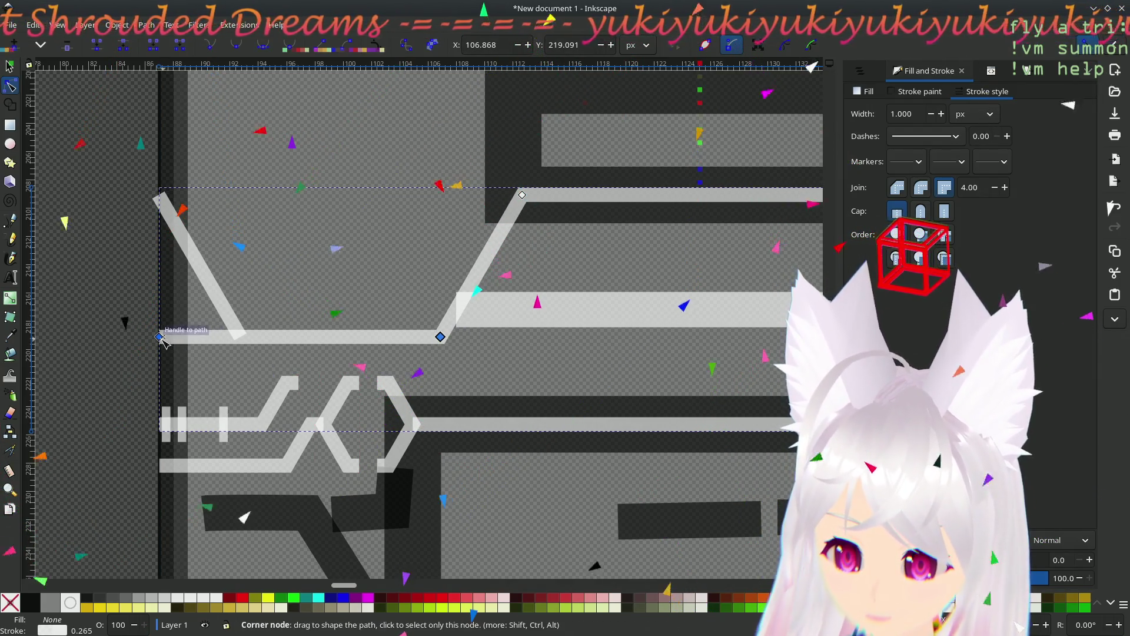
left_click(441, 338, "shift")
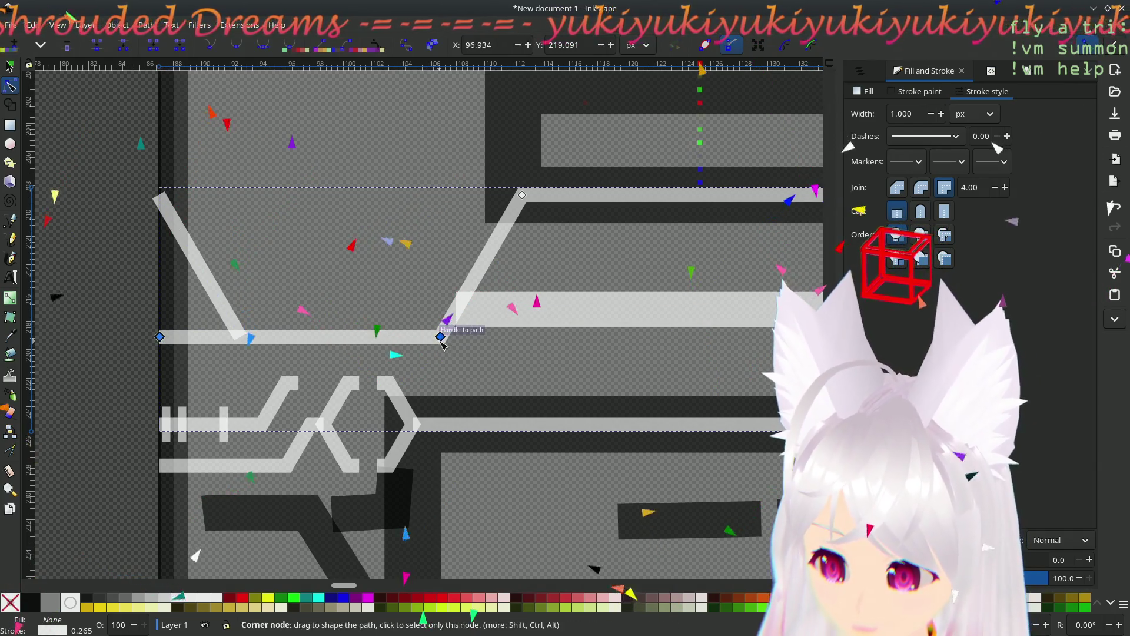
mouse_move(444, 337)
left_mouse_down()
mouse_move(462, 309)
mouse_move(445, 306)
mouse_move(467, 310)
left_mouse_up()
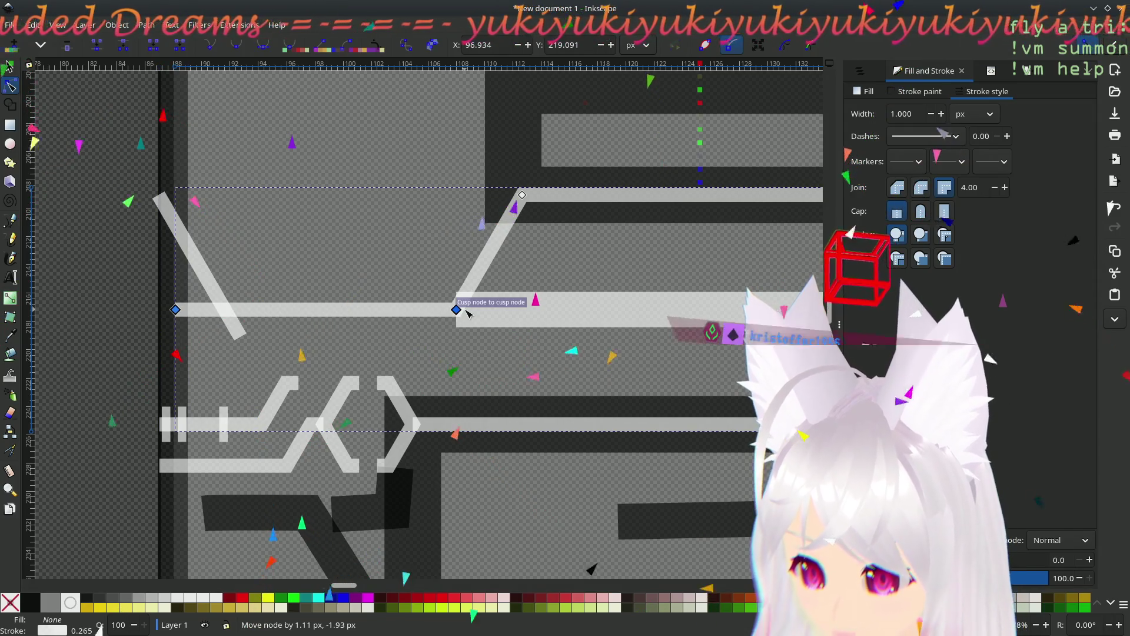
mouse_move(176, 307)
left_mouse_down()
mouse_move(161, 307)
mouse_move(217, 298)
mouse_move(177, 307)
mouse_move(171, 325)
mouse_move(167, 317)
left_mouse_up()
left_click(176, 310)
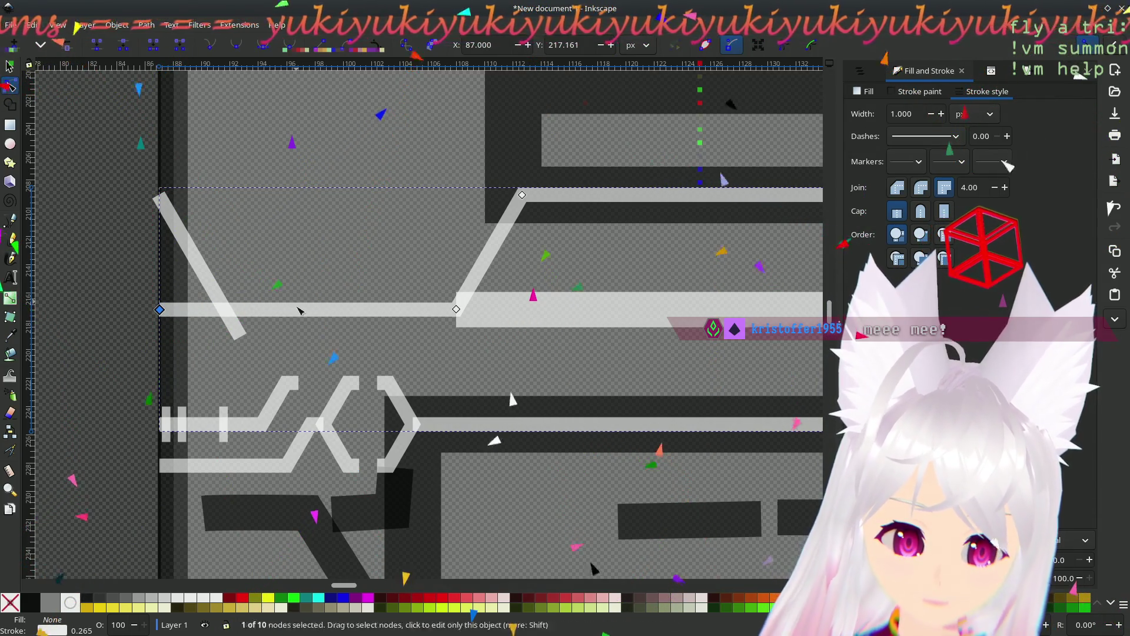
- Try pulling the diagonal branch's bottom end onto the horizontal line, then undo it
left_click(219, 283)
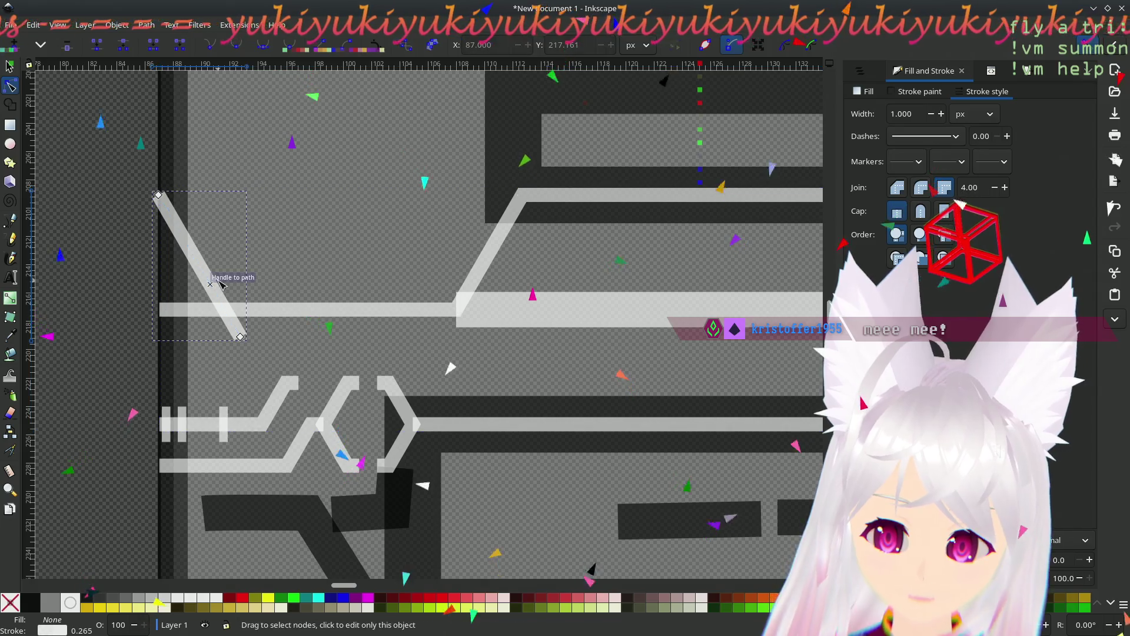
mouse_move(242, 337)
left_mouse_down()
mouse_move(223, 322)
mouse_move(241, 303)
mouse_move(240, 248)
mouse_move(228, 312)
mouse_move(245, 307)
mouse_move(241, 337)
left_mouse_up()
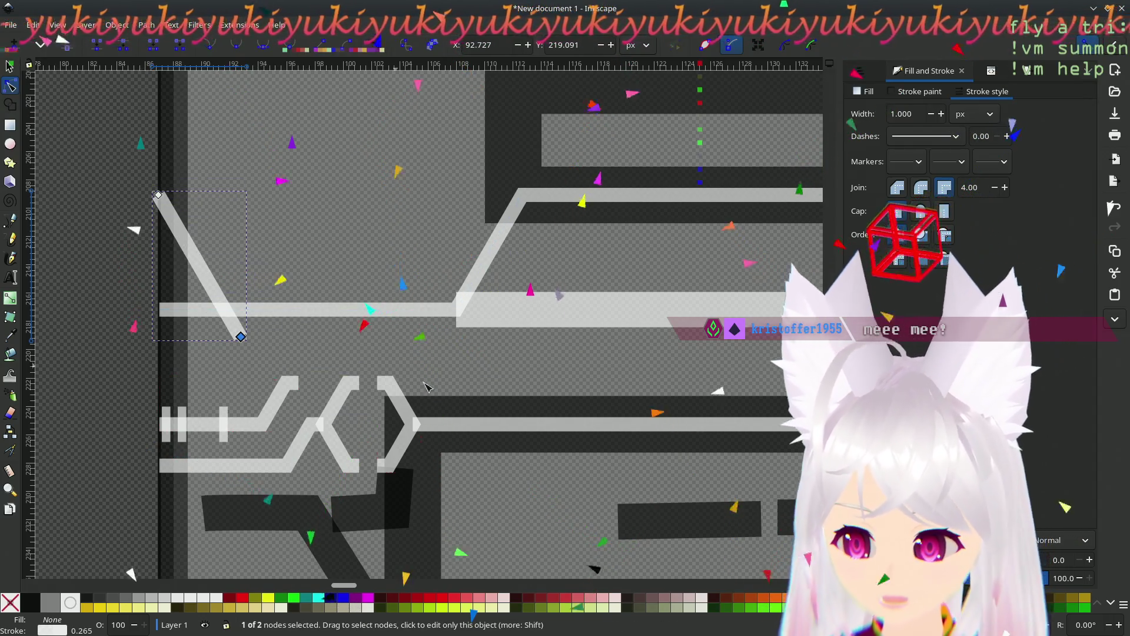
scroll(304, 321, "right", 6)
scroll(304, 321, "down", 2)
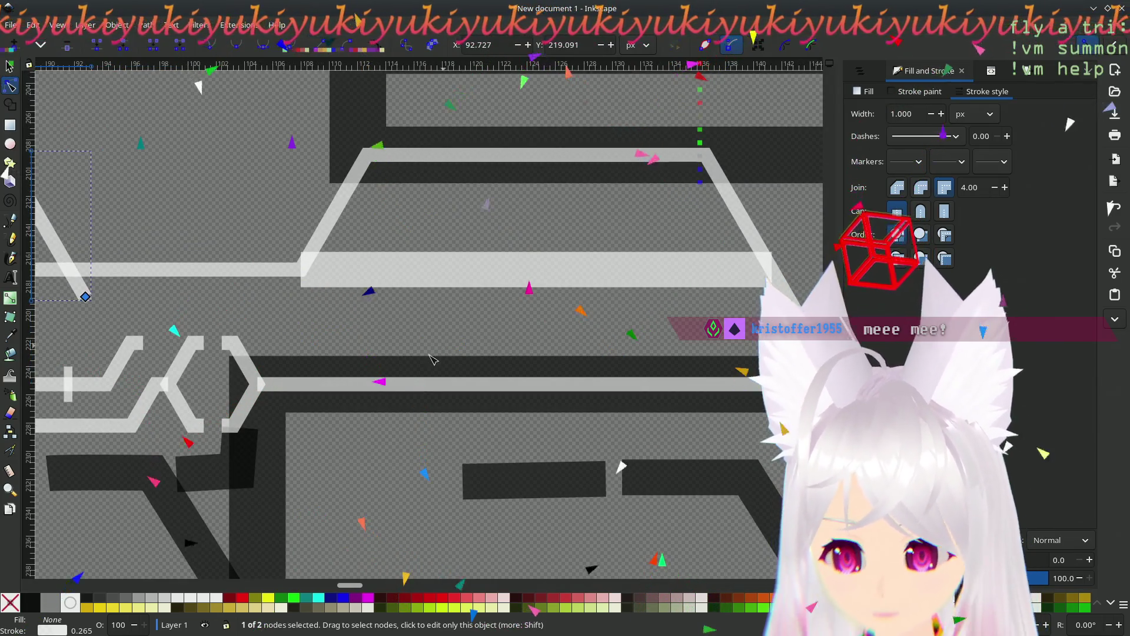
scroll(148, 246, "left", 12)
scroll(148, 246, "up", 3)
key("Escape")
key("s")
key("ctrl+z")
- Snap the diagonal branch's bottom end node onto the horizontal line's node
left_click(10, 86)
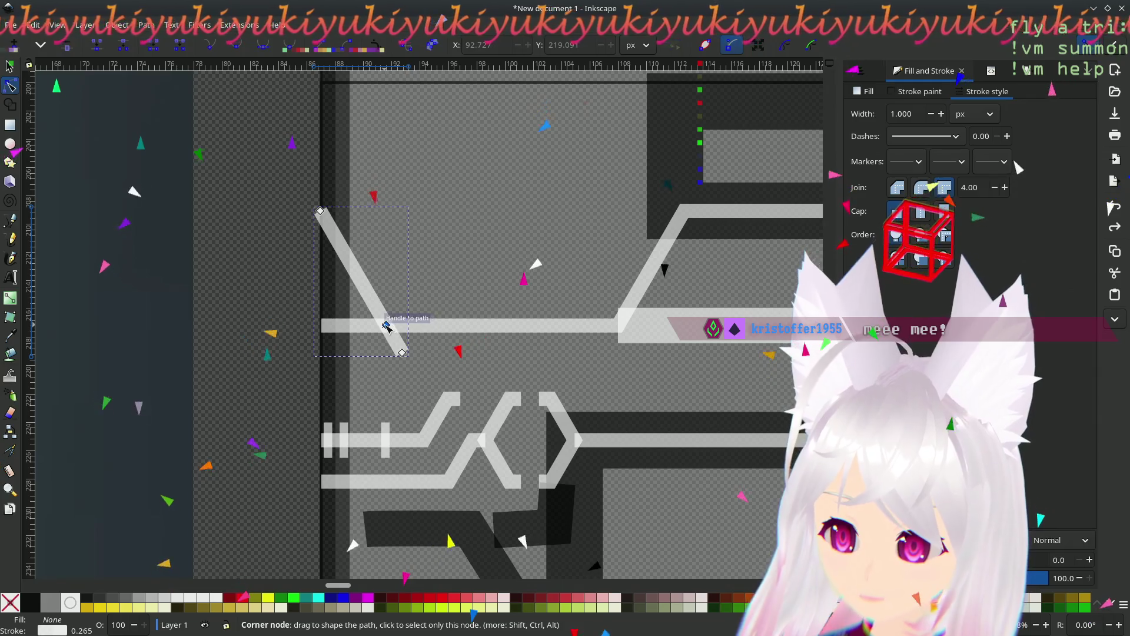
left_click(403, 353)
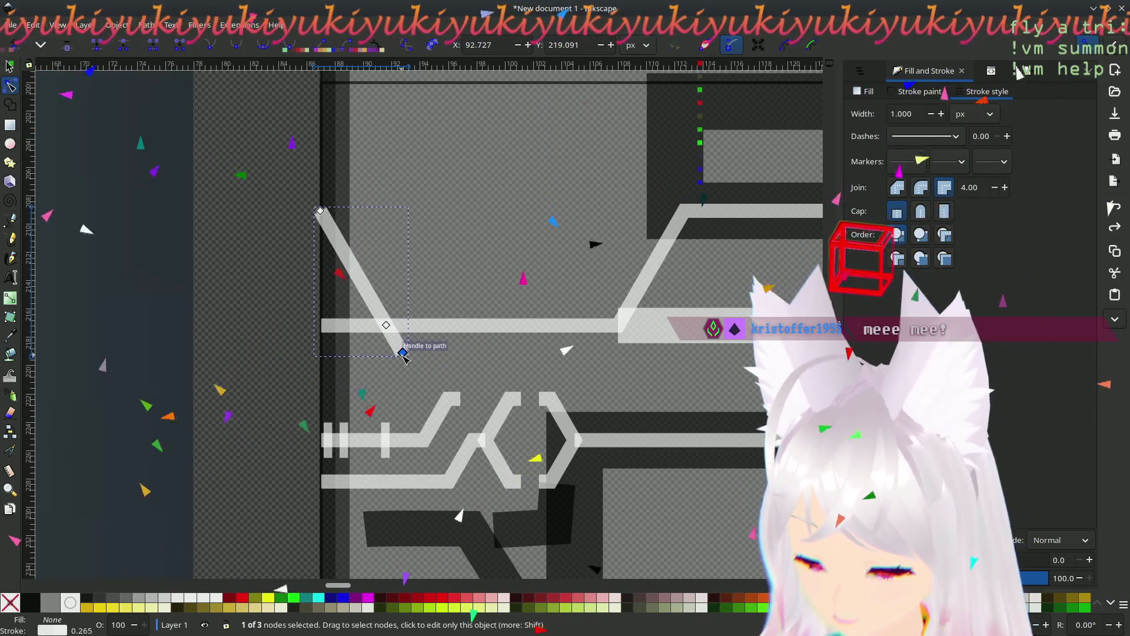
left_click_drag(402, 352, 386, 325)
scroll(577, 383, "right", 5)
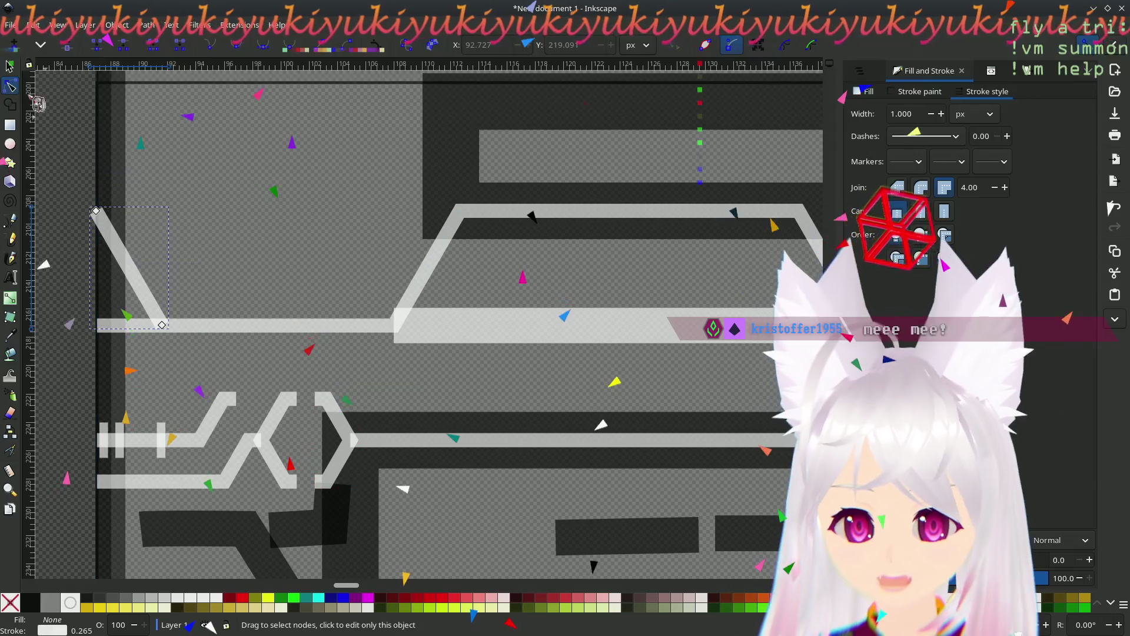
left_click(10, 66)
left_click(298, 303)
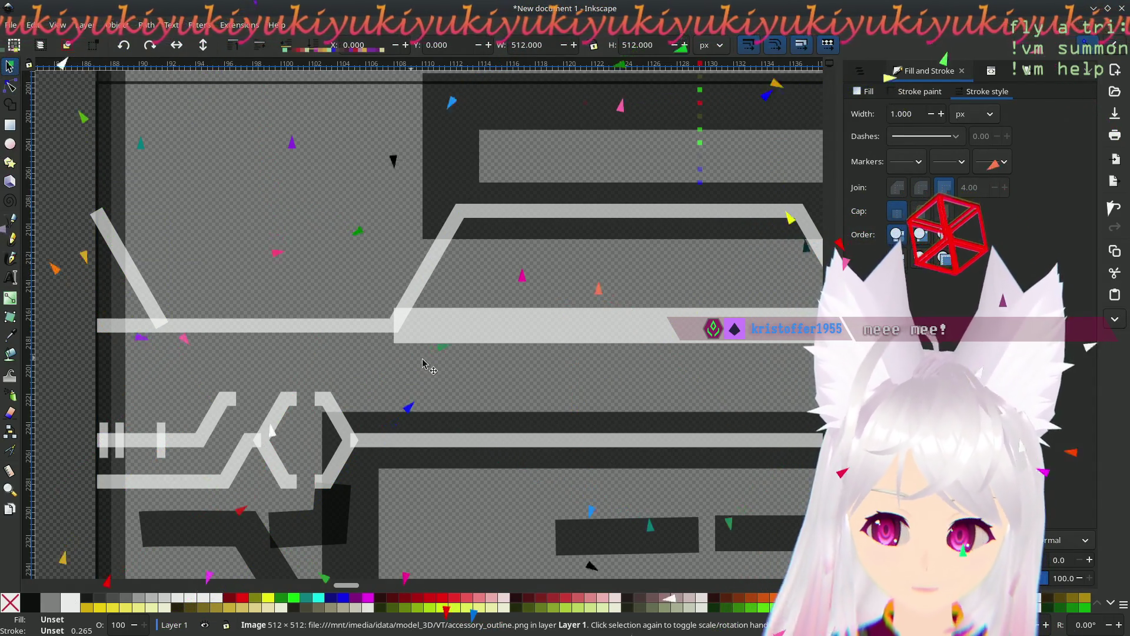
scroll(529, 369, "right", 3)
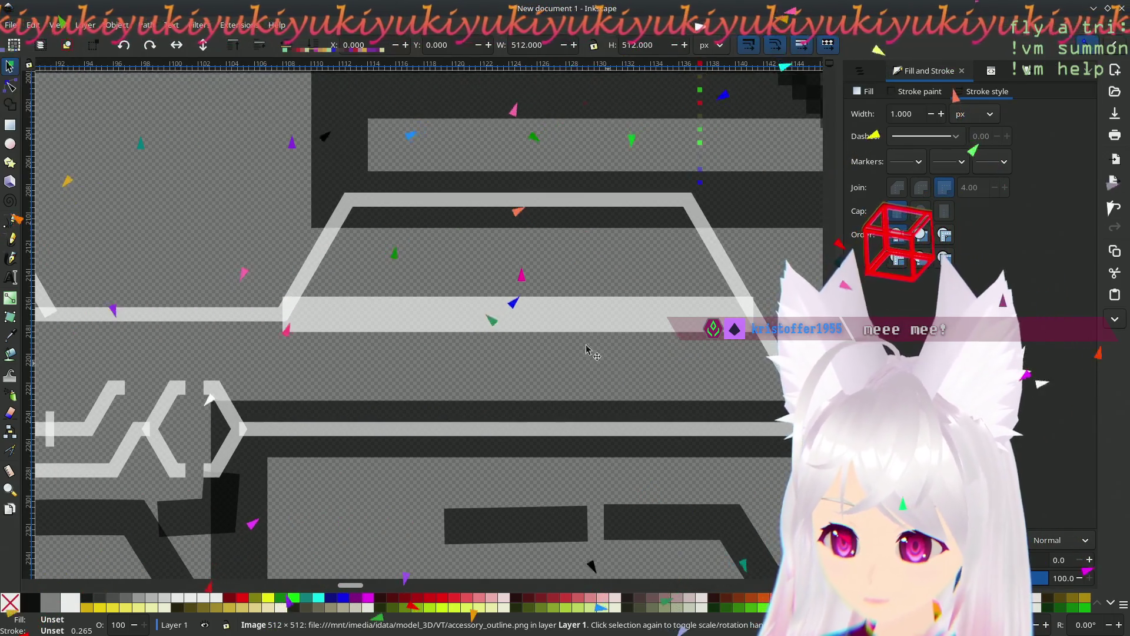
key("Delete")
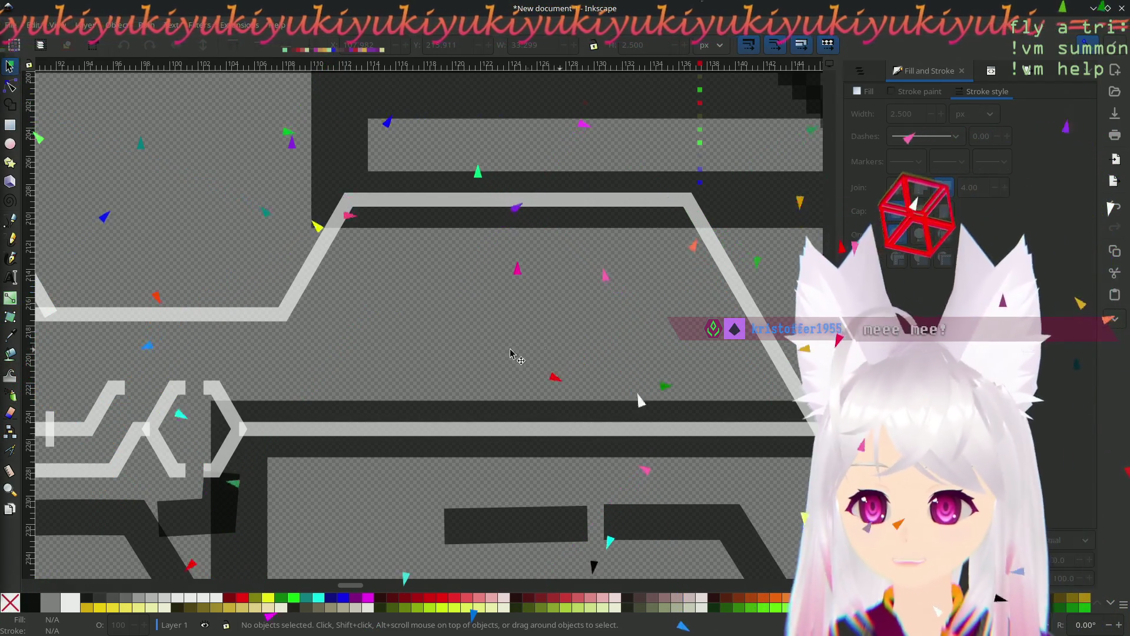
scroll(550, 309, "left", 5)
scroll(550, 309, "down", 1)
scroll(550, 309, "right", 12)
scroll(530, 306, "down", 2)
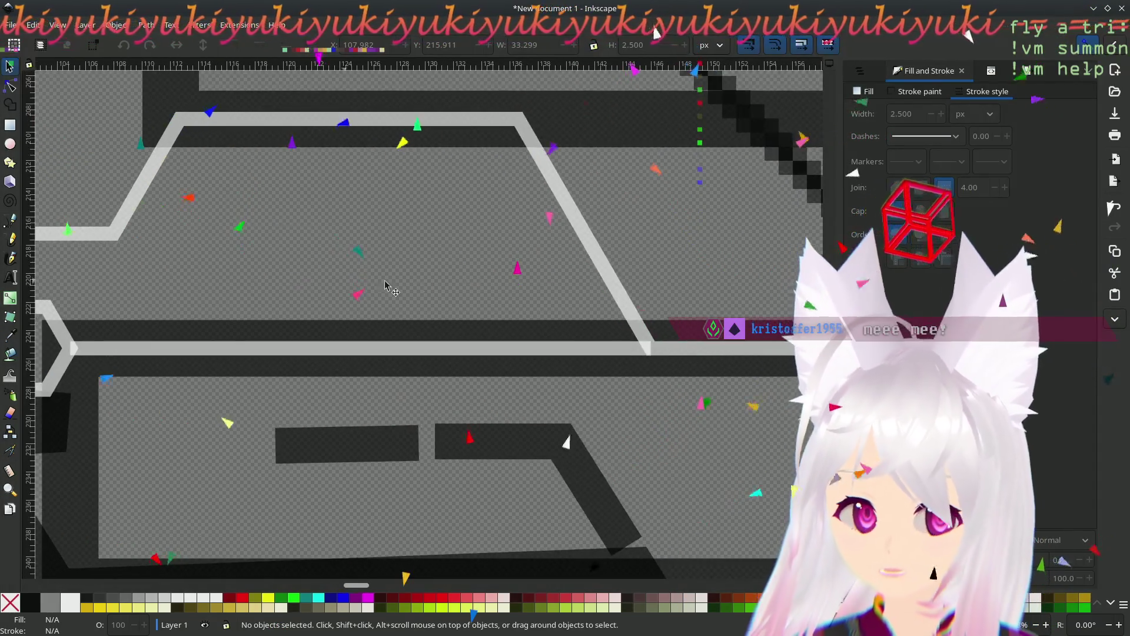
scroll(468, 296, "right", 1)
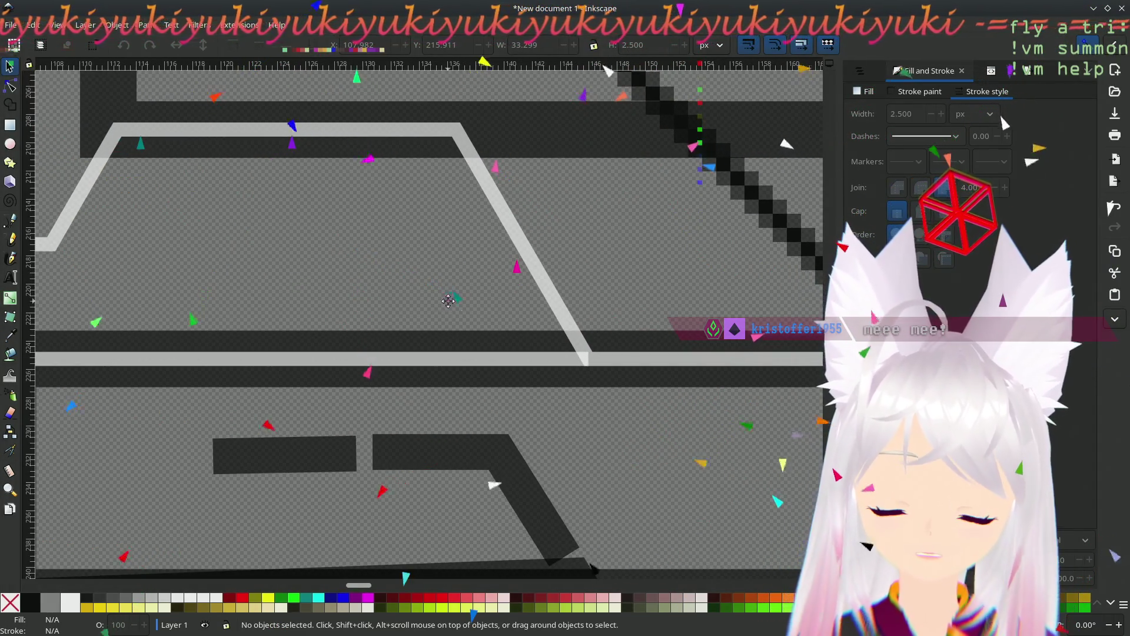
scroll(658, 288, "right", 6)
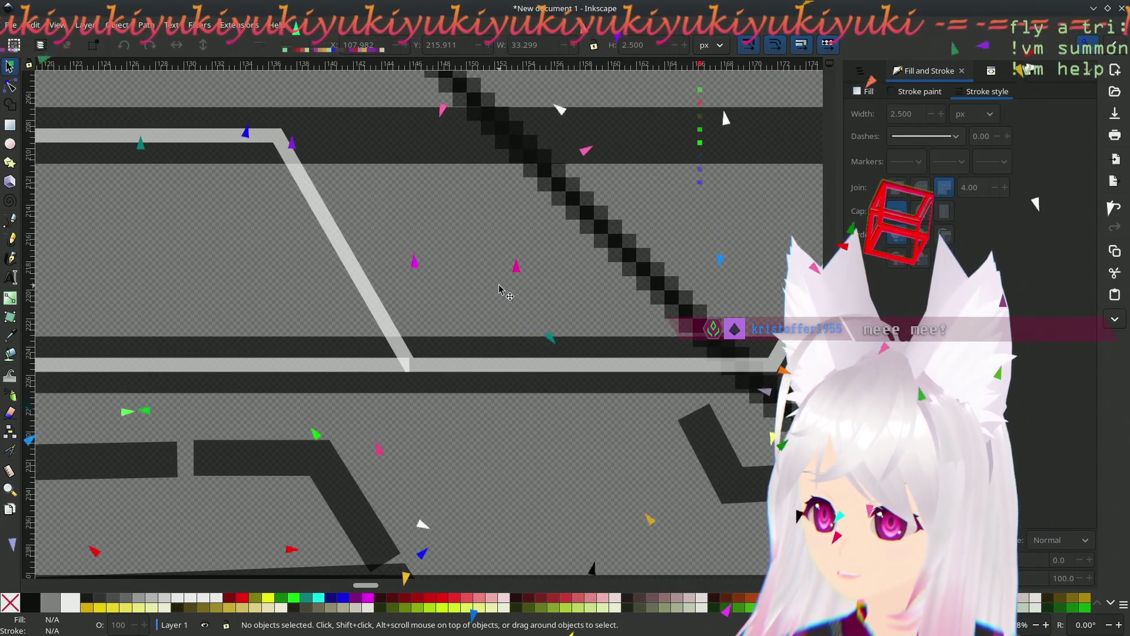
left_click_drag(656, 318, 334, 334)
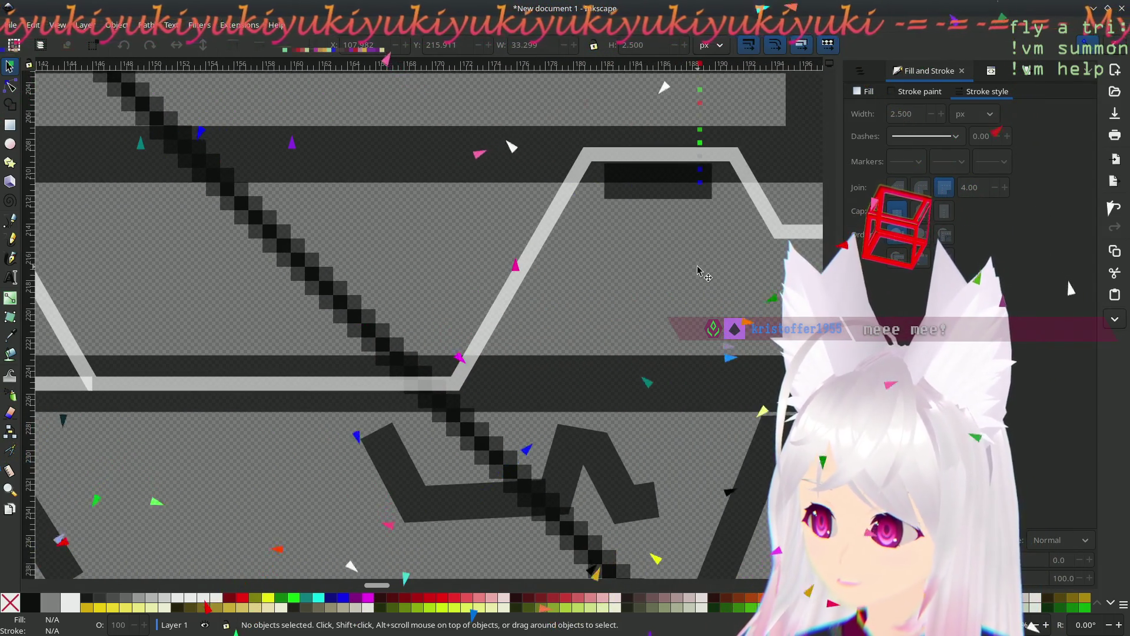
scroll(701, 272, "down", 4)
scroll(570, 272, "up", 2)
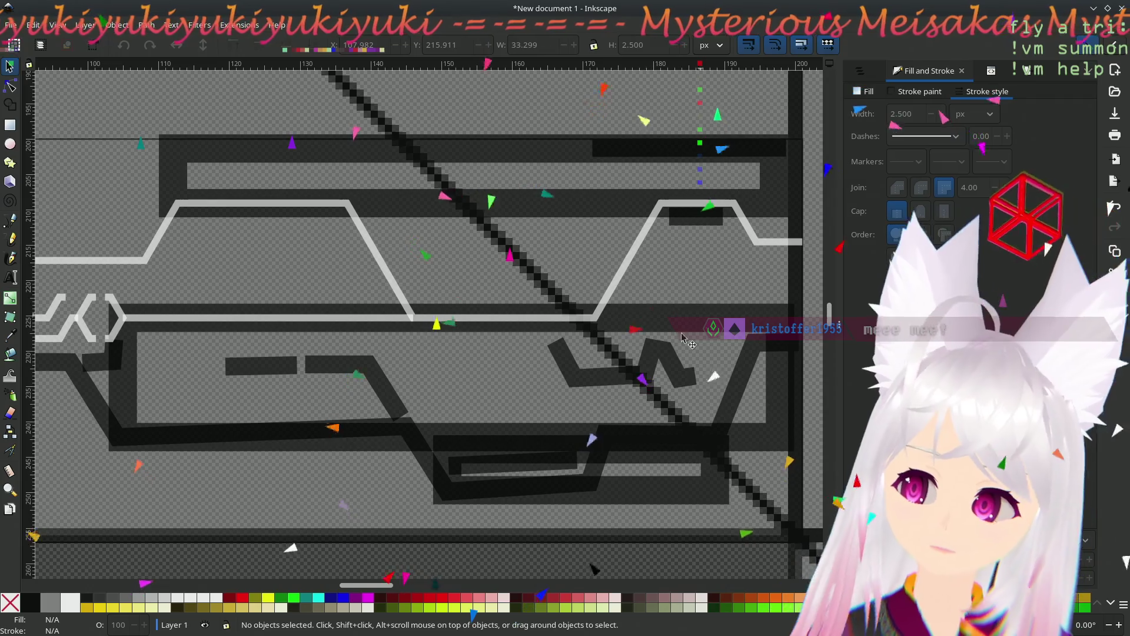
scroll(518, 383, "down", 1)
scroll(518, 383, "left", 3)
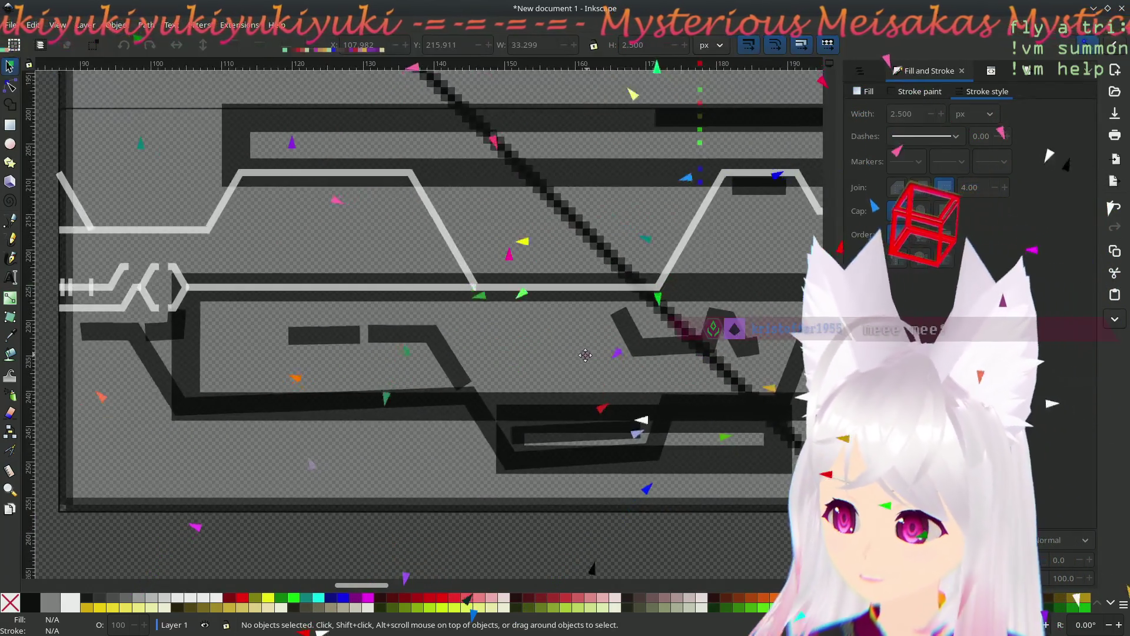
left_click_drag(586, 355, 475, 360)
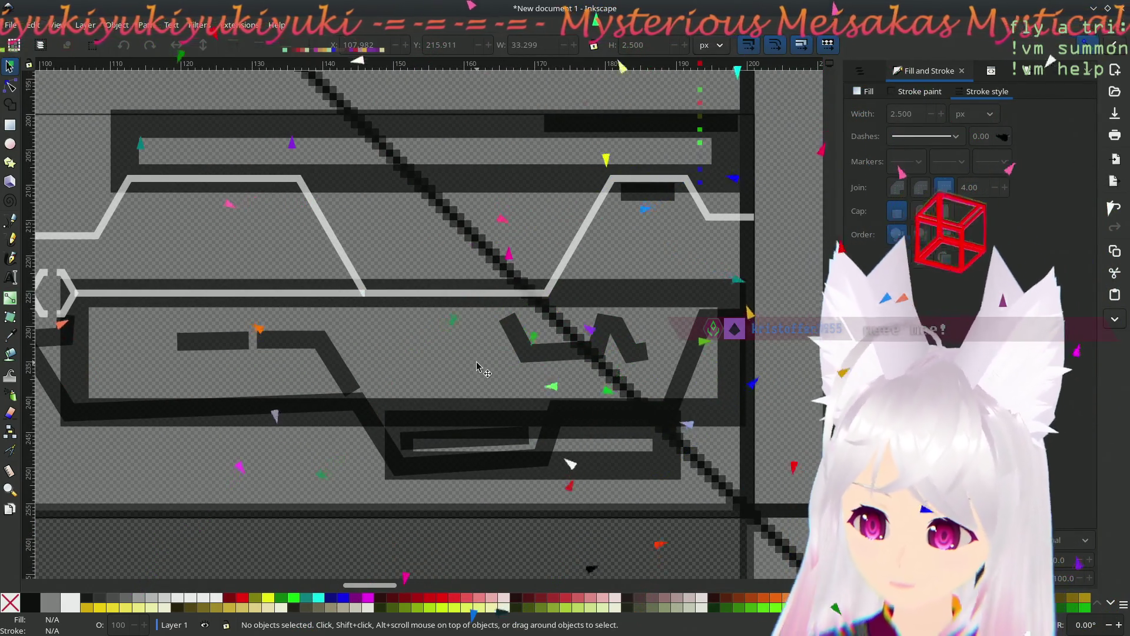
scroll(406, 382, "left", 8)
scroll(406, 383, "down", 1)
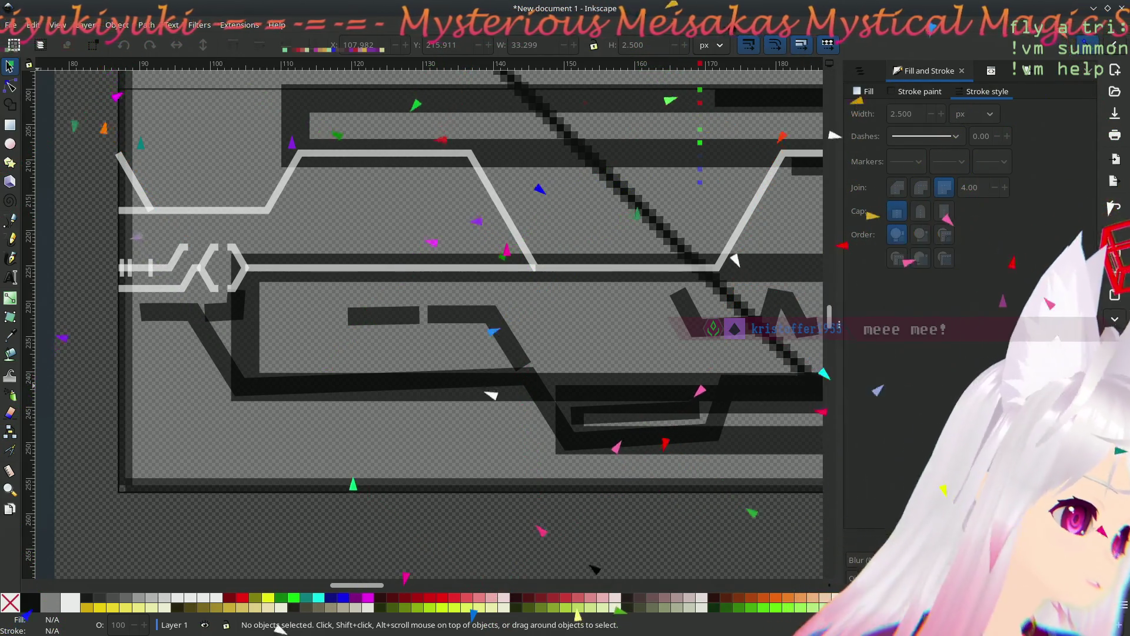
scroll(296, 402, "down", 10)
scroll(297, 402, "down", 6, "ctrl")
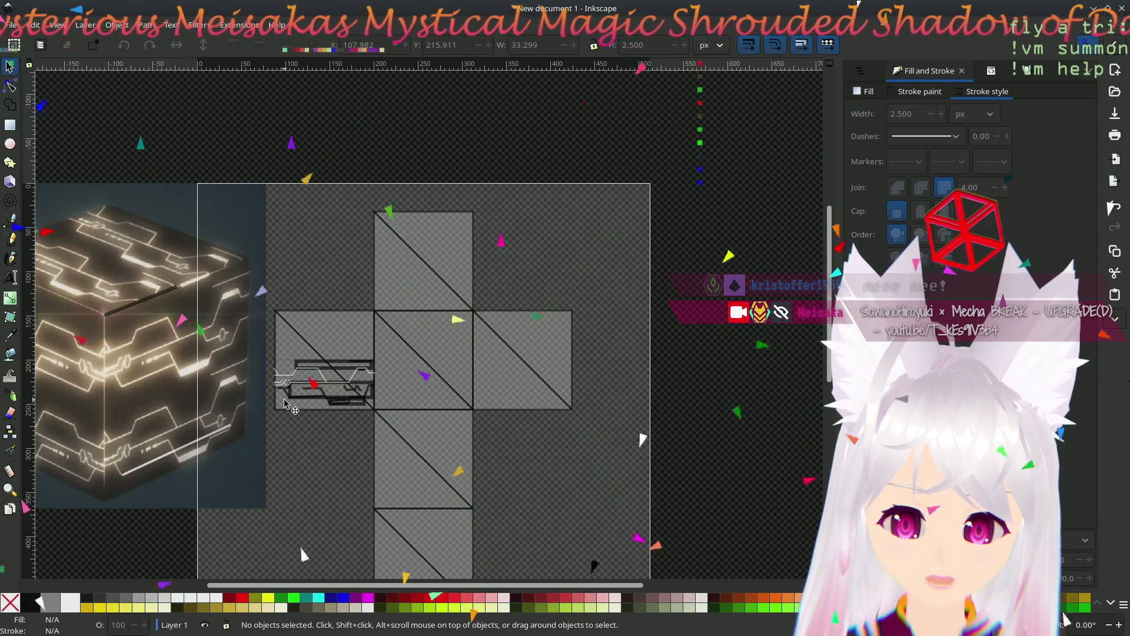
scroll(284, 403, "up", 4)
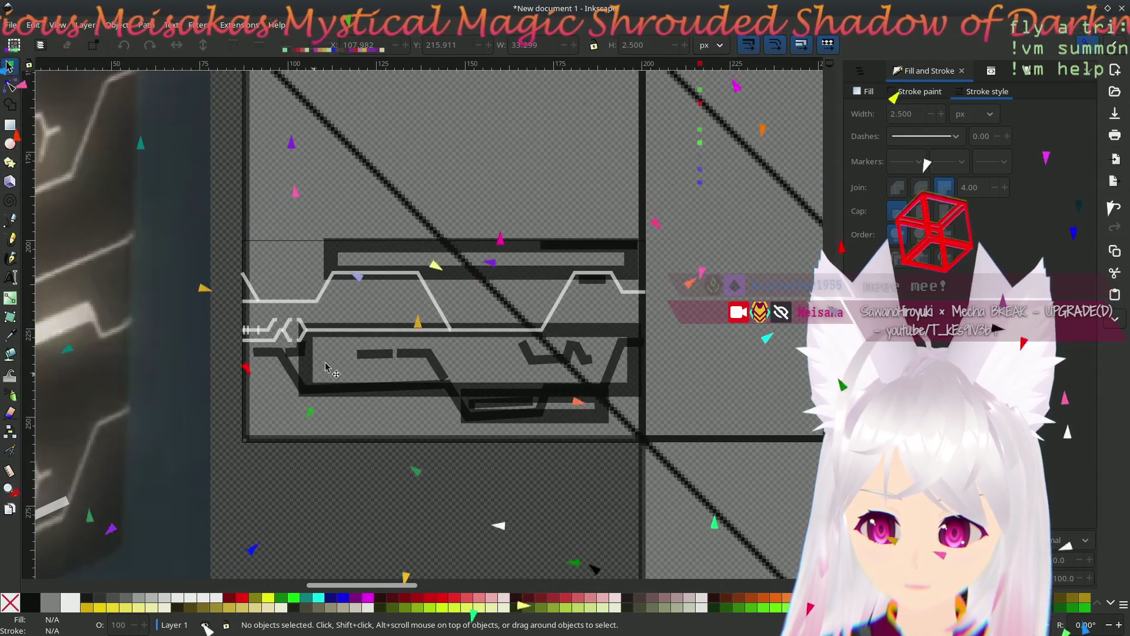
scroll(318, 374, "up", 2)
left_click_drag(268, 300, 386, 333)
- Move both nodes of the upper white line's rising diagonal about 55 px right
left_click(10, 87)
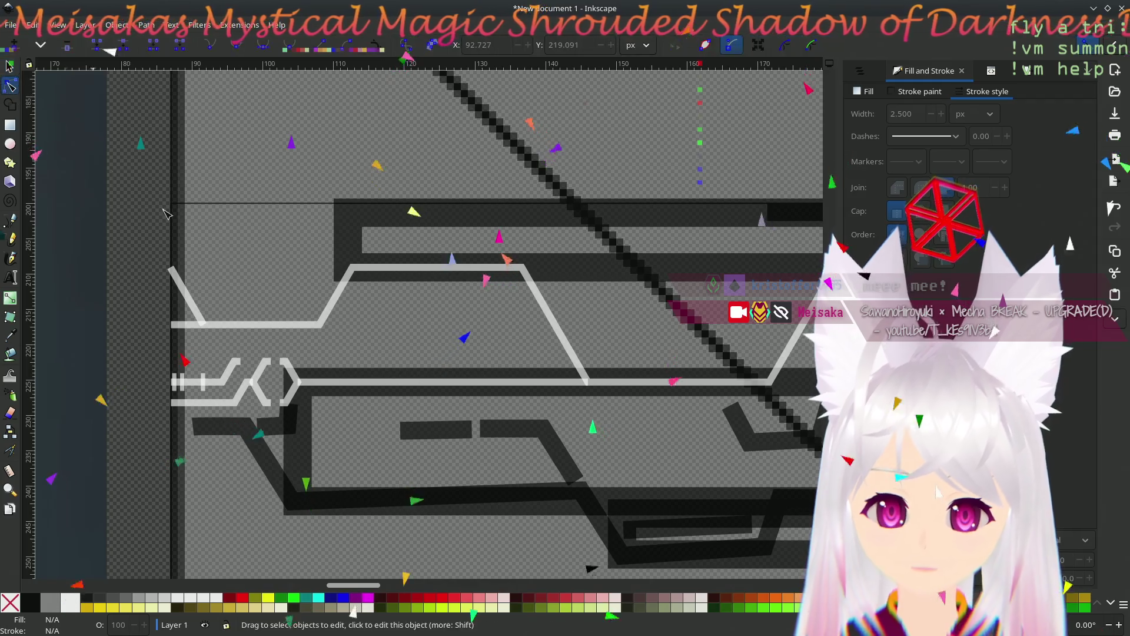
left_click(331, 312)
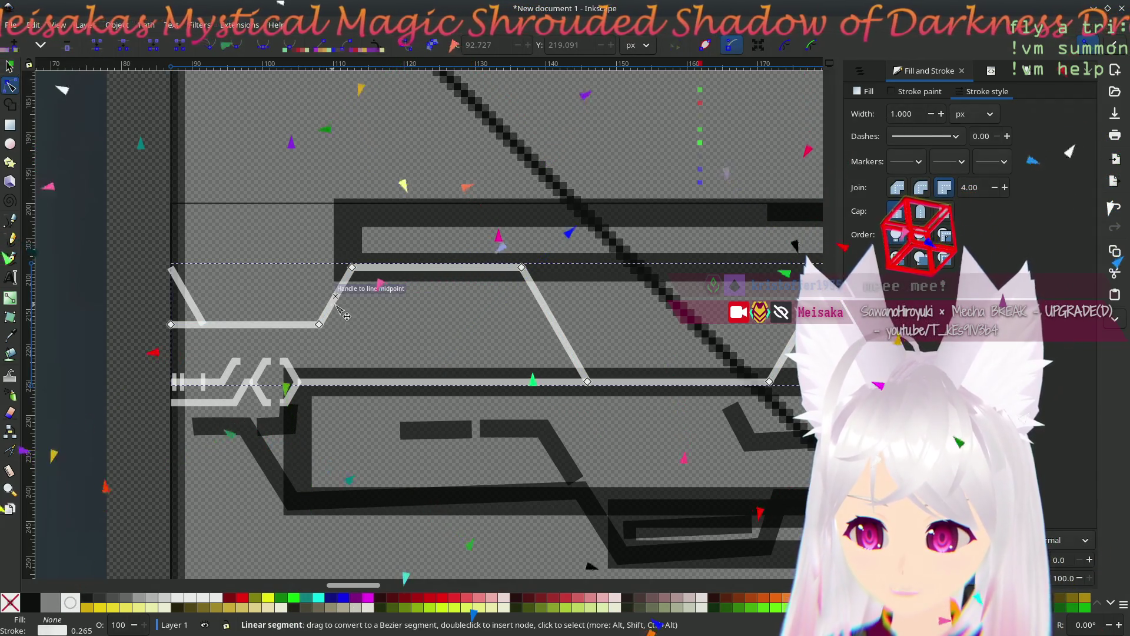
left_click(319, 324)
left_click(352, 268, "shift")
left_click_drag(352, 268, 385, 272)
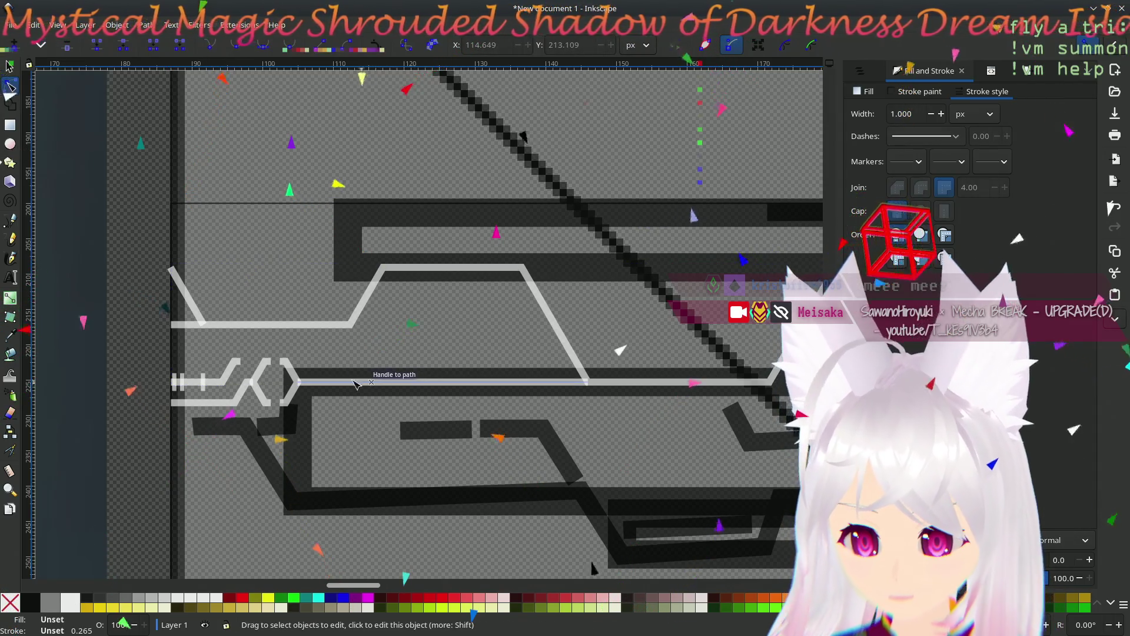
left_click(355, 449)
scroll(356, 449, "down", 6)
scroll(361, 448, "up", 1)
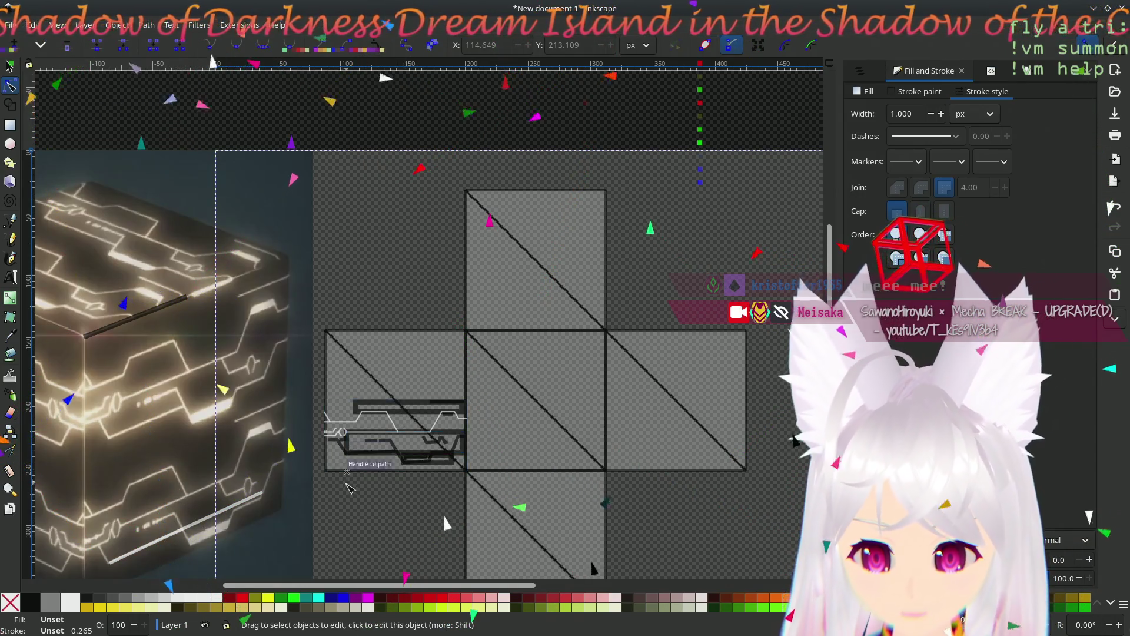
scroll(353, 465, "up", 4)
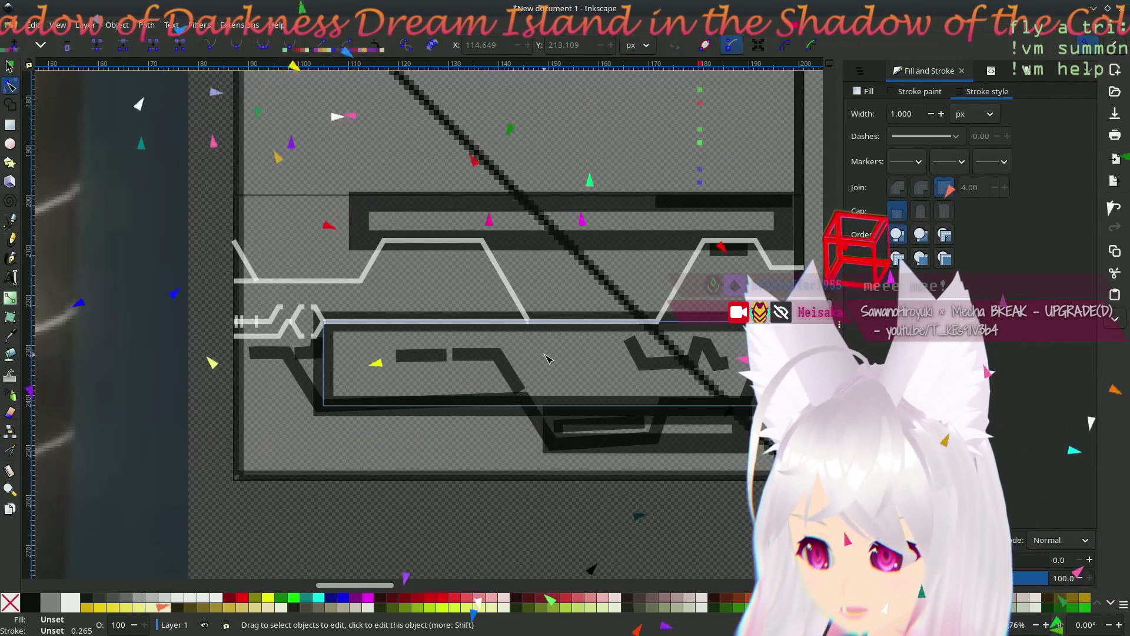
scroll(547, 359, "down", 1)
scroll(547, 359, "down", 2)
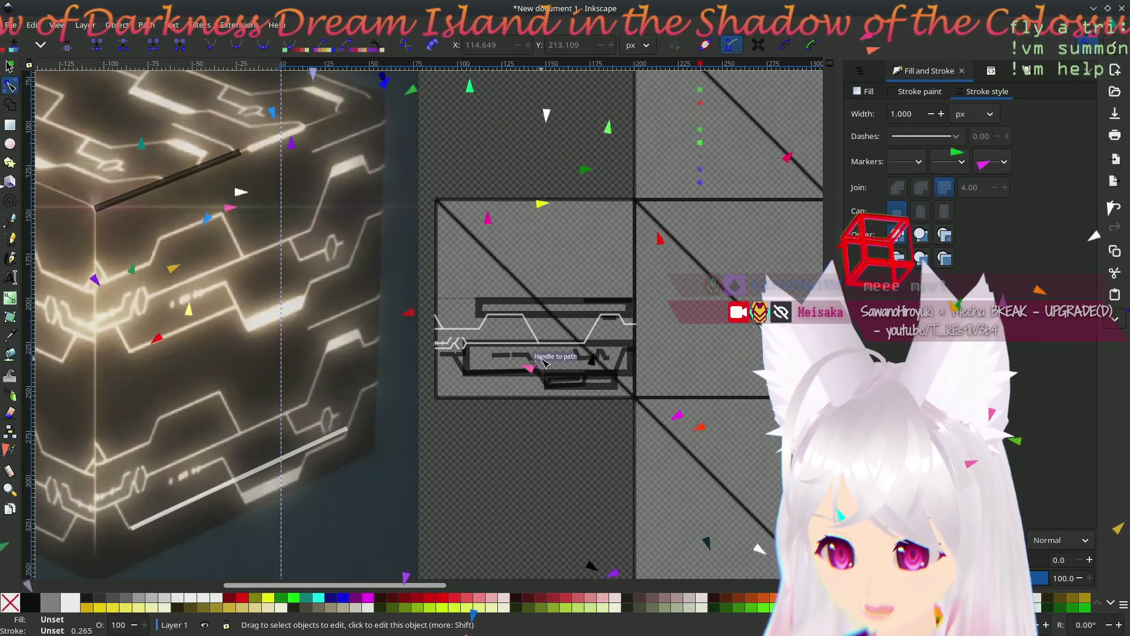
left_click(24, 218)
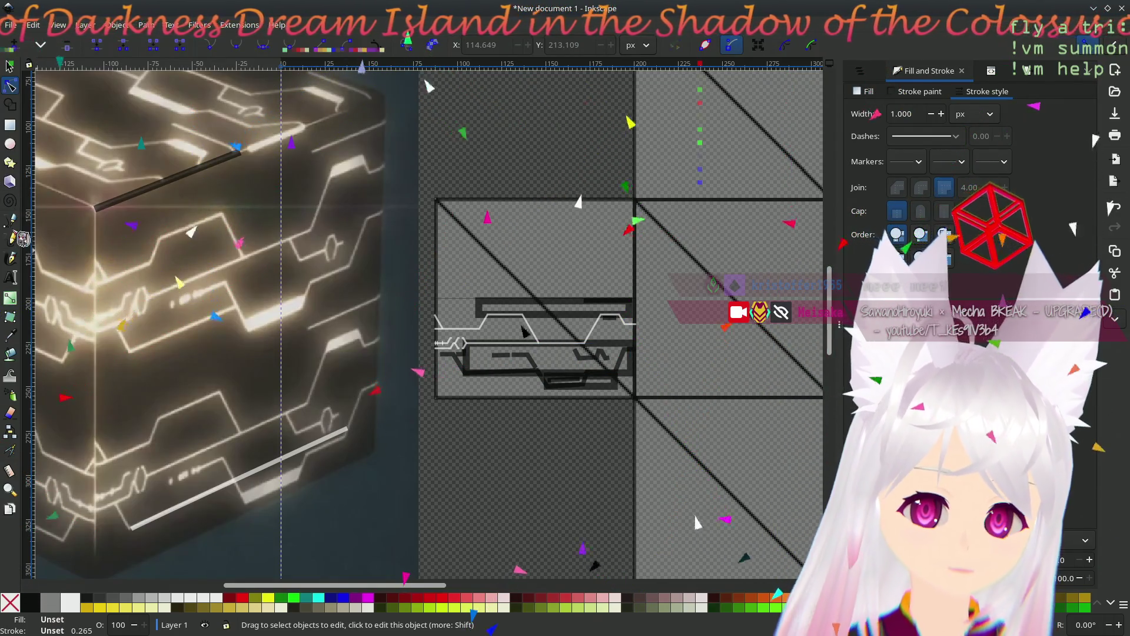
- Draw a short two-node white angled line on the cube's face and move it down about 115 px
left_click(219, 390)
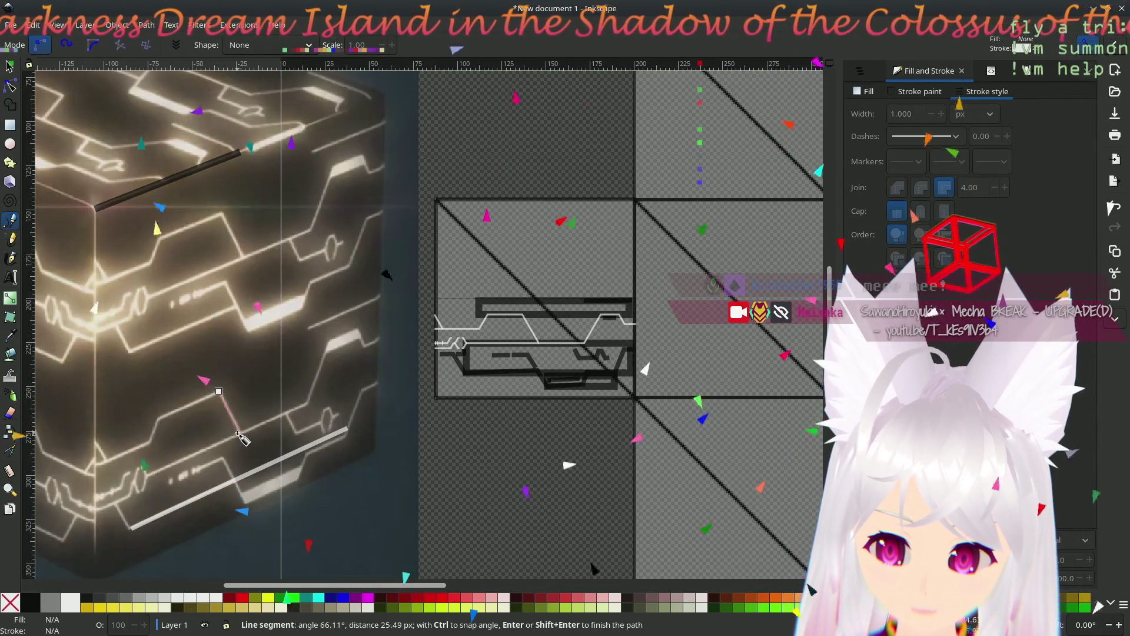
double_click(241, 436)
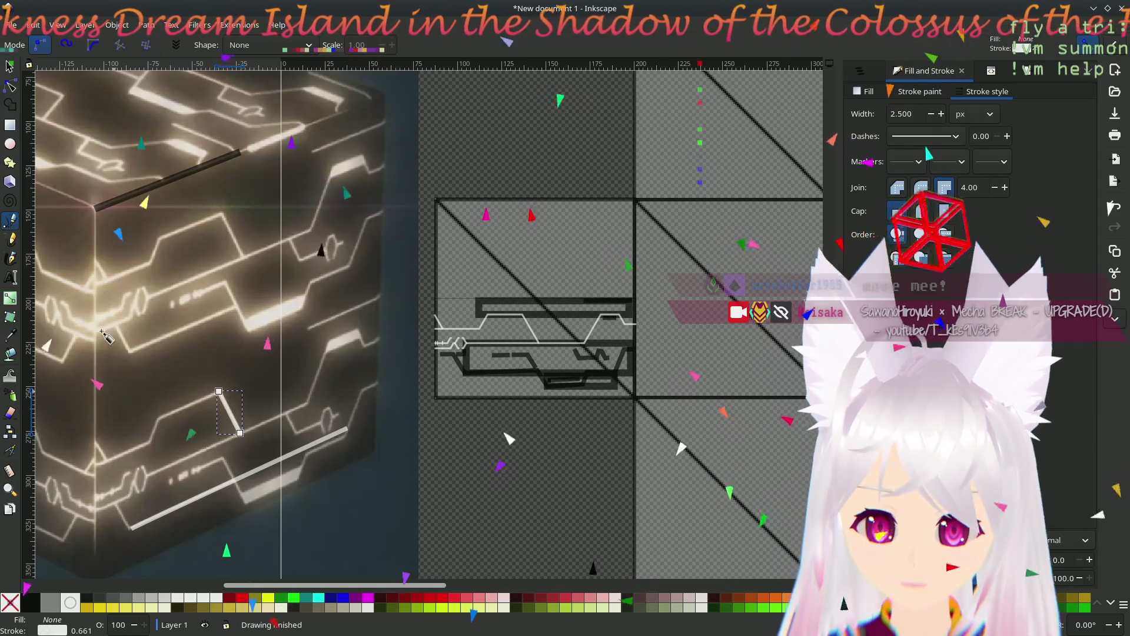
left_click(10, 66)
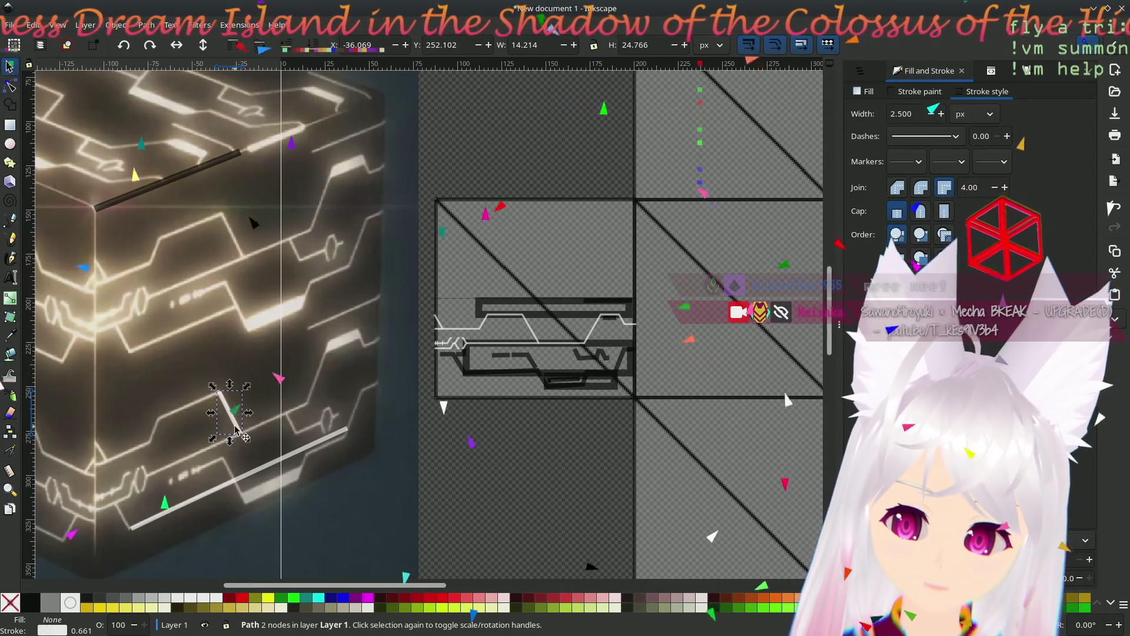
left_click_drag(232, 406, 233, 473)
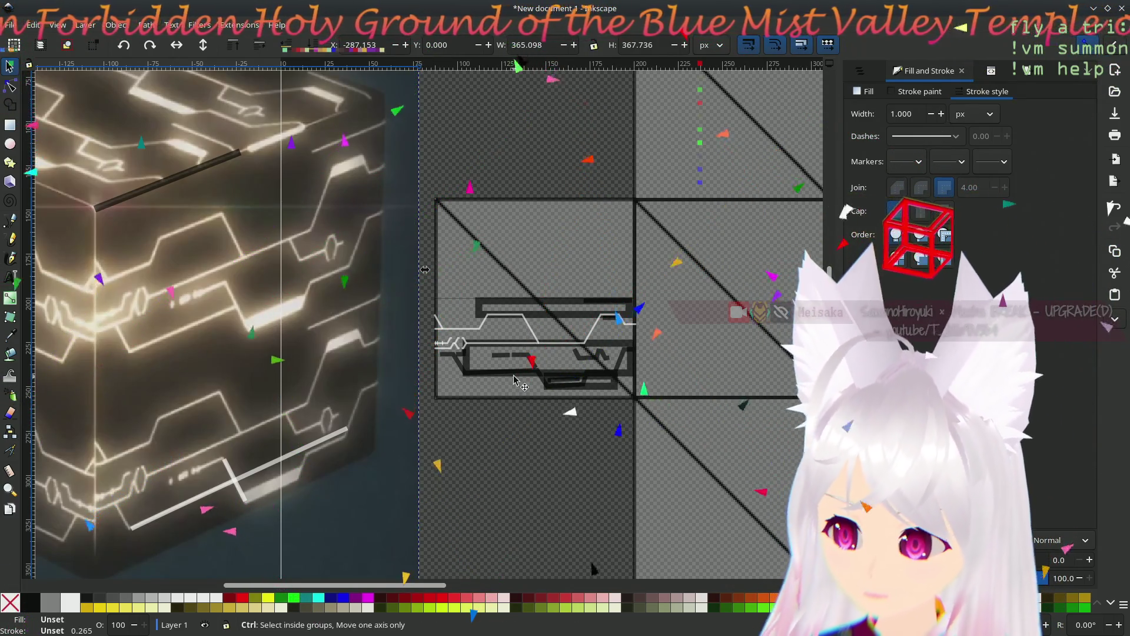
- Nudge the short white branch up about 45 px to match the reference's glowing trace
scroll(513, 380, "up", 3)
scroll(513, 380, "down", 3)
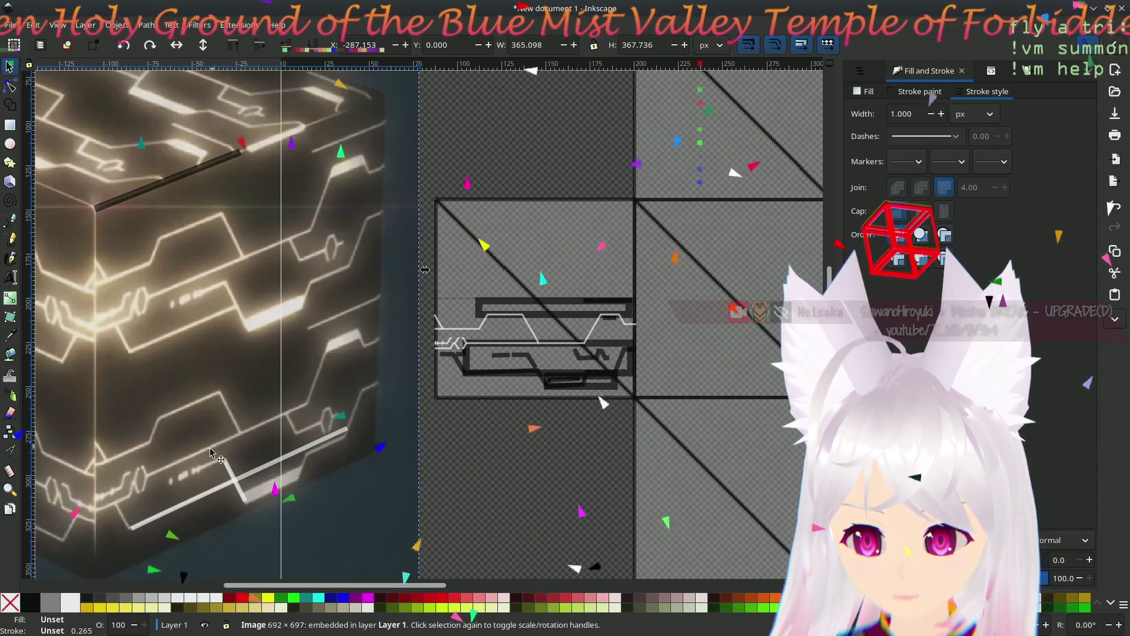
left_click(236, 474)
mouse_move(233, 474)
left_mouse_down()
mouse_move(189, 415)
mouse_move(233, 446)
left_mouse_up()
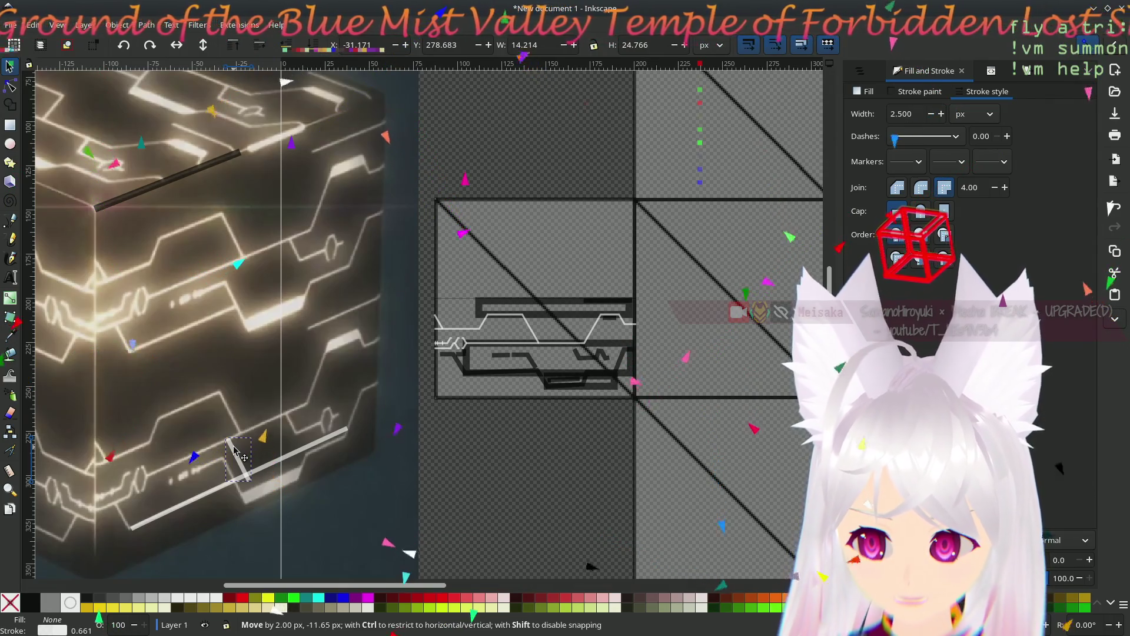
left_click_drag(234, 450, 234, 451)
key("Escape")
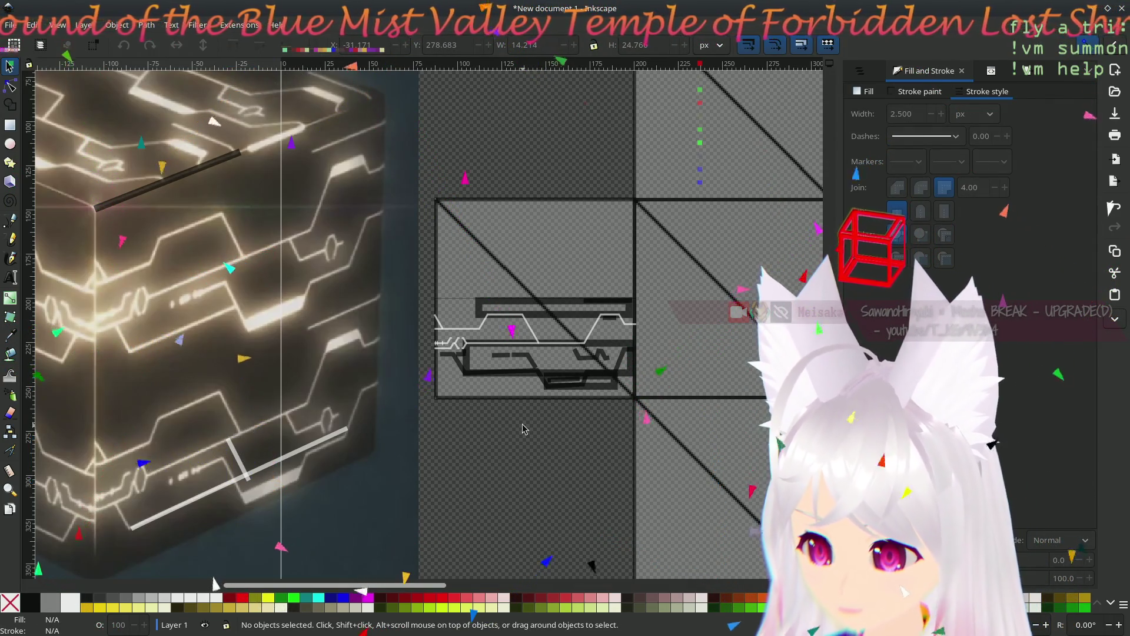
scroll(522, 365, "up", 5)
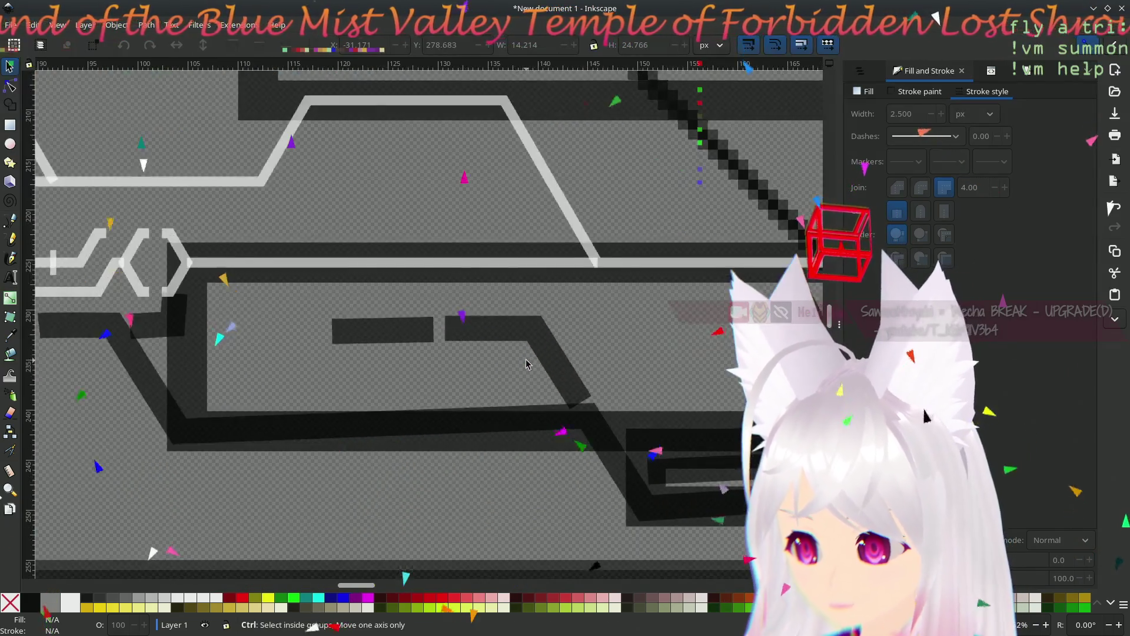
scroll(518, 365, "up", 2)
scroll(518, 365, "right", 1)
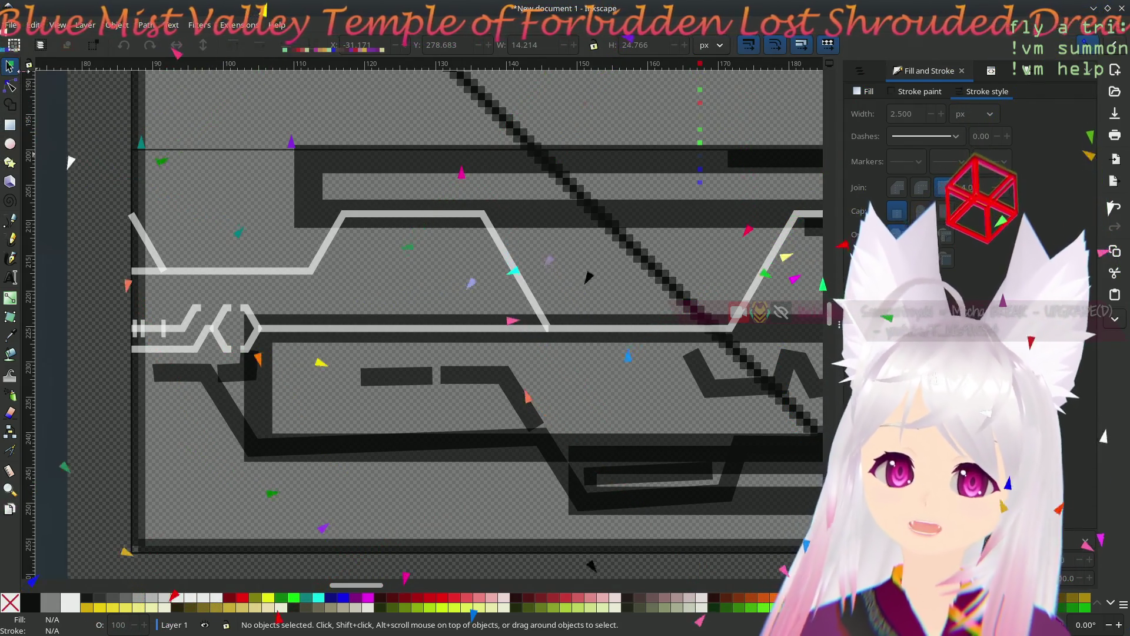
- Draw a diagonal white branch from the white path's end and shift it down-right
left_click(9, 221)
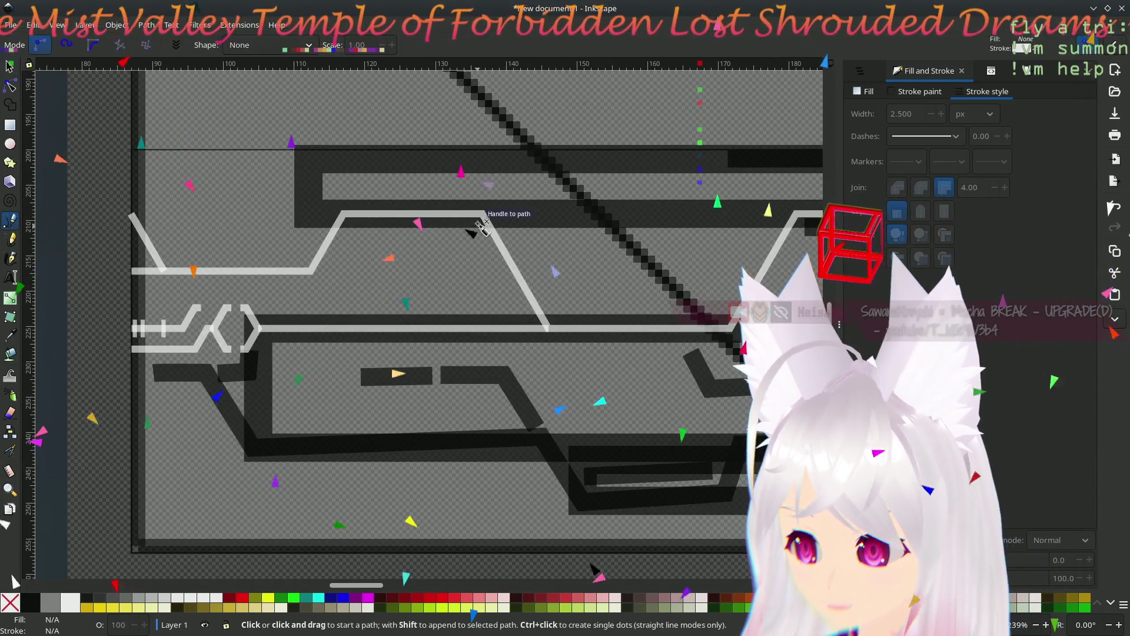
left_click(482, 215)
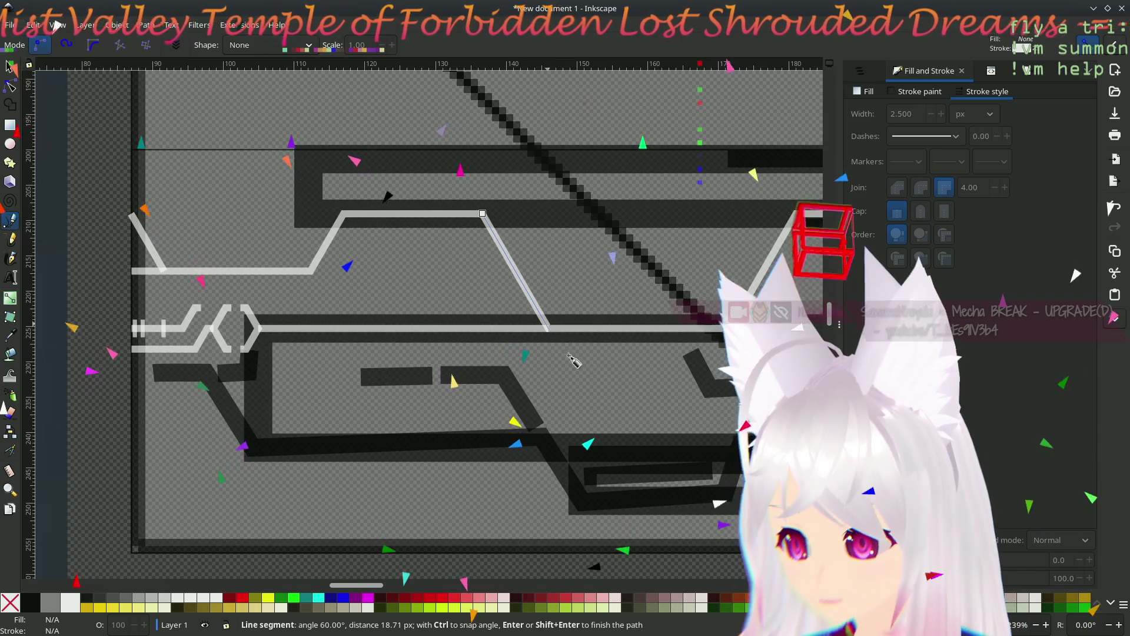
double_click(549, 328)
left_click(9, 66)
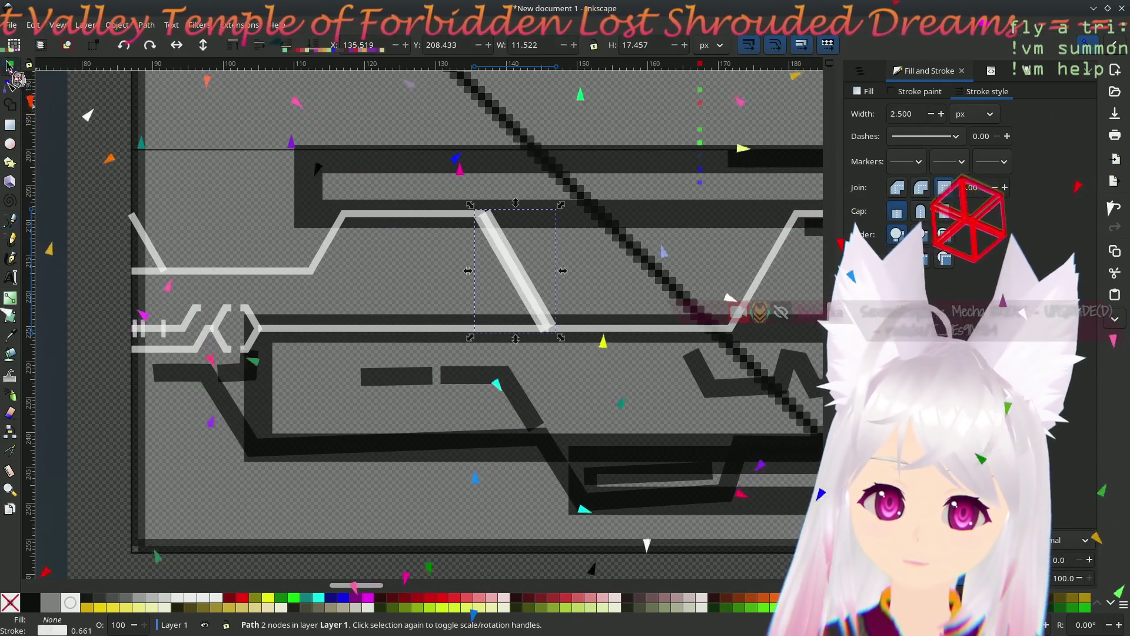
mouse_move(496, 244)
left_mouse_down()
mouse_move(488, 276)
mouse_move(521, 334)
mouse_move(474, 274)
mouse_move(465, 351)
mouse_move(389, 369)
mouse_move(537, 346)
mouse_move(430, 348)
mouse_move(540, 352)
mouse_move(452, 353)
left_mouse_up()
left_click(598, 424)
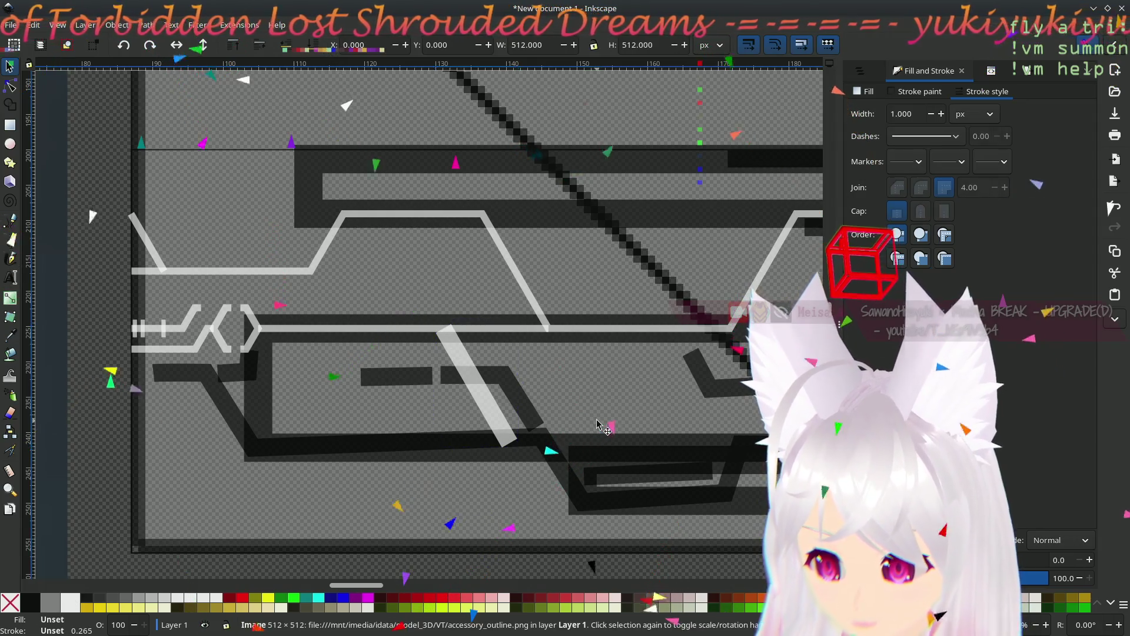
- Select the dark stroked rectangle for node editing
left_click(518, 463)
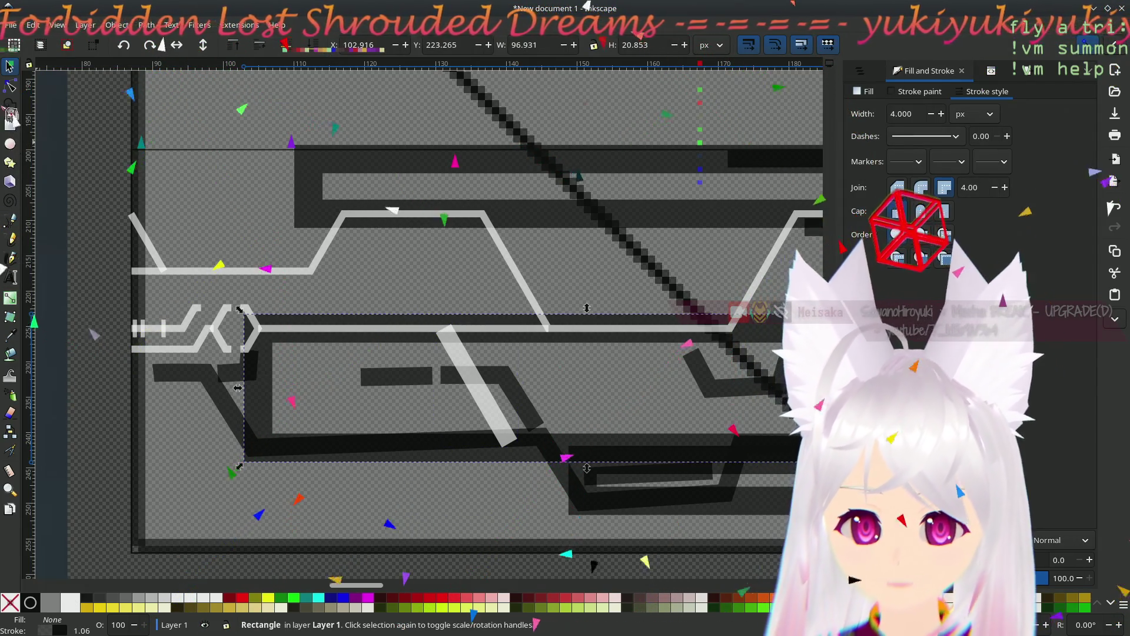
left_click(10, 86)
scroll(496, 370, "right", 9)
scroll(496, 370, "down", 2)
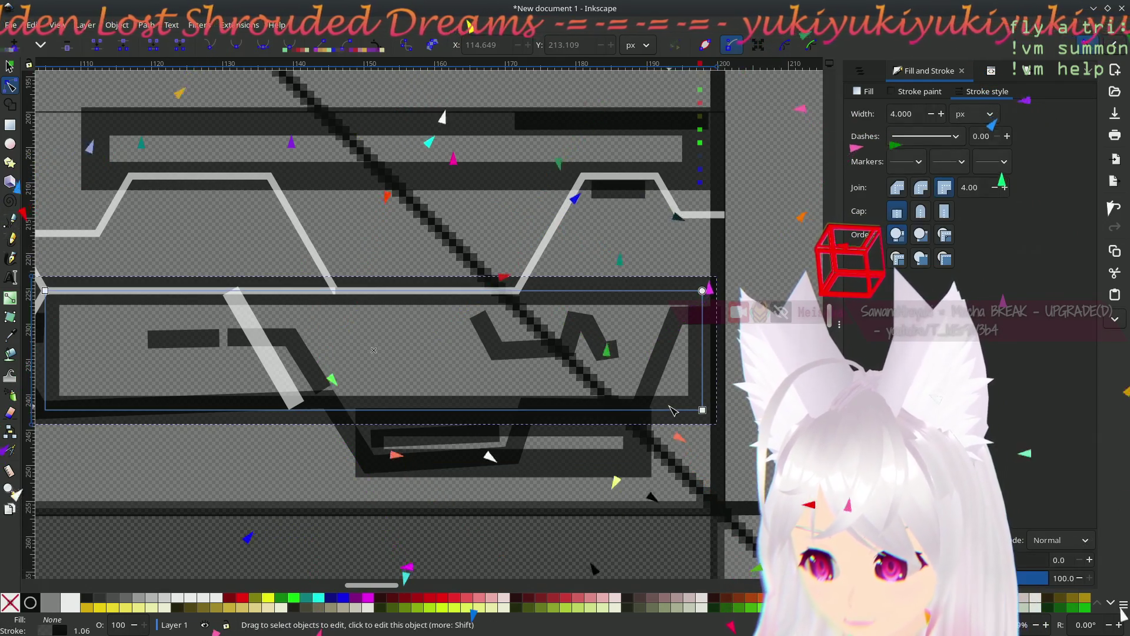
- Shorten the dark rectangle by about 22 px and give it a 1 px stroke width
left_click_drag(710, 412, 710, 399)
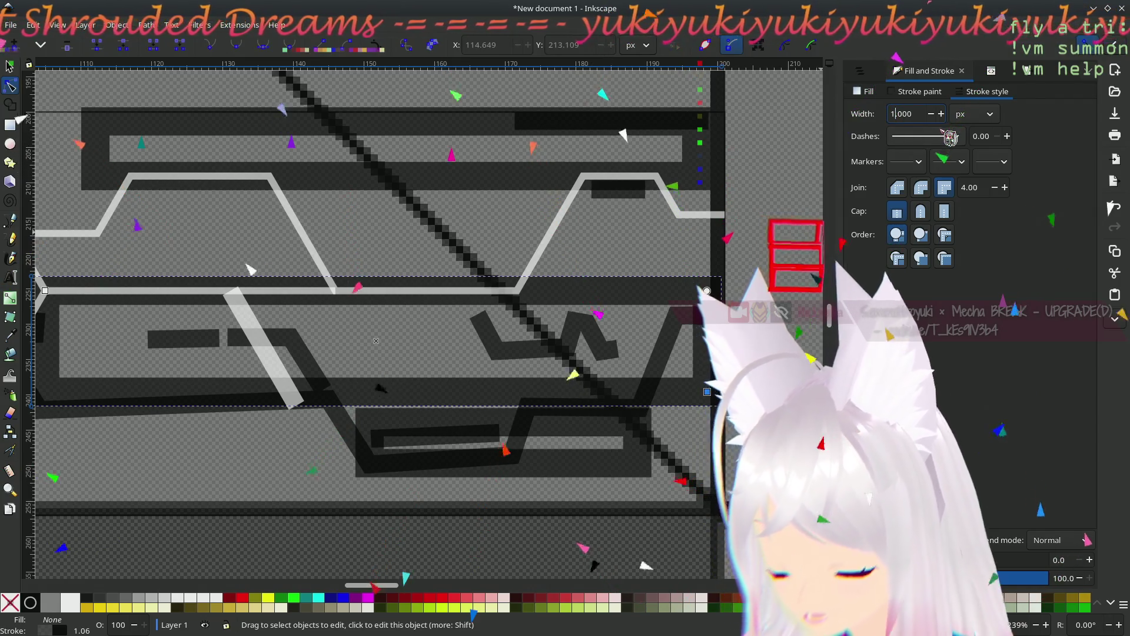
key("Return")
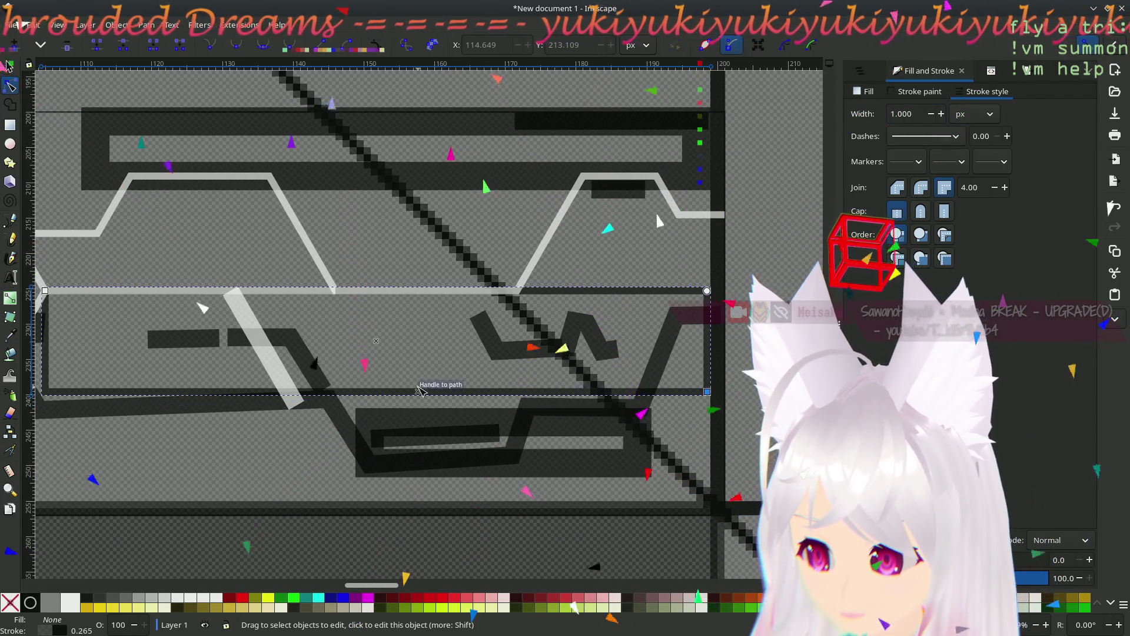
scroll(583, 386, "left", 5)
scroll(580, 379, "right", 1)
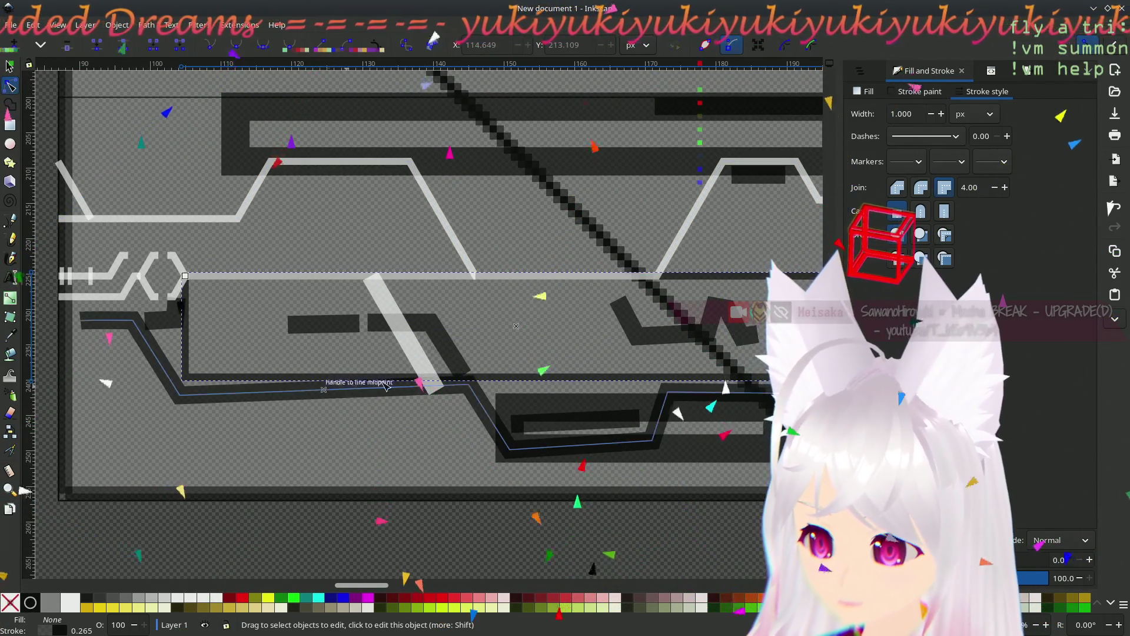
scroll(529, 347, "right", 3)
scroll(485, 396, "down", 4)
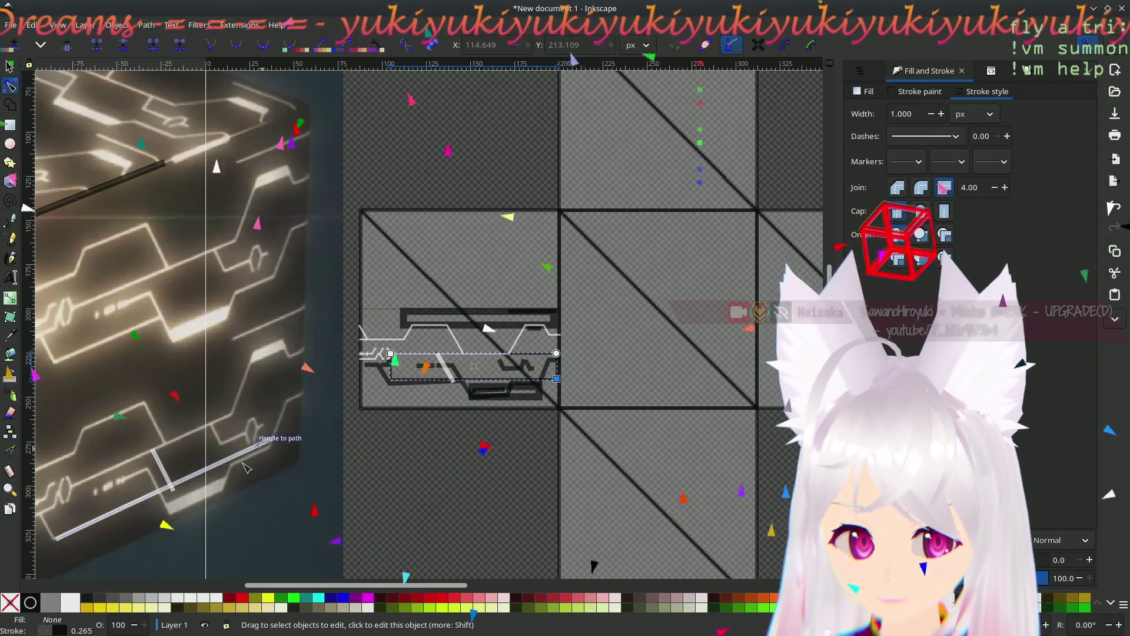
scroll(518, 336, "up", 5)
scroll(505, 412, "down", 8)
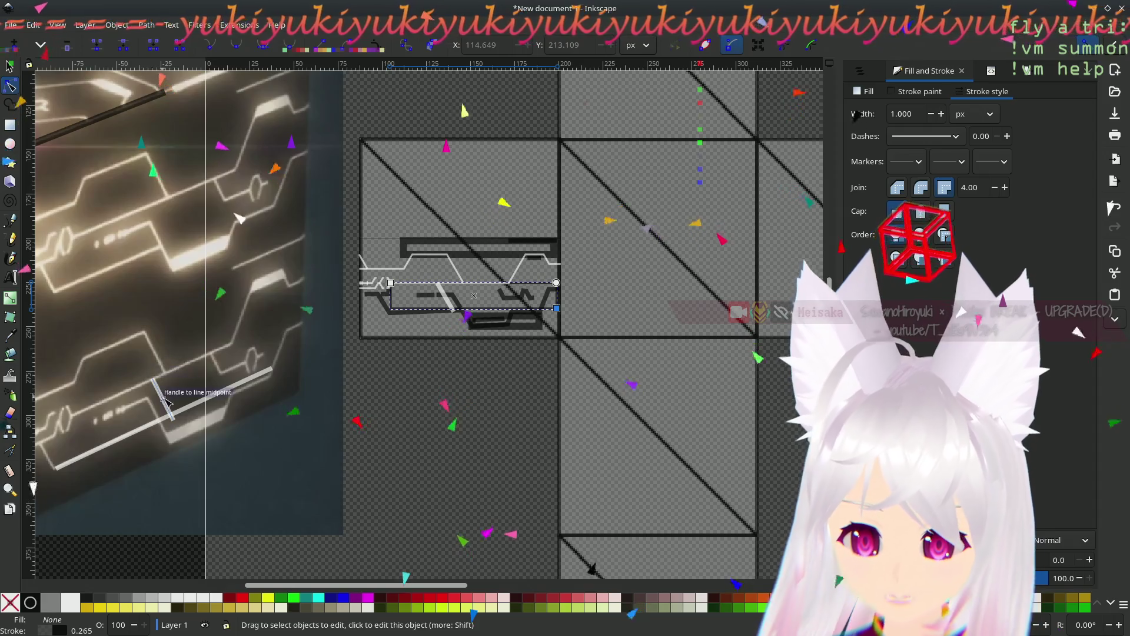
- Move the short white tick up and right onto the light diagonal line
key("s")
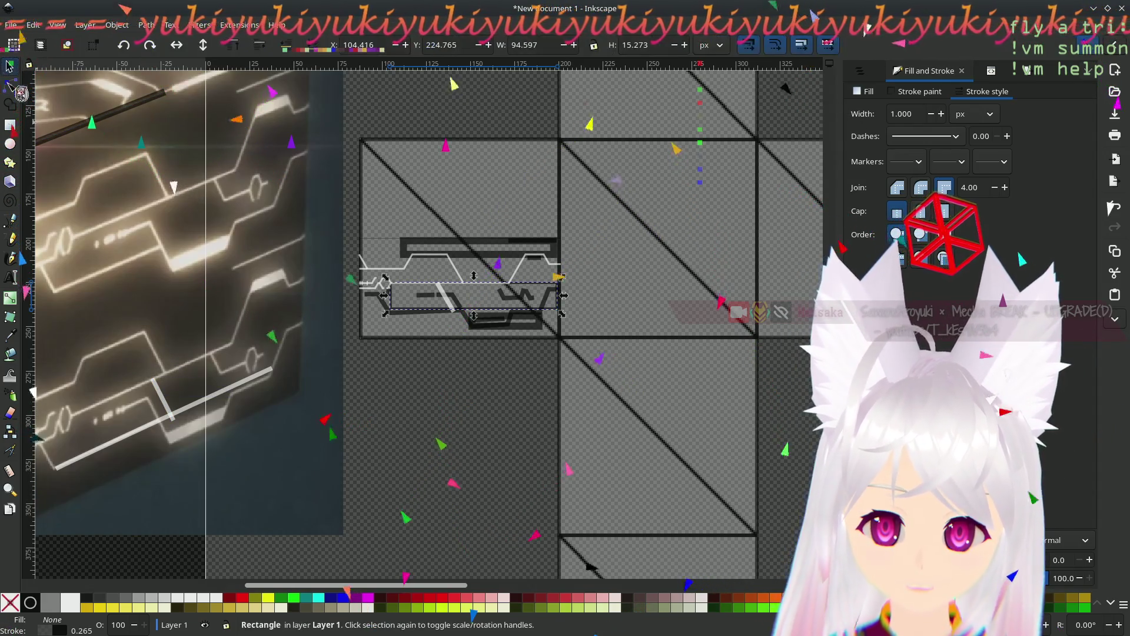
left_click_drag(163, 400, 219, 366)
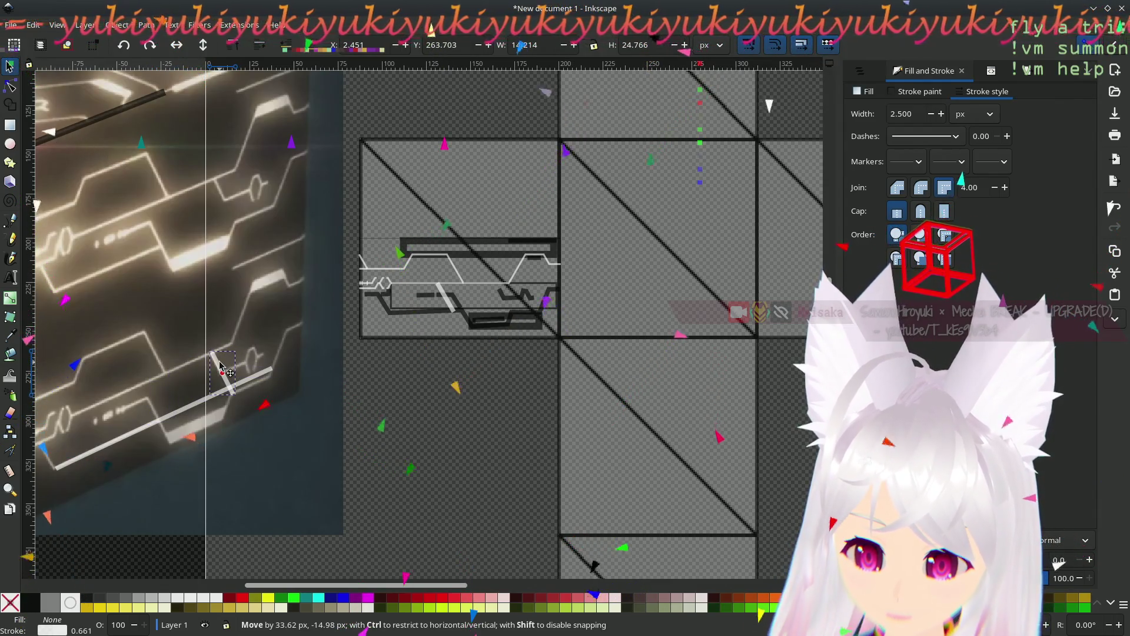
left_click_drag(220, 365, 220, 365)
left_click(447, 426)
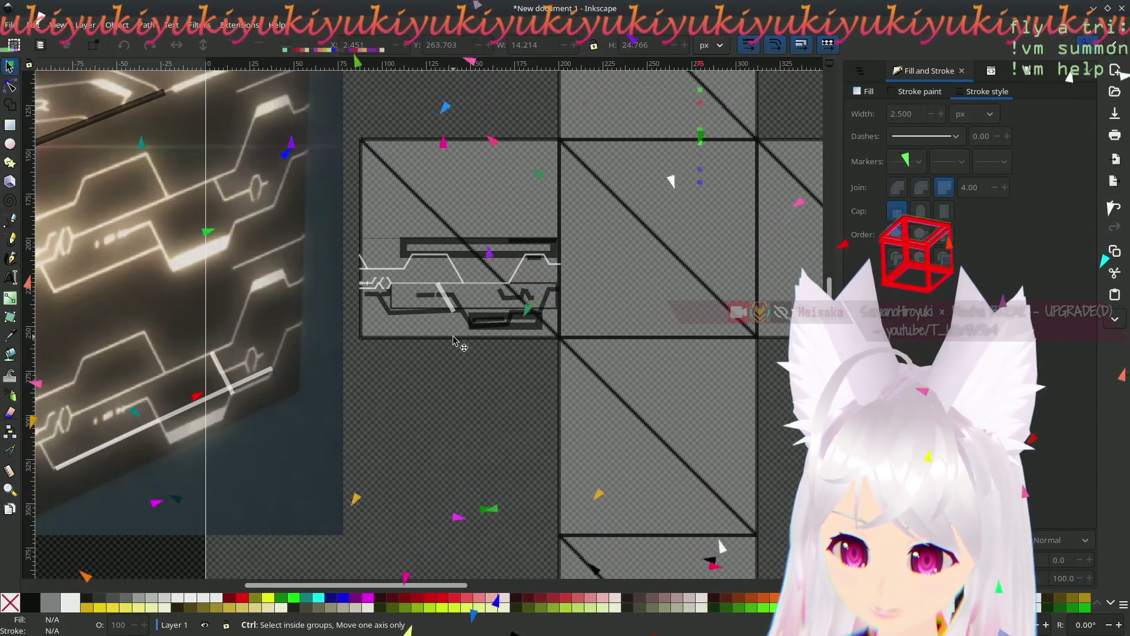
scroll(470, 341, "up", 4, "ctrl")
scroll(484, 343, "up", 8)
scroll(484, 343, "right", 6)
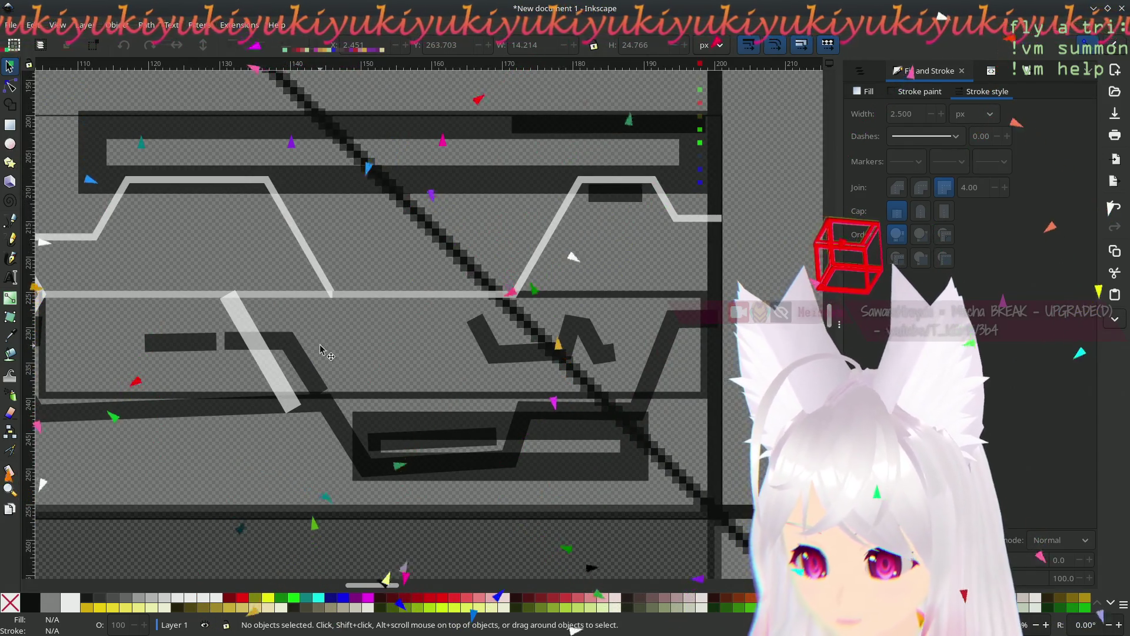
- Slide the light diagonal bar right until its top end touches the horizontal white line
left_click(231, 314)
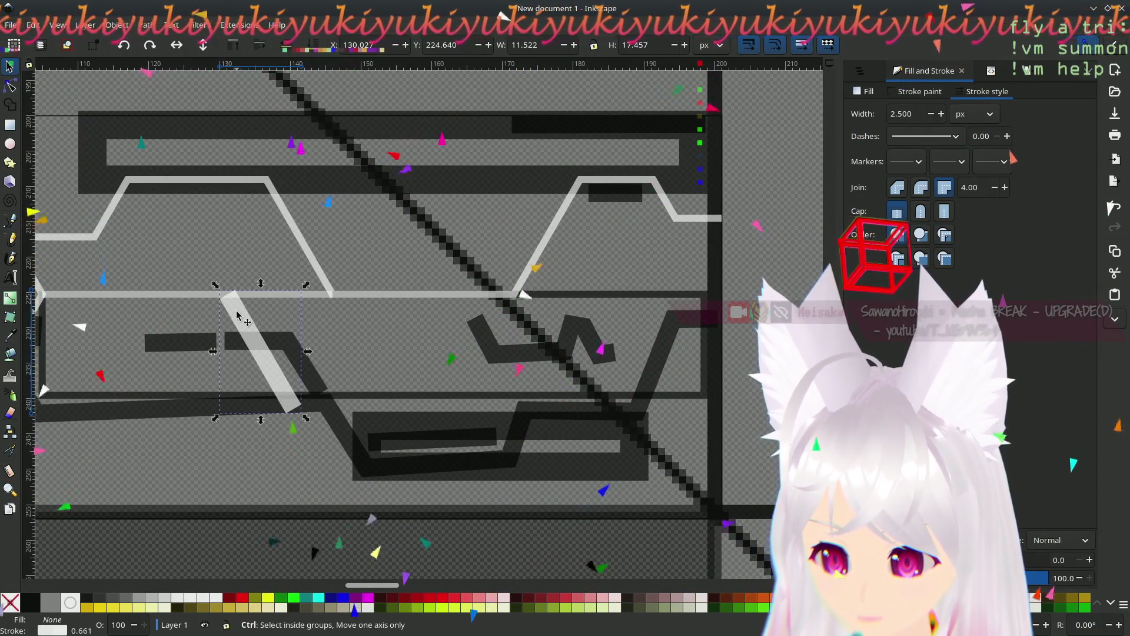
mouse_move(237, 315)
left_mouse_down()
mouse_move(514, 295)
mouse_move(527, 305)
mouse_move(515, 302)
left_mouse_up()
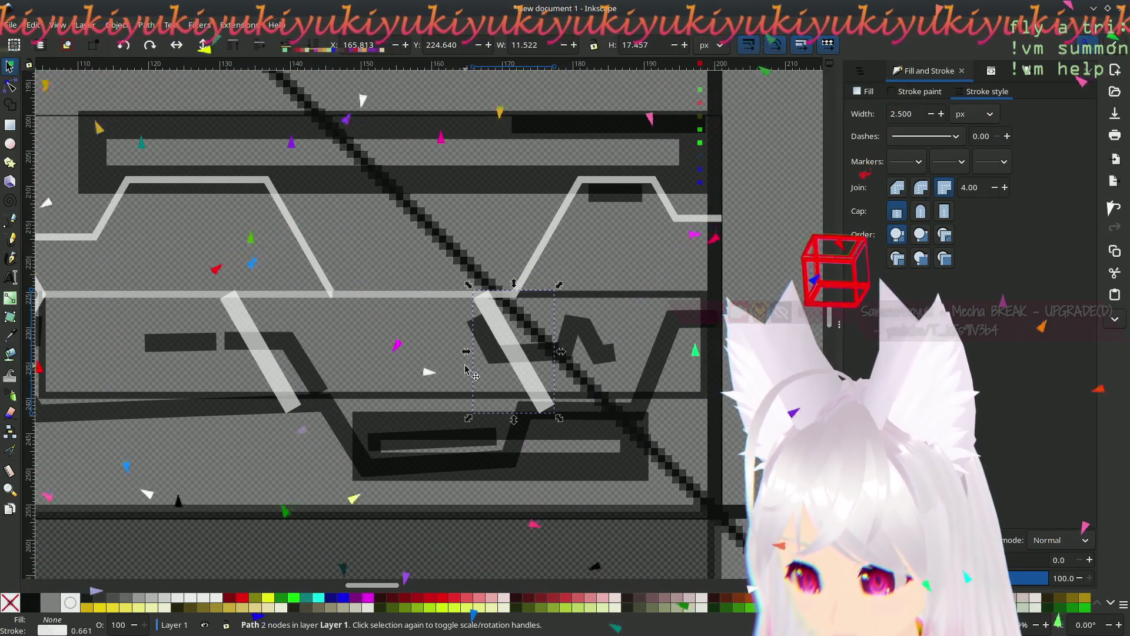
scroll(471, 360, "down", 5)
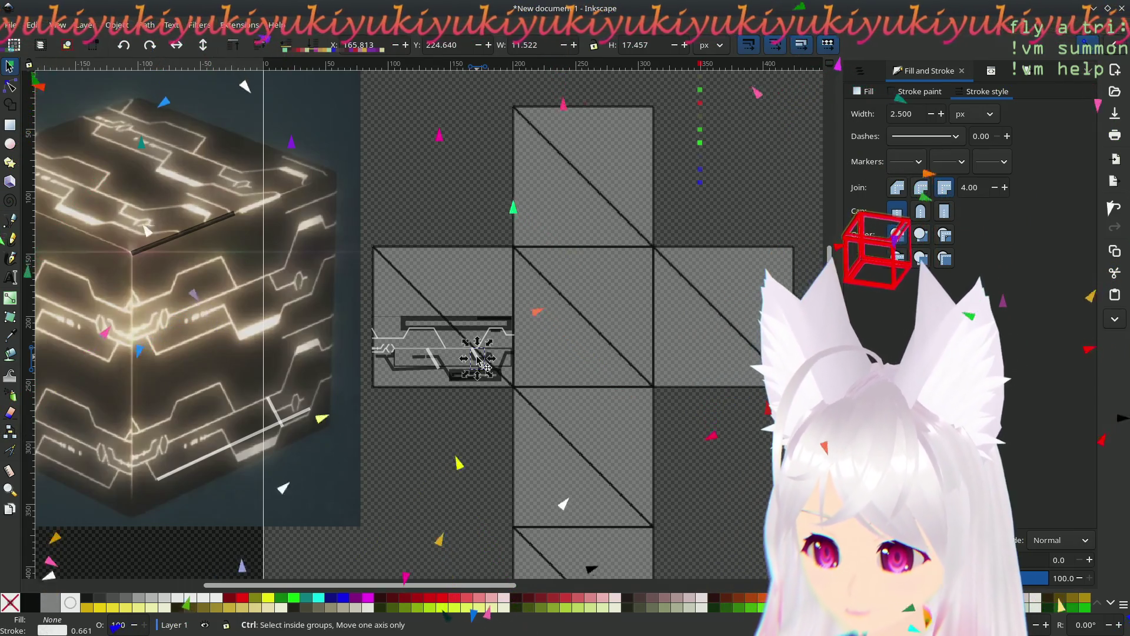
scroll(463, 366, "up", 5)
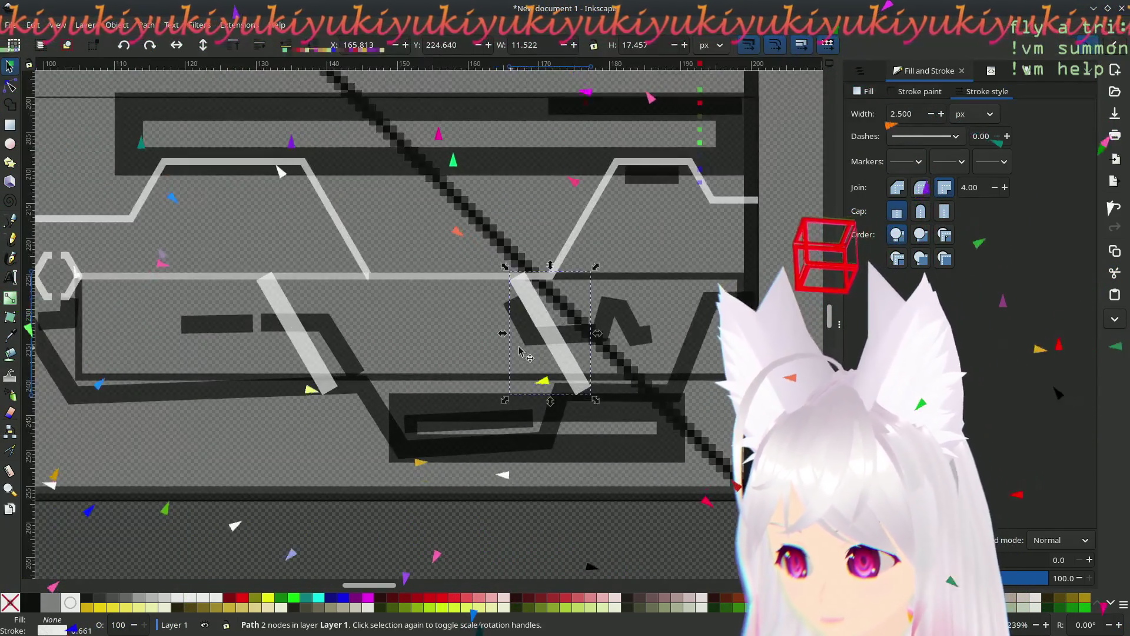
left_click_drag(519, 297, 427, 297)
scroll(577, 322, "up", 3)
scroll(577, 322, "down", 3)
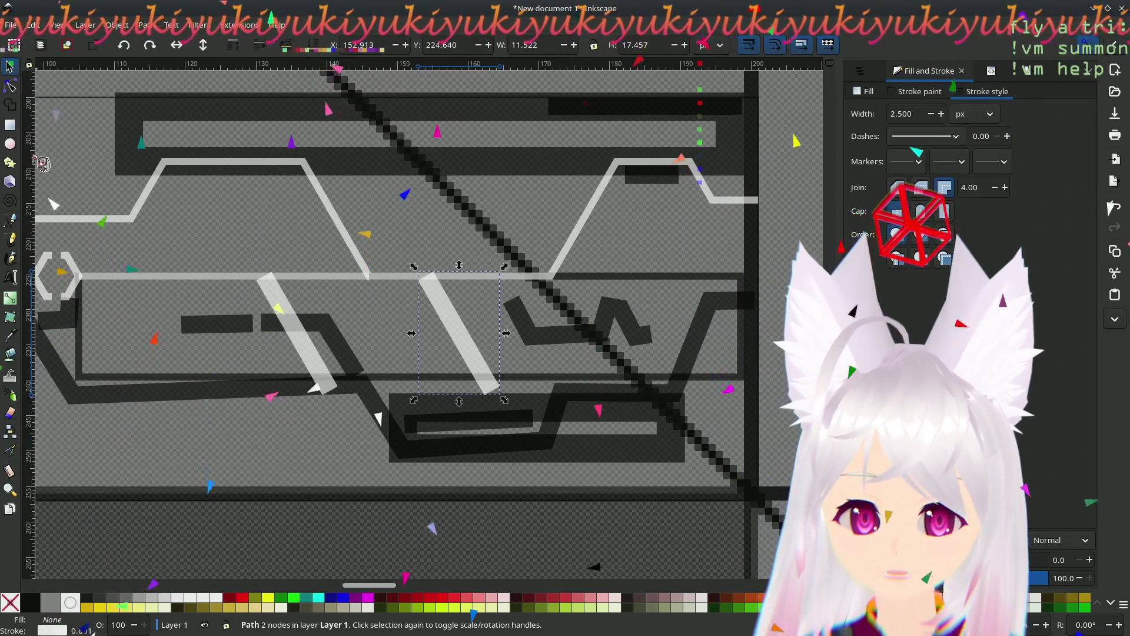
left_click(11, 87)
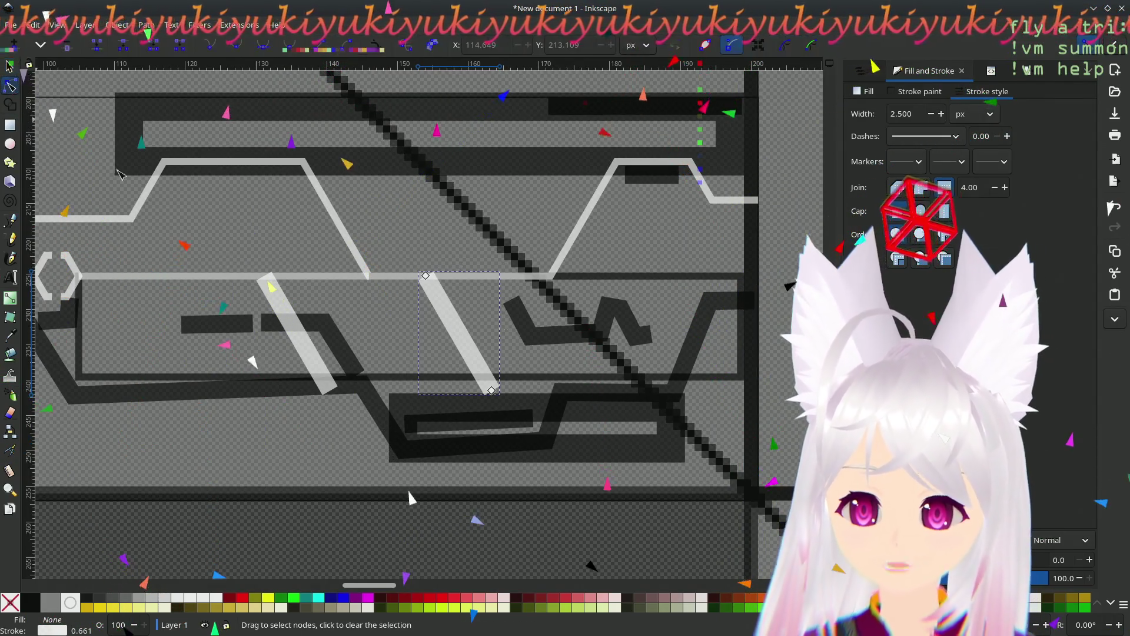
left_click(492, 392)
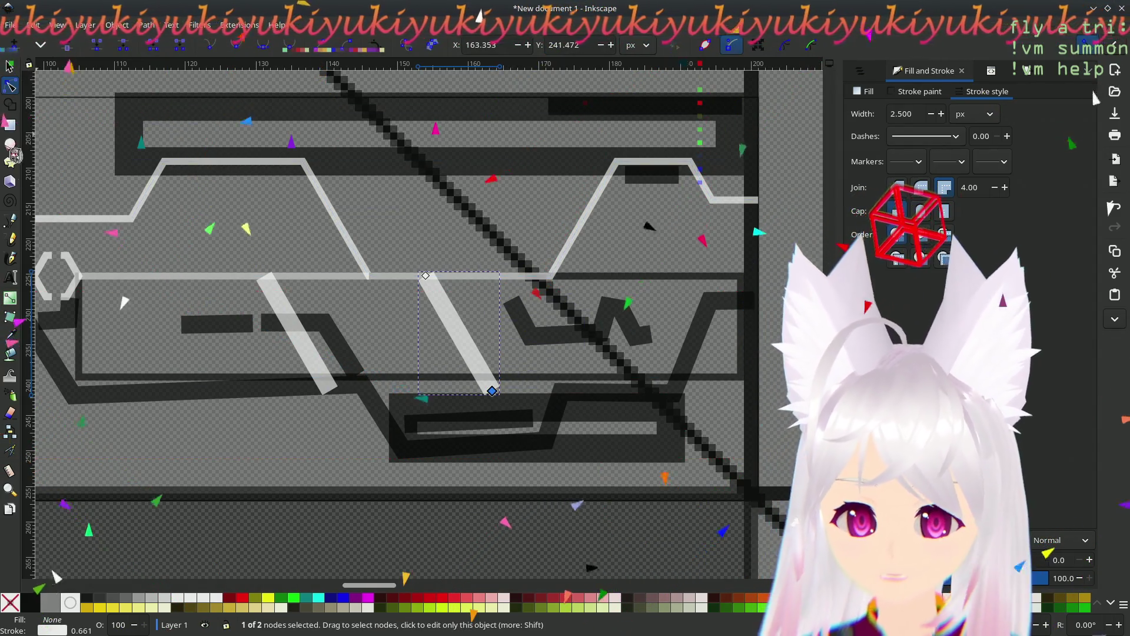
- Draw a vertical segment up from the bar's bottom node forming a V, with bevelled joins
key("b")
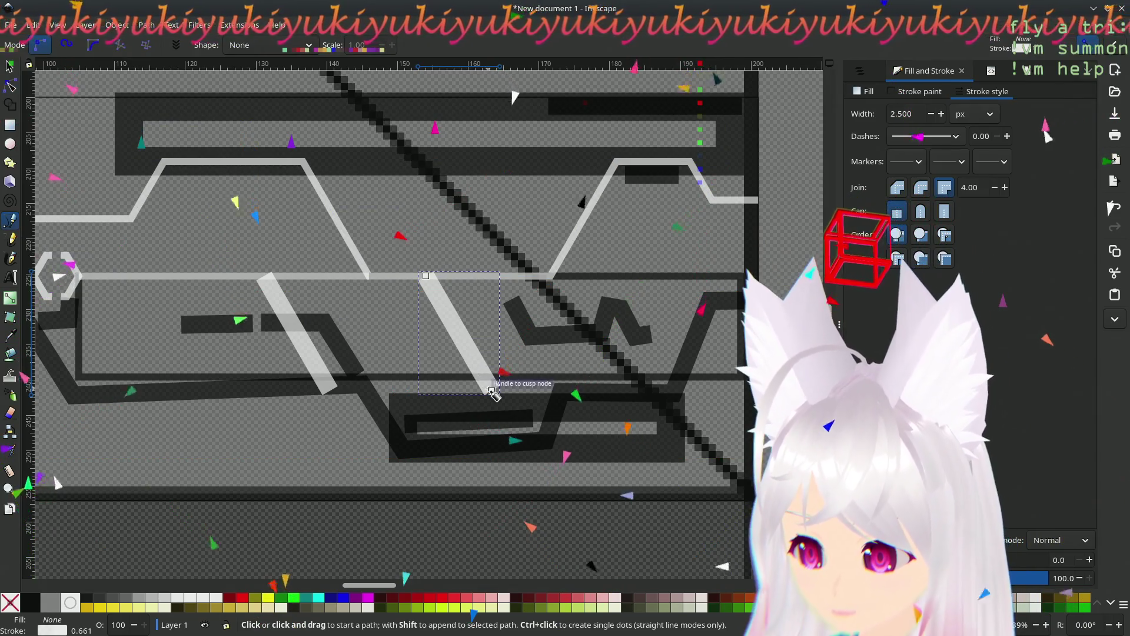
left_click(493, 390)
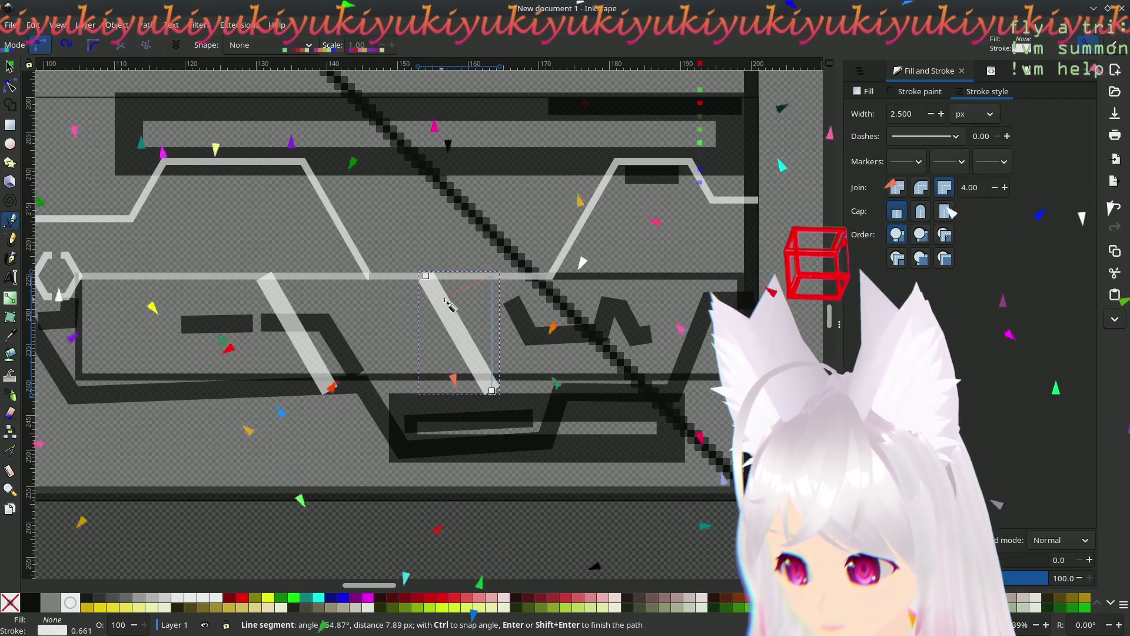
double_click(492, 277)
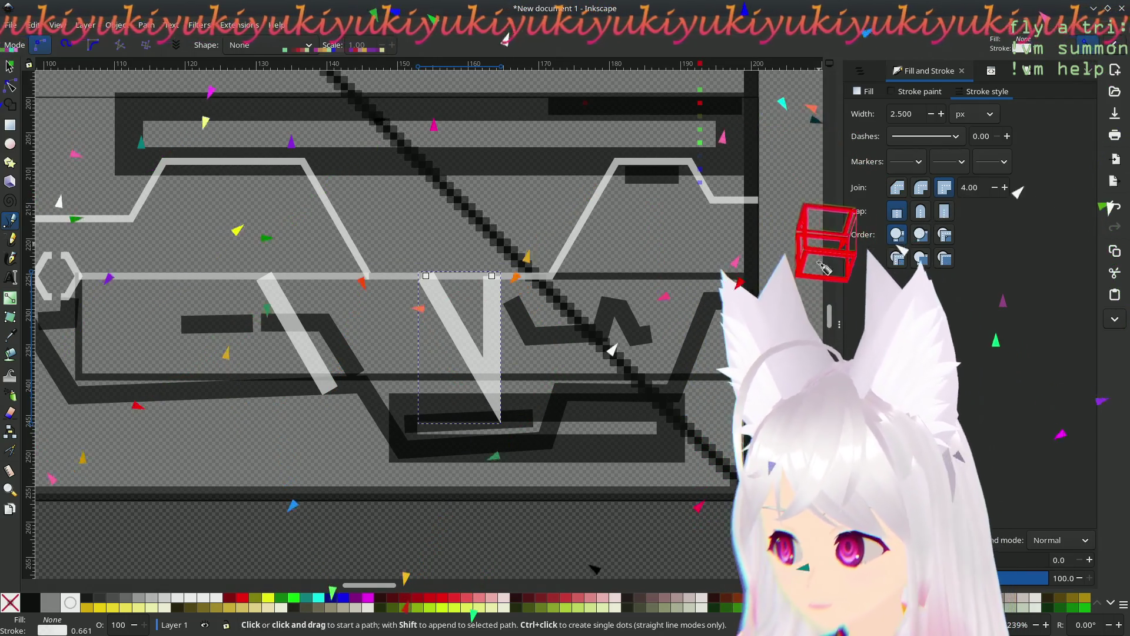
left_click(905, 193)
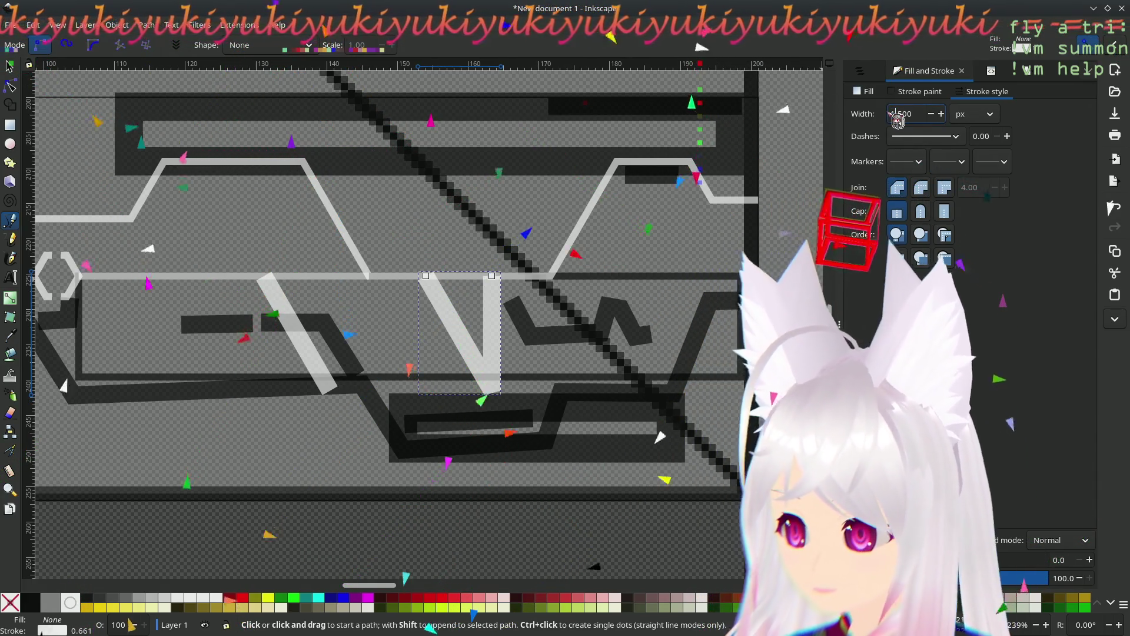
scroll(898, 121, "down", 2)
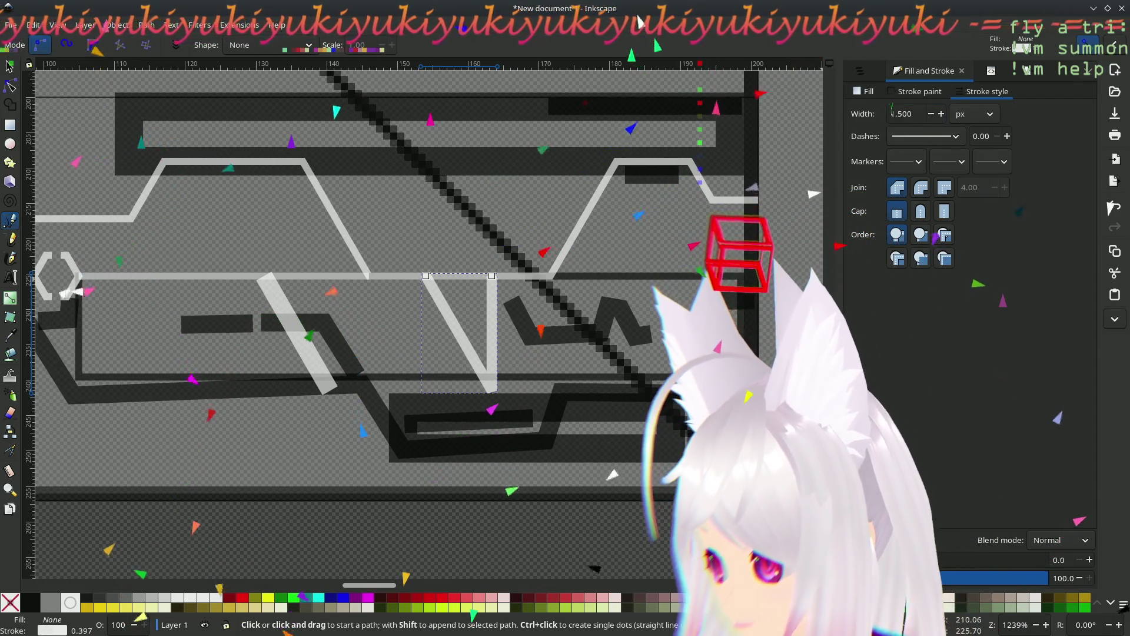
scroll(892, 114, "down", 2)
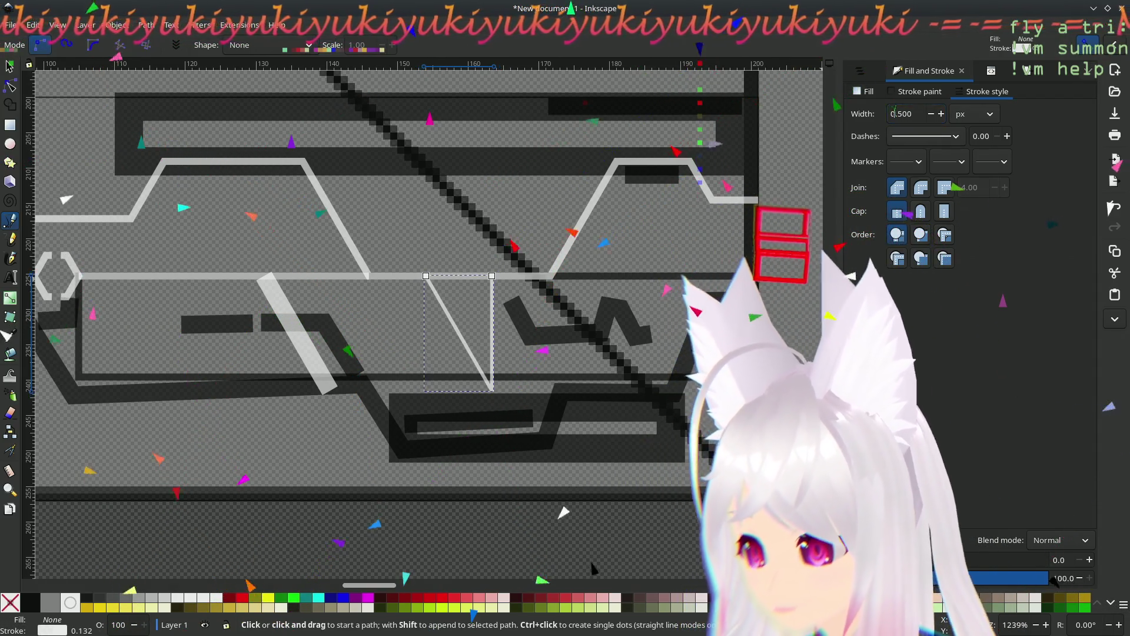
scroll(546, 400, "up", 2, "ctrl")
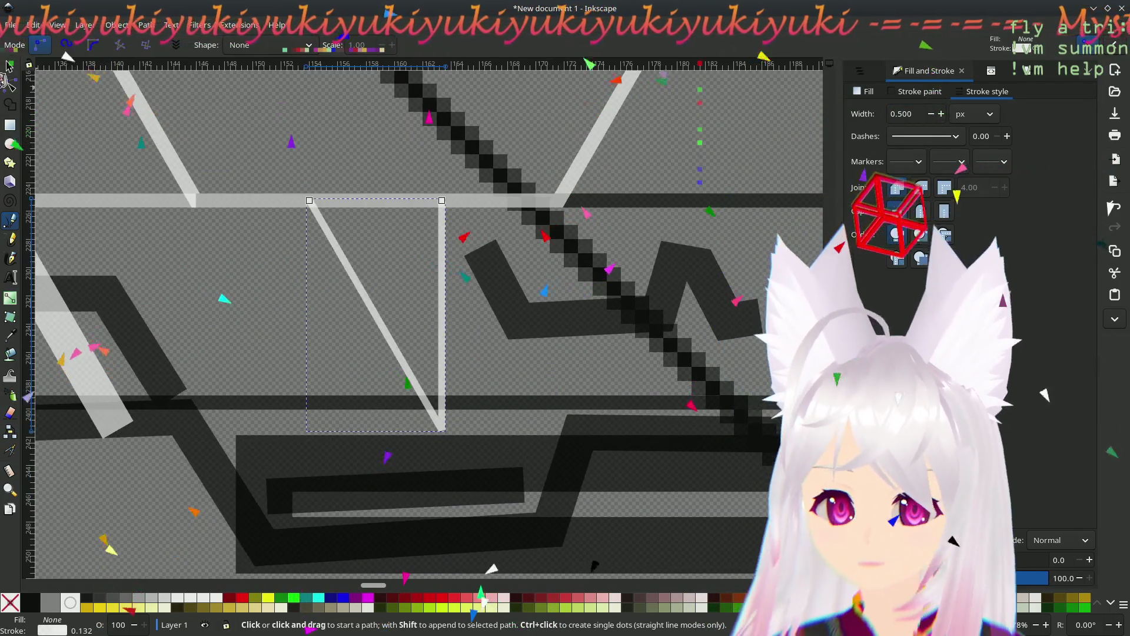
- Shift the angled branch right so its top corner snaps onto the horizontal line
left_click(9, 66)
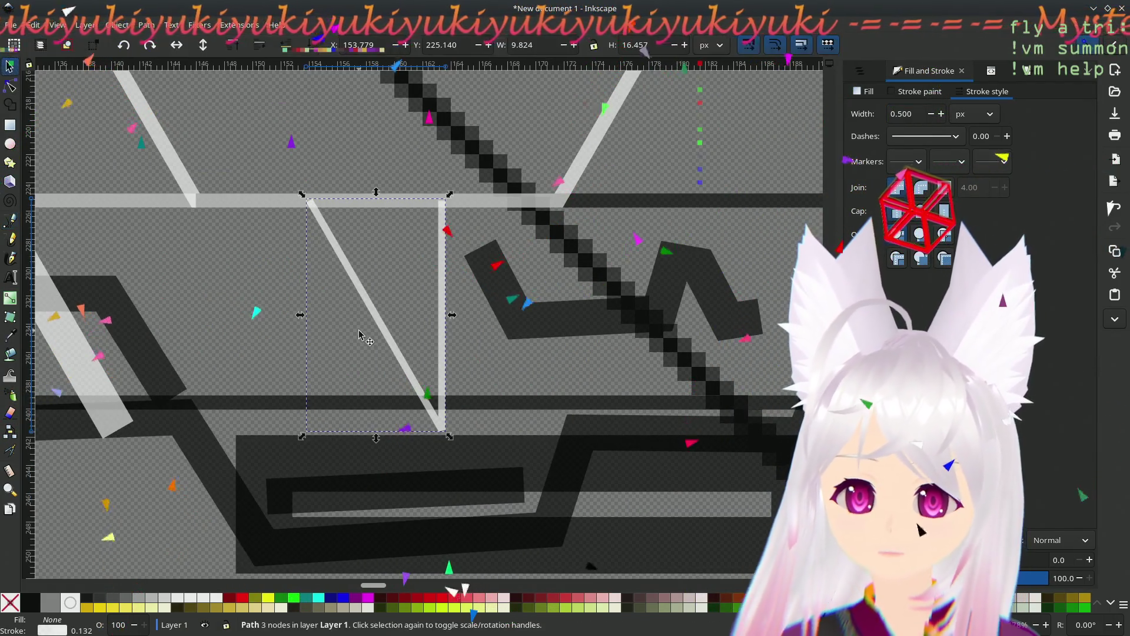
left_click_drag(323, 212, 420, 212)
left_click_drag(543, 203, 563, 207)
left_click(363, 320)
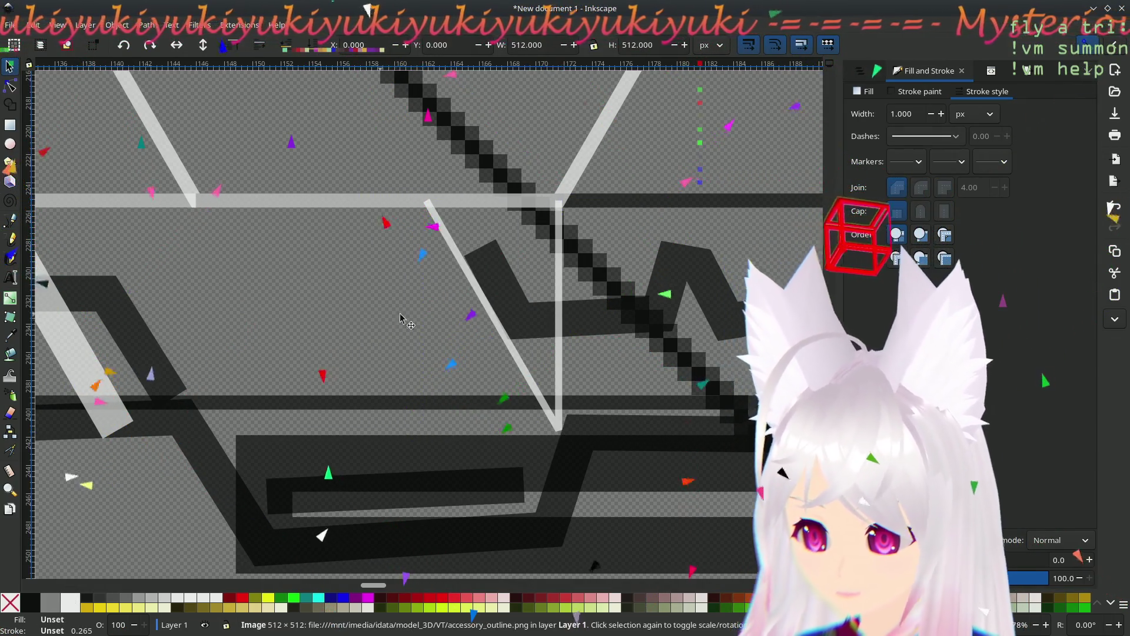
scroll(390, 320, "down", 5)
scroll(483, 333, "up", 3)
scroll(265, 259, "left", 5)
scroll(177, 241, "up", 2)
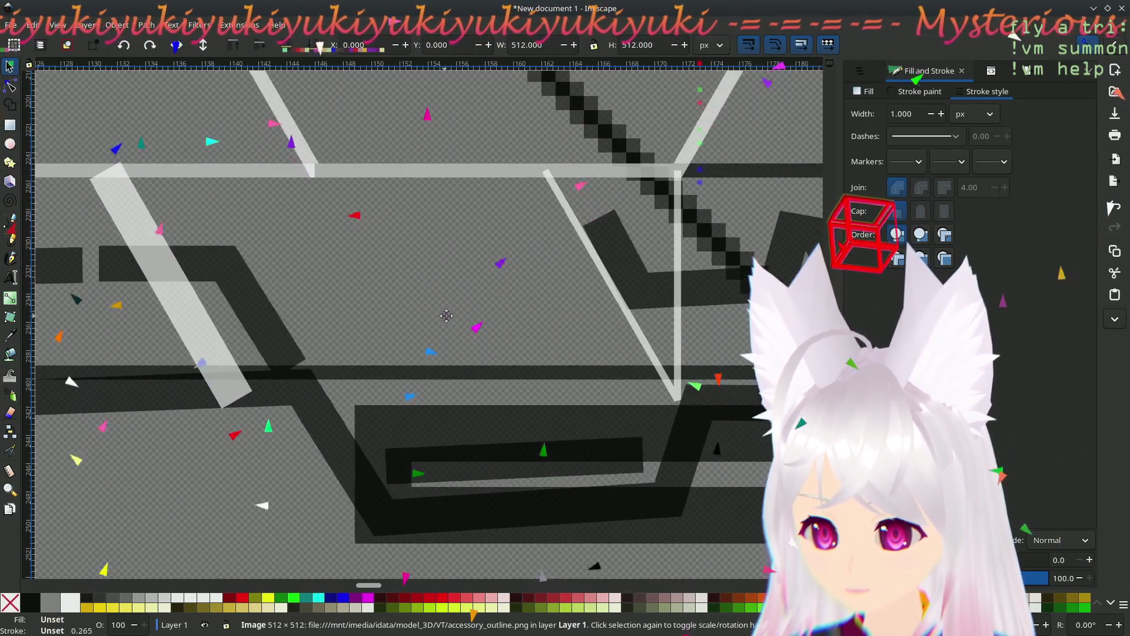
- Select the wide translucent diagonal band and inspect it
left_click(141, 213)
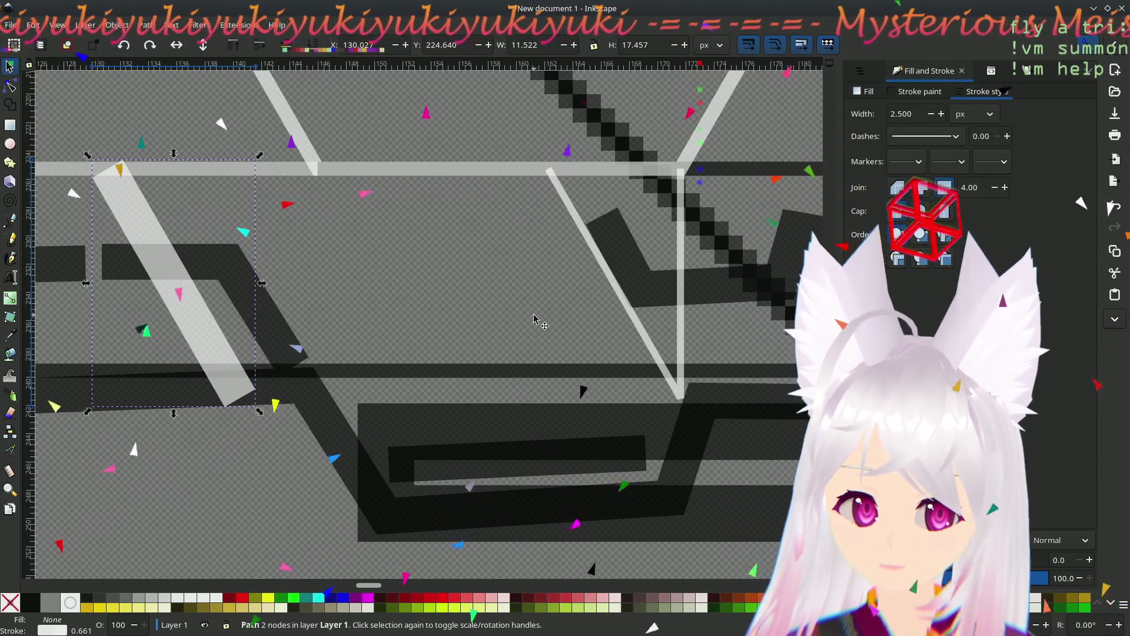
scroll(549, 314, "right", 8)
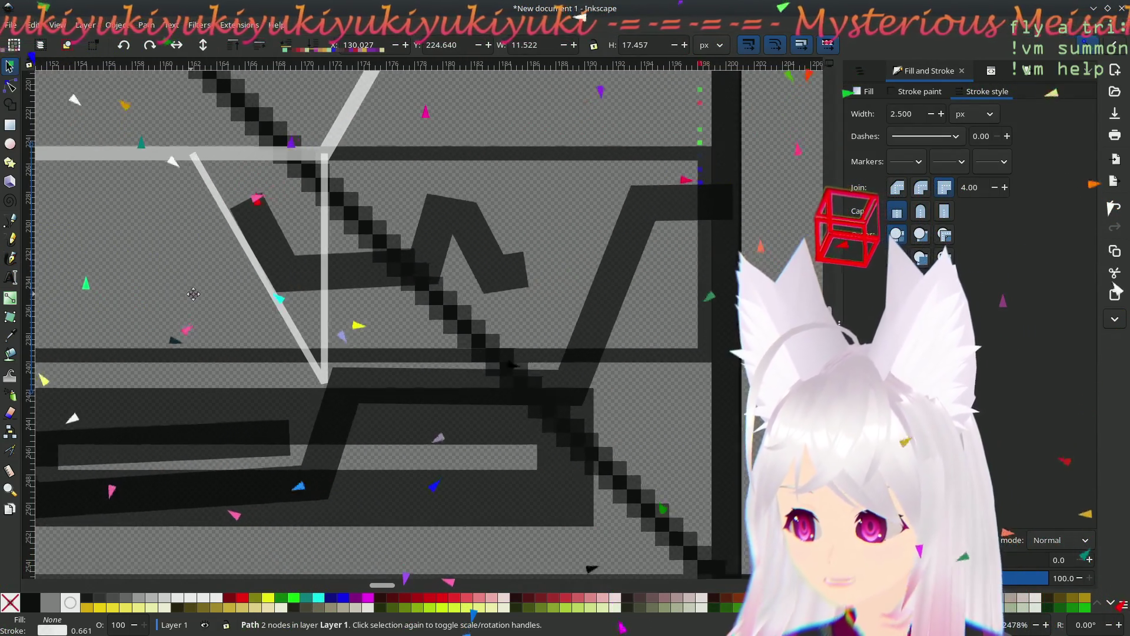
scroll(306, 308, "left", 5)
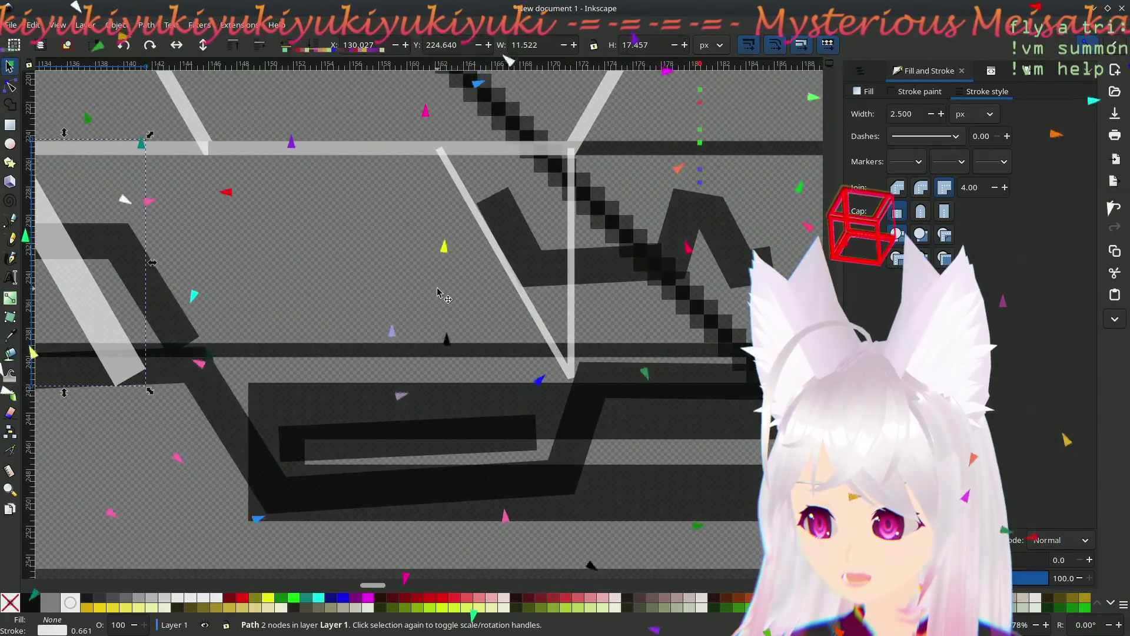
scroll(525, 369, "right", 2)
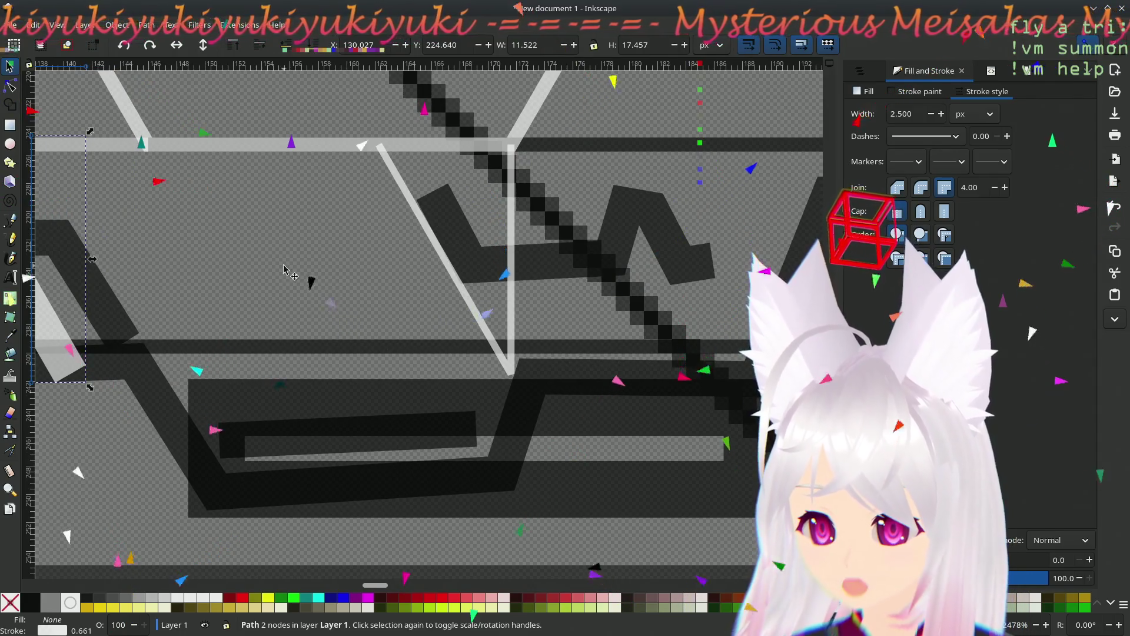
scroll(284, 269, "left", 14)
scroll(274, 294, "down", 6)
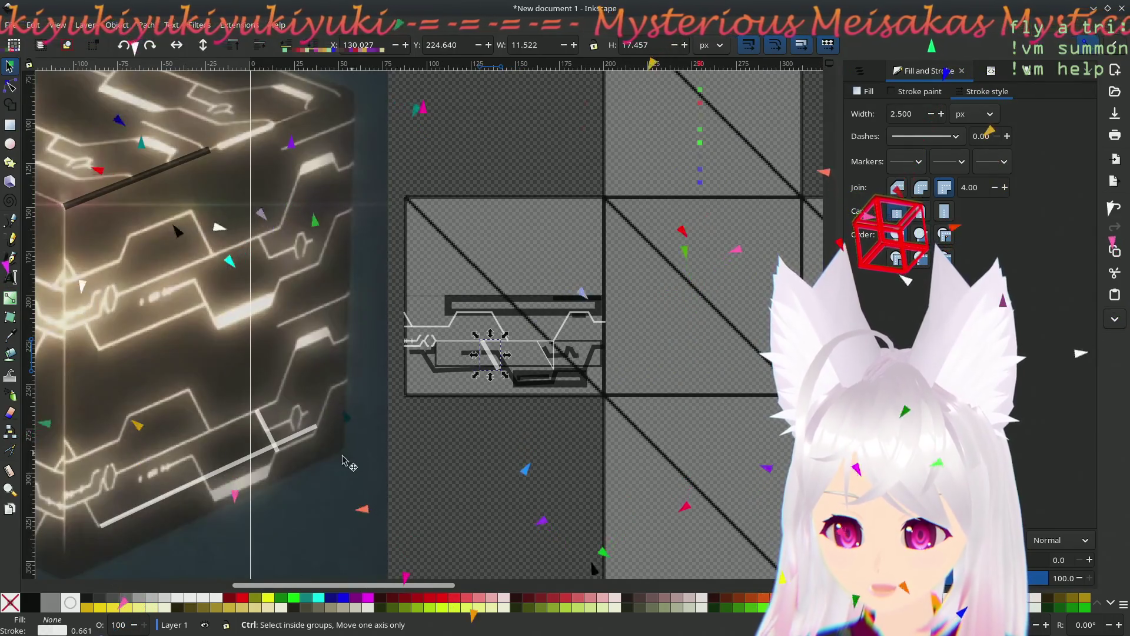
- Shift the short light path left and down into place, then deselect it
scroll(183, 500, "up", 2)
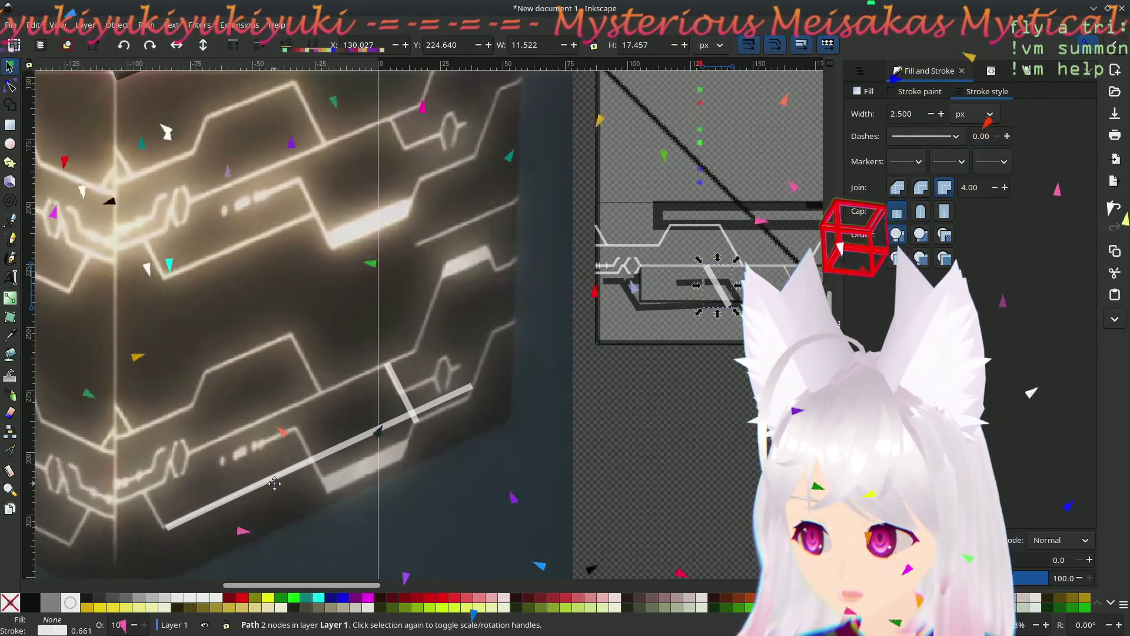
left_click_drag(397, 381, 210, 415)
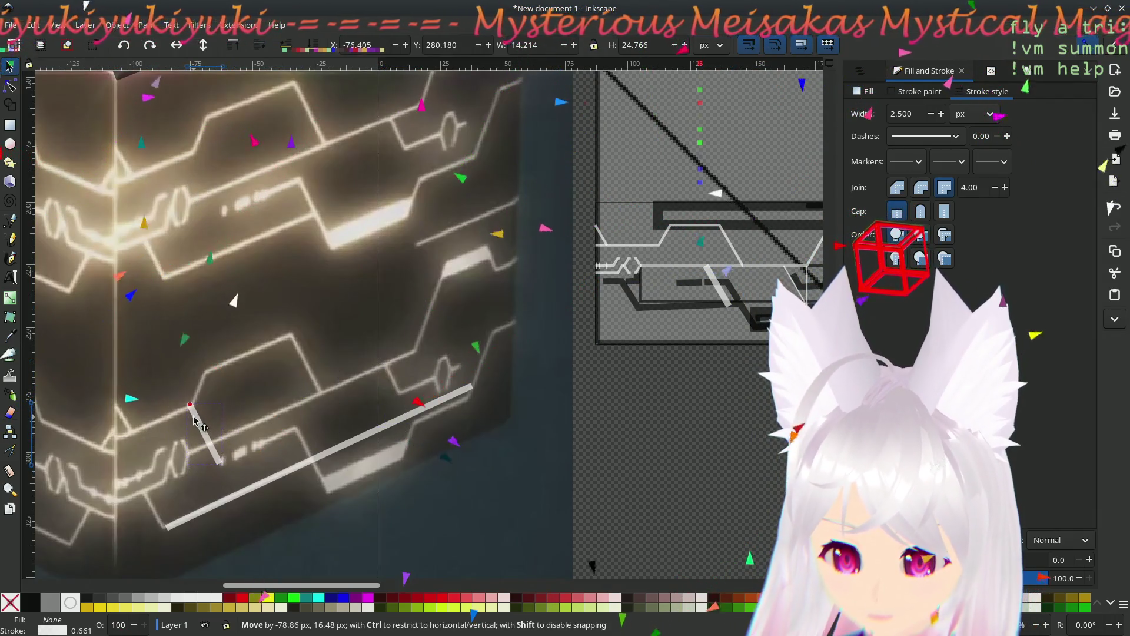
left_click_drag(196, 419, 196, 419)
left_click(684, 404)
- Drag the wide diagonal band up-left until its end snaps onto the angled line's corner
scroll(684, 405, "up", 3, "ctrl")
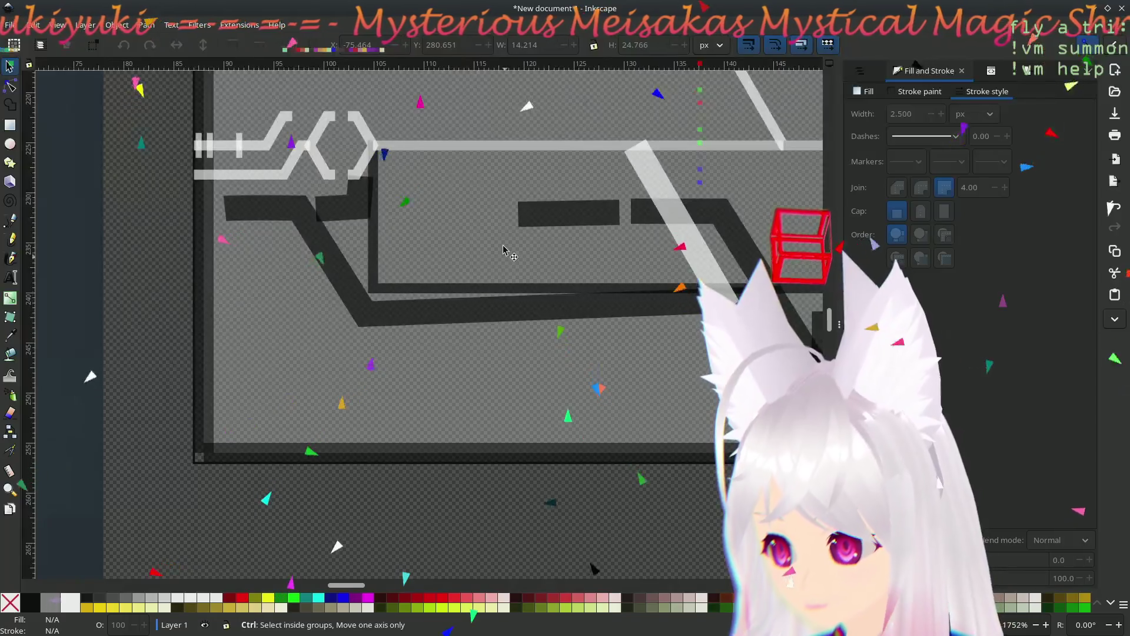
scroll(419, 380, "up", 3)
scroll(574, 290, "down", 1)
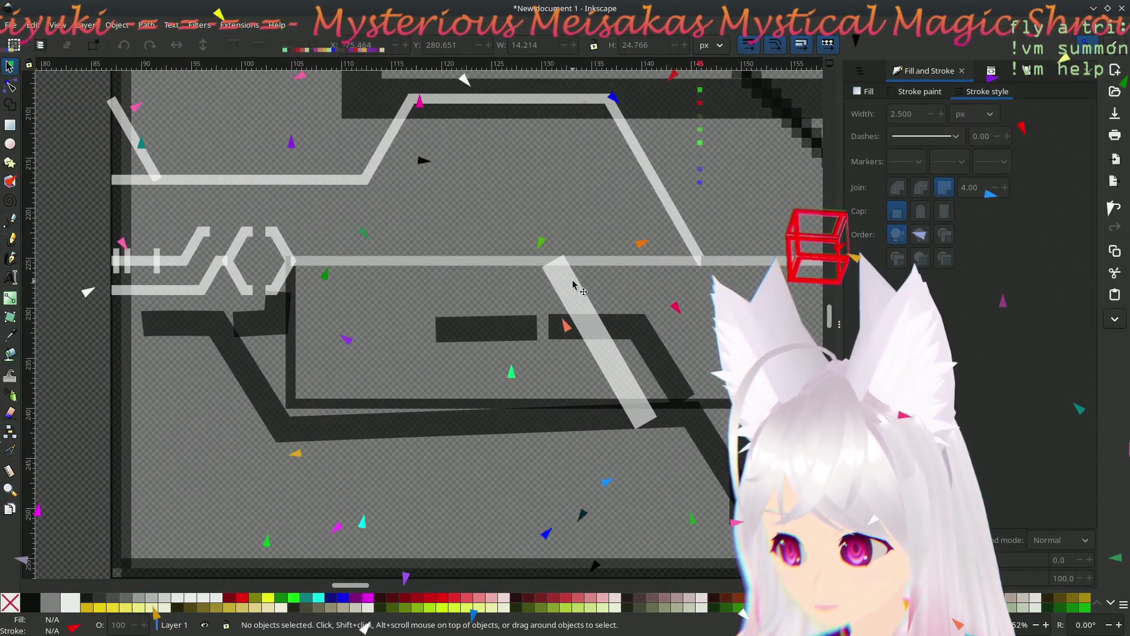
mouse_move(574, 284)
left_mouse_down()
mouse_move(503, 276)
mouse_move(371, 197)
left_mouse_up()
scroll(532, 358, "down", 5)
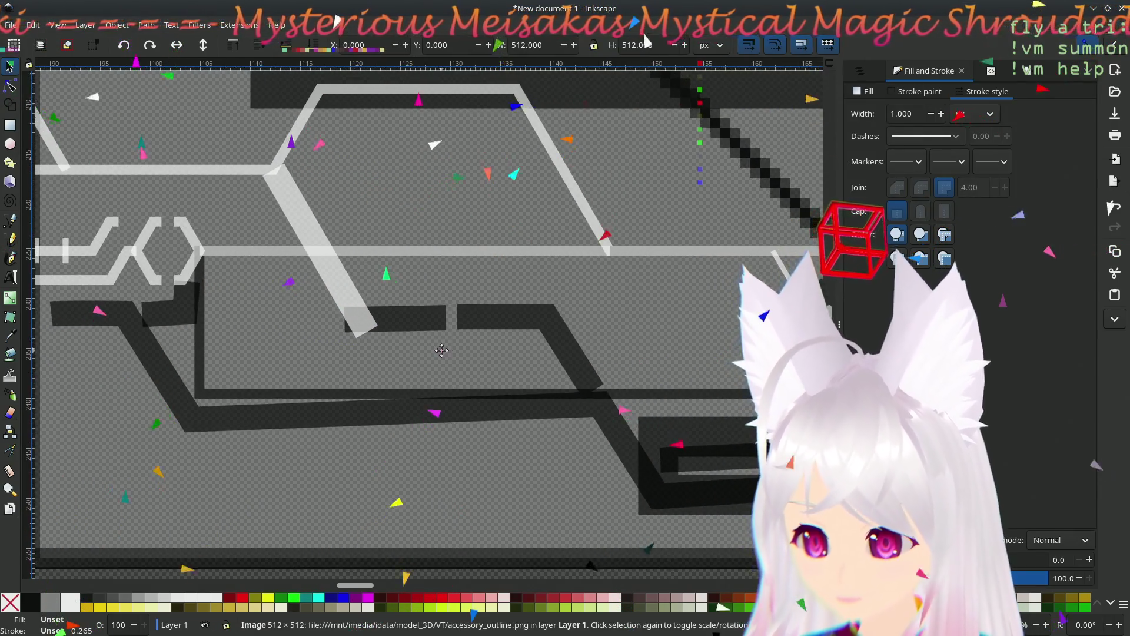
scroll(259, 419, "down", 2)
scroll(259, 441, "left", 3)
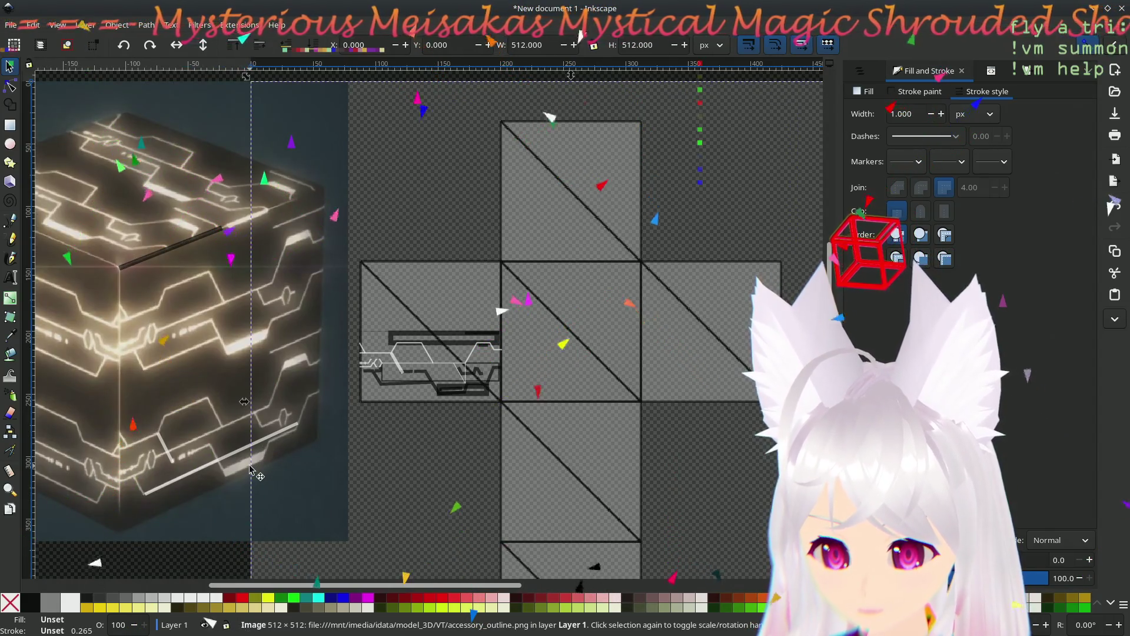
scroll(439, 371, "up", 5)
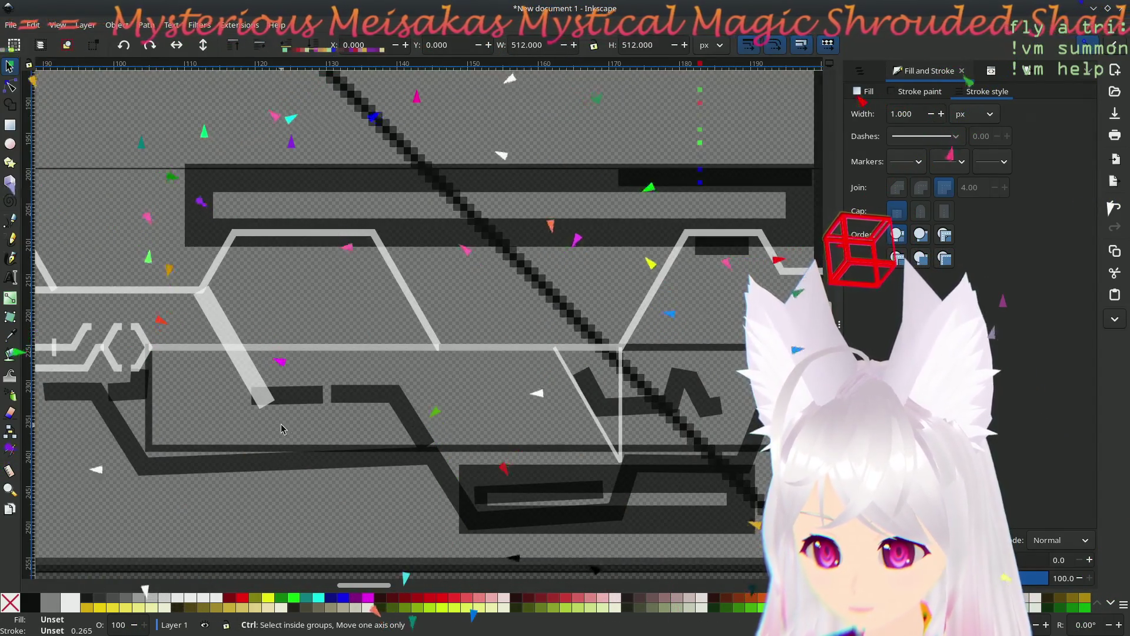
scroll(281, 428, "up", 1)
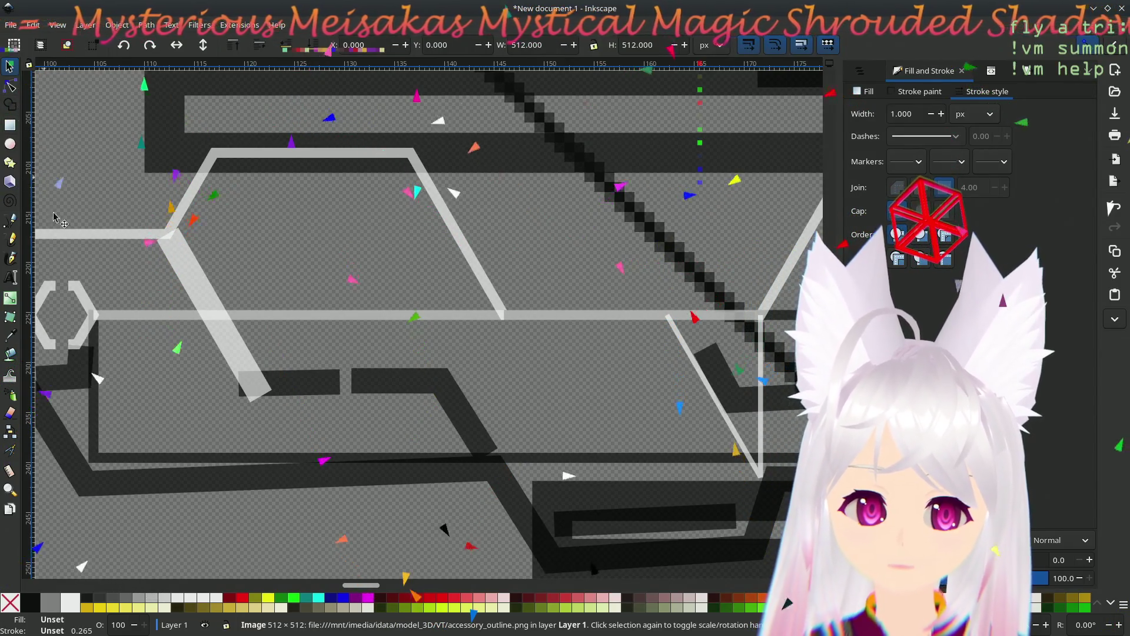
scroll(347, 399, "down", 1)
scroll(348, 398, "down", 5)
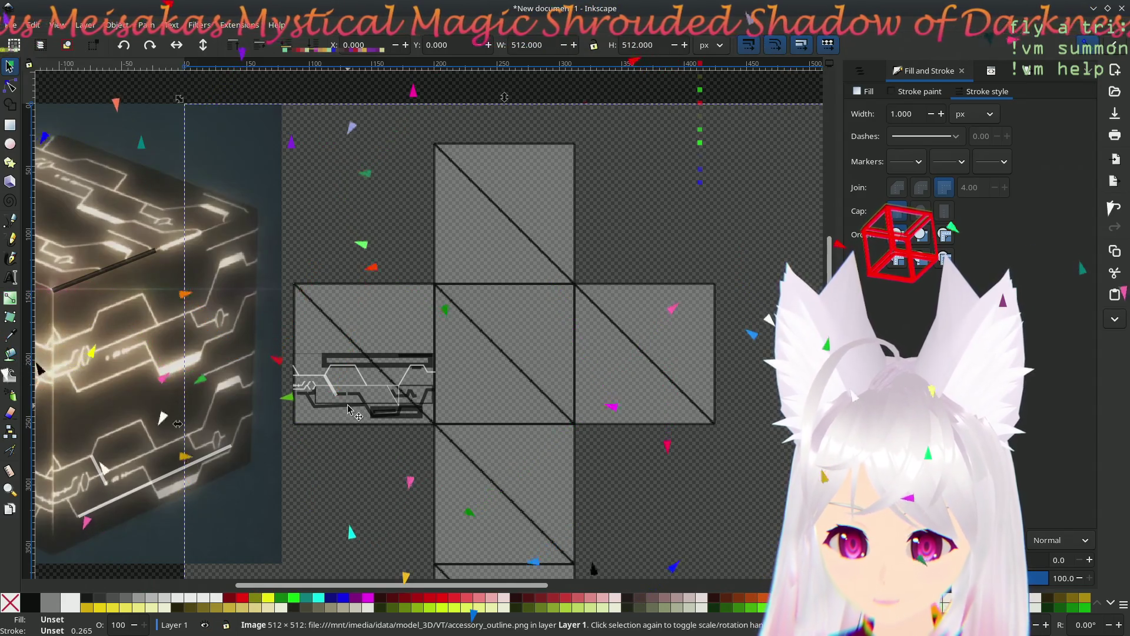
scroll(348, 410, "up", 9)
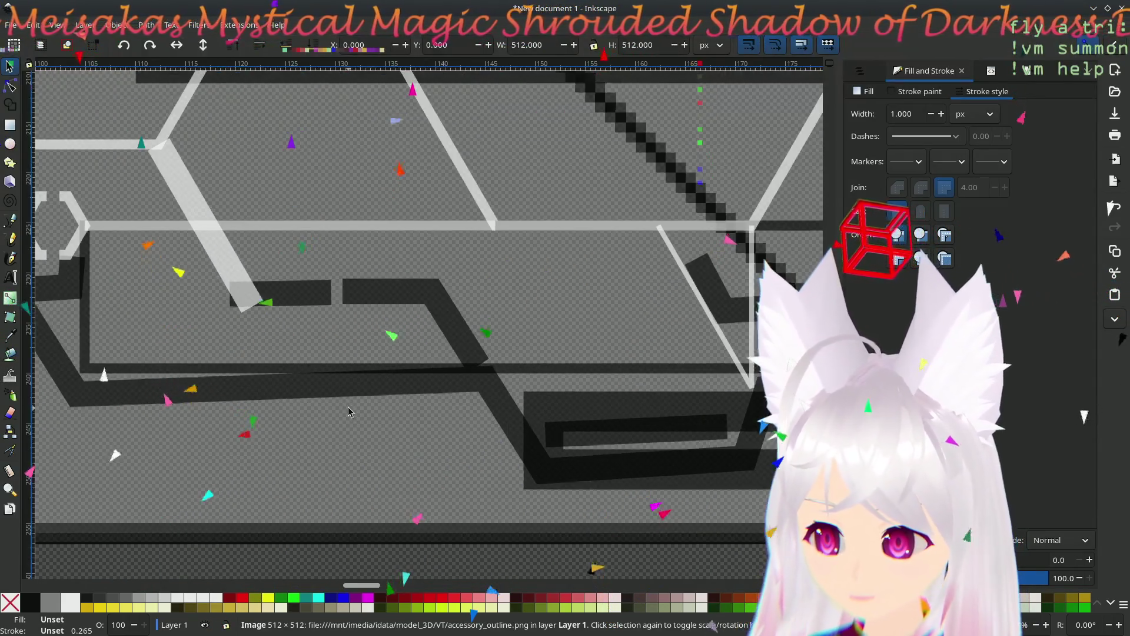
scroll(506, 300, "up", 3)
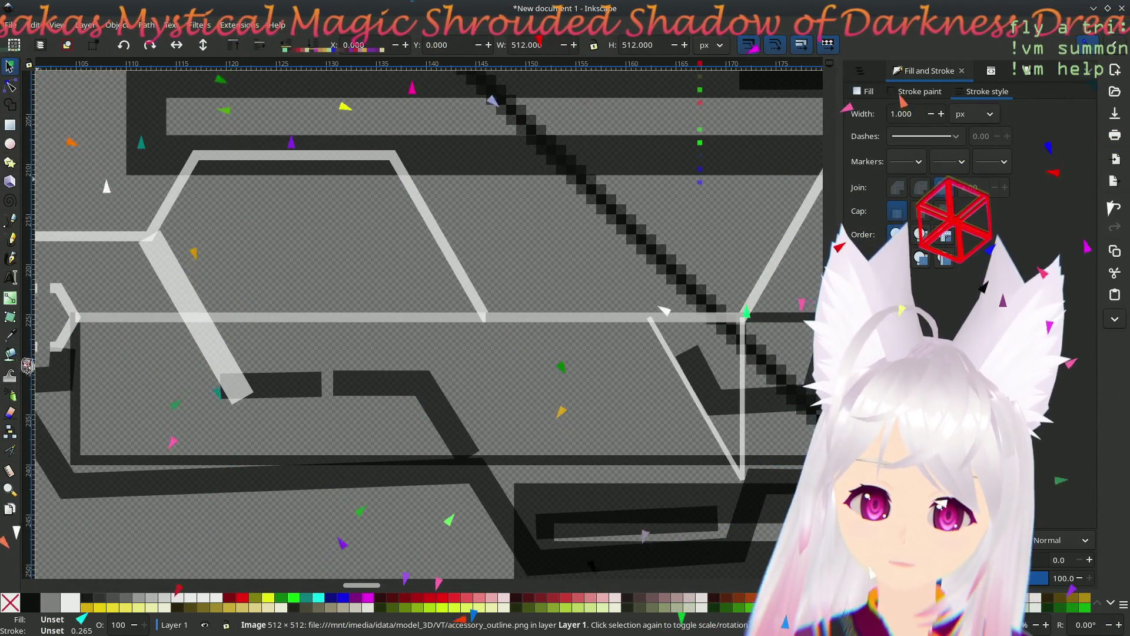
- Draw a straight vertical white line downward from the upper line's corner
key("b")
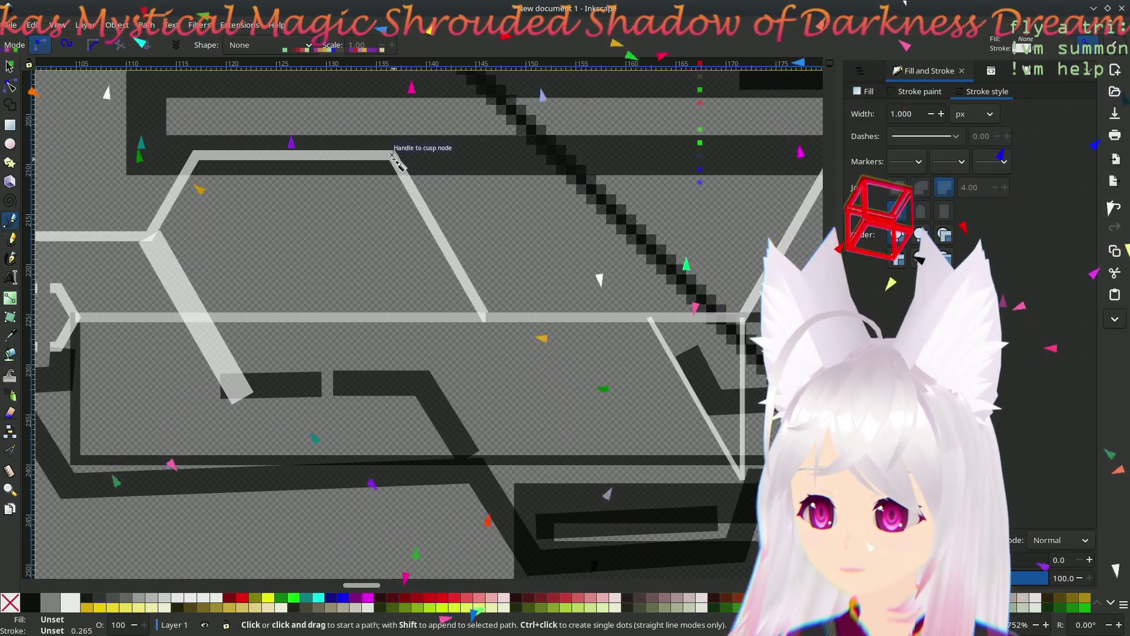
left_click(392, 156)
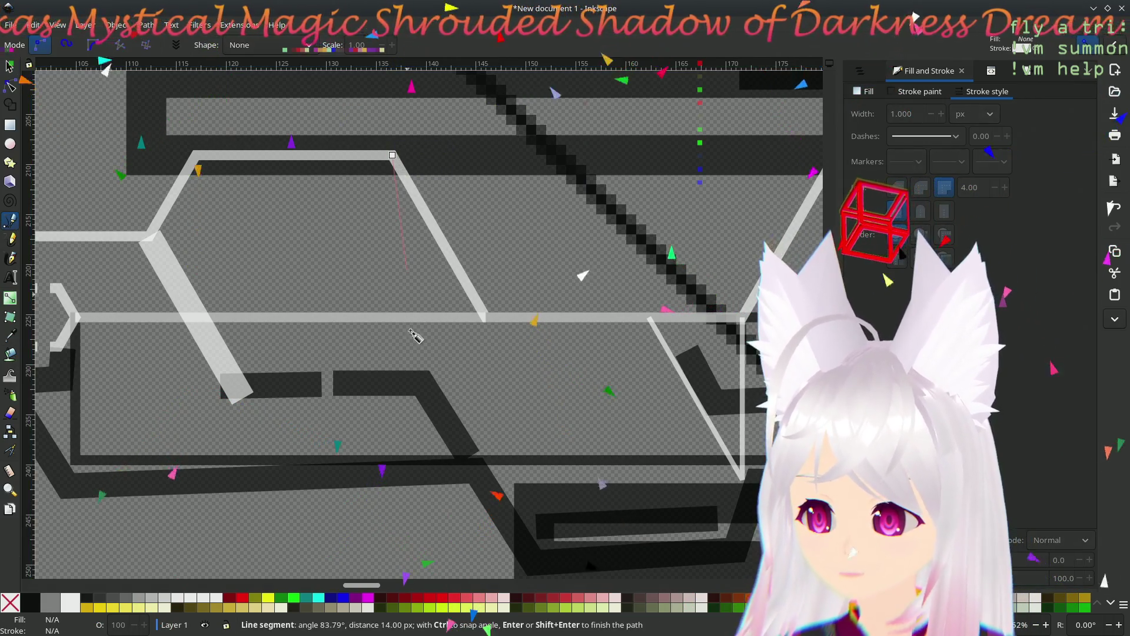
double_click(393, 522)
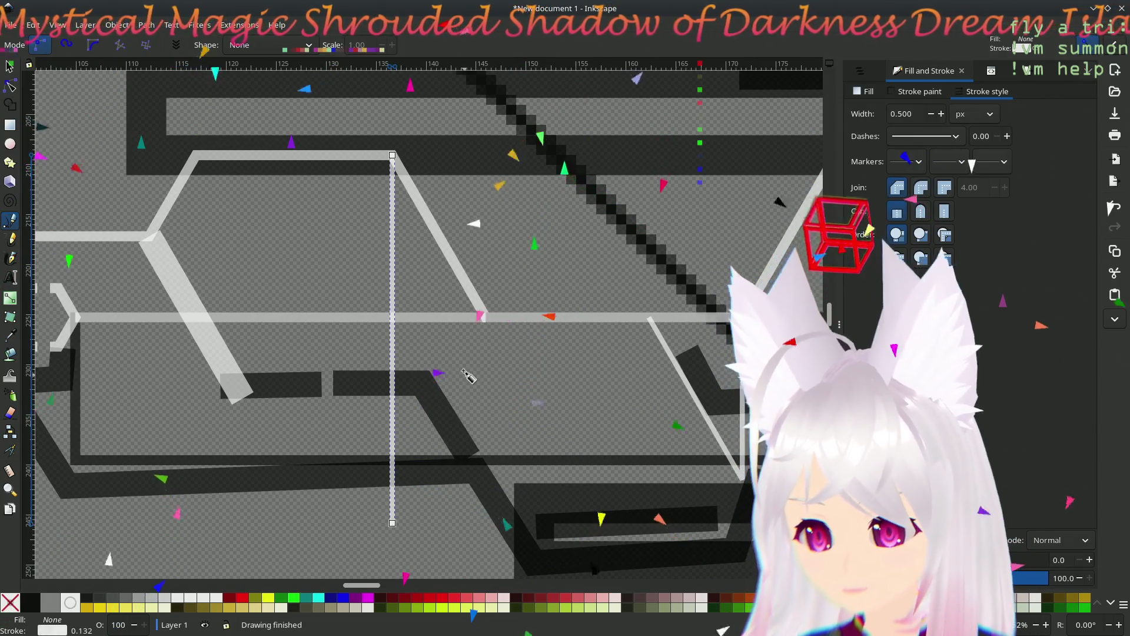
scroll(467, 374, "left", 7)
scroll(660, 340, "right", 3)
scroll(659, 340, "down", 1)
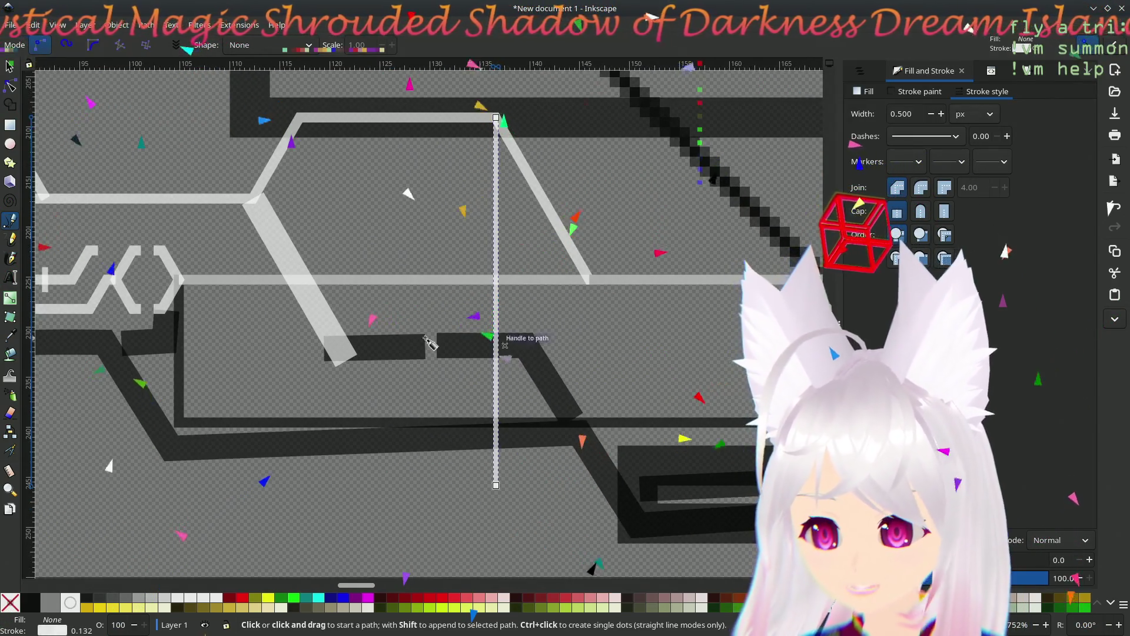
scroll(334, 380, "down", 1)
scroll(333, 379, "left", 1)
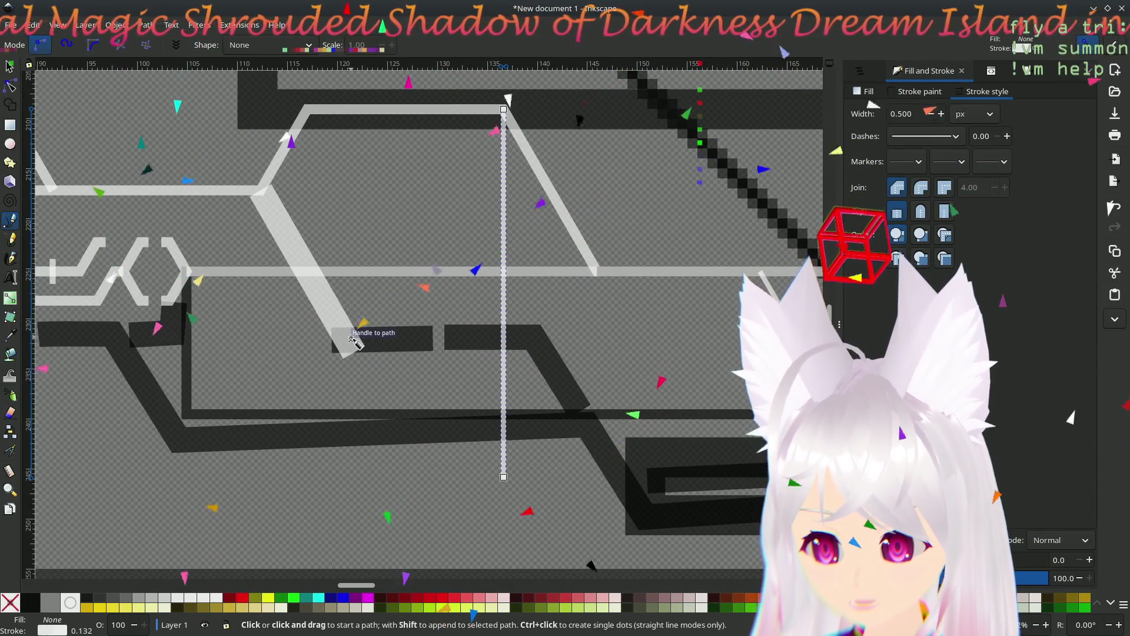
- Select the wide diagonal band, show its nodes, and save the document
left_click(9, 65)
left_click(289, 227)
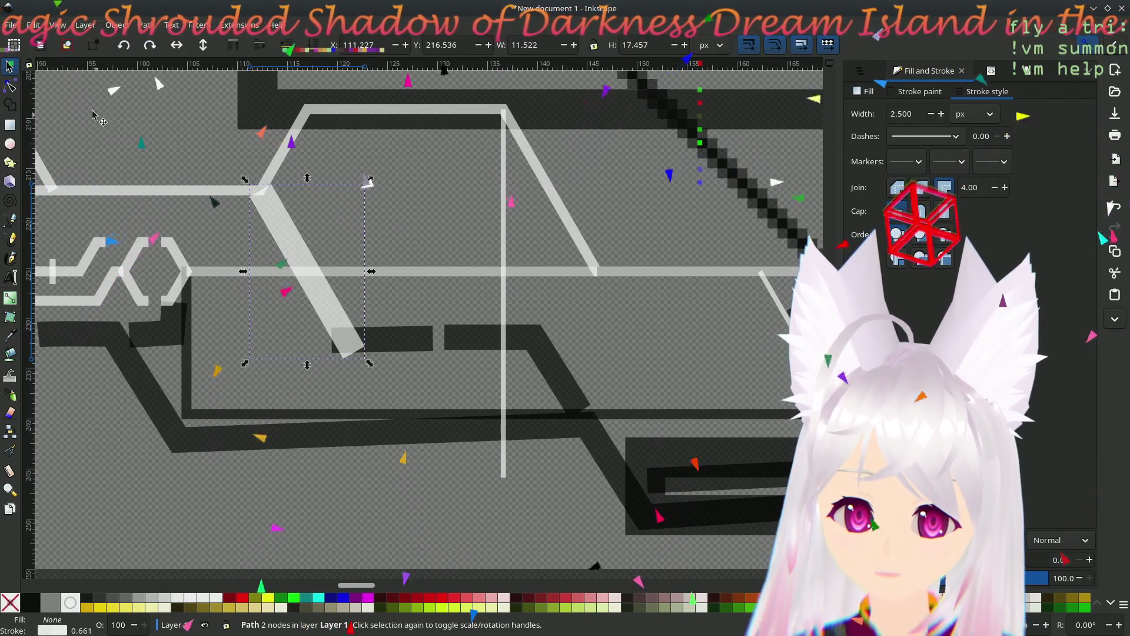
left_click(11, 88)
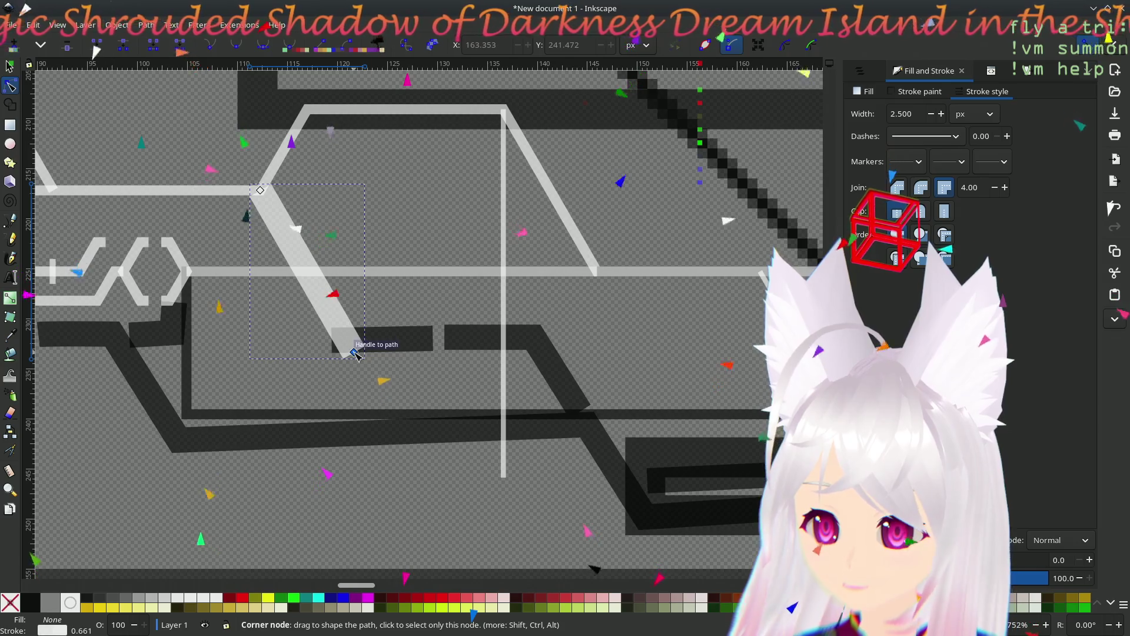
key("ctrl+s")
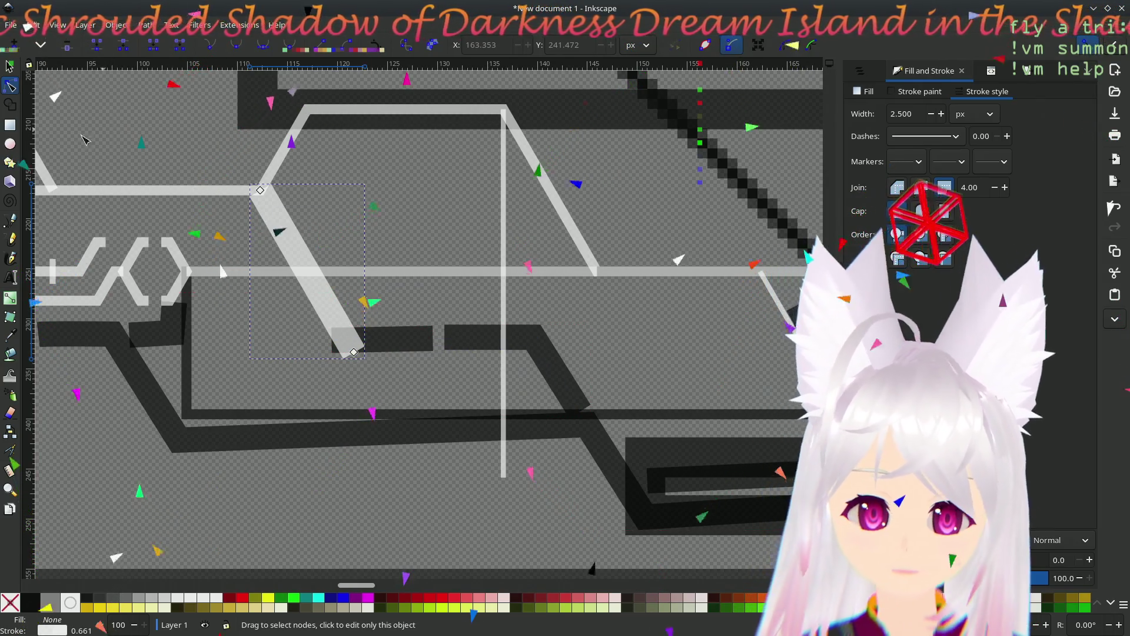
left_click(11, 220)
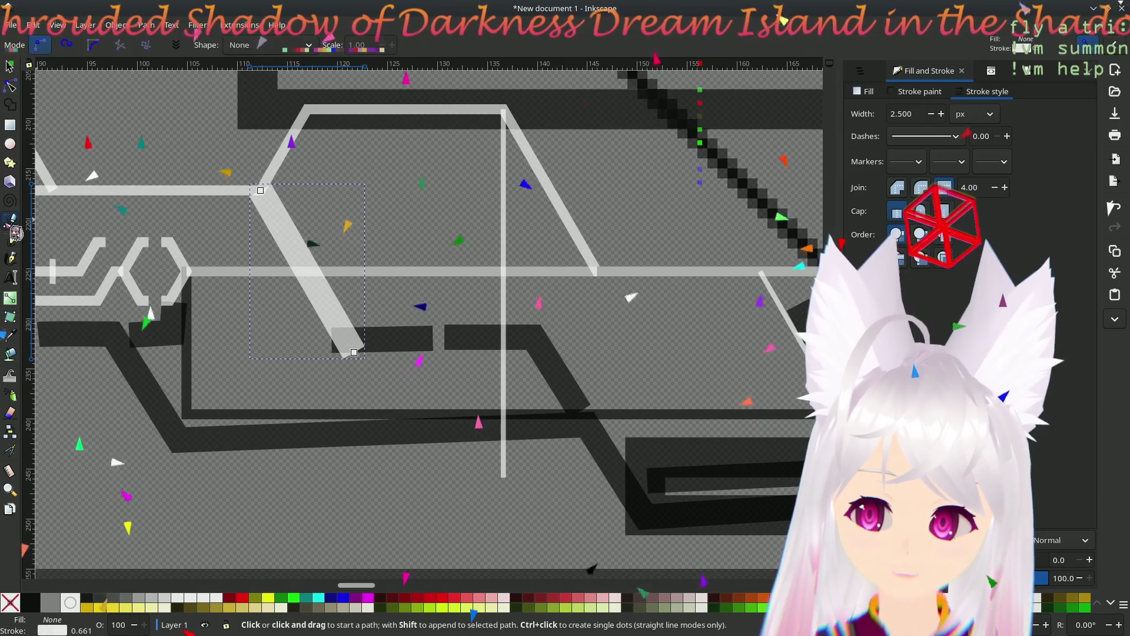
key("Escape")
key("n")
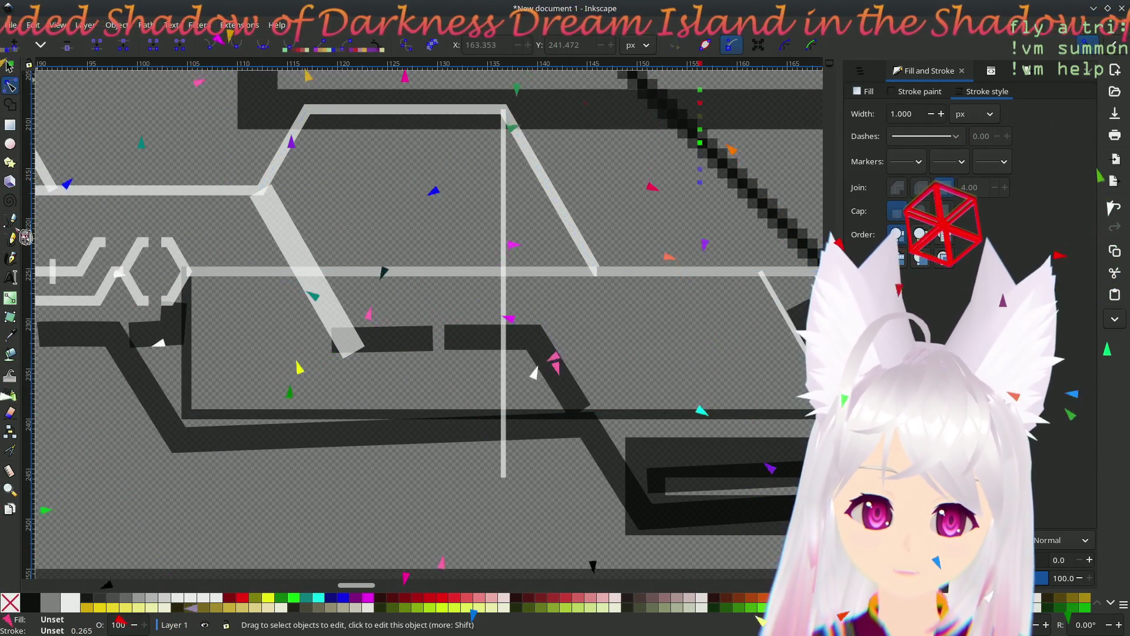
- Draw a short horizontal line from the band's lower end right along the dark bar
key("b")
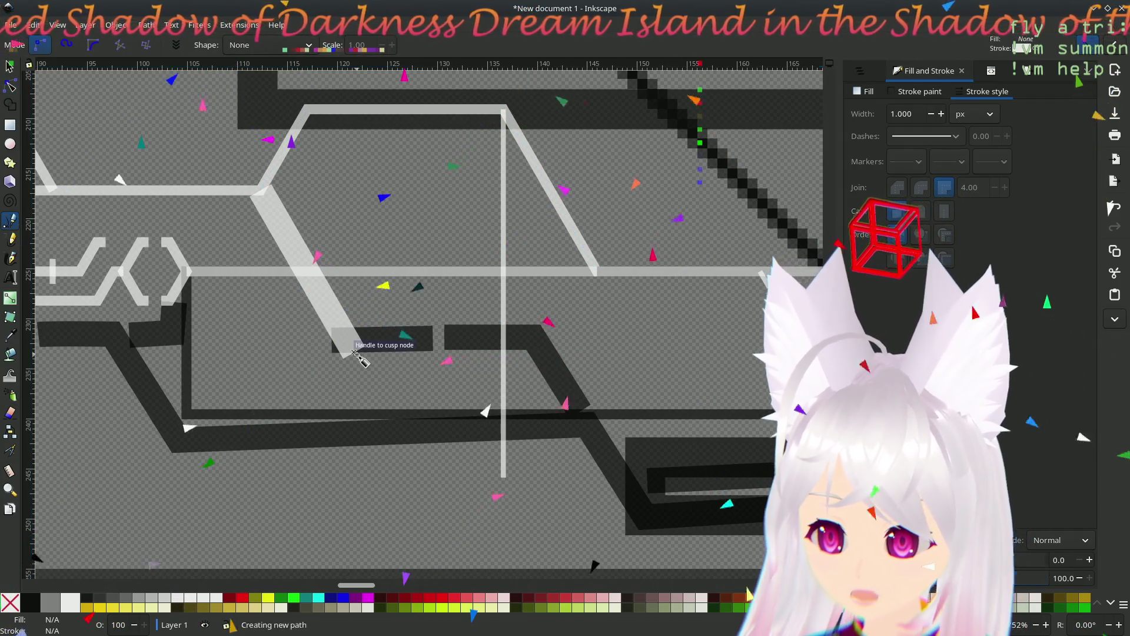
left_click(354, 352)
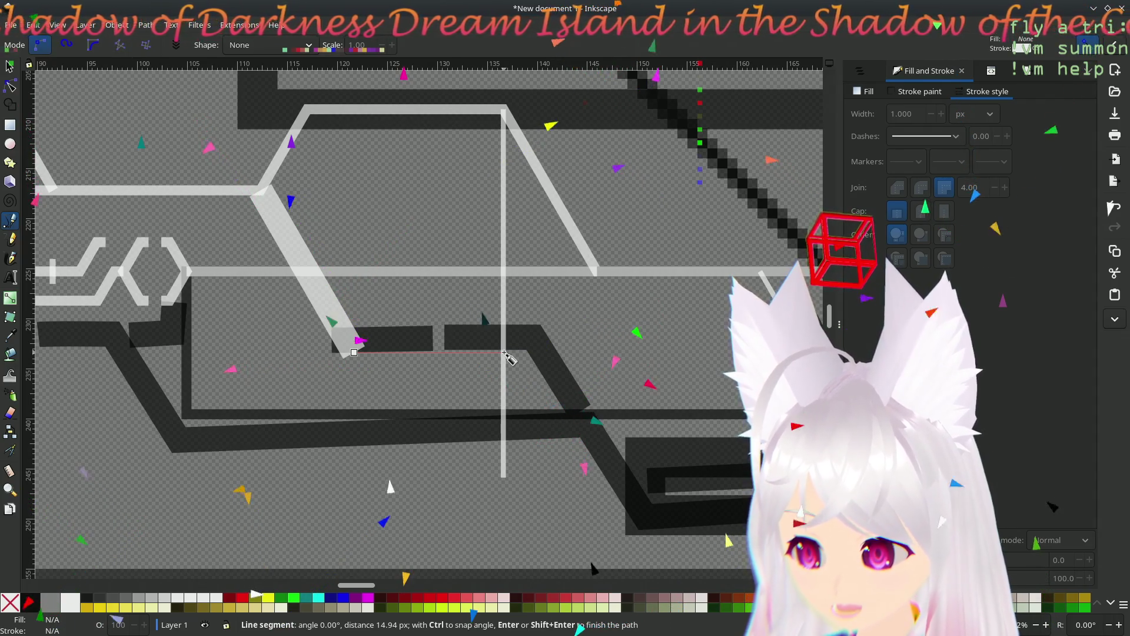
left_click(503, 352)
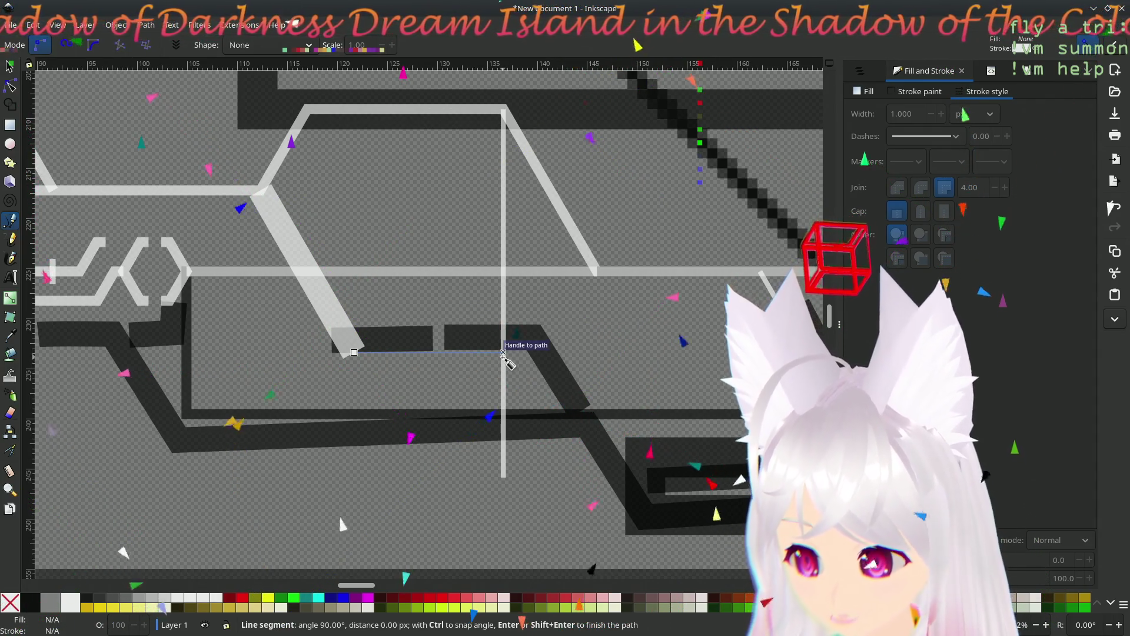
key("Return")
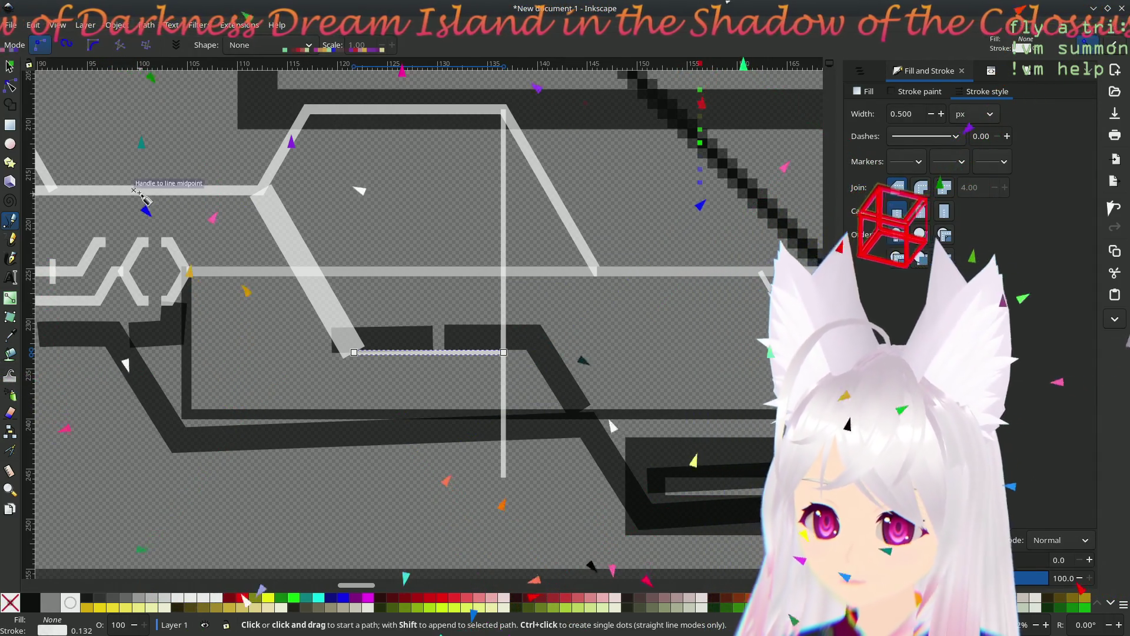
left_click(10, 66)
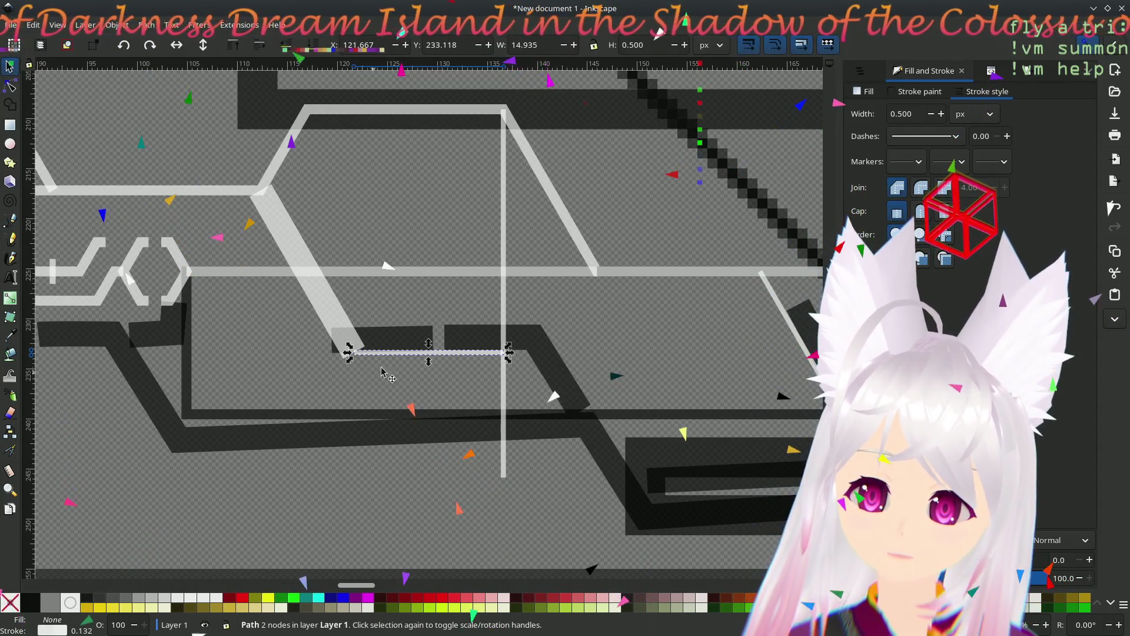
left_click(262, 374)
scroll(323, 377, "left", 5)
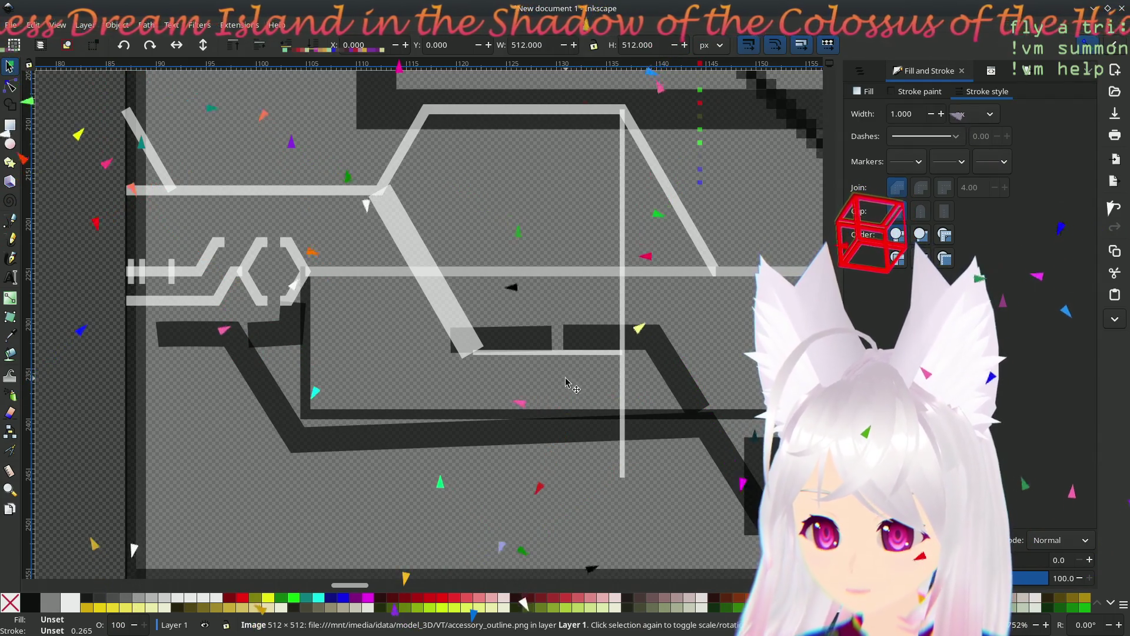
- Click through the bent circuit line, the new horizontal line and the reference image
scroll(522, 379, "right", 2)
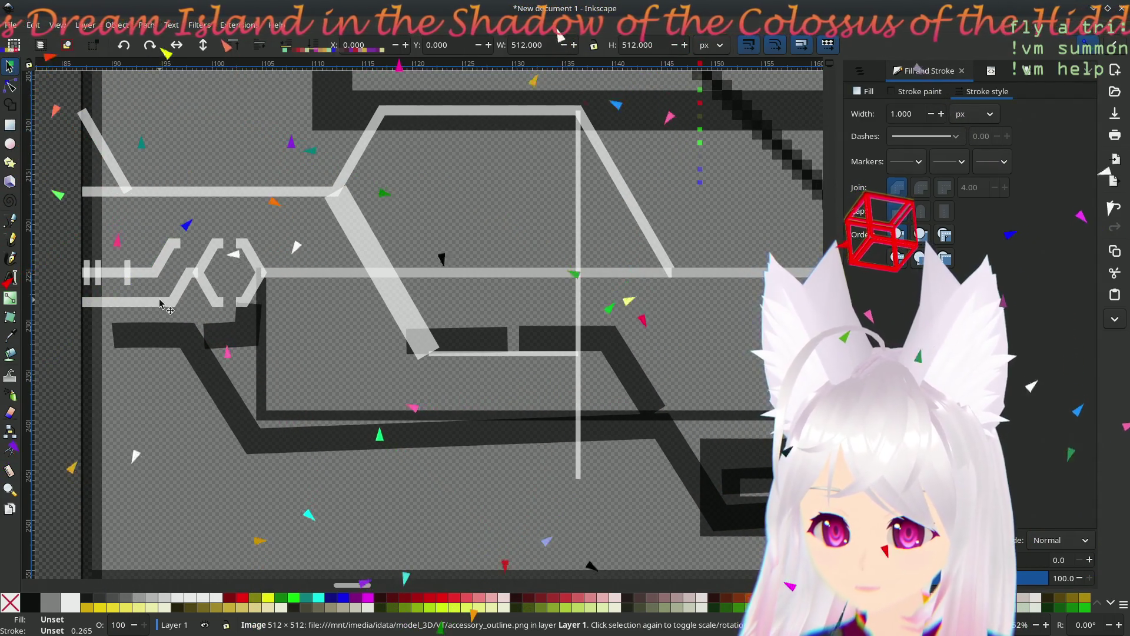
left_click(176, 196)
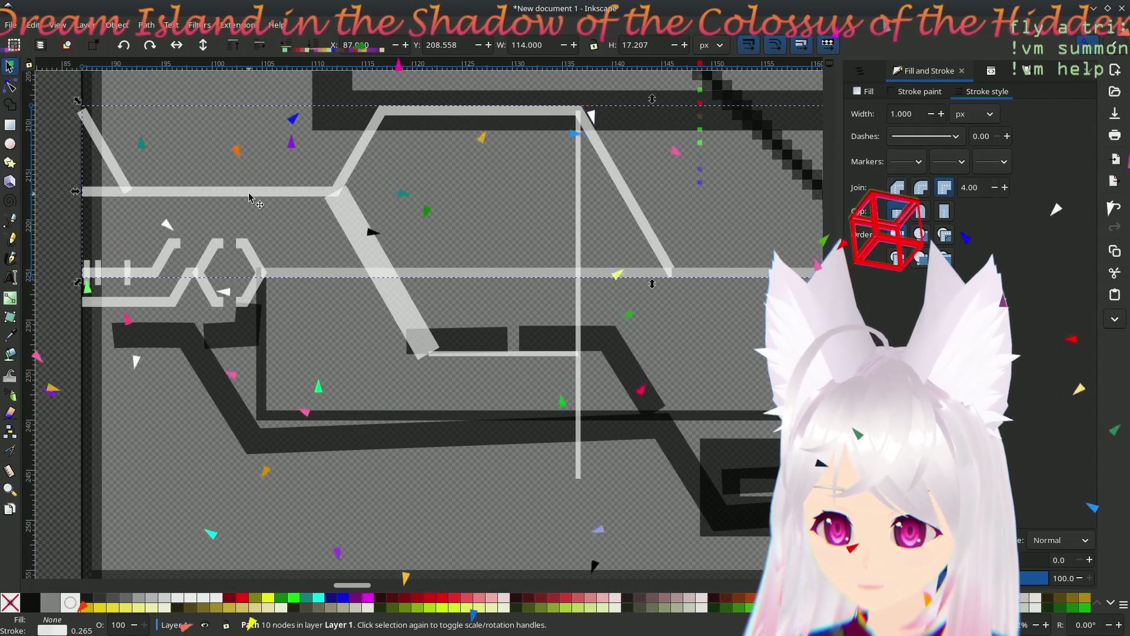
left_click(505, 355)
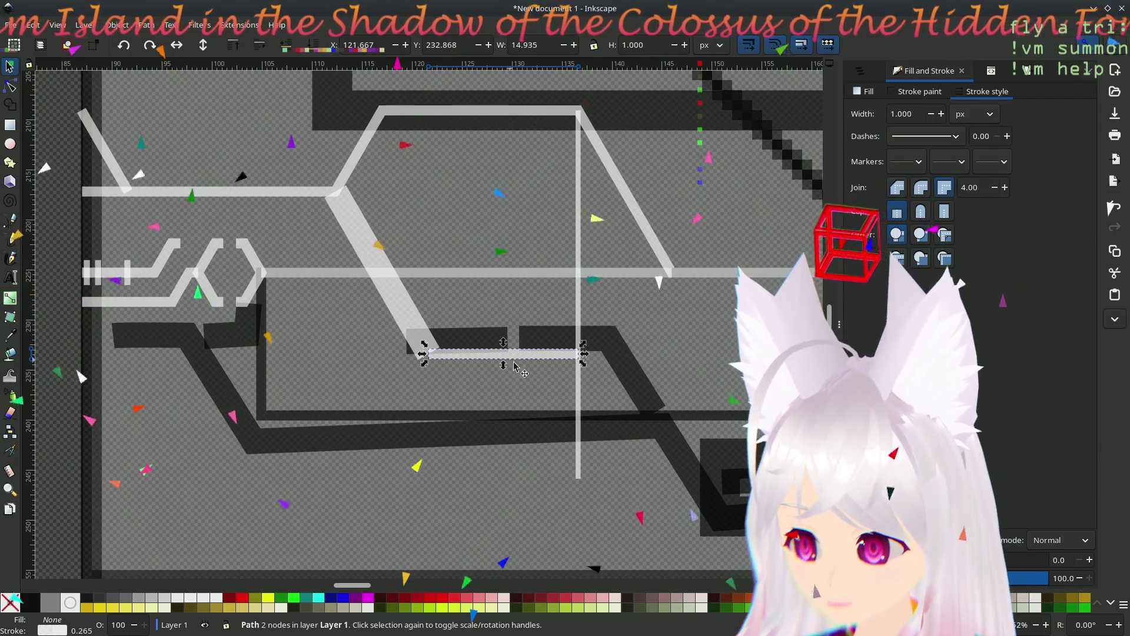
left_click(498, 392)
scroll(574, 360, "up", 1)
scroll(529, 329, "down", 3)
scroll(533, 312, "right", 4)
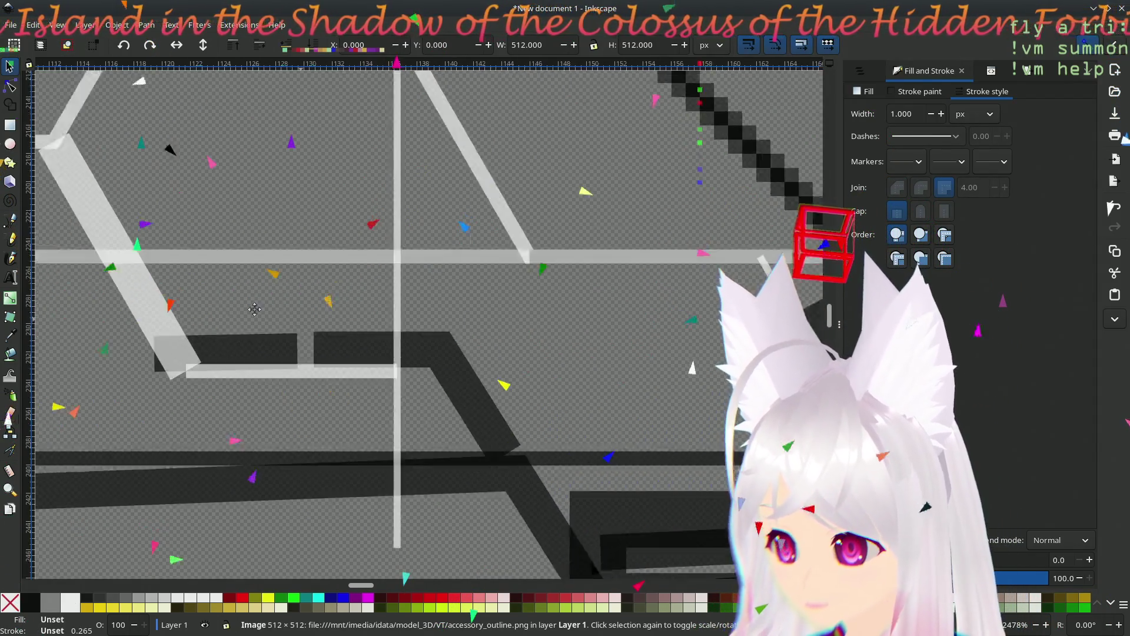
scroll(533, 306, "down", 3)
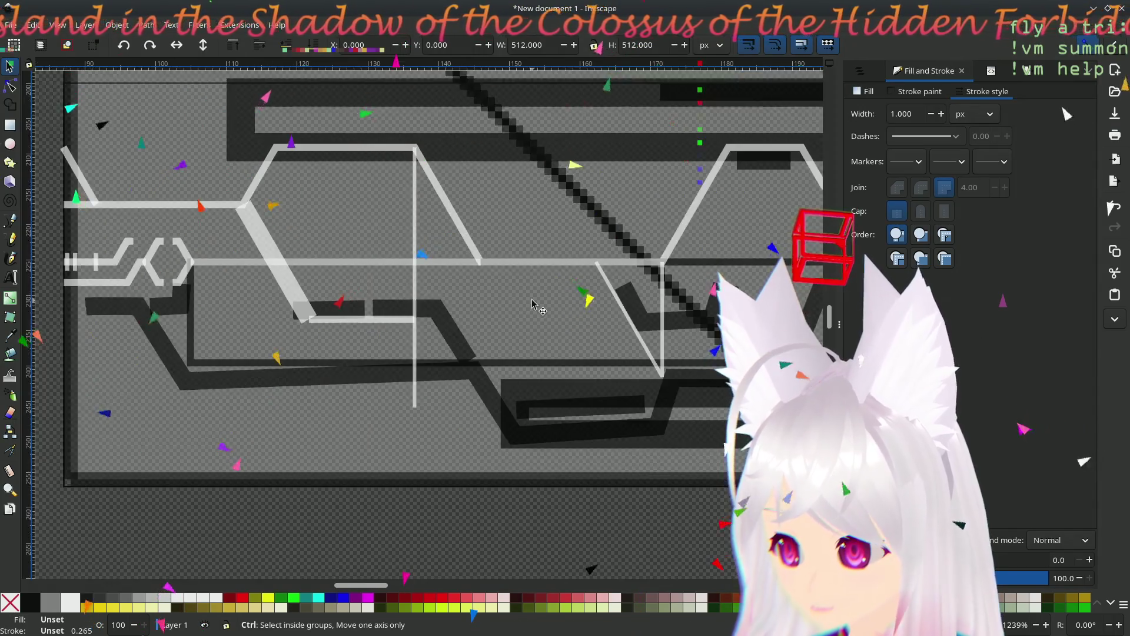
scroll(533, 306, "up", 2)
scroll(489, 359, "down", 1)
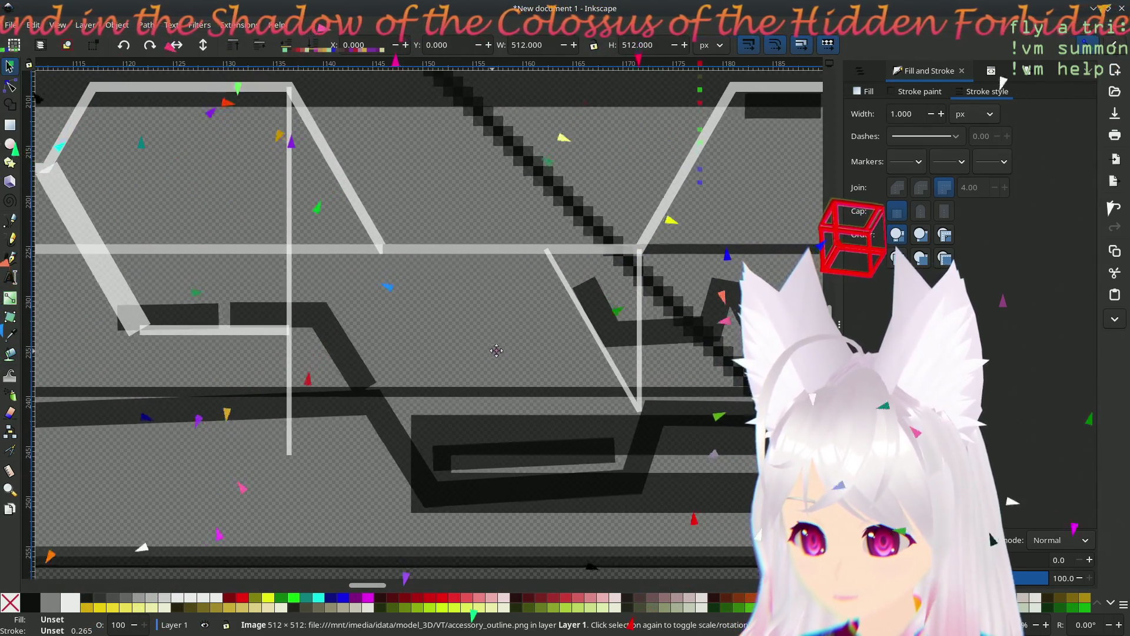
scroll(512, 356, "left", 2)
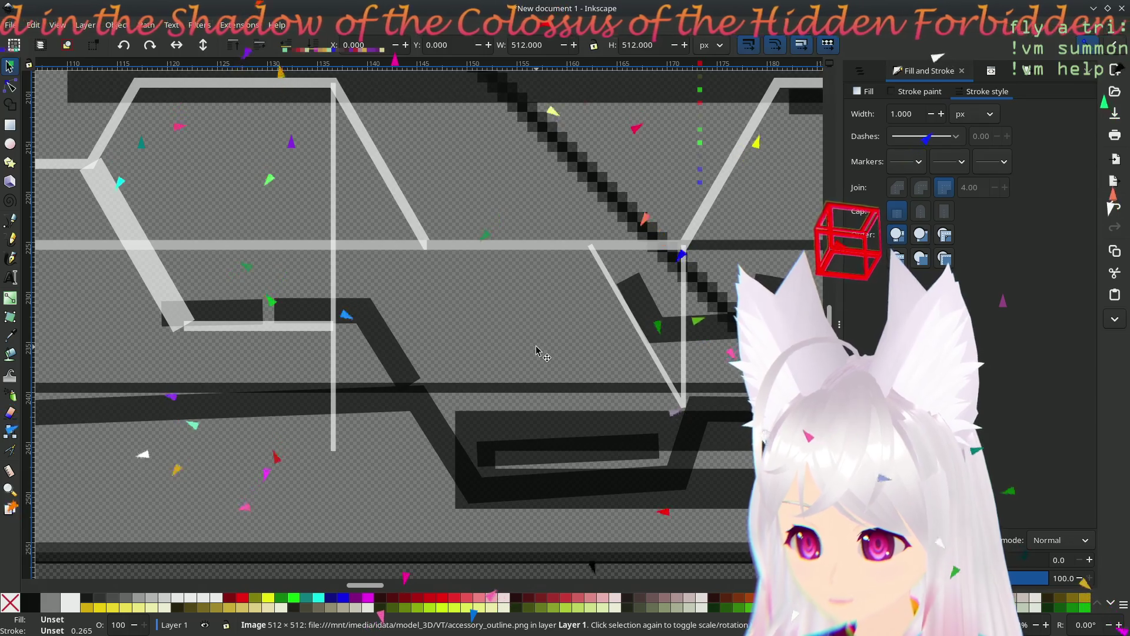
- Move the wide diagonal line about 24 px right and 16 px down beneath the horizontal line
left_click(152, 278)
mouse_move(106, 185)
left_mouse_down()
mouse_move(142, 283)
mouse_move(346, 356)
left_mouse_up()
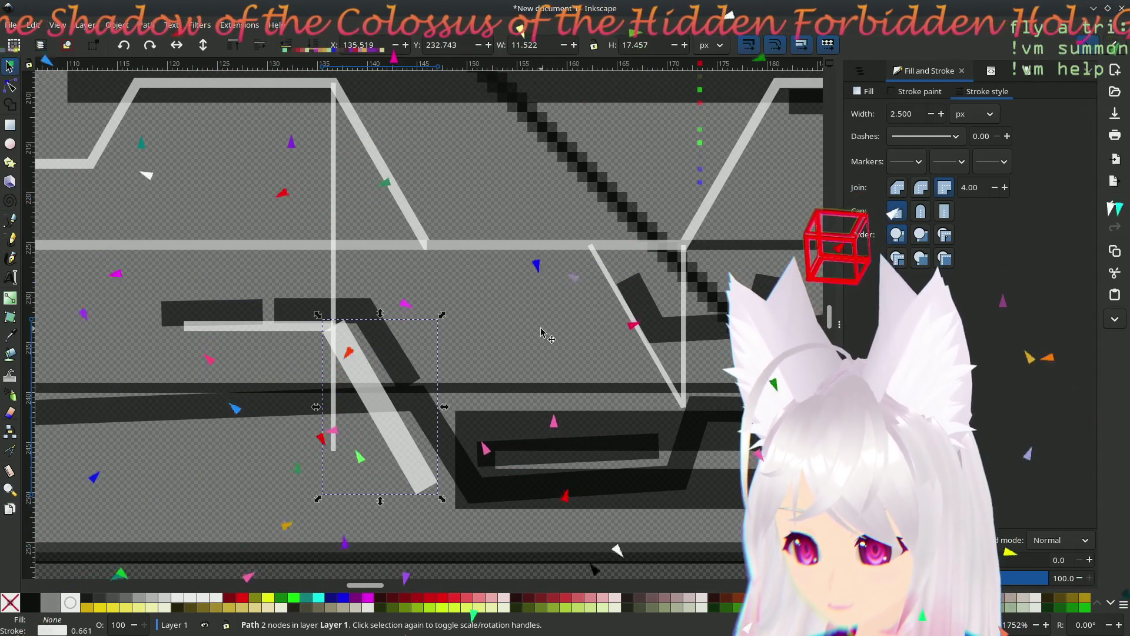
mouse_move(551, 323)
left_mouse_down()
mouse_move(406, 312)
mouse_move(545, 299)
left_mouse_up()
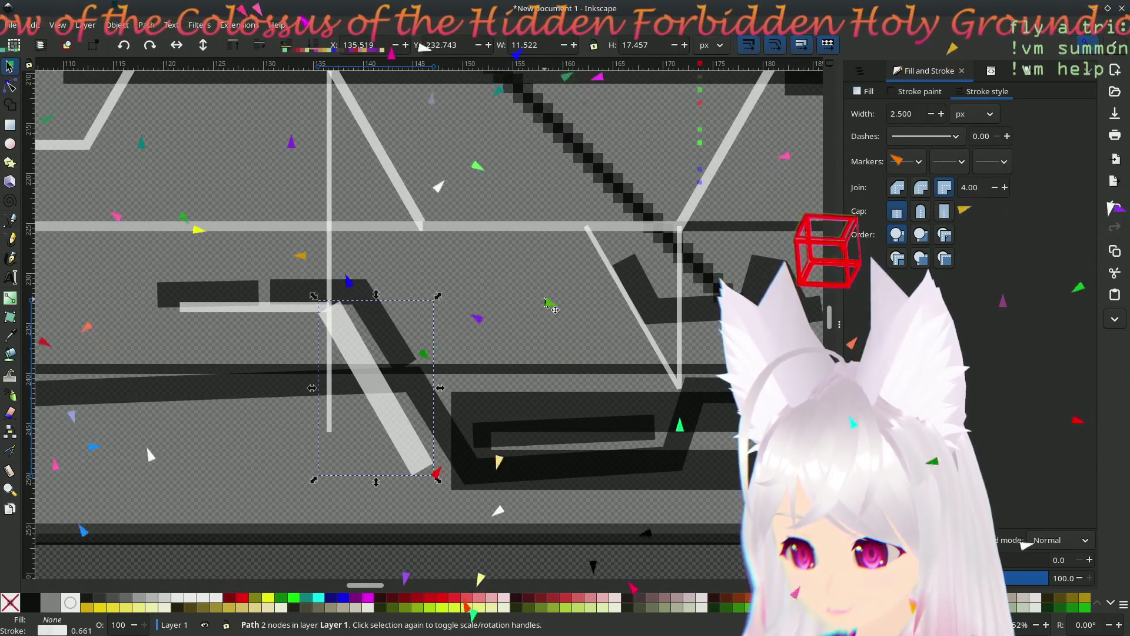
scroll(545, 299, "down", 3)
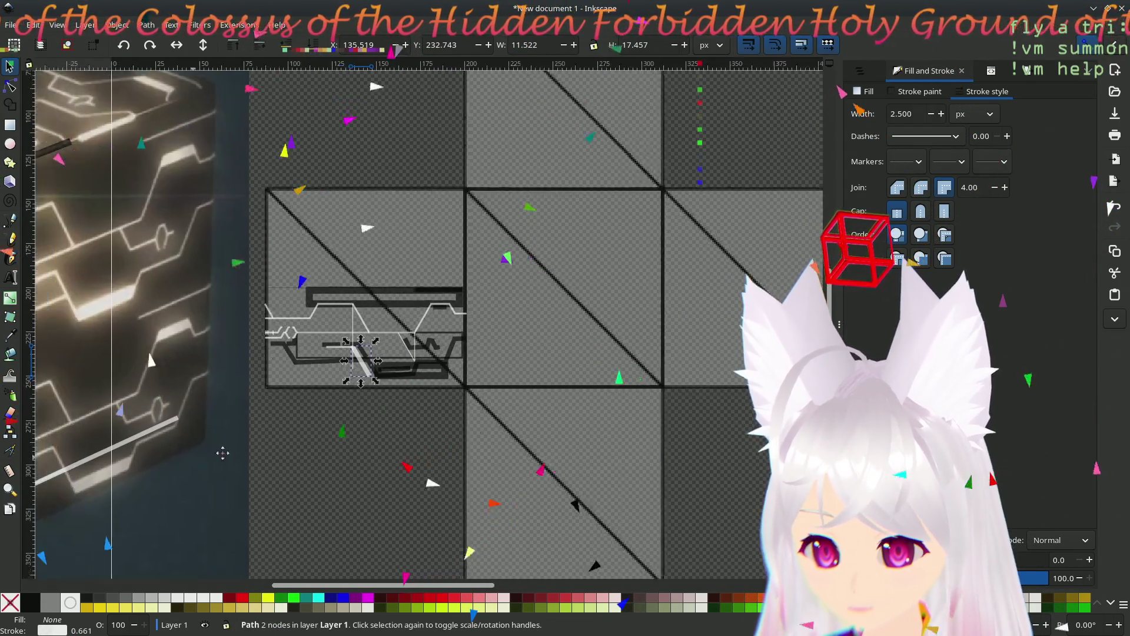
- Drag the short diagonal line on the reference photo right and down across the white bar
scroll(191, 446, "up", 3)
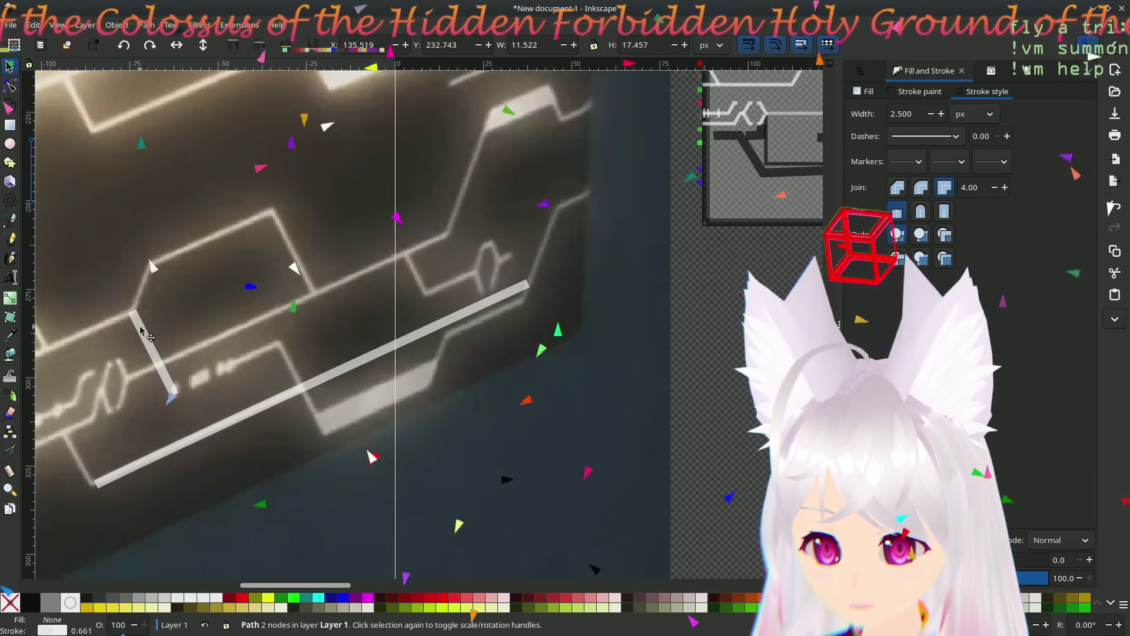
mouse_move(141, 332)
left_mouse_down()
mouse_move(288, 357)
mouse_move(278, 355)
mouse_move(416, 269)
mouse_move(260, 333)
mouse_move(268, 328)
mouse_move(281, 354)
left_mouse_up()
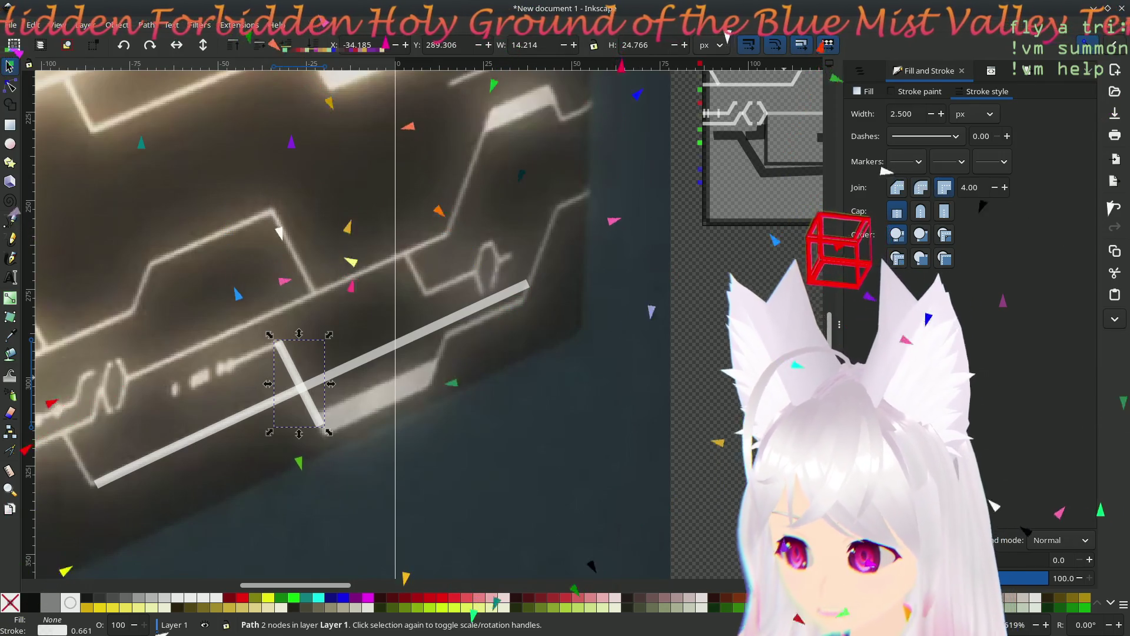
scroll(563, 407, "right", 9)
scroll(564, 407, "up", 1)
scroll(563, 408, "right", 1)
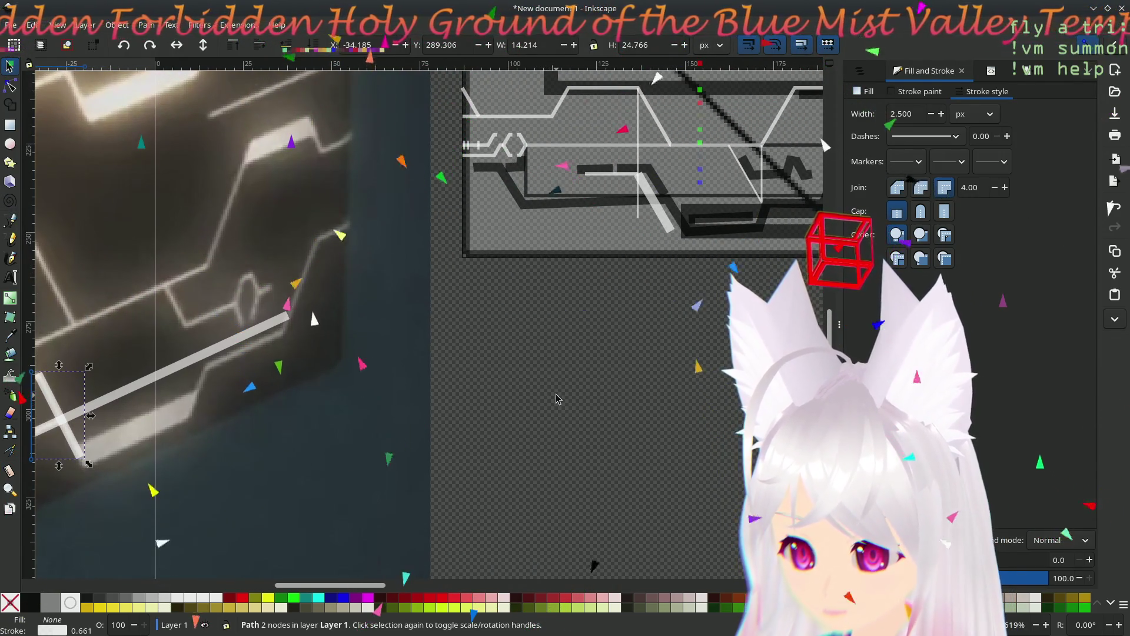
scroll(554, 377, "right", 7)
scroll(529, 353, "up", 3)
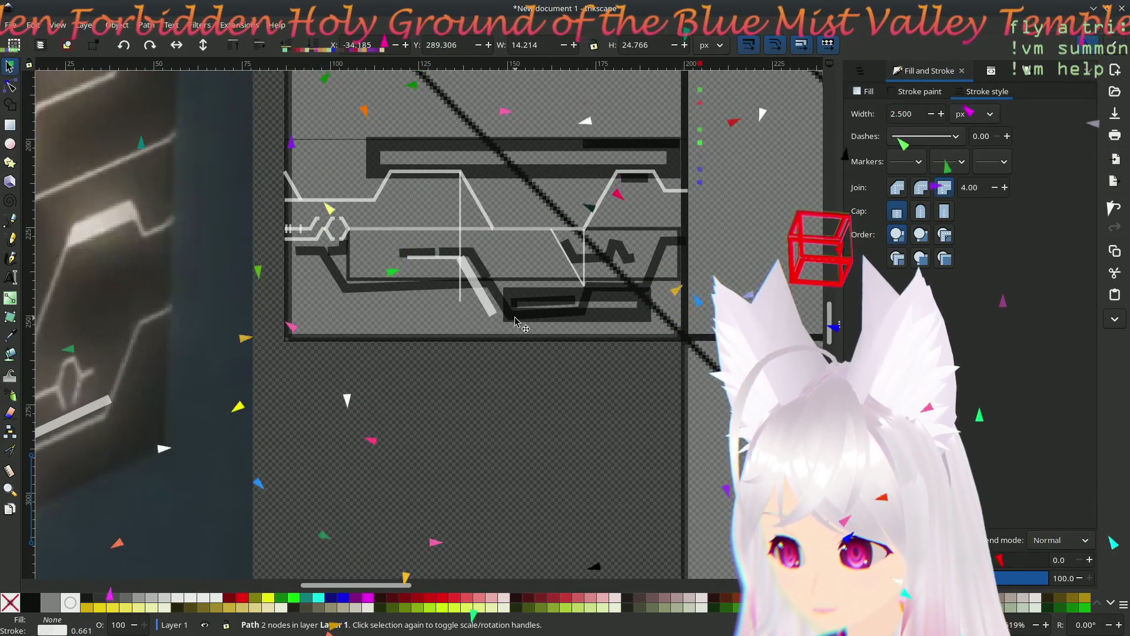
scroll(512, 323, "up", 2, "ctrl")
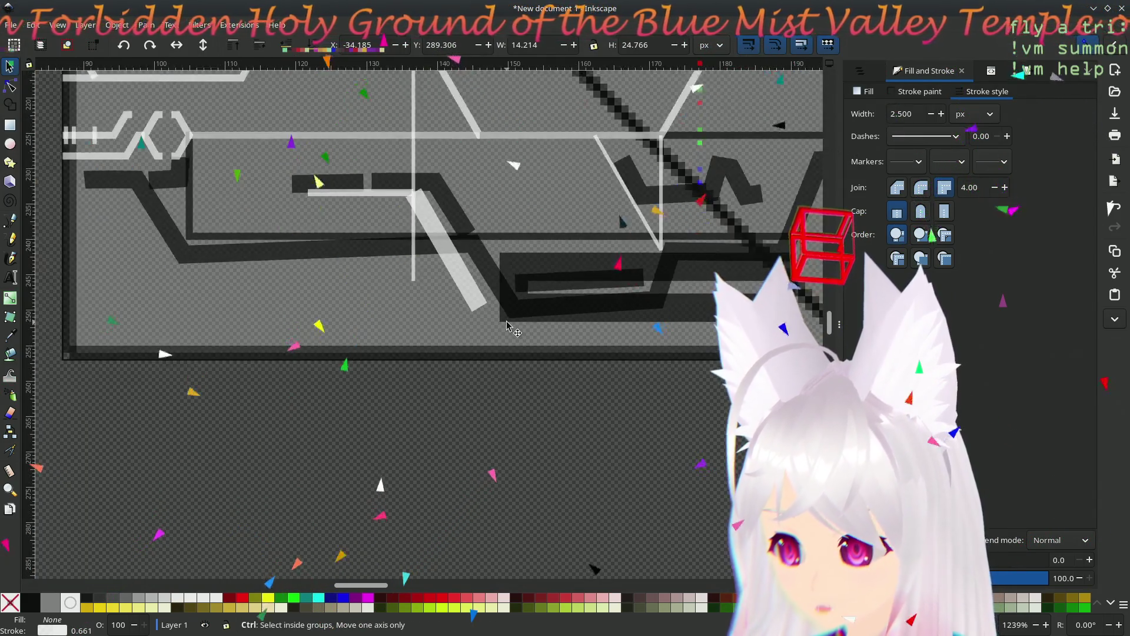
scroll(507, 325, "up", 2, "ctrl")
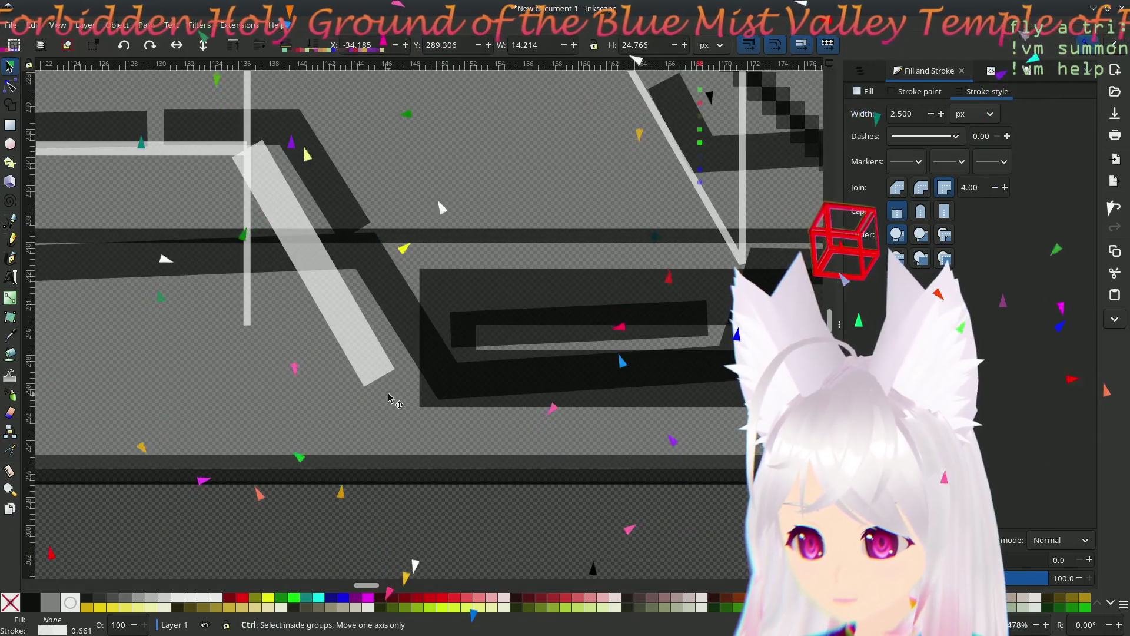
scroll(388, 401, "up", 2)
scroll(388, 400, "right", 1)
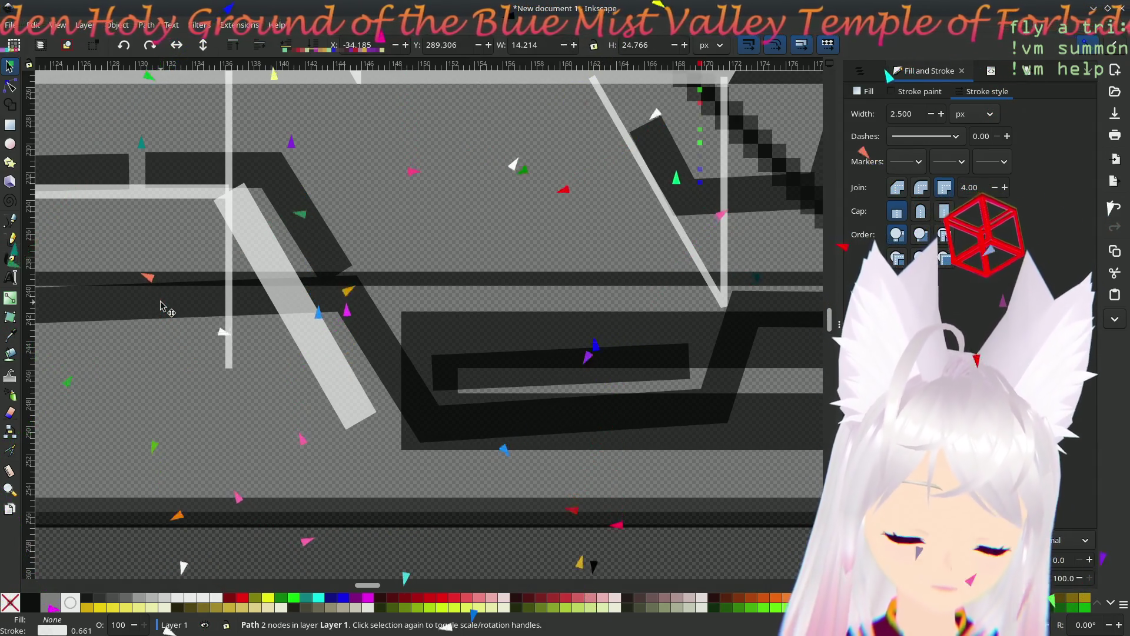
scroll(422, 495, "up", 4)
scroll(421, 495, "left", 6)
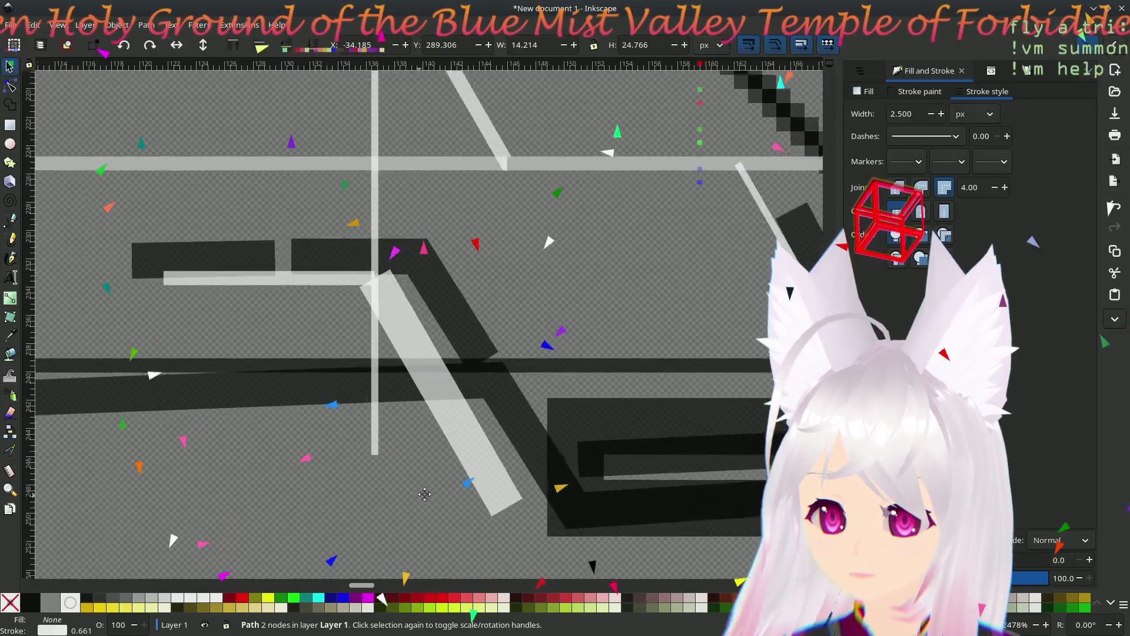
- Pan back to bring the left end of the circuit lines into view
left_click_drag(422, 494, 558, 481)
left_click_drag(353, 434, 547, 460)
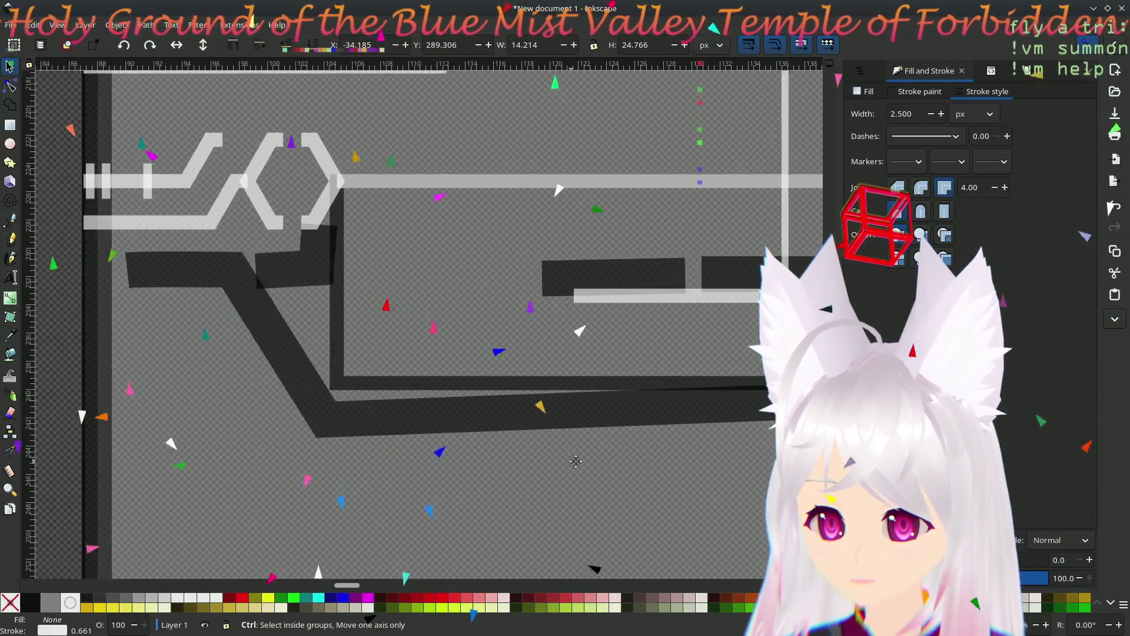
scroll(369, 445, "right", 10)
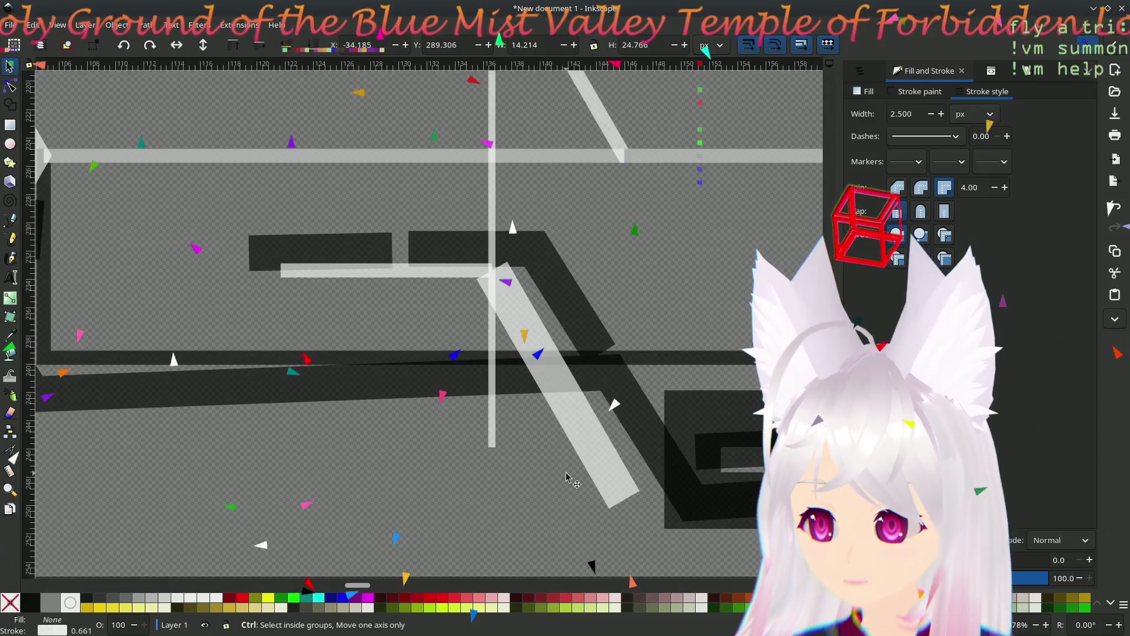
scroll(283, 467, "right", 1)
scroll(283, 467, "down", 1)
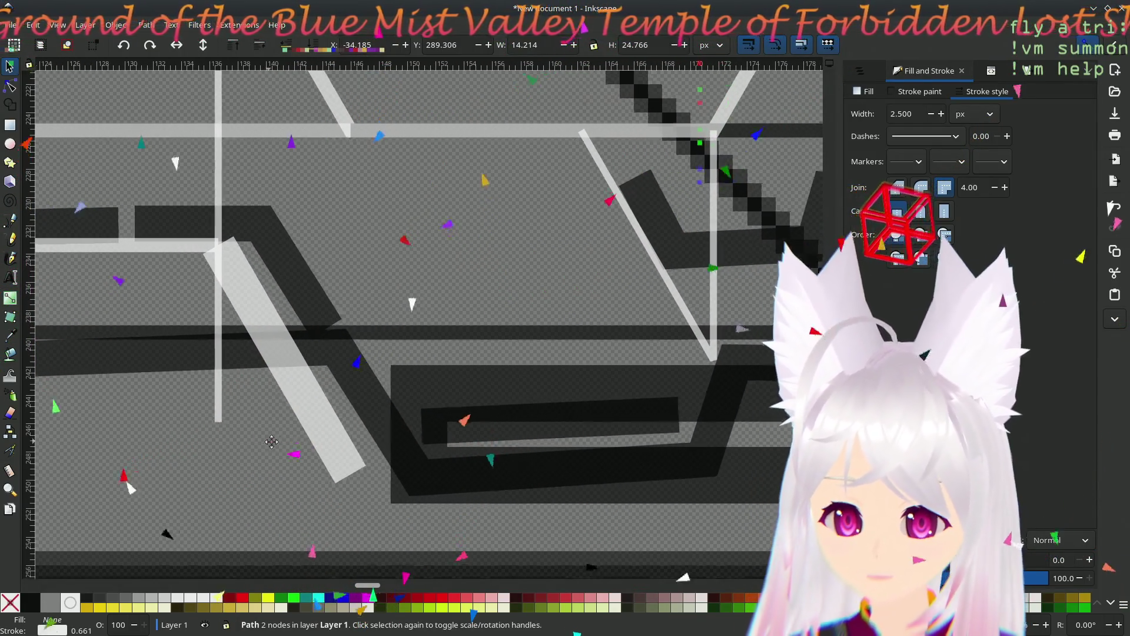
scroll(257, 452, "left", 2)
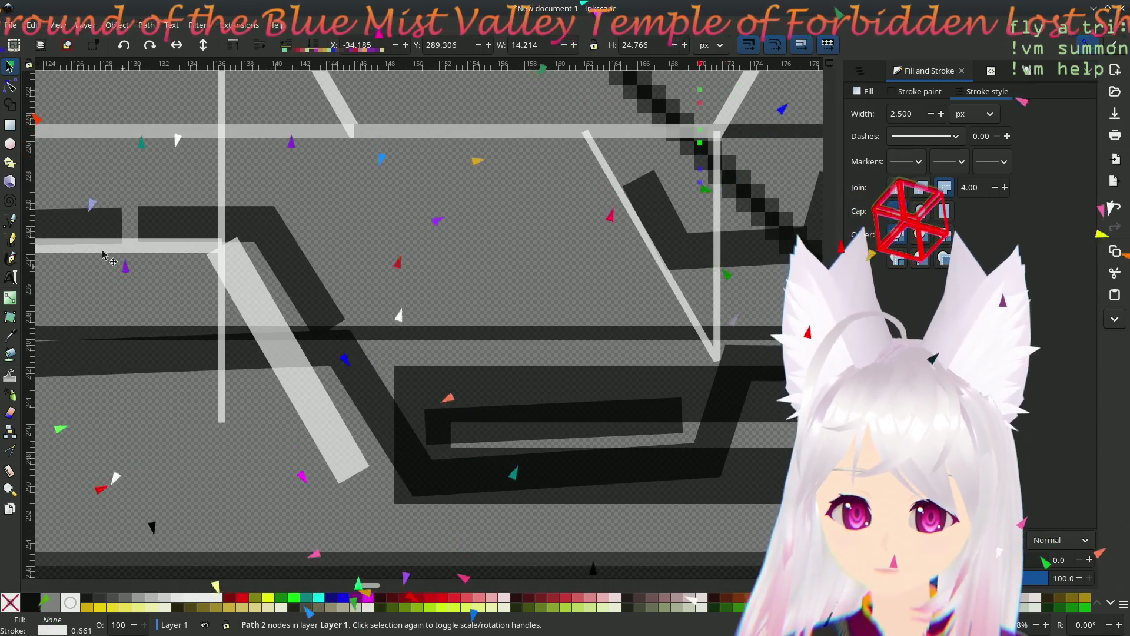
- Continue the horizontal line with an angled branch down the diagonal and a horizontal run right
key("b")
left_click(221, 246)
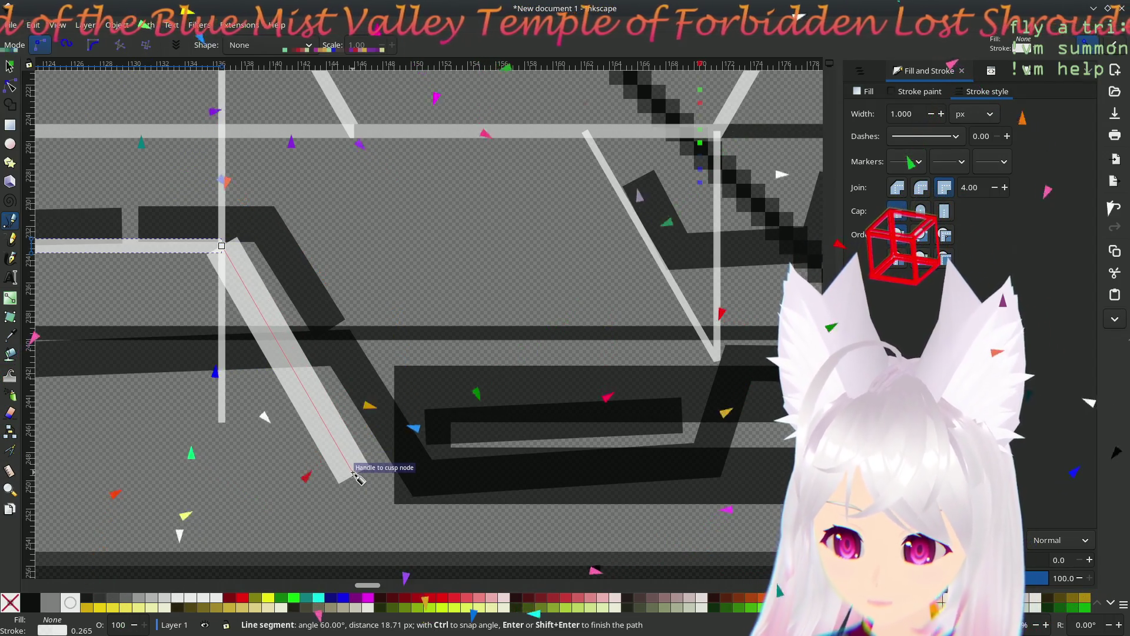
left_click(353, 473)
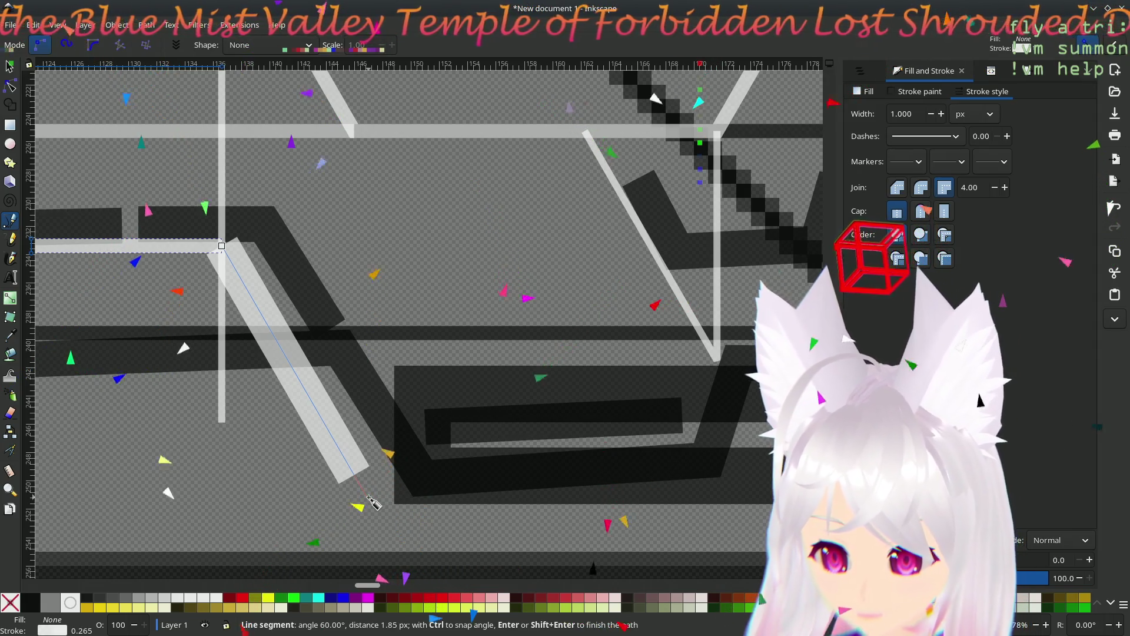
left_click(373, 505)
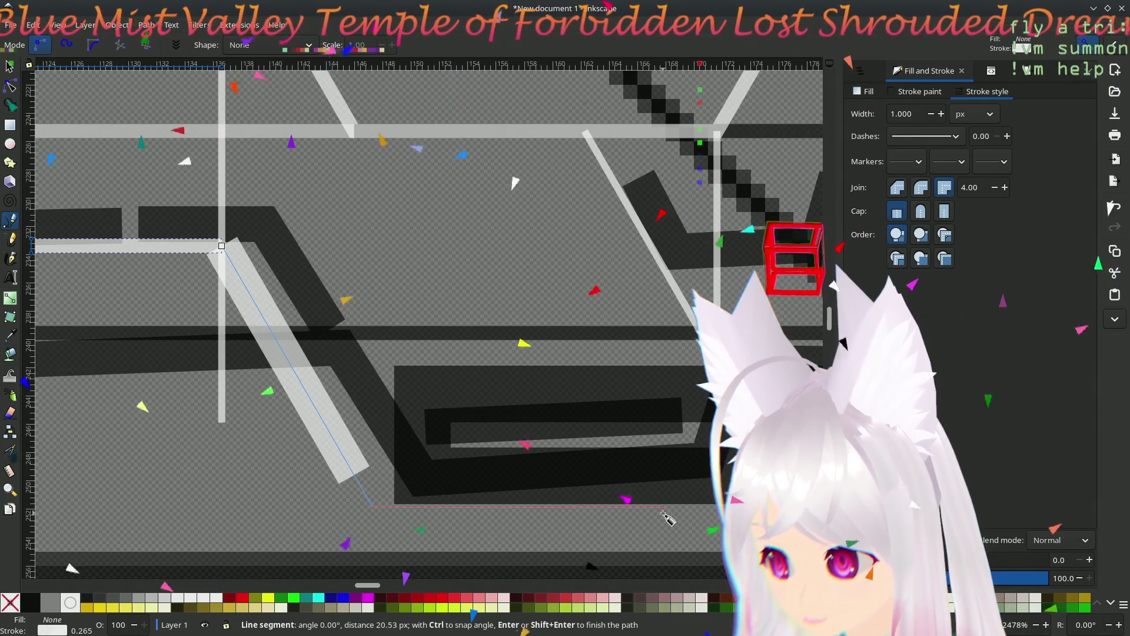
double_click(612, 507)
scroll(664, 521, "right", 8)
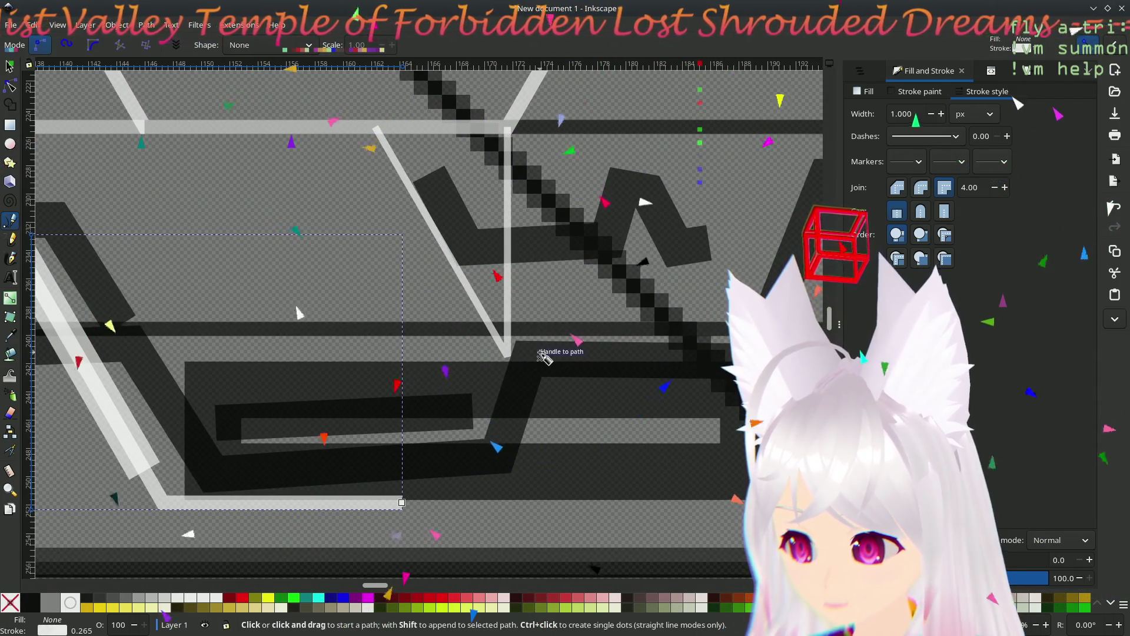
- Finish the 17.5 px horizontal line from the corner node and reselect it
left_click(508, 356)
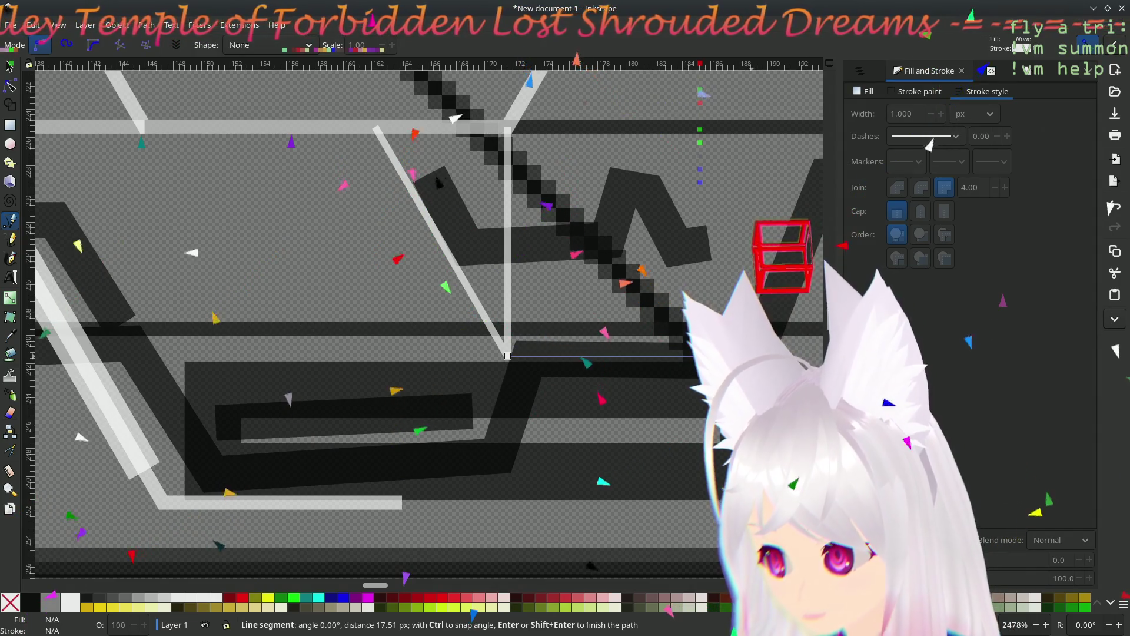
key("Return")
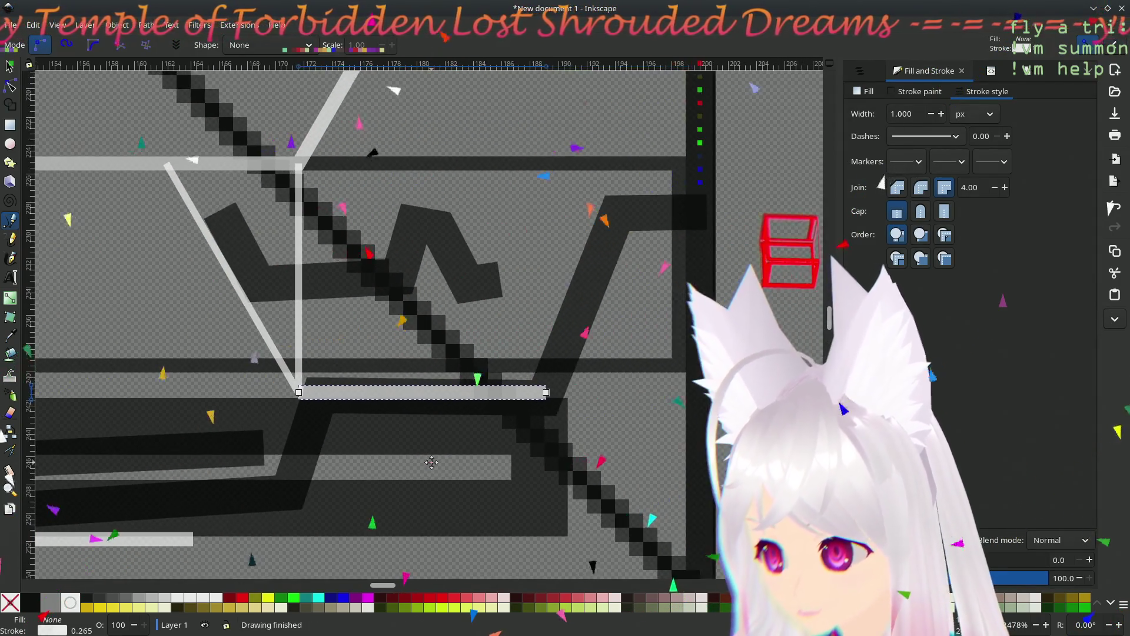
scroll(666, 447, "left", 5)
scroll(666, 447, "down", 1)
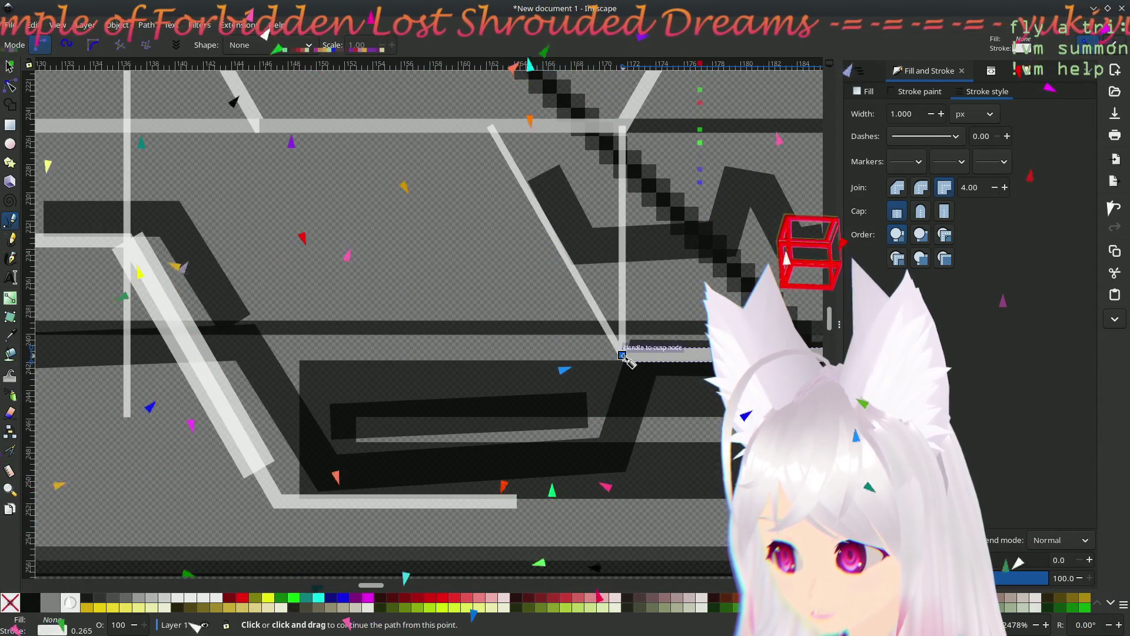
scroll(412, 315, "right", 4)
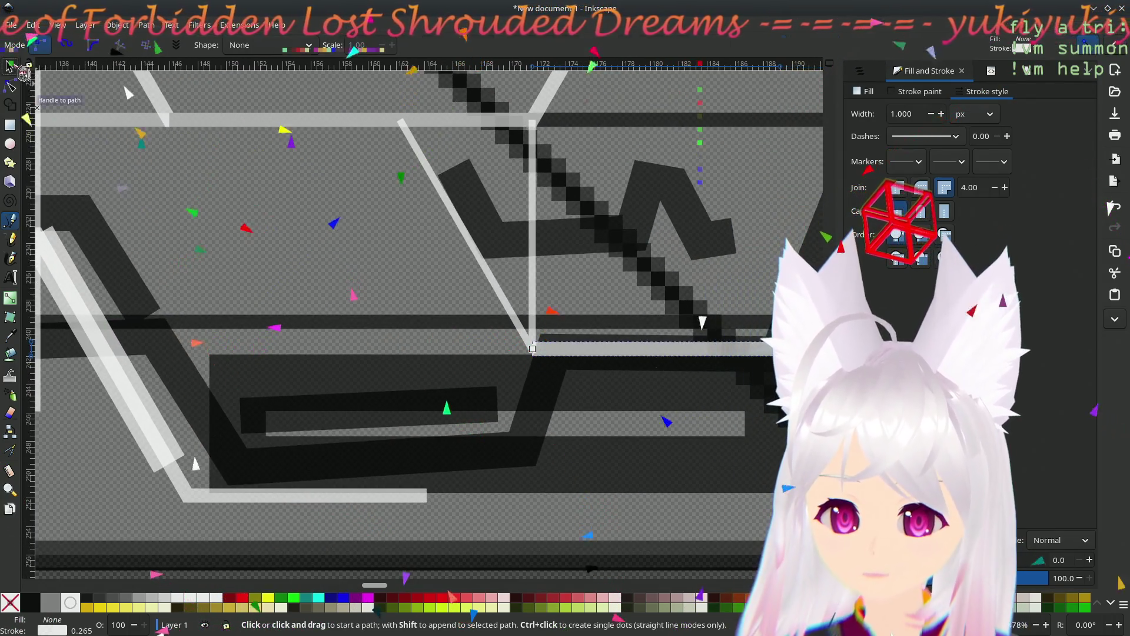
left_click(10, 66)
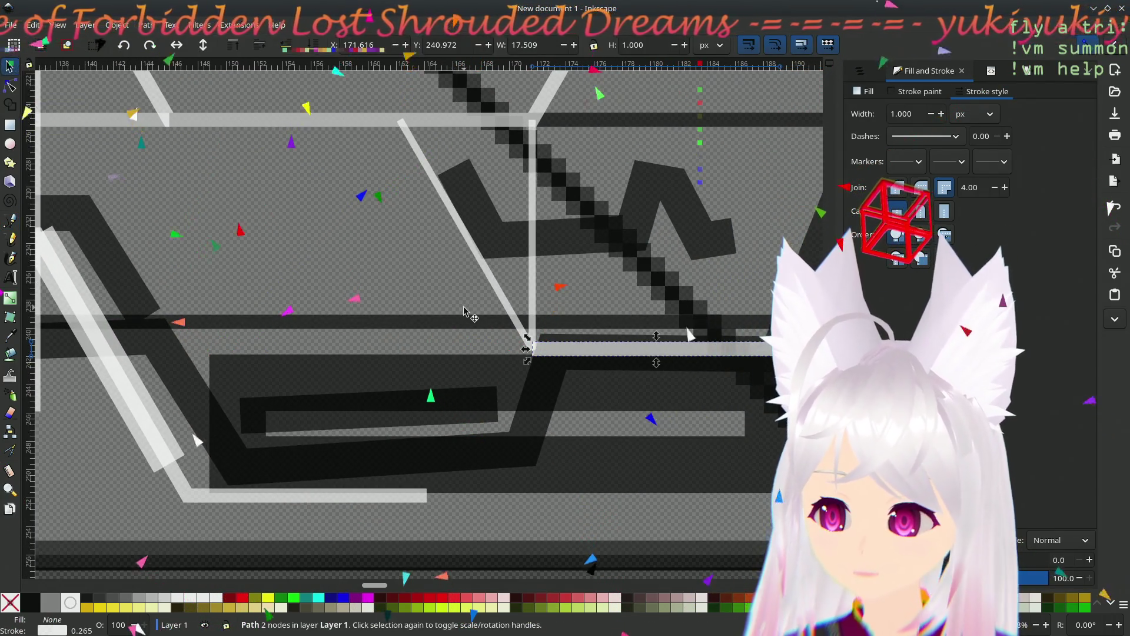
left_click(484, 313)
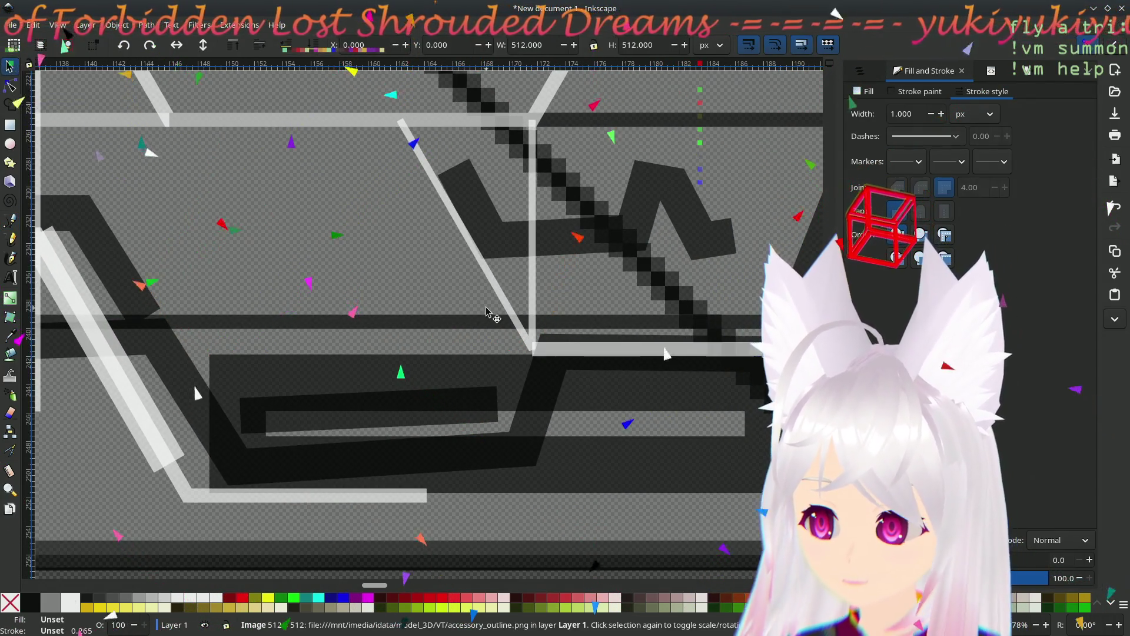
left_click(134, 438)
scroll(181, 437, "down", 5)
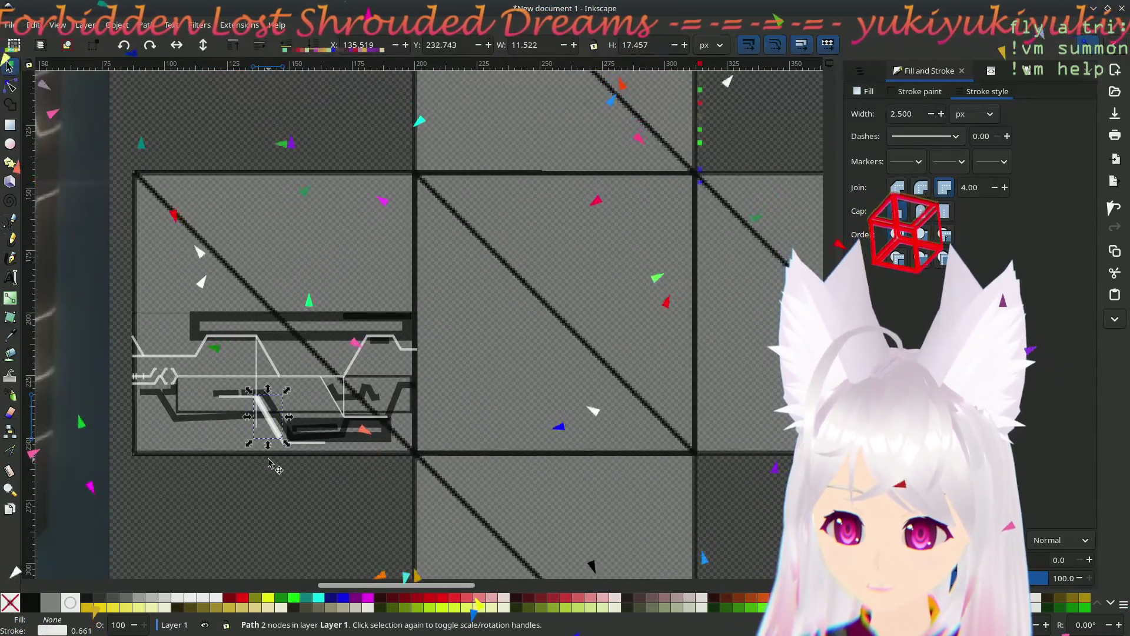
mouse_move(196, 496)
left_mouse_down()
mouse_move(515, 437)
mouse_move(616, 404)
mouse_move(561, 387)
left_mouse_up()
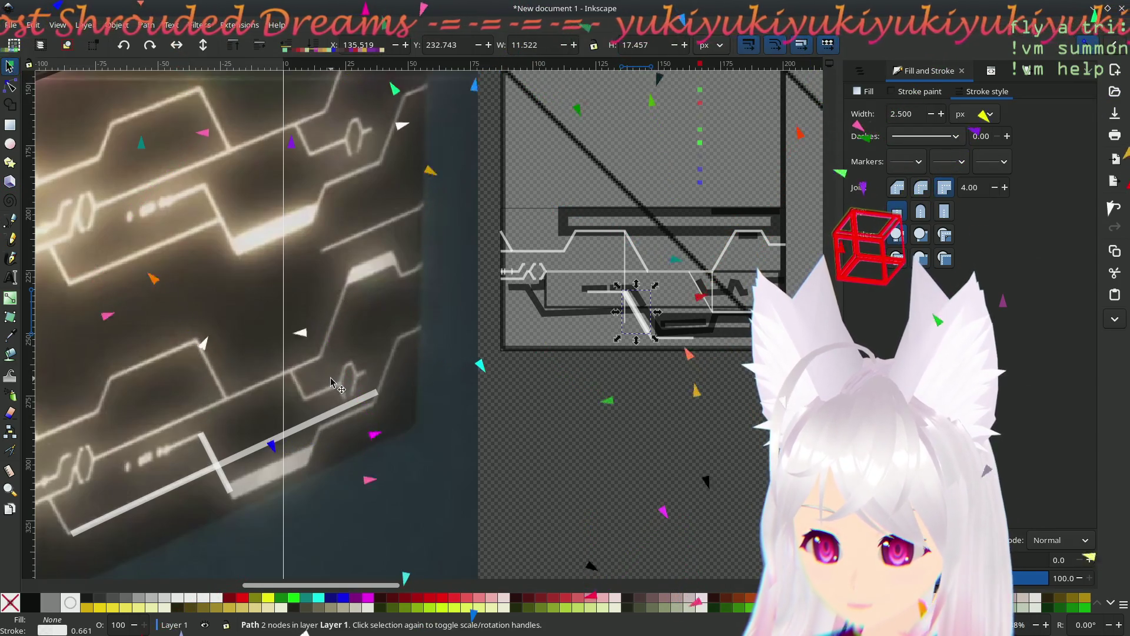
left_click_drag(331, 382, 201, 409)
key("ctrl+z")
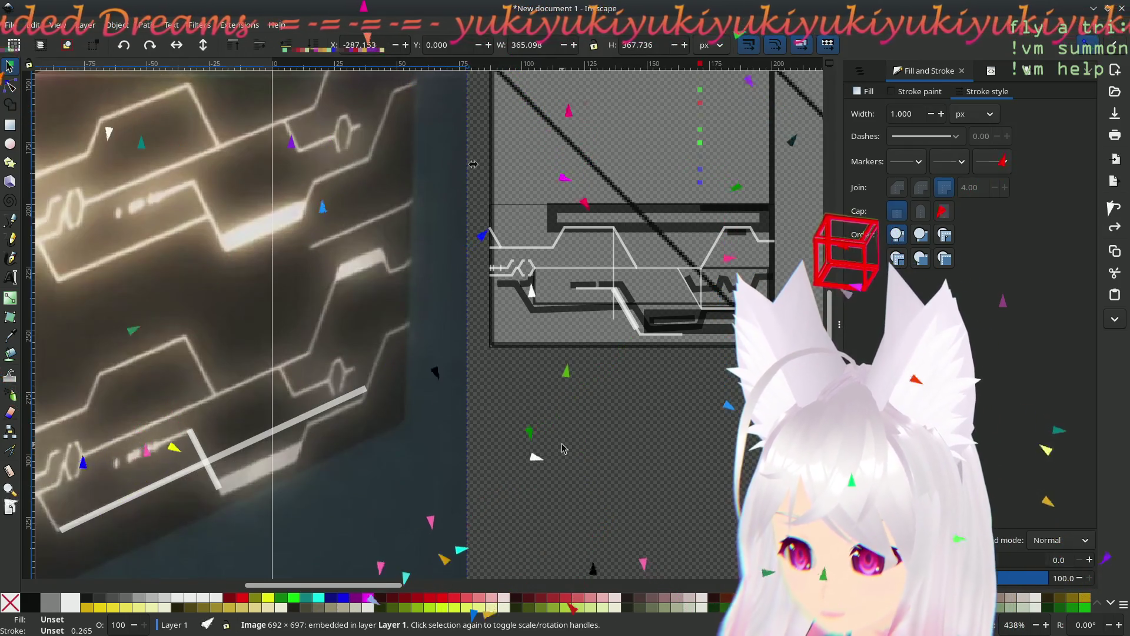
left_click(630, 374)
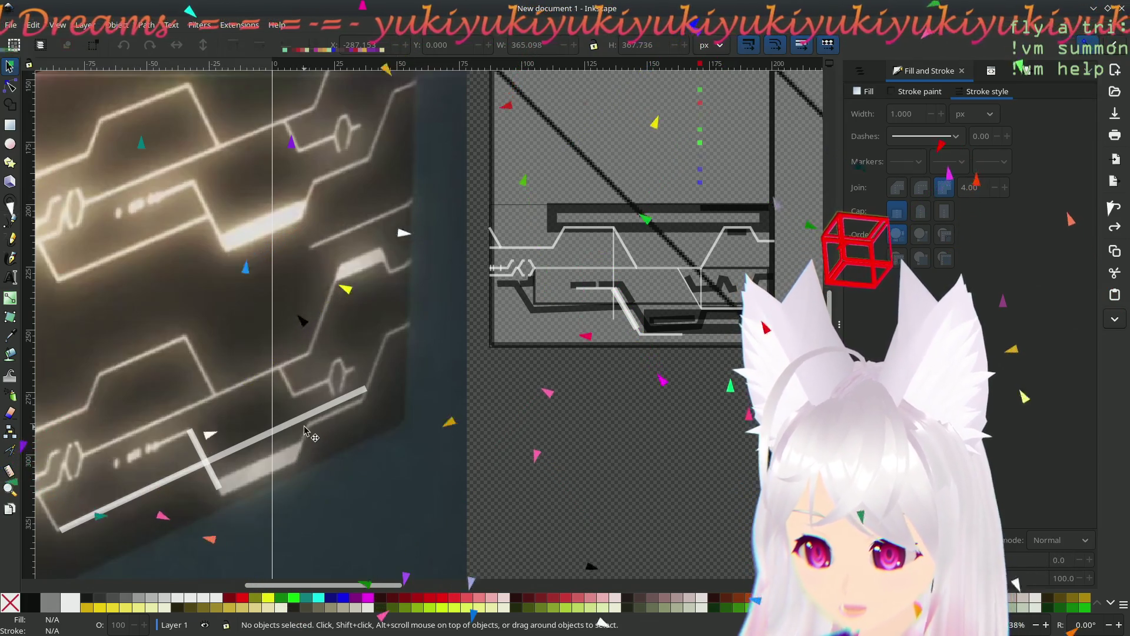
scroll(734, 310, "up", 3)
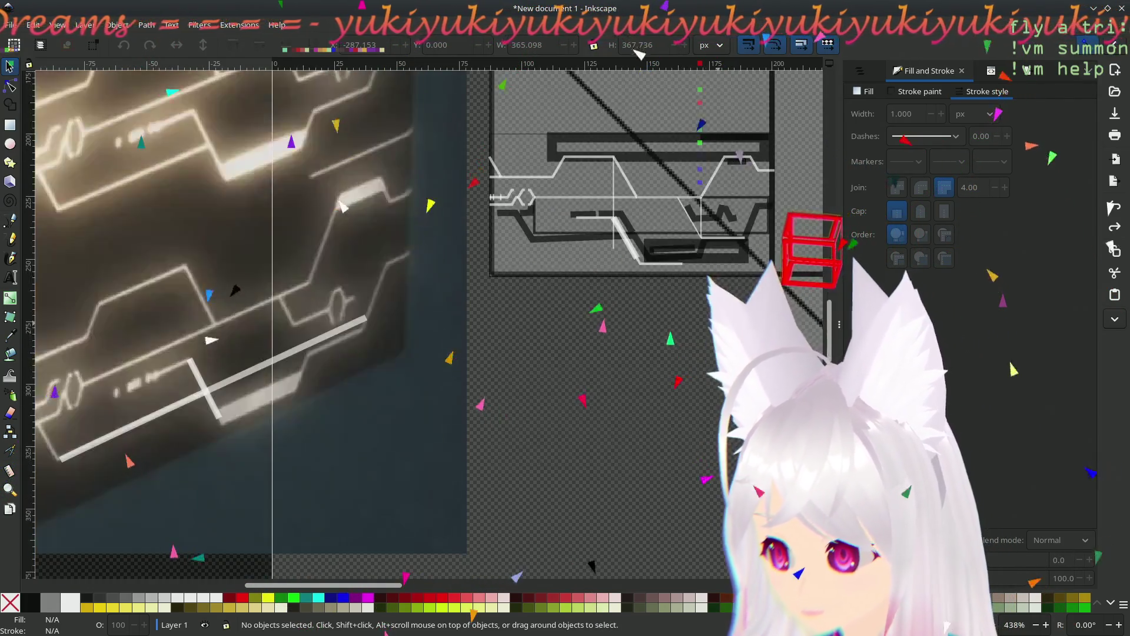
scroll(676, 288, "up", 3)
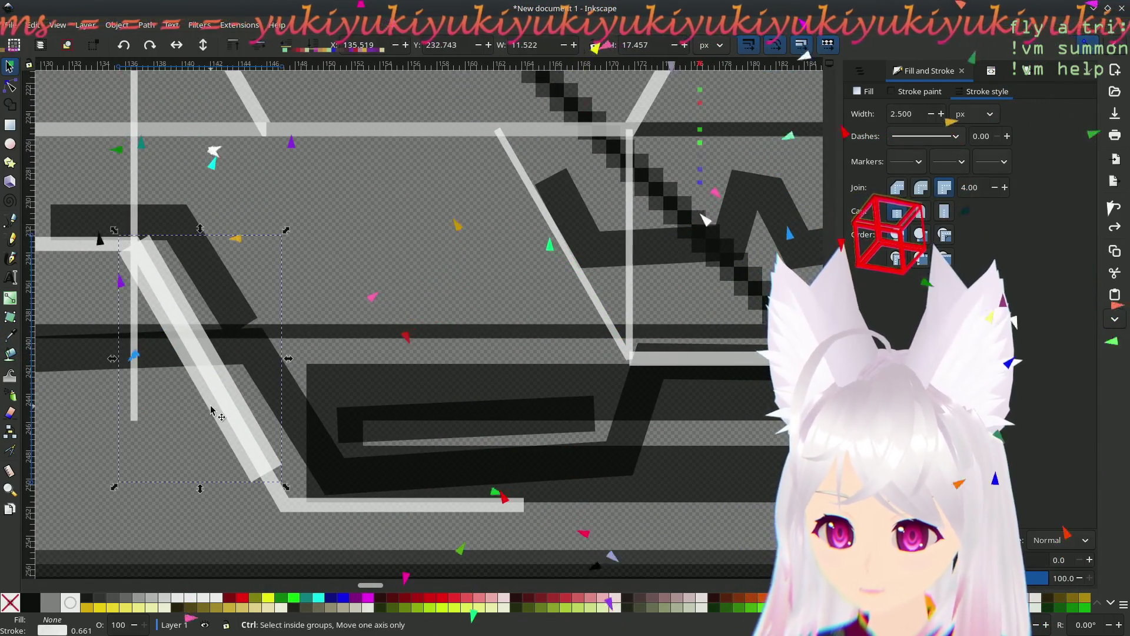
- Paste a copy of the diagonal white bar, flip it horizontally, and snap it onto the junction
left_click(210, 410)
left_click_drag(211, 410, 425, 360)
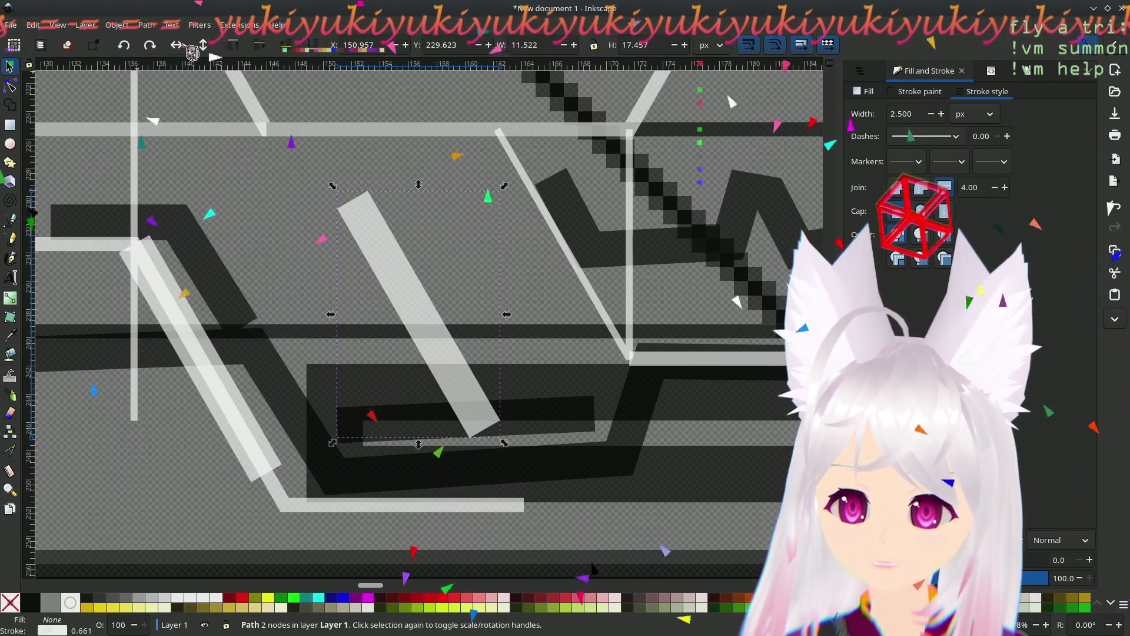
left_click(176, 45)
left_click_drag(482, 209, 628, 365)
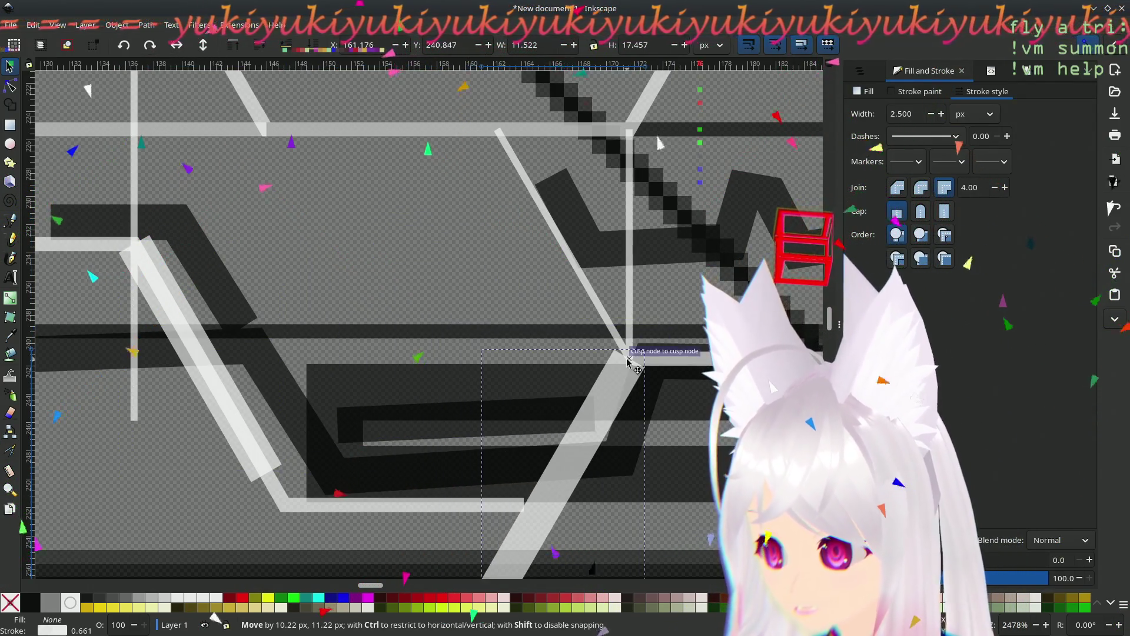
left_click_drag(626, 481, 514, 422)
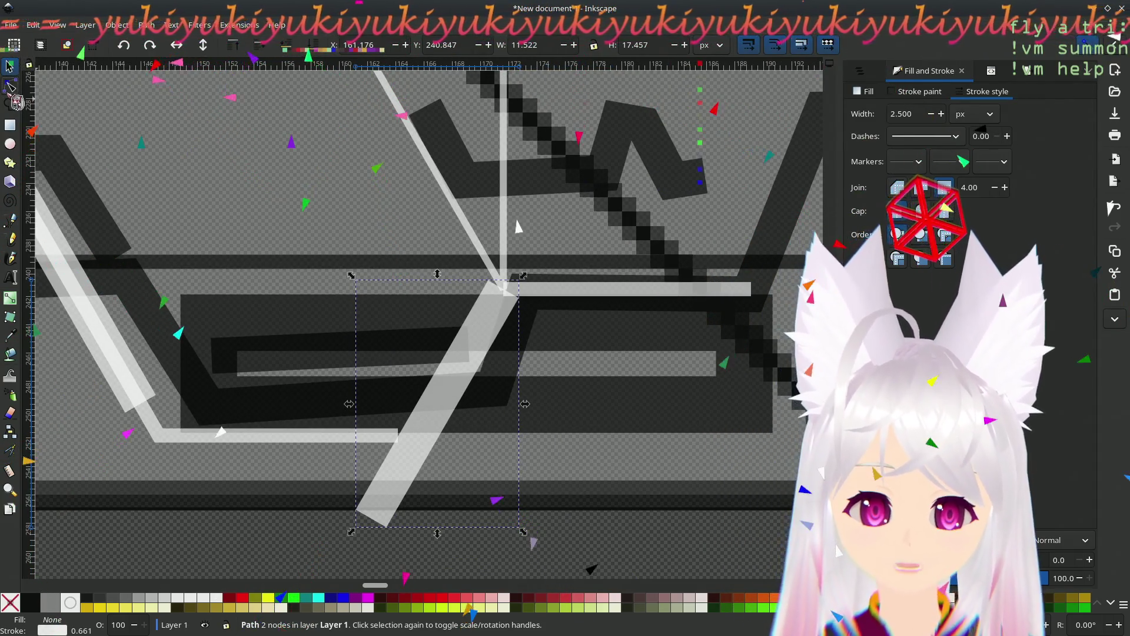
- Extend the L-shaped white line's end right to meet the new diagonal
left_click(11, 87)
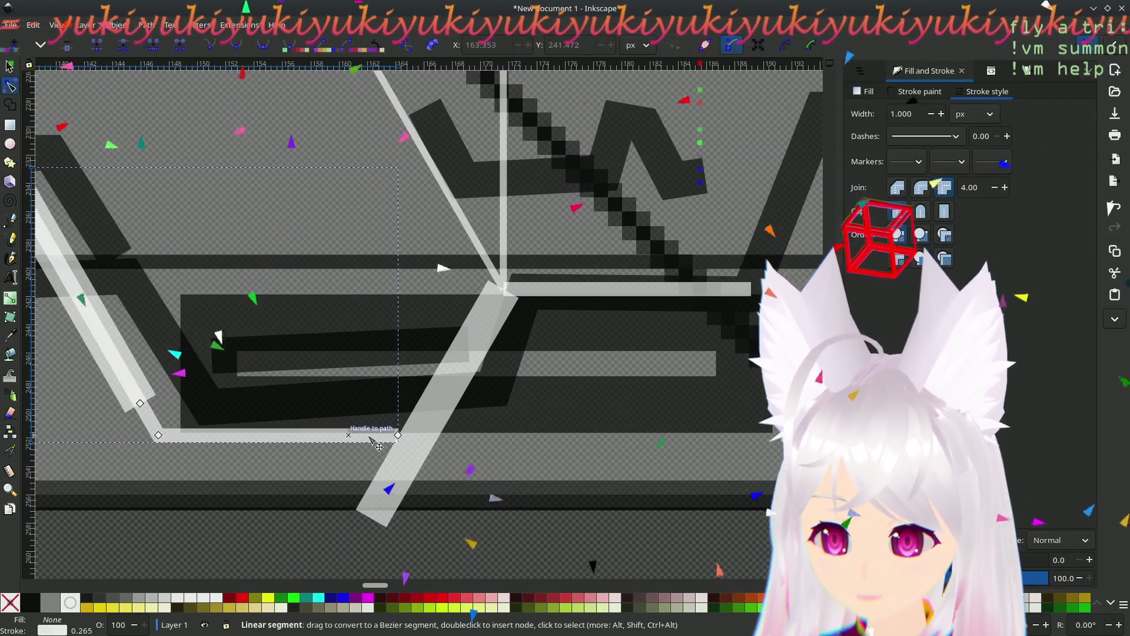
left_click(329, 436)
left_click_drag(399, 435, 420, 435)
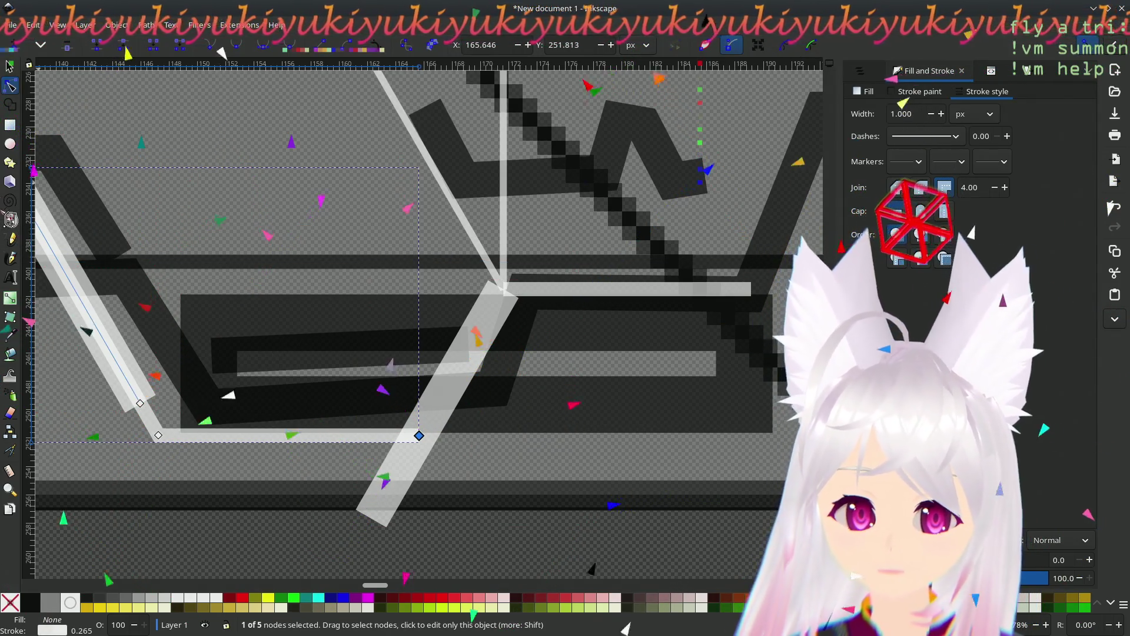
- Draw a white line from the L-line's end diagonally up-right, then right to the dark vertical edge
left_click(10, 220)
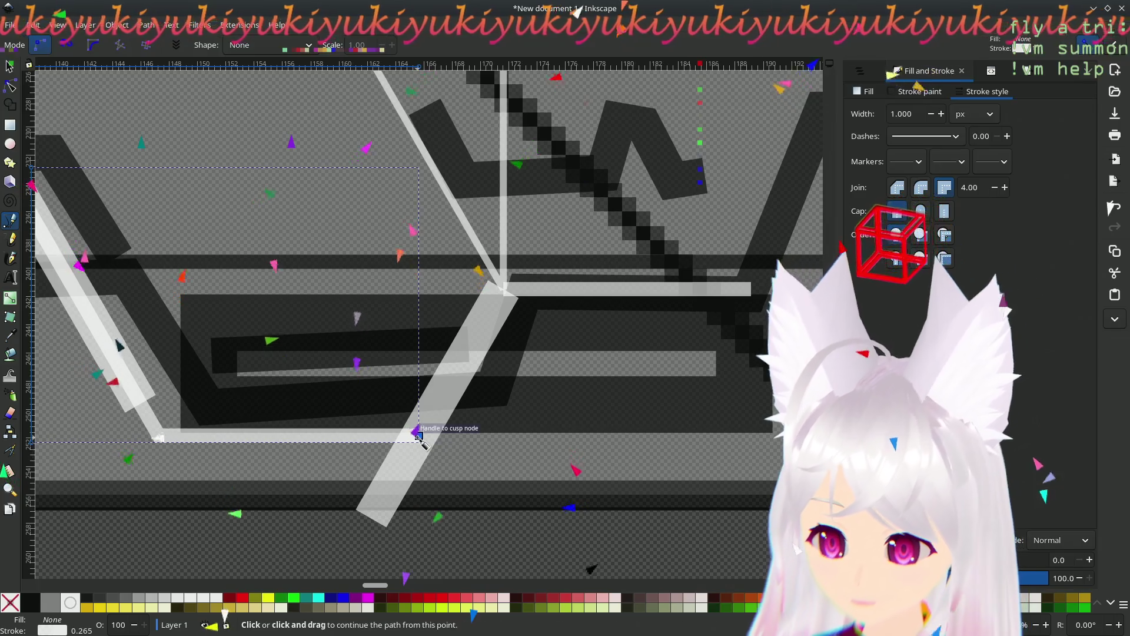
left_click(418, 435)
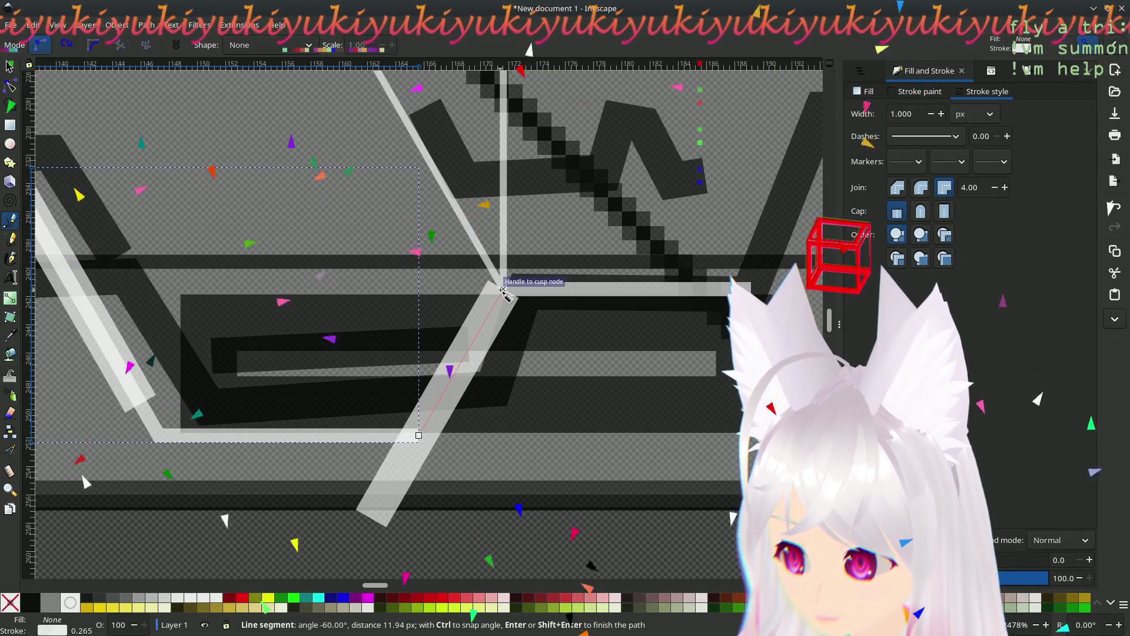
left_click(500, 288)
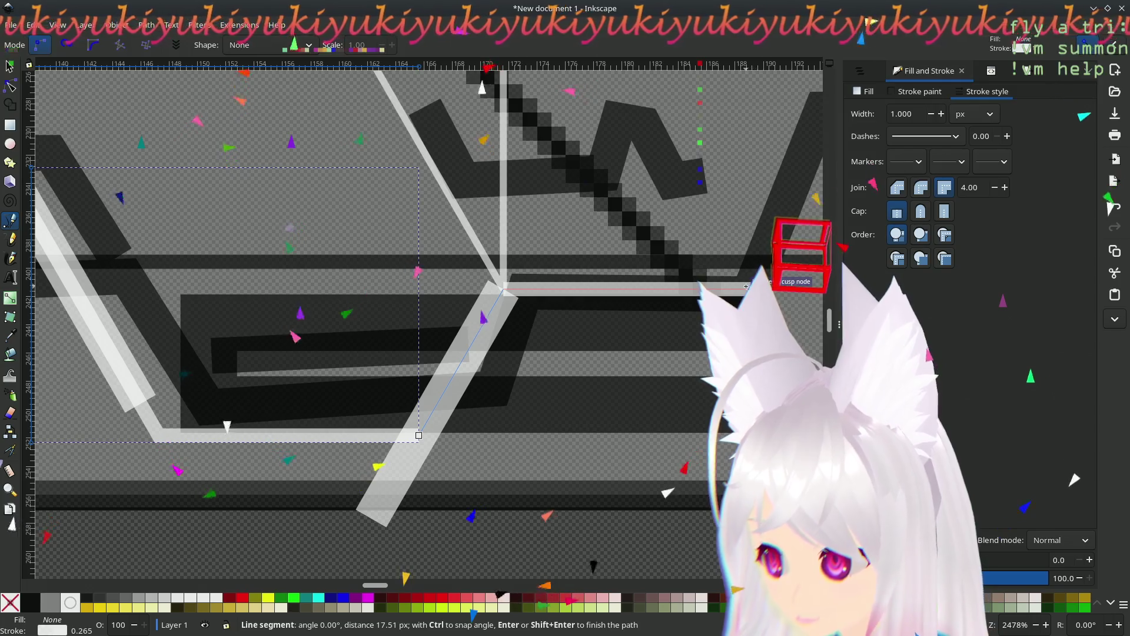
left_click(749, 288)
scroll(647, 288, "up", 6)
scroll(606, 287, "right", 9)
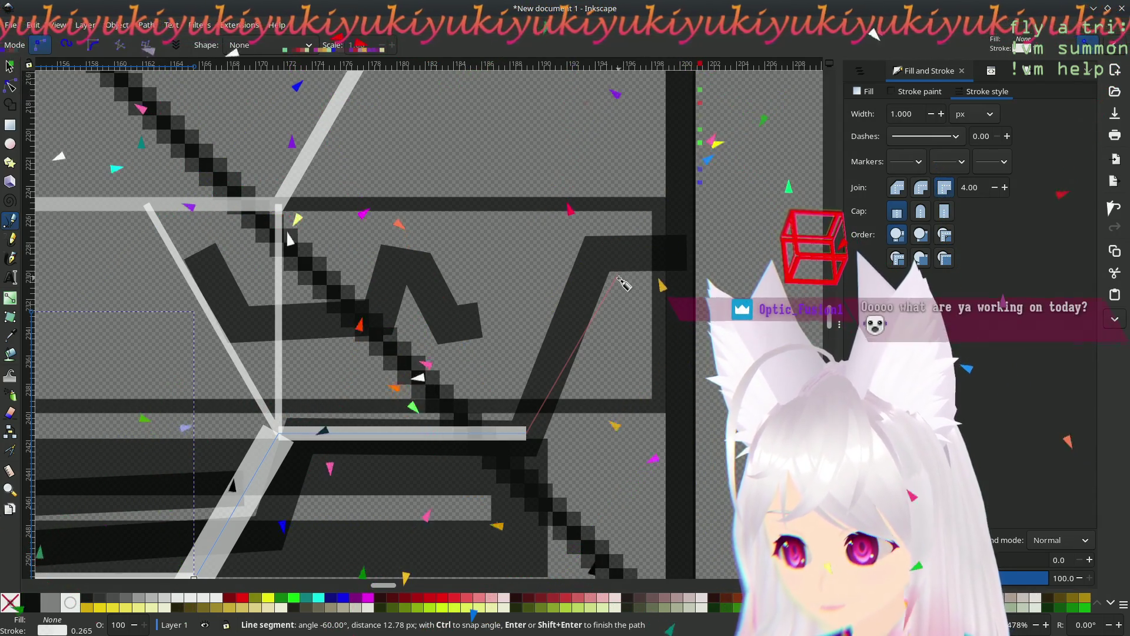
left_click(630, 254)
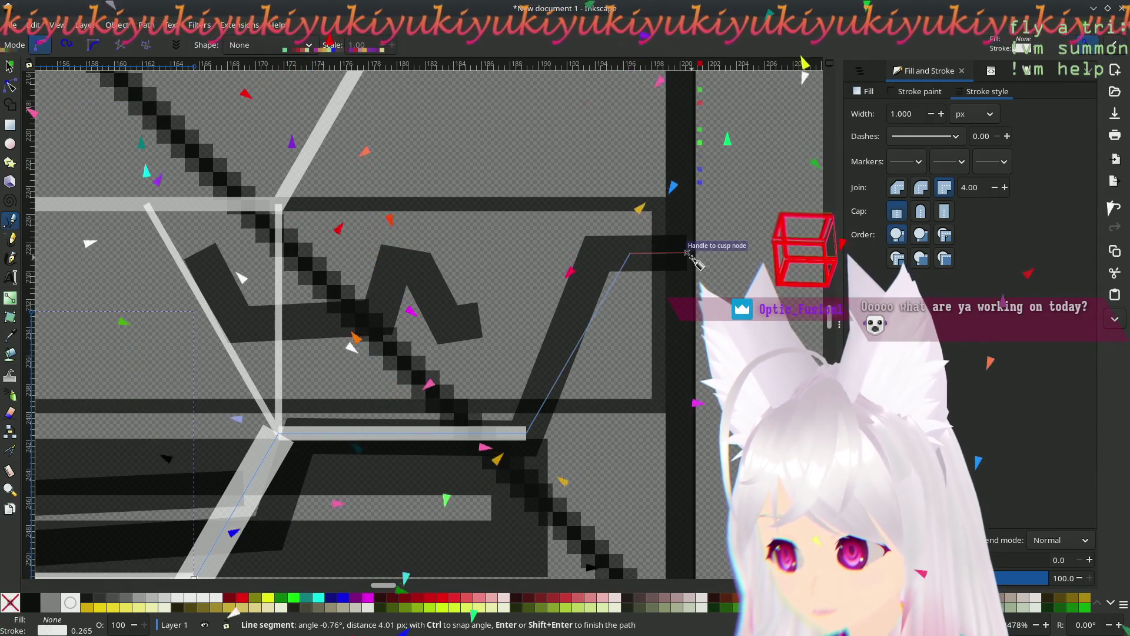
left_click(694, 255)
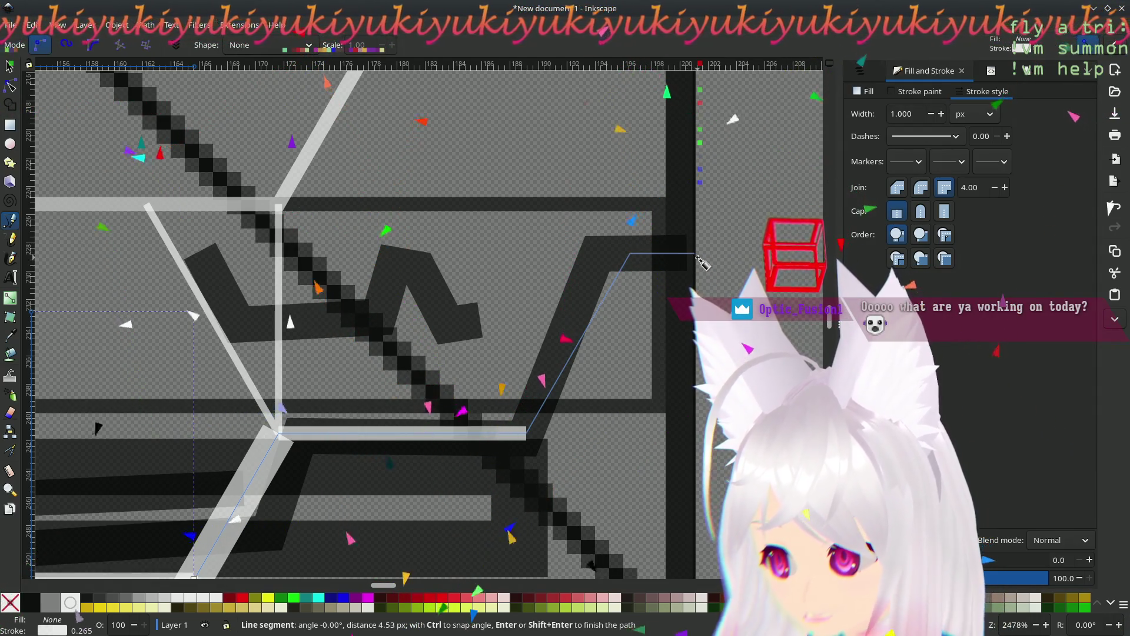
key("Return")
scroll(588, 365, "left", 8)
scroll(480, 473, "down", 5)
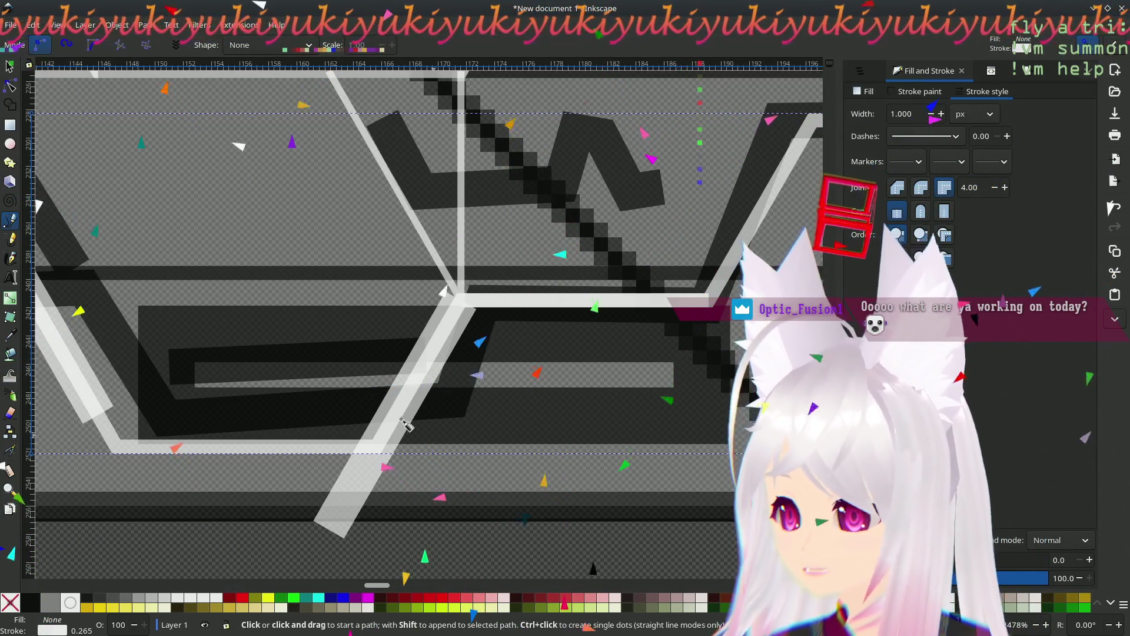
key("s")
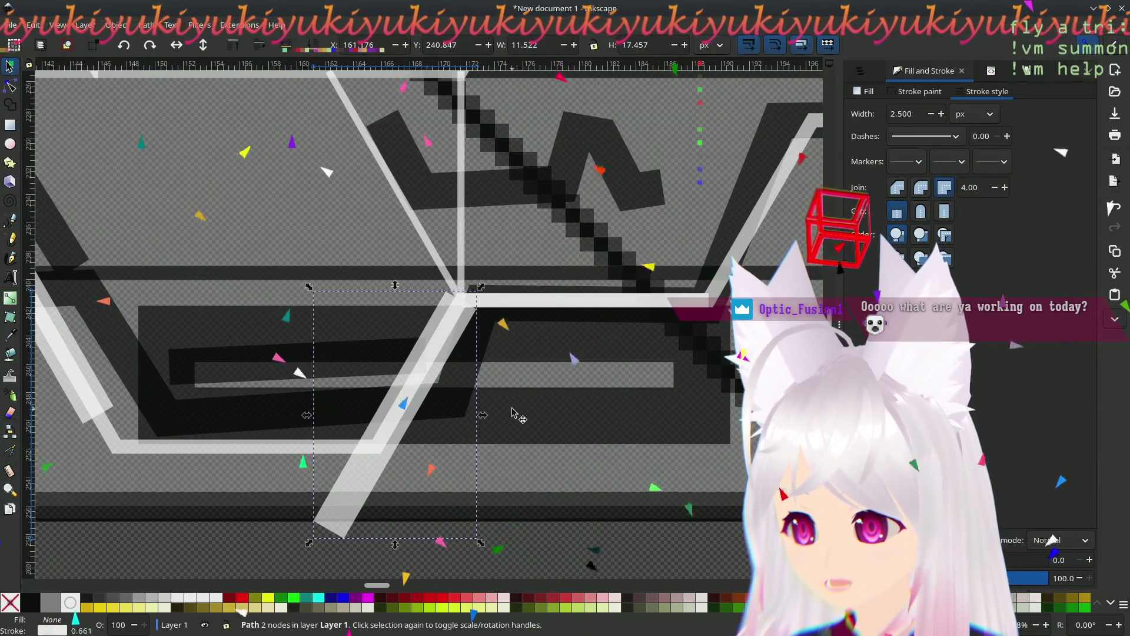
left_click(646, 304)
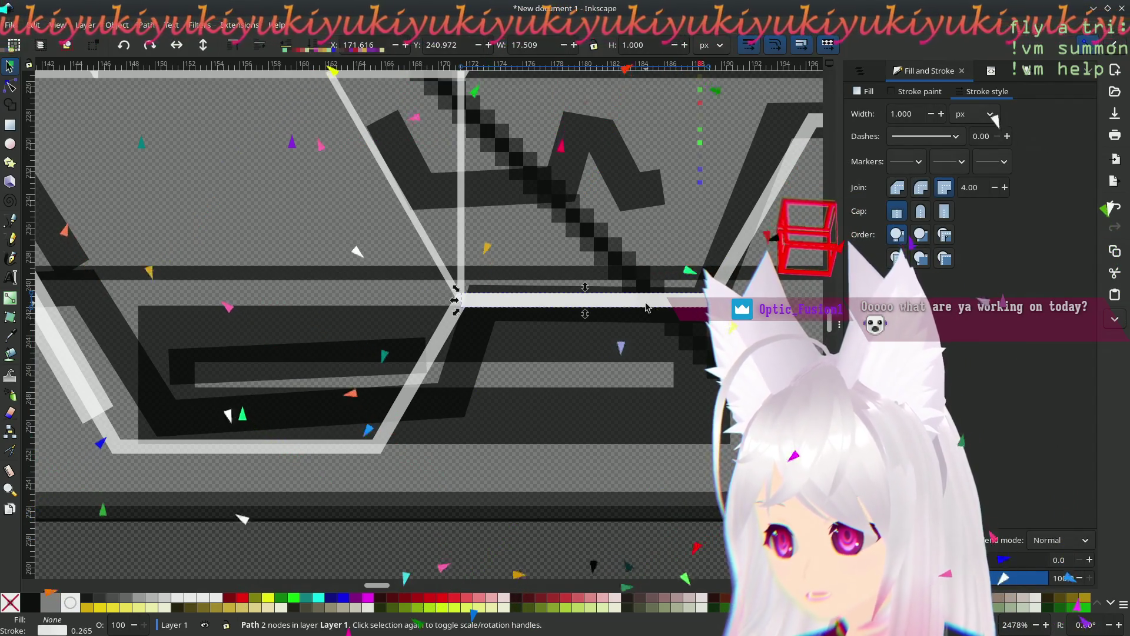
key("Escape")
scroll(526, 375, "down", 3, "ctrl")
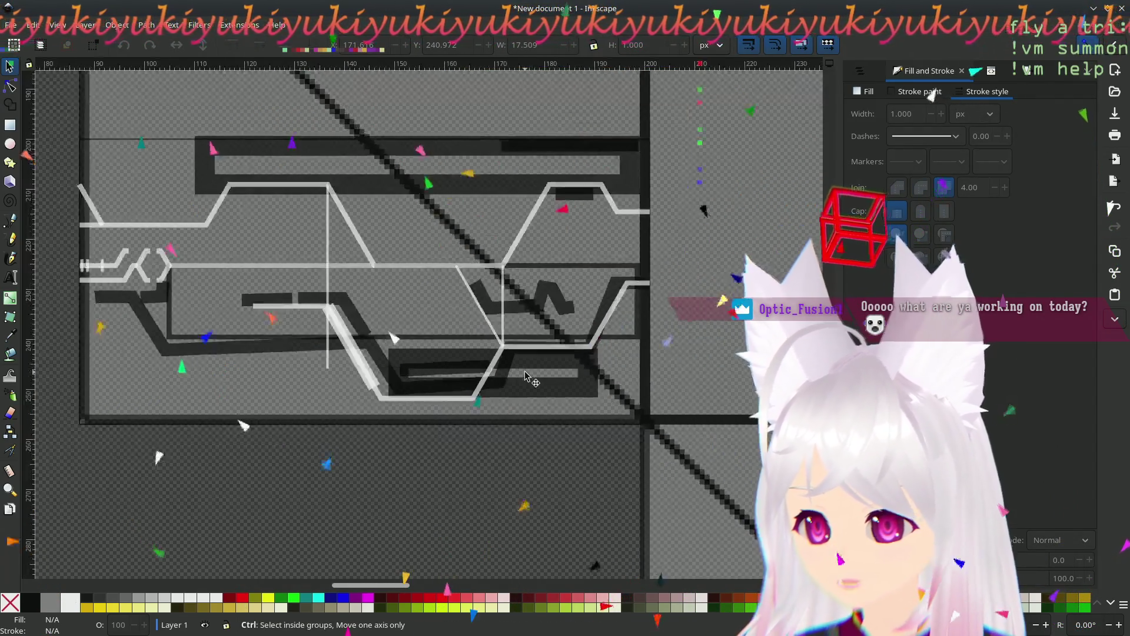
scroll(477, 386, "up", 1, "ctrl")
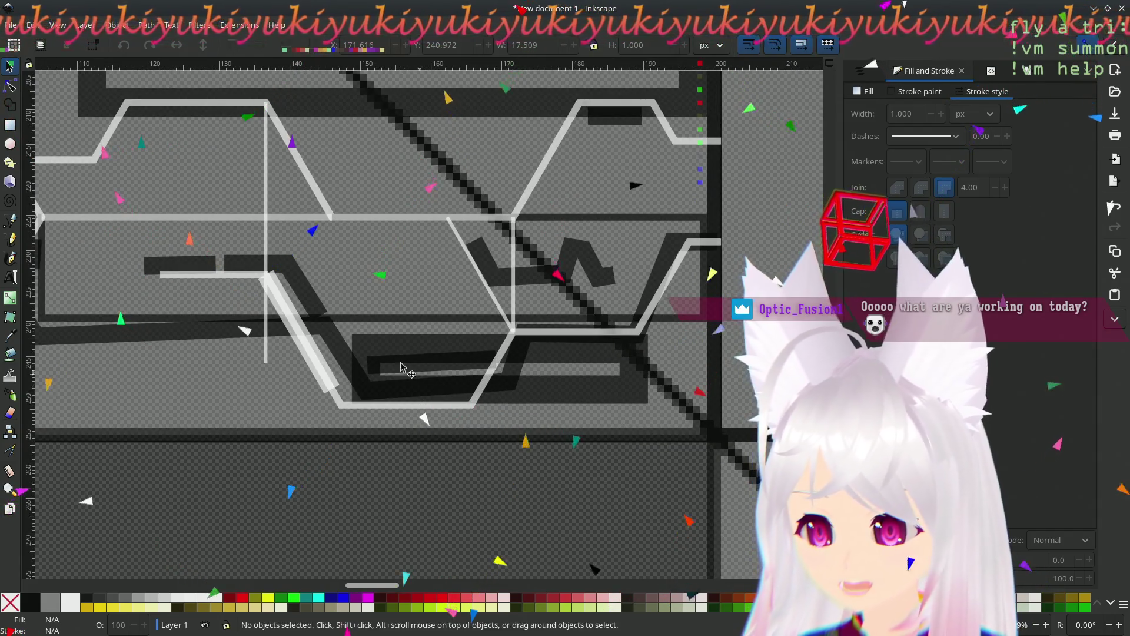
scroll(506, 372, "up", 2)
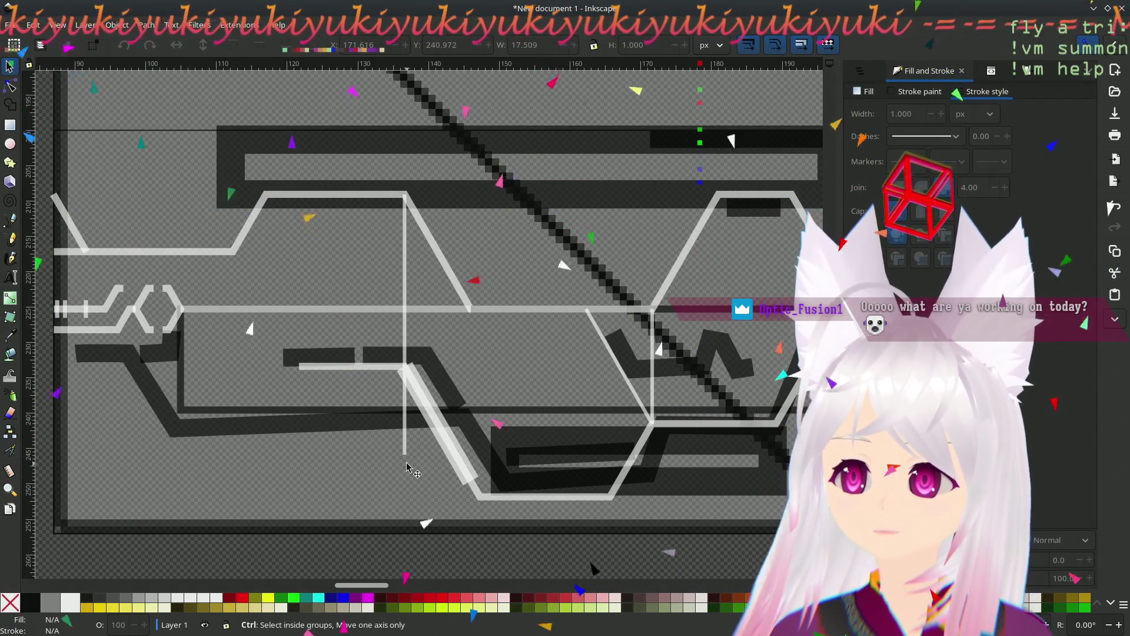
scroll(408, 491, "down", 4)
scroll(406, 467, "up", 2)
scroll(407, 467, "left", 5)
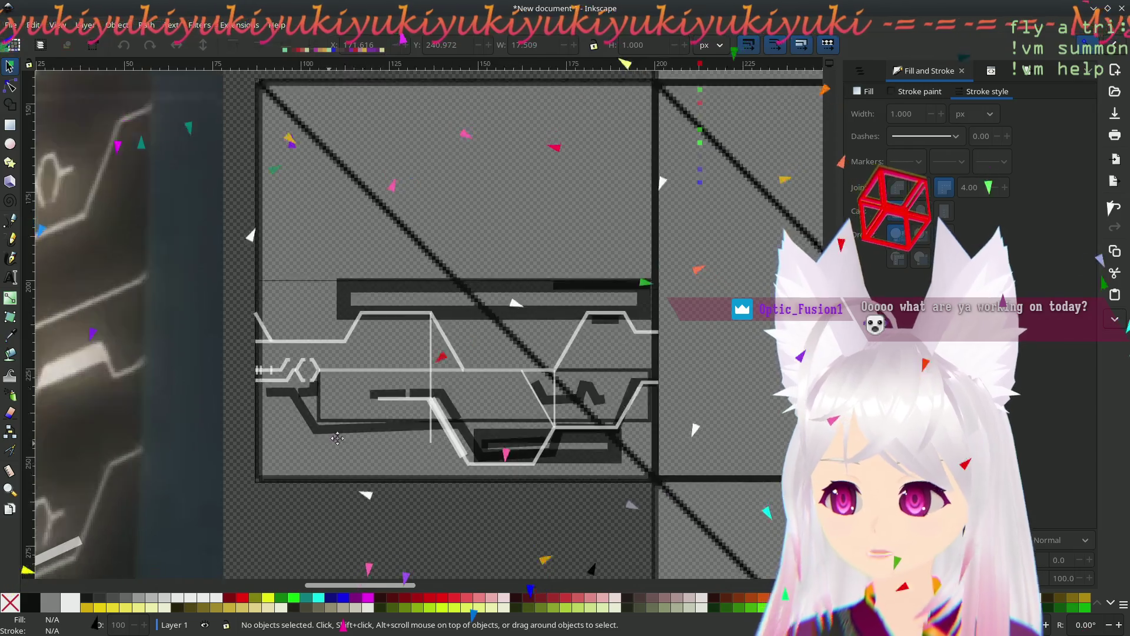
scroll(430, 400, "down", 5)
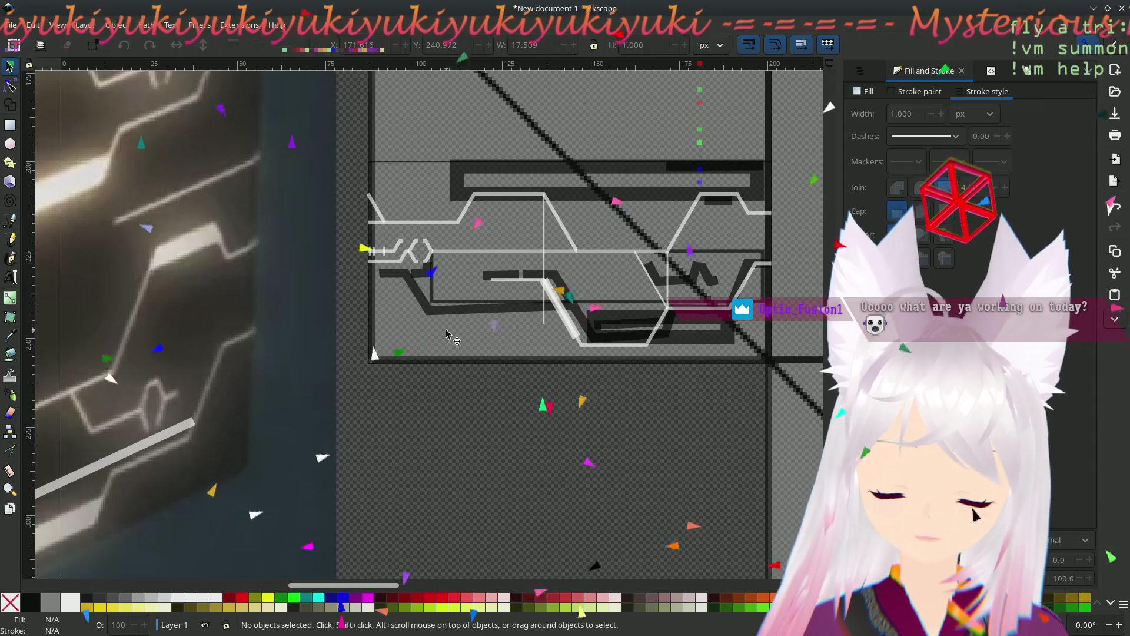
scroll(496, 350, "down", 8)
scroll(447, 344, "down", 3, "ctrl")
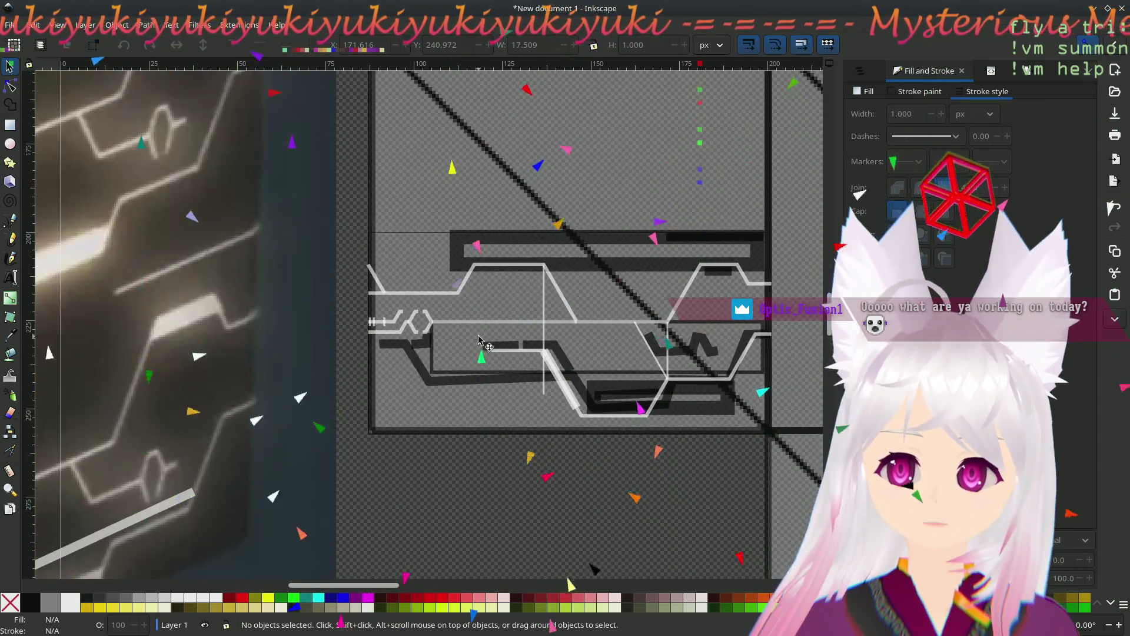
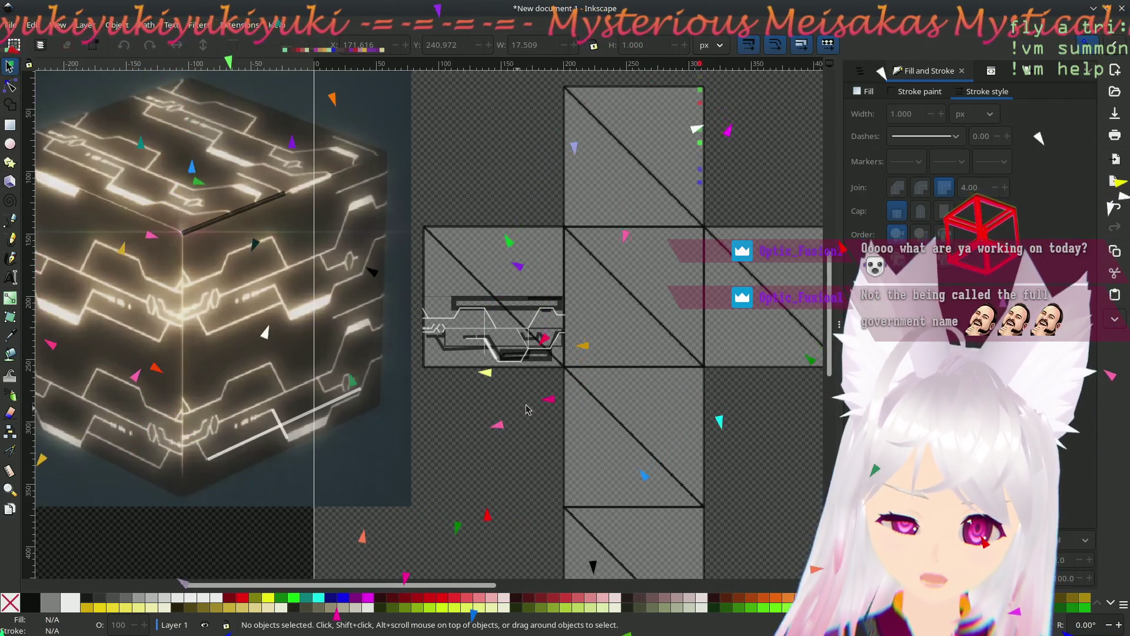
- Drag the short white crossbar stroke into place over the cube reference
scroll(533, 375, "down", 3)
scroll(511, 265, "up", 4)
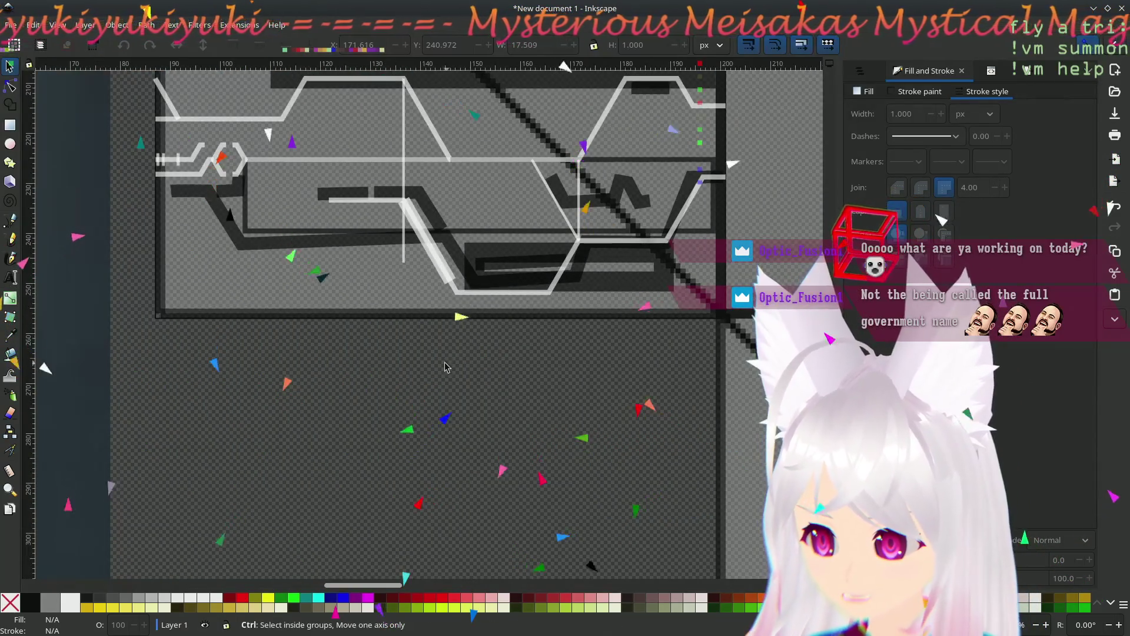
scroll(456, 405, "up", 2)
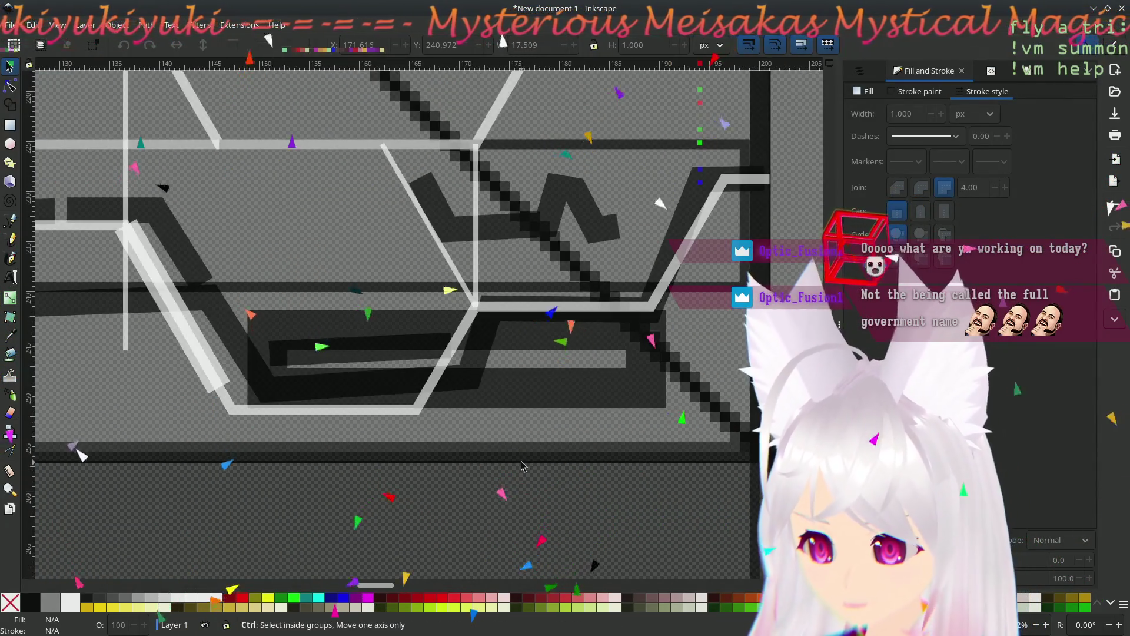
scroll(311, 516, "down", 6)
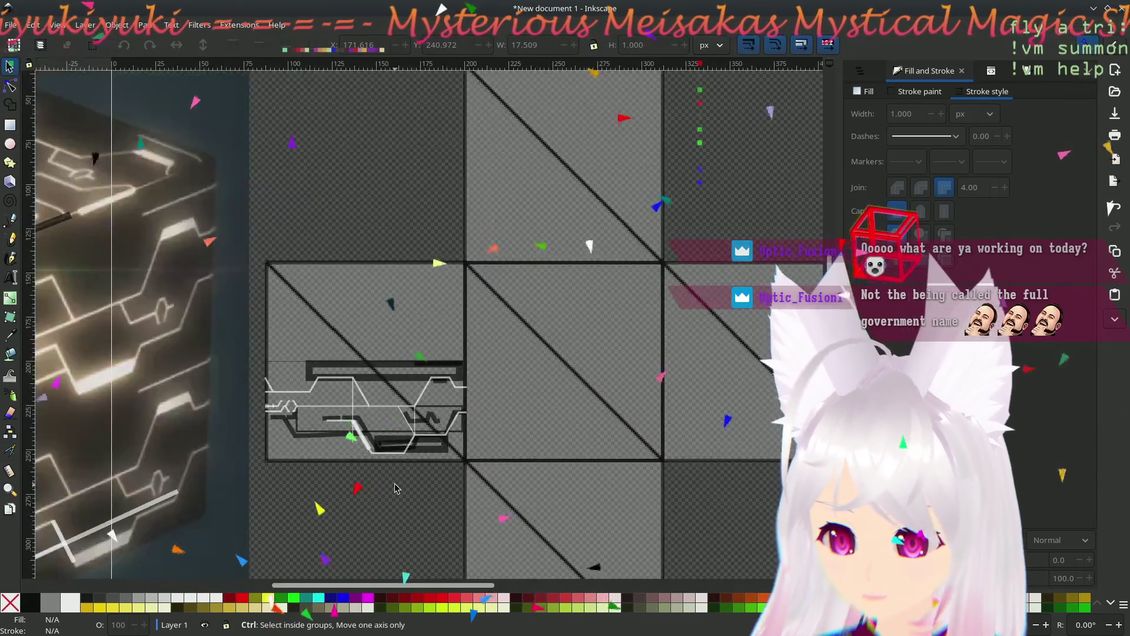
scroll(412, 474, "up", 5)
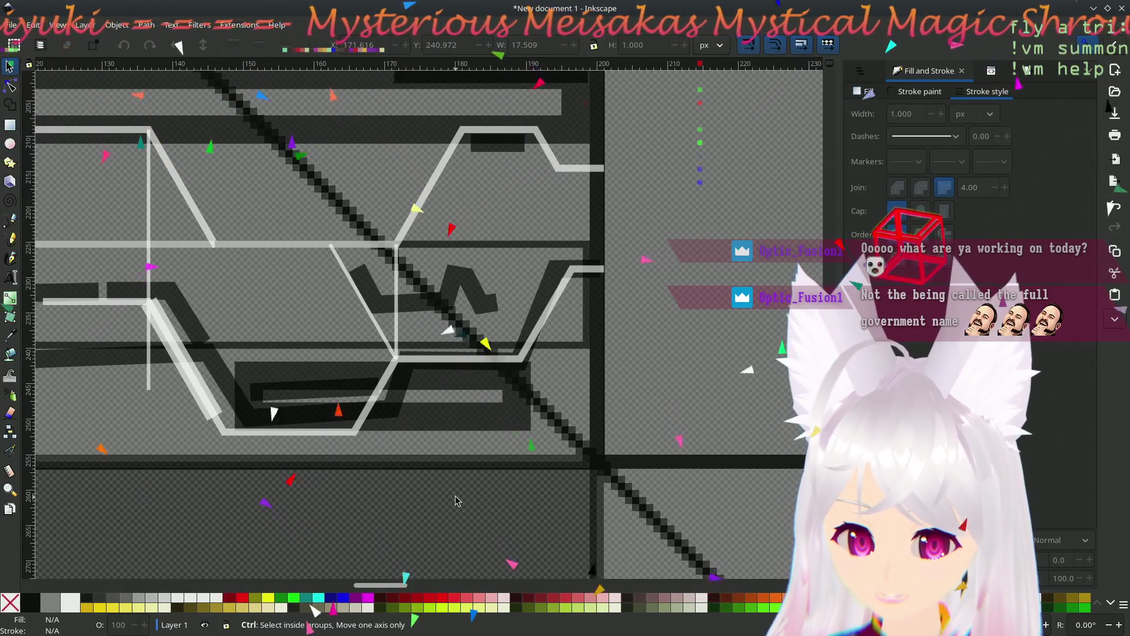
scroll(430, 511, "down", 5)
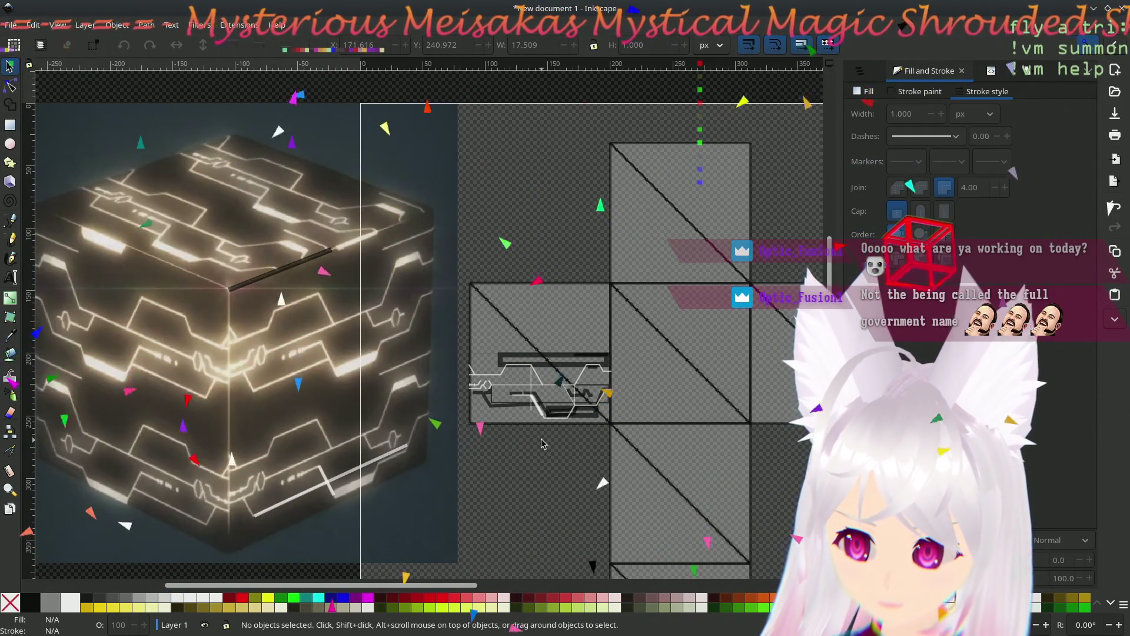
left_click_drag(542, 443, 489, 464)
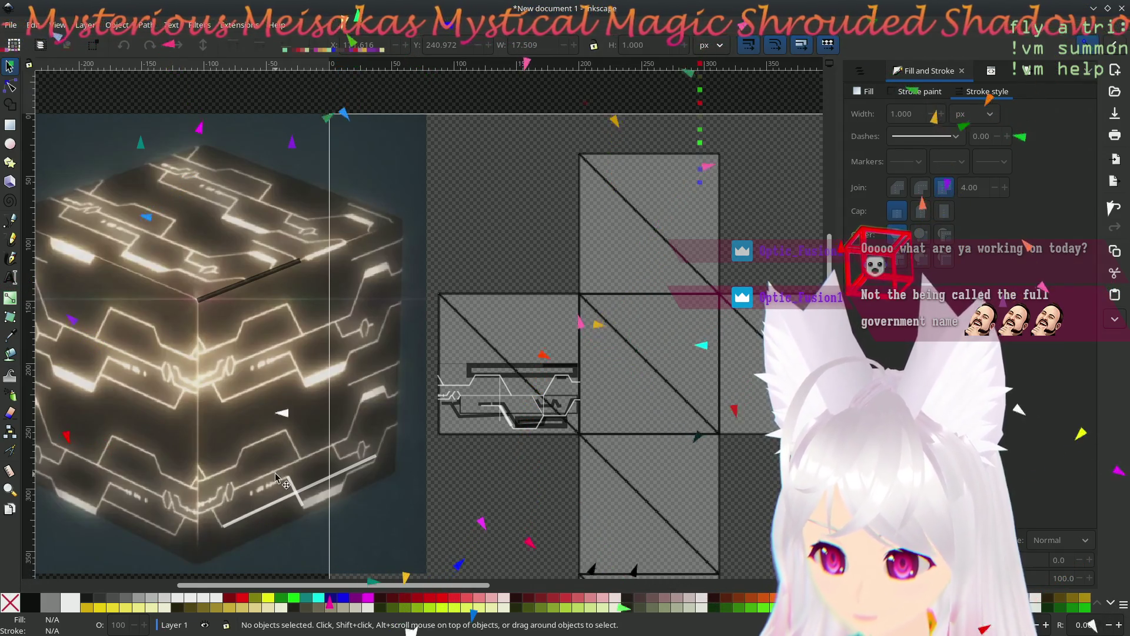
scroll(316, 516, "up", 3)
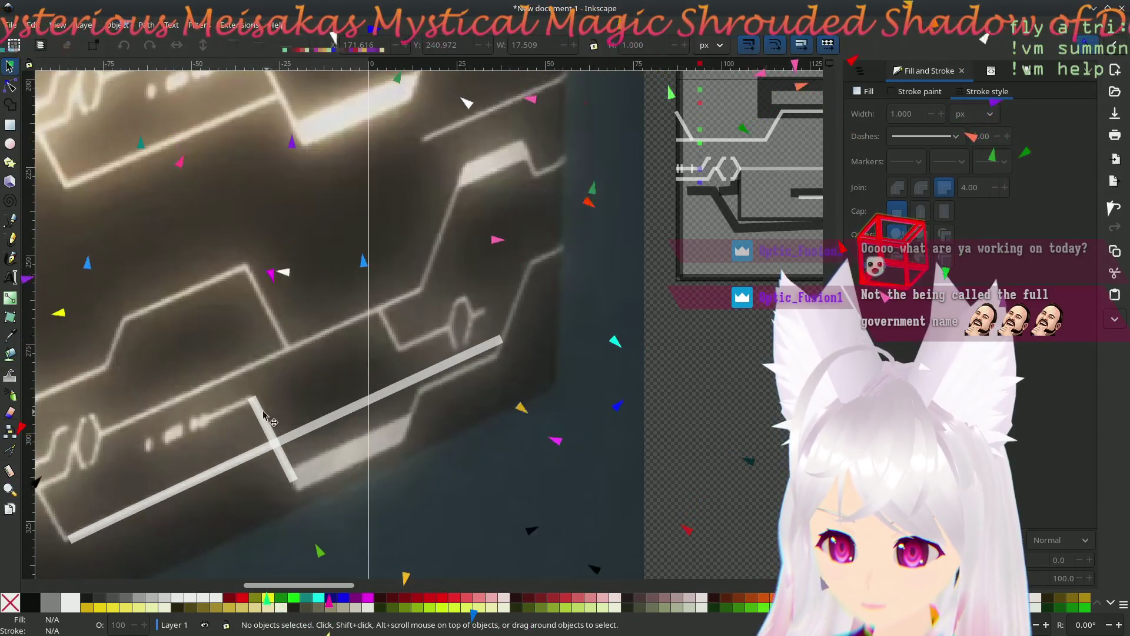
left_click_drag(263, 412, 385, 322)
left_click_drag(395, 328, 379, 327)
left_click_drag(404, 390, 420, 395)
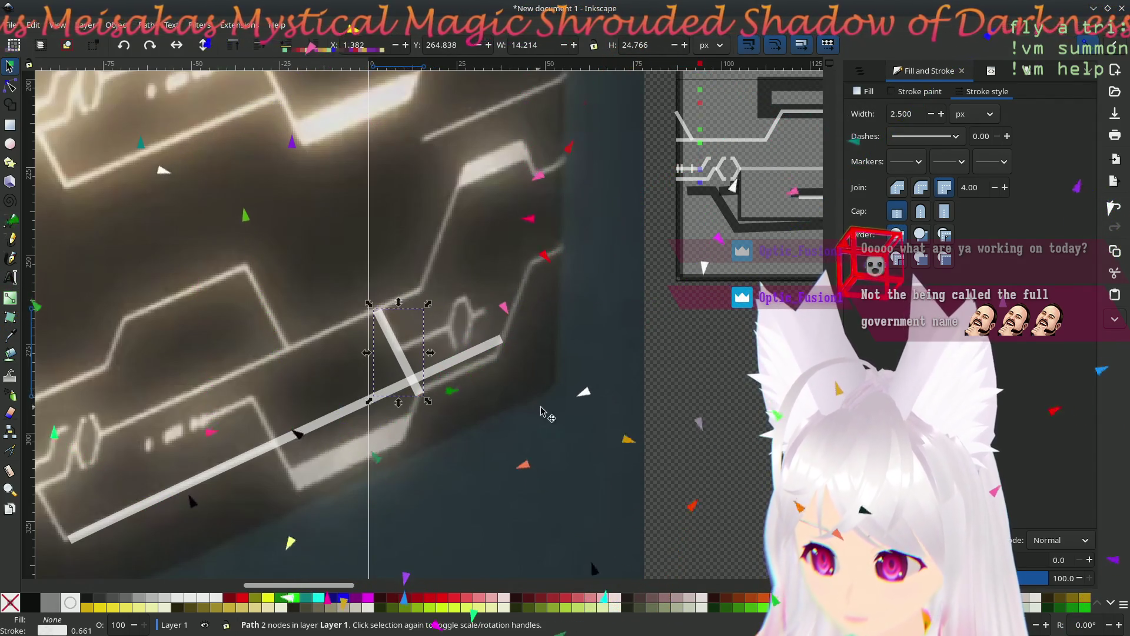
left_click(386, 352)
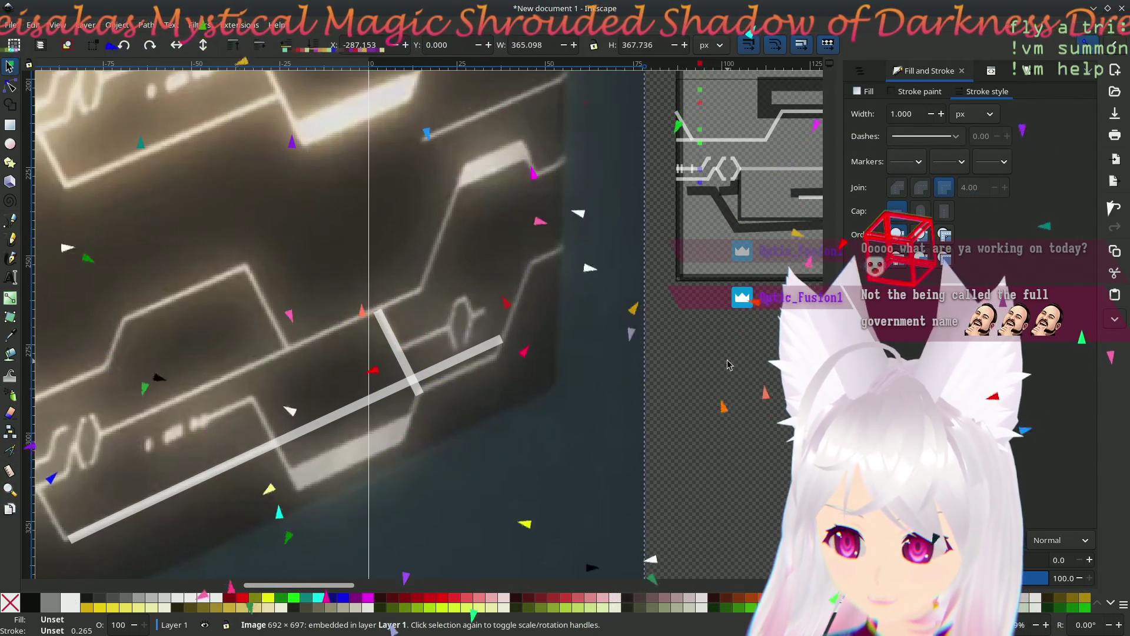
- Select the path over the dark zigzag, then the accessory_outline.png image
scroll(353, 423, "right", 10)
scroll(302, 497, "up", 3)
scroll(318, 388, "up", 4)
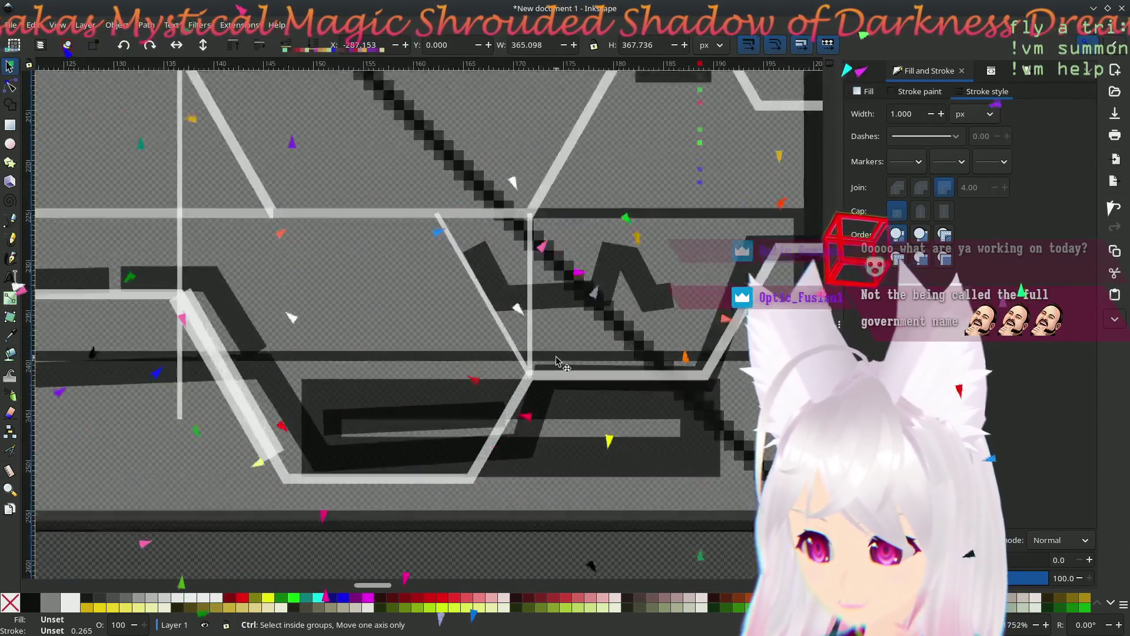
scroll(318, 388, "down", 2)
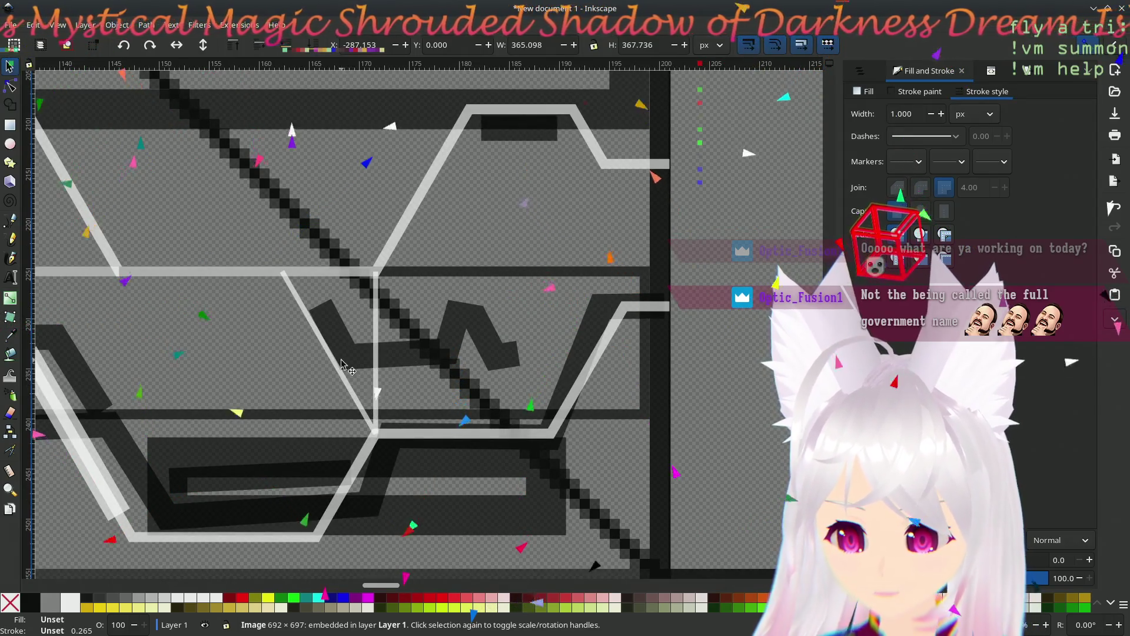
left_click(347, 356)
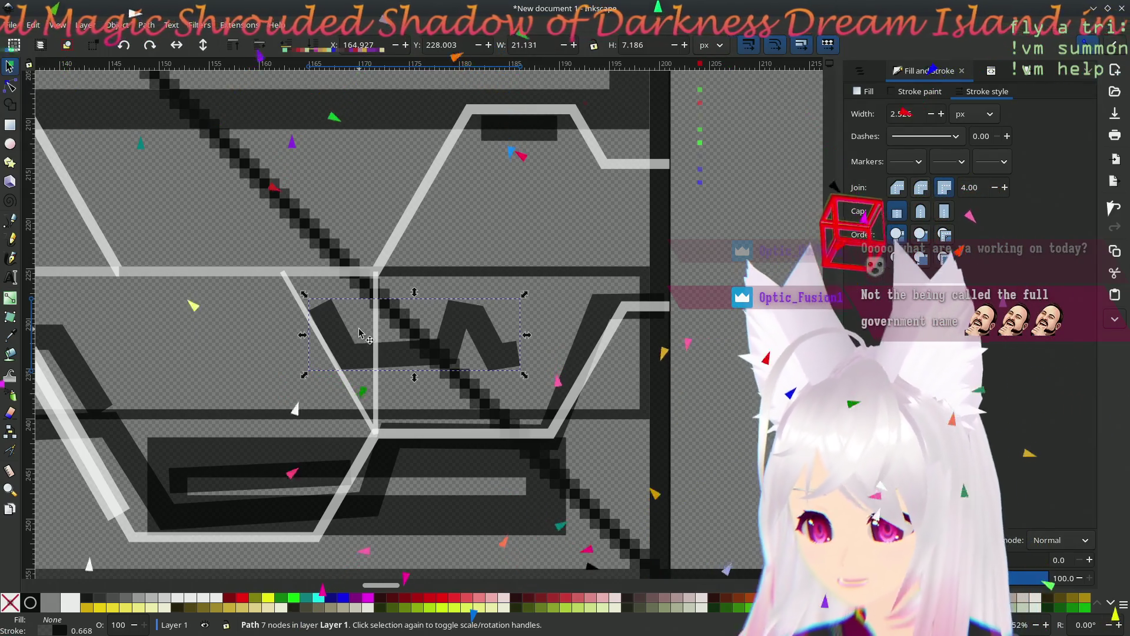
left_click(267, 383)
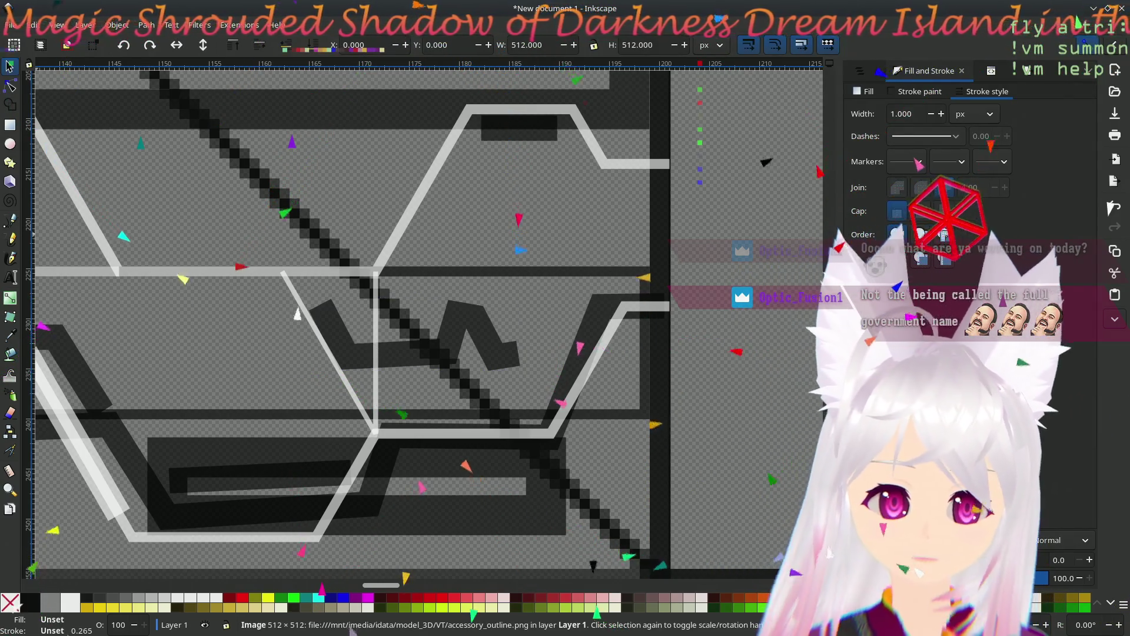
- Draw a straight horizontal line along the dark bar under the zigzag, then deselect it
key("b")
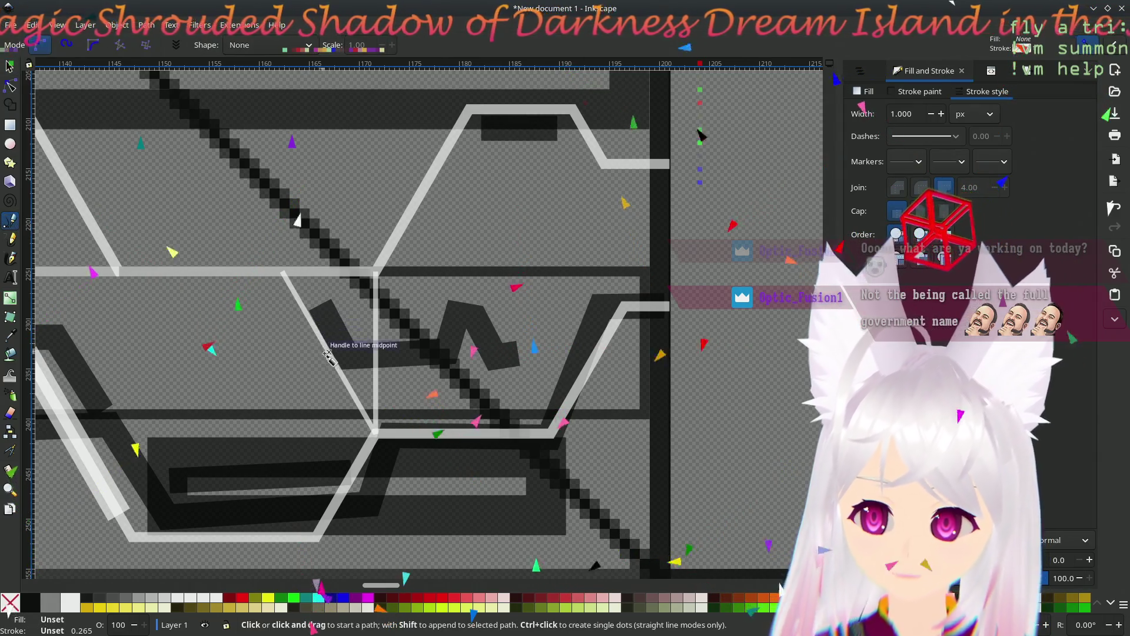
left_click(328, 352)
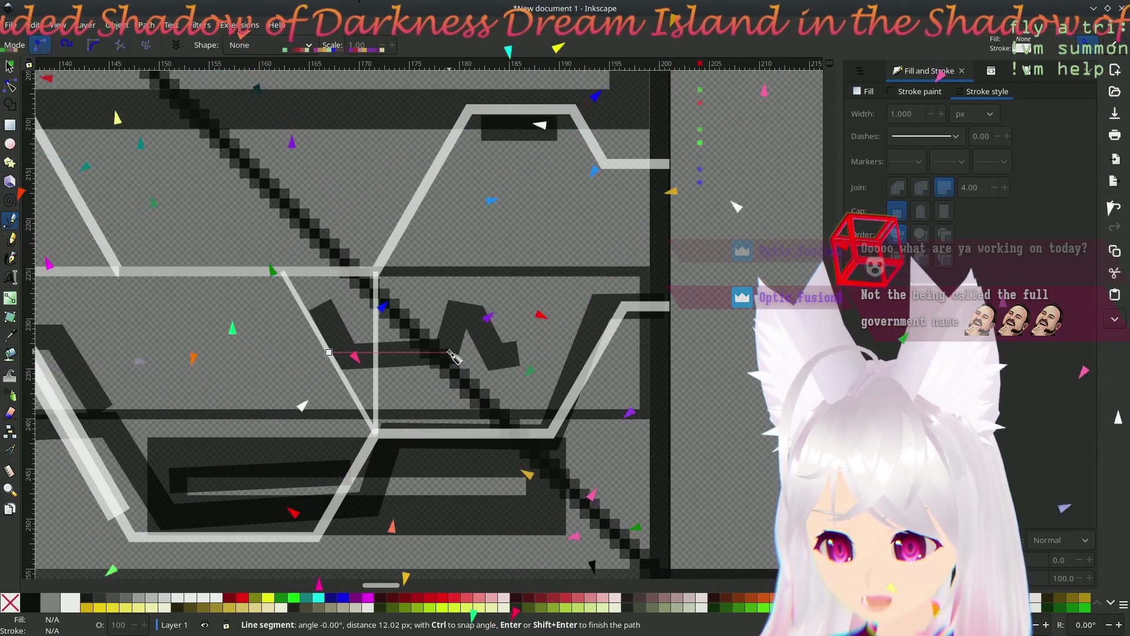
double_click(450, 352)
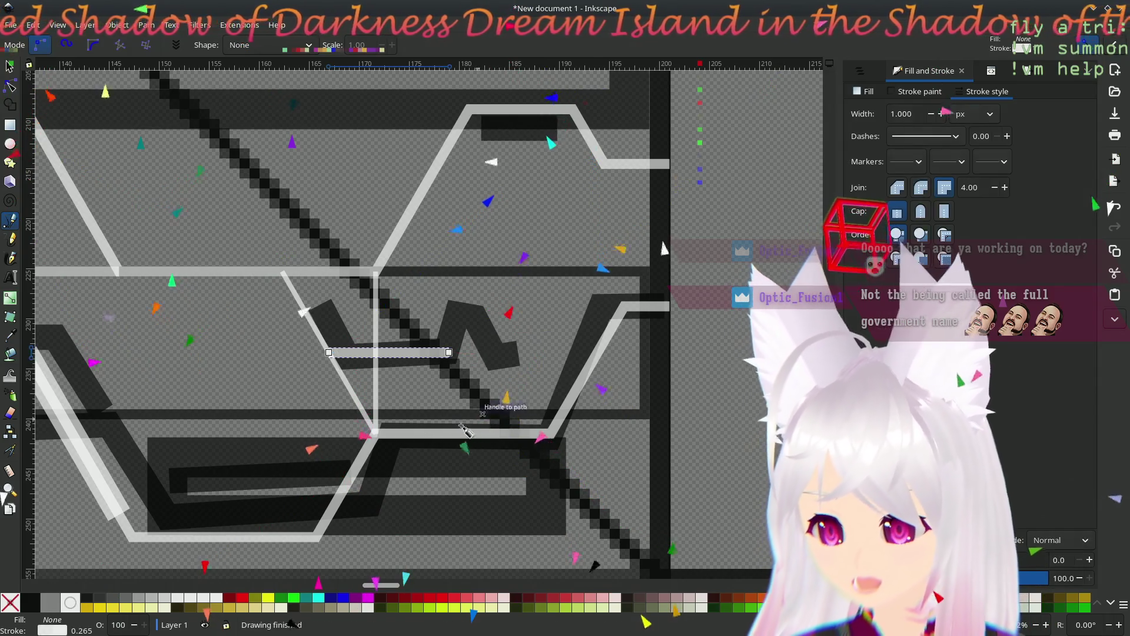
key("s")
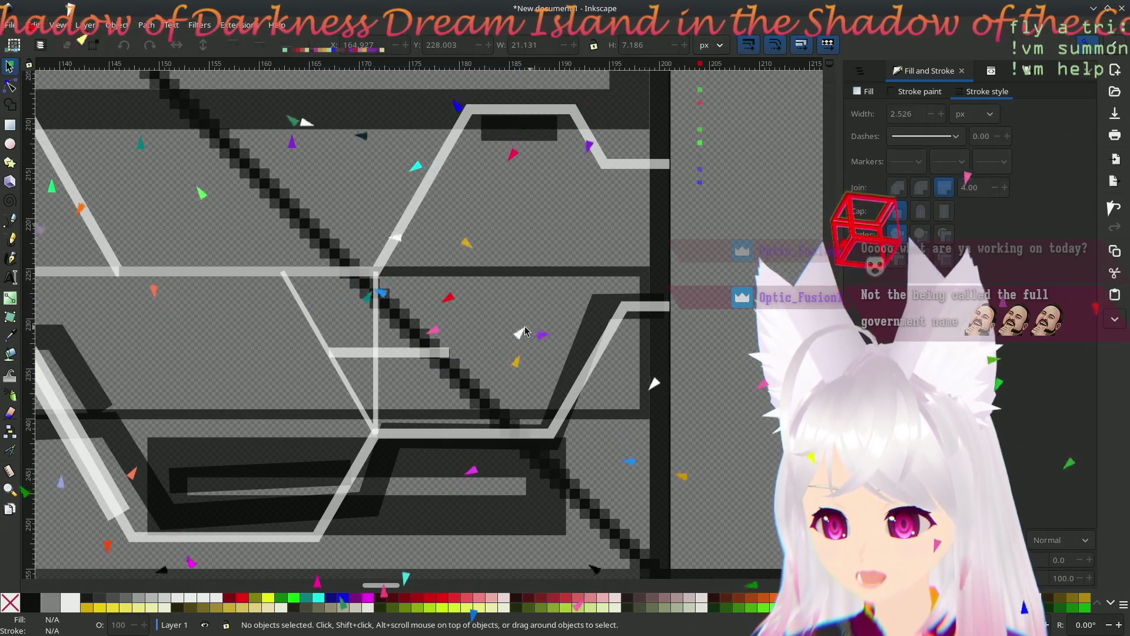
left_click(212, 387)
scroll(212, 387, "down", 4)
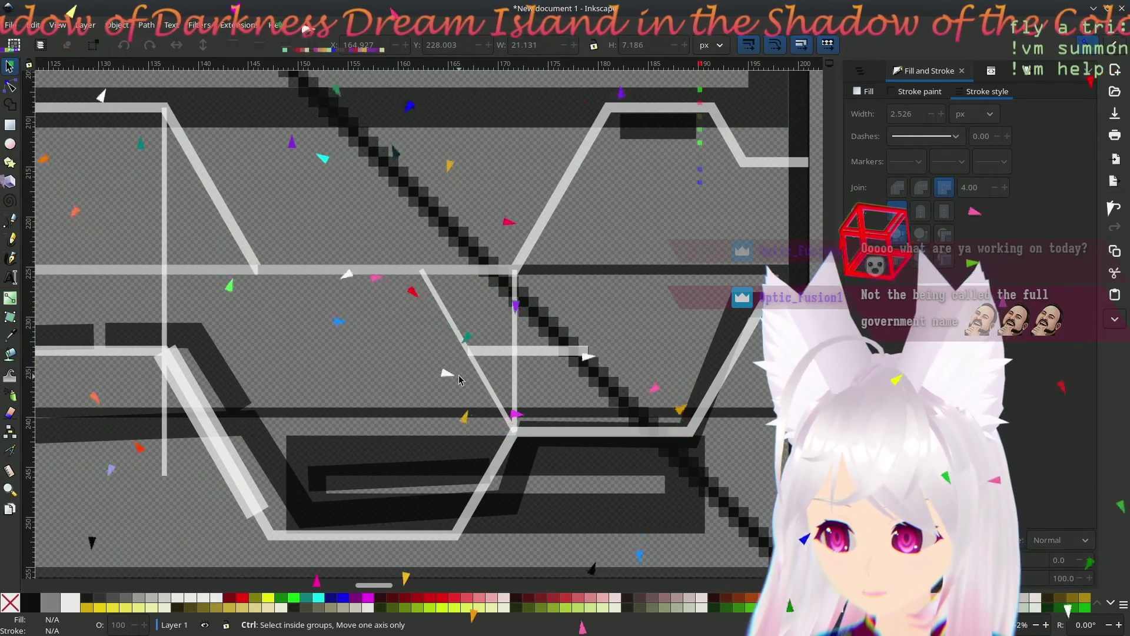
scroll(322, 401, "down", 2)
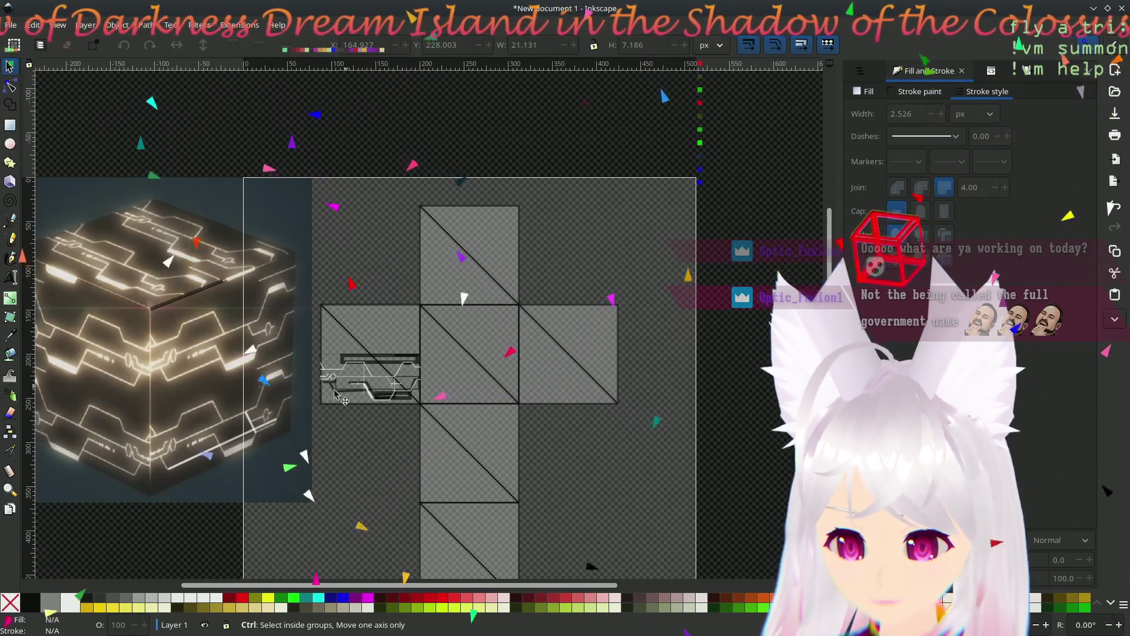
scroll(336, 388, "up", 5)
scroll(358, 372, "up", 2)
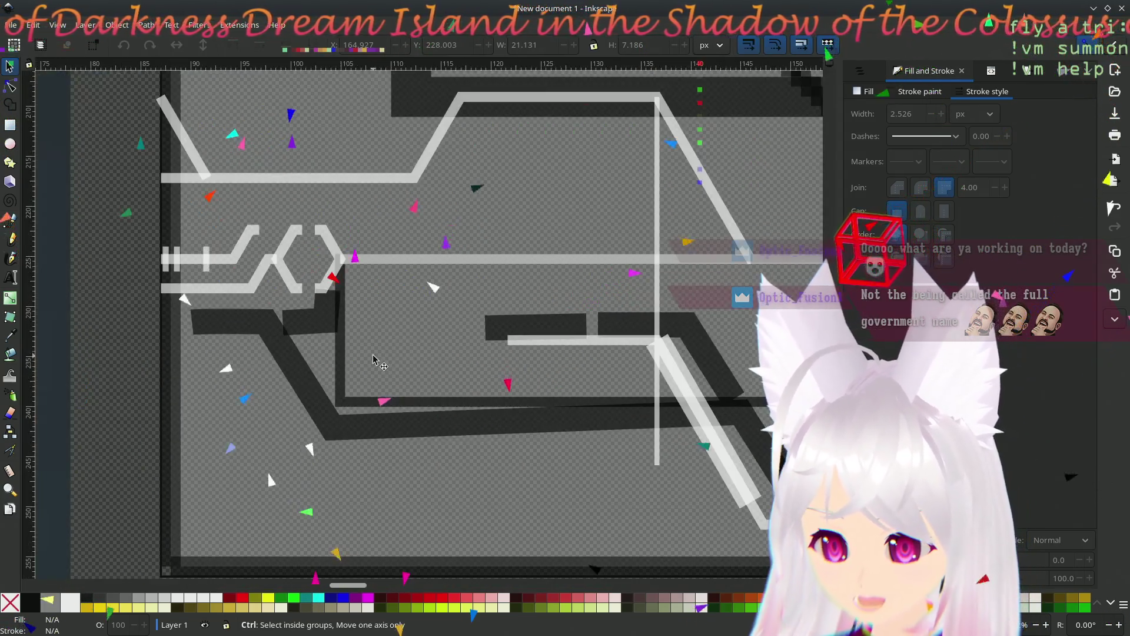
- Move both chevrons of the hexagon glyph to the right
left_click(298, 246)
left_click(327, 247, "shift")
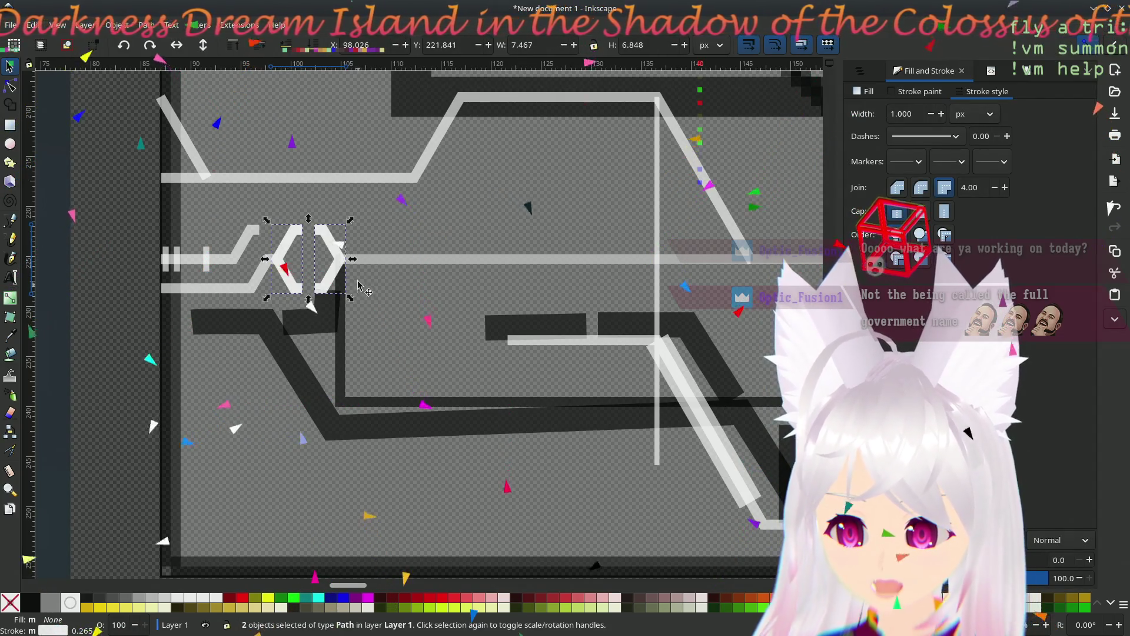
mouse_move(328, 259)
left_mouse_down()
mouse_move(579, 333)
mouse_move(775, 322)
left_mouse_up()
scroll(471, 353, "right", 15)
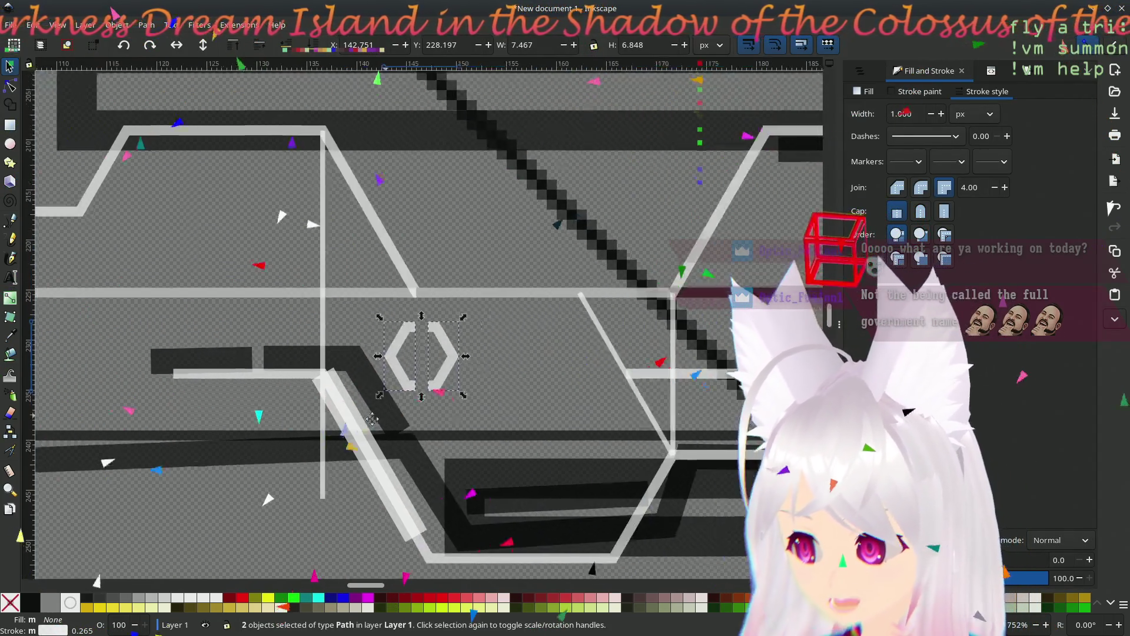
mouse_move(262, 346)
left_mouse_down()
mouse_move(449, 330)
mouse_move(696, 347)
mouse_move(612, 366)
left_mouse_up()
left_click(421, 231)
- Stretch the chevron's top node so the hexagon closes
scroll(824, 438, "up", 3)
key("n")
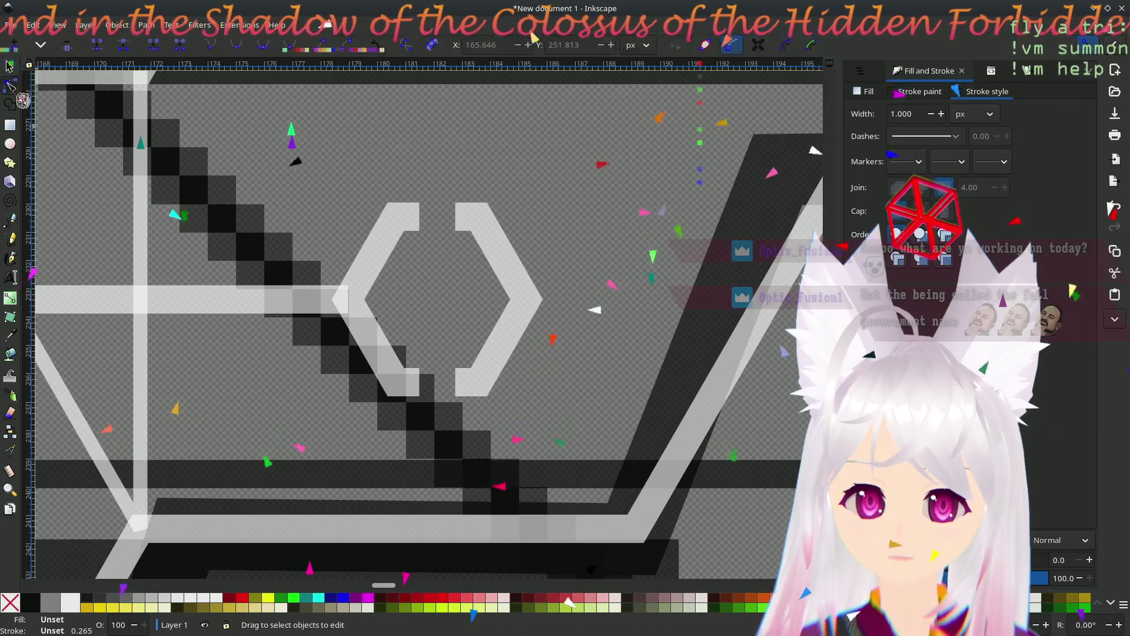
left_click(417, 219)
left_click_drag(417, 217, 457, 219)
left_click(592, 219)
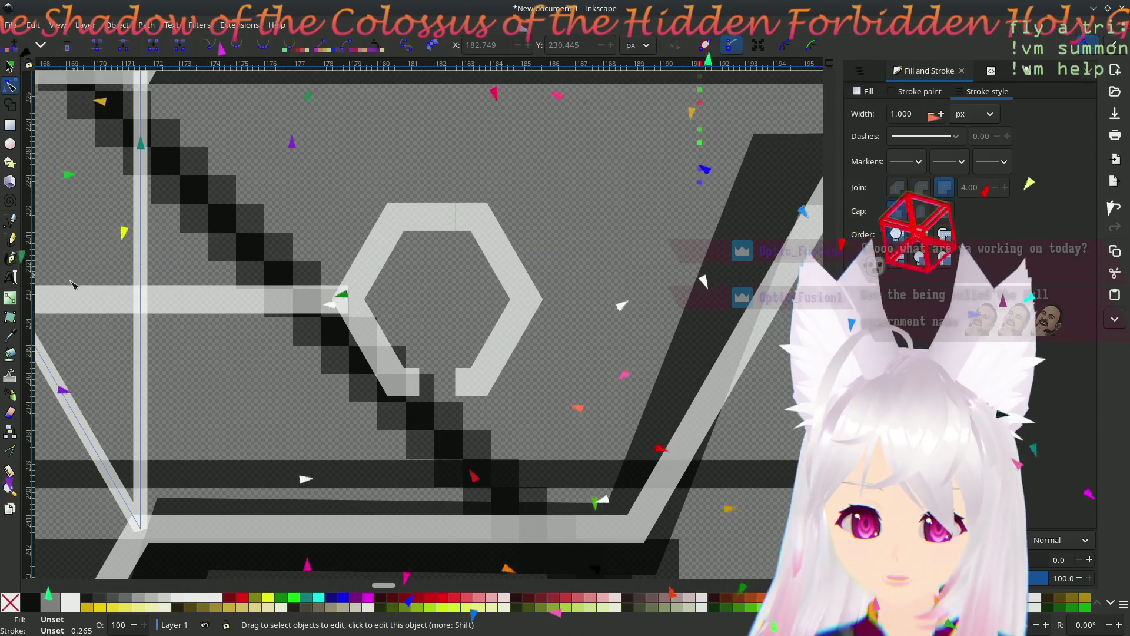
- Draw a straight line running right from the hexagon's right point
left_click(11, 220)
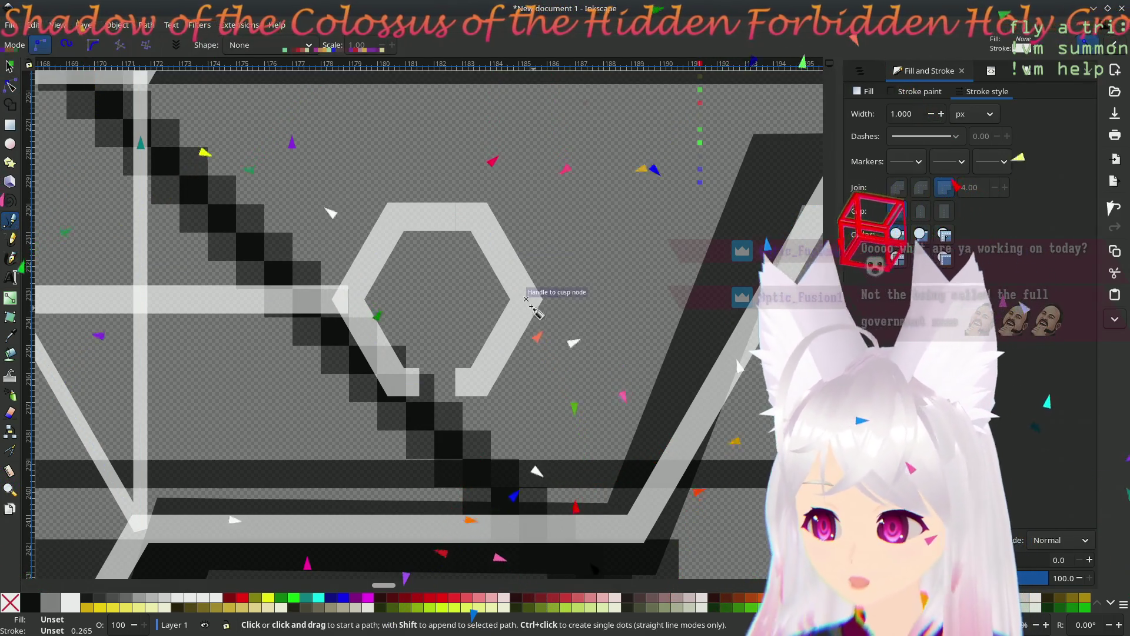
left_click(526, 299)
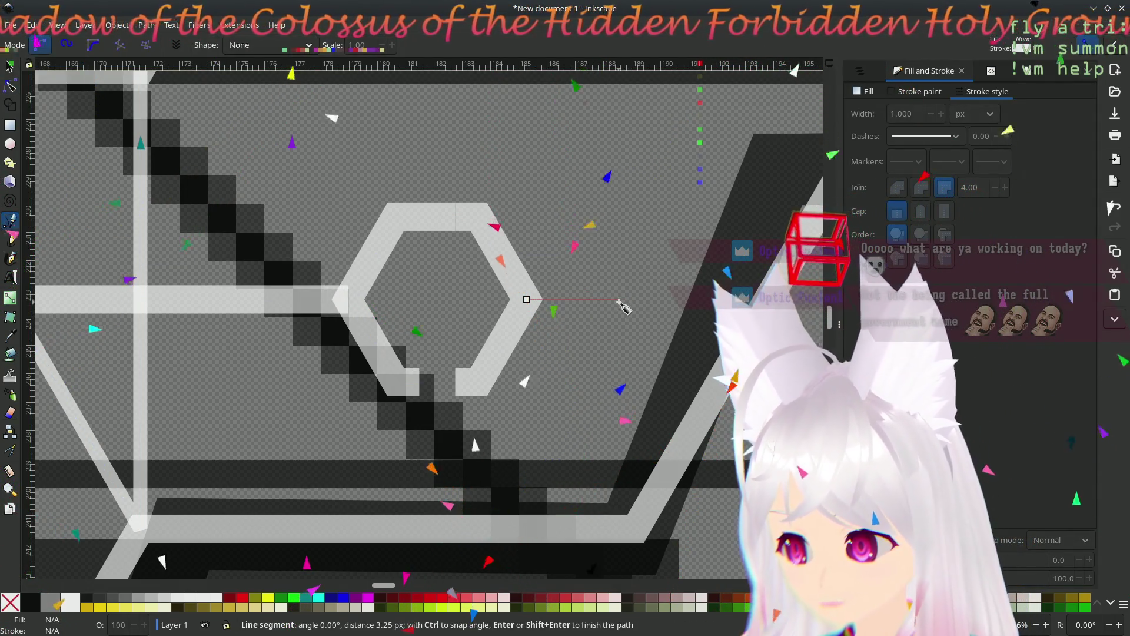
left_click(601, 299)
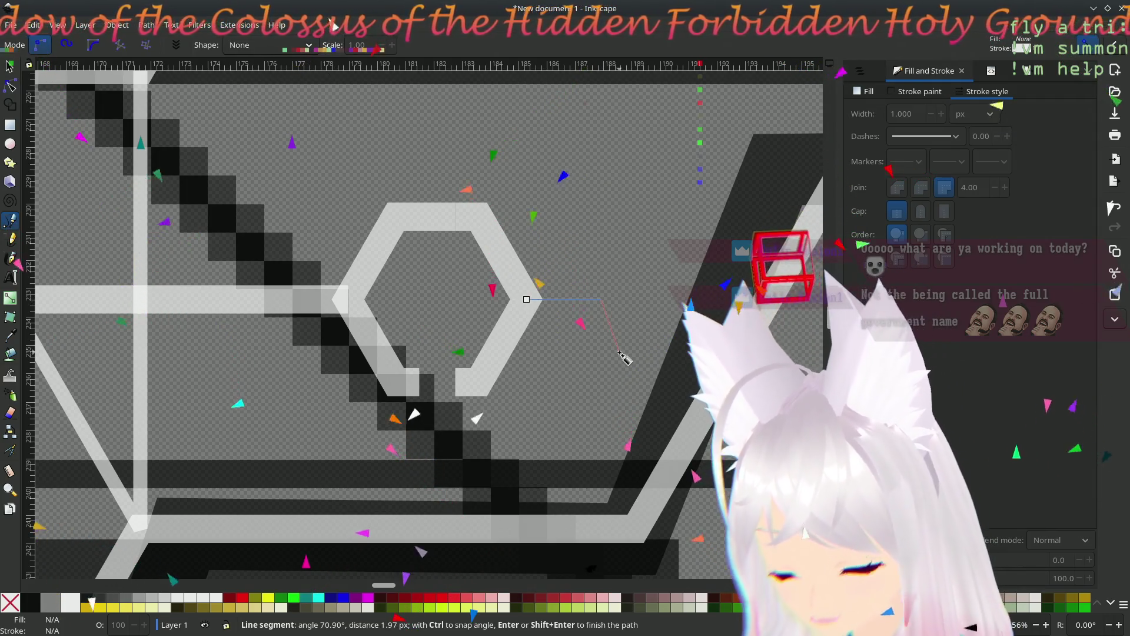
key("Return")
scroll(588, 365, "down", 5)
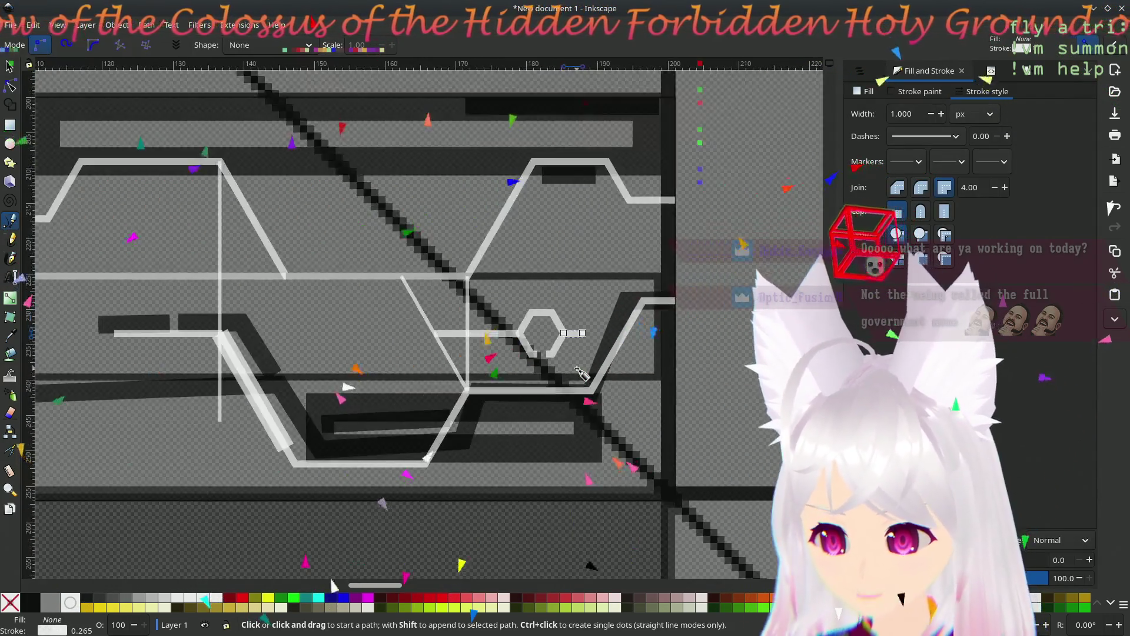
scroll(580, 372, "down", 3)
scroll(529, 388, "up", 2)
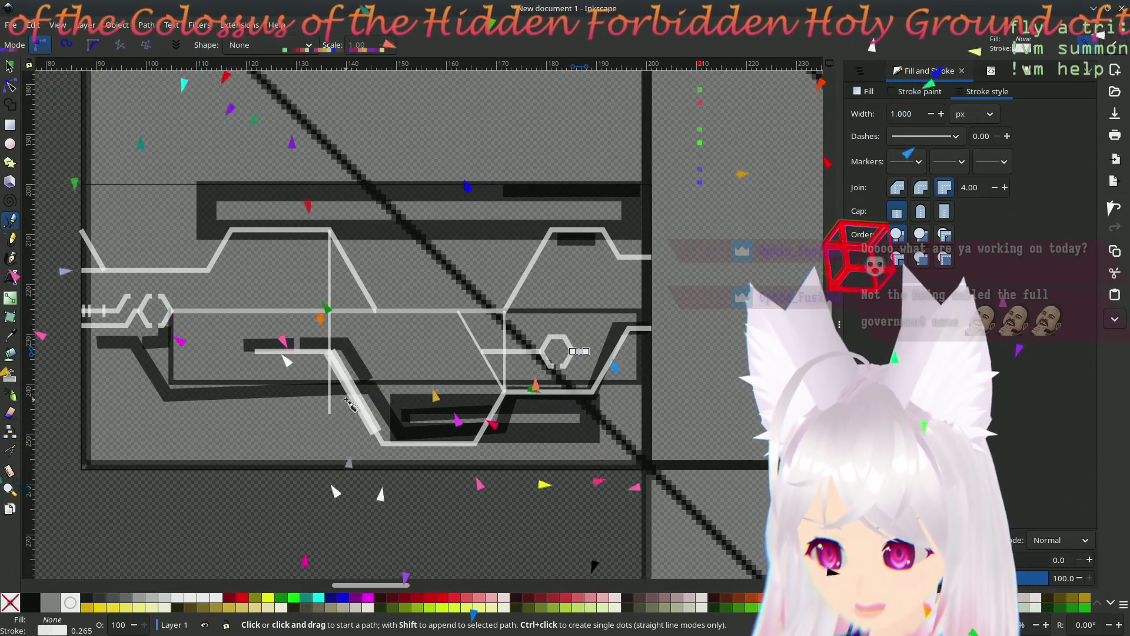
scroll(412, 402, "left", 10)
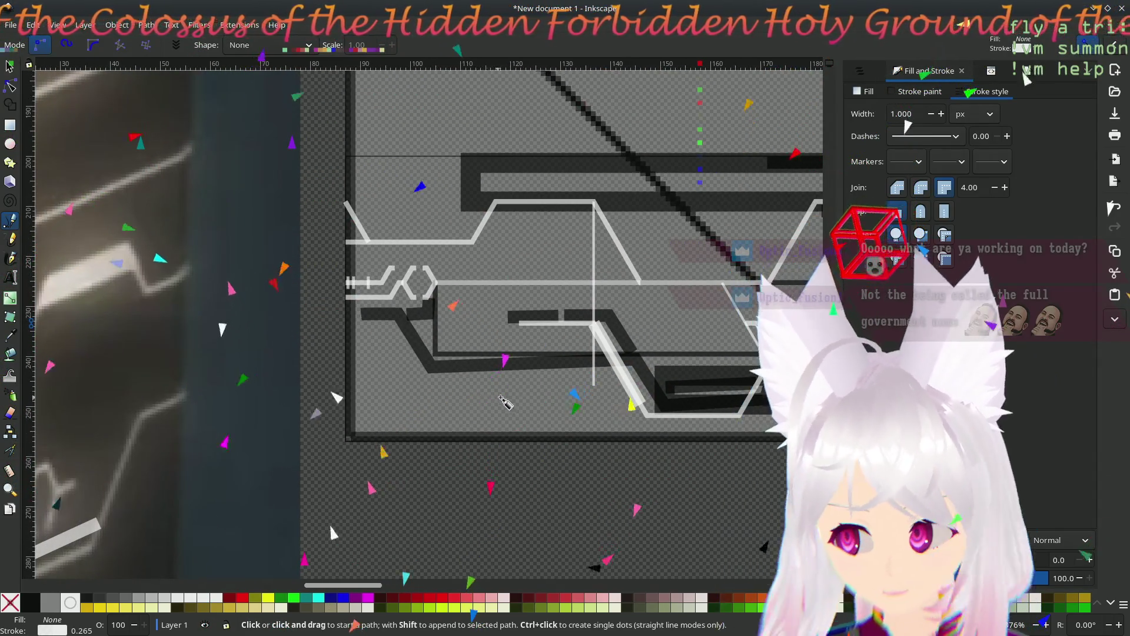
- Draw a vertical stem just below the hexagon
mouse_move(530, 395)
left_mouse_down()
mouse_move(624, 365)
mouse_move(494, 352)
mouse_move(411, 359)
left_mouse_up()
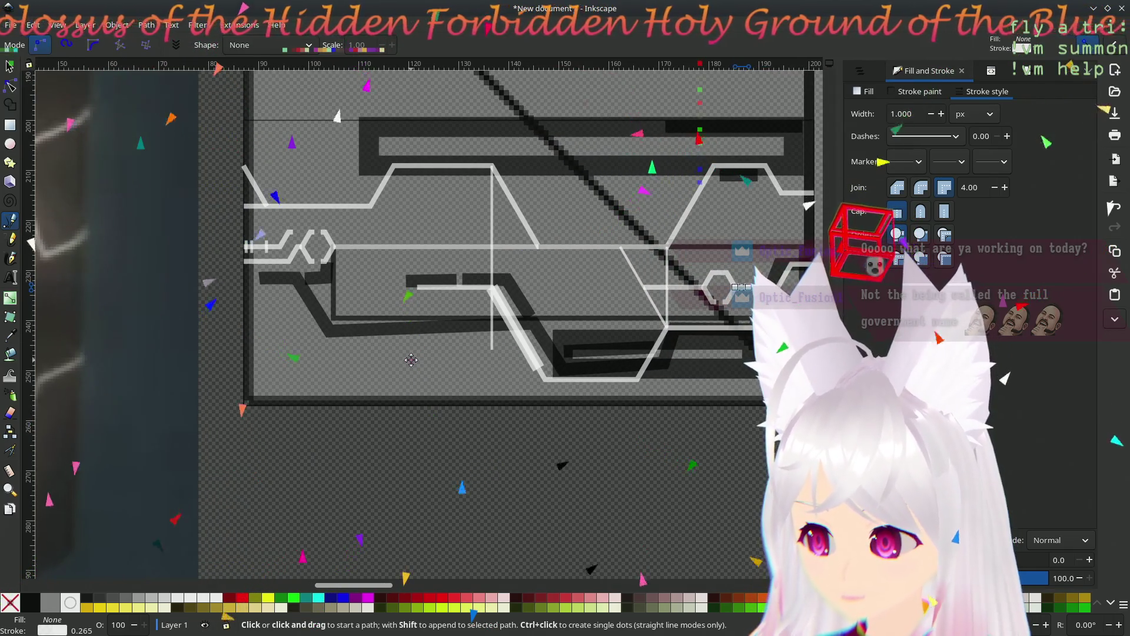
scroll(411, 360, "left", 10)
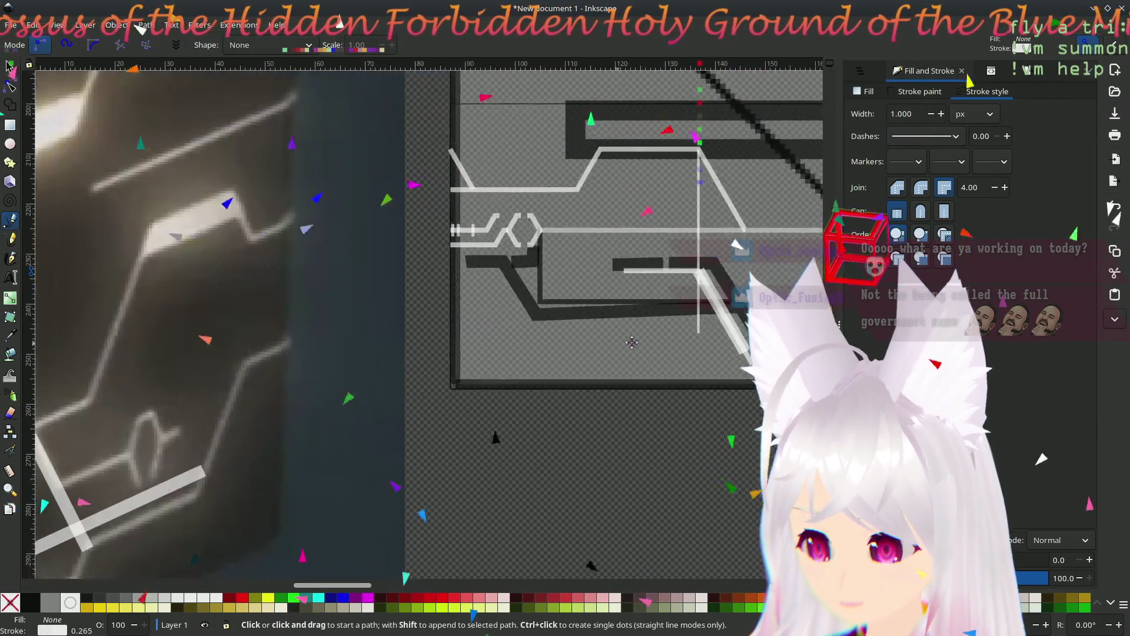
scroll(516, 428, "left", 12)
scroll(516, 429, "down", 4)
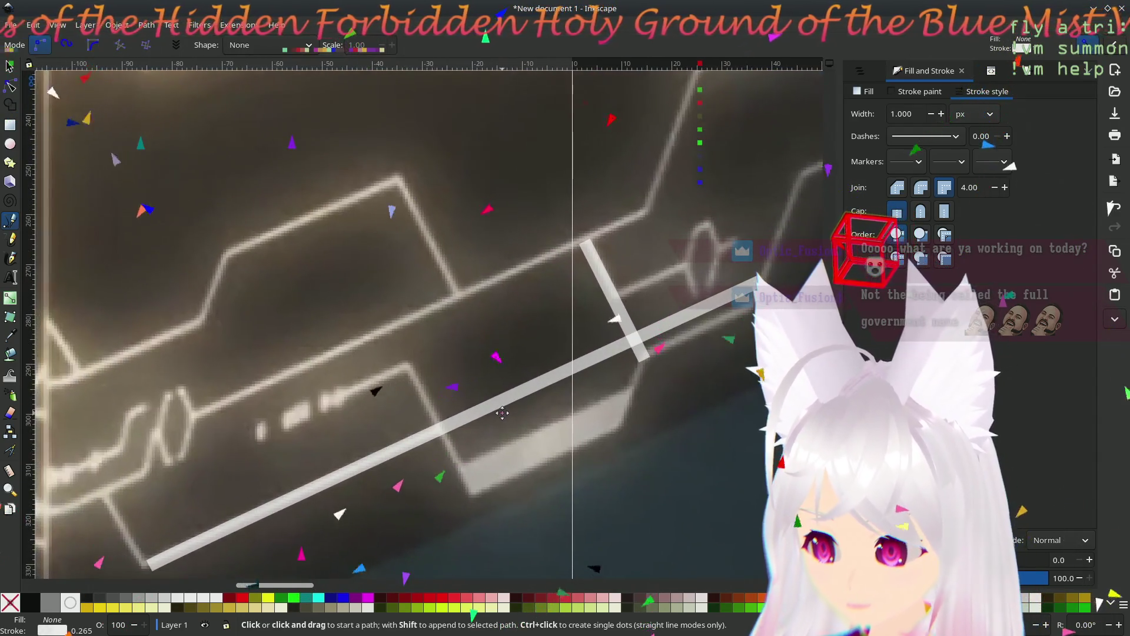
left_click_drag(502, 413, 382, 426)
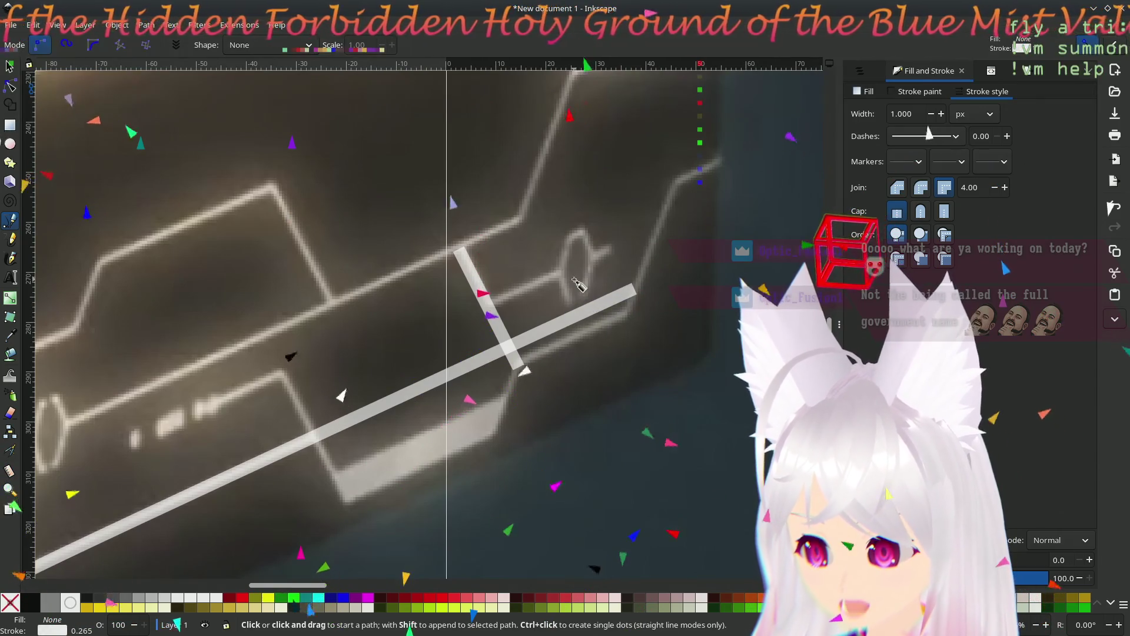
left_click_drag(616, 329, 556, 373)
scroll(557, 373, "down", 3, "ctrl")
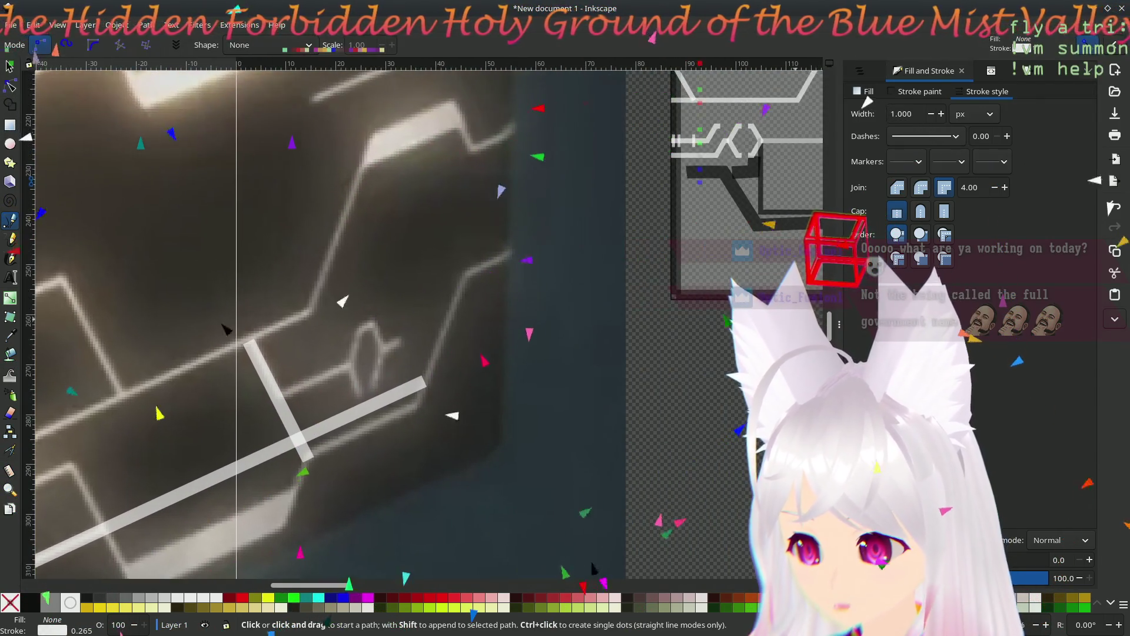
scroll(648, 354, "up", 3, "ctrl")
scroll(647, 353, "down", 3)
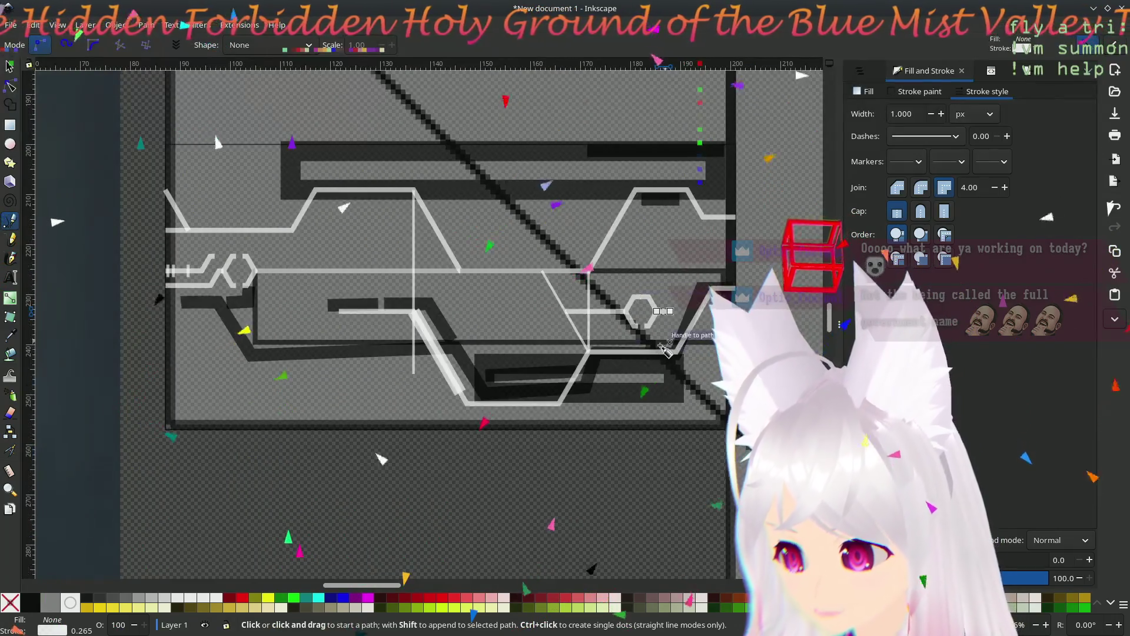
scroll(648, 353, "up", 4, "ctrl")
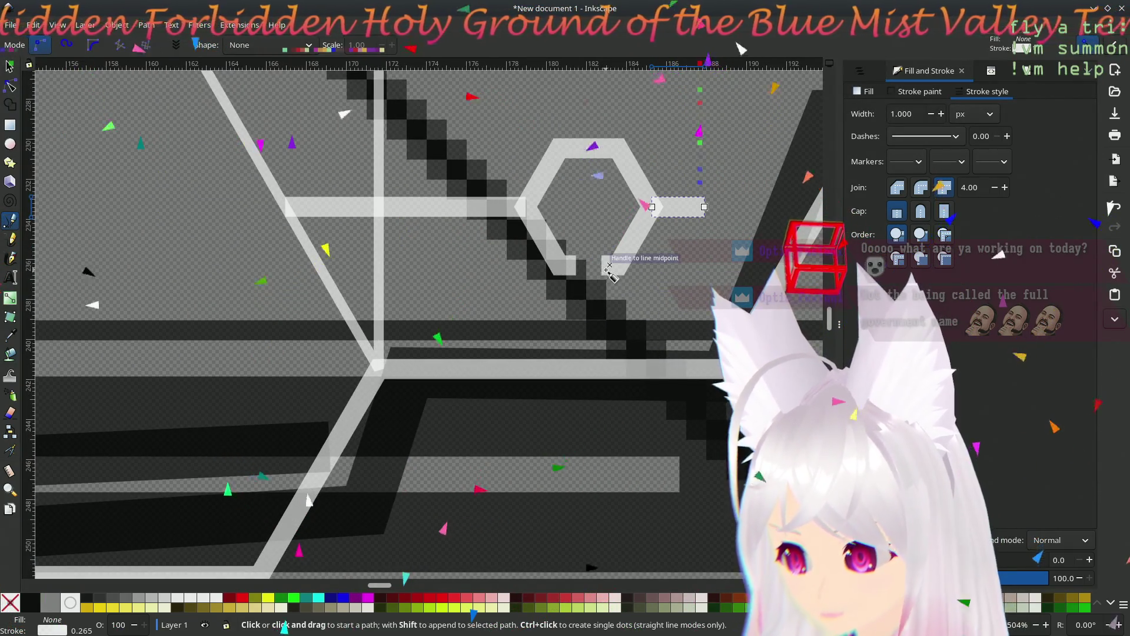
left_click(600, 265)
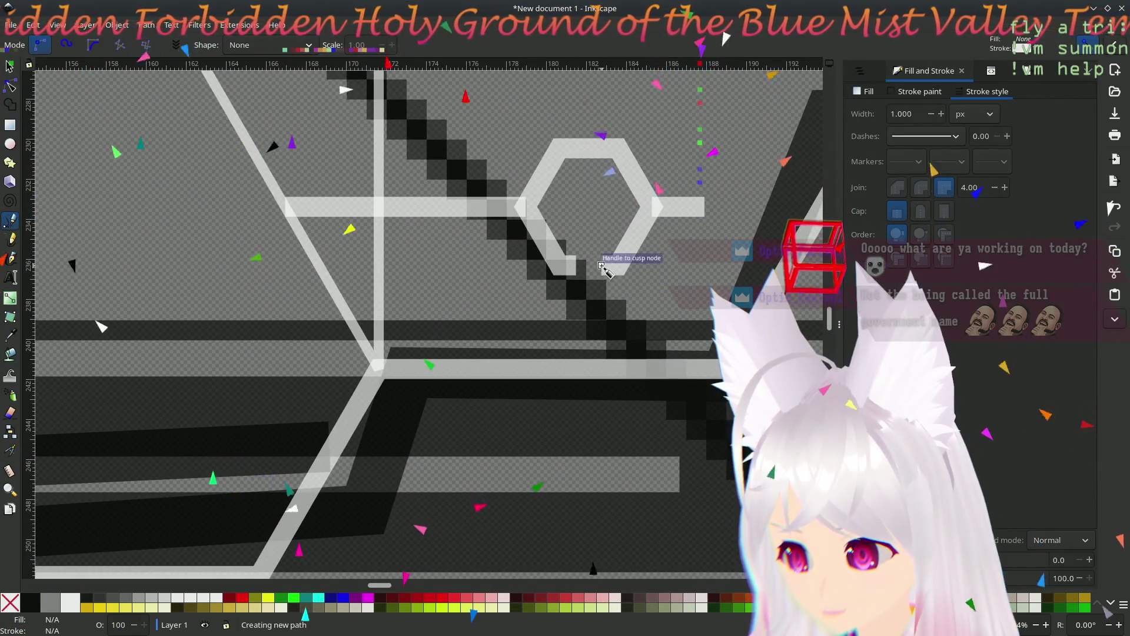
double_click(606, 366)
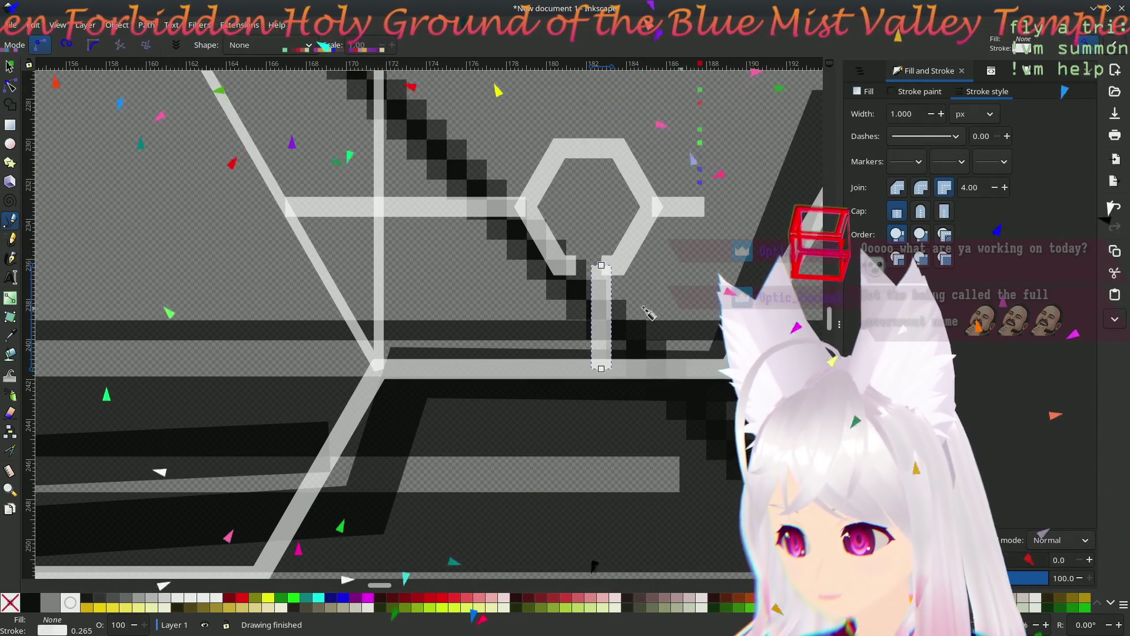
- Draw a horizontal branch running right from the stem's midpoint
left_click(601, 316)
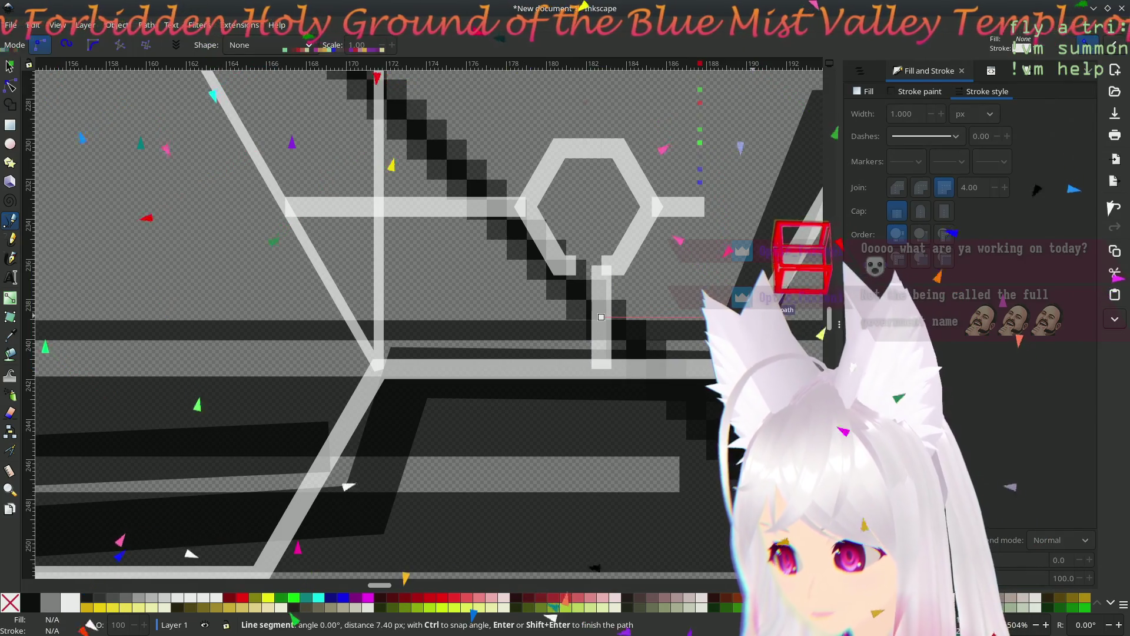
double_click(707, 317)
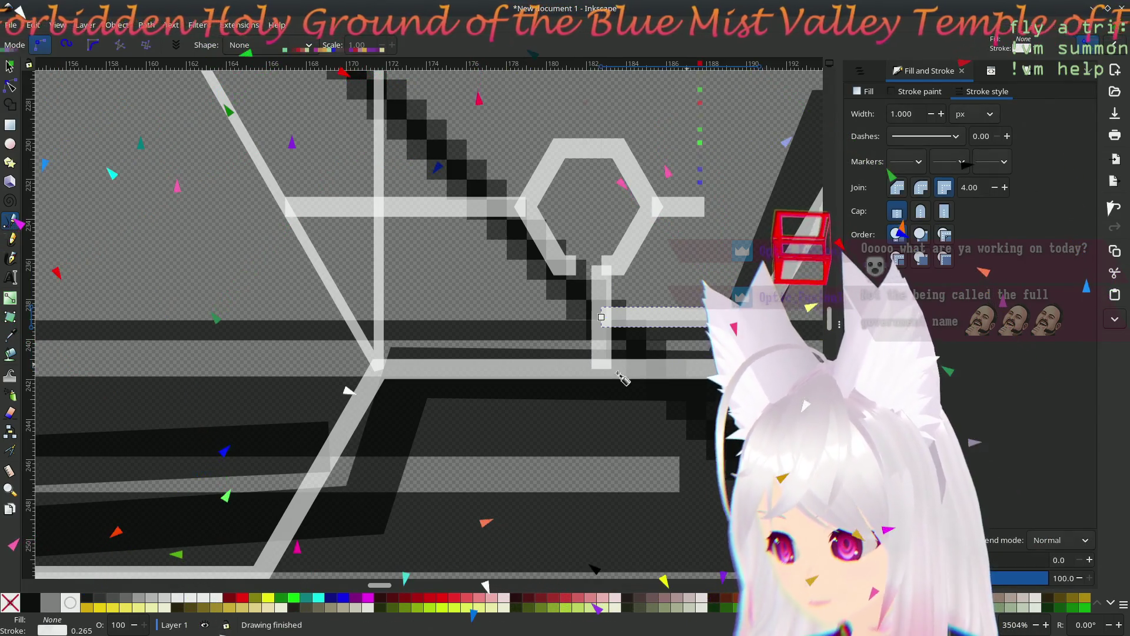
scroll(415, 317, "down", 4)
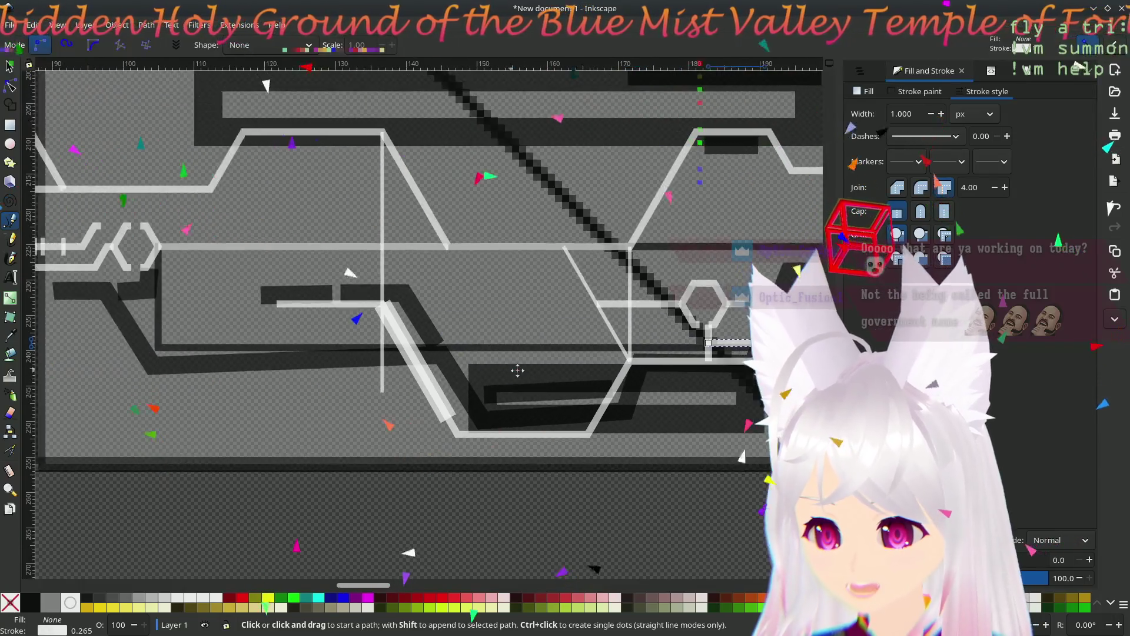
left_click_drag(518, 370, 534, 374)
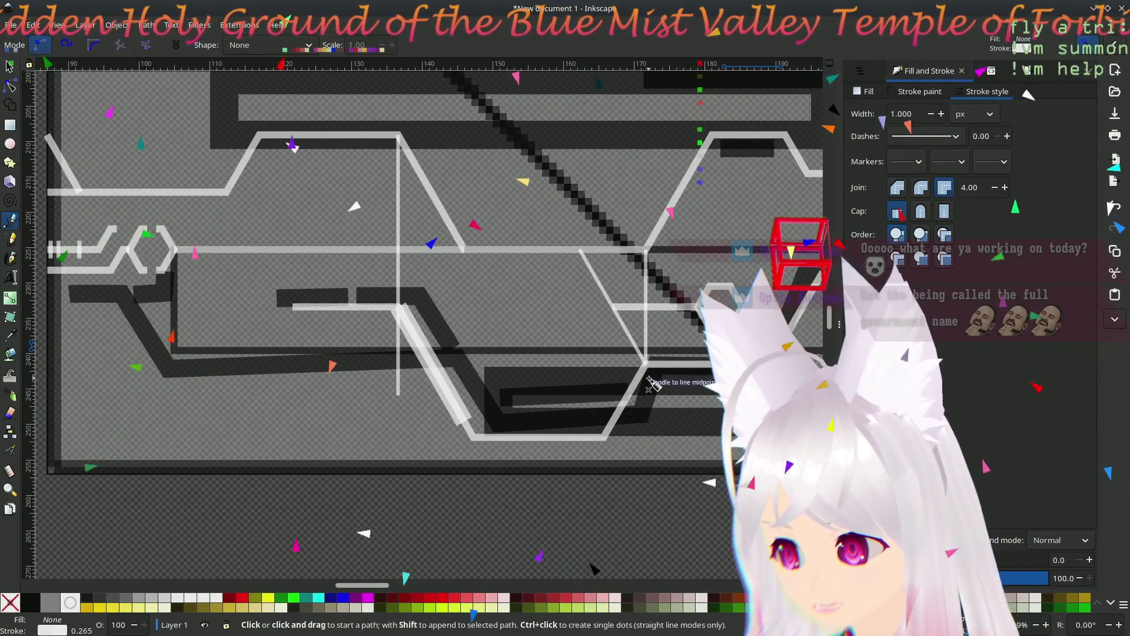
scroll(447, 364, "up", 2)
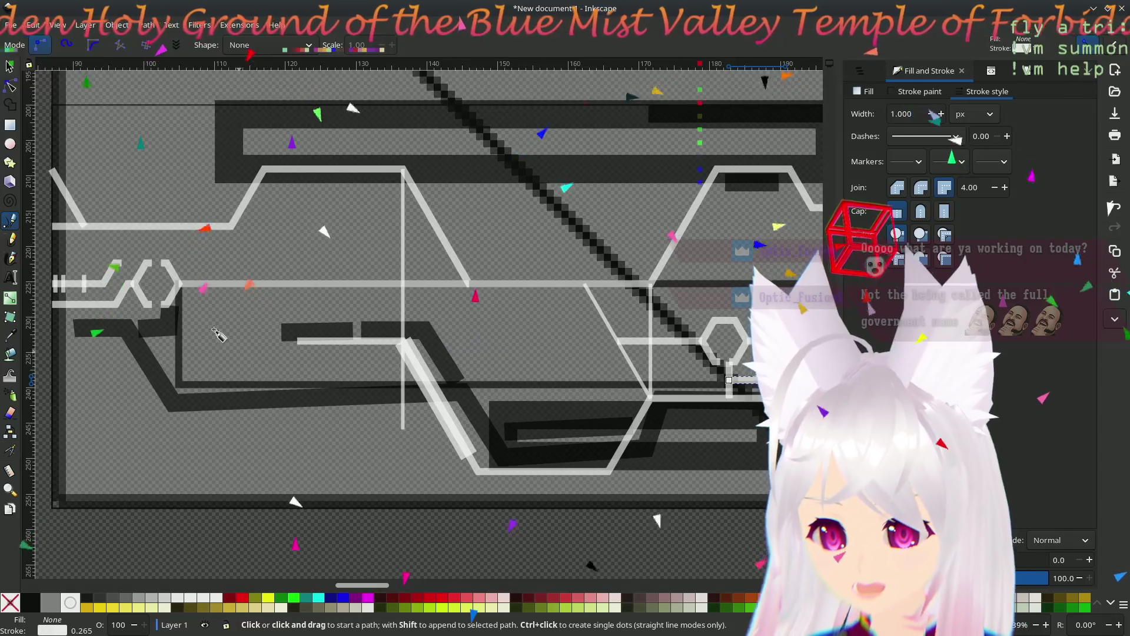
left_click(9, 66)
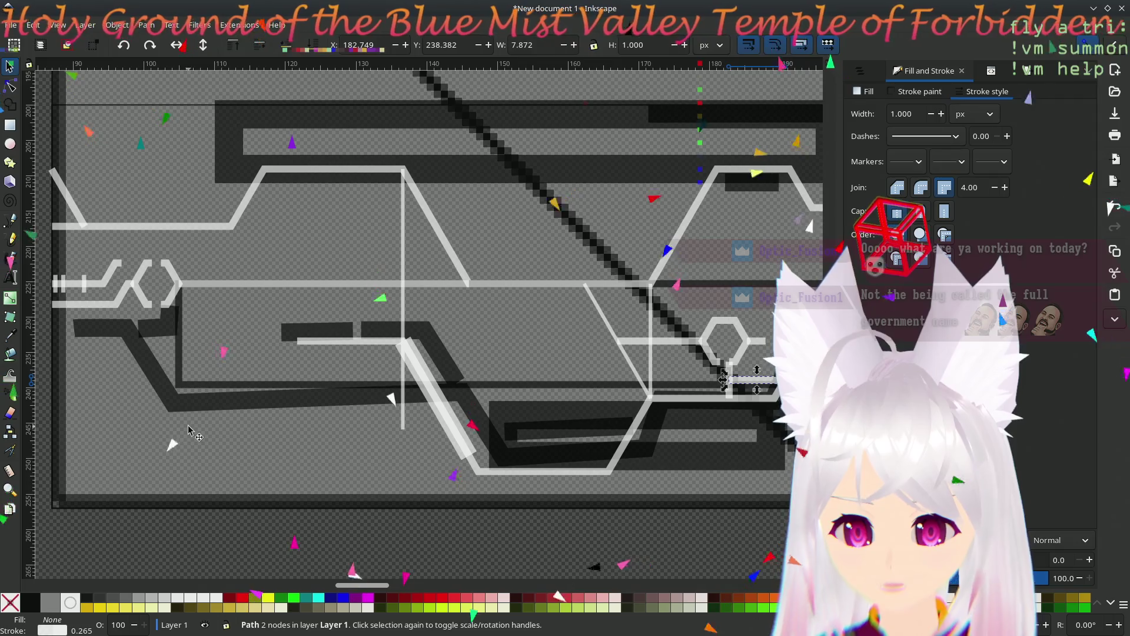
scroll(188, 436, "down", 4)
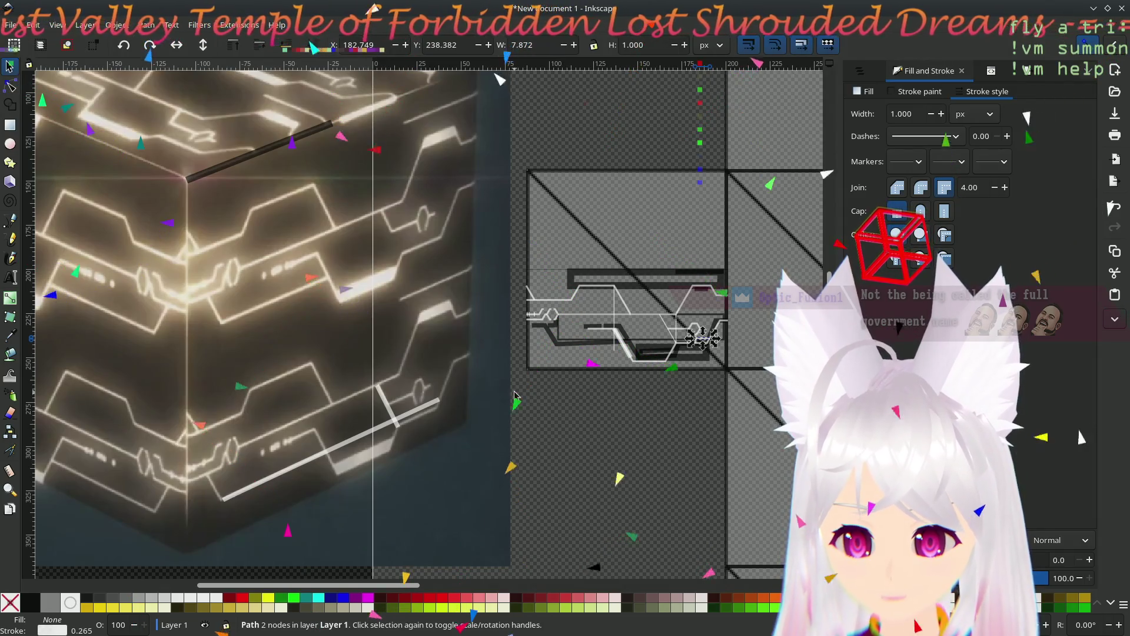
scroll(566, 350, "up", 5, "ctrl")
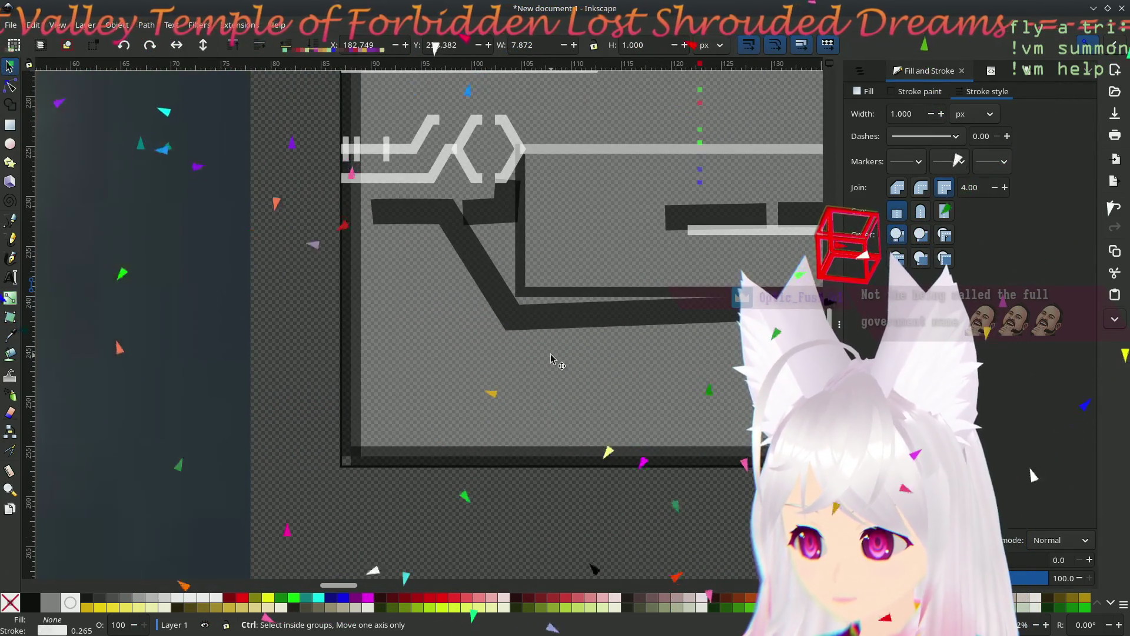
scroll(552, 359, "down", 4, "ctrl")
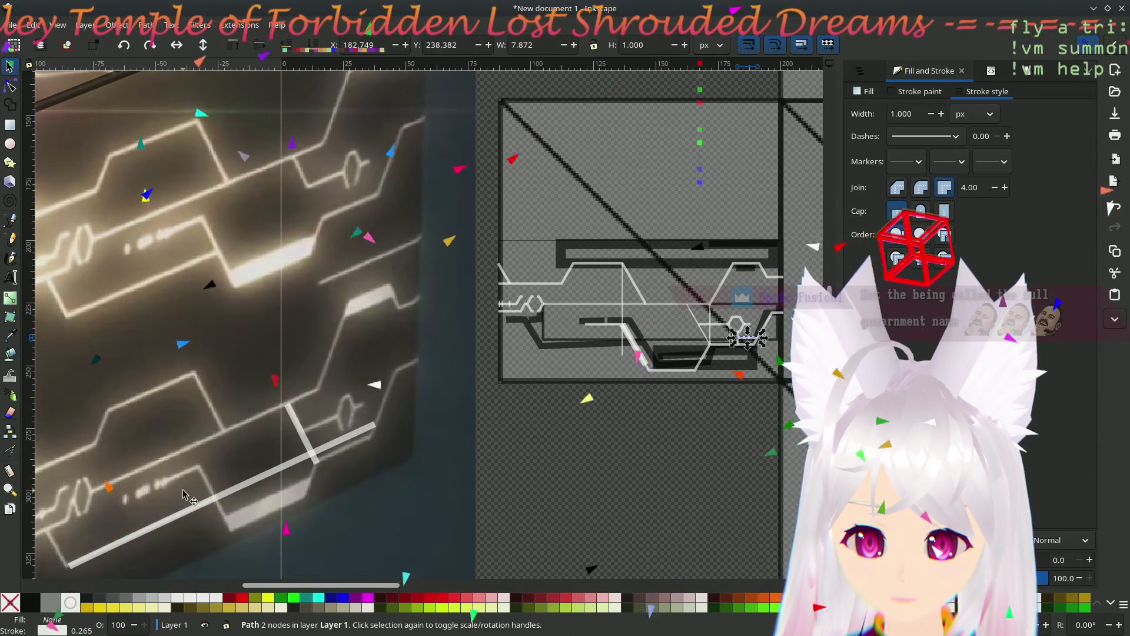
scroll(184, 495, "down", 2)
scroll(183, 495, "left", 5)
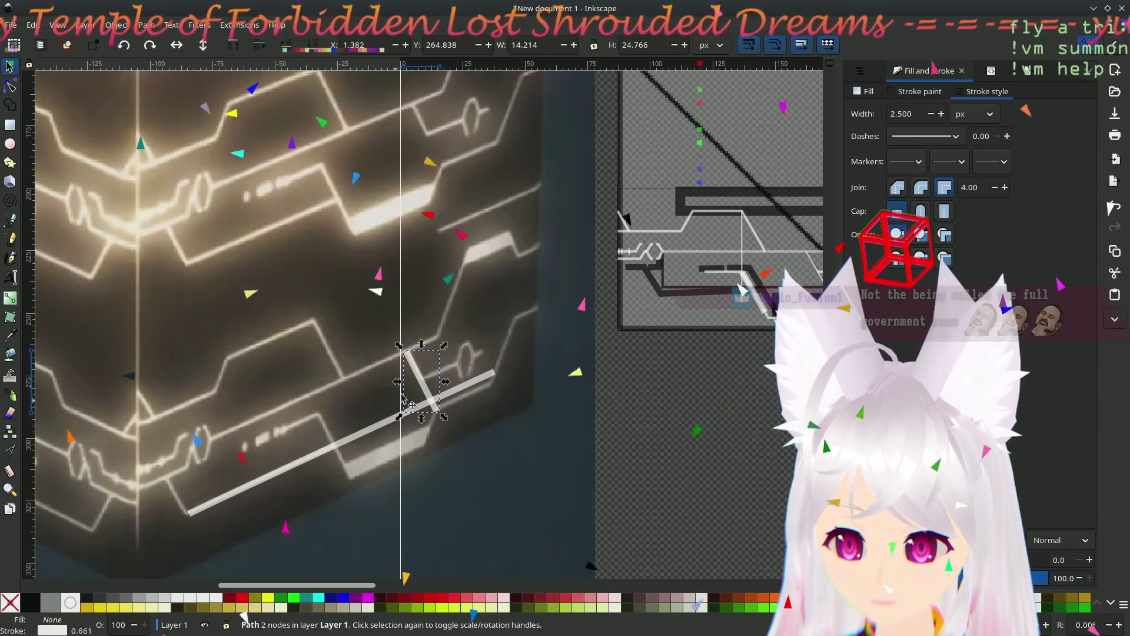
- Move the short crossbar copy near the upper bracket and tilt it
left_click_drag(420, 382, 322, 353)
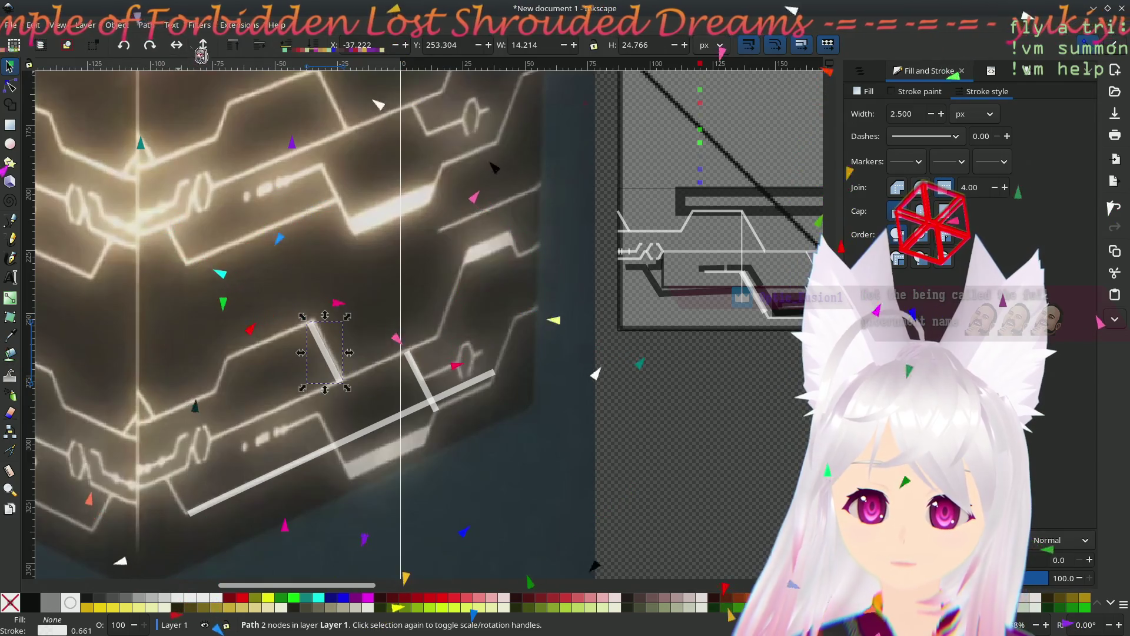
mouse_move(339, 337)
left_mouse_down()
mouse_move(233, 368)
mouse_move(272, 393)
mouse_move(467, 295)
mouse_move(245, 356)
mouse_move(233, 371)
mouse_move(509, 300)
mouse_move(326, 336)
mouse_move(464, 295)
left_mouse_up()
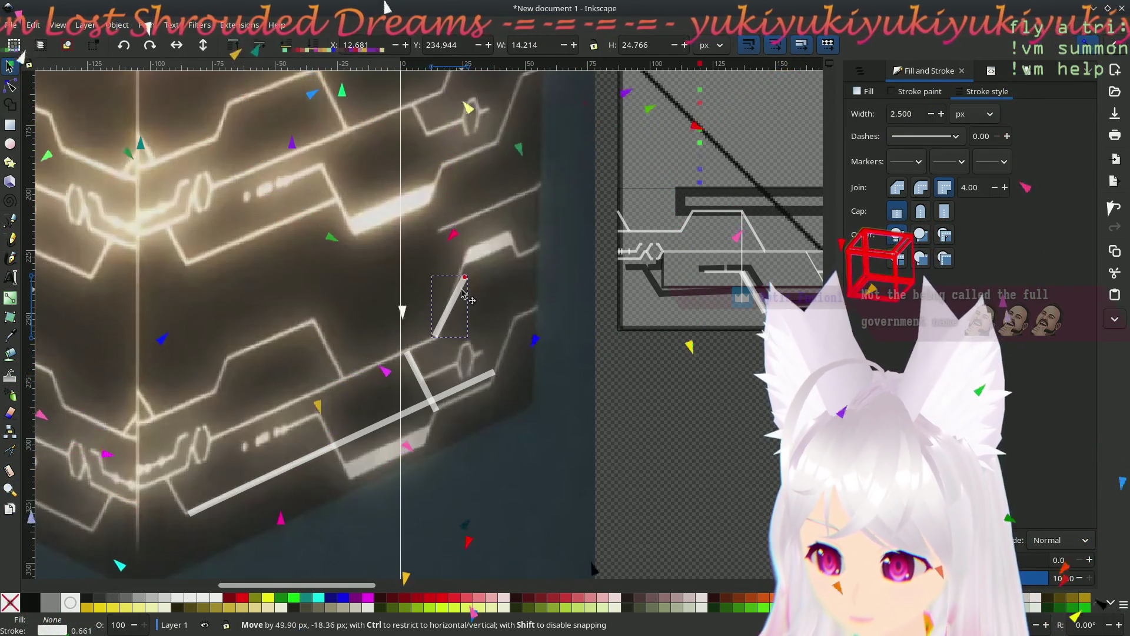
left_click_drag(464, 290, 451, 293)
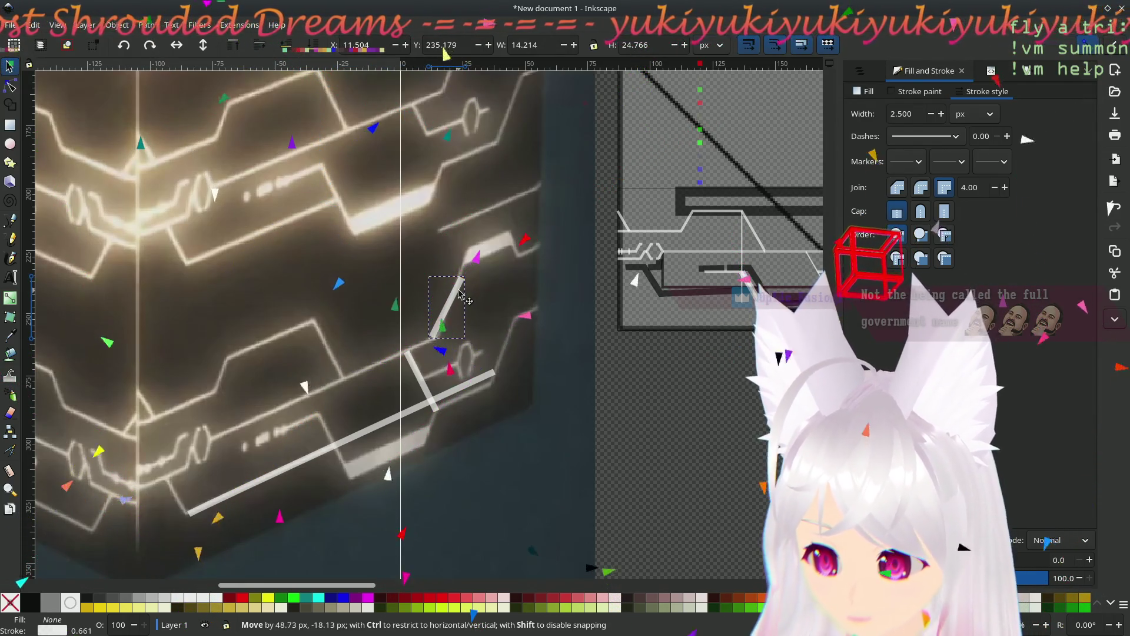
mouse_move(461, 292)
left_mouse_down()
mouse_move(470, 272)
mouse_move(453, 310)
left_mouse_up()
left_click(459, 292)
left_click(462, 317)
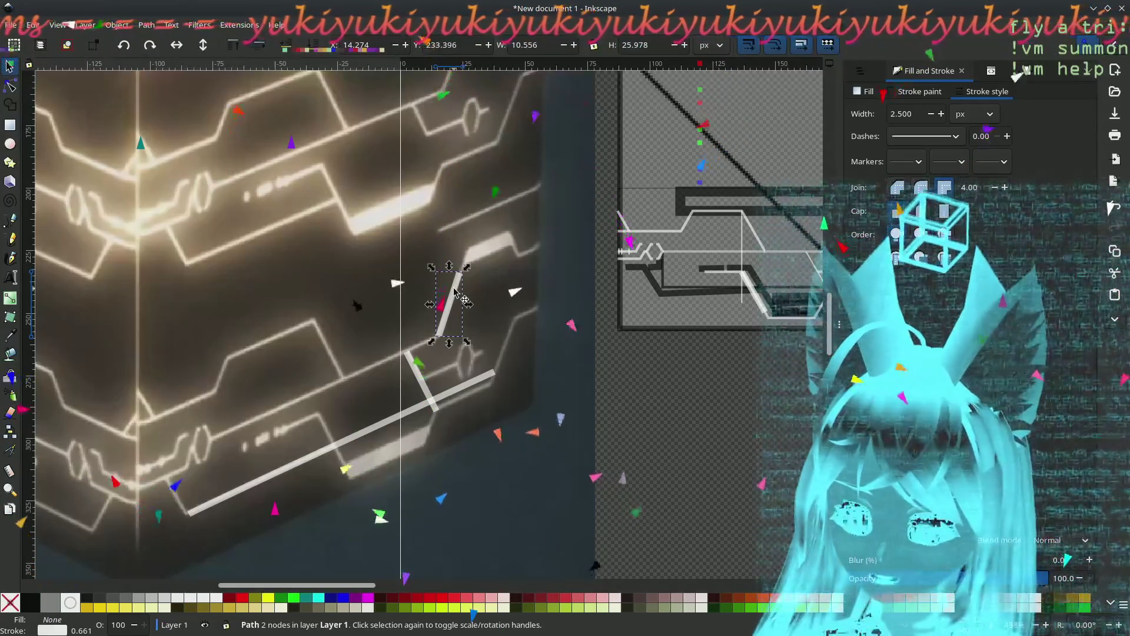
- Carry the tilted segment to the lower-left end of the long diagonal line
mouse_move(491, 308)
left_mouse_down()
mouse_move(515, 327)
mouse_move(324, 390)
mouse_move(206, 452)
mouse_move(216, 451)
left_mouse_up()
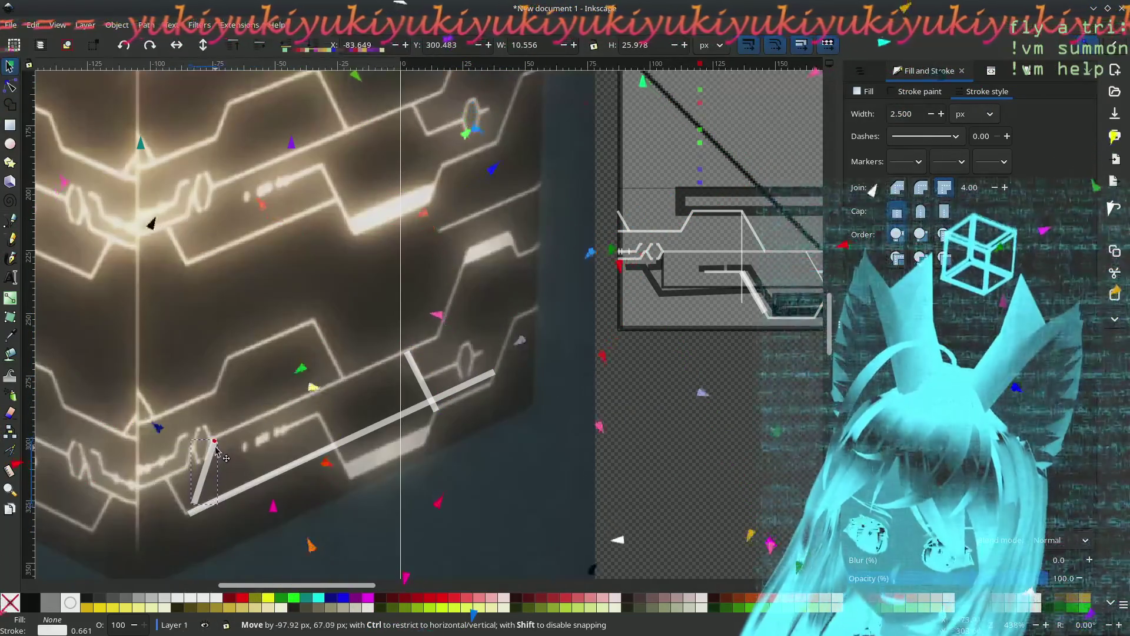
left_click_drag(226, 362, 228, 371)
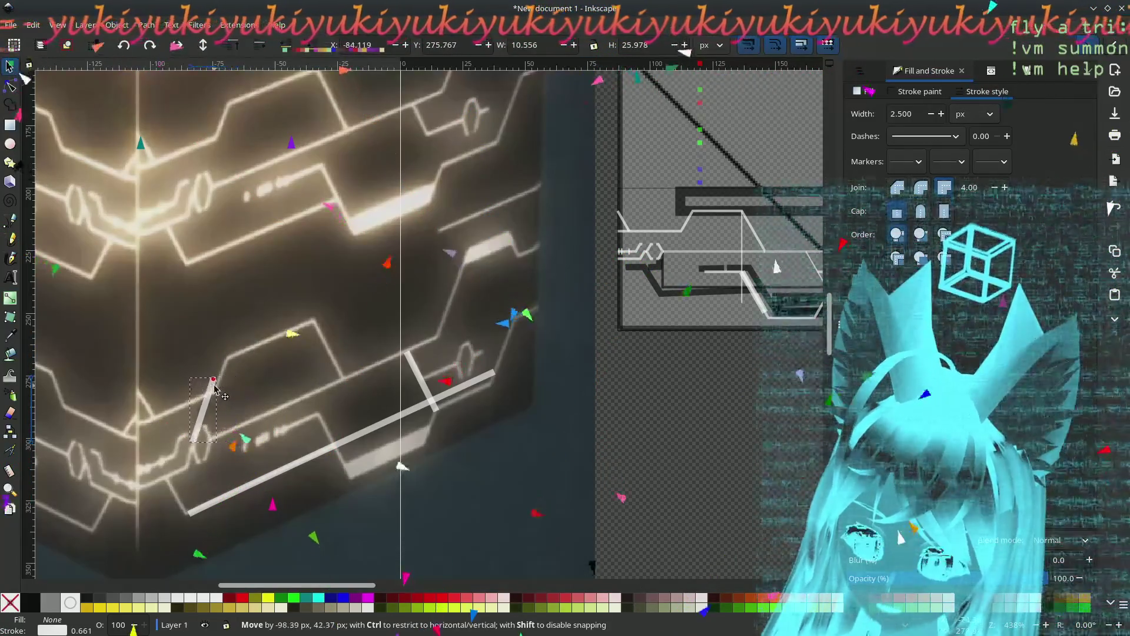
mouse_move(216, 393)
left_mouse_down()
mouse_move(221, 403)
mouse_move(311, 365)
mouse_move(218, 397)
left_mouse_up()
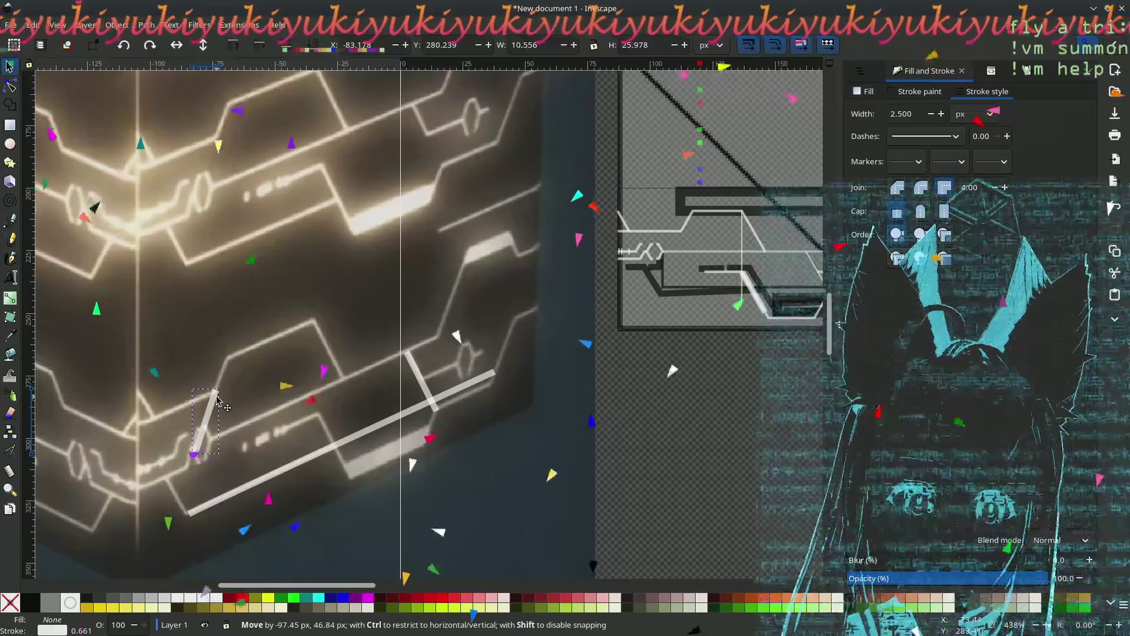
mouse_move(216, 399)
left_mouse_down()
mouse_move(173, 496)
mouse_move(330, 484)
mouse_move(342, 453)
mouse_move(259, 456)
left_mouse_up()
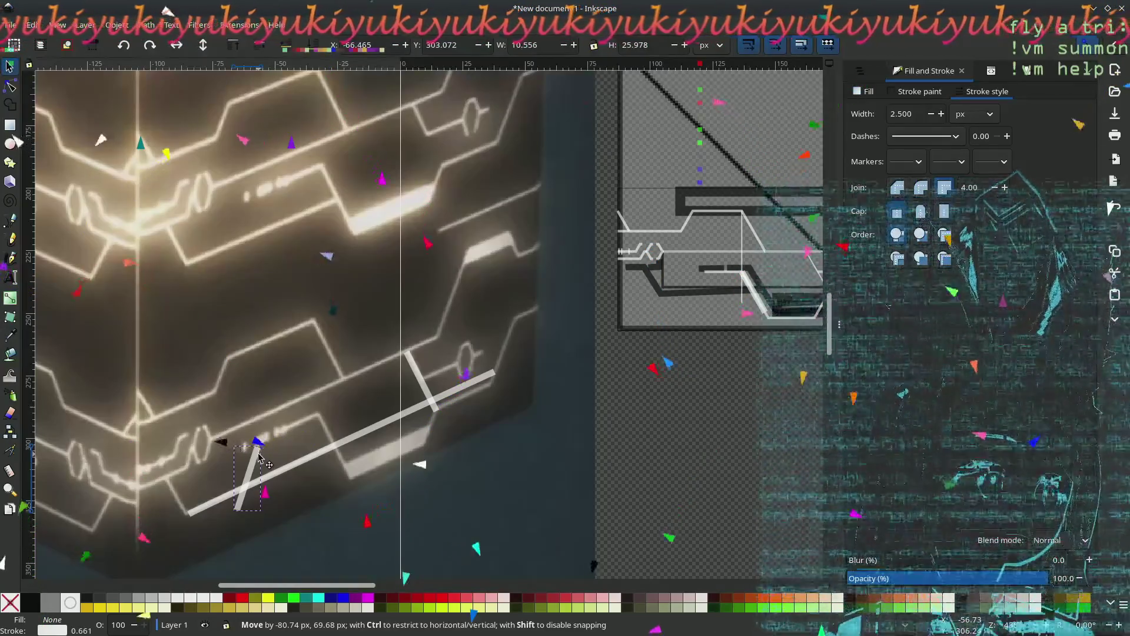
mouse_move(259, 456)
left_mouse_down()
mouse_move(194, 403)
mouse_move(298, 350)
mouse_move(235, 365)
left_mouse_up()
- Snap the short segment onto the end of the long diagonal line
mouse_move(313, 360)
left_mouse_down()
mouse_move(494, 274)
mouse_move(357, 326)
left_mouse_up()
mouse_move(235, 381)
left_mouse_down()
mouse_move(215, 421)
mouse_move(227, 382)
mouse_move(217, 398)
mouse_move(338, 333)
mouse_move(316, 330)
mouse_move(462, 268)
mouse_move(302, 335)
mouse_move(247, 427)
mouse_move(333, 383)
mouse_move(311, 327)
mouse_move(203, 377)
mouse_move(230, 367)
mouse_move(434, 425)
mouse_move(392, 435)
mouse_move(268, 415)
mouse_move(212, 449)
mouse_move(238, 456)
mouse_move(161, 494)
mouse_move(234, 446)
left_mouse_up()
mouse_move(217, 499)
left_mouse_down()
mouse_move(188, 513)
mouse_move(206, 502)
left_mouse_up()
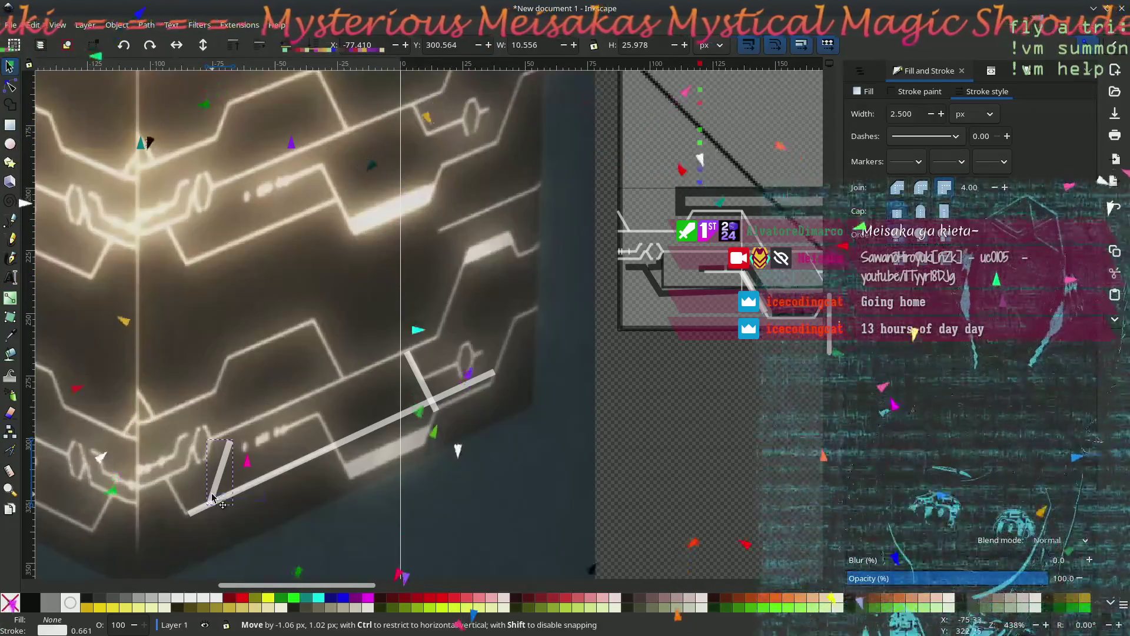
left_click_drag(201, 497, 187, 504)
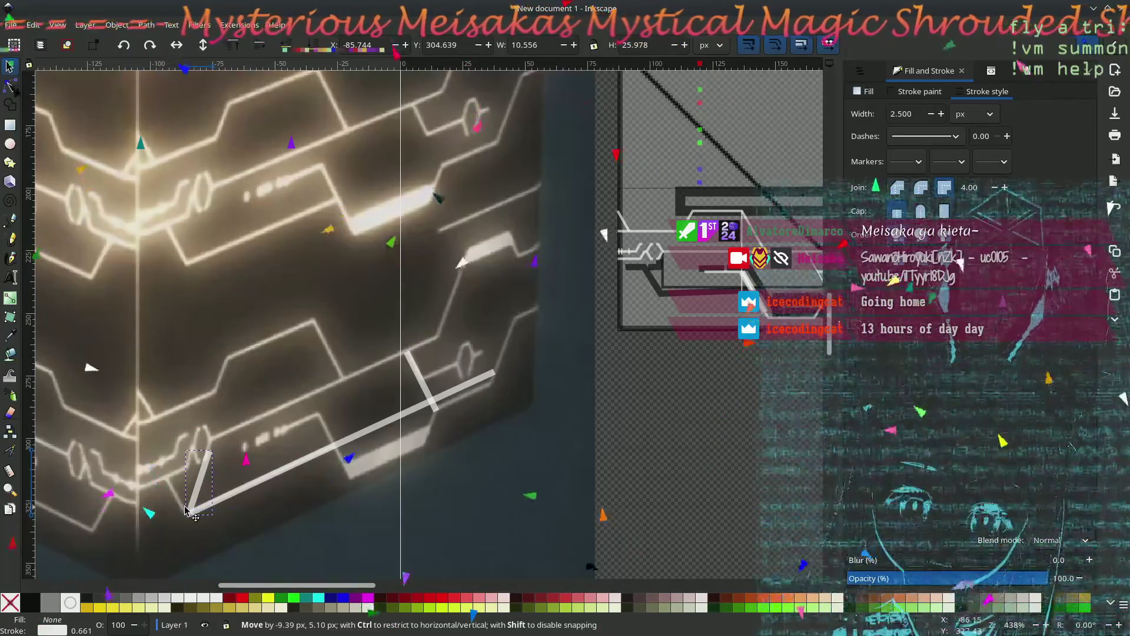
left_click_drag(185, 510, 183, 513)
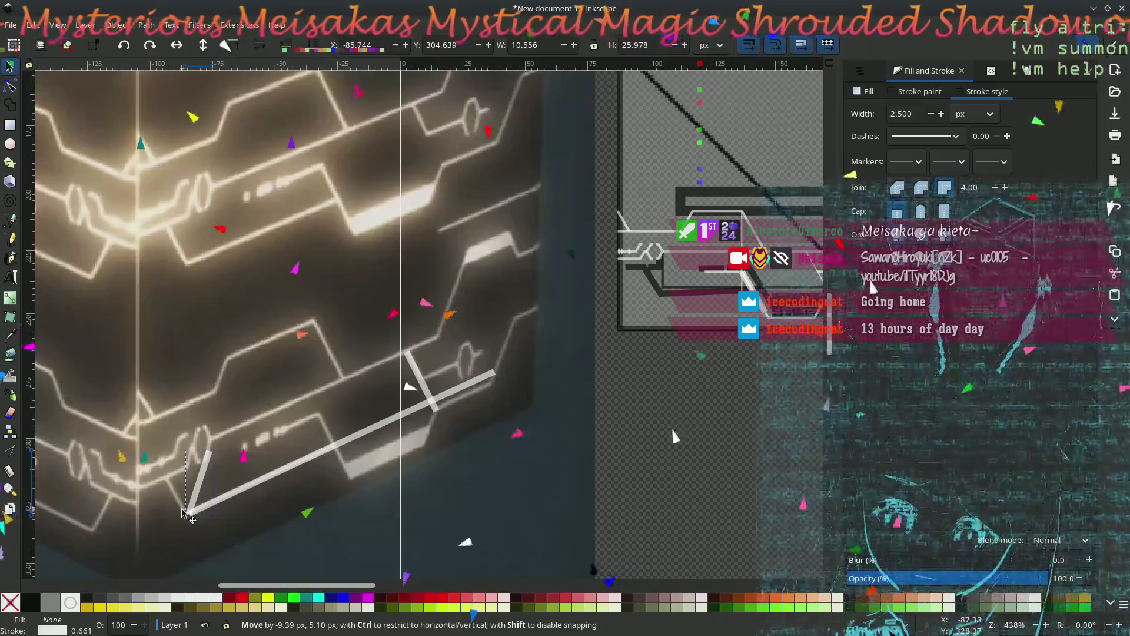
- Move the short white stroke over the traced drawing onto the crossbar
mouse_move(196, 509)
left_mouse_down()
mouse_move(333, 458)
mouse_move(632, 393)
mouse_move(646, 420)
left_mouse_up()
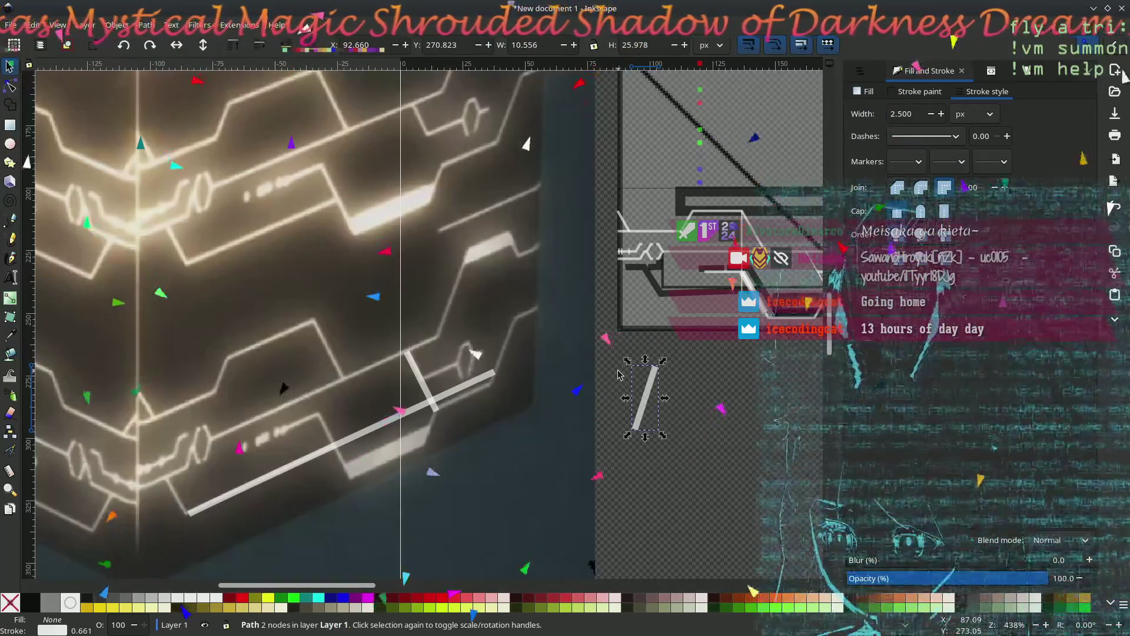
mouse_move(691, 430)
left_mouse_down()
mouse_move(609, 467)
mouse_move(593, 459)
left_mouse_up()
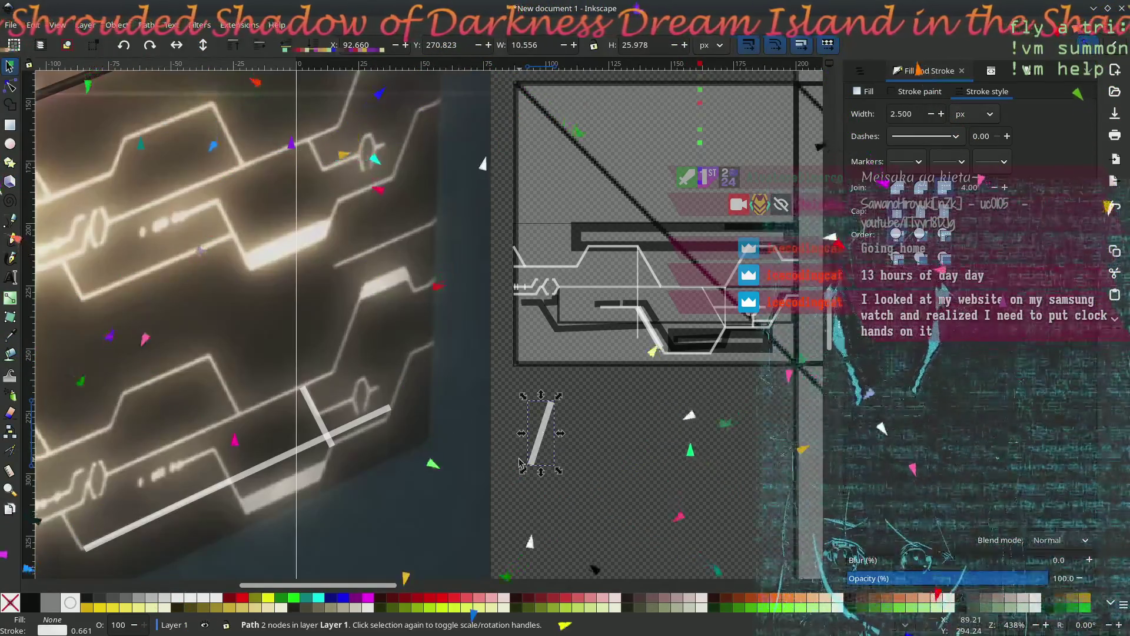
mouse_move(536, 462)
left_mouse_down()
mouse_move(353, 409)
mouse_move(397, 356)
mouse_move(372, 380)
mouse_move(383, 369)
mouse_move(540, 459)
left_mouse_up()
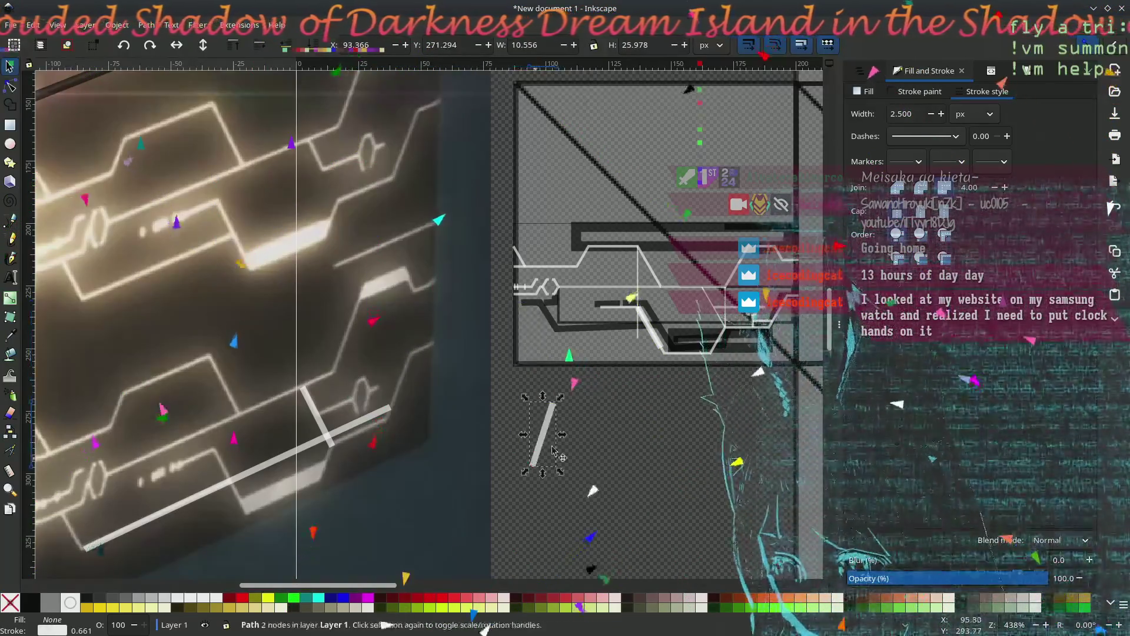
left_click(712, 436)
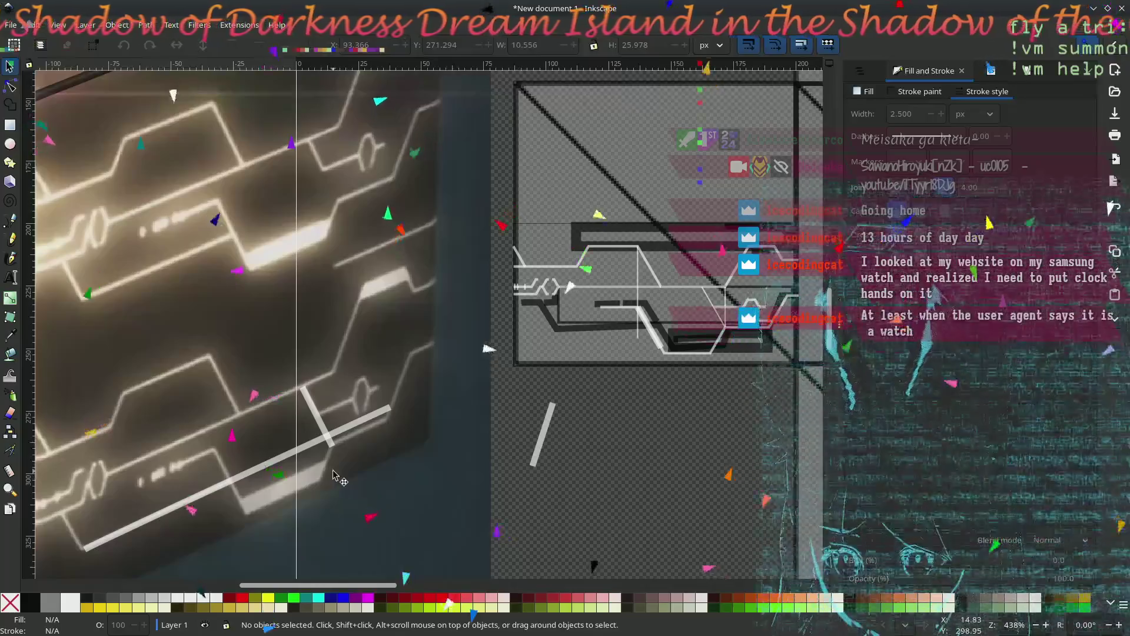
left_click(317, 408)
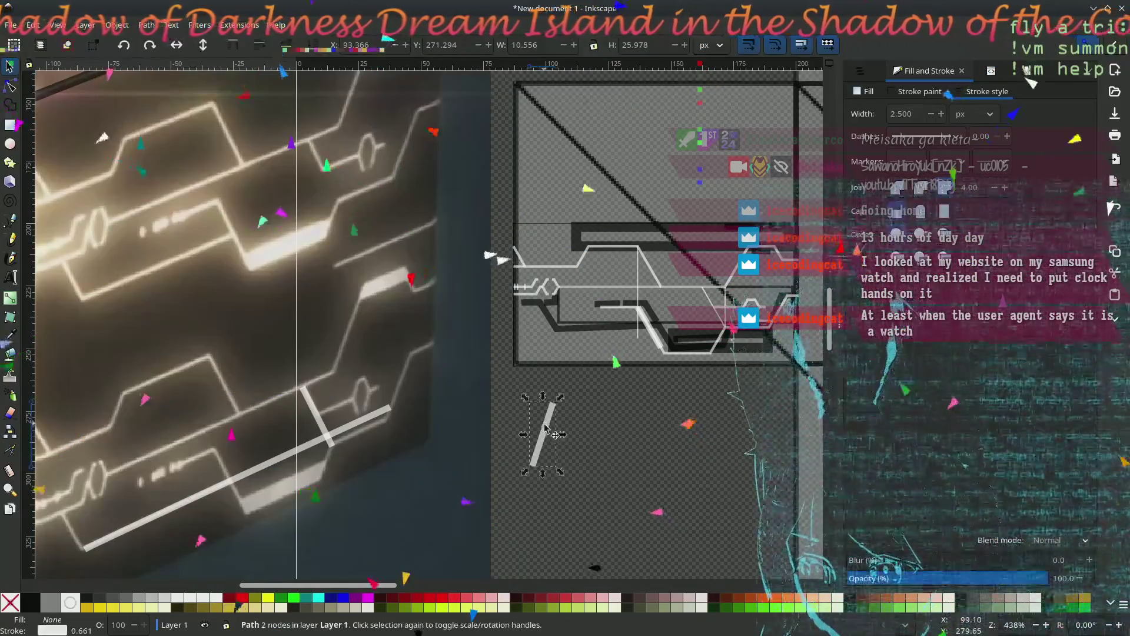
left_click_drag(316, 407, 357, 404)
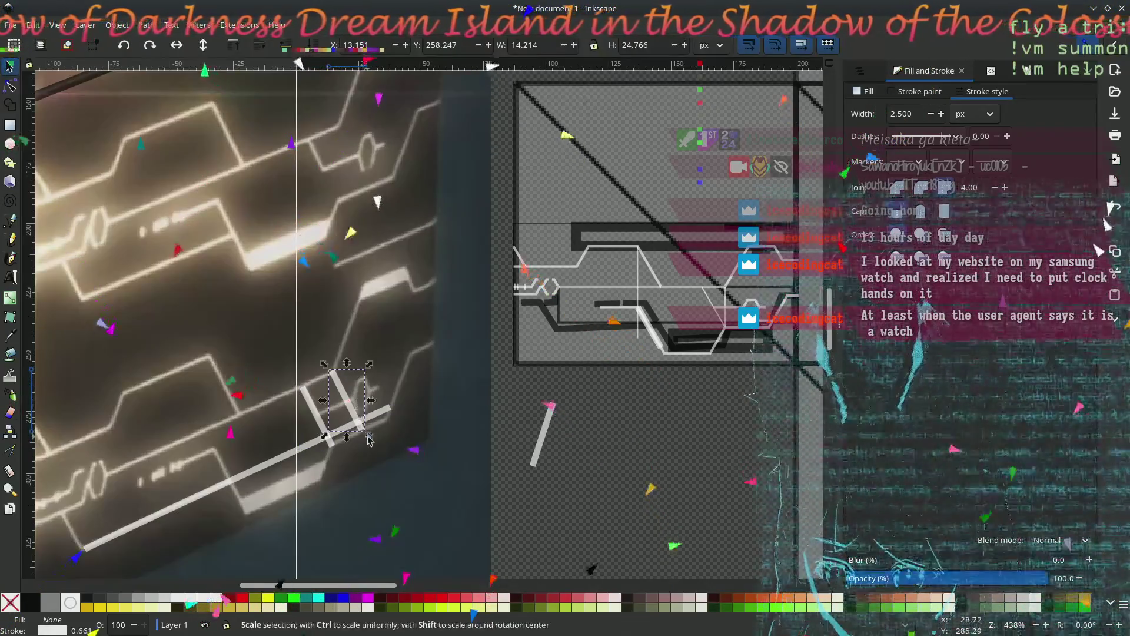
- Pull the stroke's end node up-left and nudge the stroke into place
left_click(10, 87)
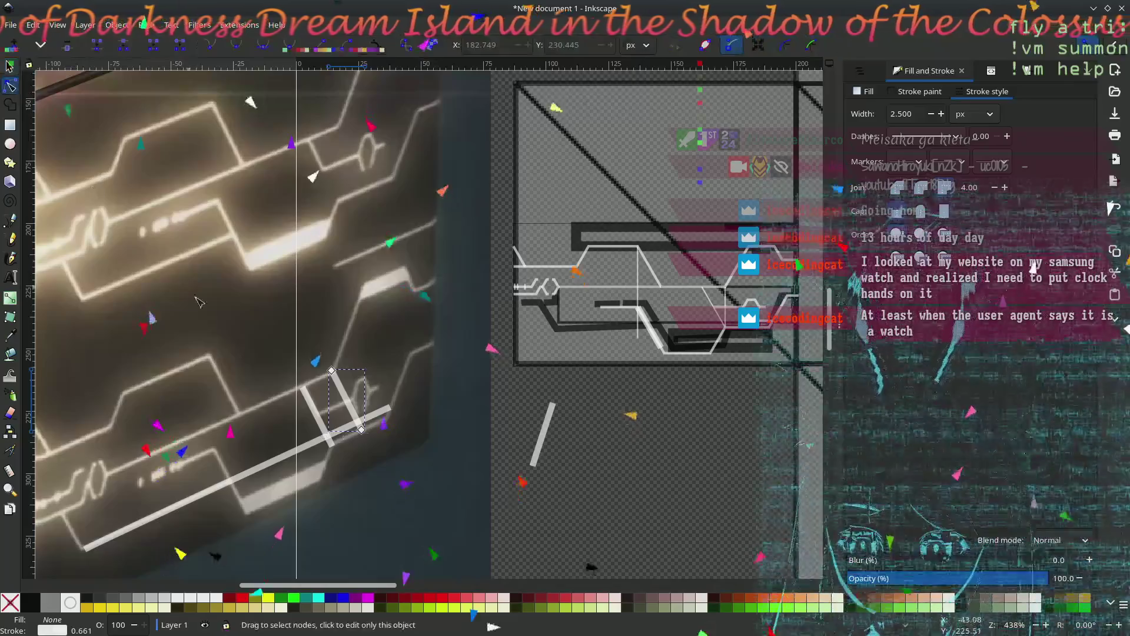
mouse_move(364, 431)
left_mouse_down()
mouse_move(347, 399)
mouse_move(360, 422)
left_mouse_up()
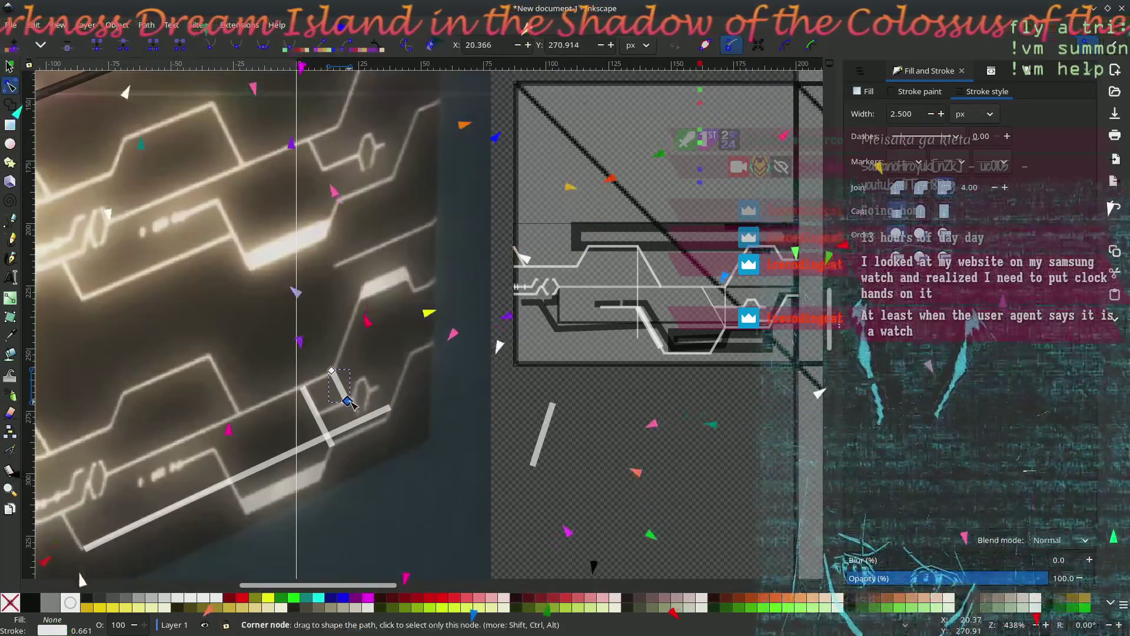
left_click(360, 422)
scroll(331, 426, "up", 3)
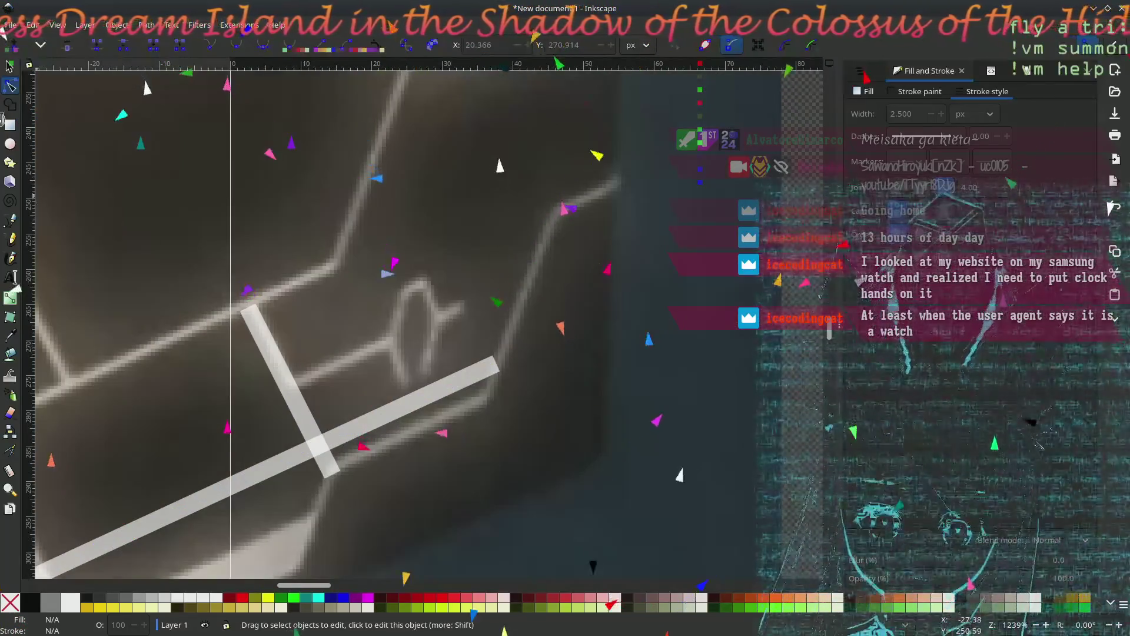
left_click(9, 66)
left_click_drag(262, 332, 265, 330)
left_click(169, 229)
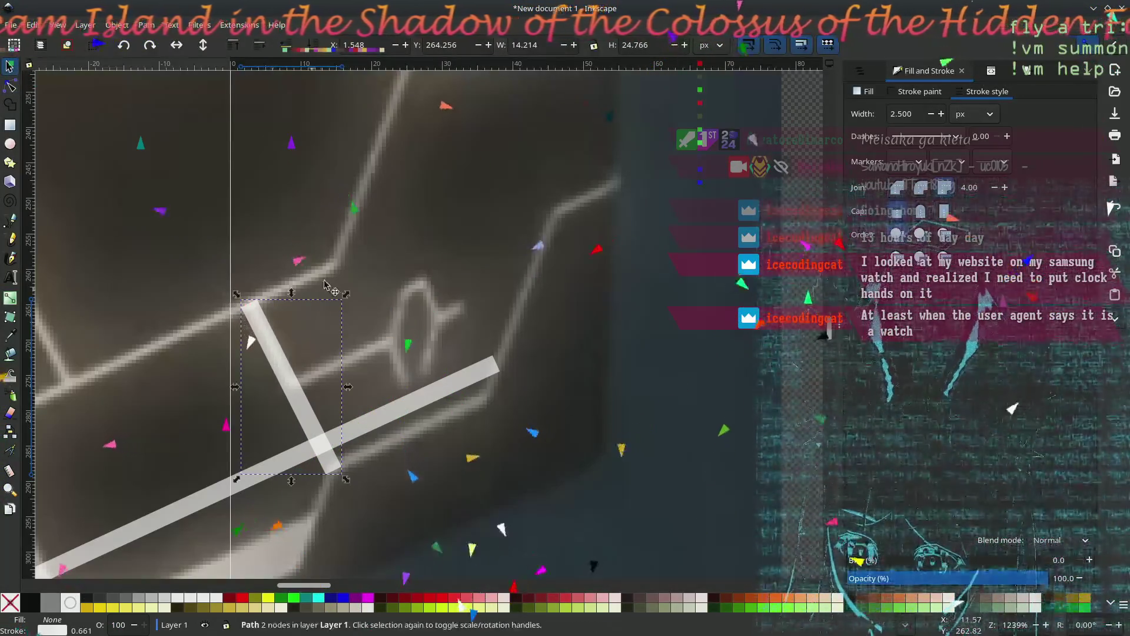
- Draw two short lines tracing the glyph beside the crossbar, moving one up-right
key("n")
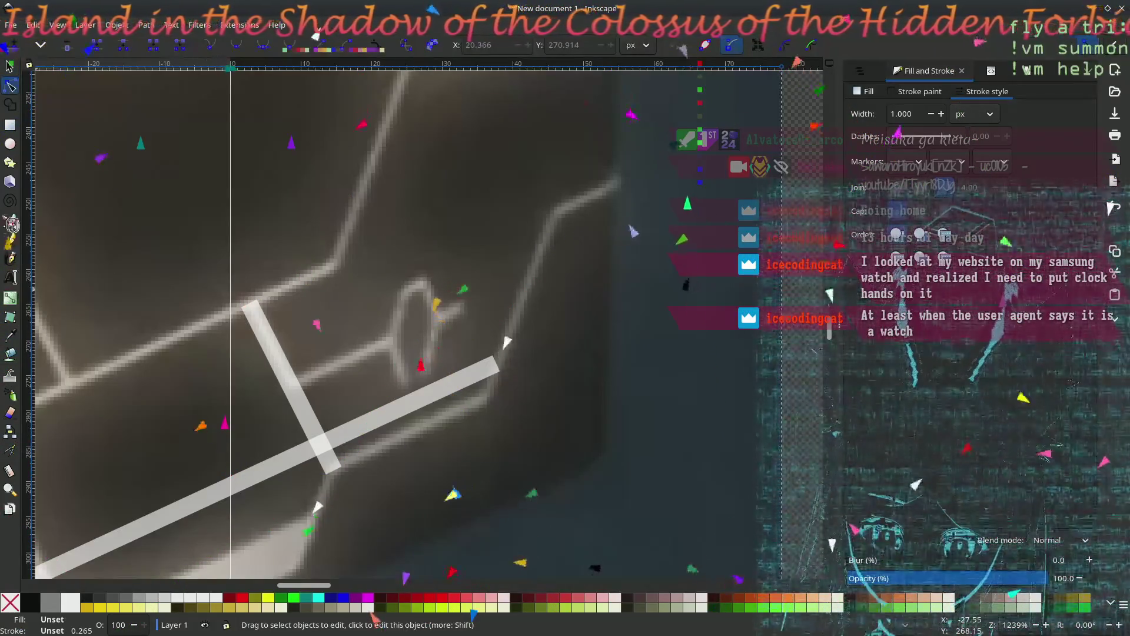
left_click(11, 223)
left_click(291, 386)
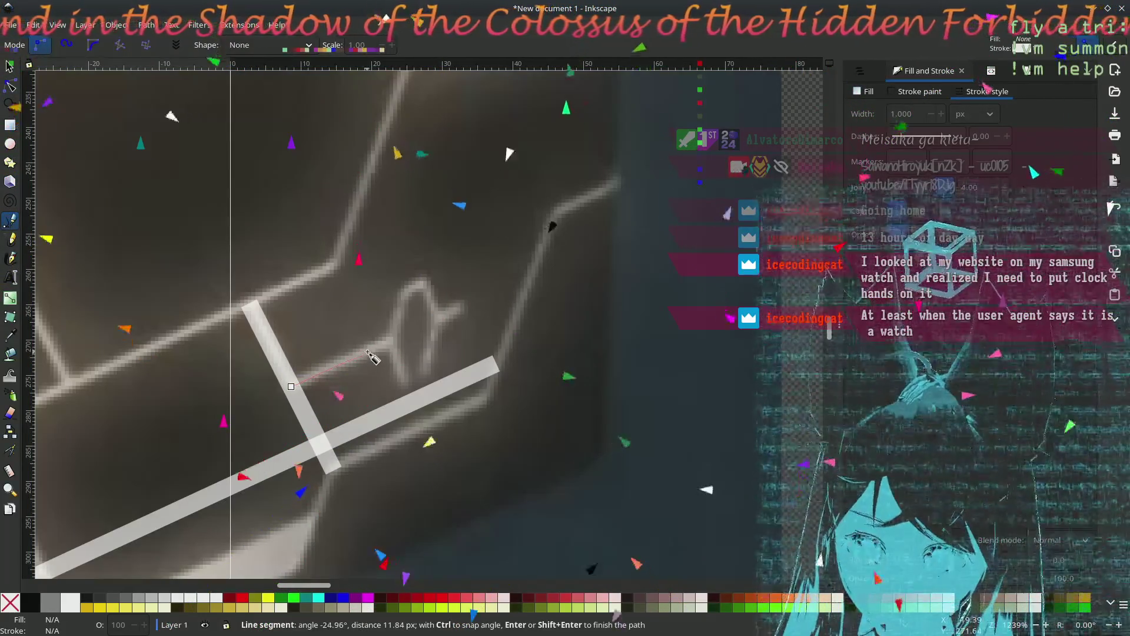
double_click(366, 352)
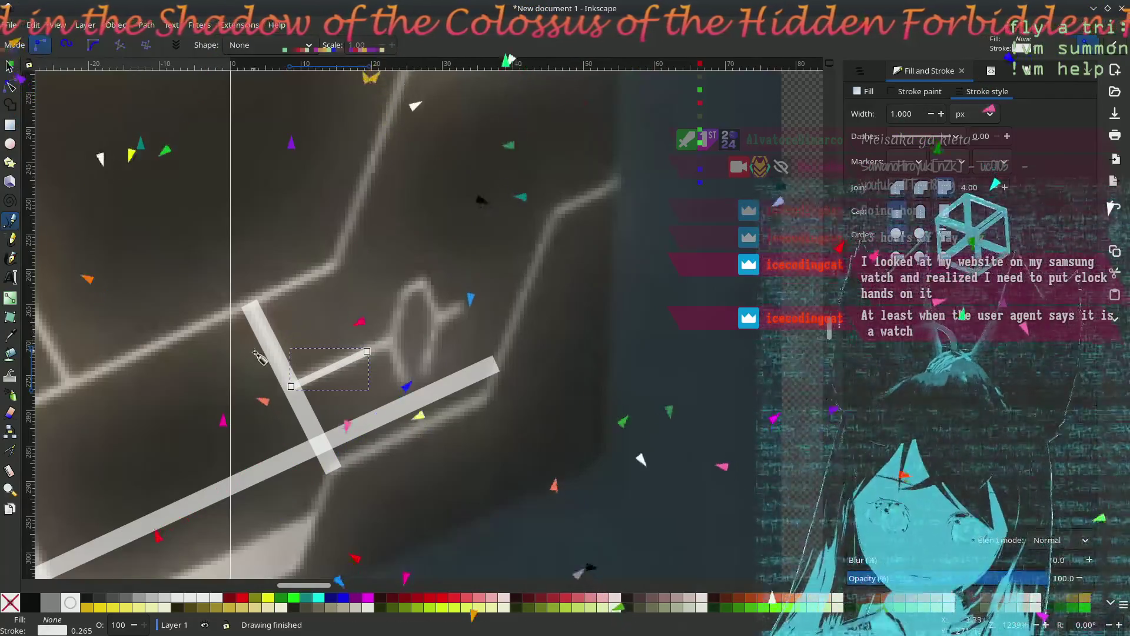
left_click(249, 302)
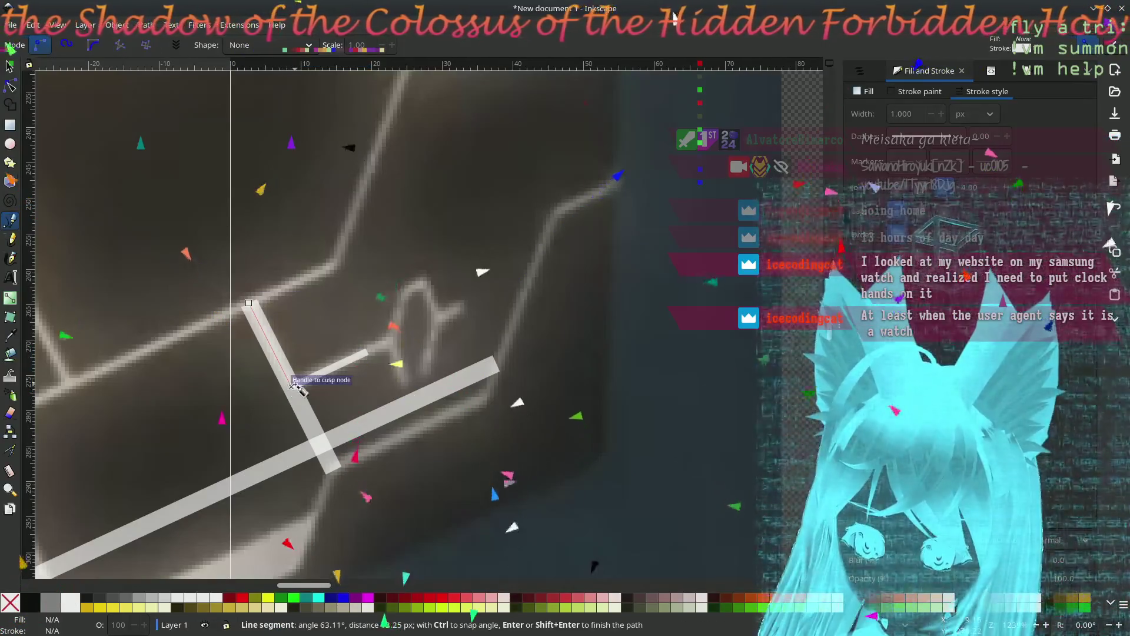
double_click(291, 386)
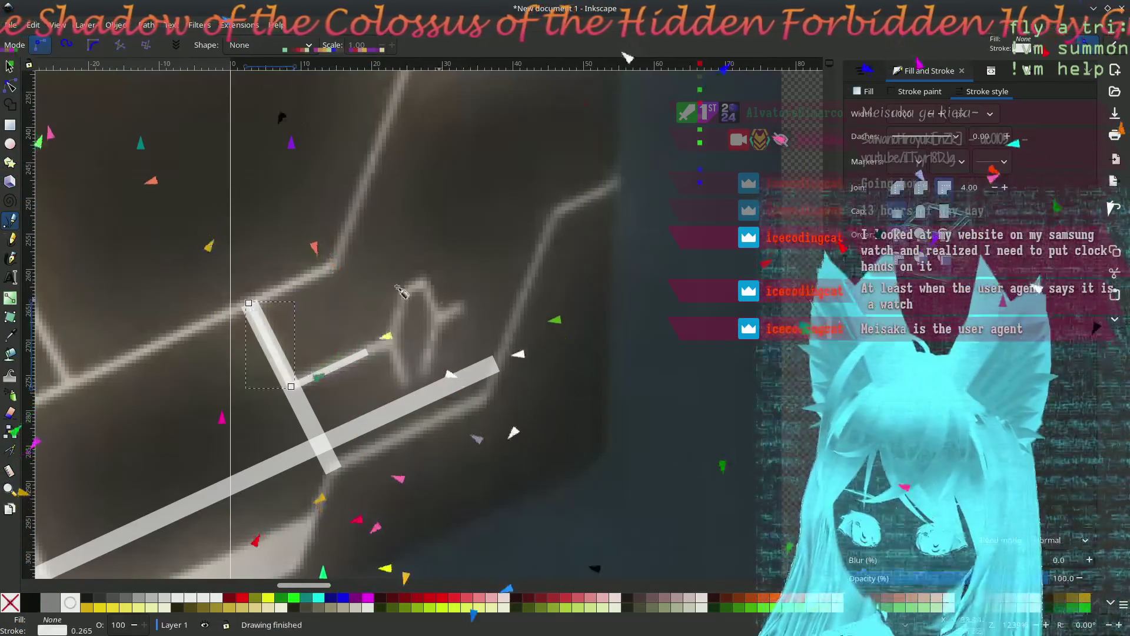
left_click(10, 66)
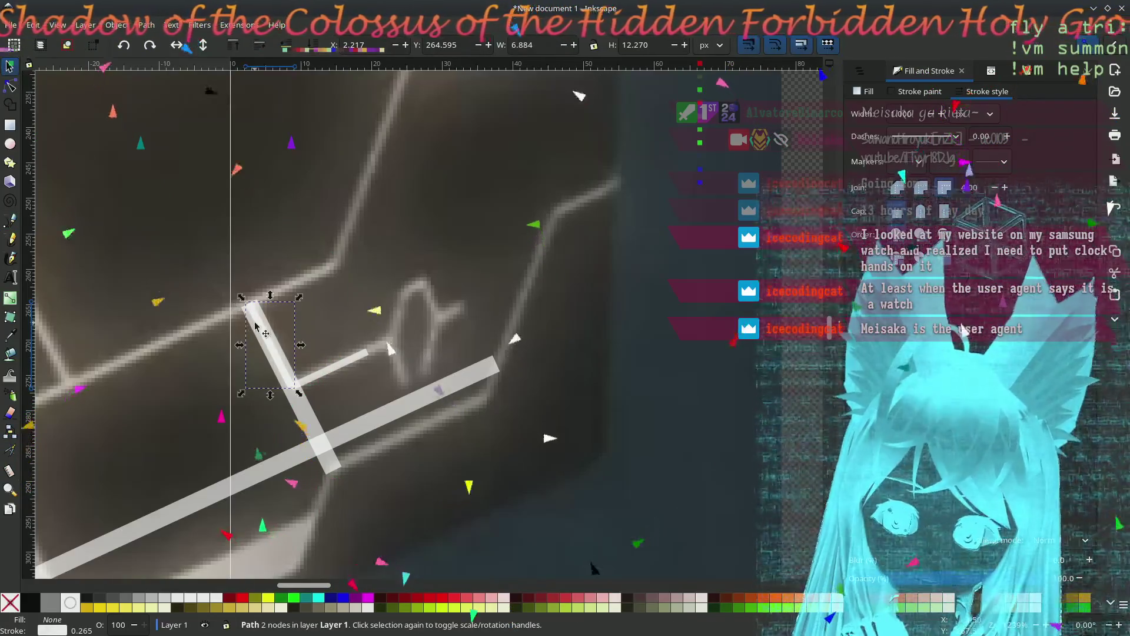
mouse_move(263, 313)
left_mouse_down()
mouse_move(333, 277)
mouse_move(429, 304)
mouse_move(405, 306)
left_mouse_up()
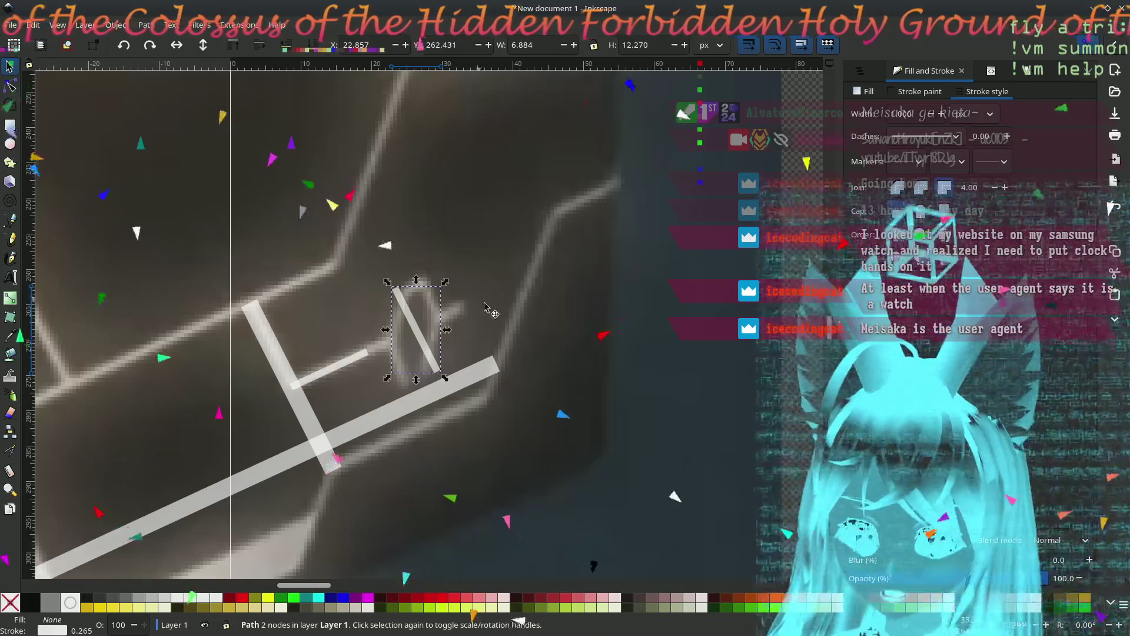
left_click(421, 428)
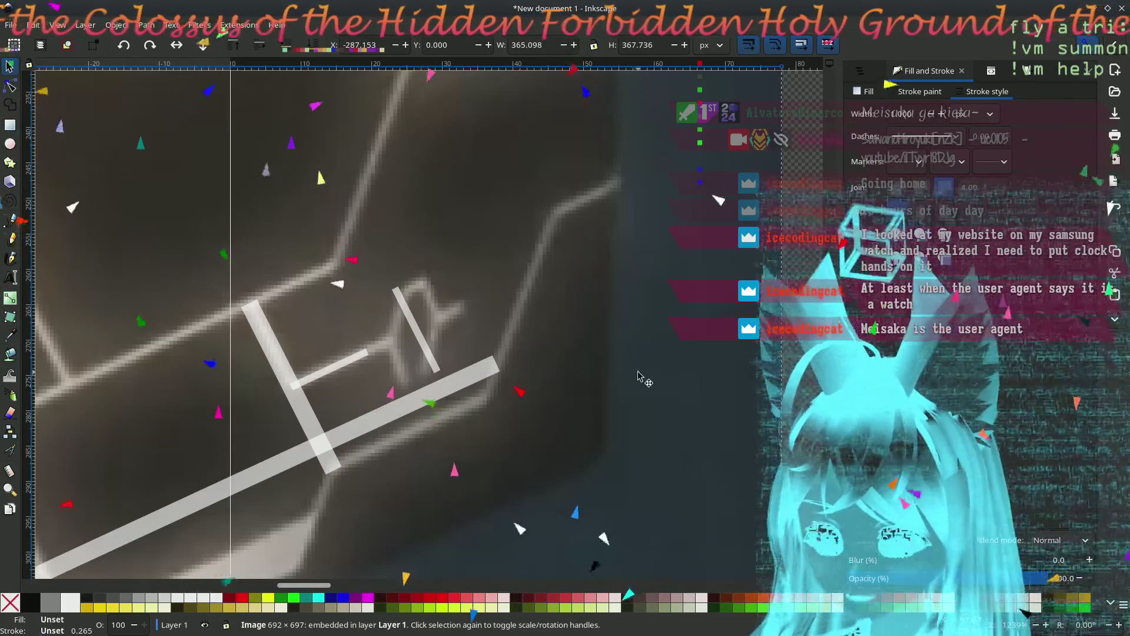
- Draw a vertical bar and place it beside the hexagon's left side
scroll(638, 375, "down", 2, "ctrl")
scroll(363, 381, "down", 2, "ctrl")
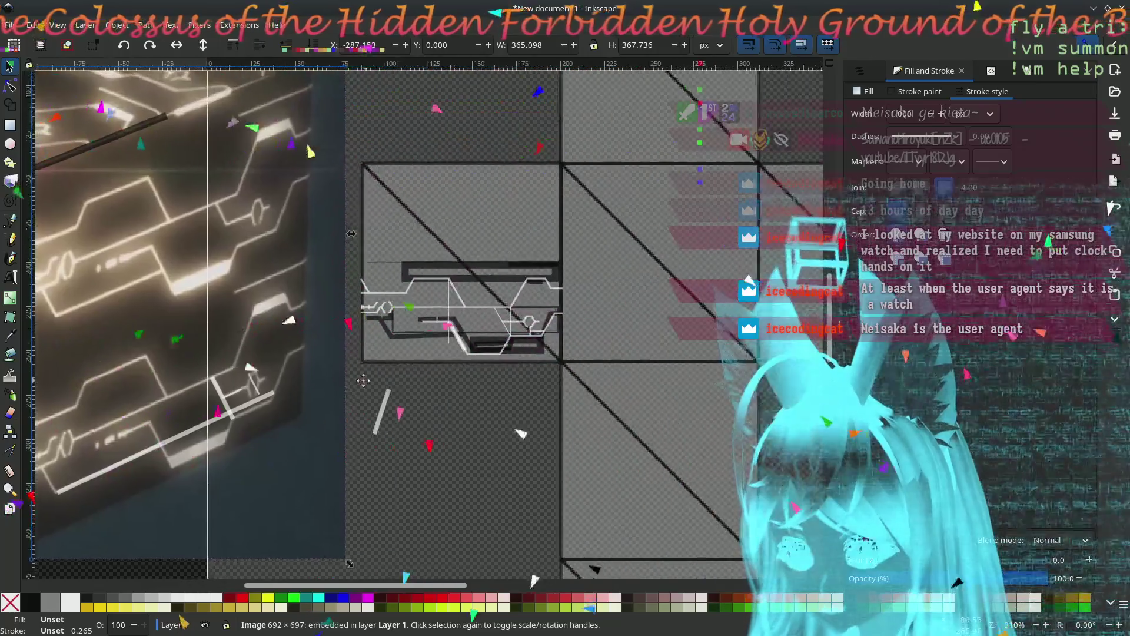
scroll(512, 342, "up", 5, "ctrl")
scroll(574, 361, "up", 1, "ctrl")
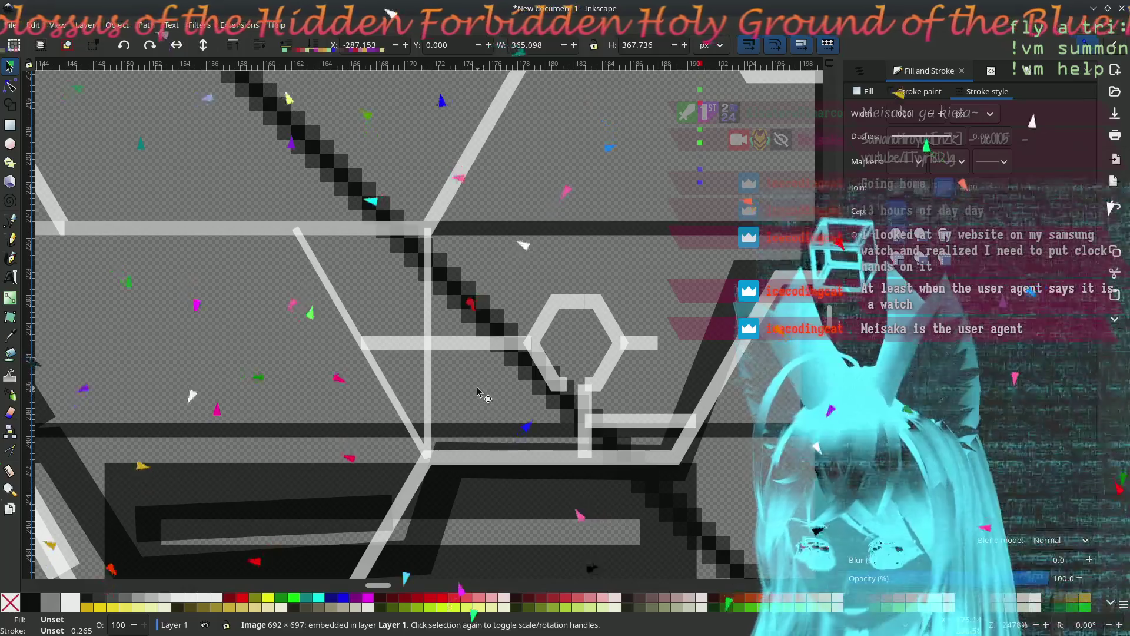
key("Tab")
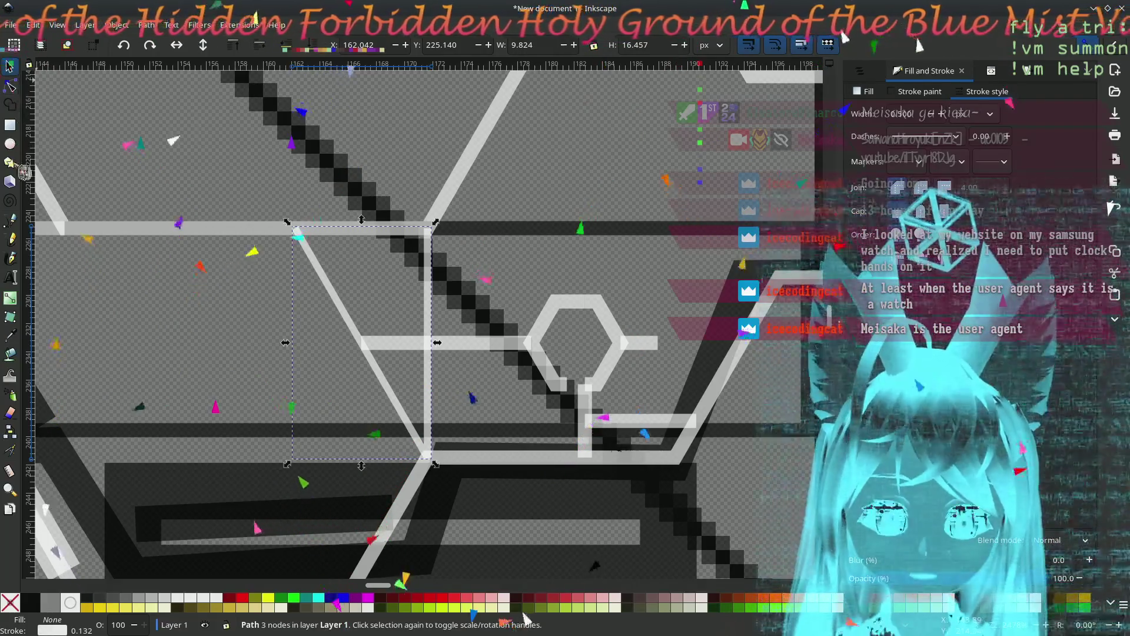
left_click(10, 220)
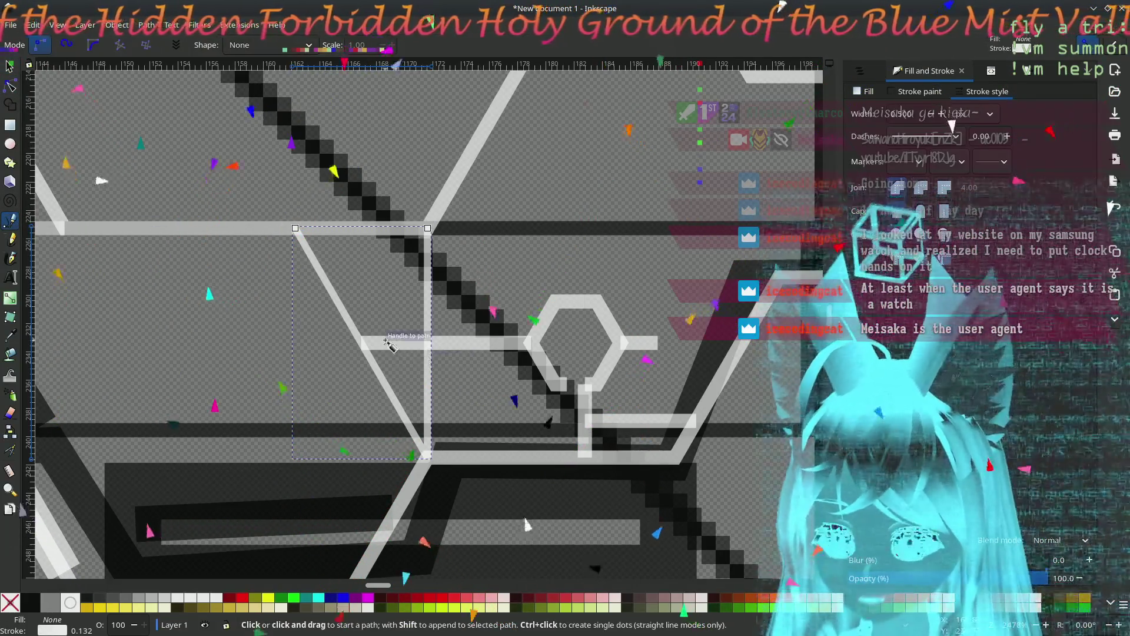
left_click(403, 342)
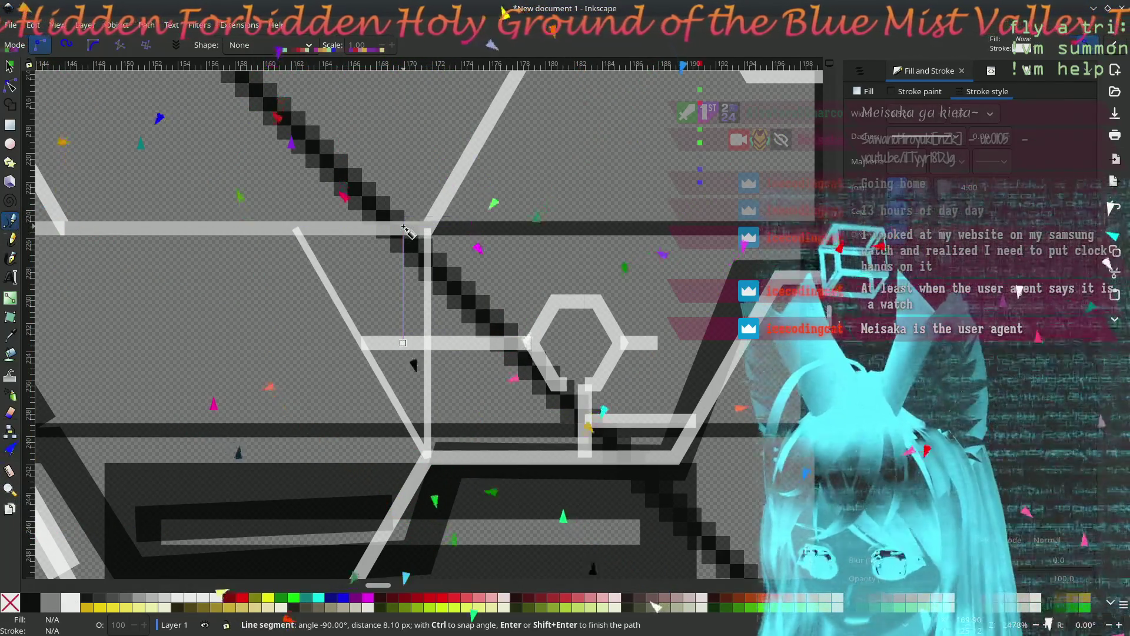
double_click(402, 228)
key("s")
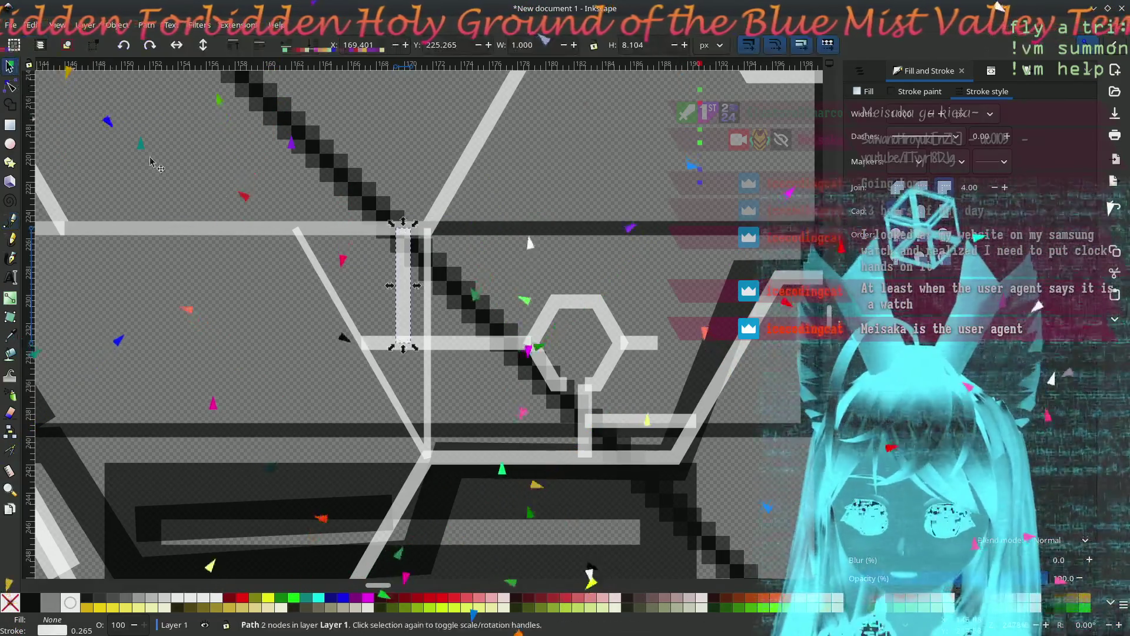
mouse_move(406, 243)
left_mouse_down()
mouse_move(544, 294)
mouse_move(523, 330)
mouse_move(528, 347)
left_mouse_up()
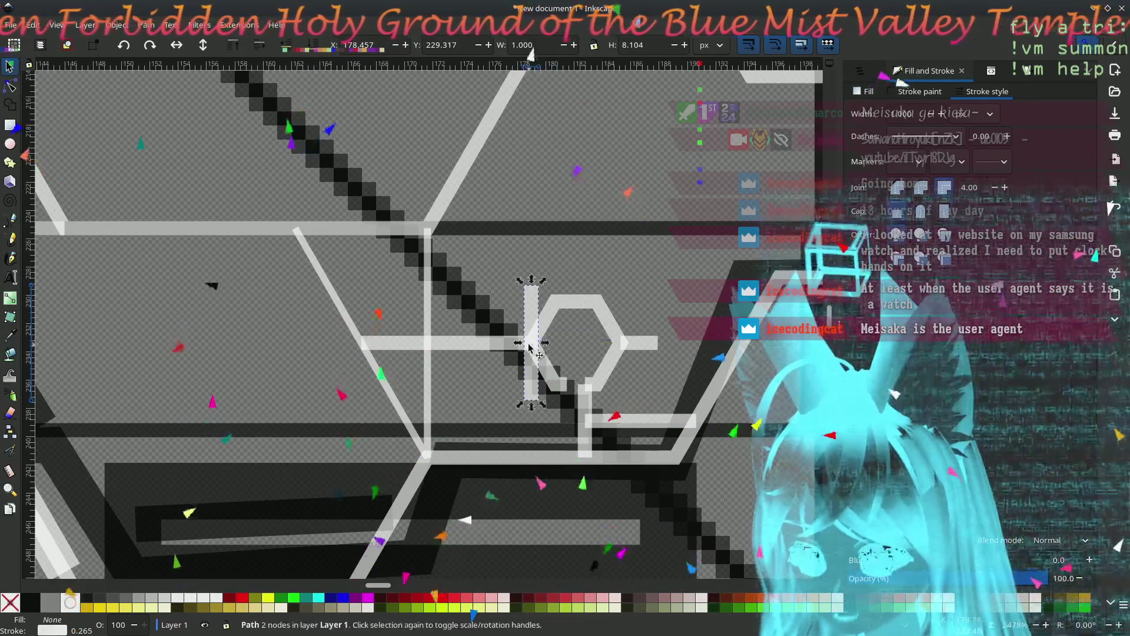
left_click(535, 316)
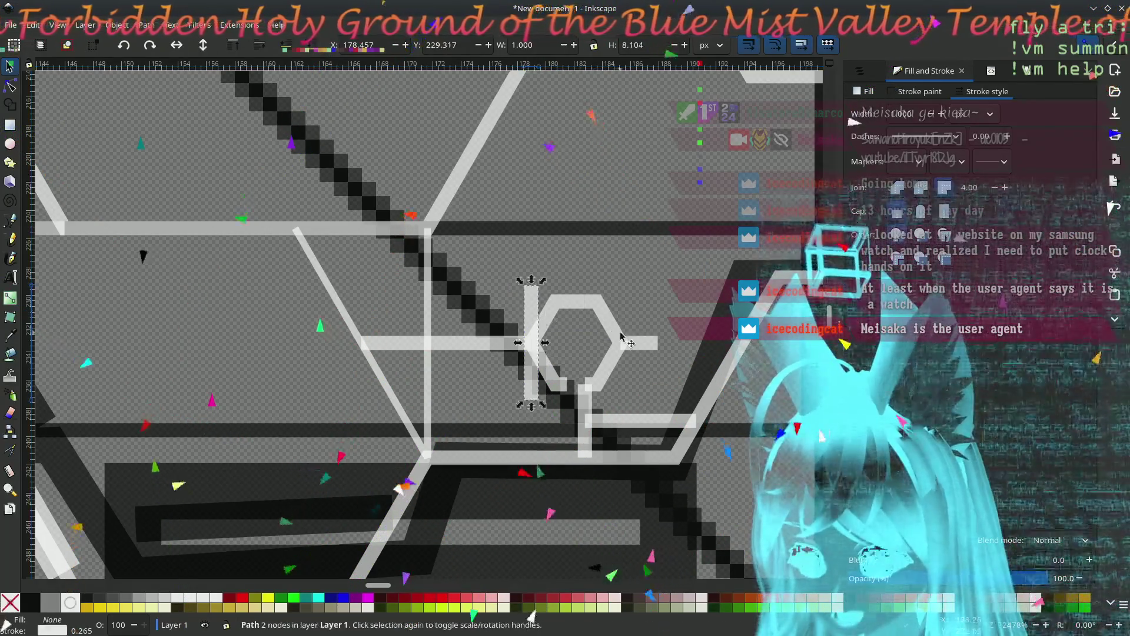
- Draw horizontal bars above and below the hexagon
scroll(589, 353, "up", 3)
scroll(584, 354, "down", 1)
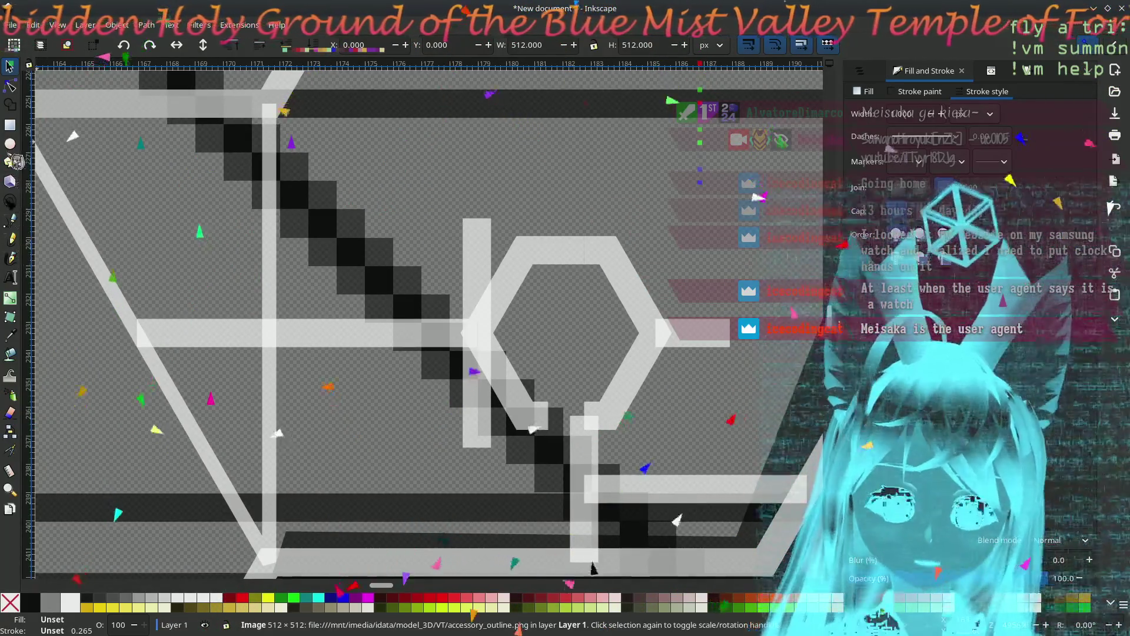
left_click(11, 220)
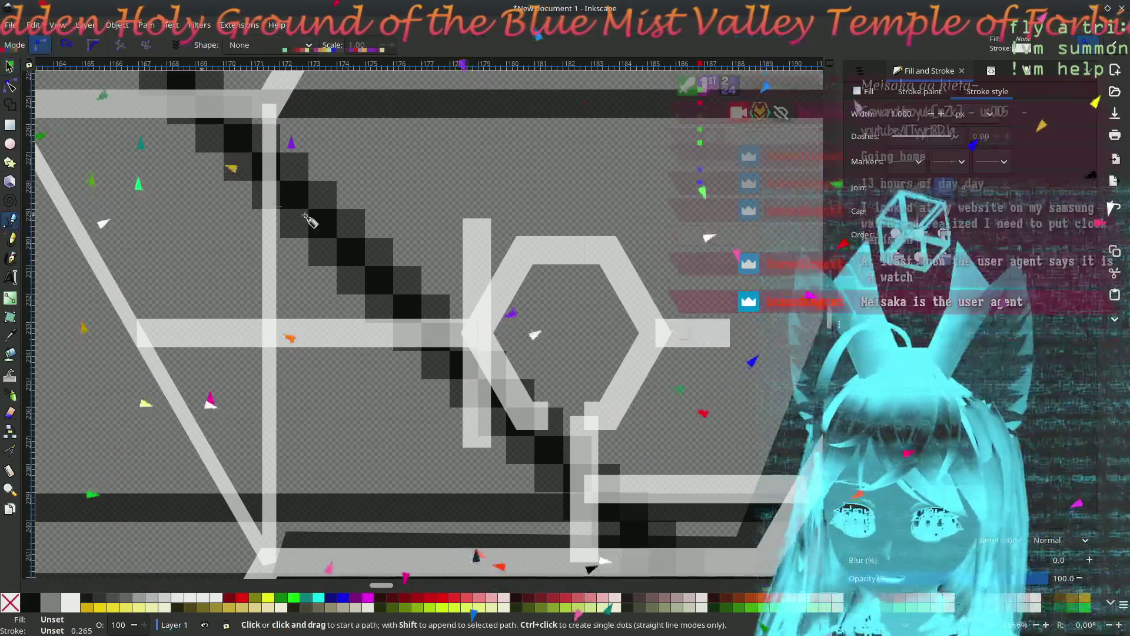
left_click(477, 218)
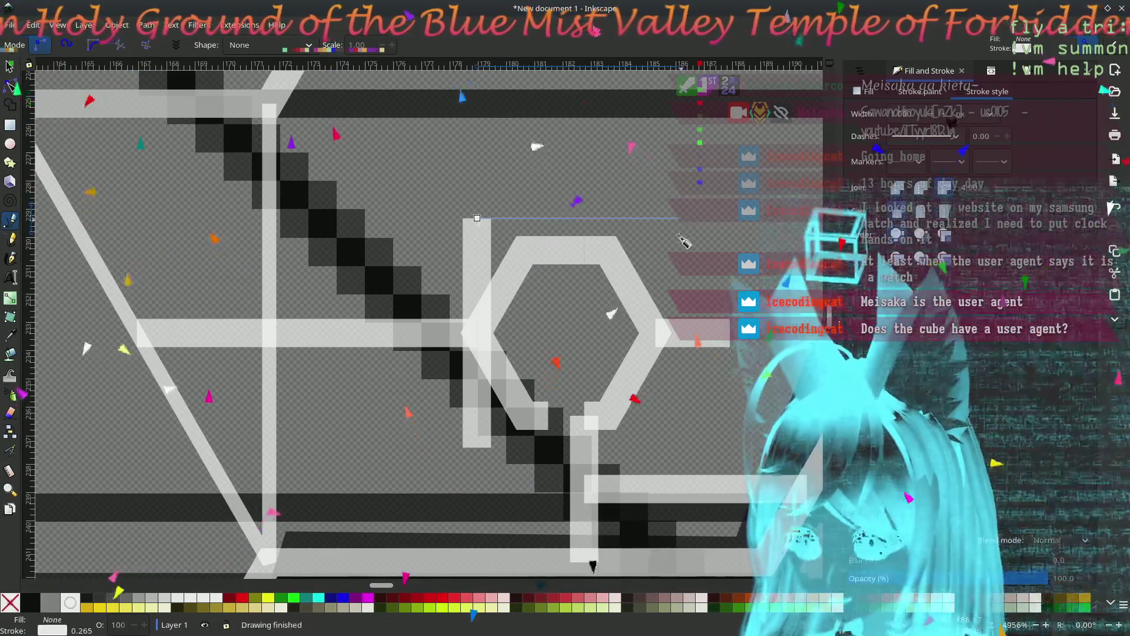
double_click(681, 219)
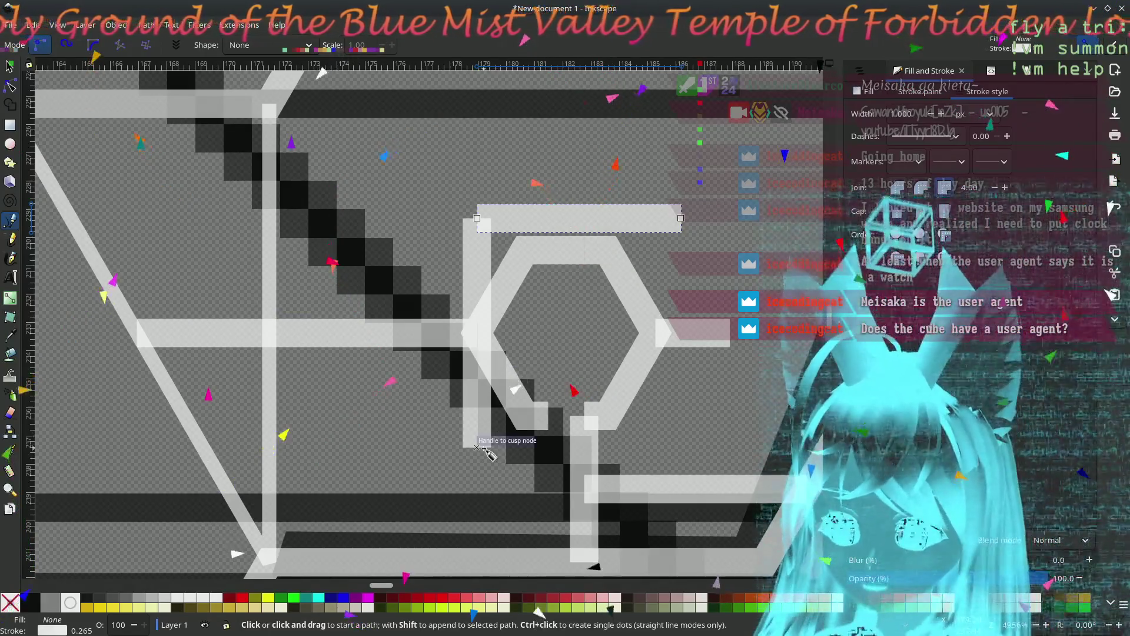
left_click(477, 447)
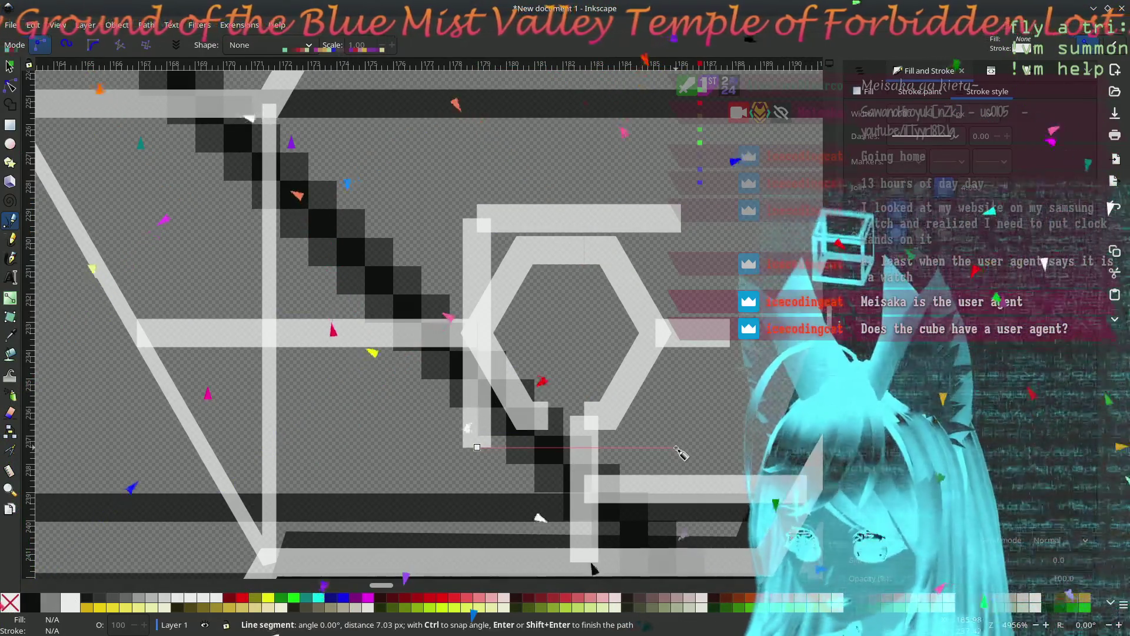
double_click(677, 448)
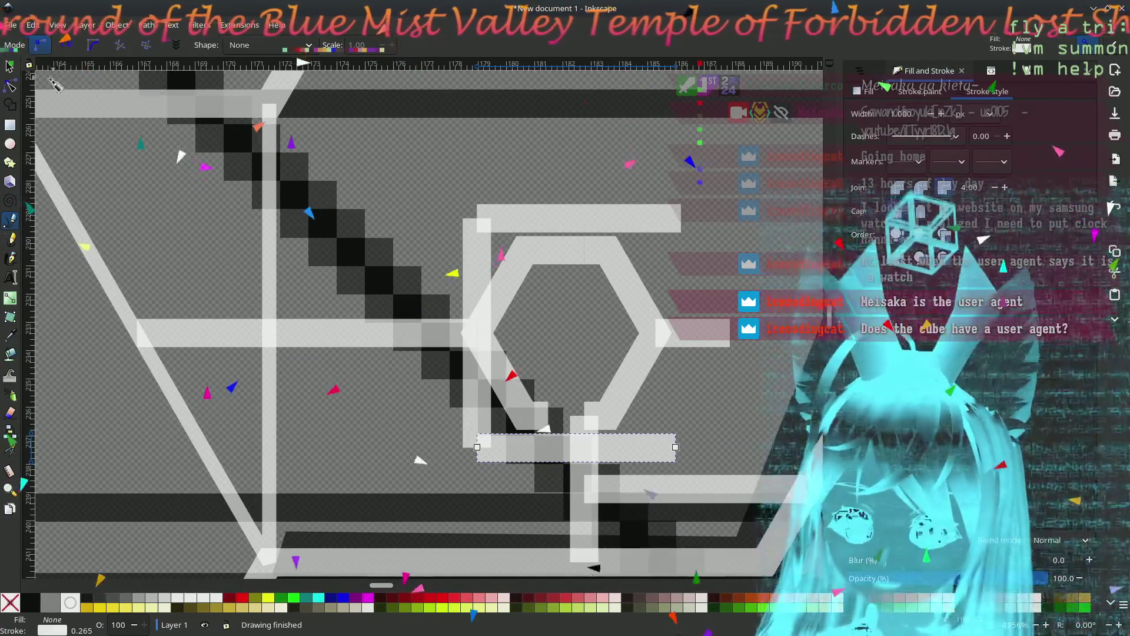
left_click(10, 86)
- Stretch the left < bracket taller by raising its top nodes and lowering its bottom nodes
left_click(515, 277)
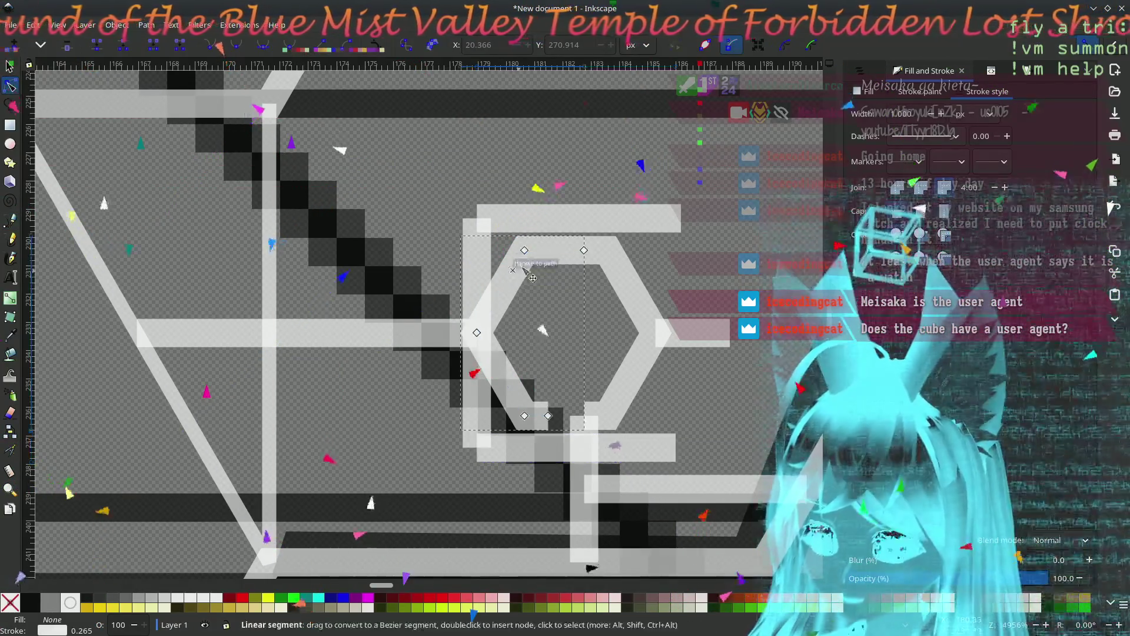
left_click(525, 251)
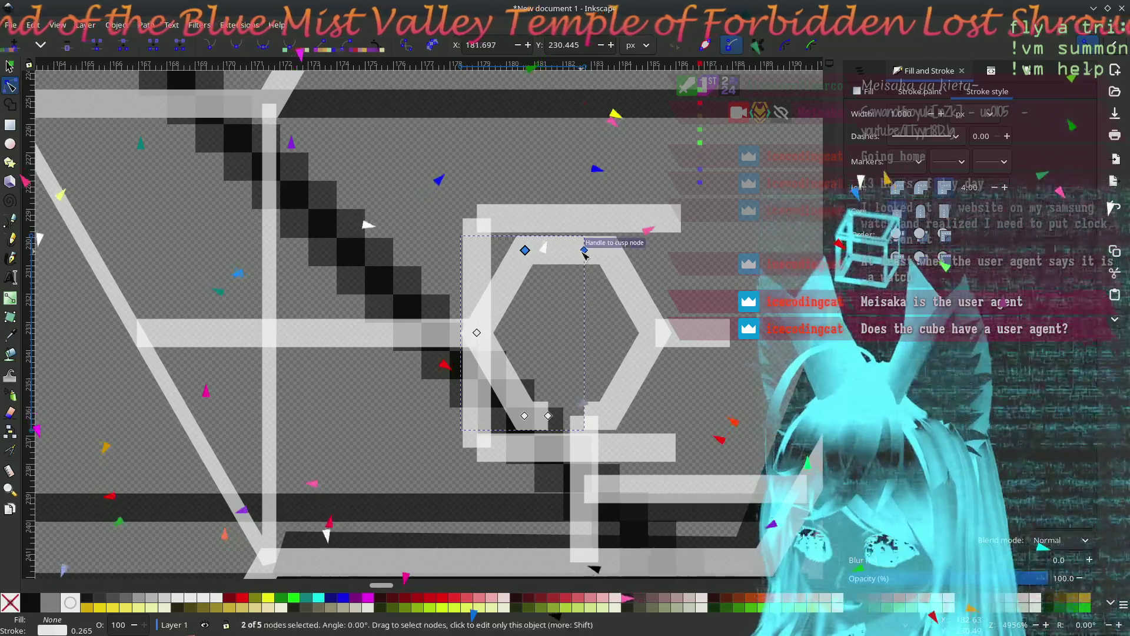
left_click_drag(528, 253, 528, 228)
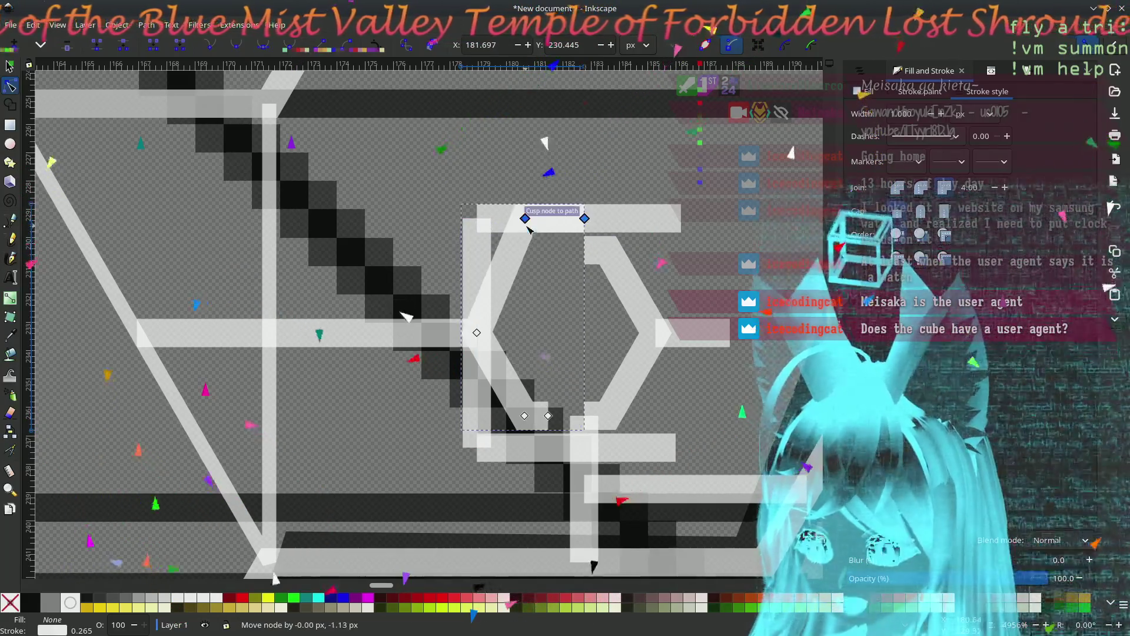
left_click(526, 417)
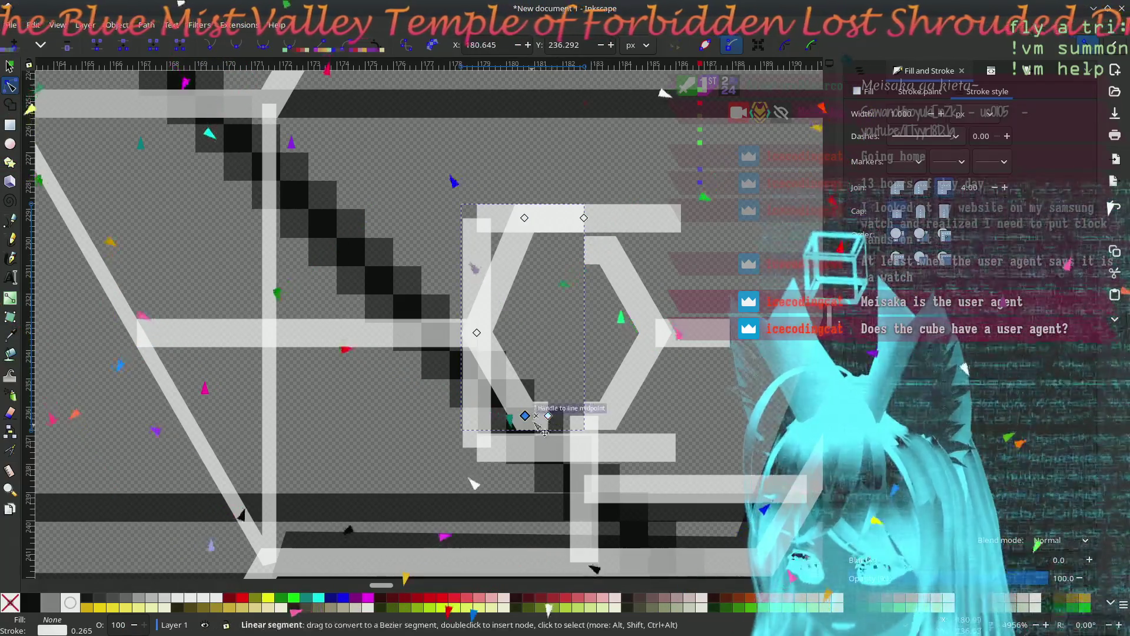
left_click(552, 427)
left_click_drag(528, 416, 530, 448)
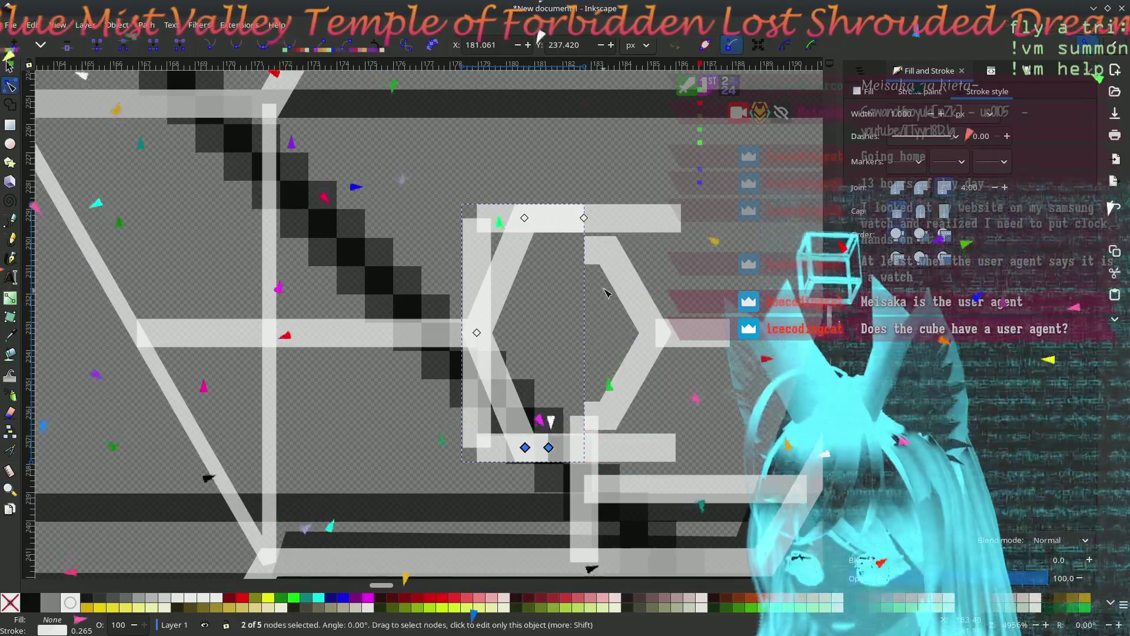
- Stretch the right > bracket taller by raising its top nodes and lowering its bottom nodes
left_click(610, 257)
left_click(584, 250)
left_click(608, 250, "shift")
left_click_drag(608, 252, 608, 227)
left_click(584, 416)
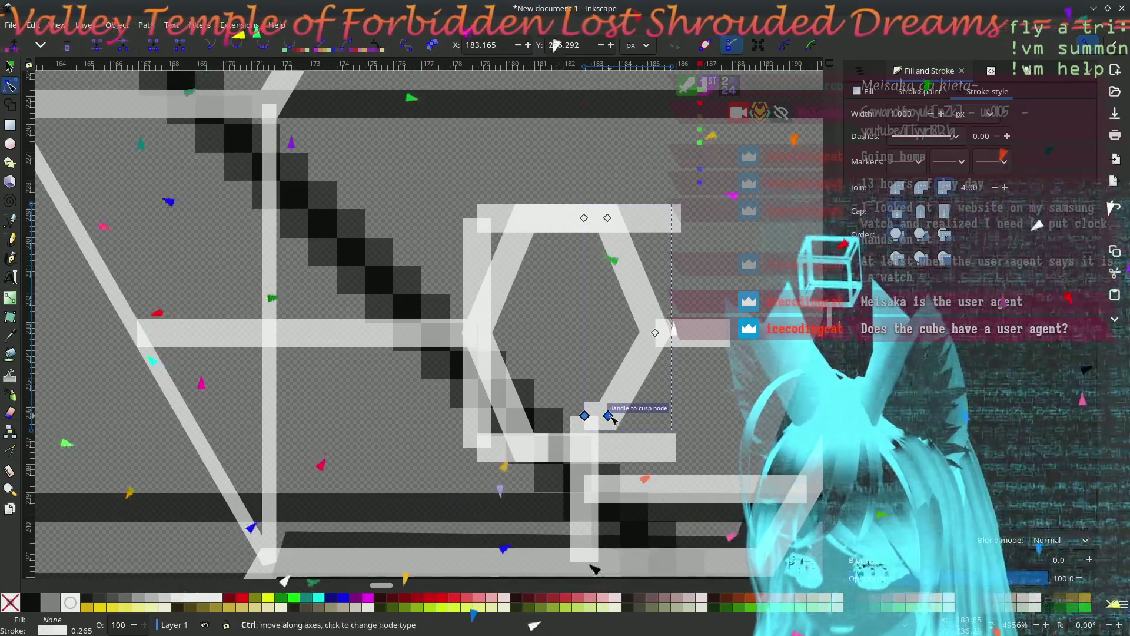
left_click_drag(609, 416, 602, 449)
- Delete the stray horizontal connector line beneath the glyph
left_click(749, 390)
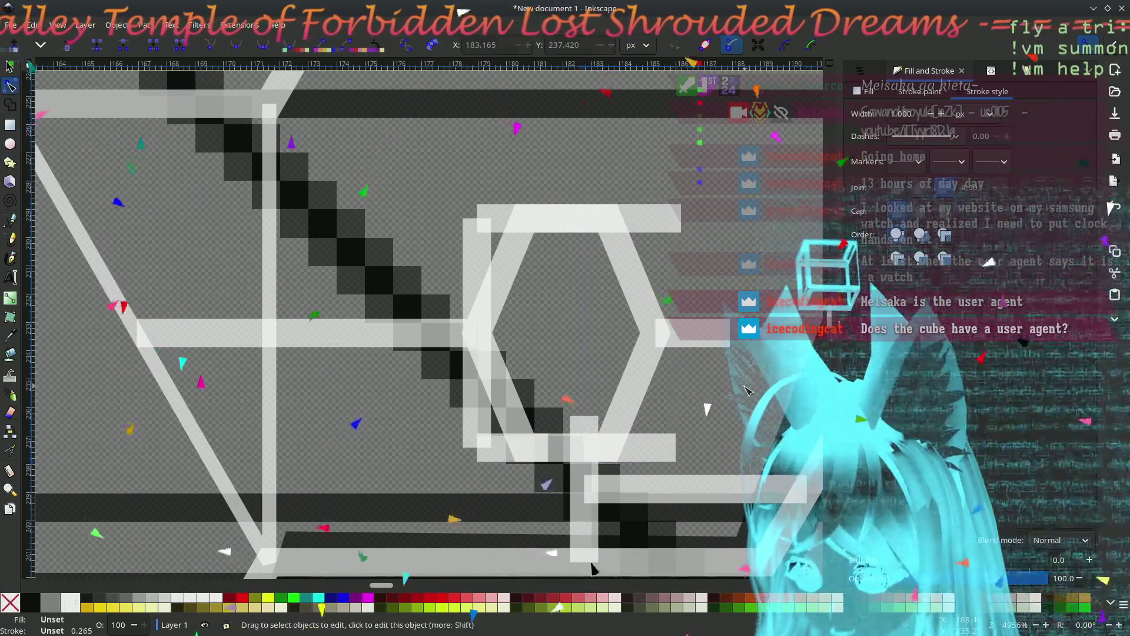
scroll(698, 439, "down", 6)
scroll(697, 439, "right", 4)
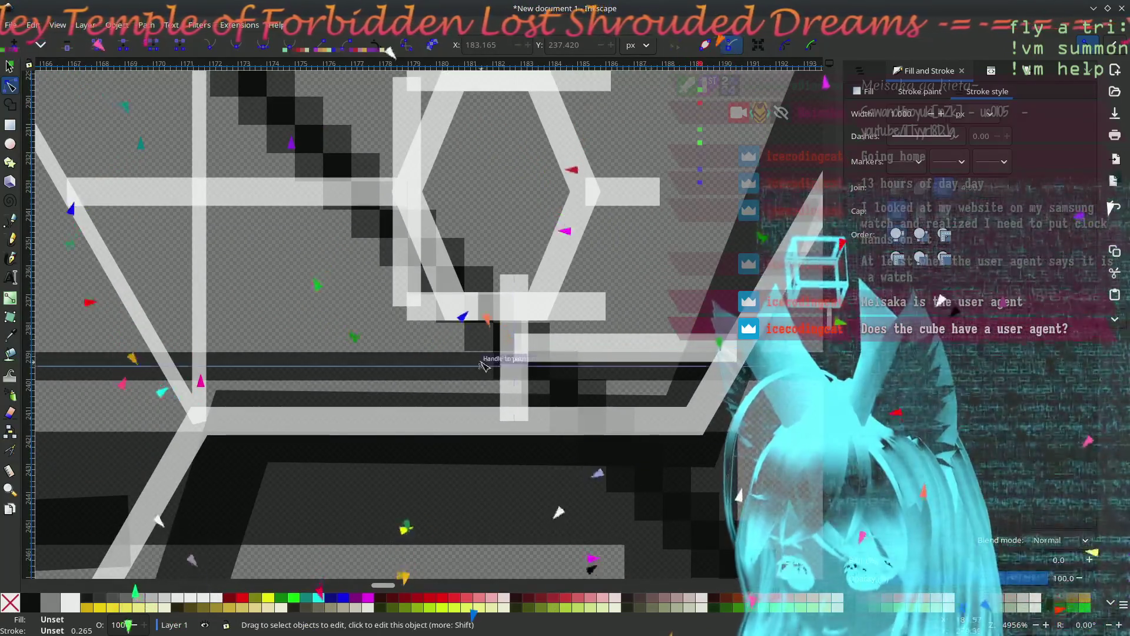
left_click(524, 324)
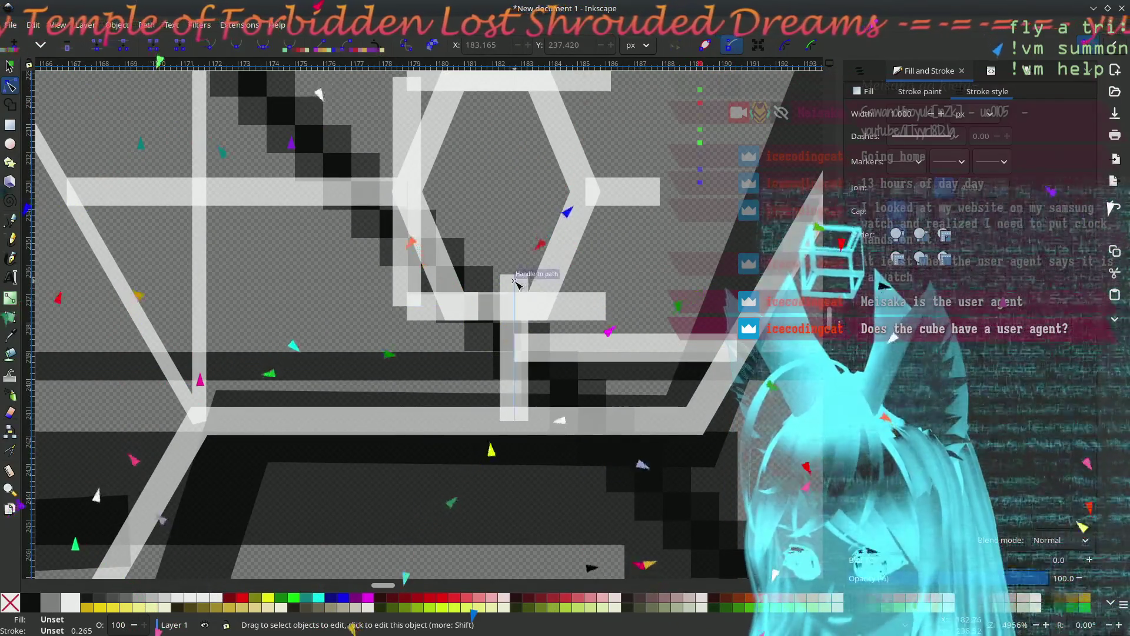
left_click(515, 348)
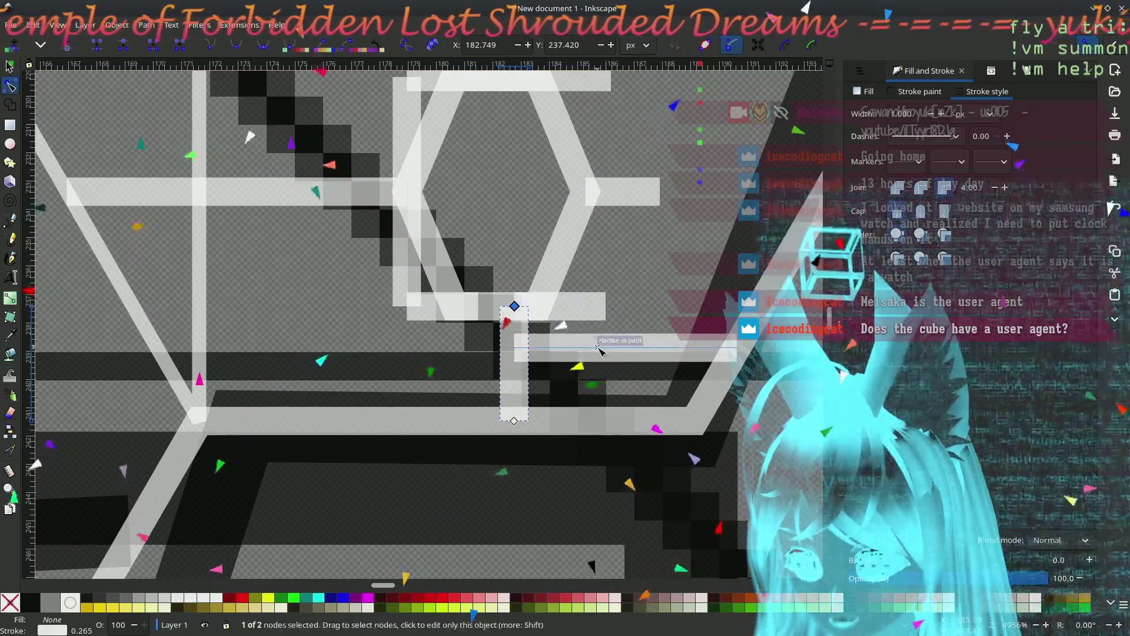
left_click_drag(516, 350, 515, 366)
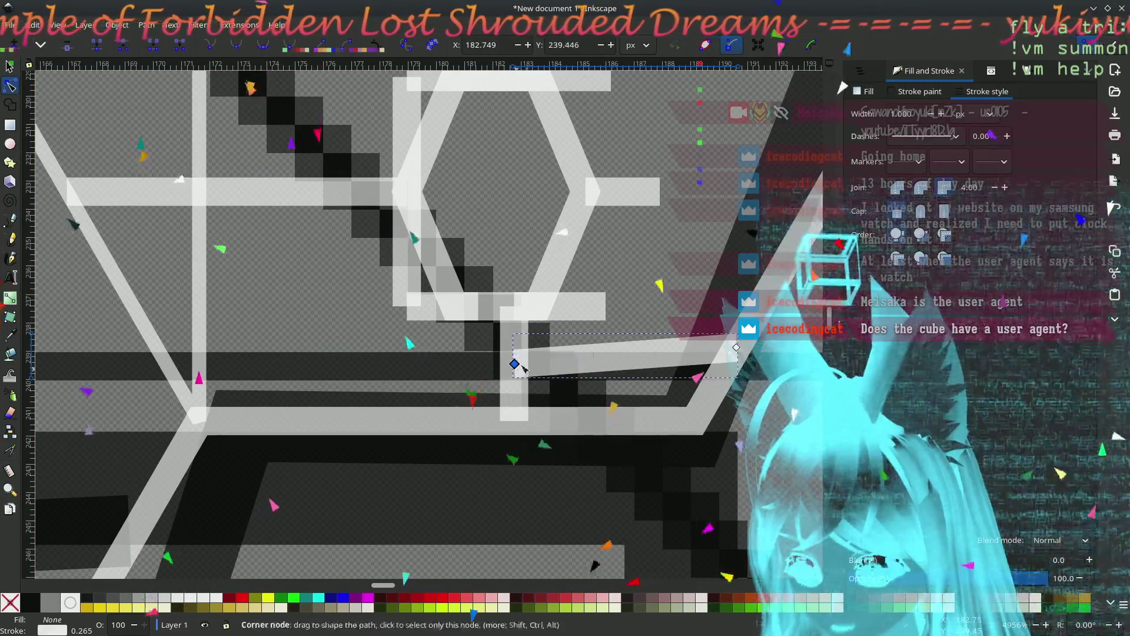
mouse_move(737, 348)
left_mouse_down()
mouse_move(565, 369)
mouse_move(677, 368)
mouse_move(677, 415)
mouse_move(665, 294)
left_mouse_up()
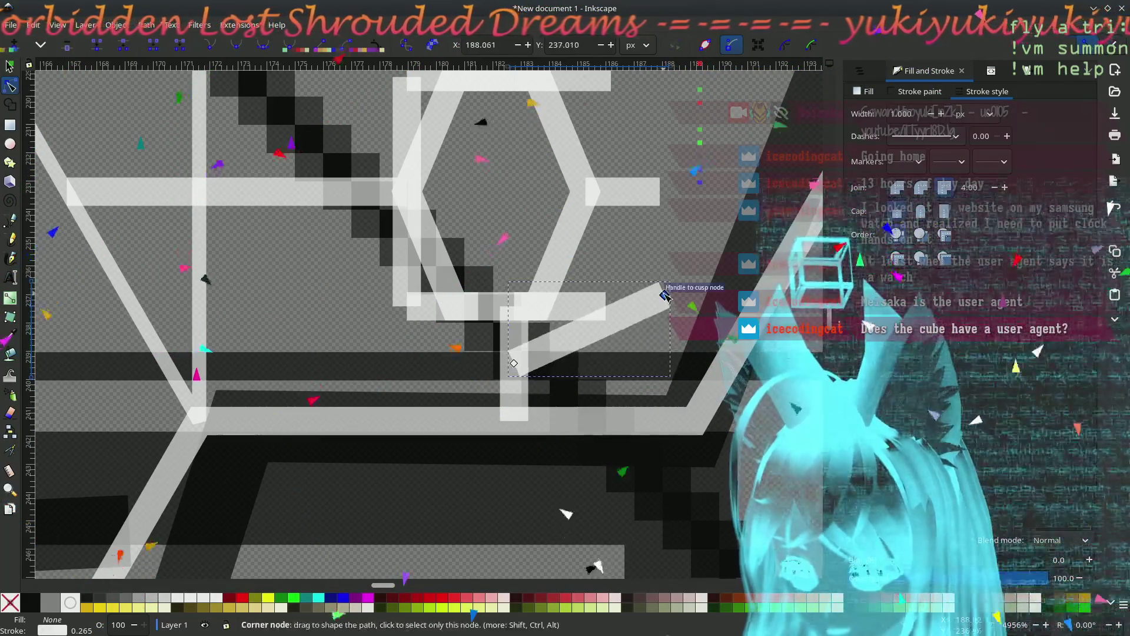
key("Delete")
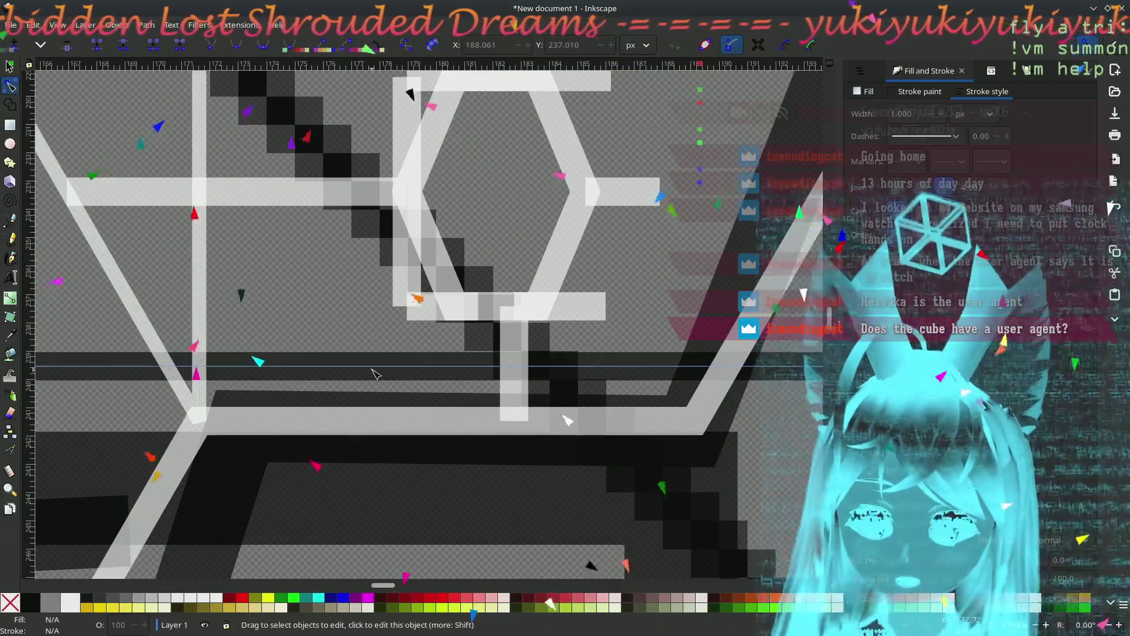
- Adjust the horizontal path below the glyph and nudge the rectangle under it slightly
left_click(436, 373)
left_click_drag(479, 366, 499, 378)
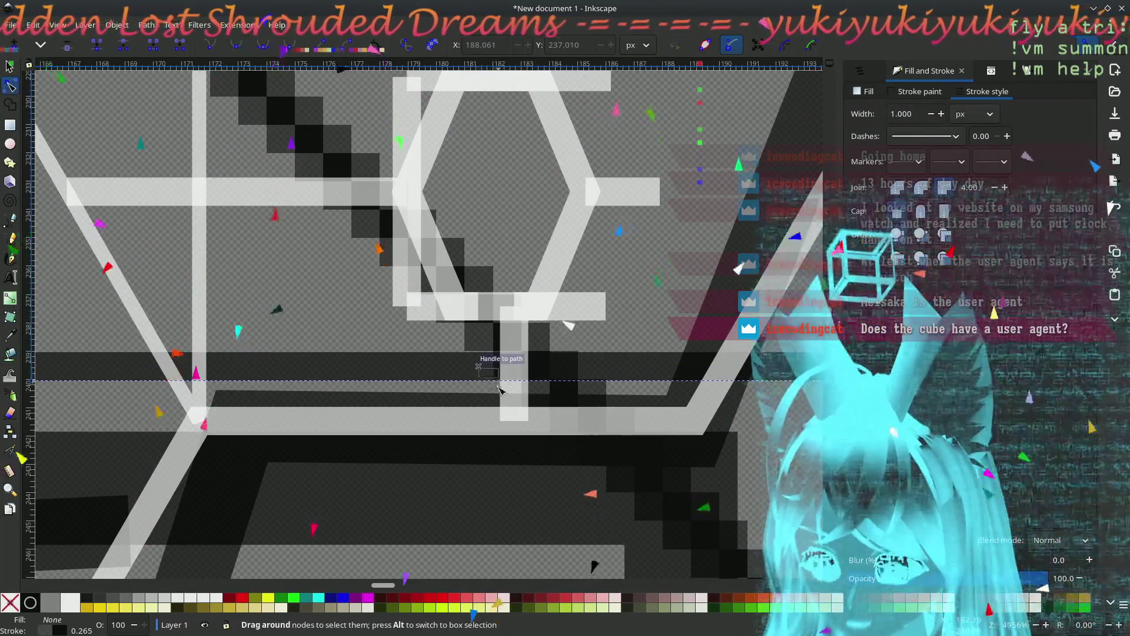
left_click(475, 375)
left_click(477, 372)
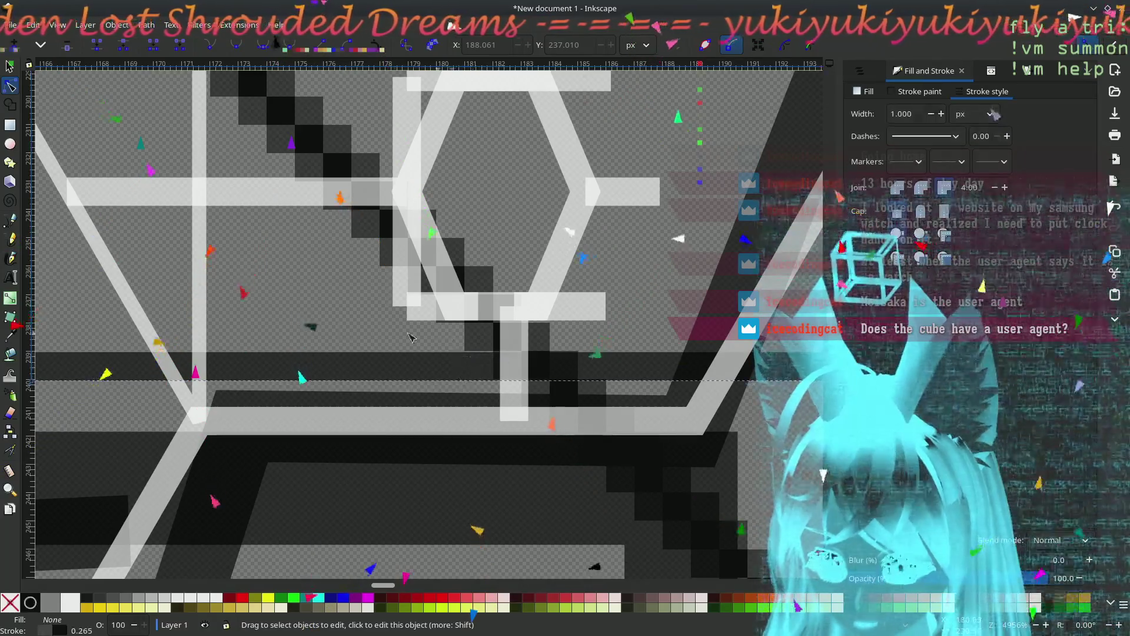
scroll(384, 333, "up", 3)
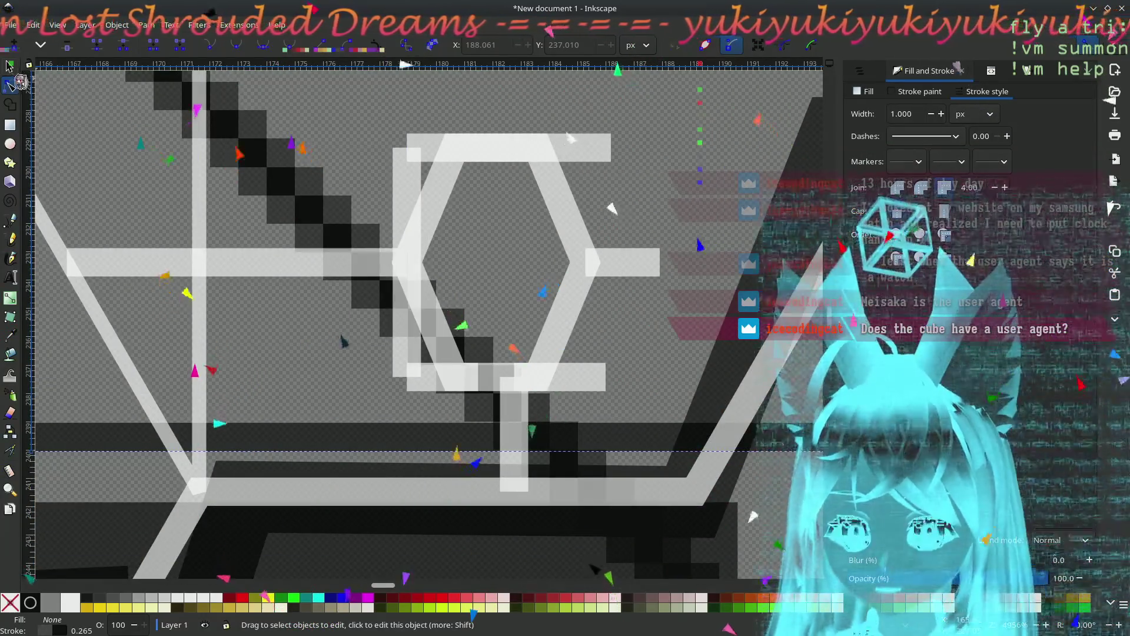
left_click(10, 66)
left_click(471, 414)
left_click_drag(477, 436, 490, 445)
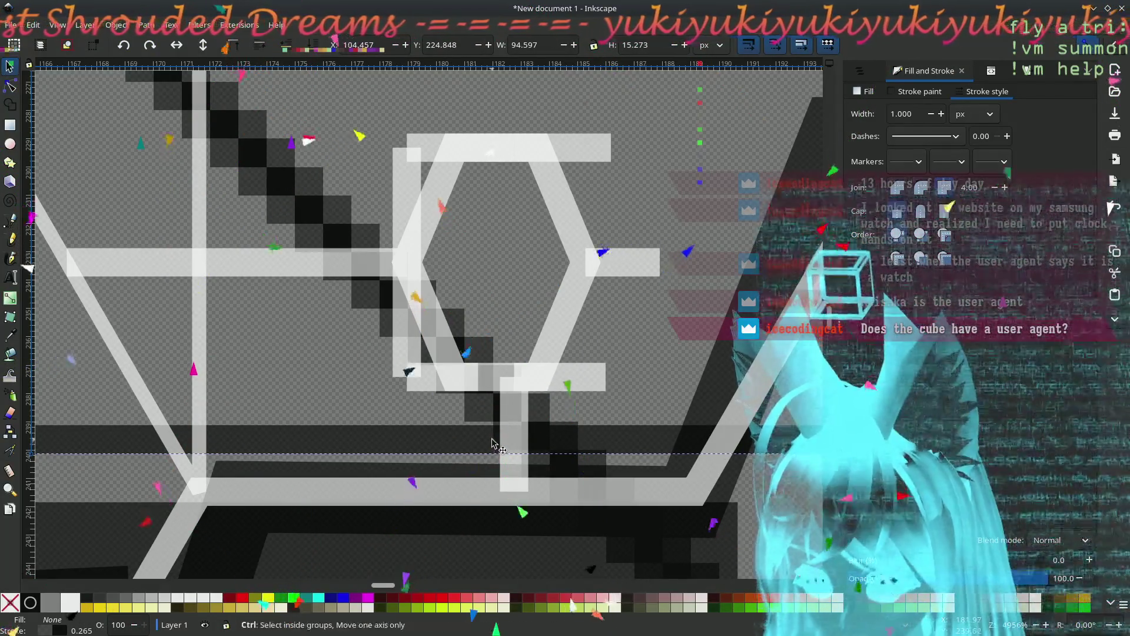
scroll(492, 444, "down", 4, "ctrl")
scroll(492, 445, "up", 1, "ctrl")
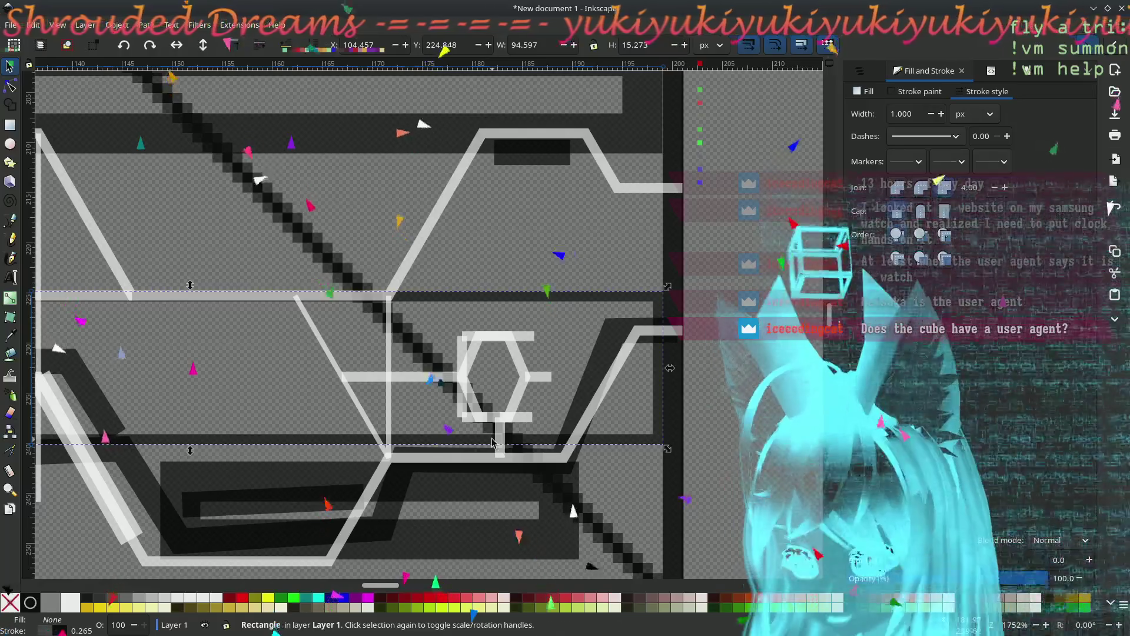
- Draw a straight horizontal circuit line from the glyph's stem, extending right and far left
key("Escape")
scroll(521, 442, "up", 3)
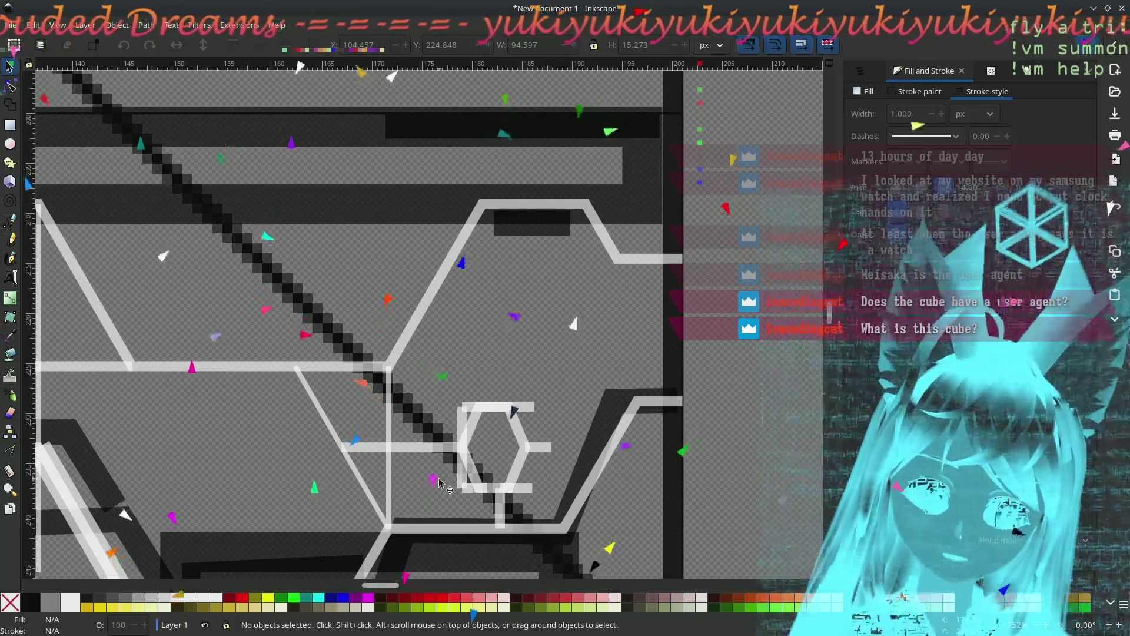
scroll(370, 380, "down", 5)
scroll(370, 380, "right", 2)
scroll(369, 380, "up", 3, "ctrl")
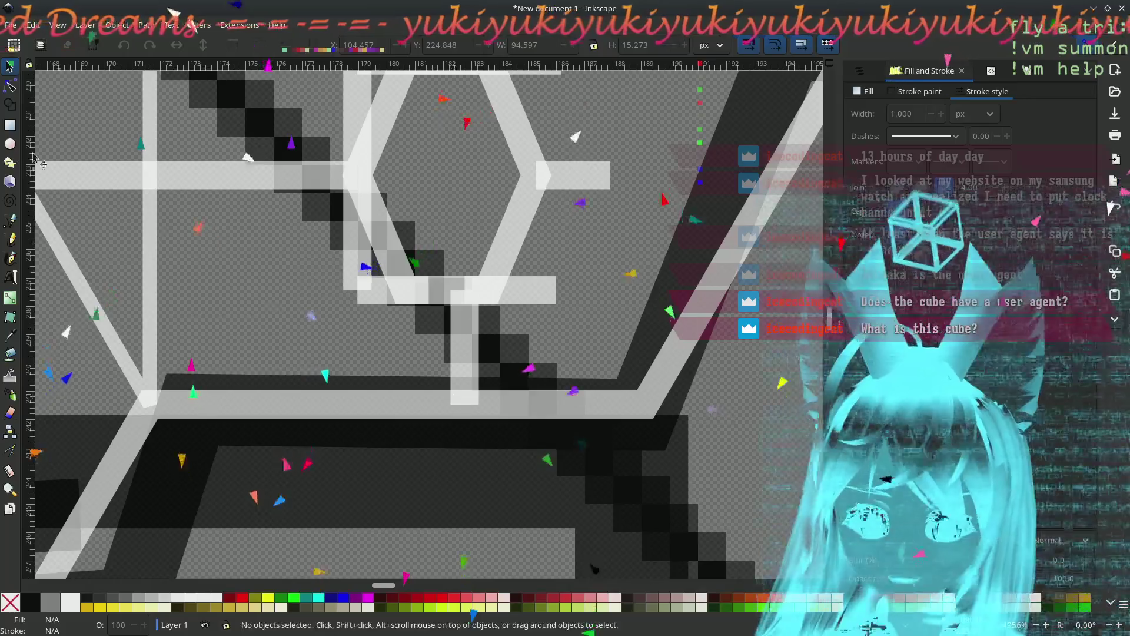
left_click(9, 86)
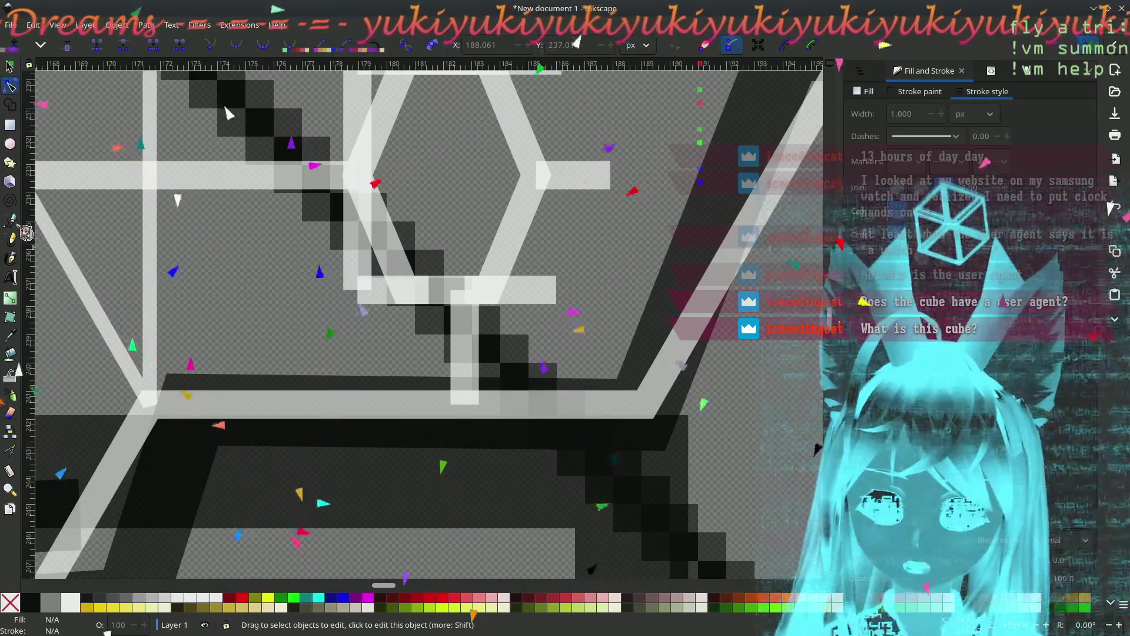
left_click(11, 221)
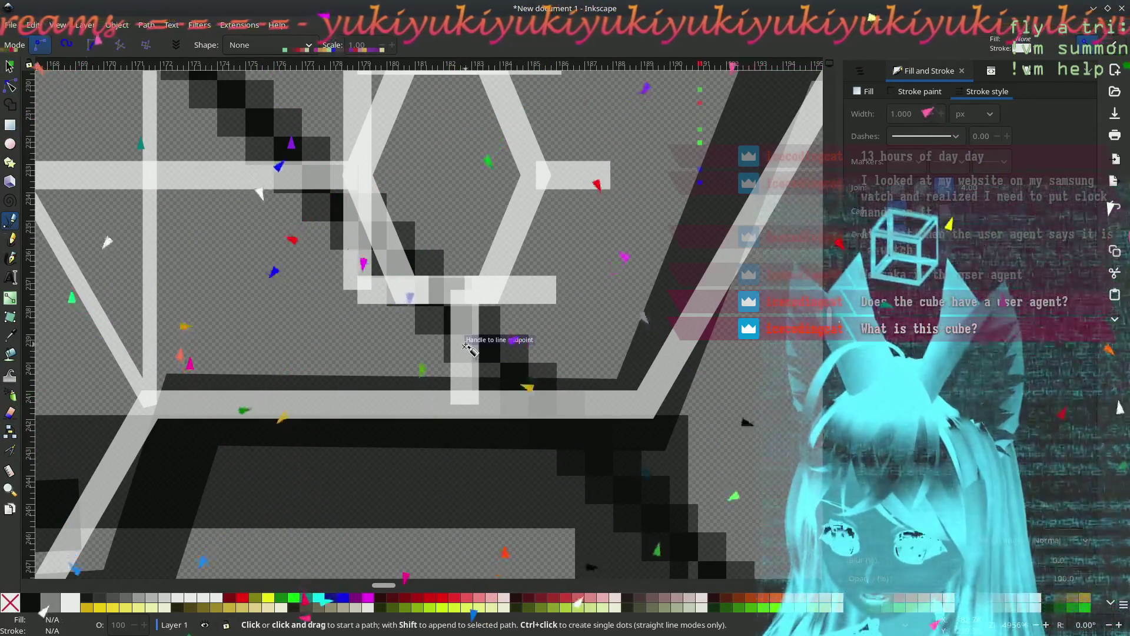
left_click(465, 347)
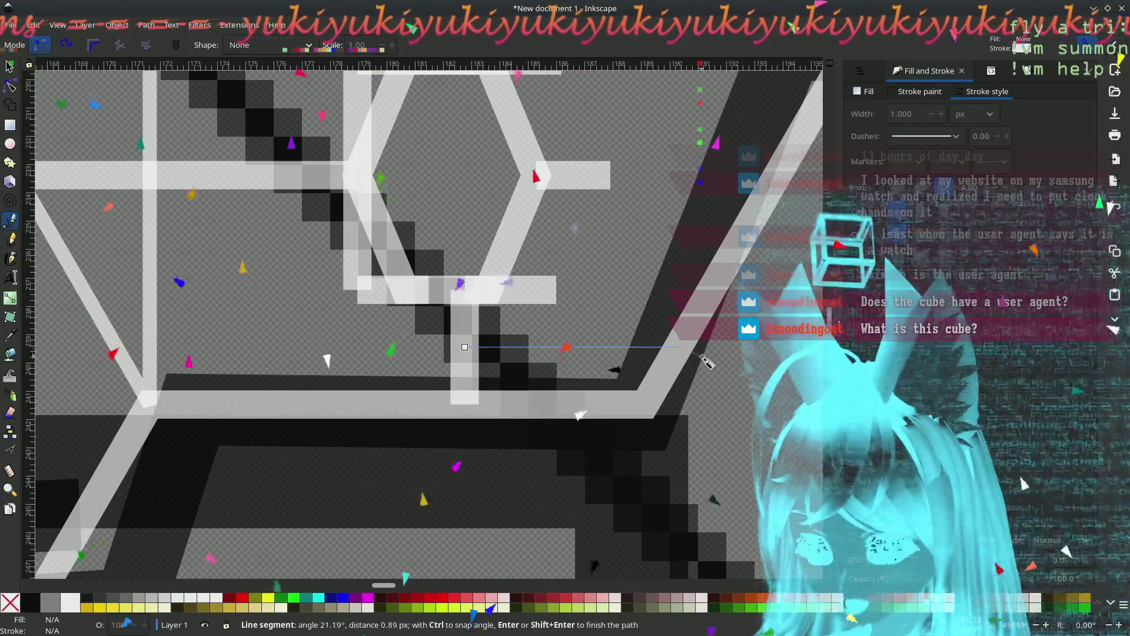
double_click(678, 347)
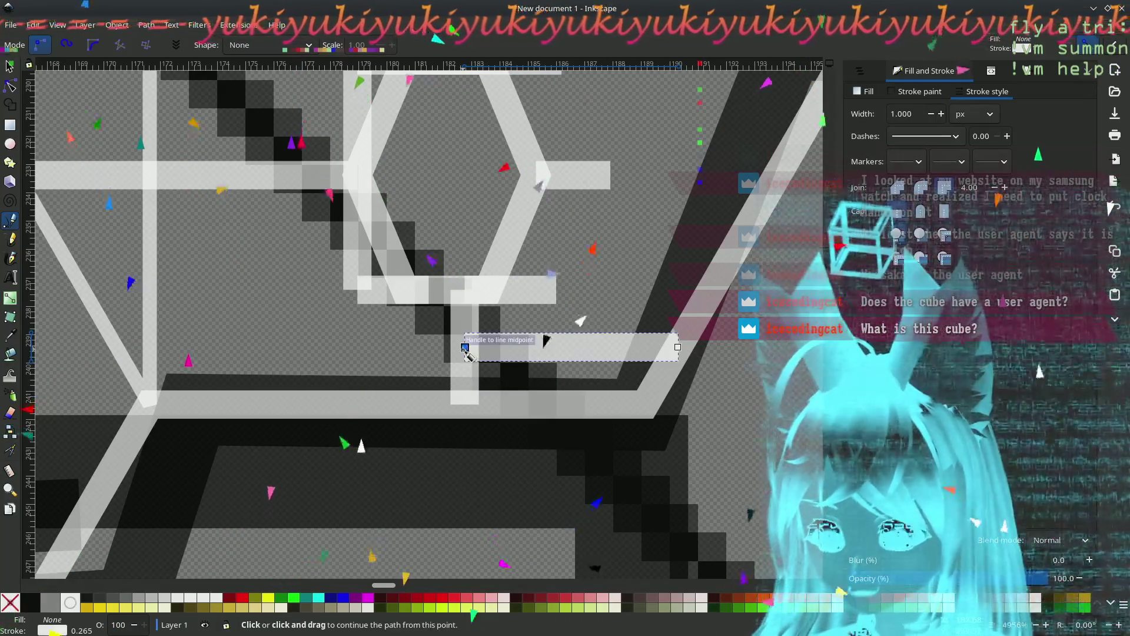
left_click(465, 347)
scroll(235, 353, "down", 3)
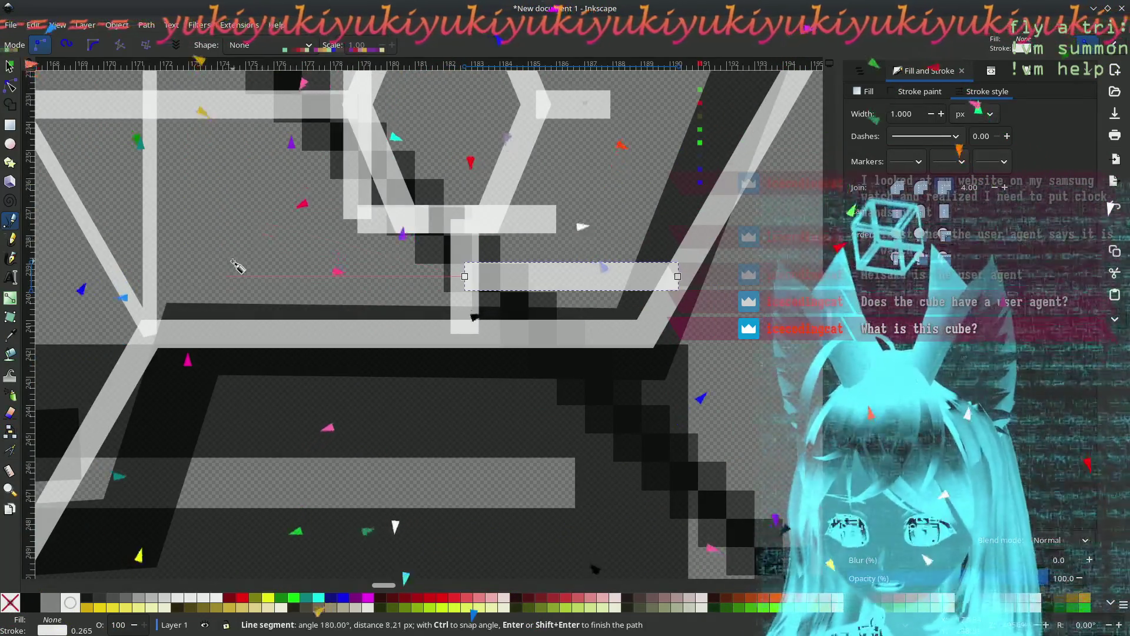
scroll(235, 266, "down", 3)
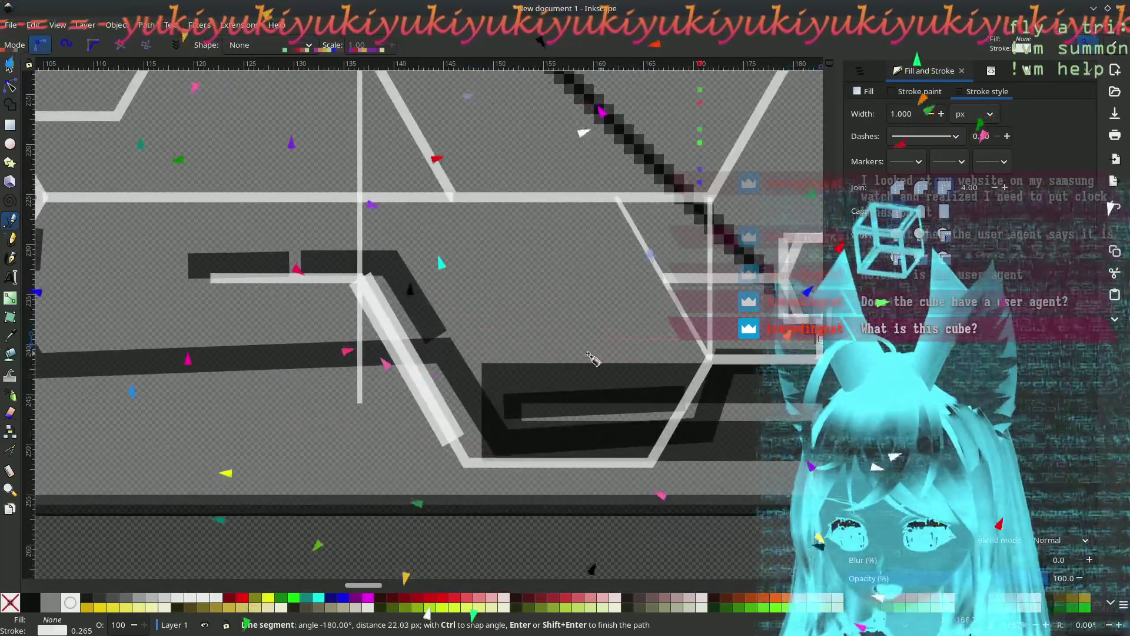
double_click(394, 340)
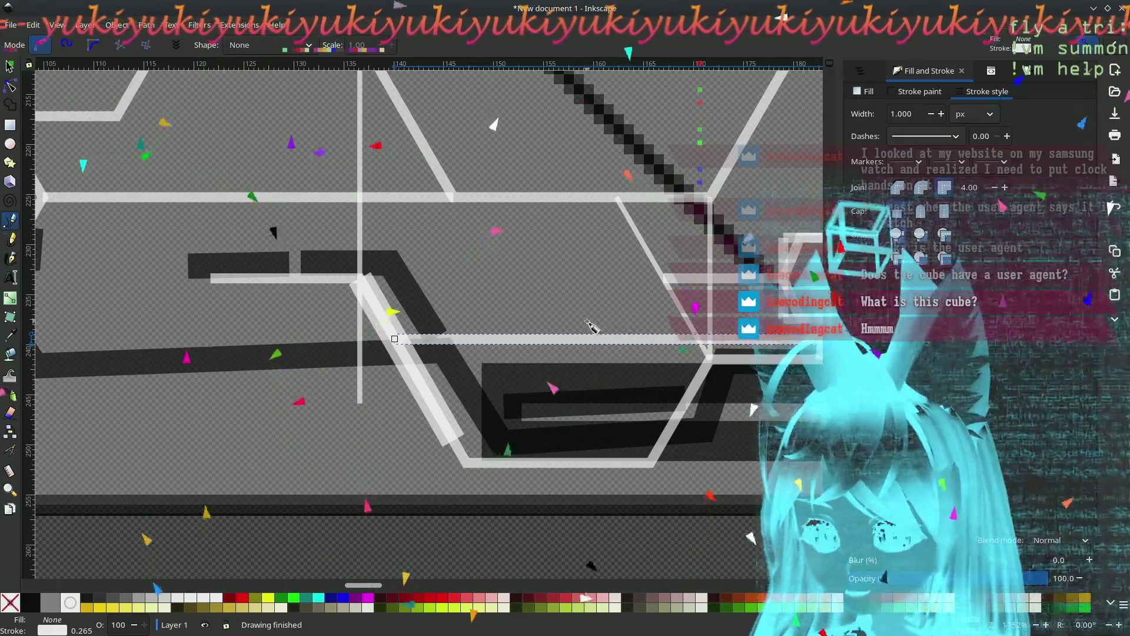
- Finish the diagonal circuit line
scroll(593, 323, "right", 5)
scroll(377, 340, "left", 6)
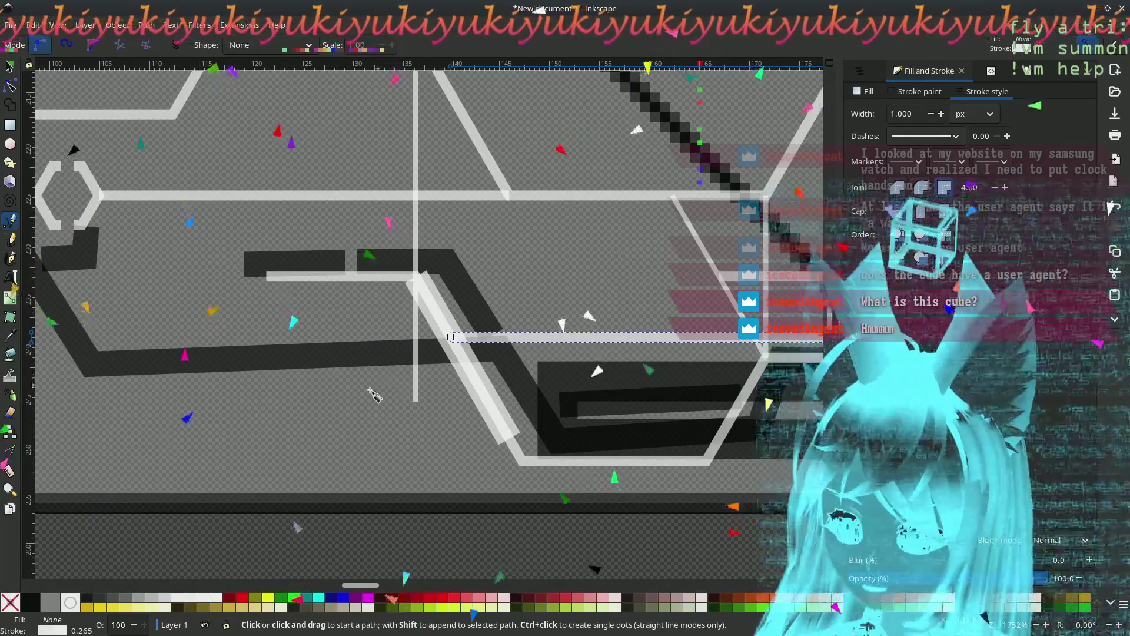
scroll(447, 354, "down", 1)
scroll(500, 383, "up", 1)
scroll(524, 402, "right", 5)
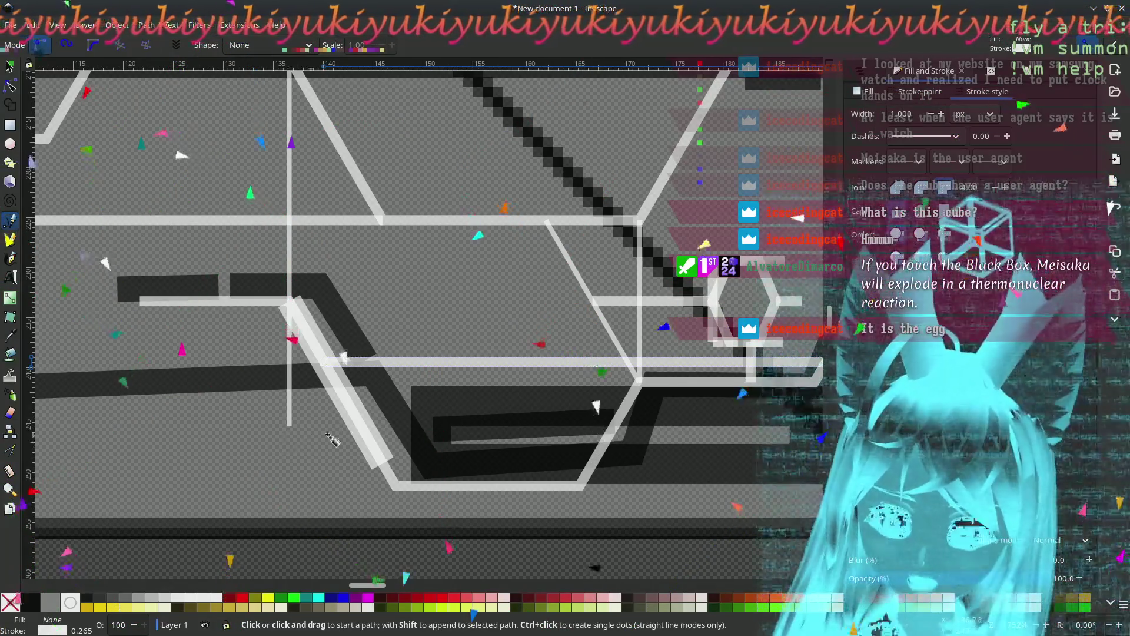
scroll(330, 423, "right", 8)
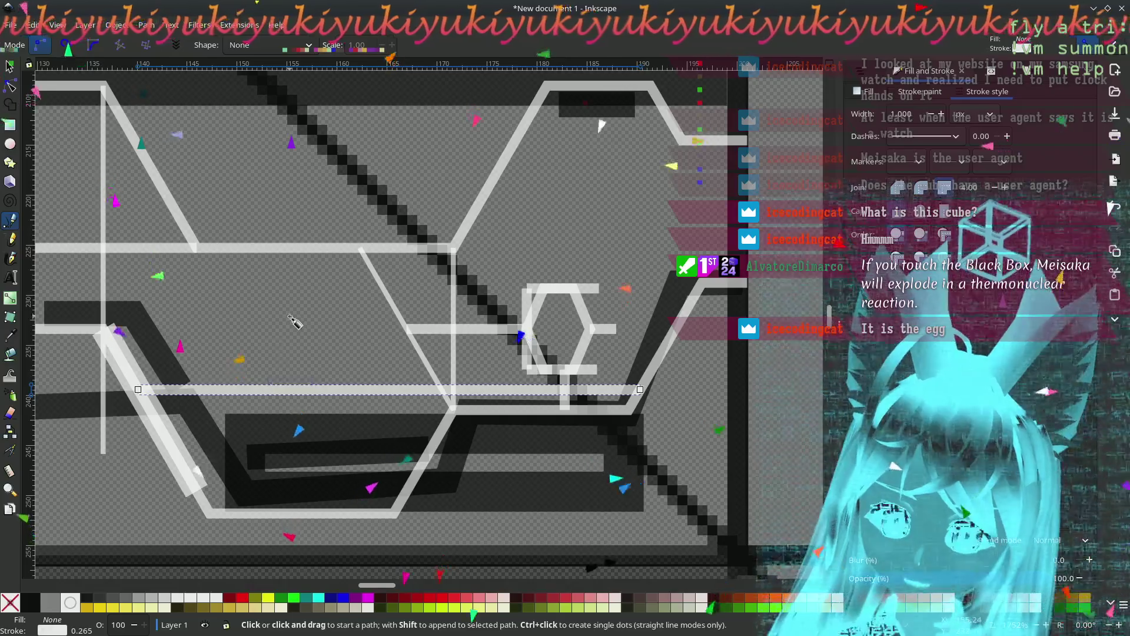
mouse_move(241, 345)
left_mouse_down()
mouse_move(398, 308)
mouse_move(616, 297)
left_mouse_up()
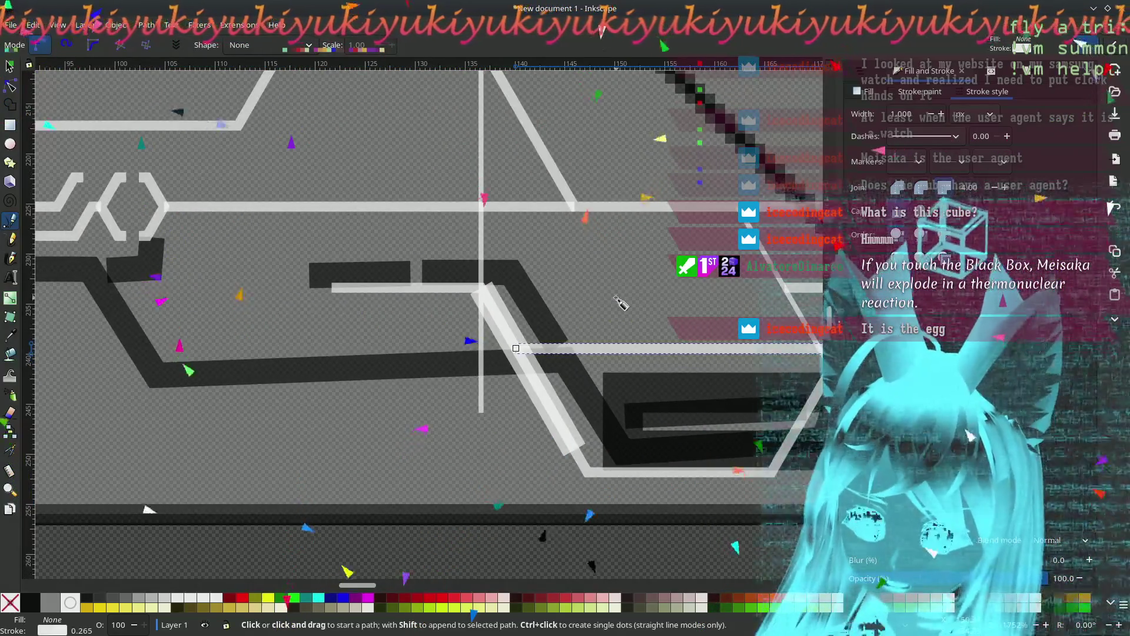
left_click_drag(322, 339, 446, 337)
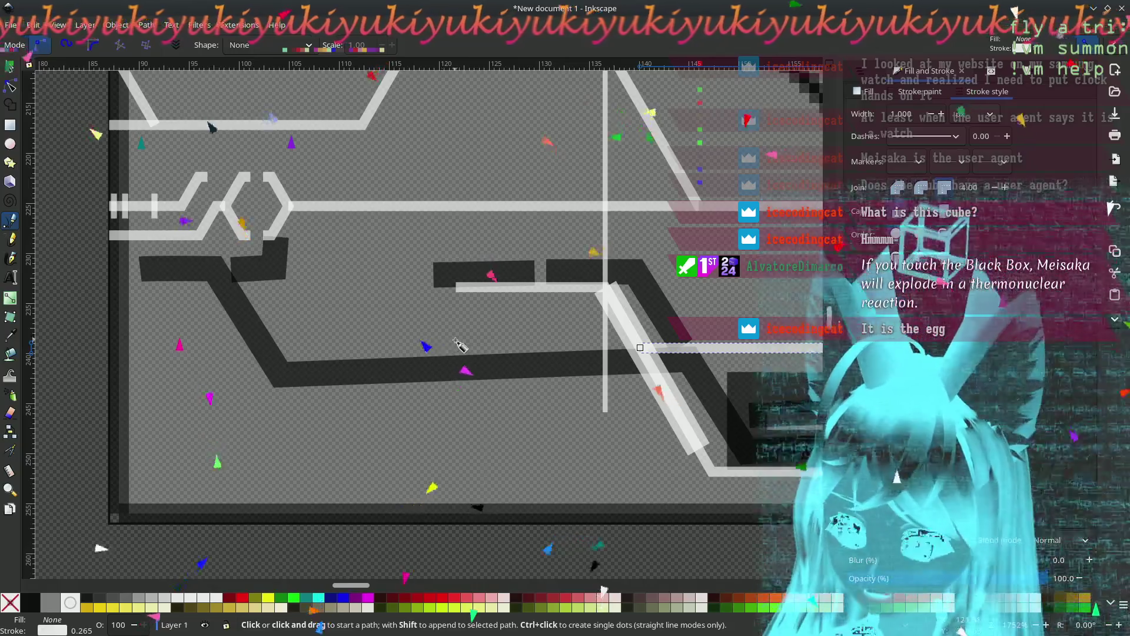
scroll(681, 301, "up", 2)
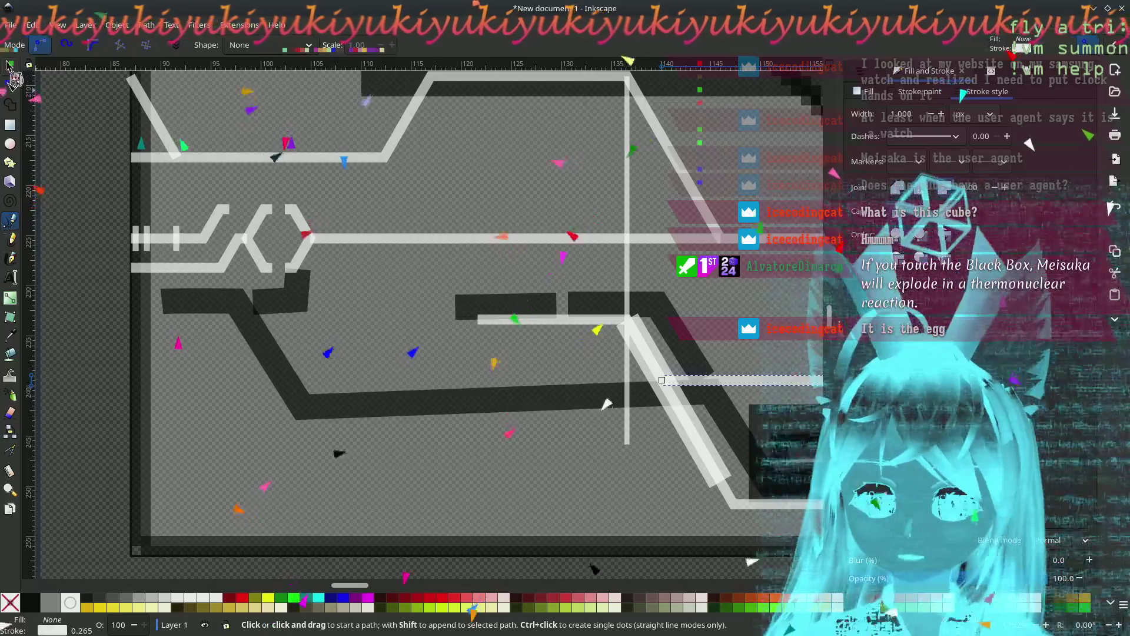
- Save the drawing and move the small hexagon's left half about 27 px left
key("s")
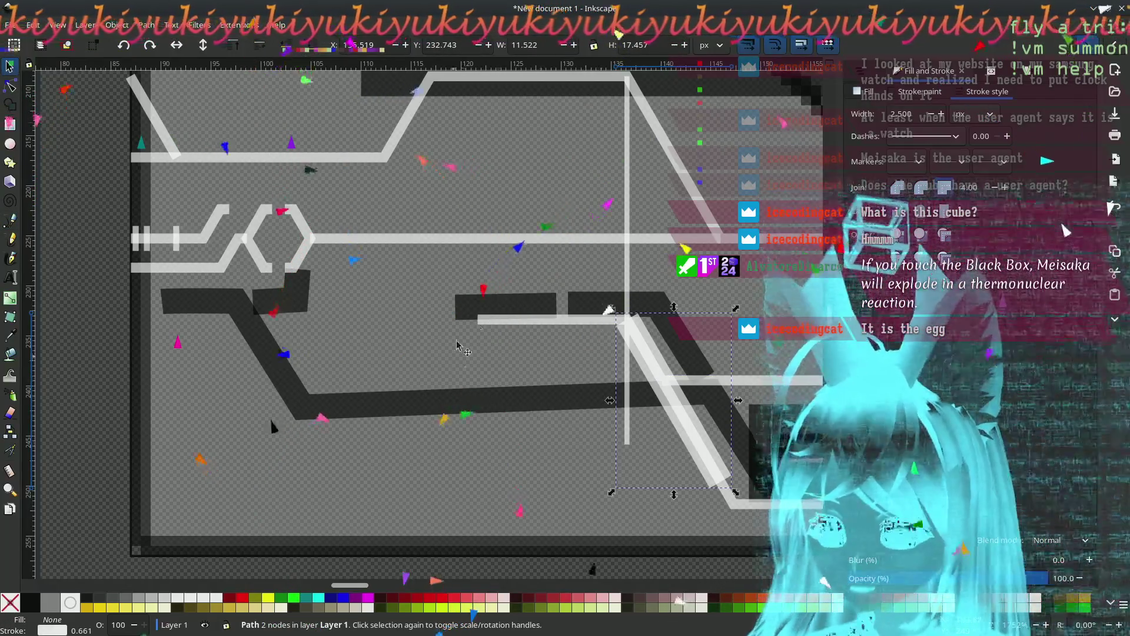
scroll(280, 283, "right", 10)
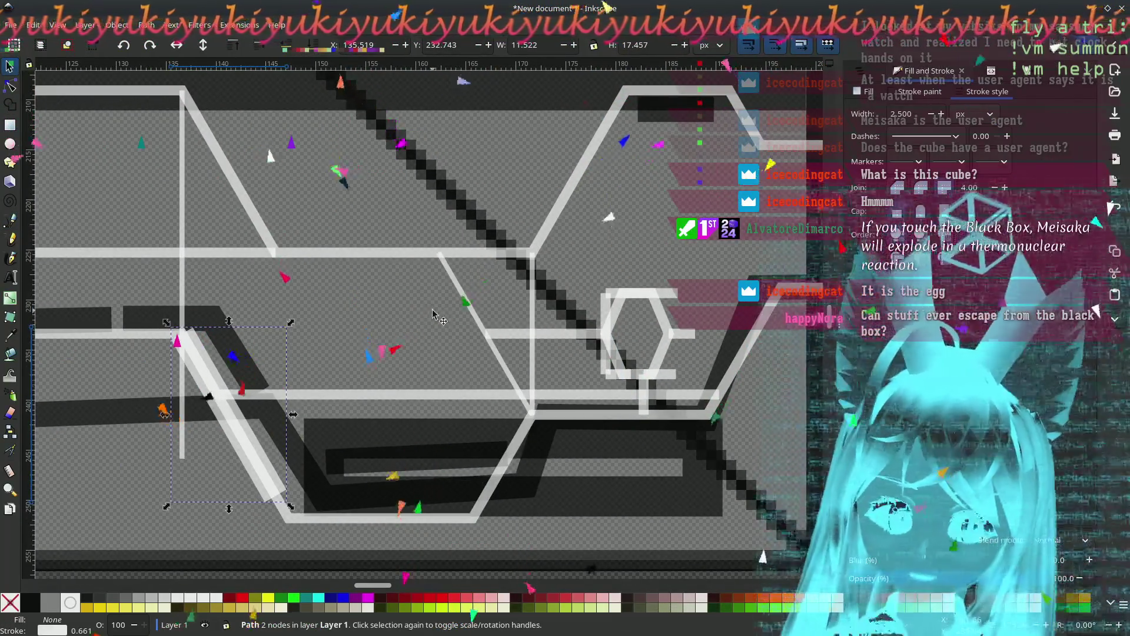
key("ctrl+s")
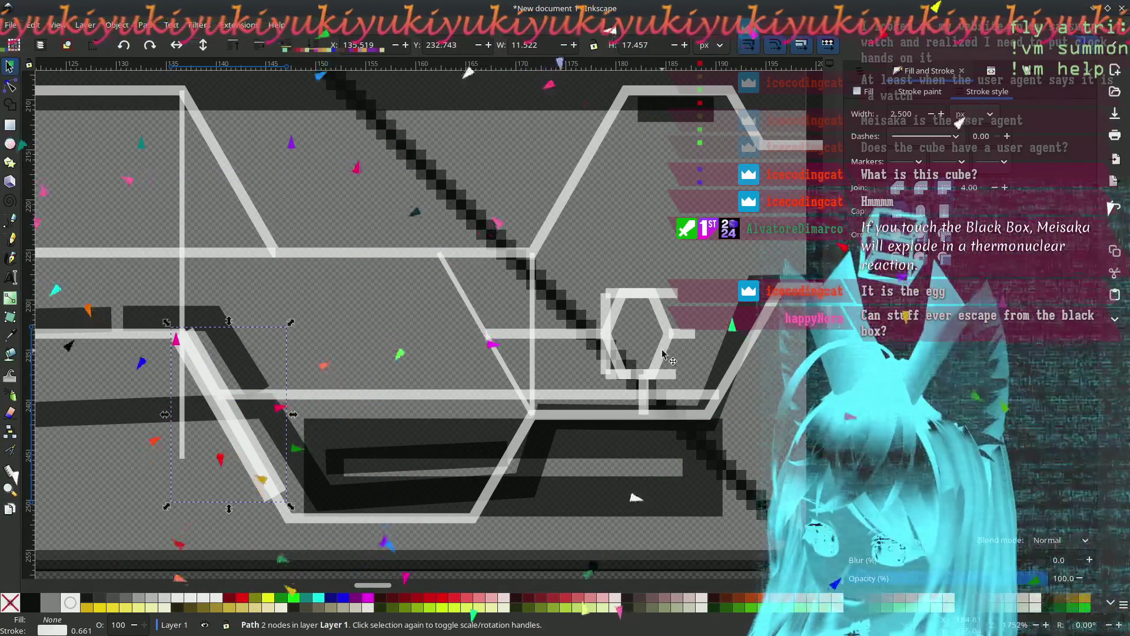
left_click(619, 317, "ctrl")
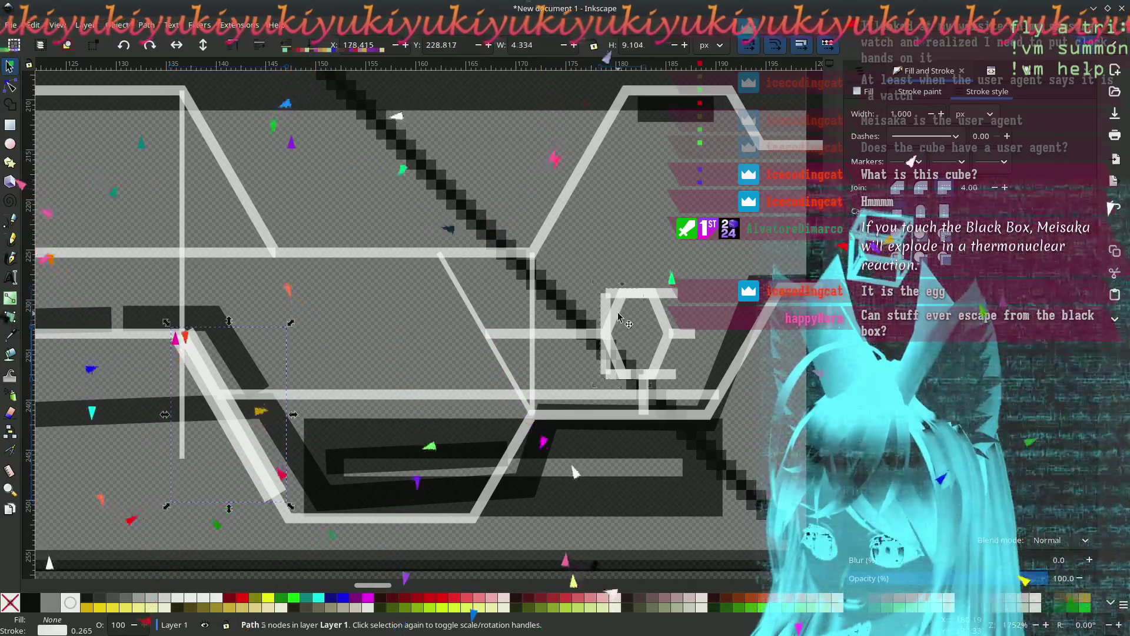
left_click_drag(619, 318, 345, 307)
left_click(664, 355, "ctrl")
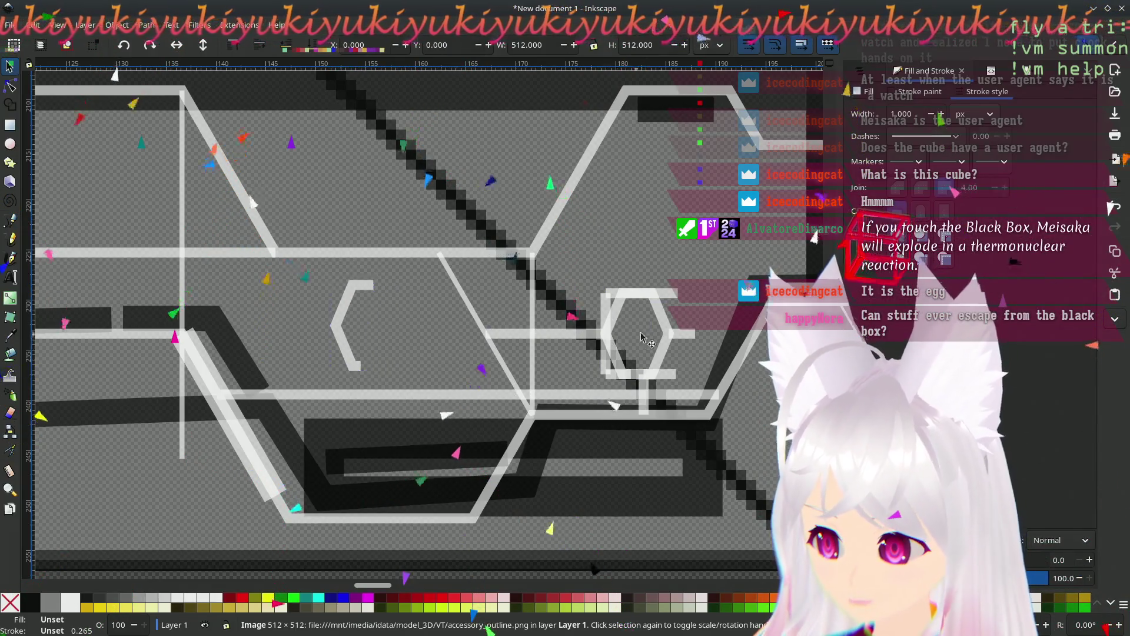
- Move the hexagon's right half beside the left, flip it horizontally, and position the facing pair
mouse_move(664, 355)
left_mouse_down()
mouse_move(309, 351)
mouse_move(330, 326)
mouse_move(278, 325)
mouse_move(344, 310)
left_mouse_up()
left_click(176, 44)
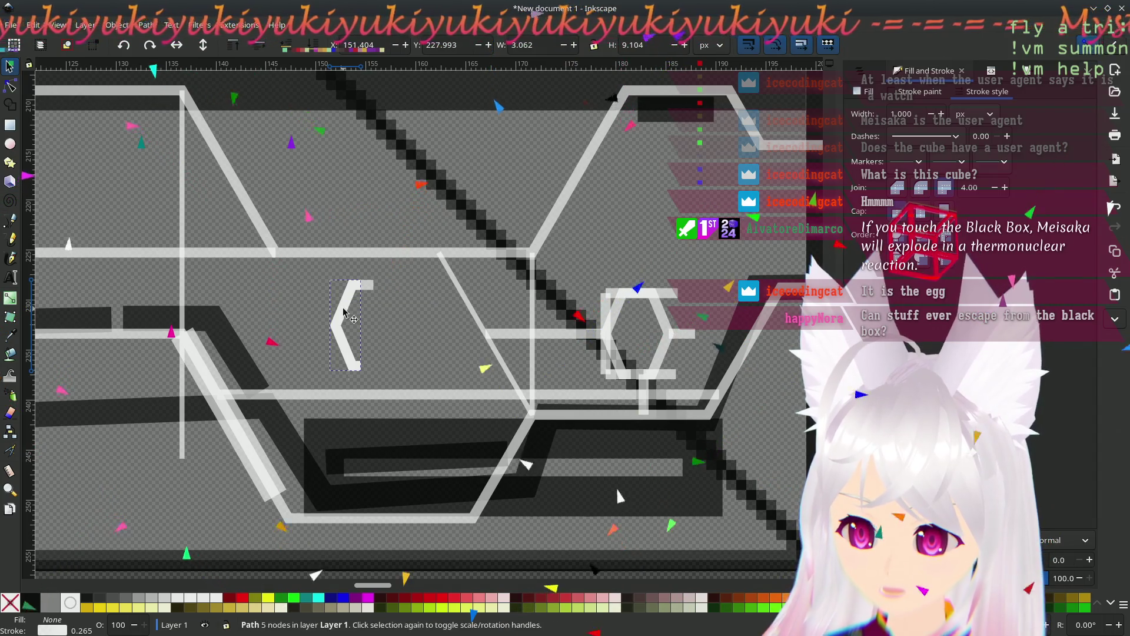
mouse_move(664, 318)
left_mouse_down()
mouse_move(404, 318)
mouse_move(394, 289)
mouse_move(380, 295)
left_mouse_up()
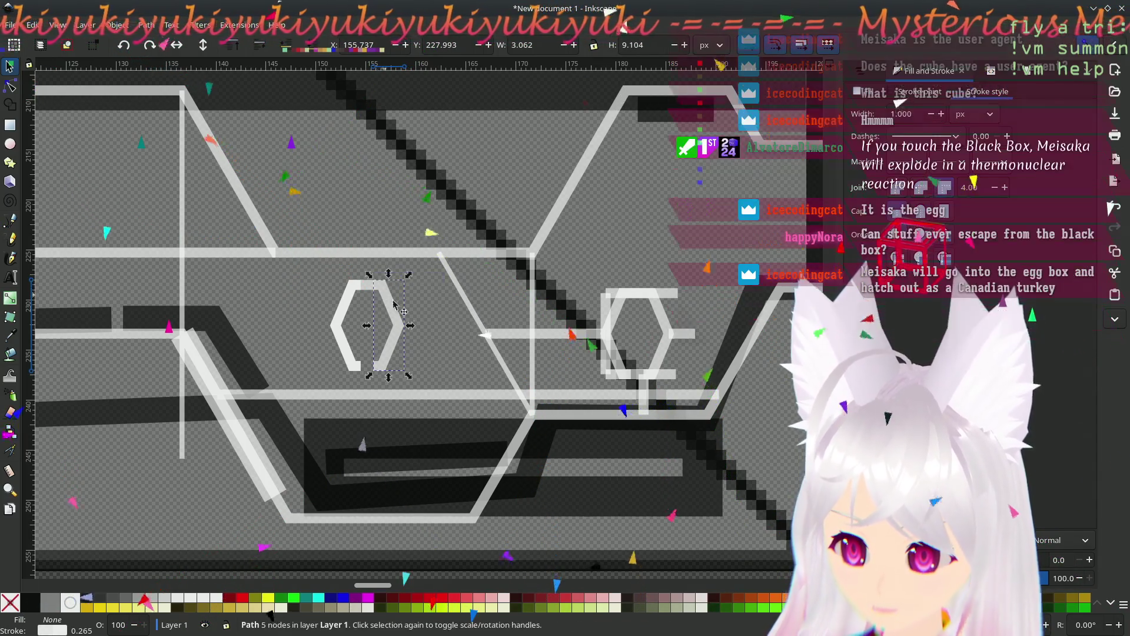
left_click(389, 297)
left_click(371, 288)
left_click(364, 285, "alt")
left_click(398, 323)
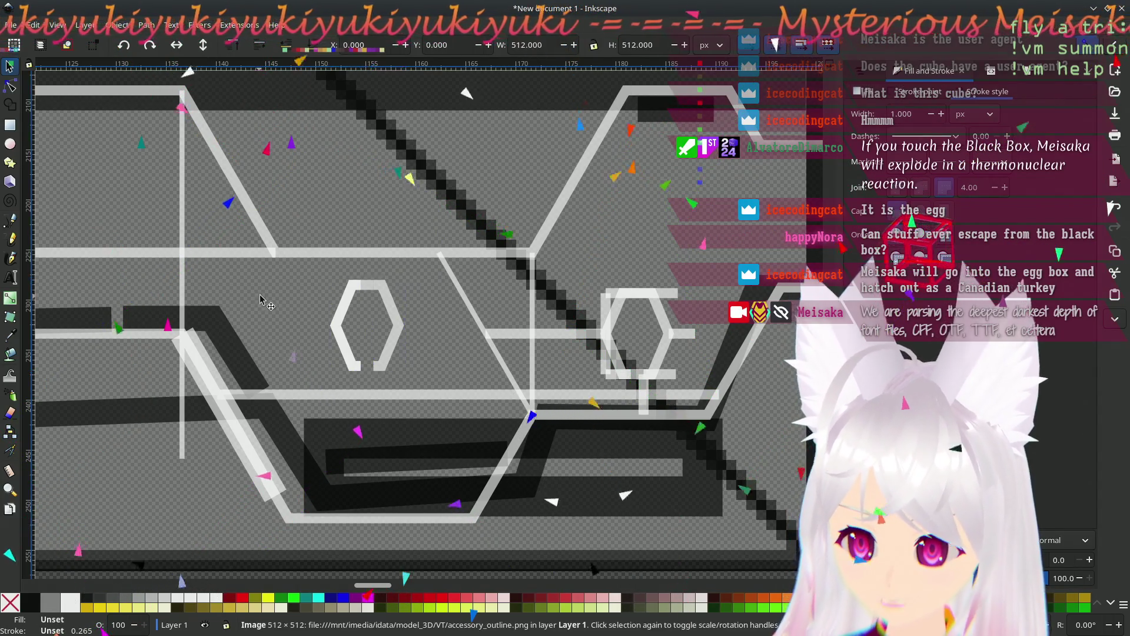
- Remove the bar joining the bracket tops and bring the pair to the middle of the view
scroll(398, 324, "up", 4)
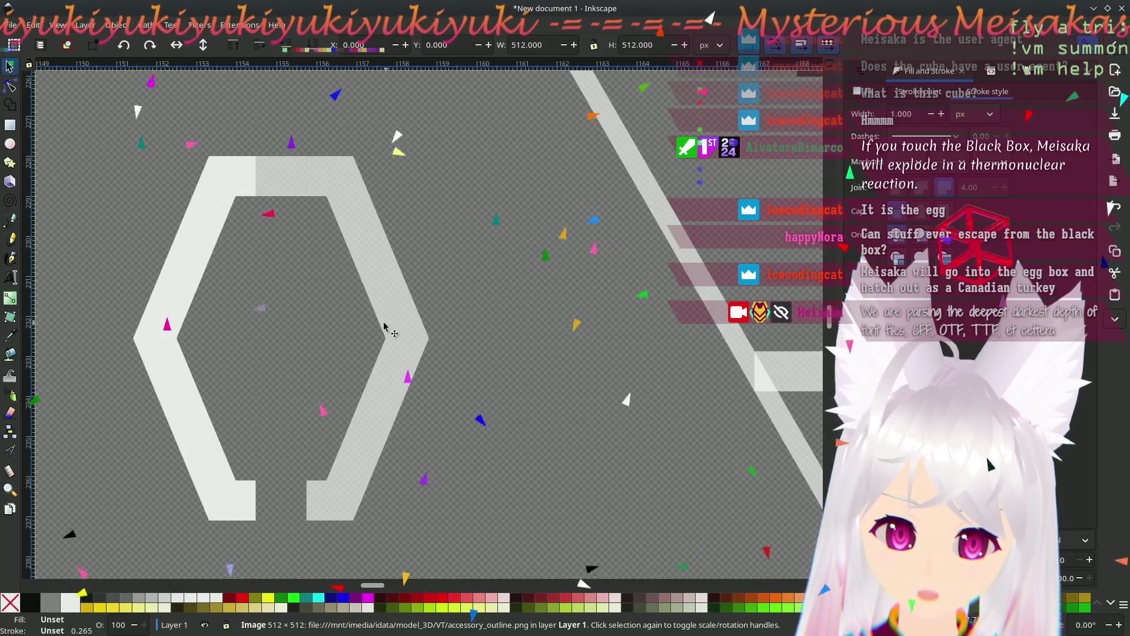
left_click(268, 189)
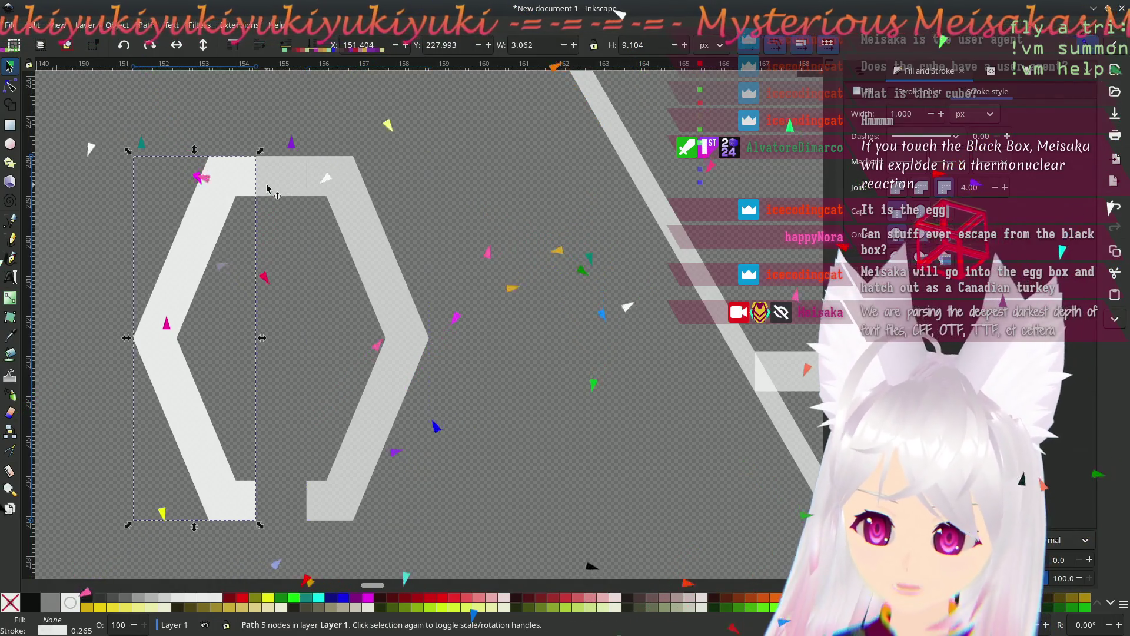
left_click(11, 87)
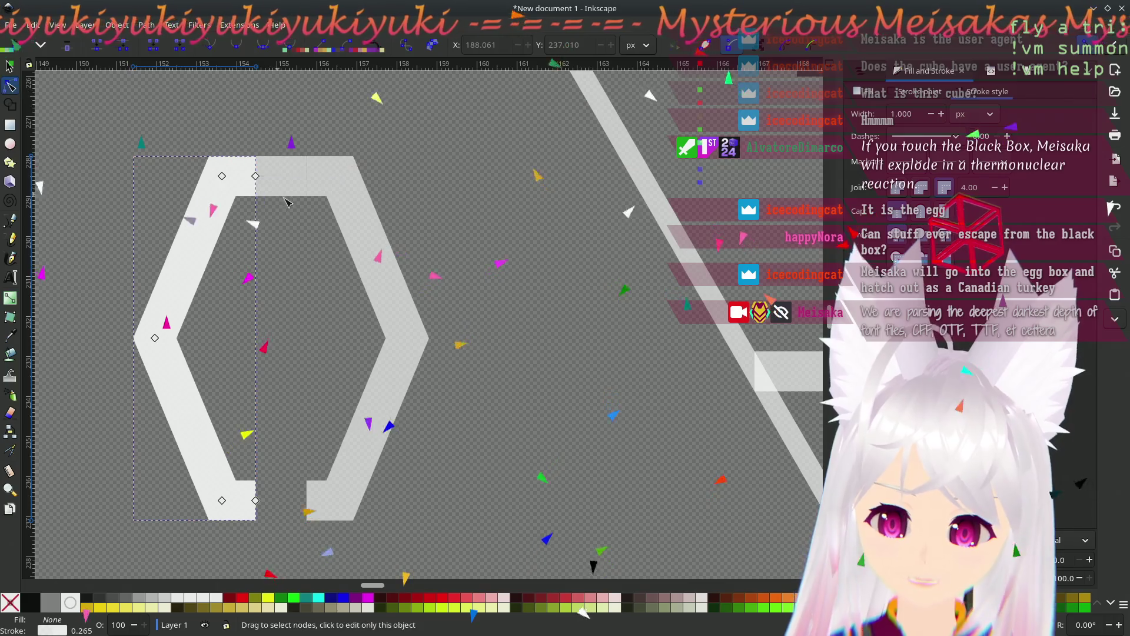
left_click(9, 66)
left_click(288, 188)
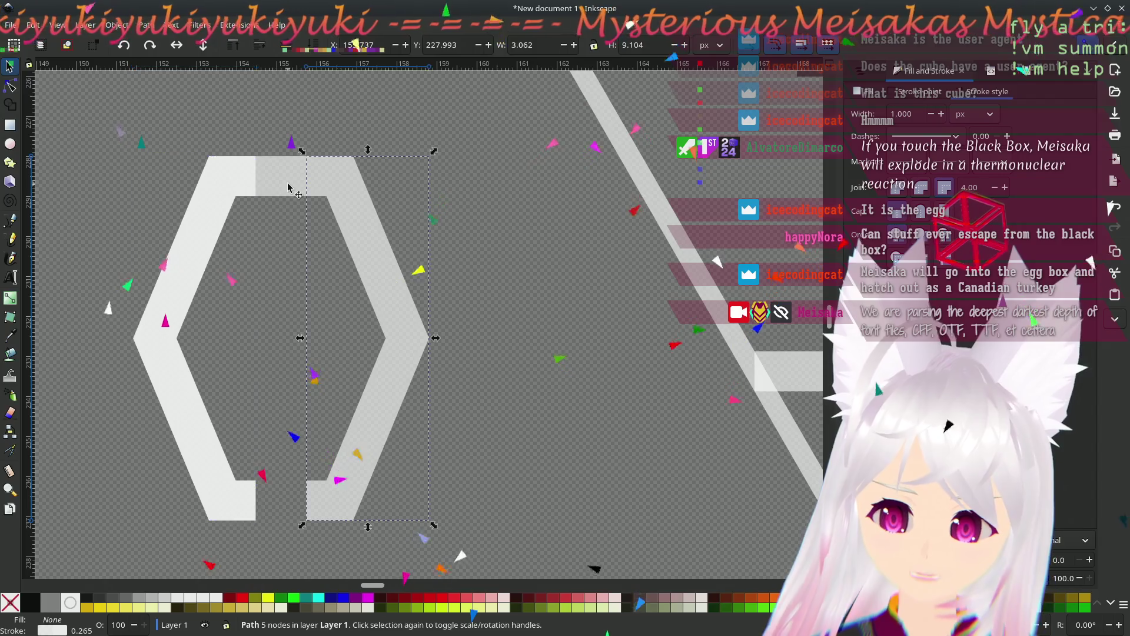
left_click(244, 177)
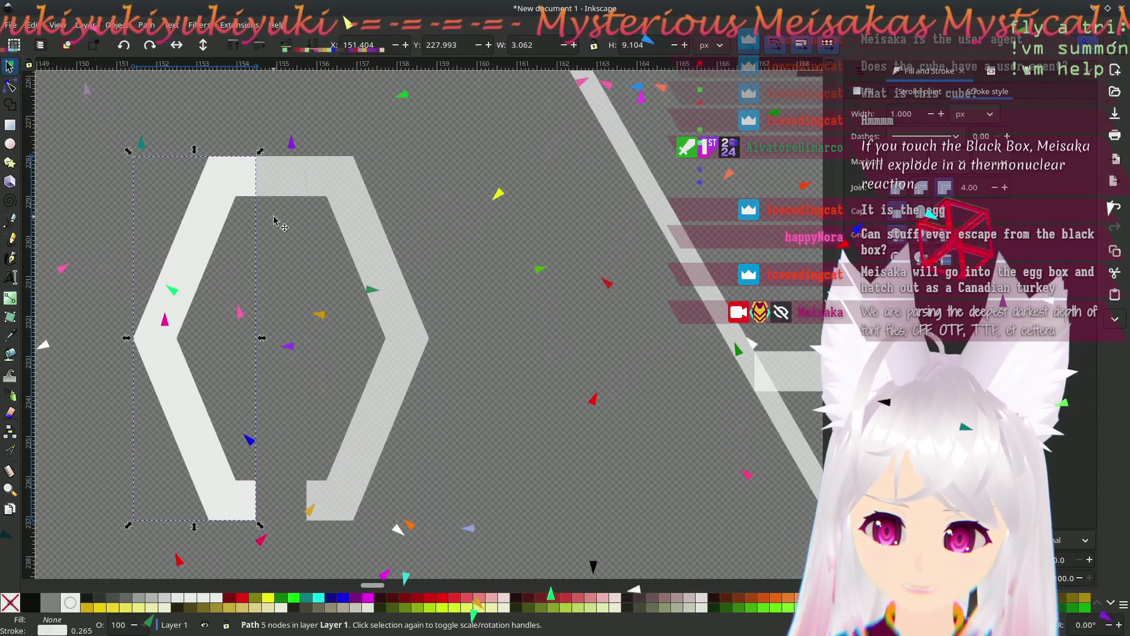
key("ctrl+z")
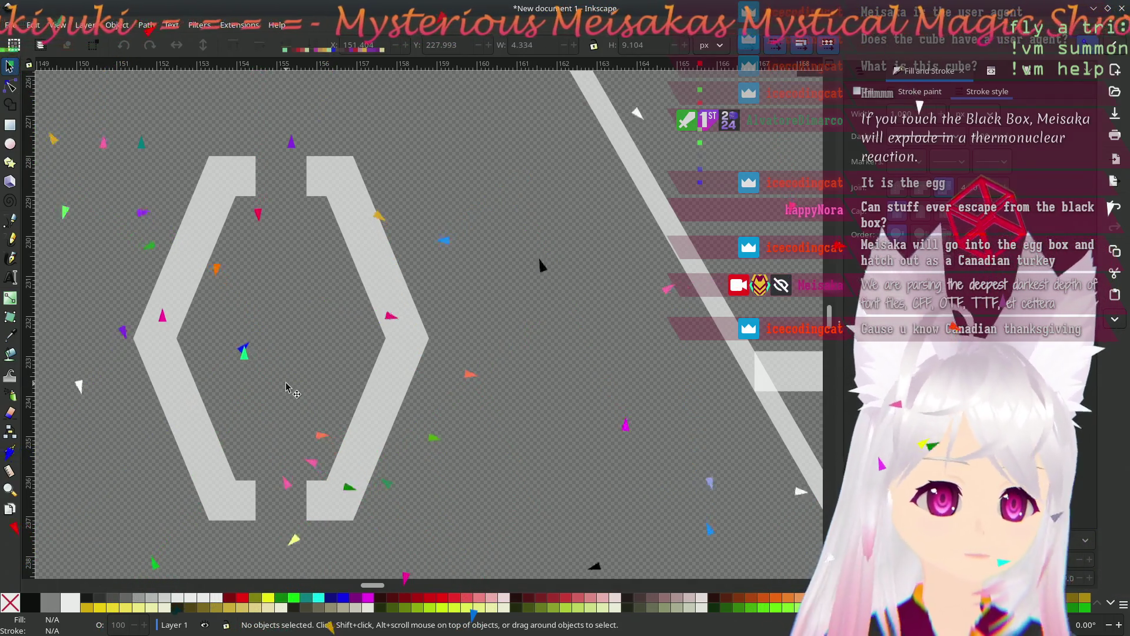
left_click_drag(283, 389, 411, 389)
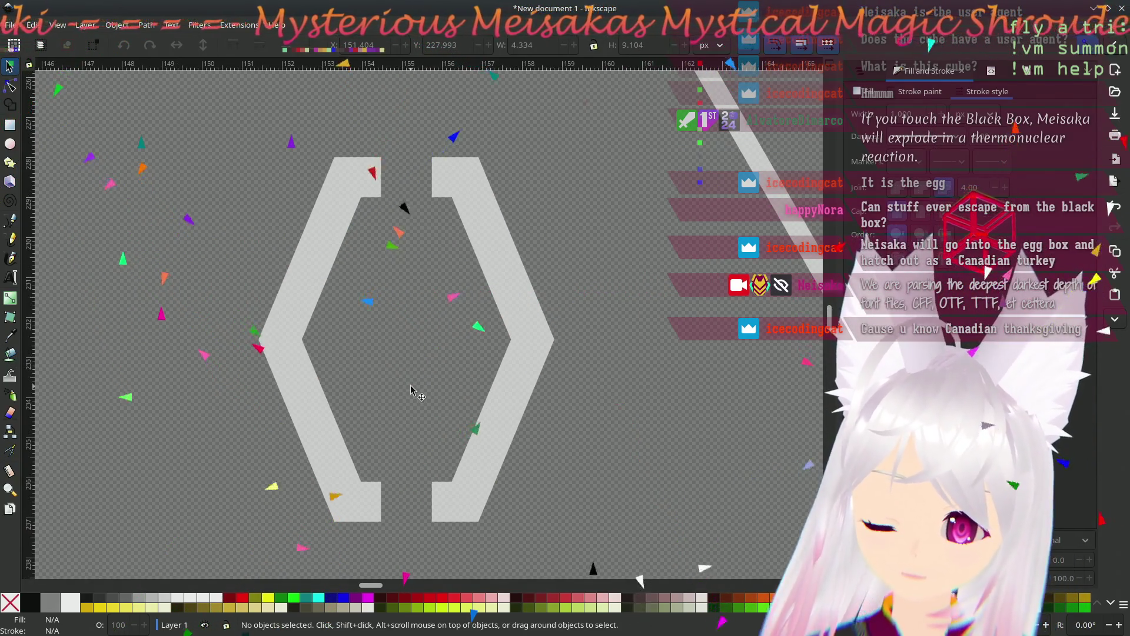
left_click(11, 86)
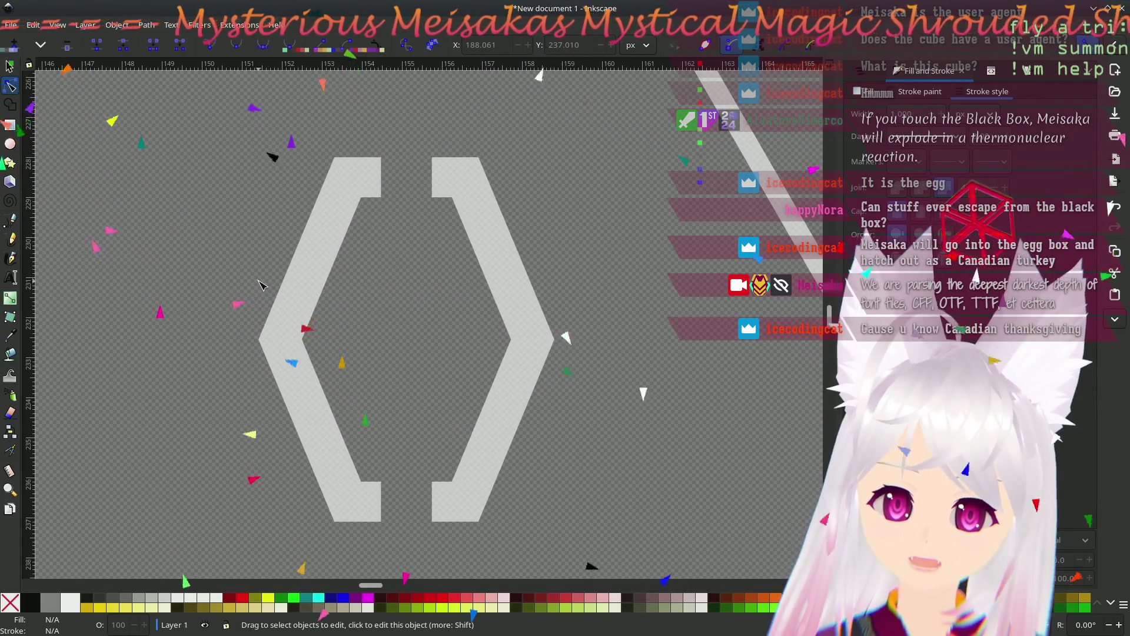
scroll(262, 286, "down", 2)
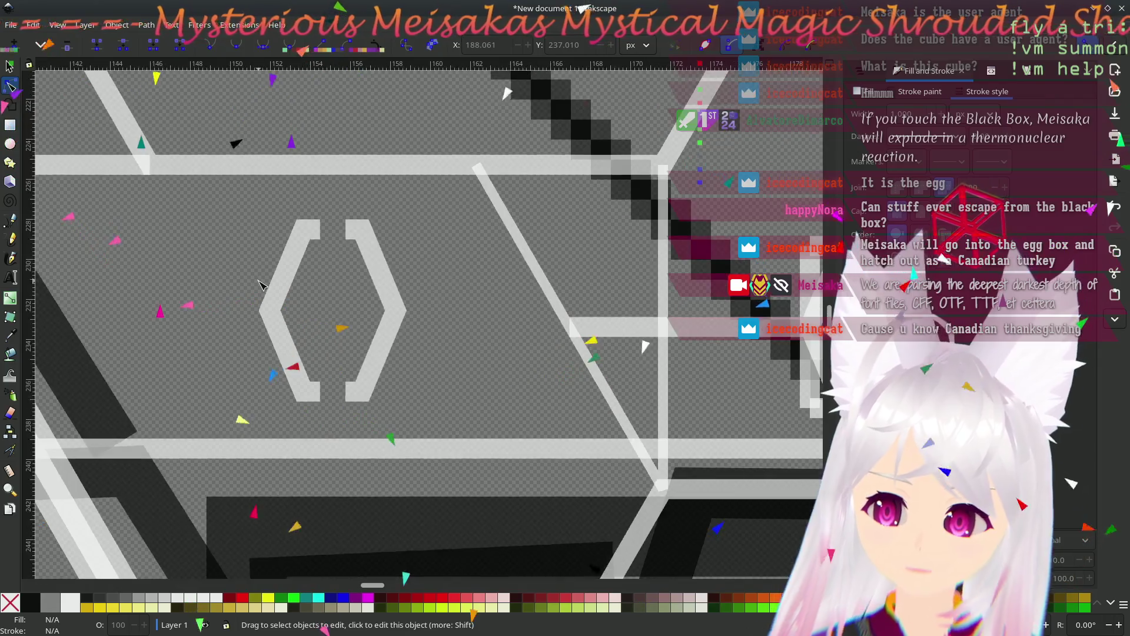
left_click(18, 73)
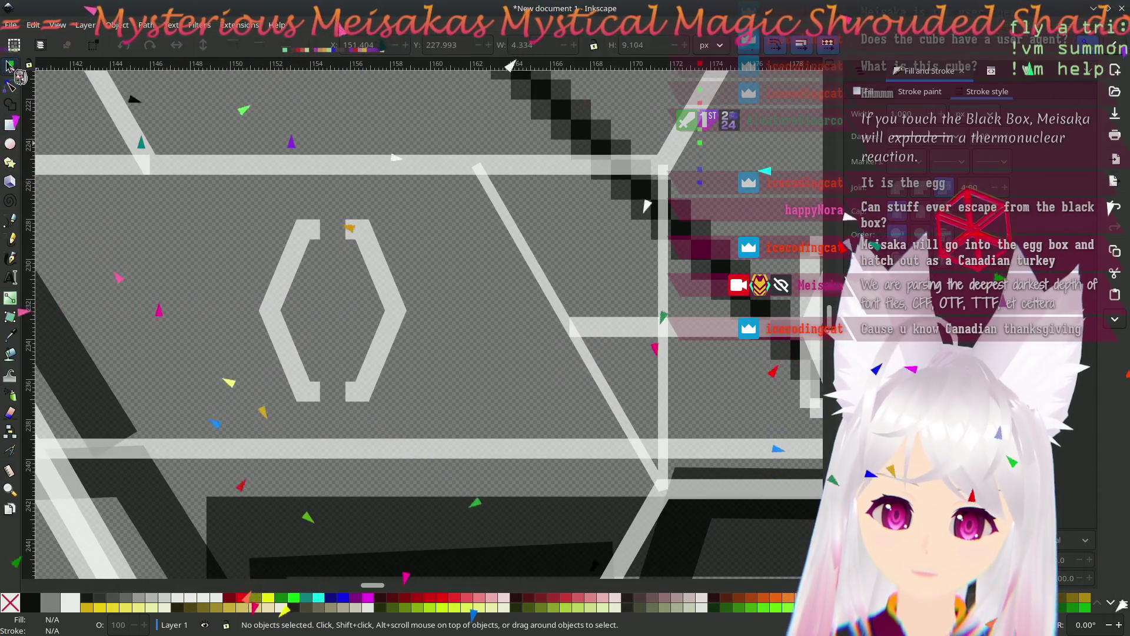
- Select both bracket paths and move them near the circuit line glyph
mouse_move(255, 197)
left_mouse_down()
mouse_move(295, 282)
mouse_move(409, 391)
mouse_move(436, 357)
left_mouse_up()
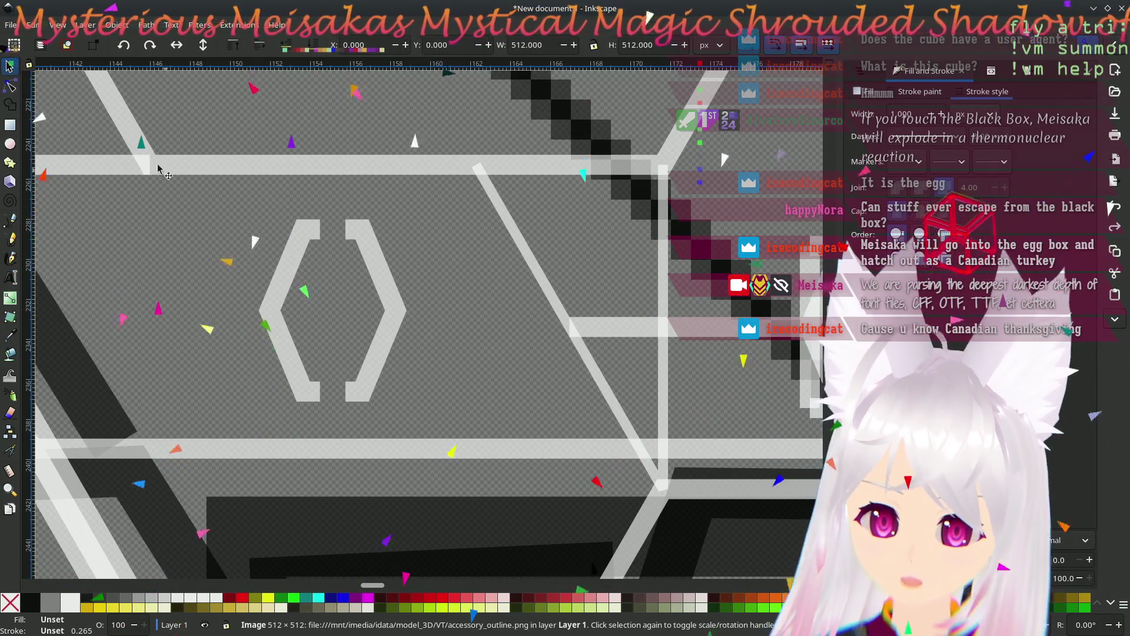
left_click(279, 304)
left_click(394, 310, "shift")
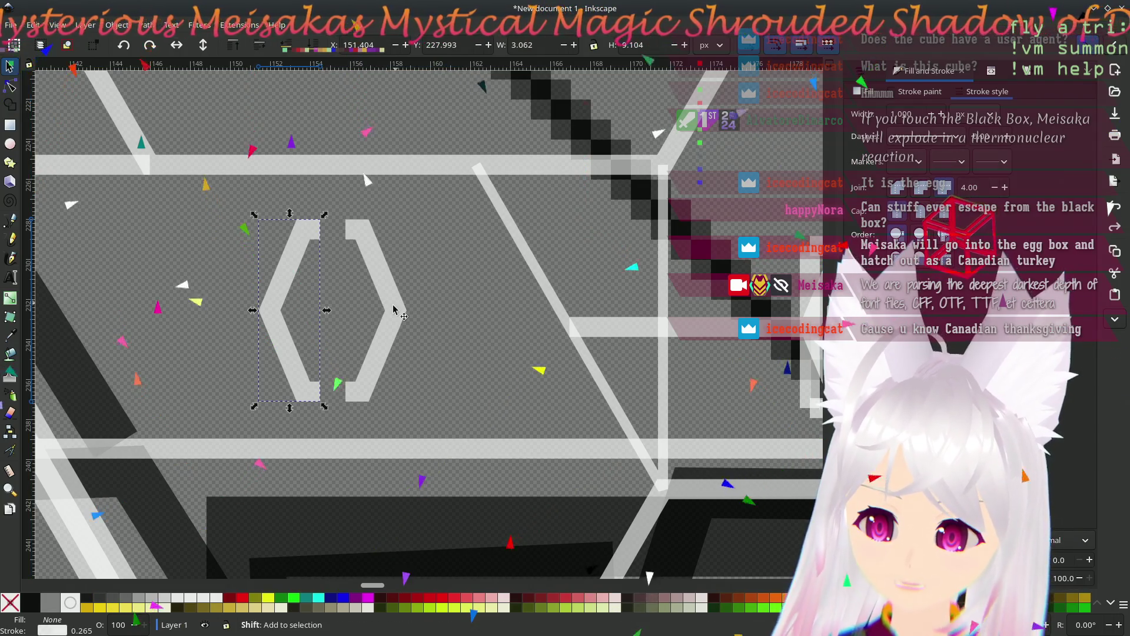
scroll(404, 316, "down", 4)
scroll(447, 318, "up", 2)
mouse_move(464, 318)
left_mouse_down()
mouse_move(567, 404)
mouse_move(682, 355)
mouse_move(632, 372)
mouse_move(307, 352)
left_mouse_up()
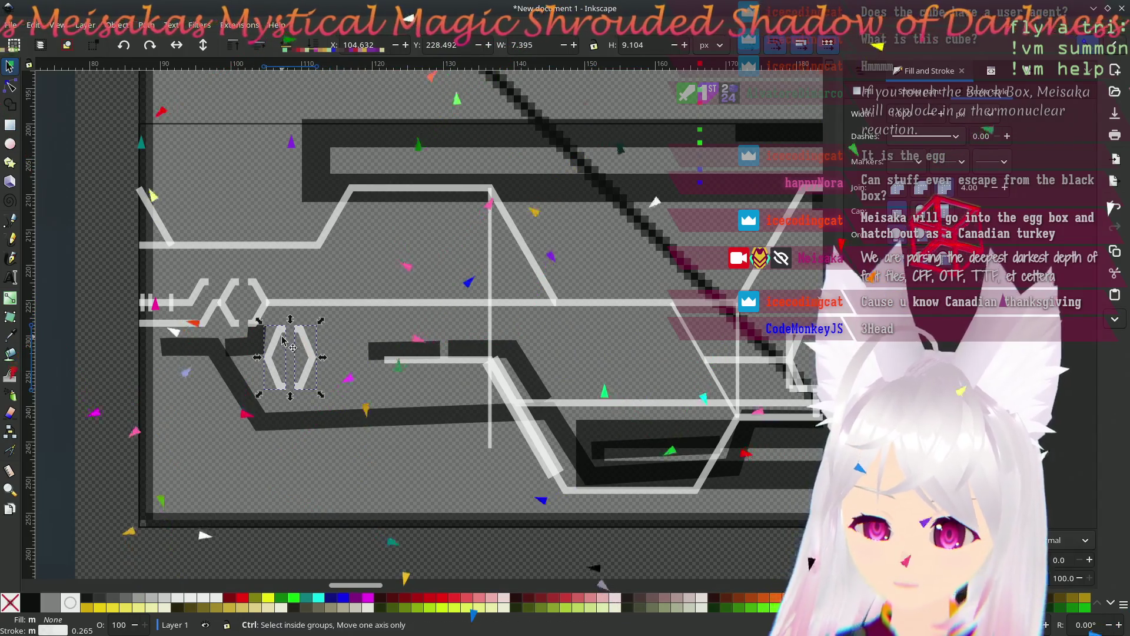
- Snap the bracket pair onto the circuit line and remove the doubled, offset right bracket
scroll(309, 354, "up", 2)
scroll(450, 390, "up", 1)
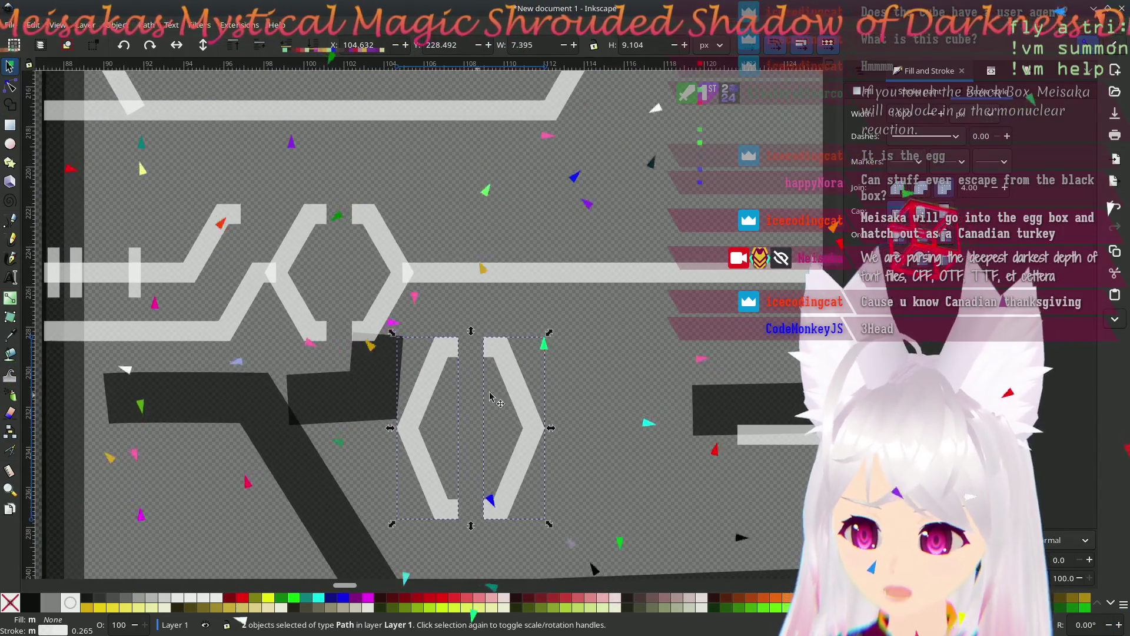
left_click_drag(450, 391, 404, 271)
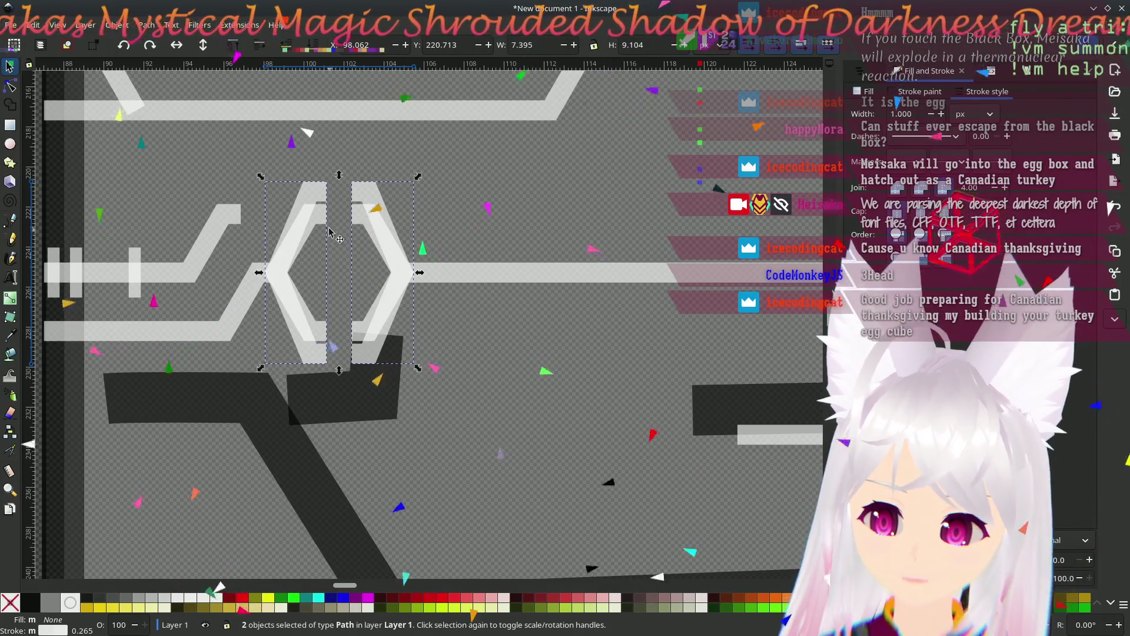
left_click(358, 225)
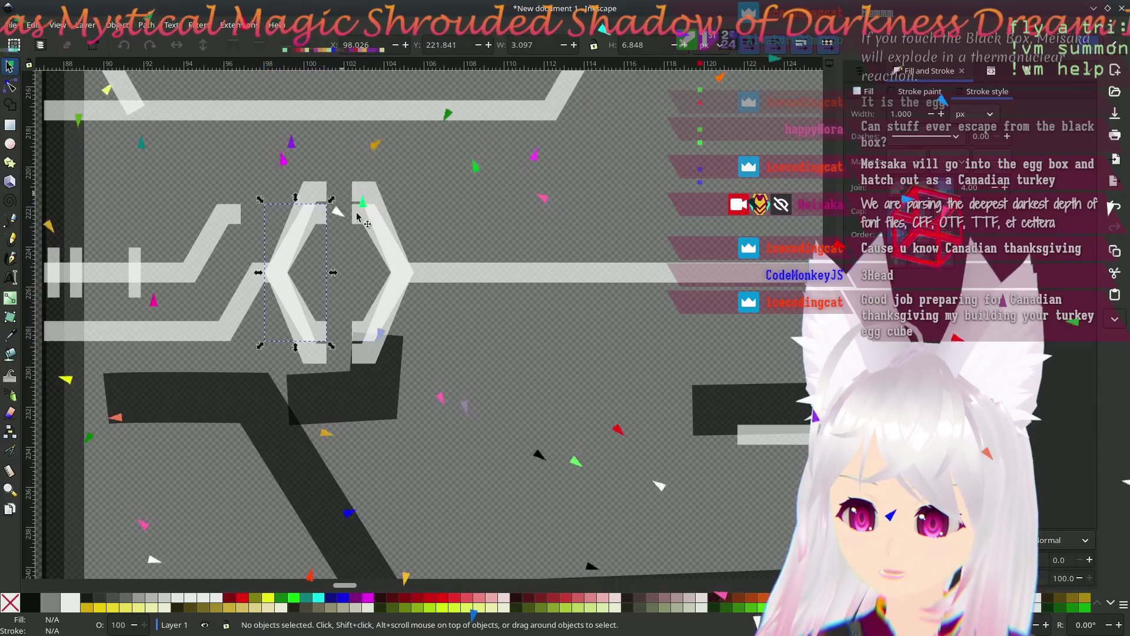
key("ctrl+z")
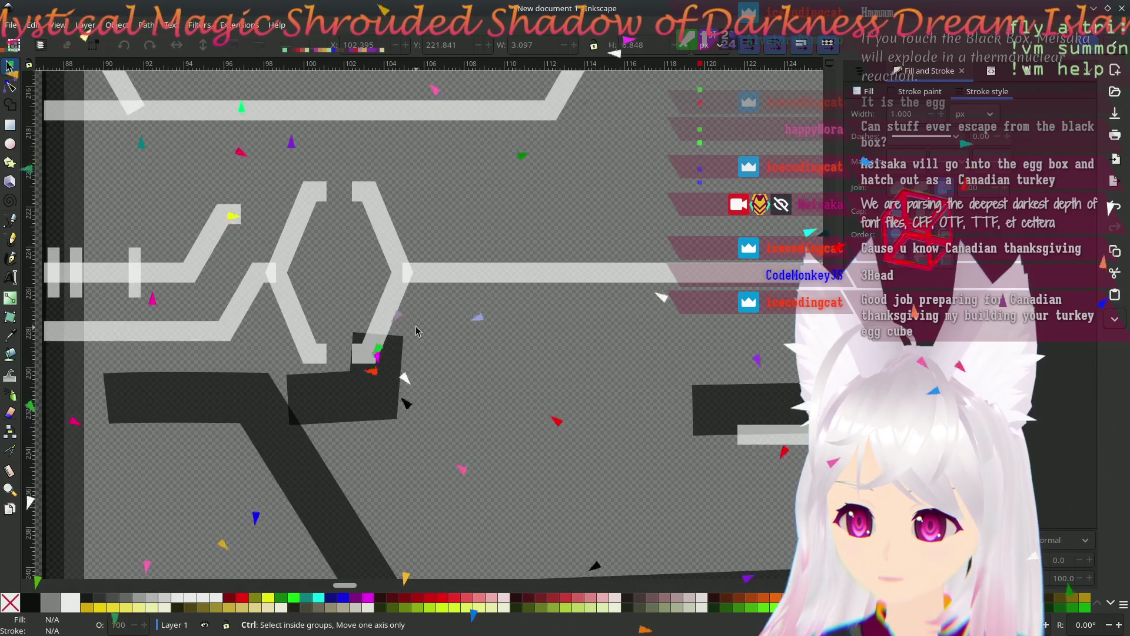
scroll(415, 331, "down", 8)
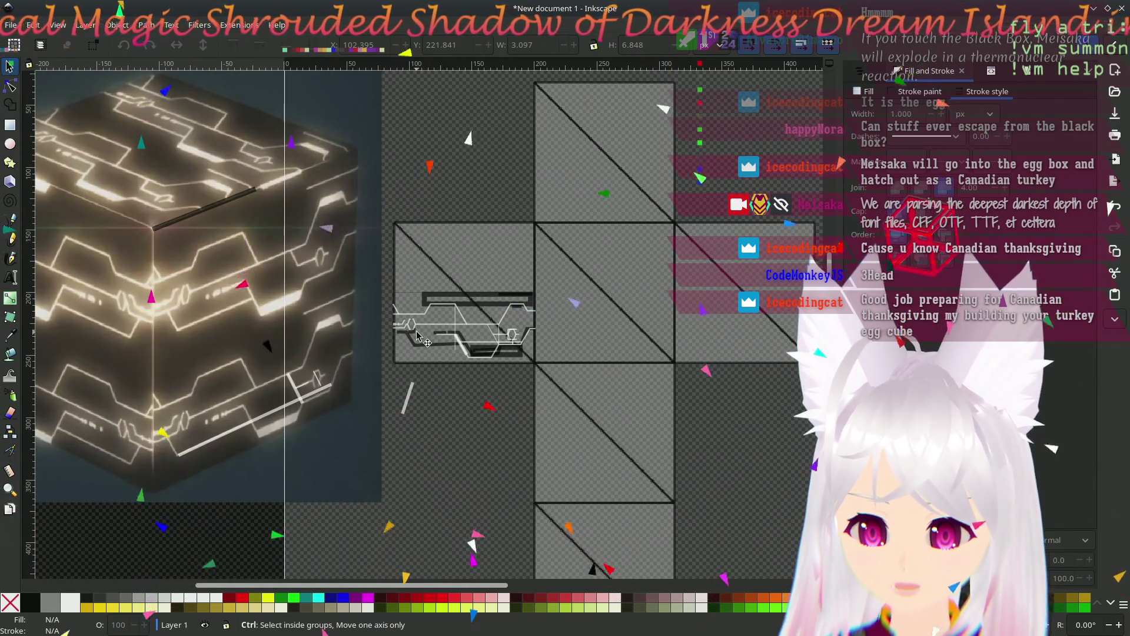
scroll(416, 336, "up", 4)
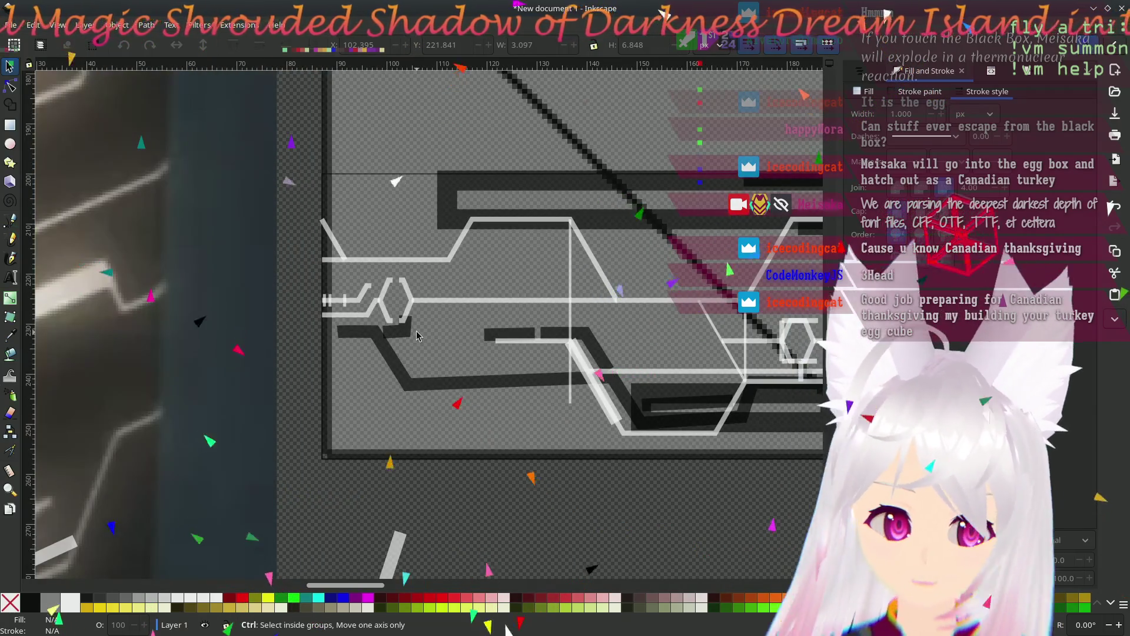
scroll(416, 336, "up", 3)
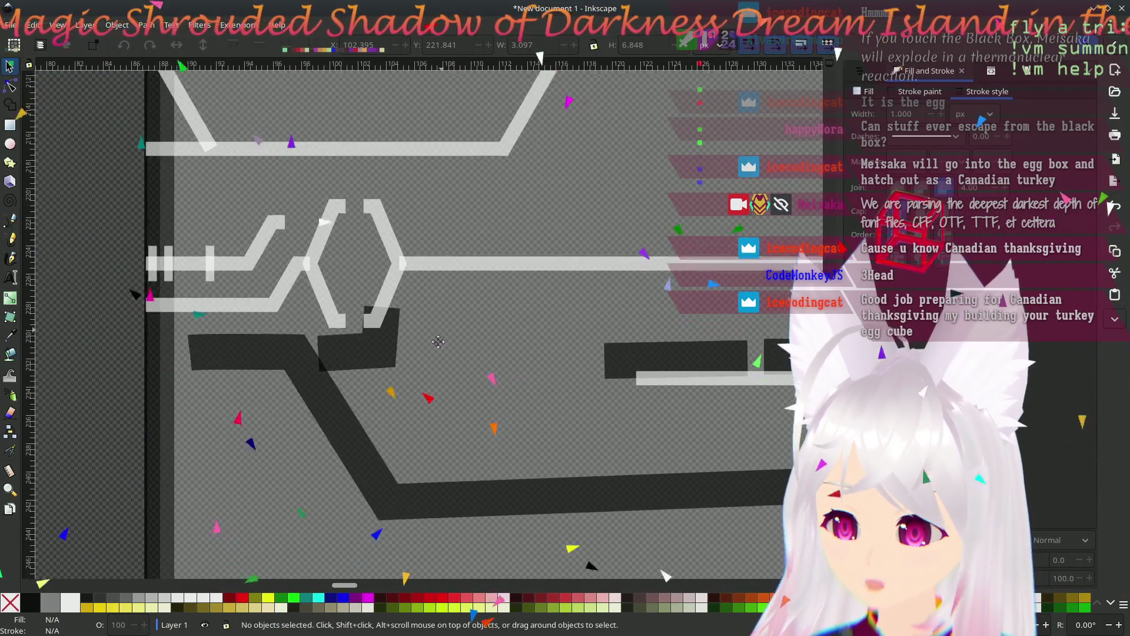
scroll(441, 333, "up", 4)
scroll(441, 333, "right", 2)
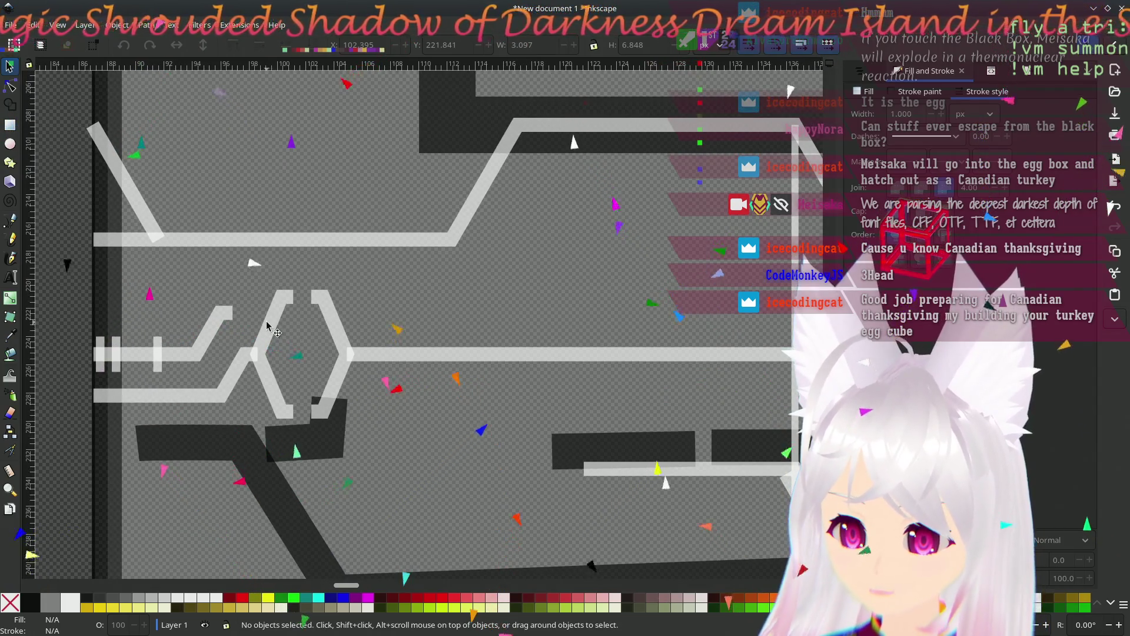
- Nudge the bracket pair about 5 px to the right
left_click(274, 325)
left_click(347, 351, "shift")
mouse_move(345, 352)
left_mouse_down()
mouse_move(427, 357)
mouse_move(417, 360)
left_mouse_up()
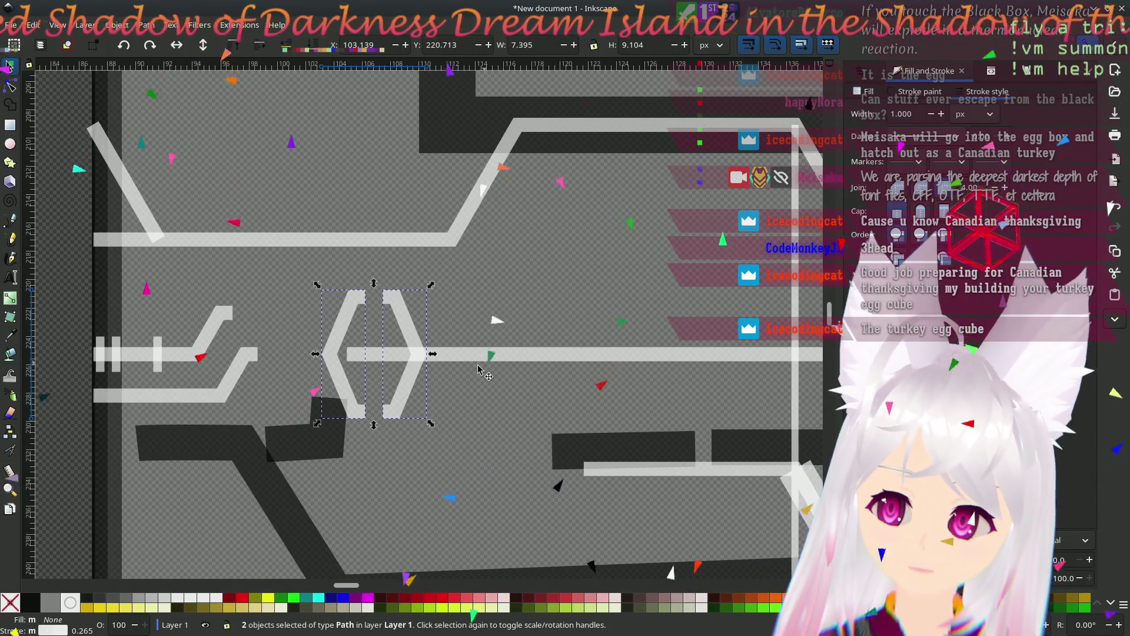
- Pull the long horizontal line's left end onto the right bracket's tip
left_click(474, 356)
left_click(11, 87)
left_click_drag(347, 354, 420, 357)
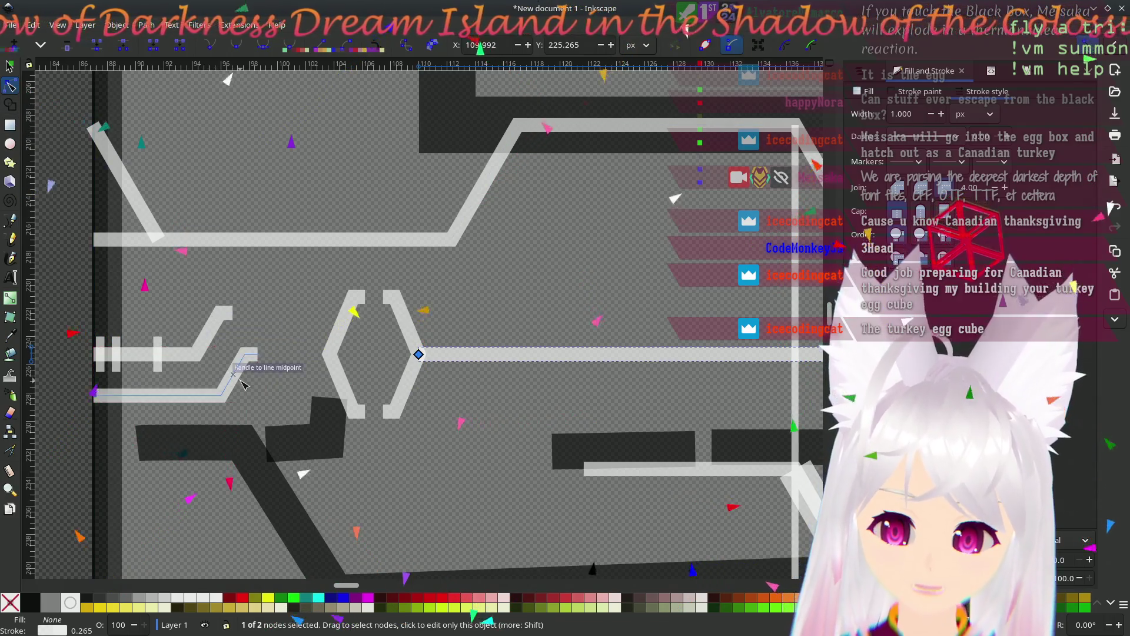
scroll(244, 379, "down", 8)
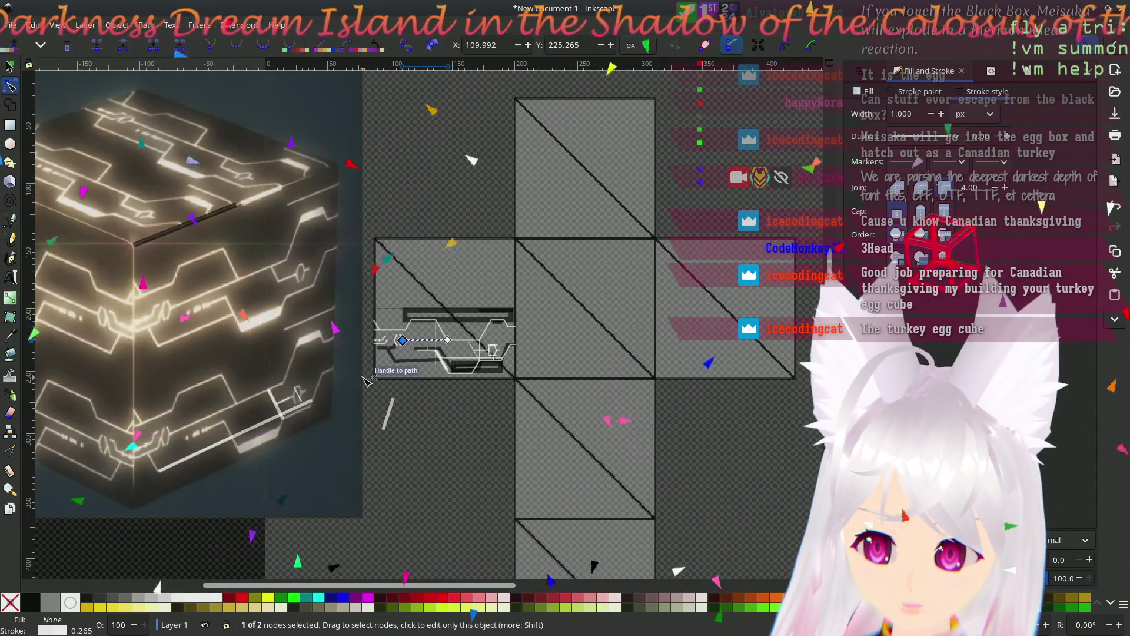
scroll(365, 381, "up", 6)
scroll(365, 381, "down", 6)
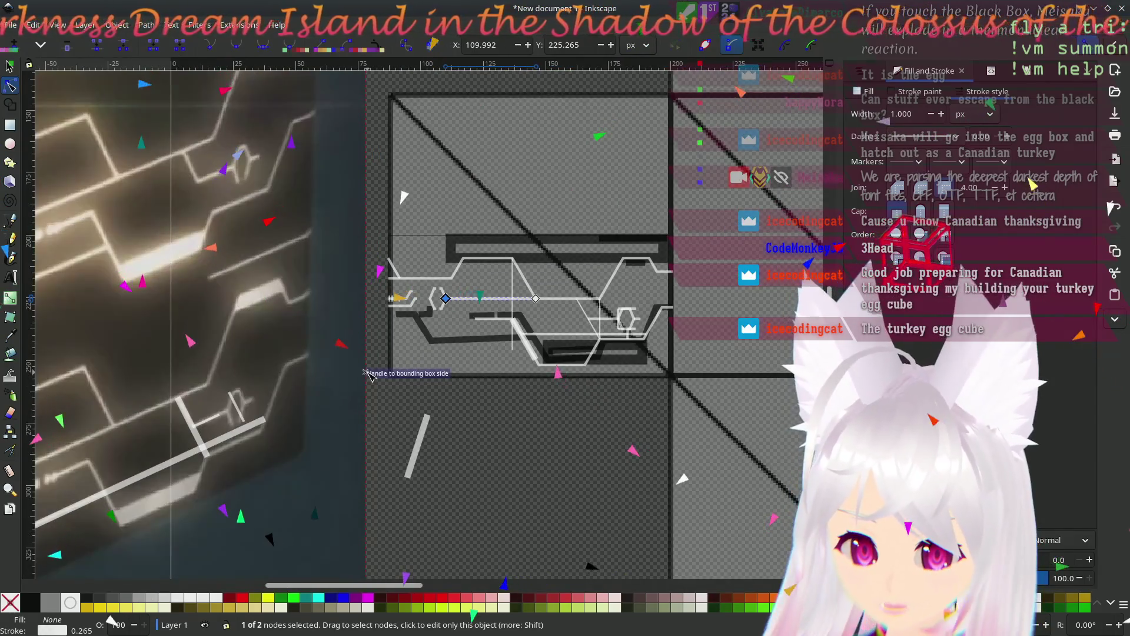
scroll(368, 375, "up", 5)
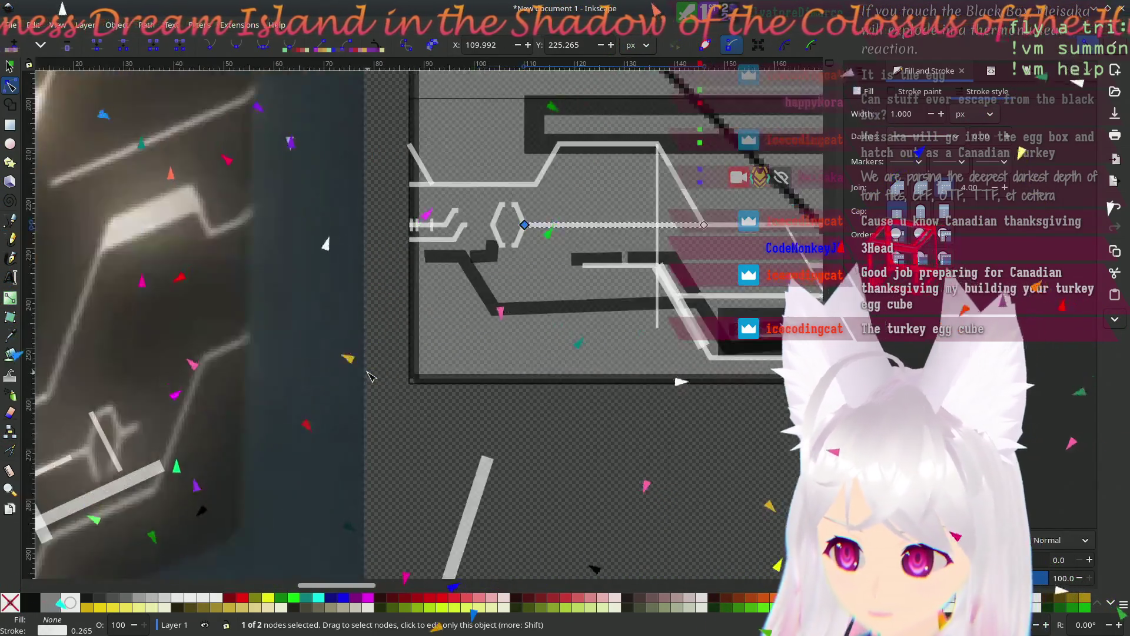
scroll(418, 334, "up", 3)
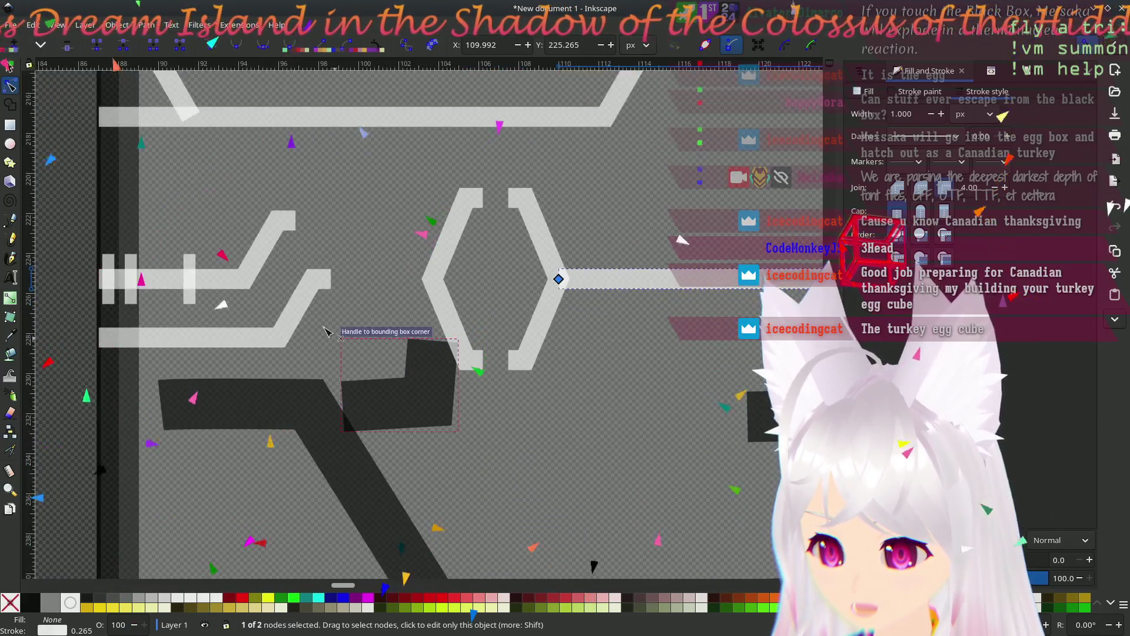
- Try sliding the bent path's corner nodes rightward, then undo the trial edit
left_click(303, 321)
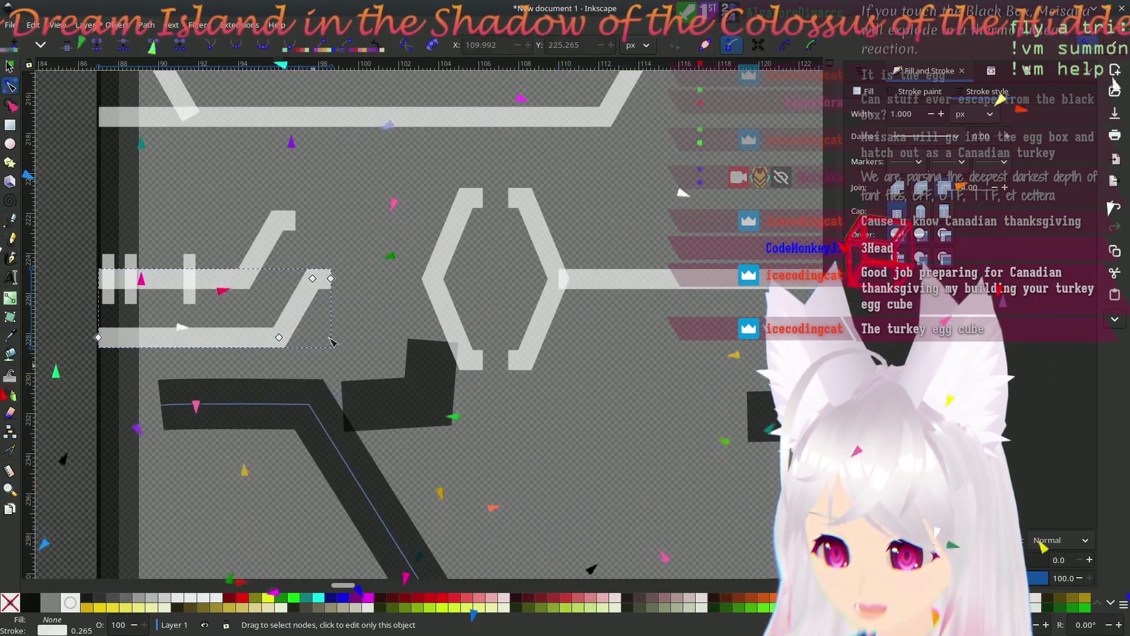
left_click(312, 278)
left_click(279, 337, "shift")
left_click(330, 279, "shift")
mouse_move(332, 284)
left_mouse_down()
mouse_move(312, 250)
mouse_move(434, 284)
left_mouse_up()
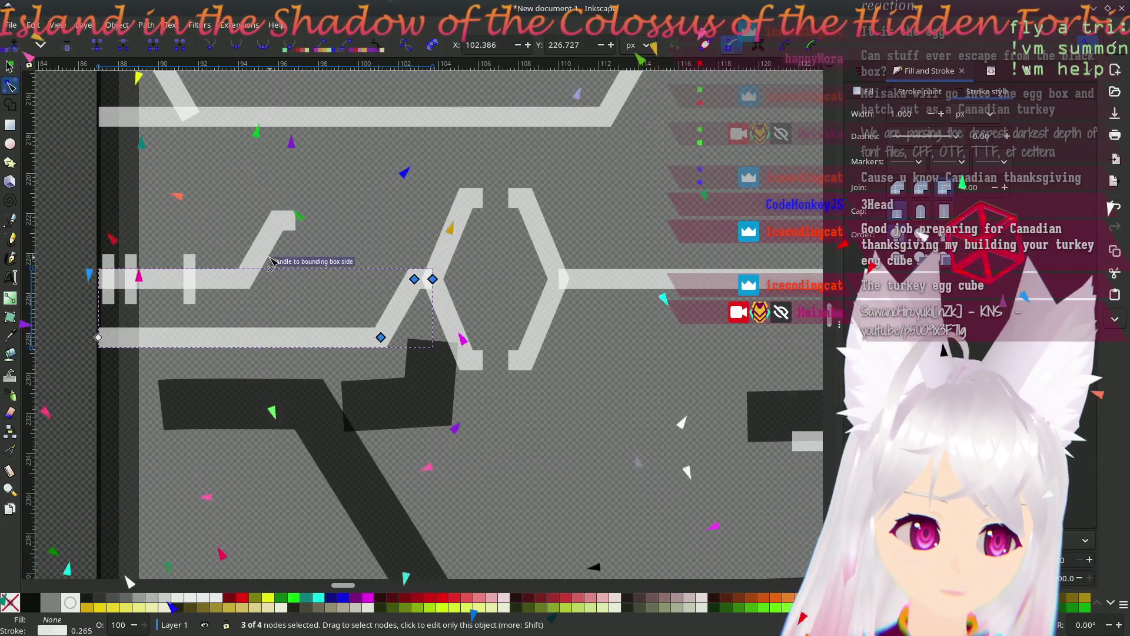
key("ctrl+z")
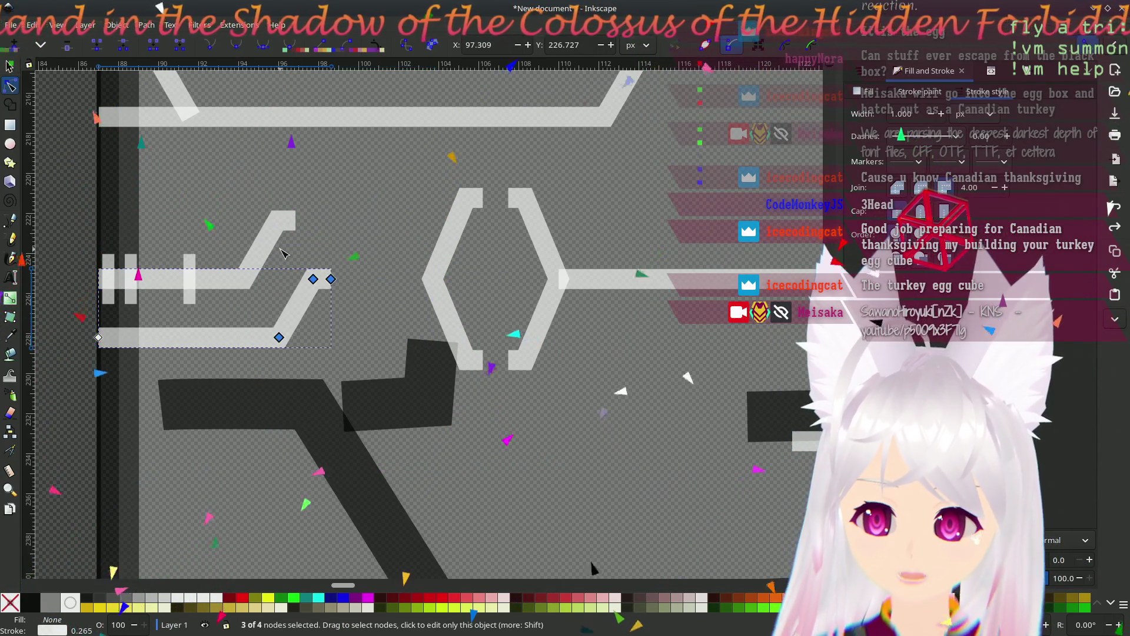
left_click(10, 66)
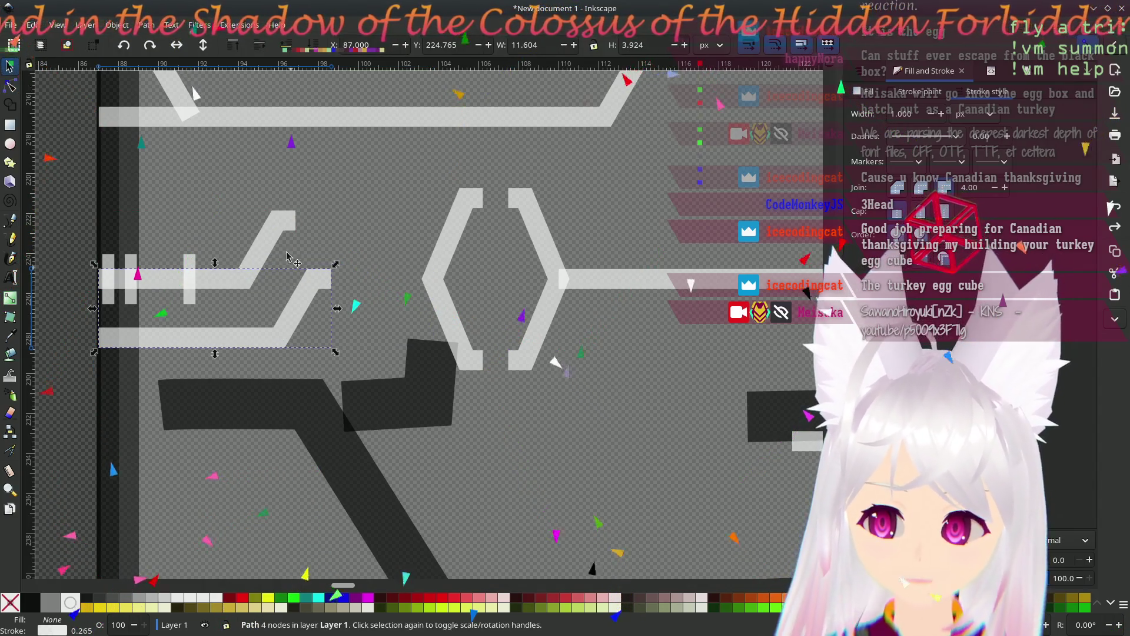
- Move both bent circuit lines about 5 px right, comparing positions with undo and redo
key("ctrl+z")
mouse_move(328, 286)
left_mouse_down()
mouse_move(391, 274)
mouse_move(441, 282)
left_mouse_up()
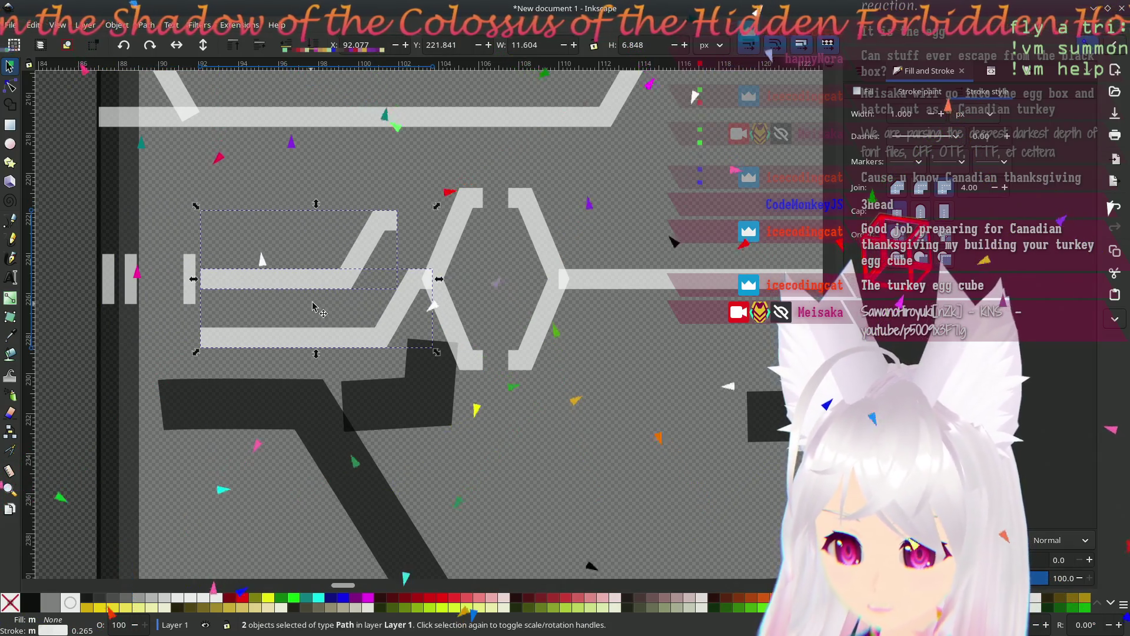
scroll(271, 301, "down", 5)
scroll(271, 301, "down", 2)
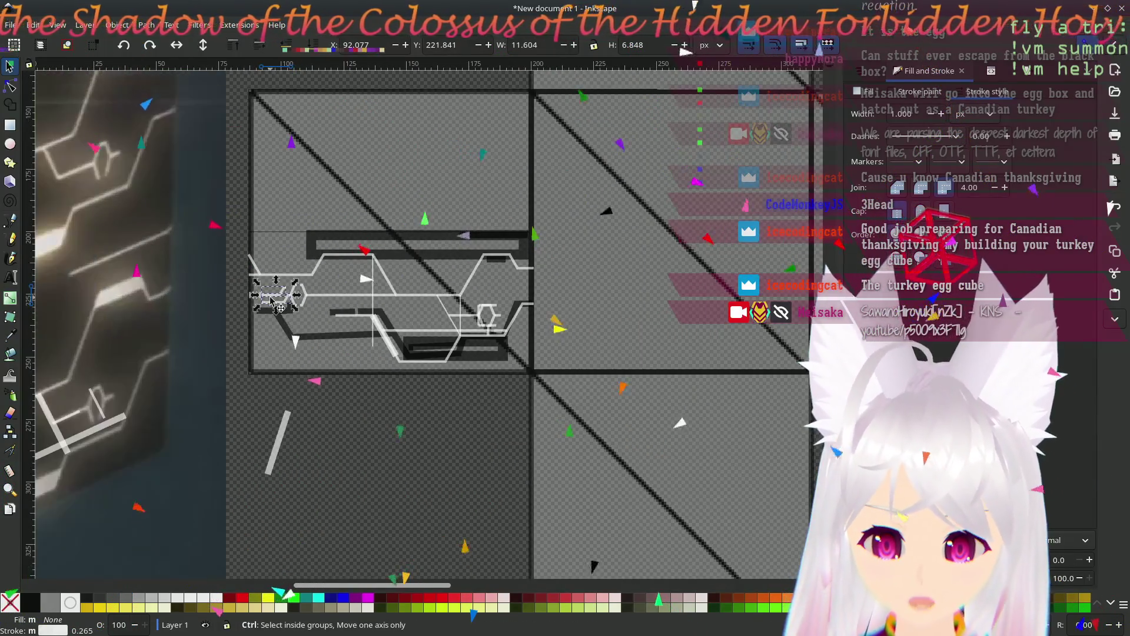
scroll(508, 359, "left", 5)
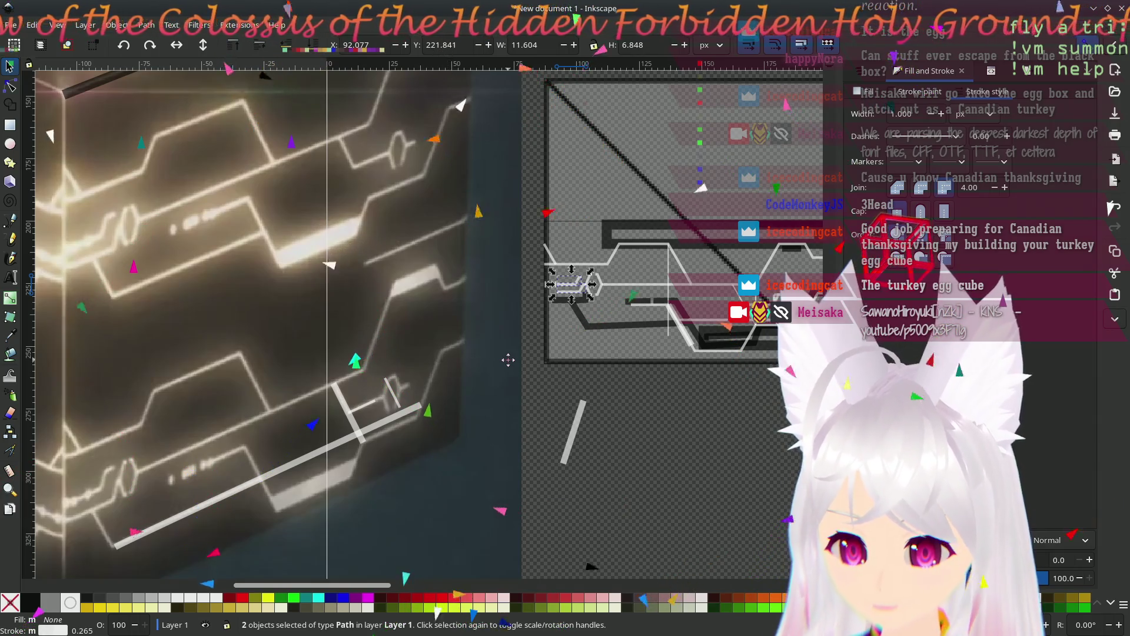
key("Page_Up")
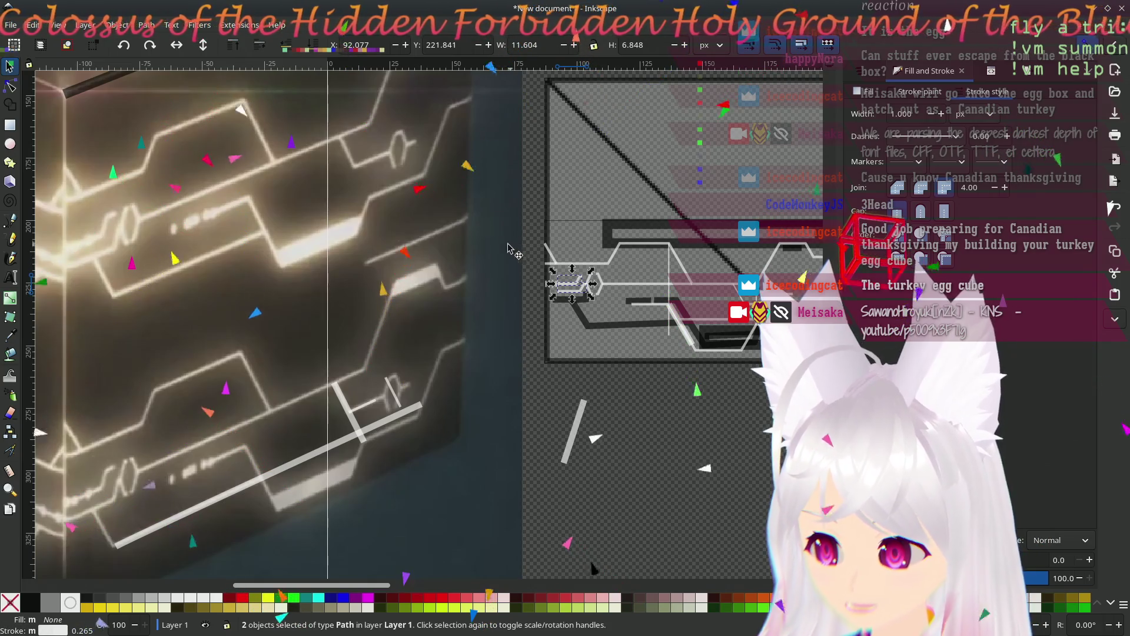
key("ctrl+z")
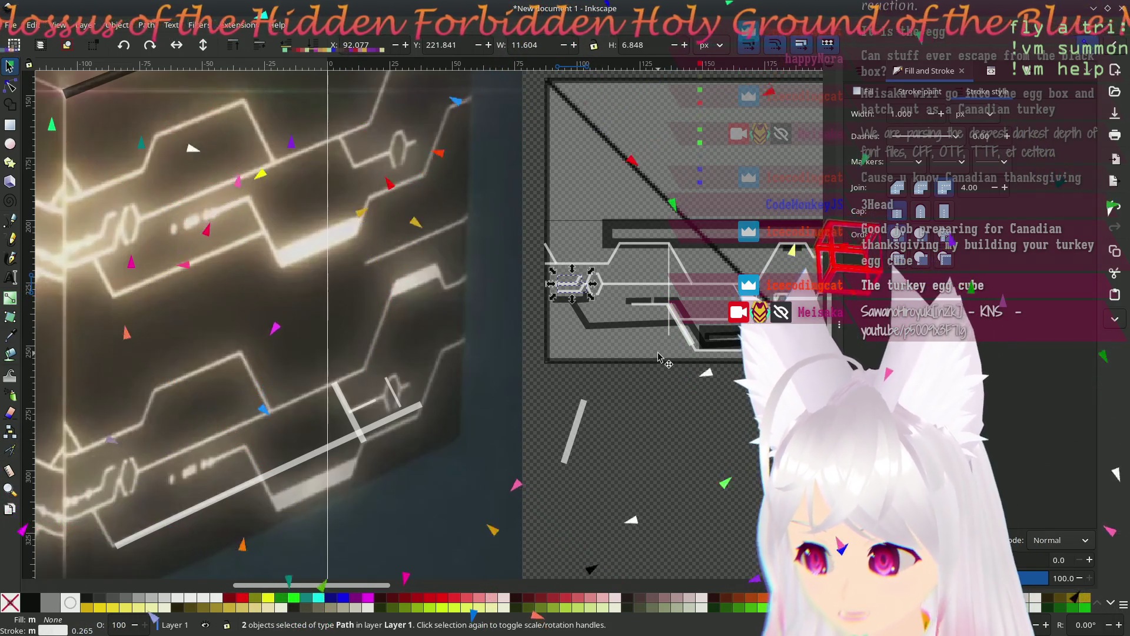
key("ctrl+shift+z")
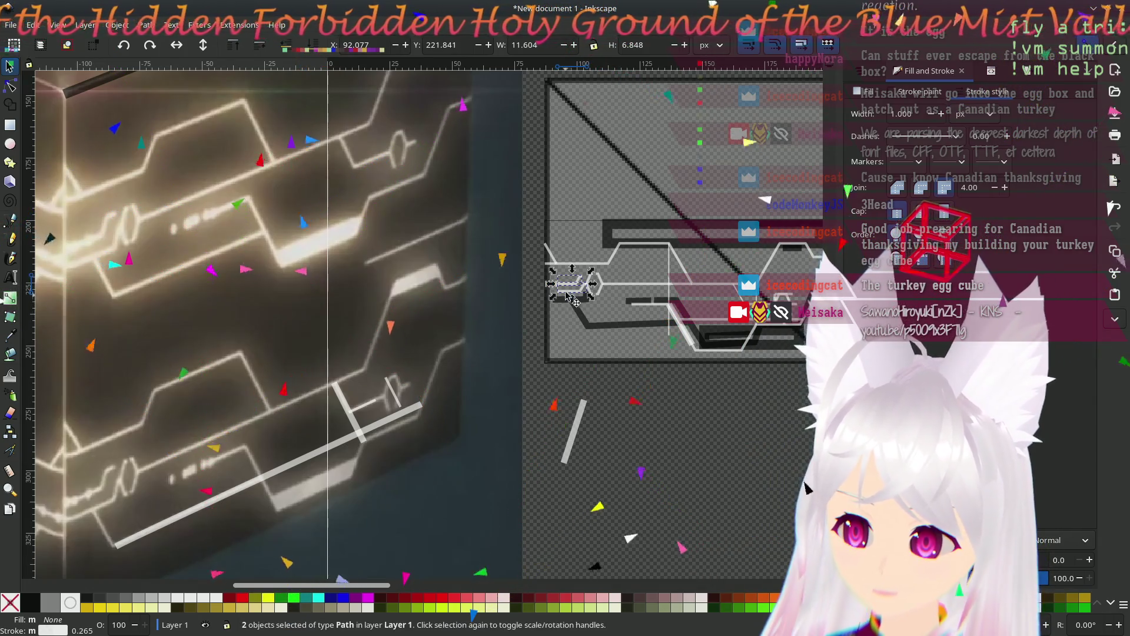
scroll(574, 306, "up", 7, "ctrl")
left_click_drag(563, 293, 405, 379)
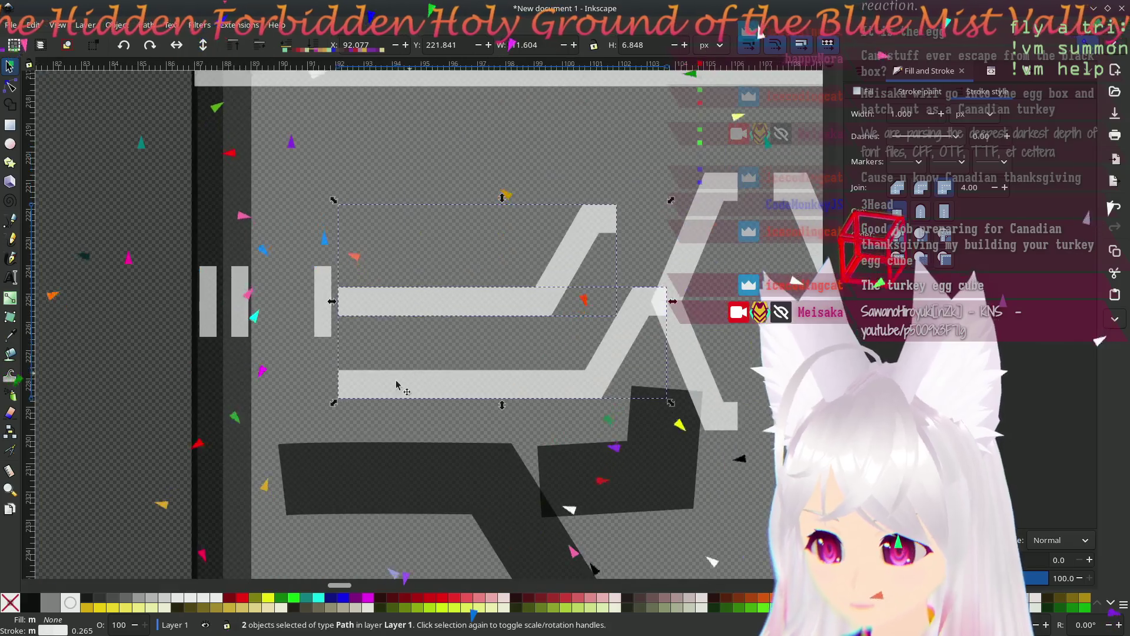
- Drag the left ends of both bent lines out to the face edge and save
left_click(10, 86)
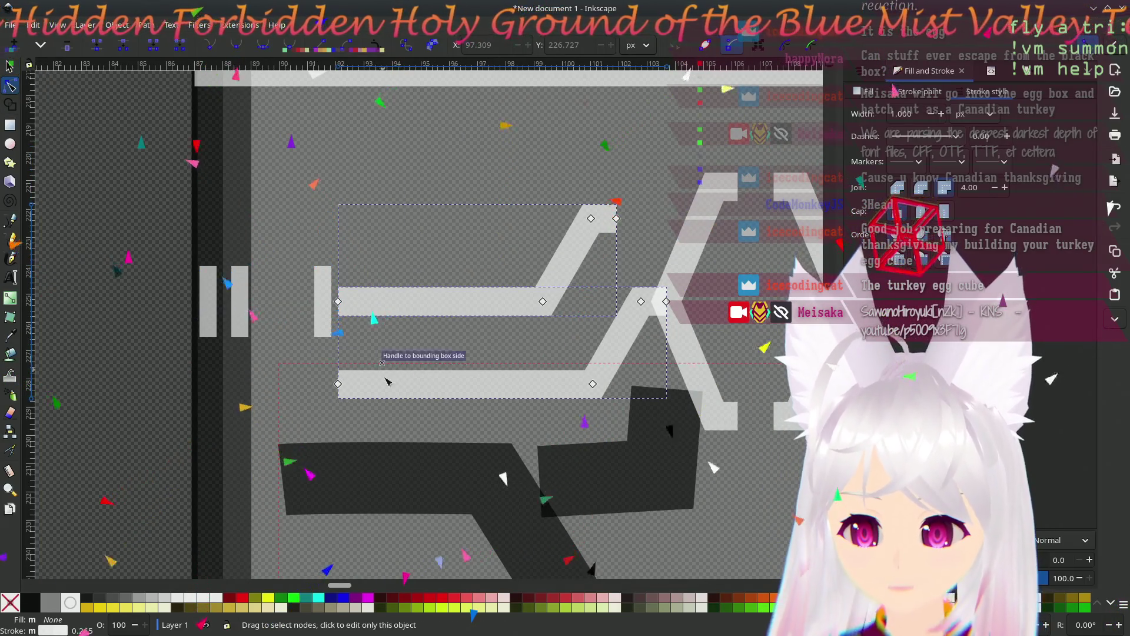
left_click_drag(339, 384, 195, 385)
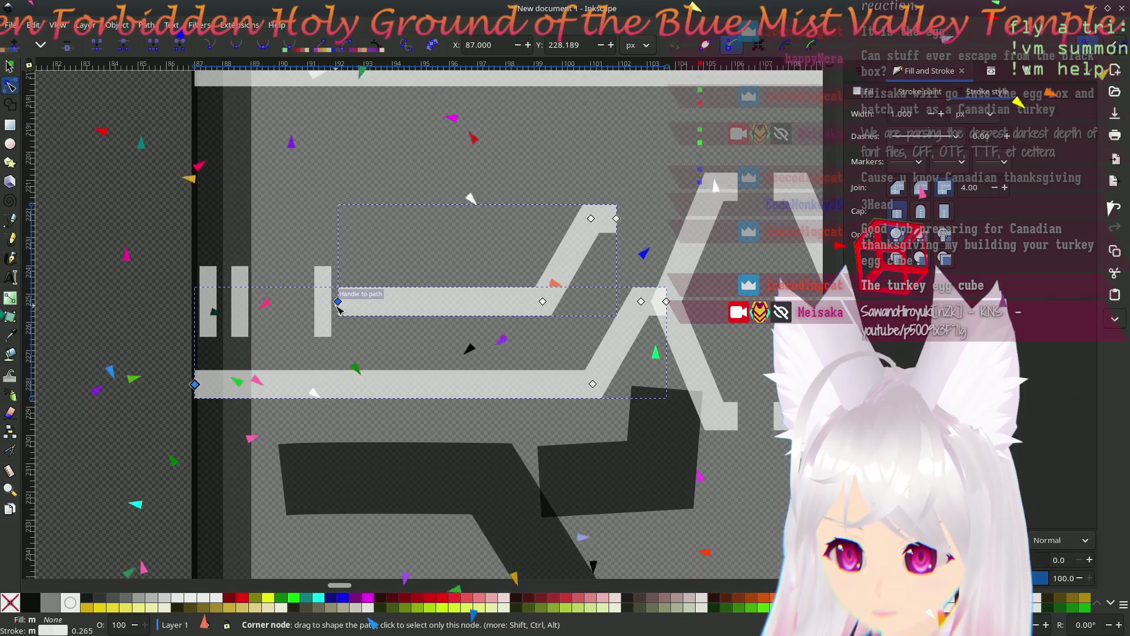
left_click_drag(341, 305, 195, 303)
key("ctrl+s")
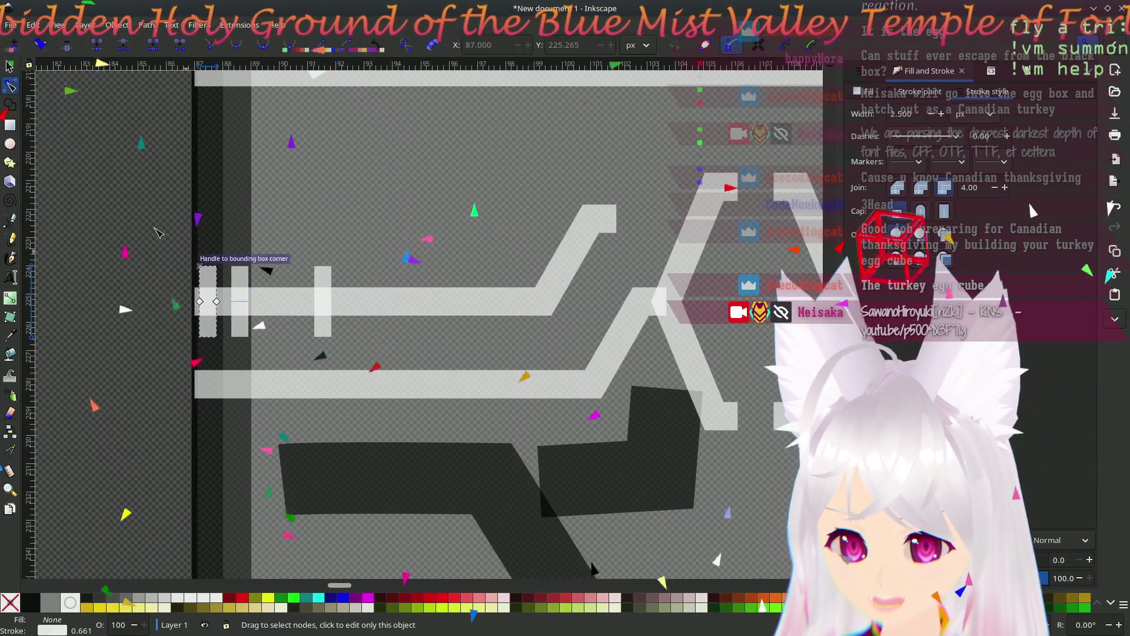
left_click(208, 288)
left_click(11, 64)
left_click(308, 202)
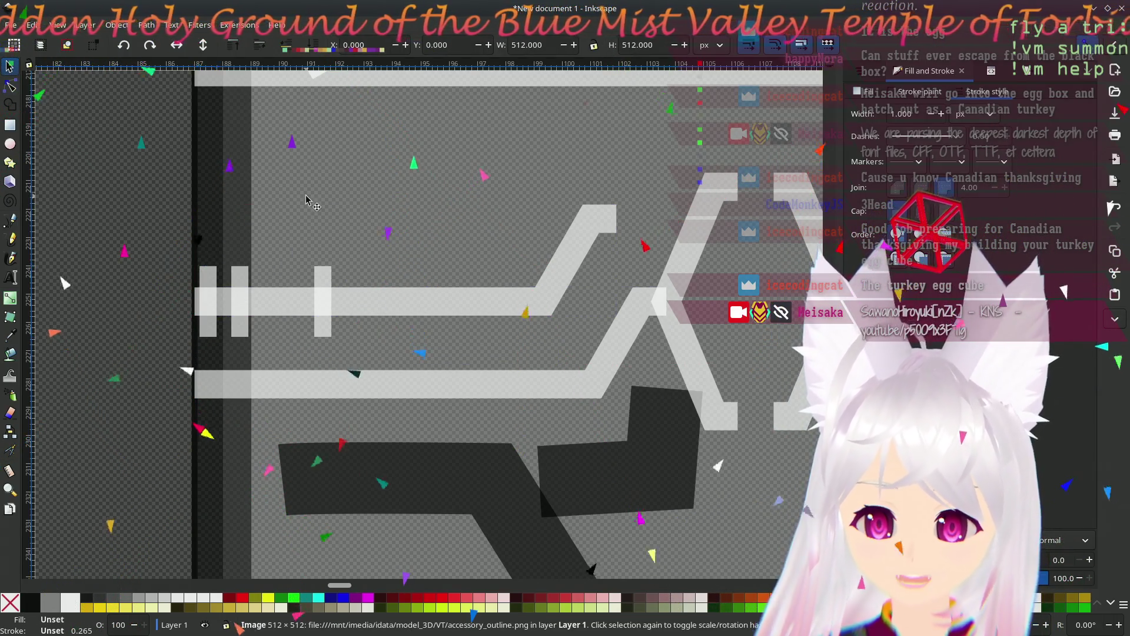
- Zoom out to compare the new lines with the glowing cube, save, then zoom back onto the brackets
scroll(312, 241, "down", 4)
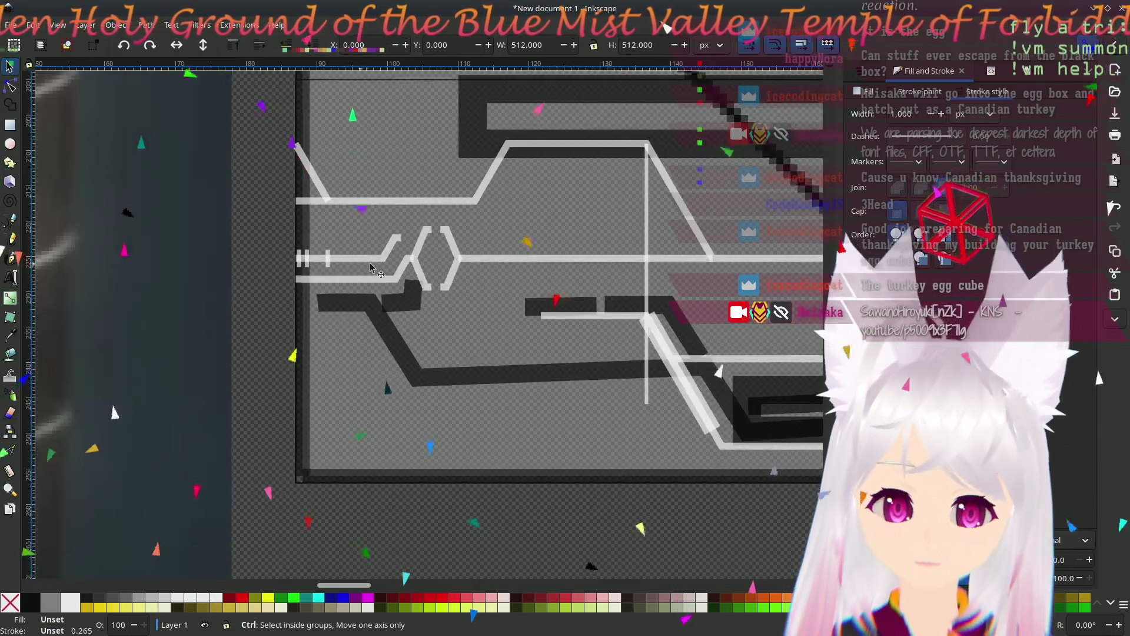
scroll(474, 292, "down", 3)
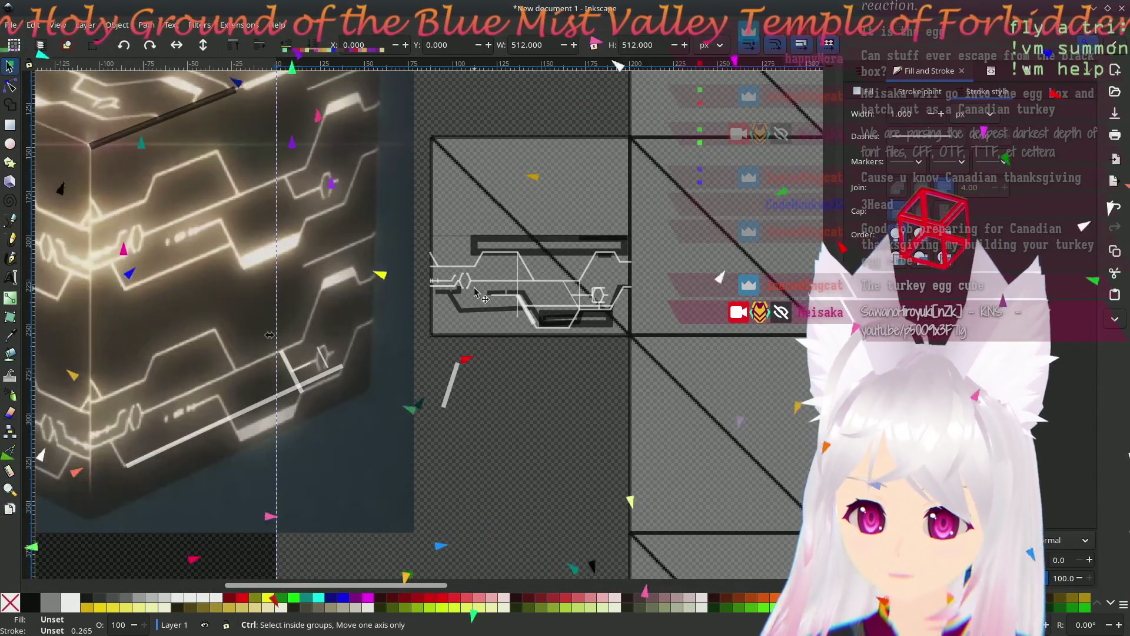
scroll(475, 291, "down", 1)
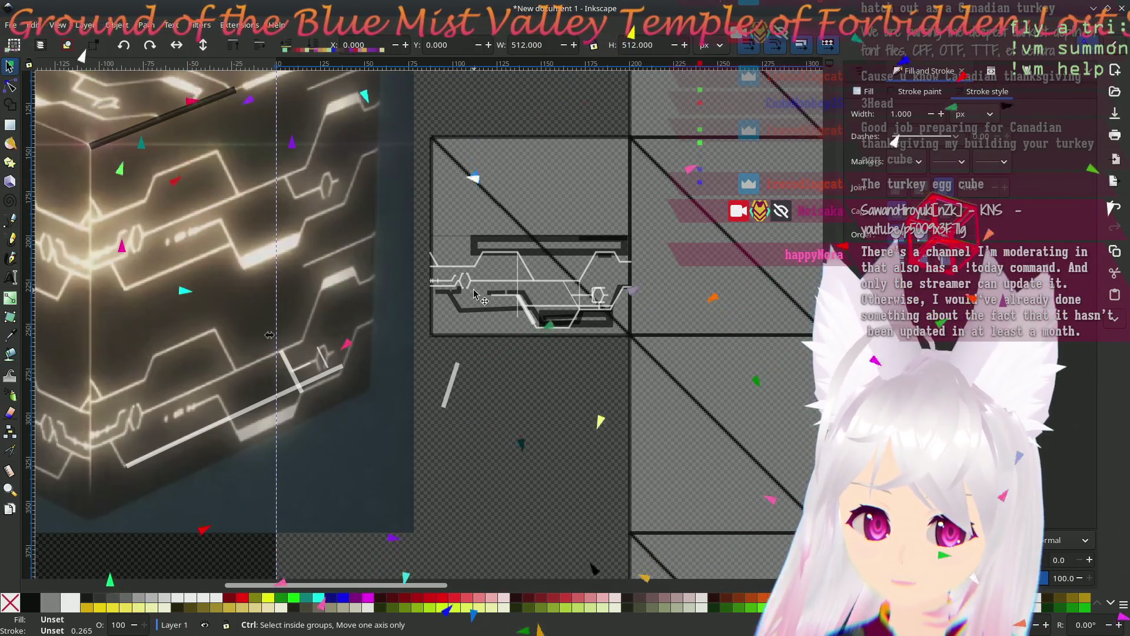
key("ctrl+s")
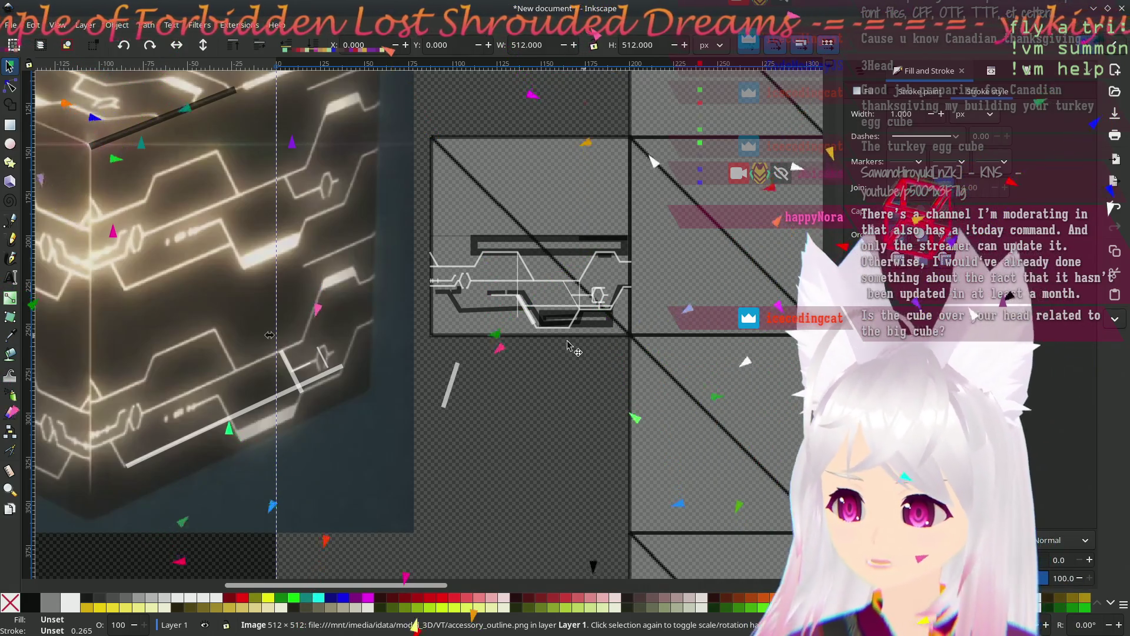
scroll(488, 265, "up", 5, "ctrl")
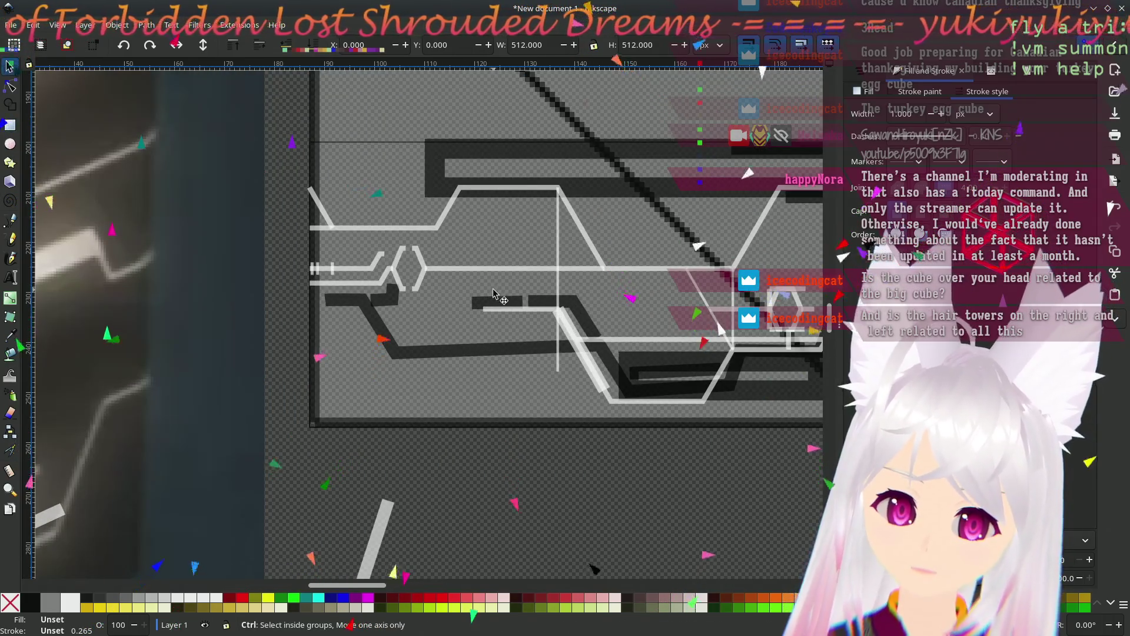
scroll(494, 294, "up", 1, "ctrl")
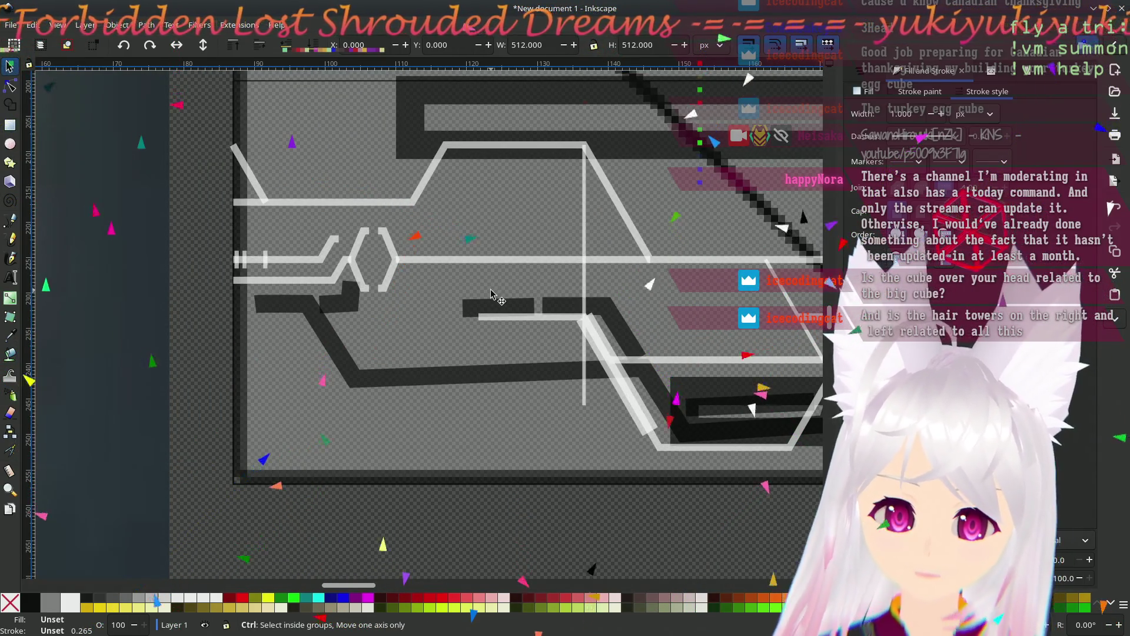
scroll(465, 312, "up", 1, "ctrl")
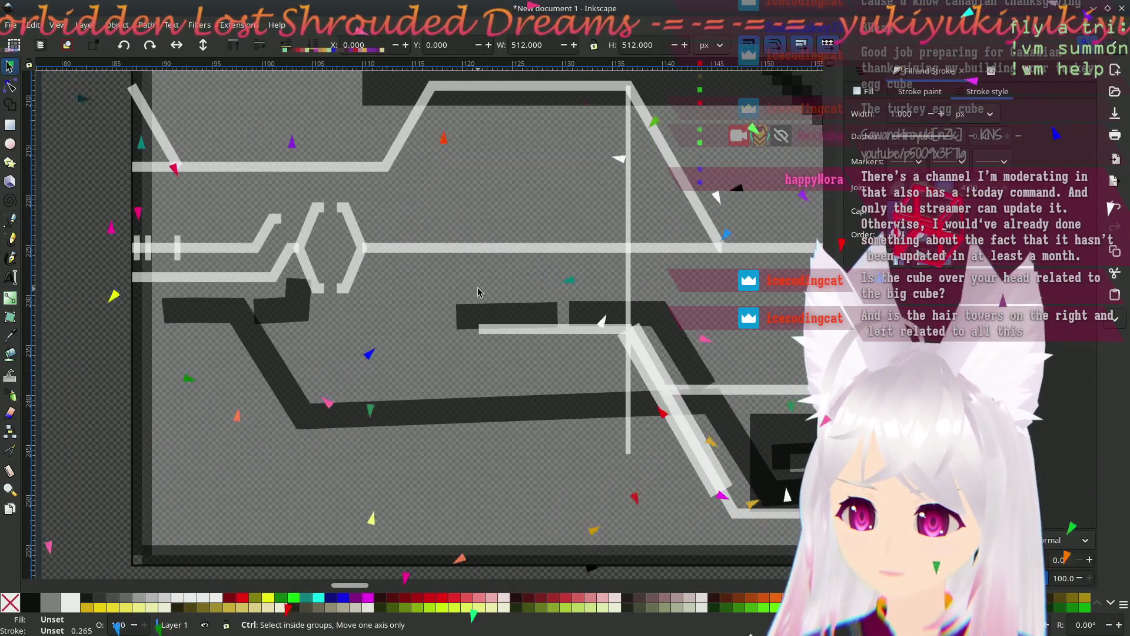
scroll(225, 318, "up", 1, "ctrl")
scroll(226, 318, "up", 1, "ctrl")
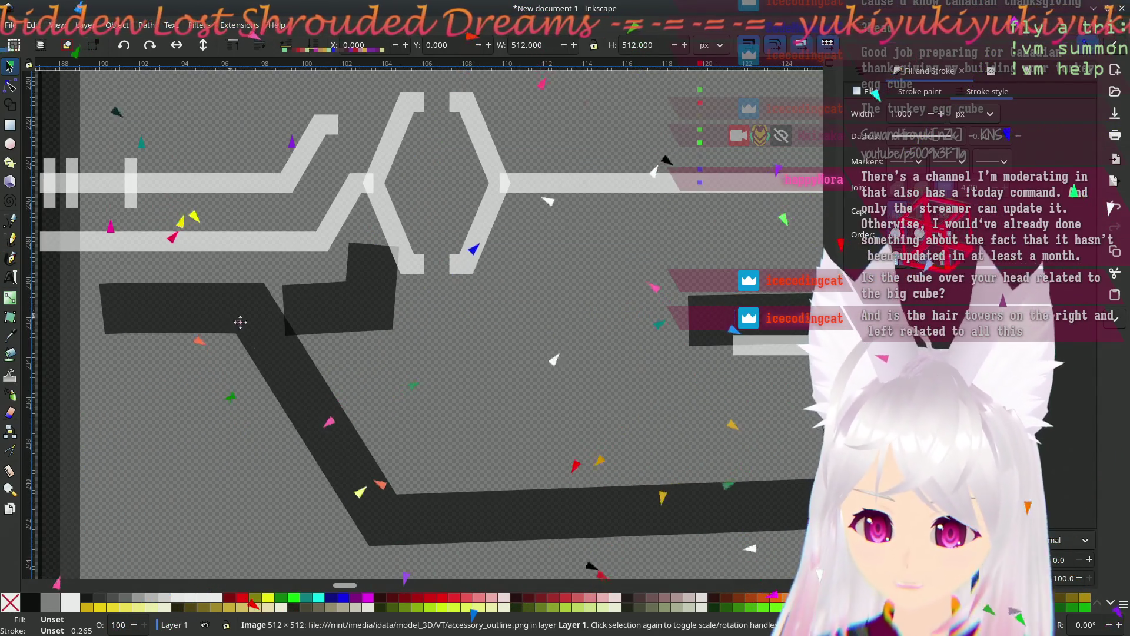
scroll(239, 323, "up", 4)
scroll(277, 330, "left", 4)
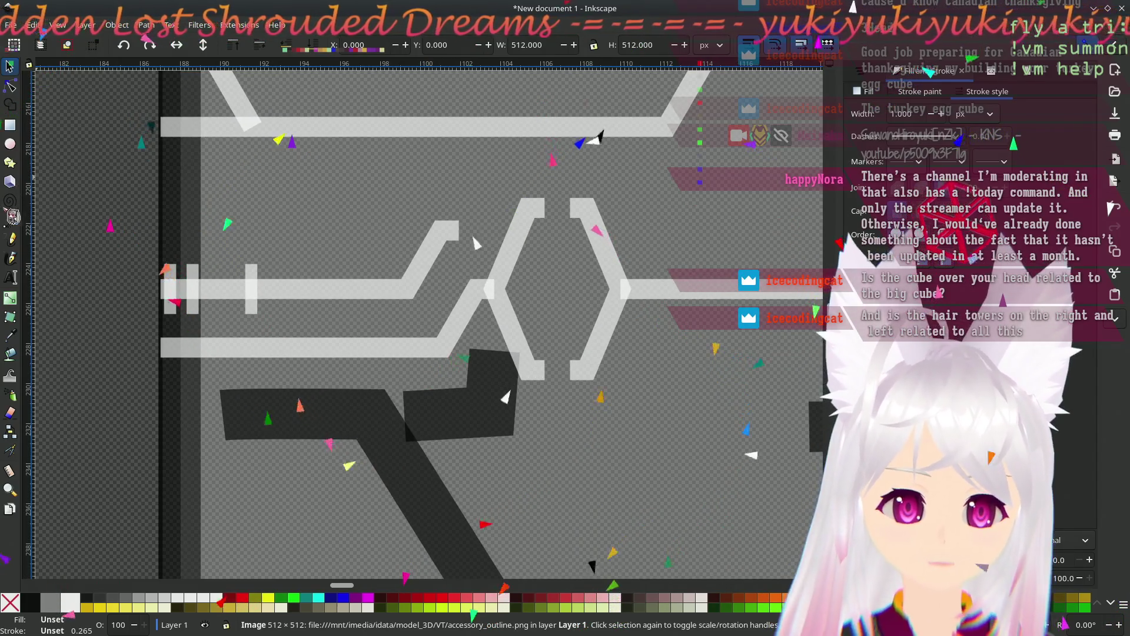
- Draw a straight horizontal line from the bracket's lower midpoint leftward
left_click(10, 222)
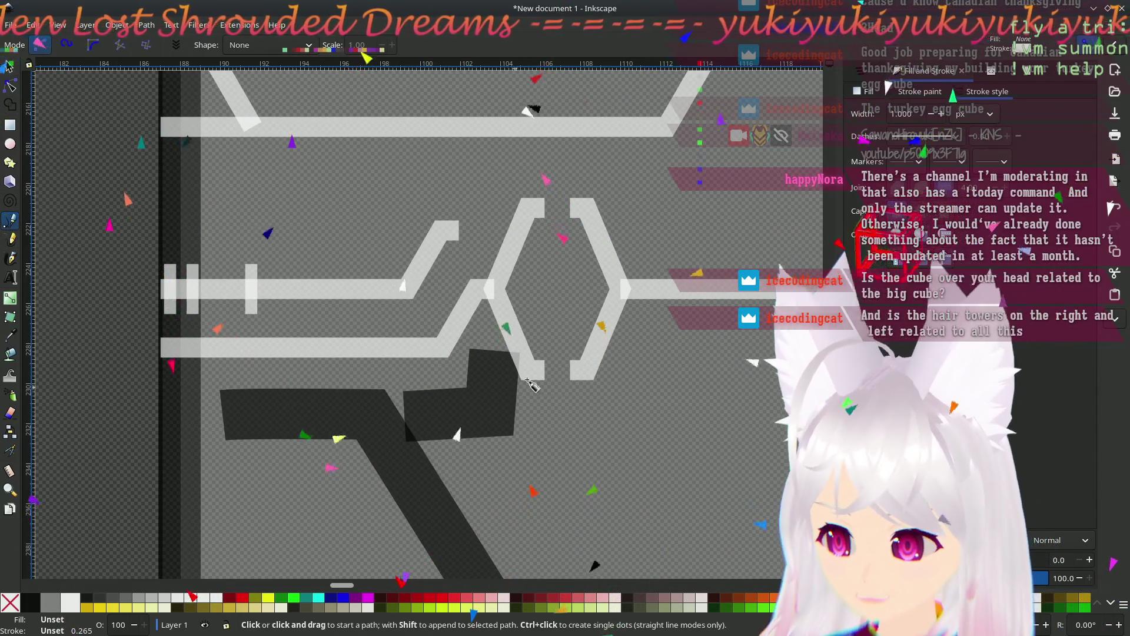
left_click(577, 369)
left_click(150, 369)
key("Return")
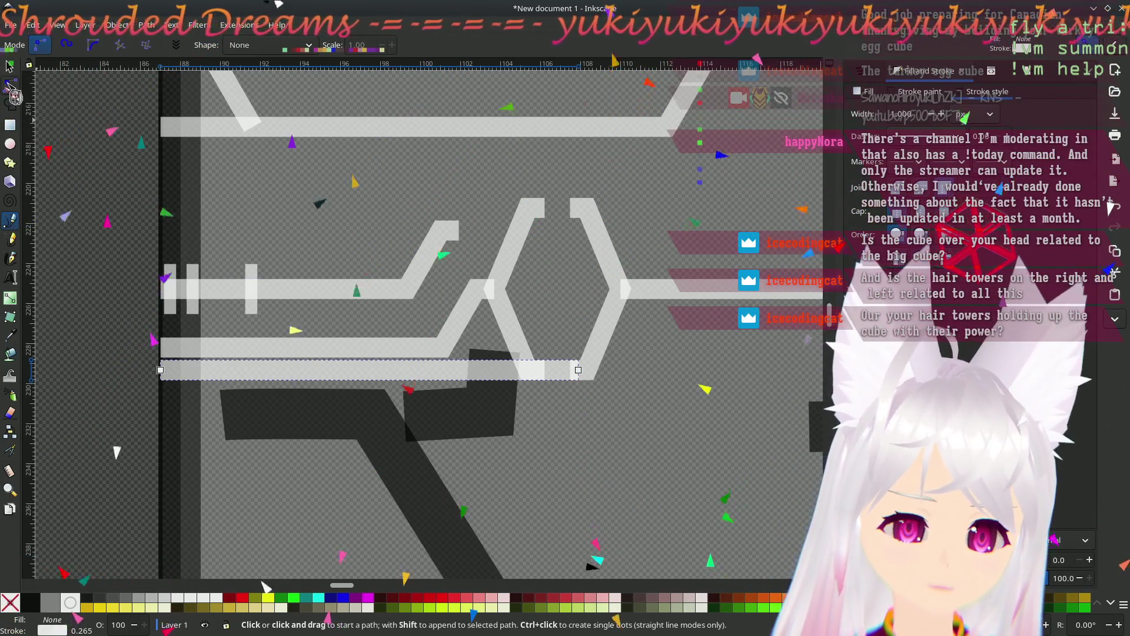
- Draw a short diagonal from the bracket's left arm down to the middle bar
left_click(477, 289)
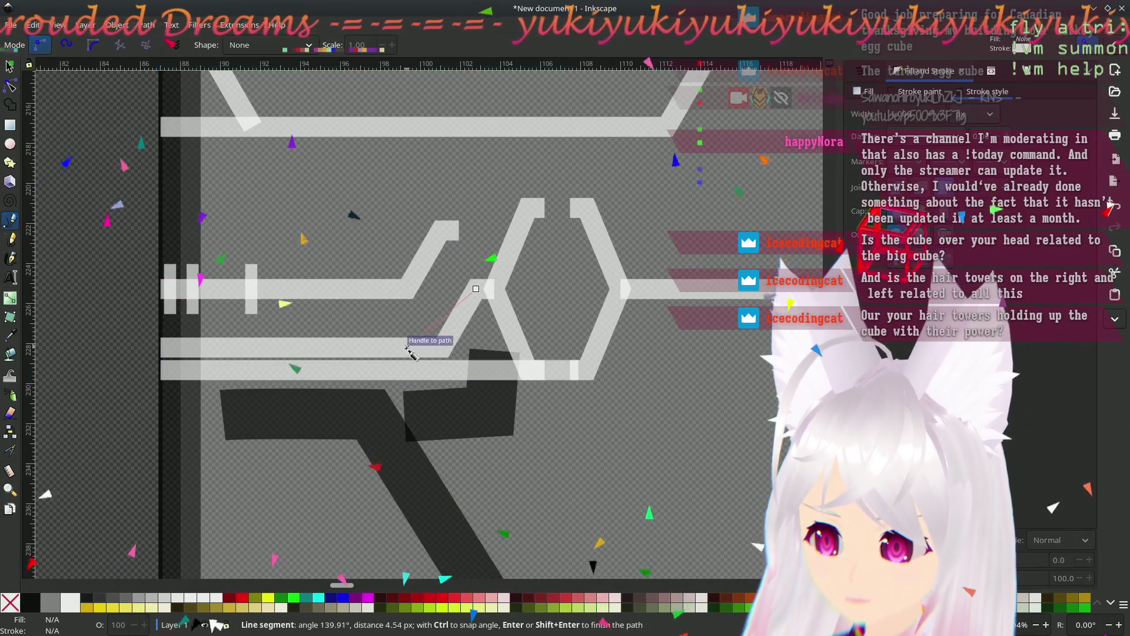
left_click(428, 371)
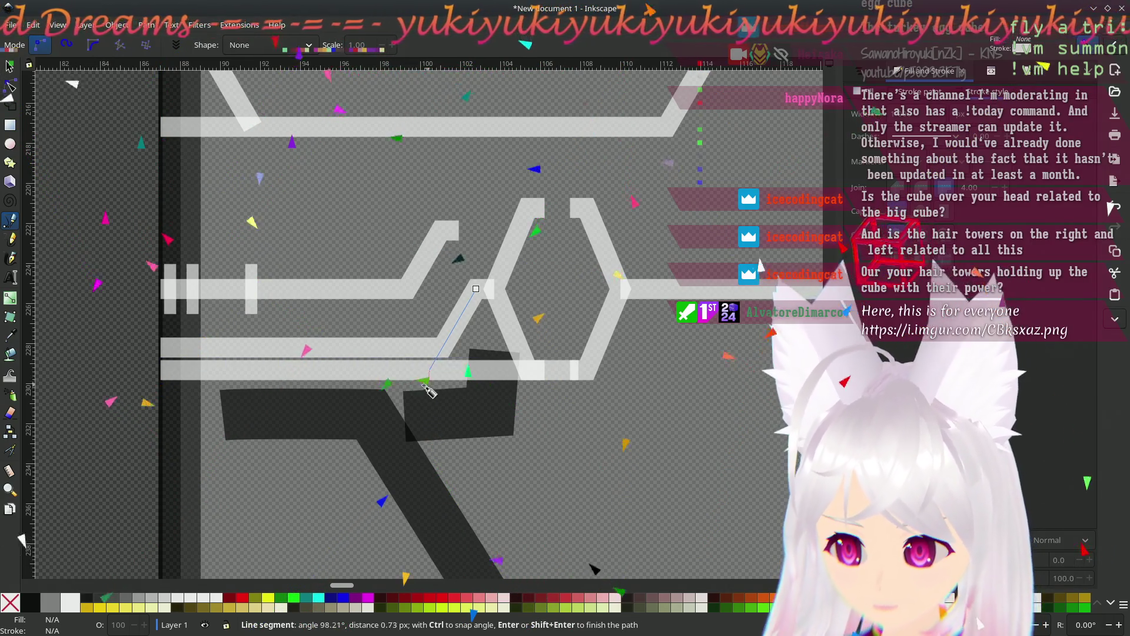
key("Return")
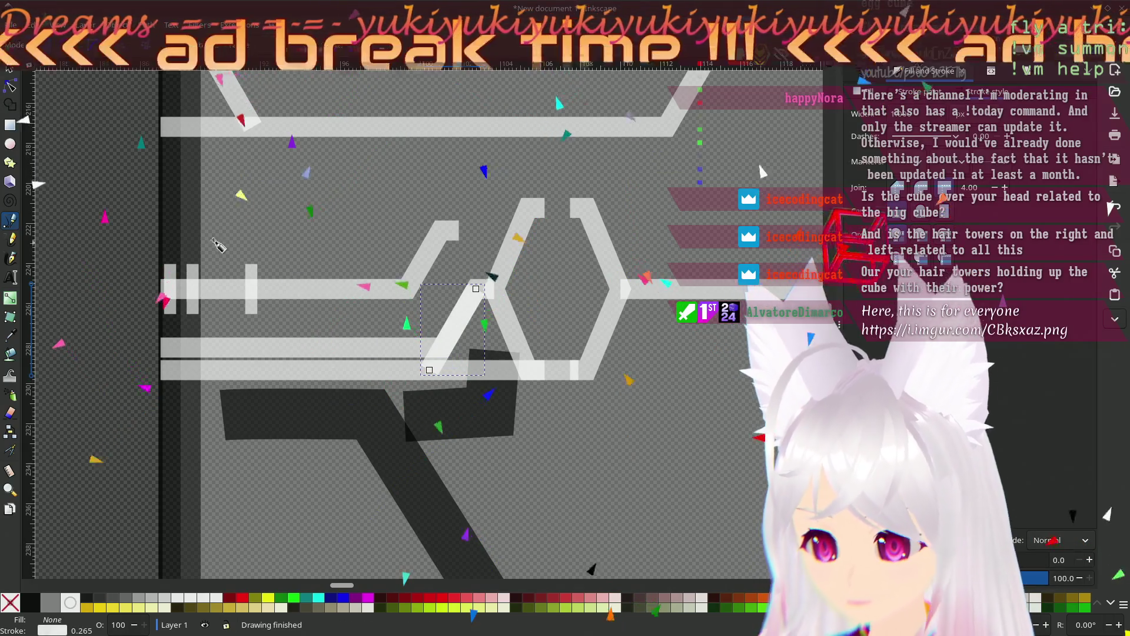
- Select the longer bar-and-diagonal path and shift it slightly left
key("n")
left_click(439, 353)
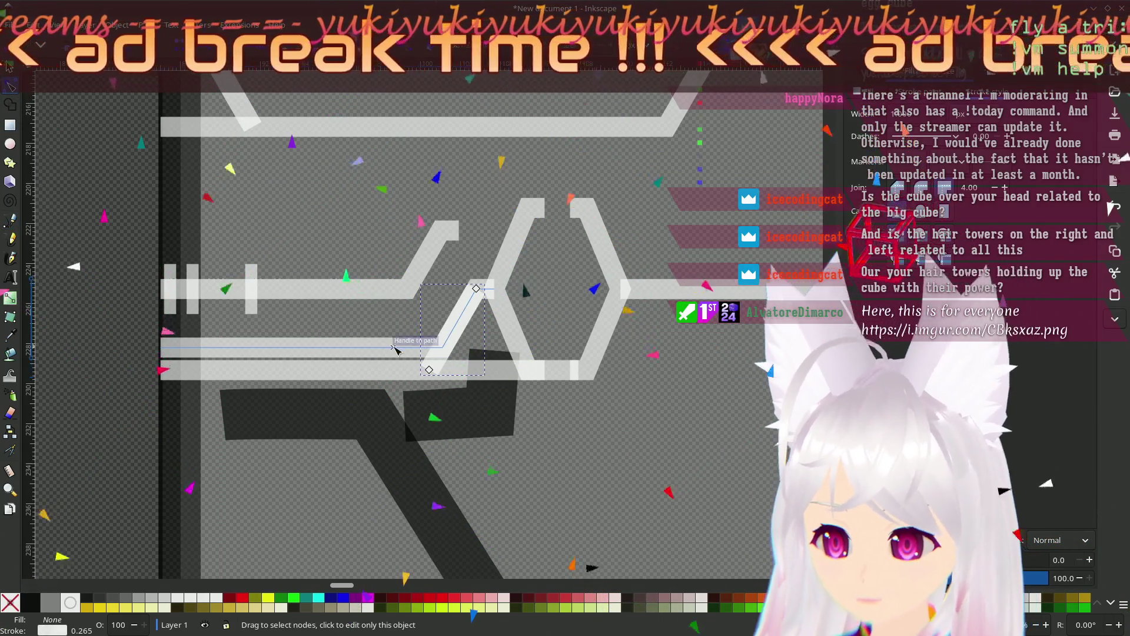
key("s")
scroll(318, 289, "up", 2)
mouse_move(383, 288)
left_mouse_down()
mouse_move(318, 288)
mouse_move(411, 243)
left_mouse_up()
- Nudge the long bar path slightly right into line with the traced pattern
left_click(393, 250)
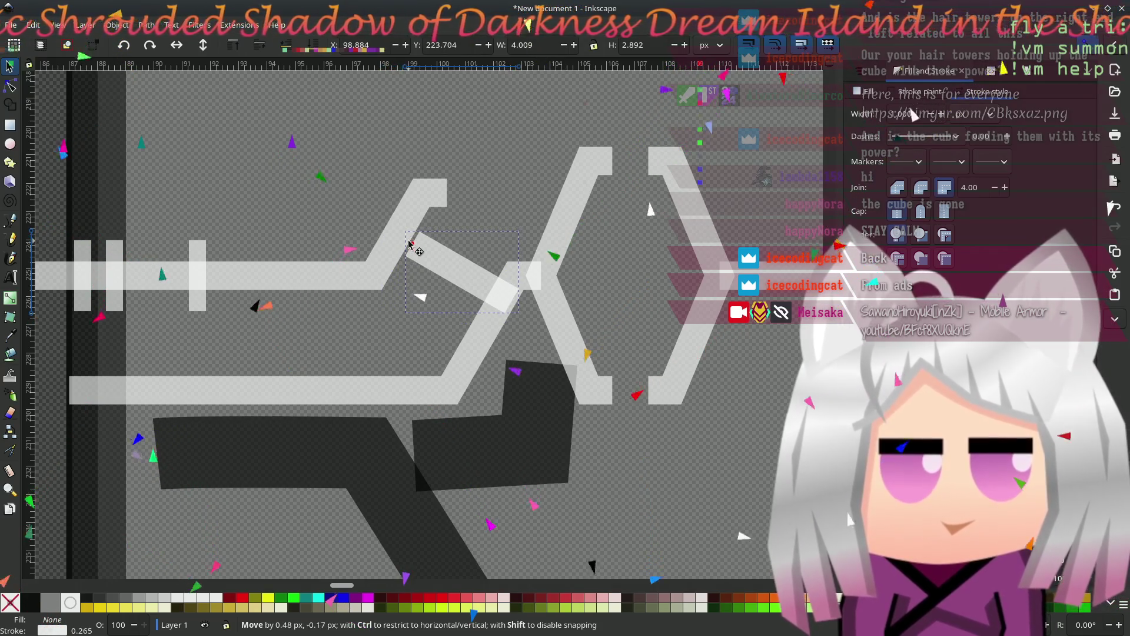
left_click(381, 272)
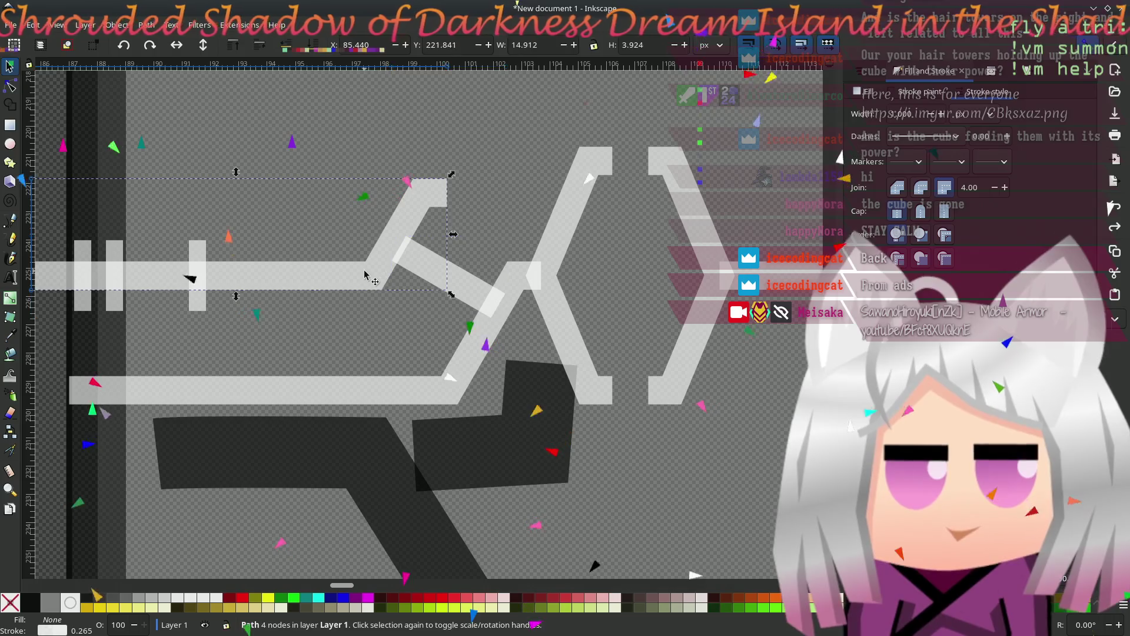
left_click_drag(381, 273, 395, 274)
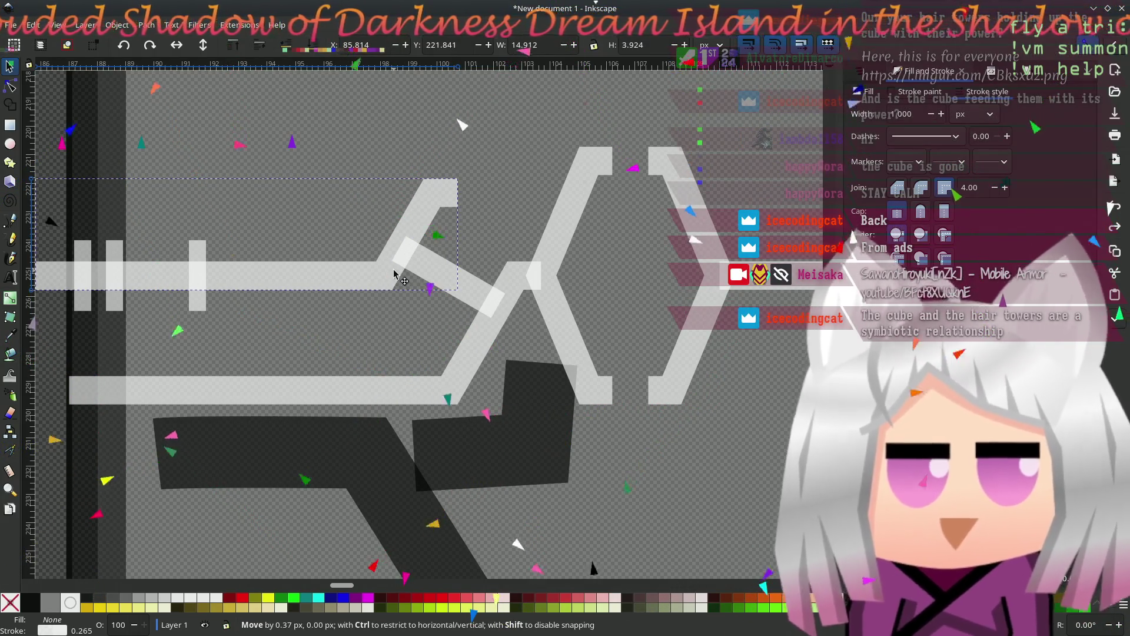
left_click_drag(395, 274, 394, 274)
- Select the background texture image and zoom out and back in to compare against the cube
left_click(316, 367)
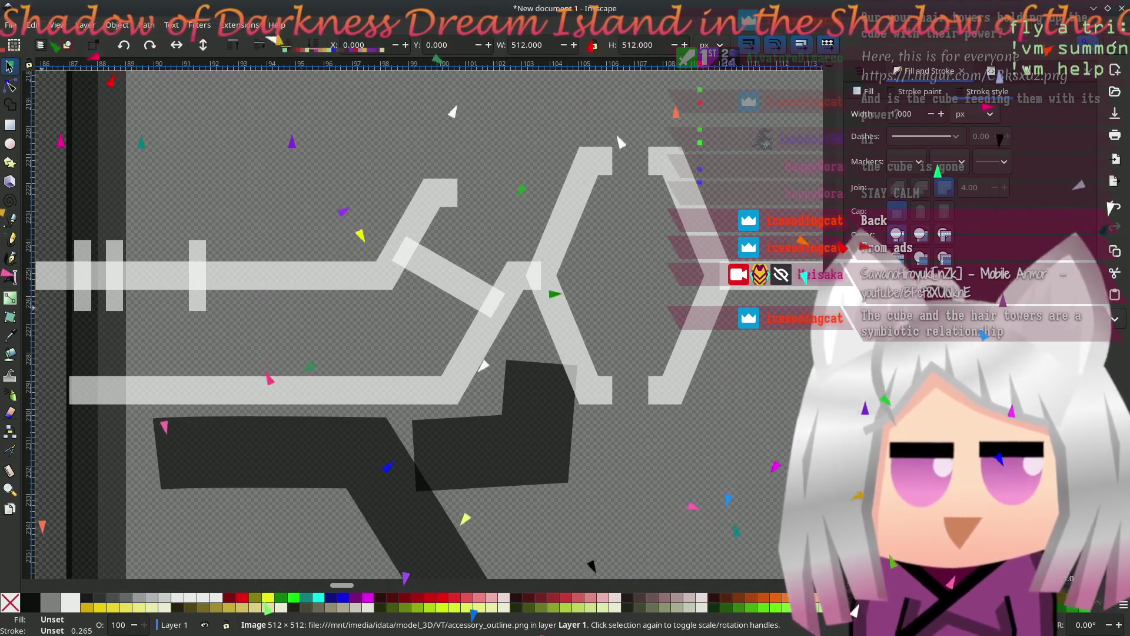
scroll(253, 419, "down", 9, "ctrl")
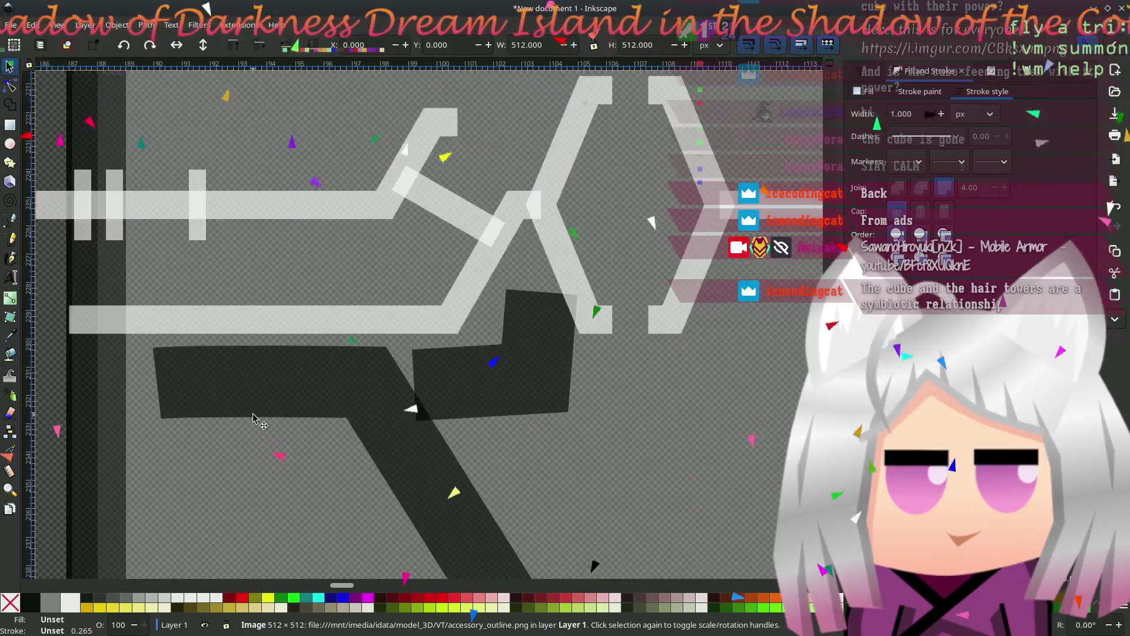
scroll(234, 449, "up", 3, "ctrl")
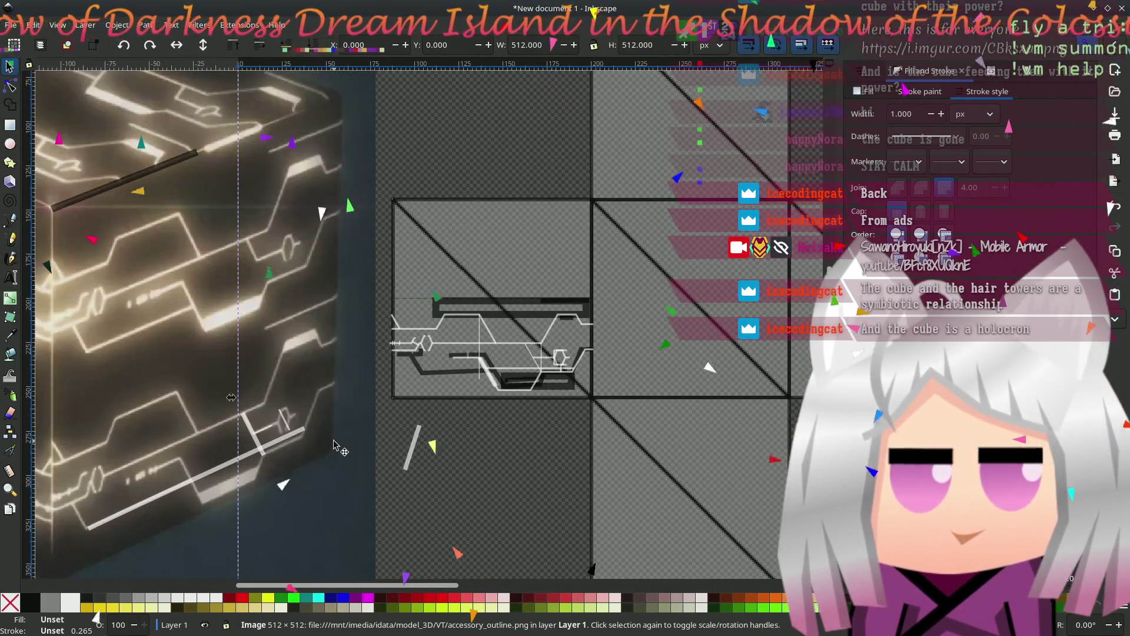
left_click_drag(333, 440, 376, 425)
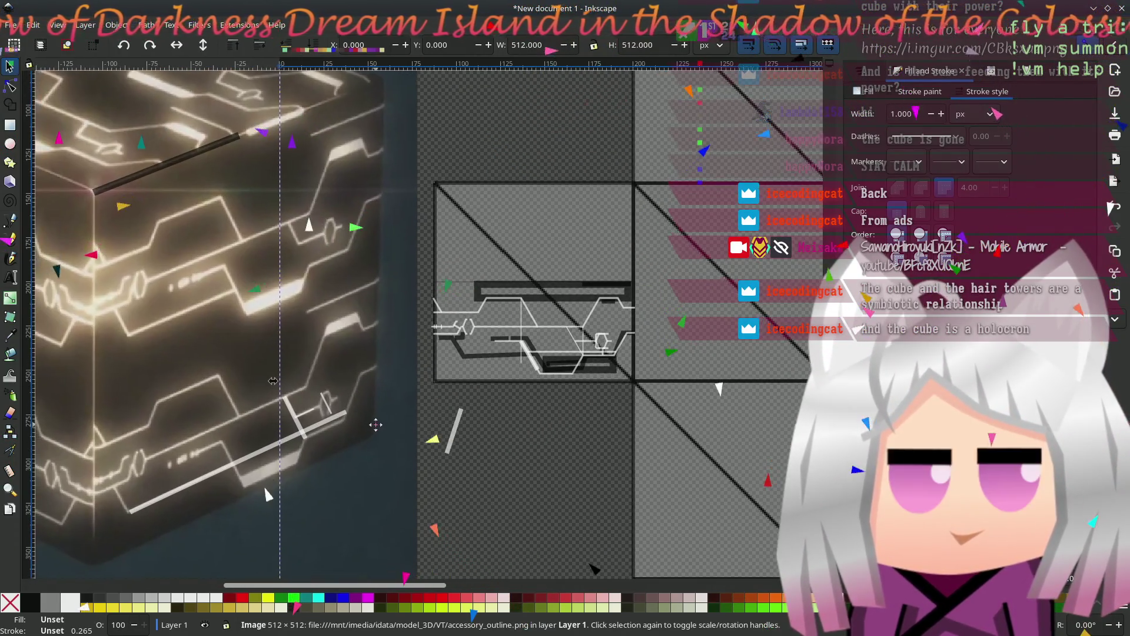
scroll(376, 425, "up", 7, "ctrl")
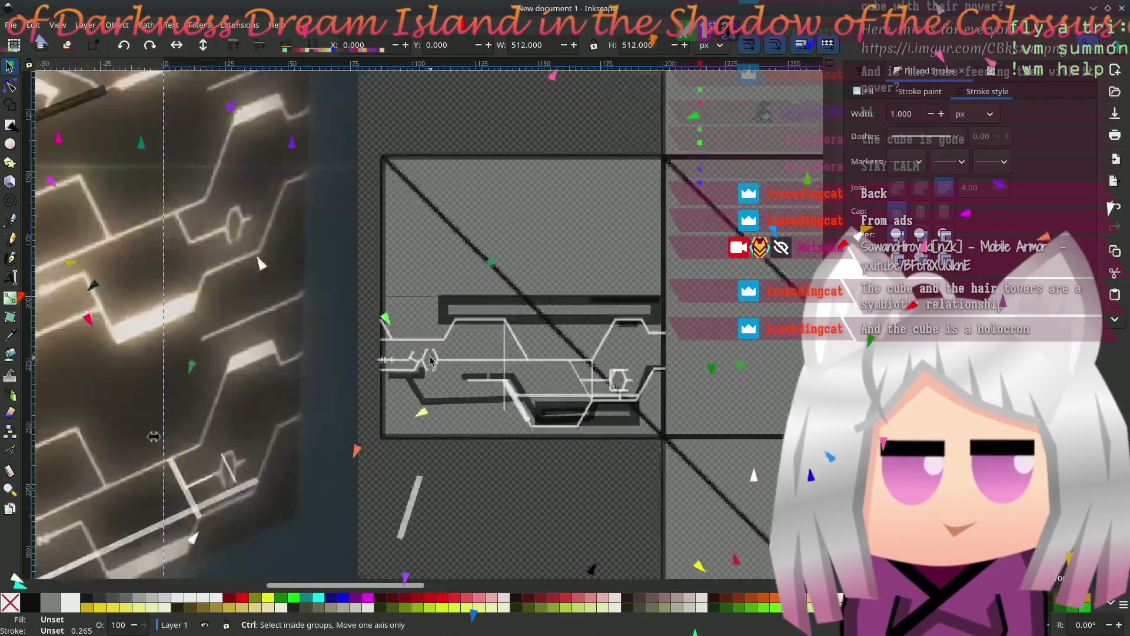
scroll(324, 335, "up", 1, "ctrl")
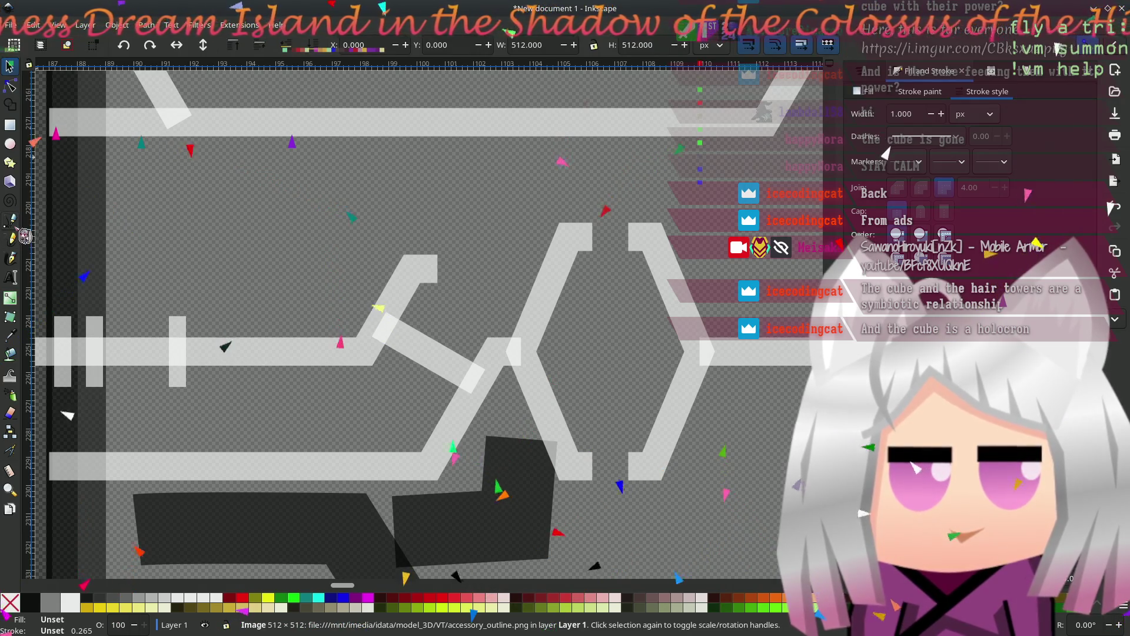
- Save the drawing, then draw a long horizontal line above the hexagon
key("ctrl+s")
key("b")
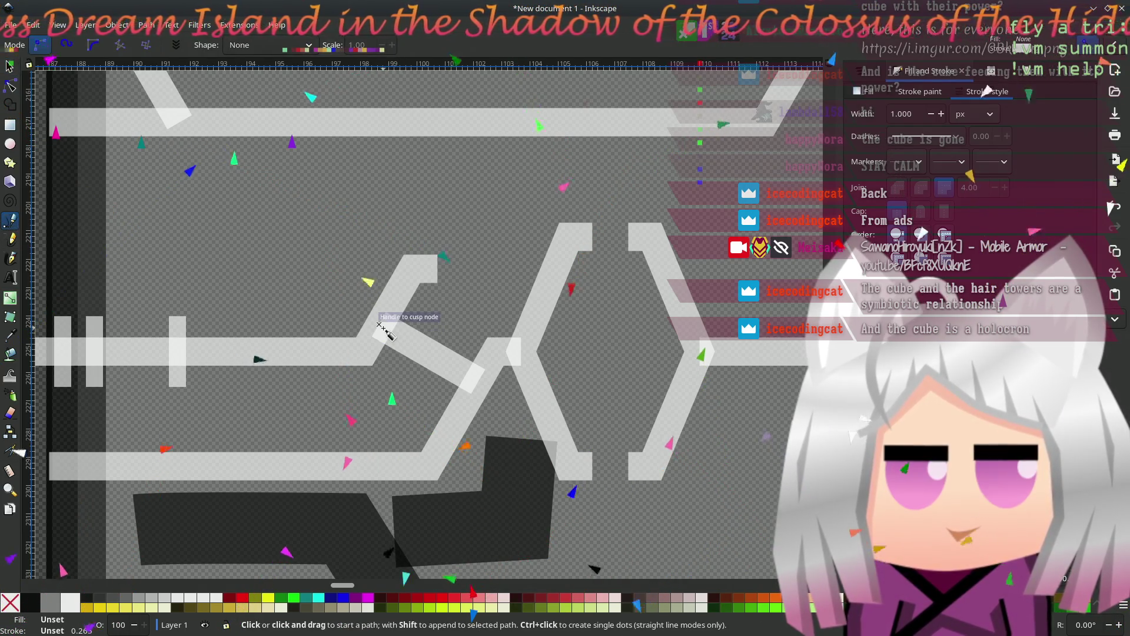
left_click(378, 323)
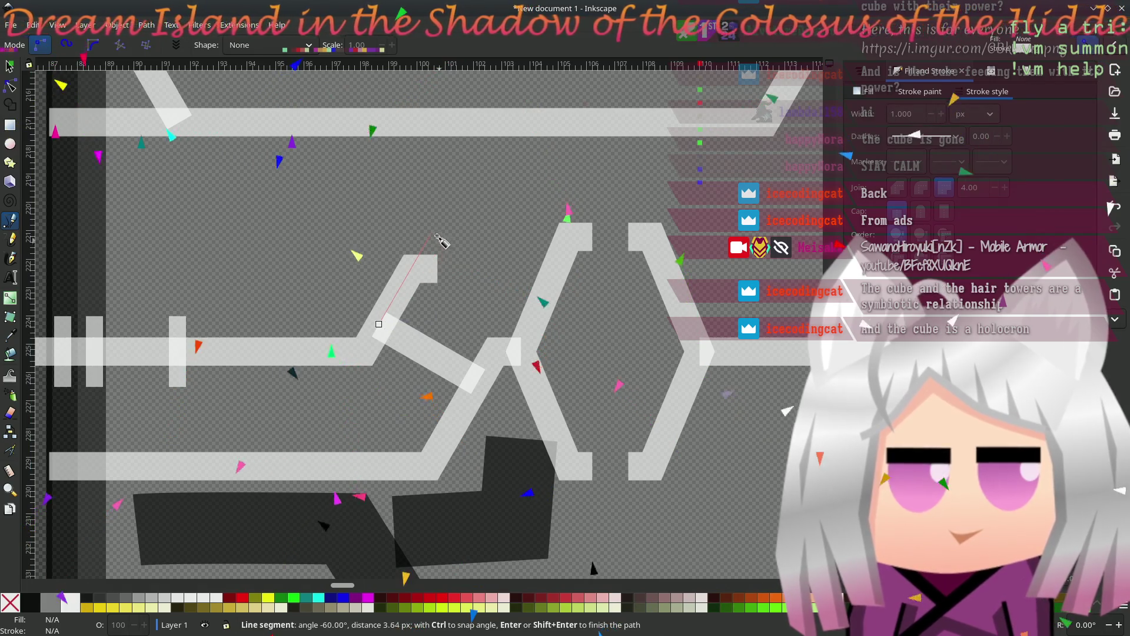
key("Escape")
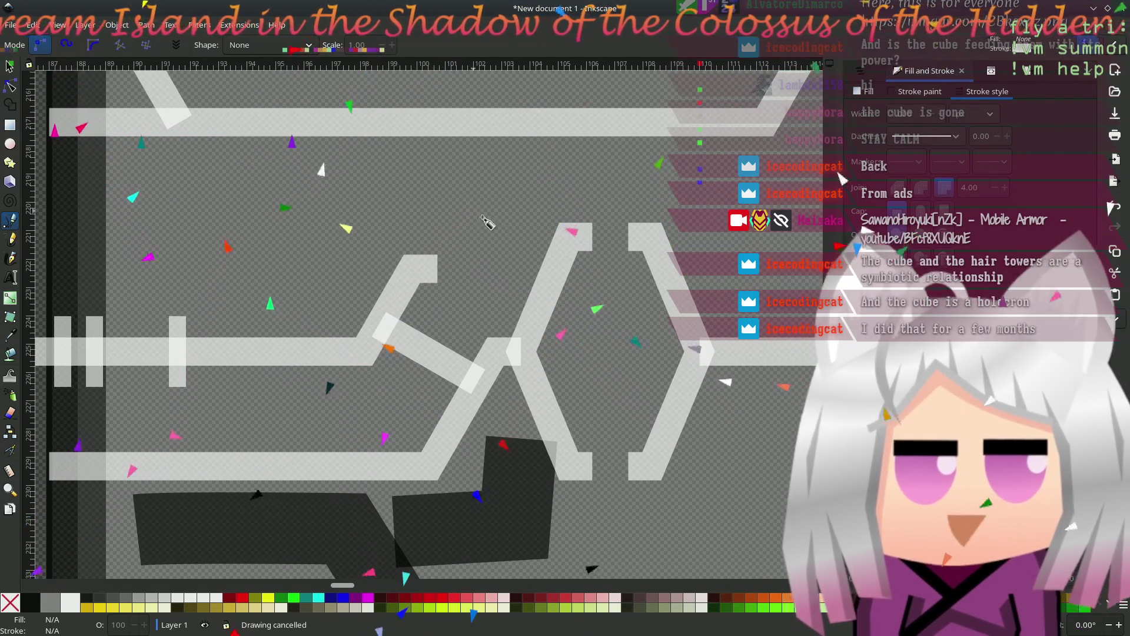
left_click(628, 237)
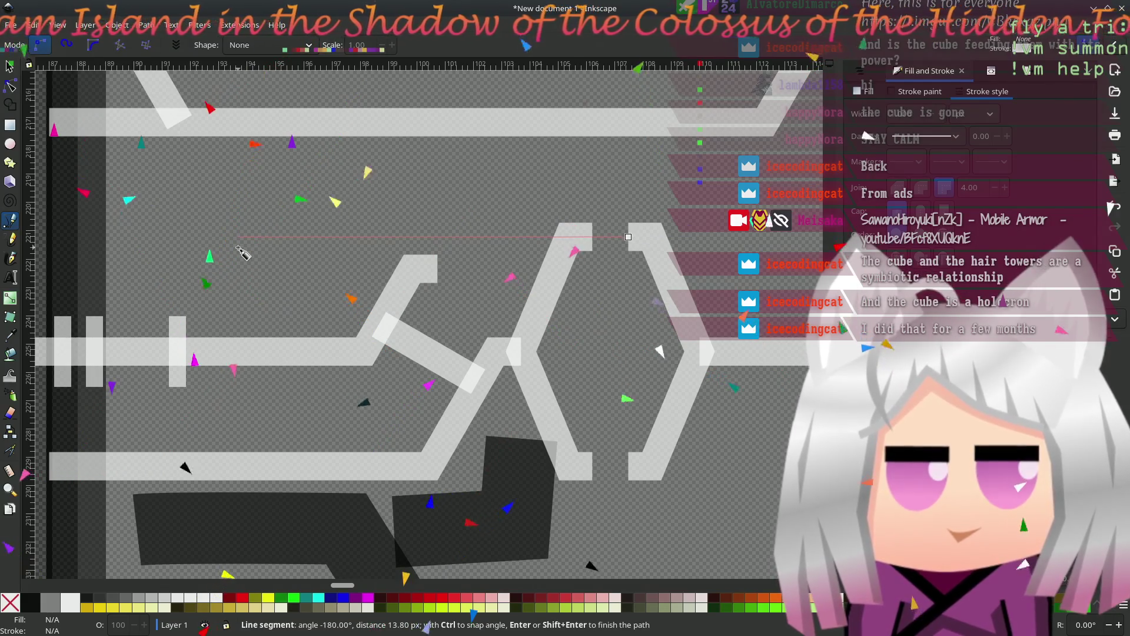
double_click(237, 247)
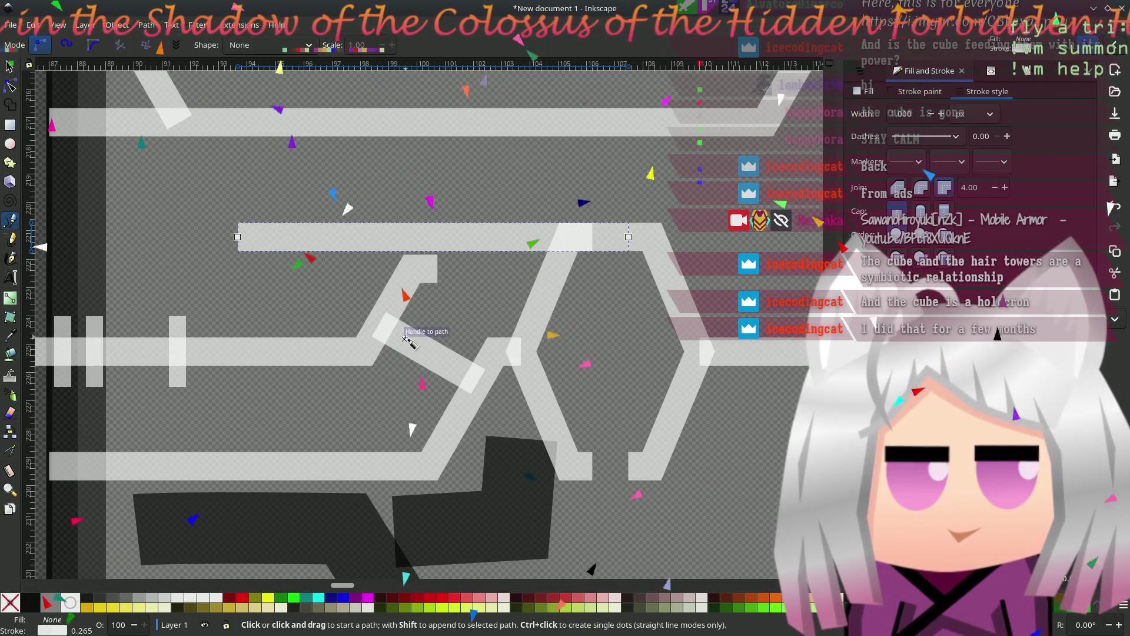
- Draw a diagonal from the upper branch's corner up to the new top line
left_click(379, 323)
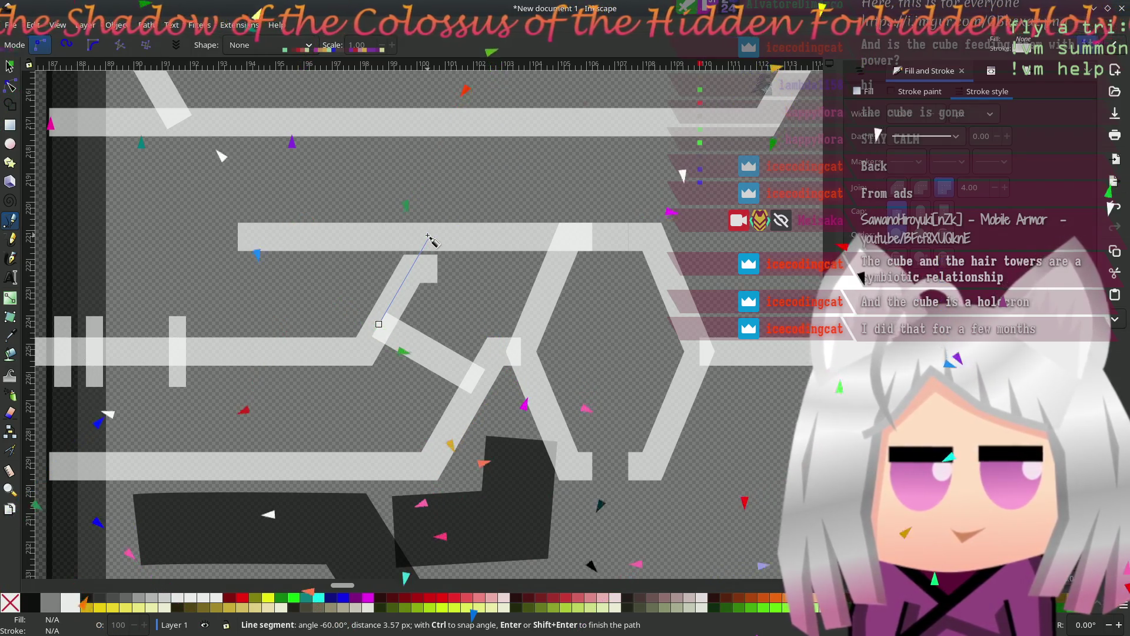
double_click(429, 237)
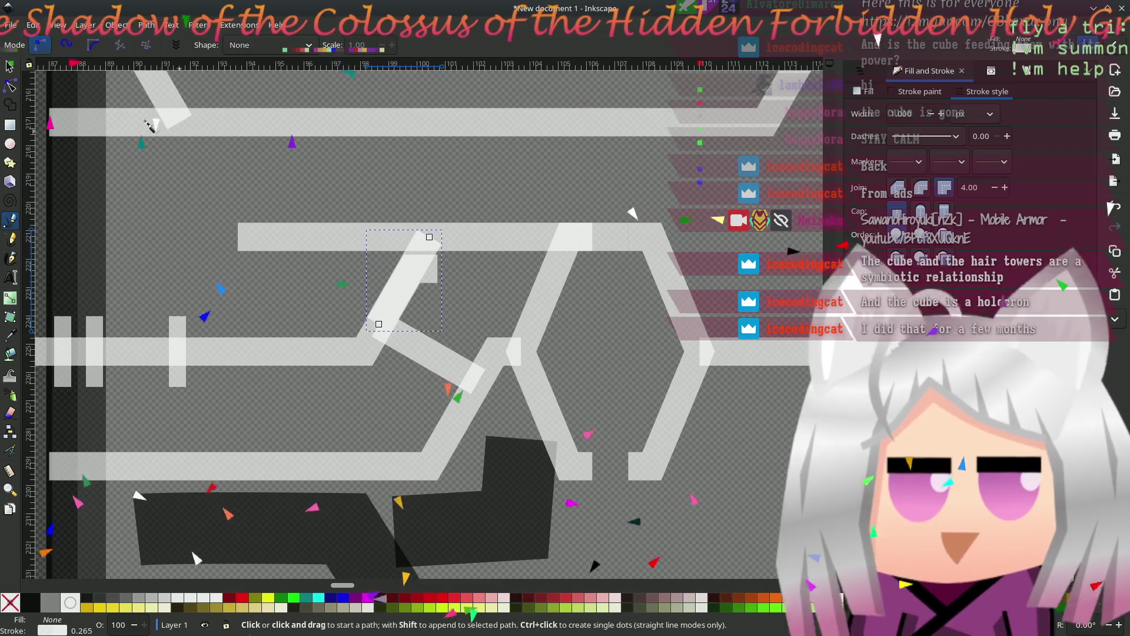
key("n")
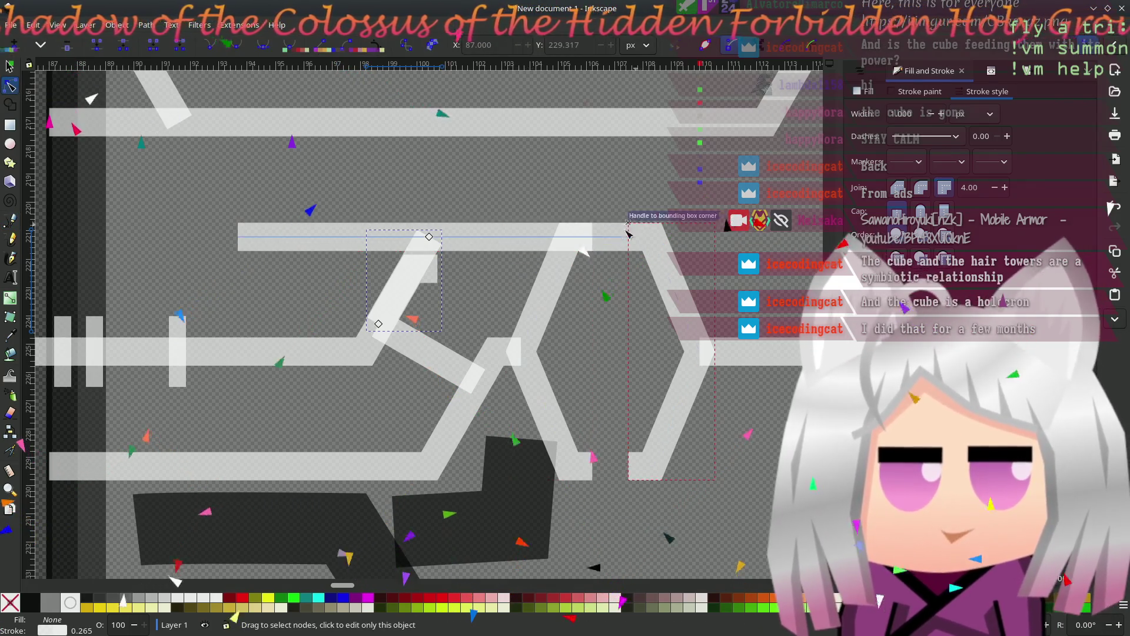
key("b")
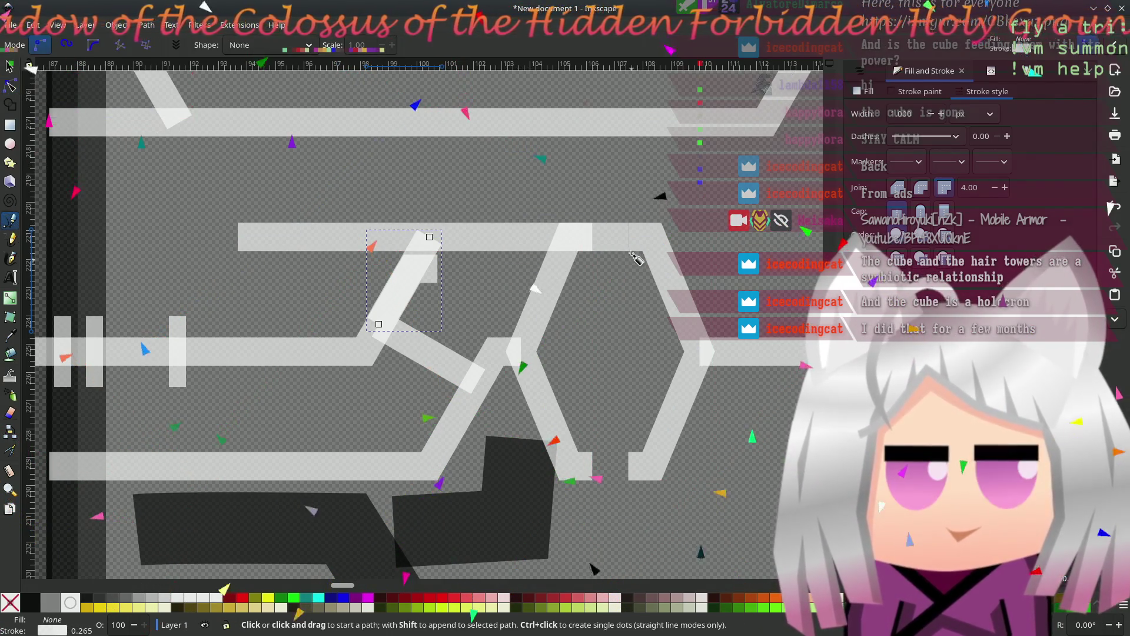
- Add a short piece on the top line, shift it left, and check the diagonal and bar
left_click(568, 236)
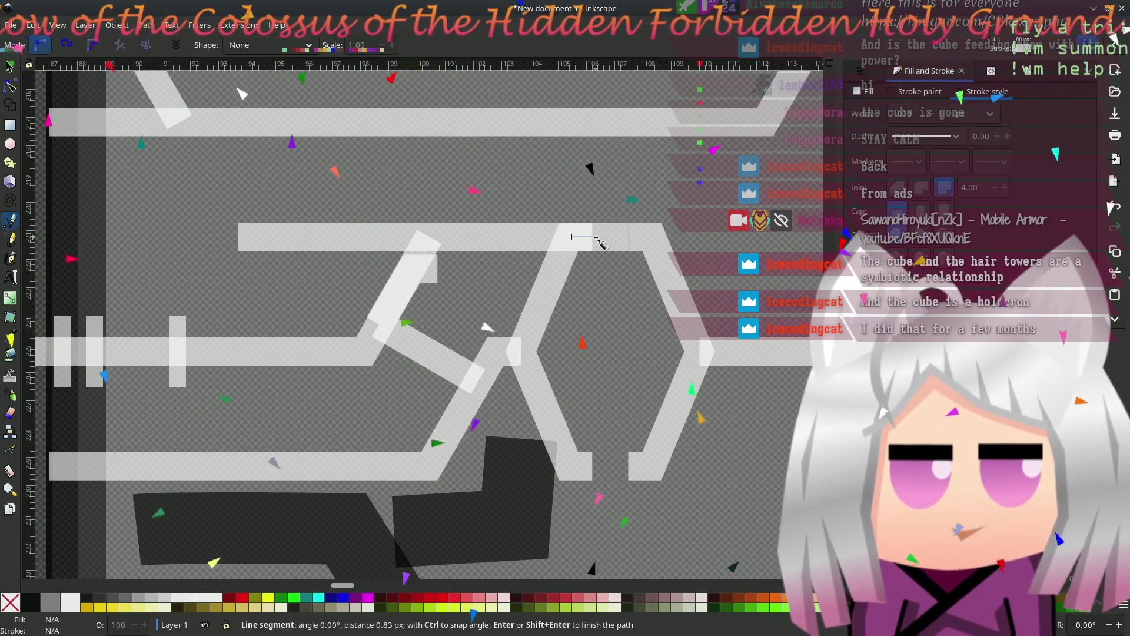
double_click(595, 237)
left_click(10, 66)
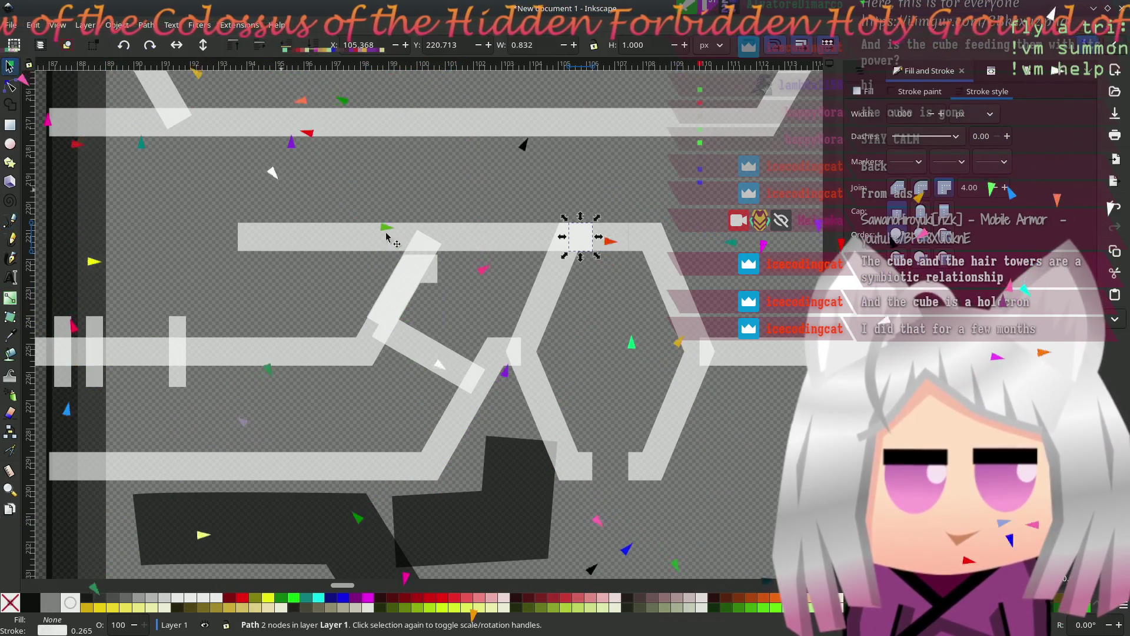
mouse_move(582, 238)
left_mouse_down()
mouse_move(526, 177)
mouse_move(465, 236)
mouse_move(432, 238)
mouse_move(478, 270)
mouse_move(428, 234)
mouse_move(436, 222)
left_mouse_up()
left_click(422, 300)
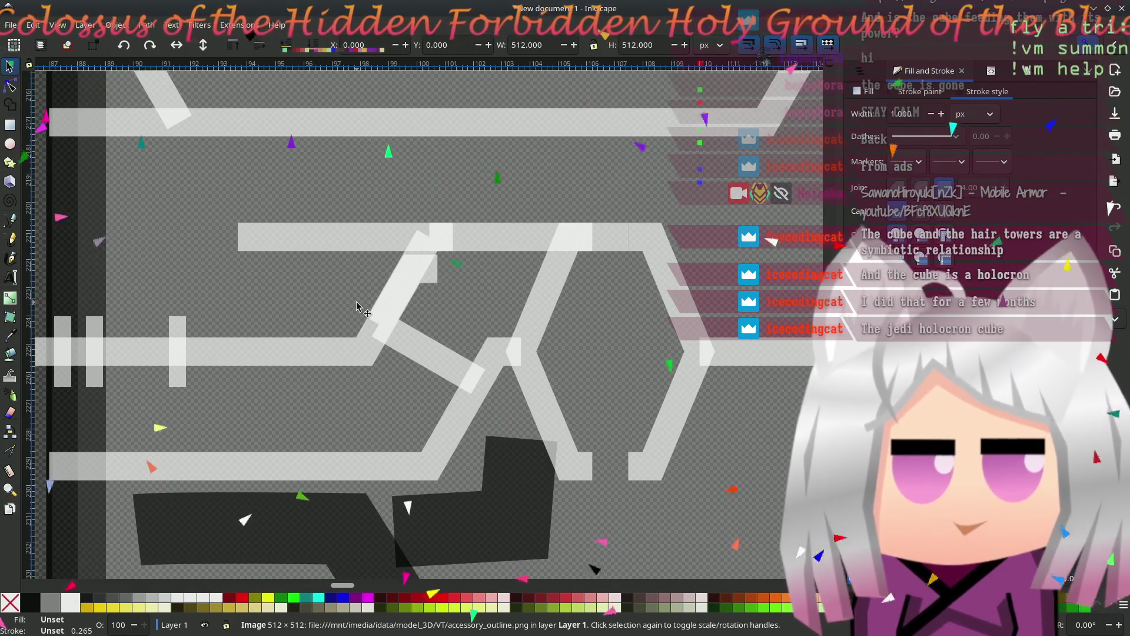
left_click(405, 312)
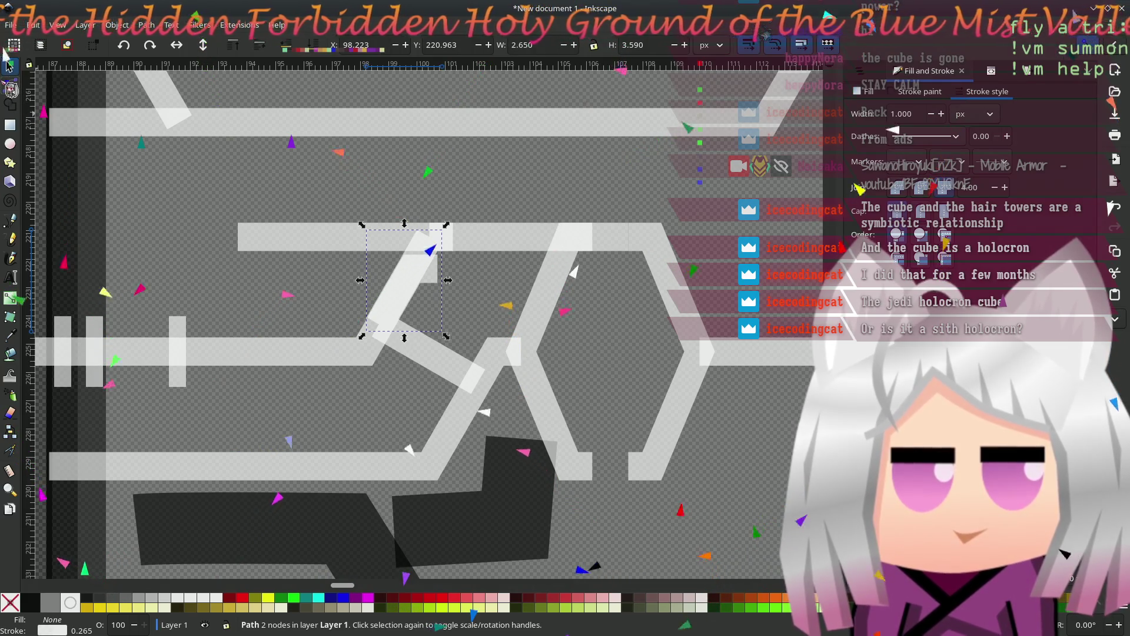
left_click(534, 250)
mouse_move(534, 254)
left_mouse_down()
mouse_move(496, 299)
mouse_move(498, 357)
left_mouse_up()
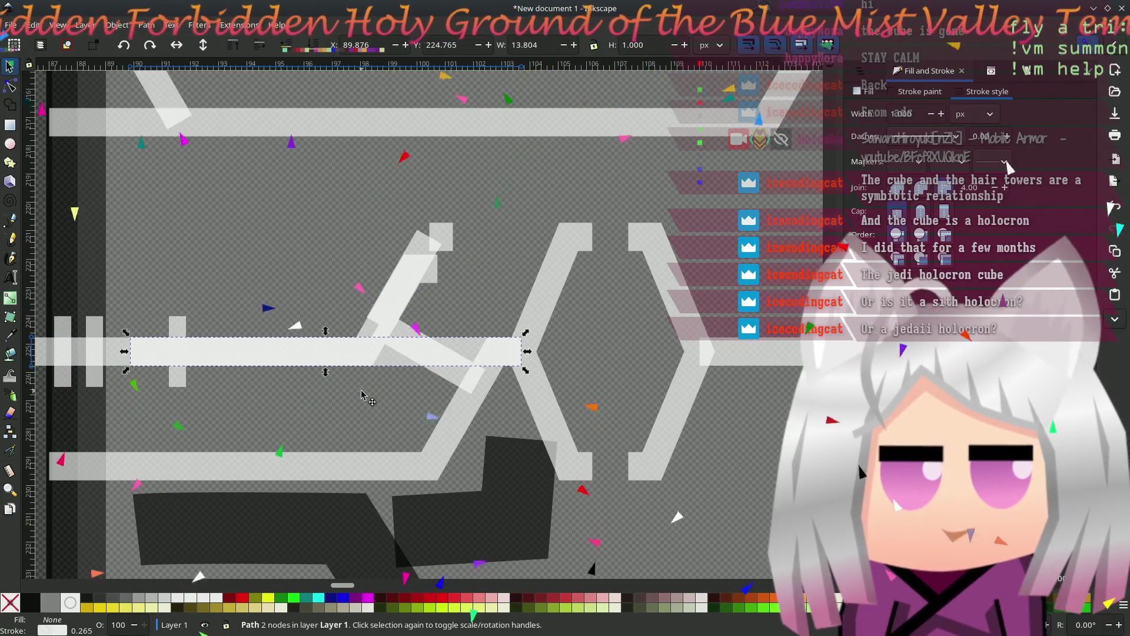
left_click(249, 367)
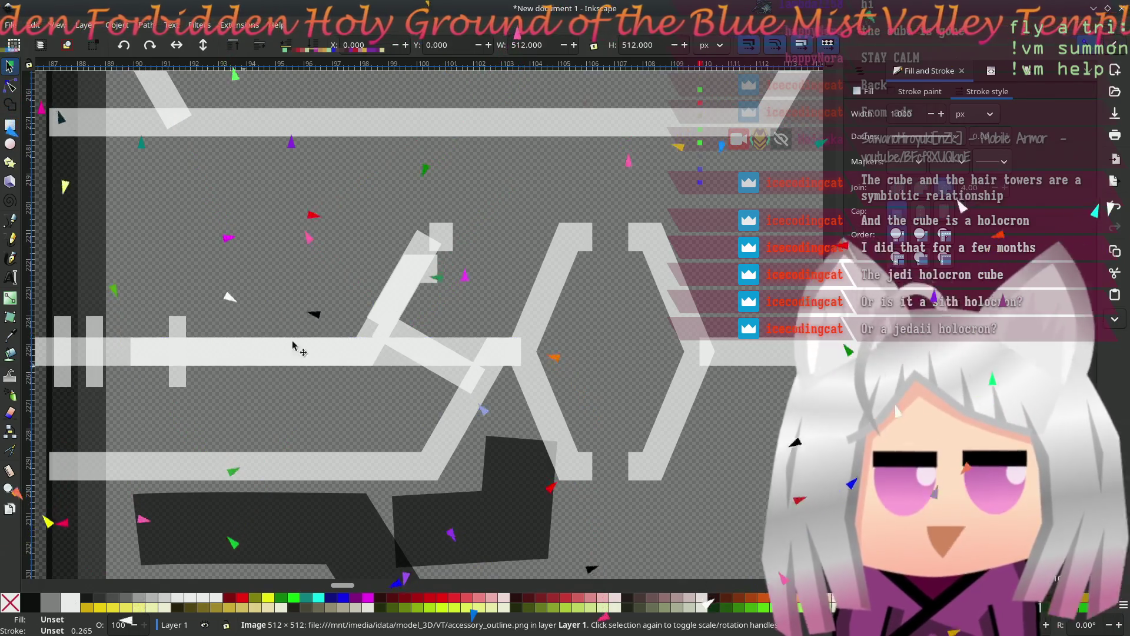
left_click(433, 243)
left_click(385, 321)
left_click(120, 352)
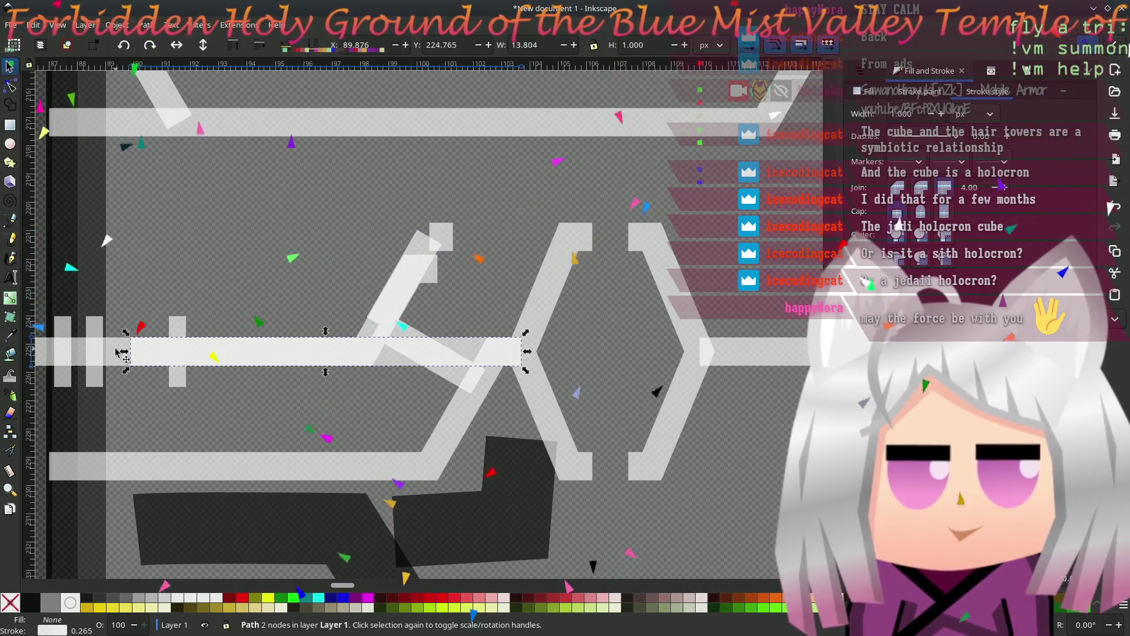
left_click(92, 358)
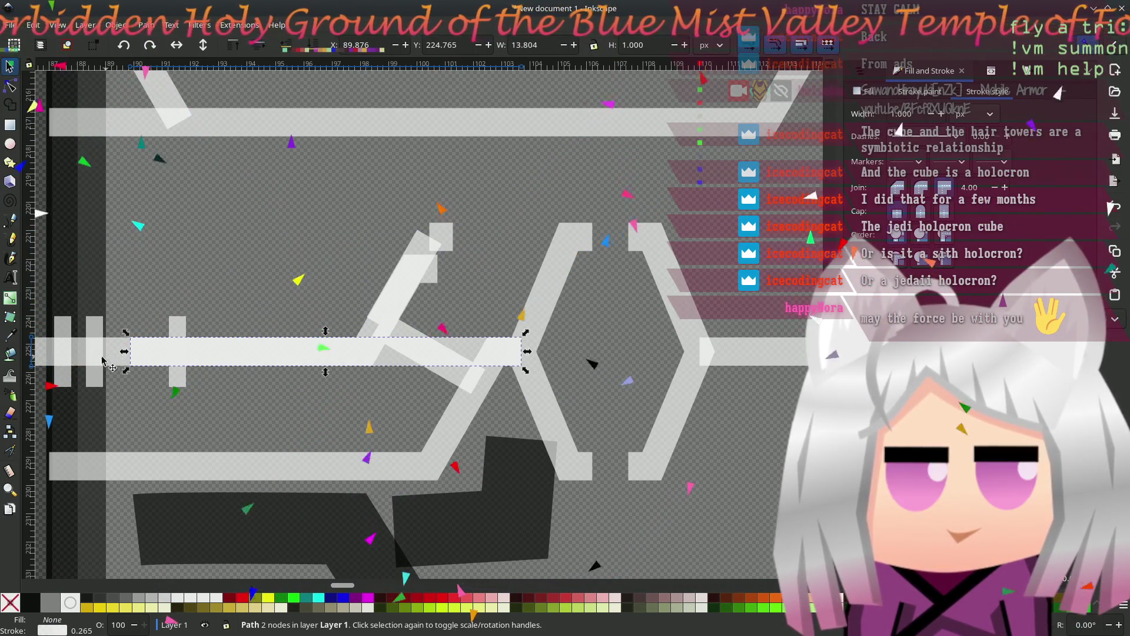
left_click(127, 352)
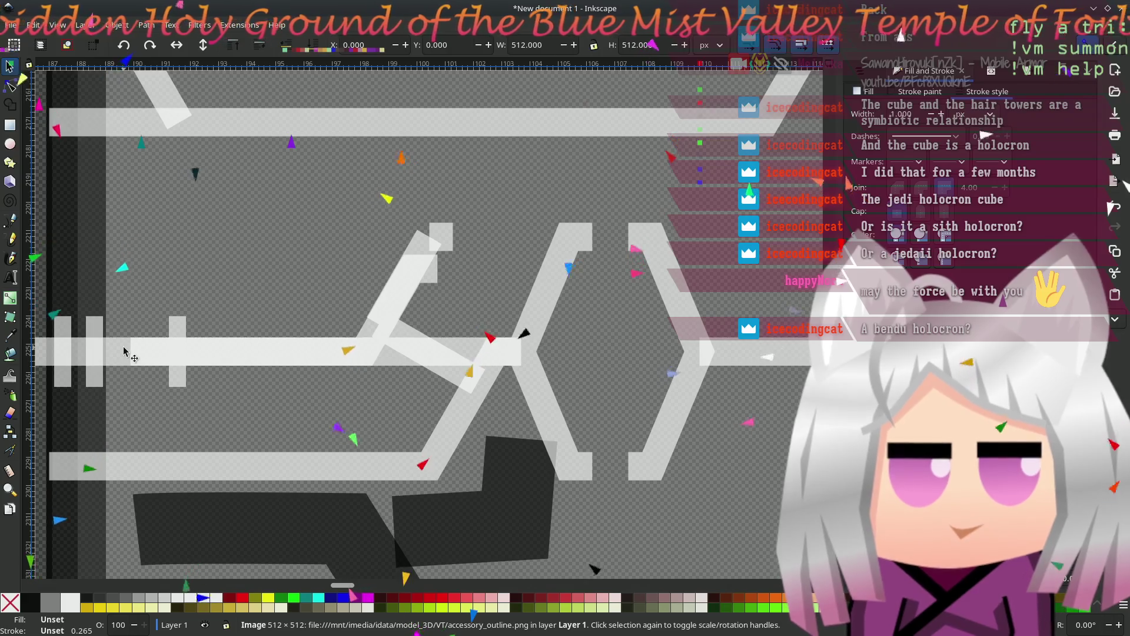
left_click(10, 86)
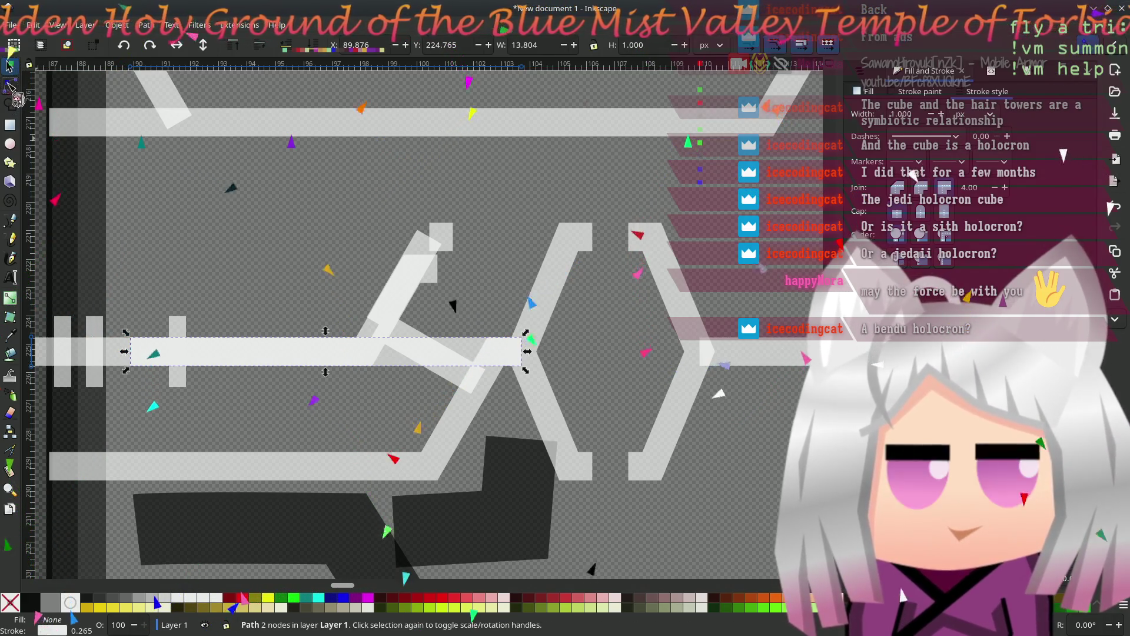
left_click_drag(130, 351, 233, 352)
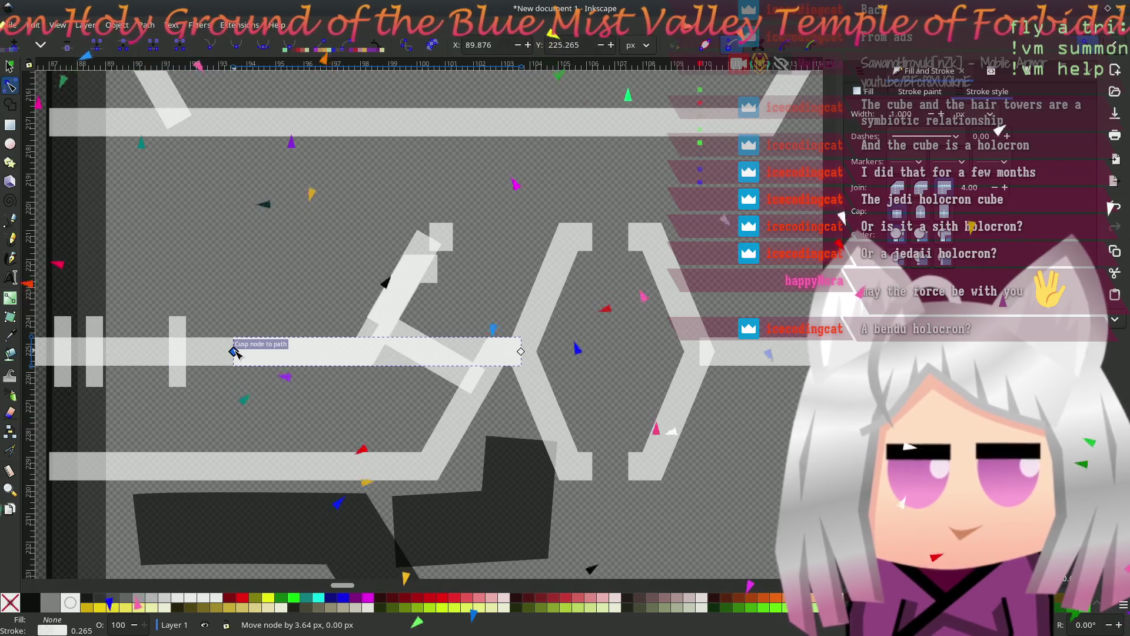
key("ctrl+z")
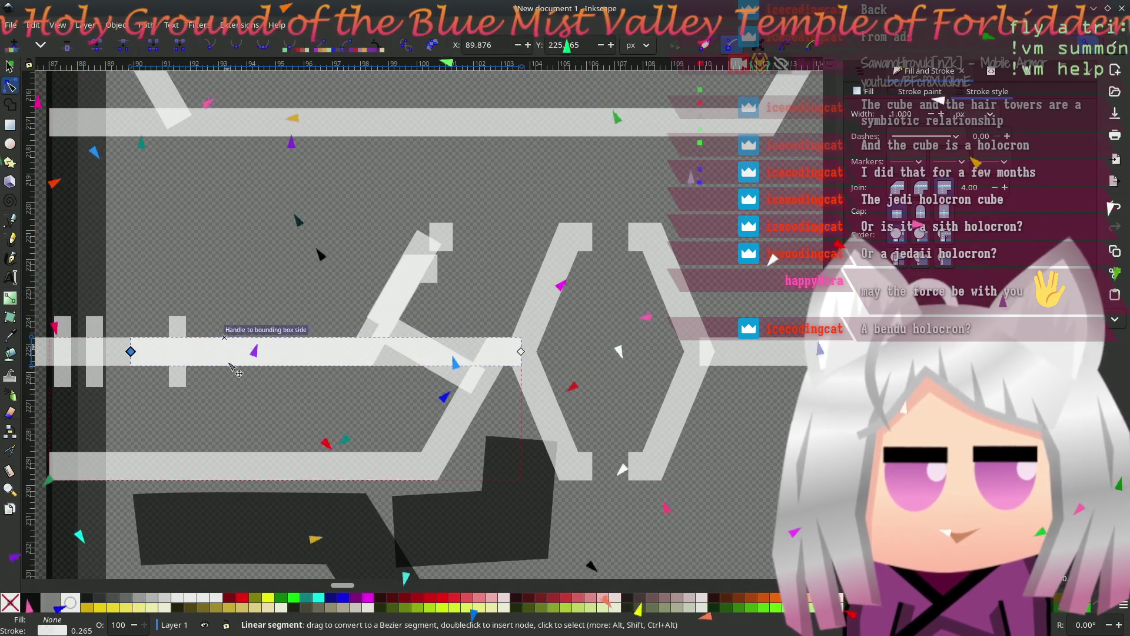
left_click(214, 441)
left_click(153, 351)
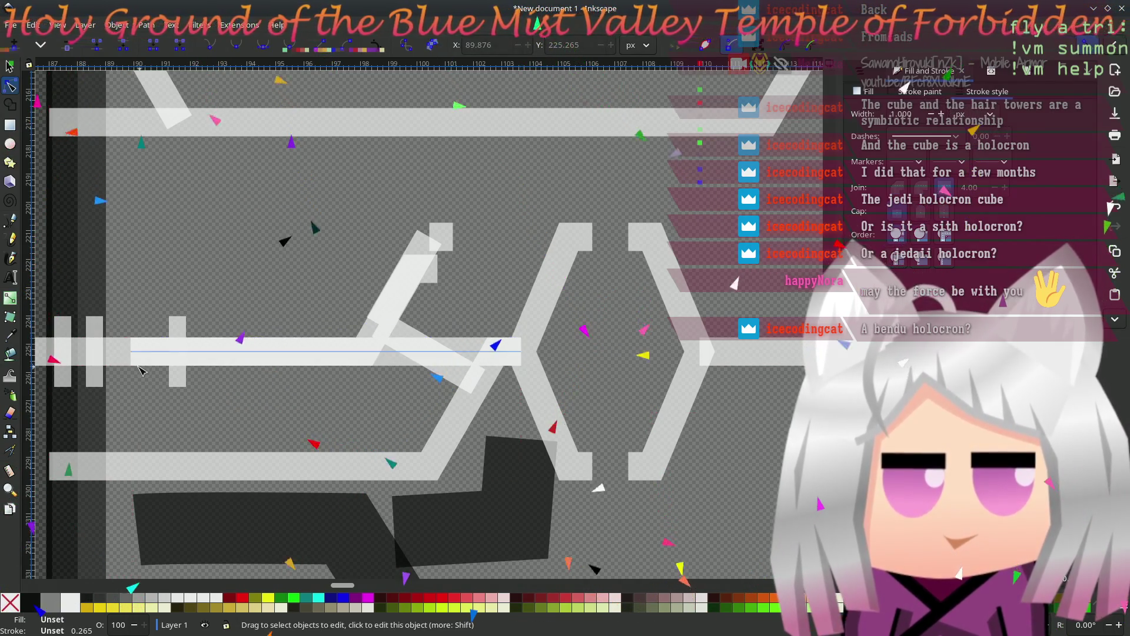
scroll(141, 427, "left", 5)
scroll(141, 427, "down", 2)
left_click(218, 312)
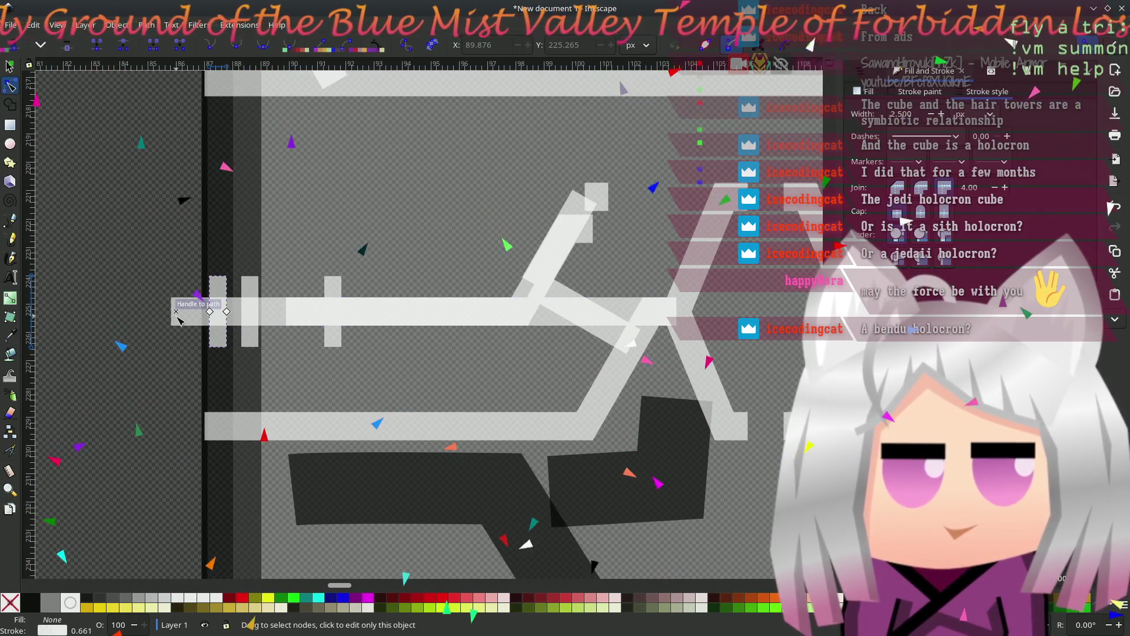
key("Escape")
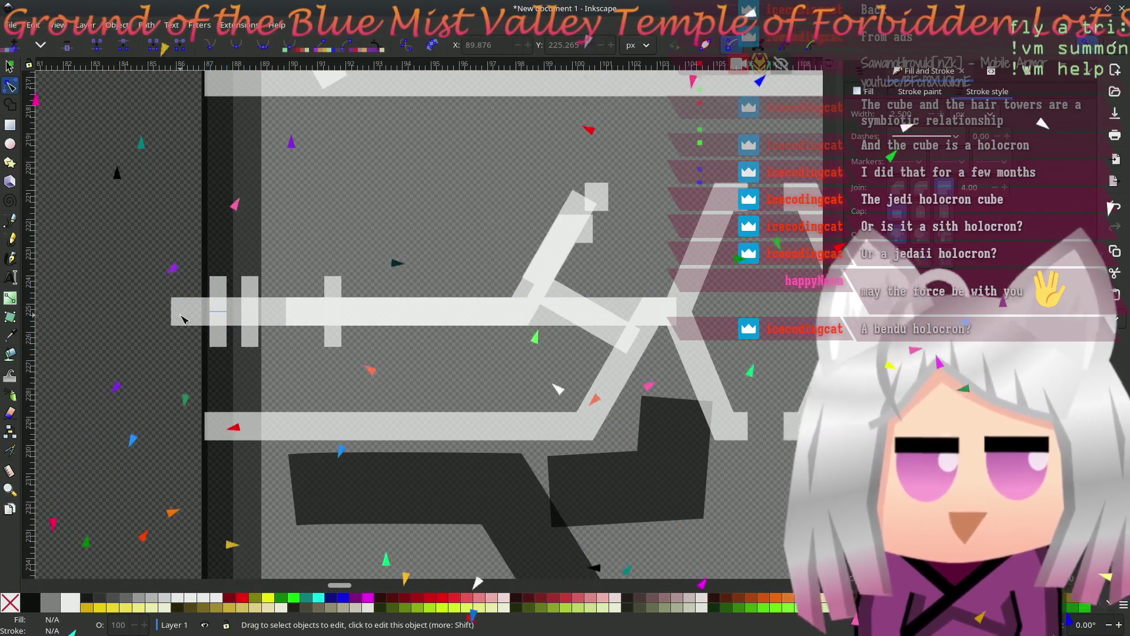
left_click(173, 318)
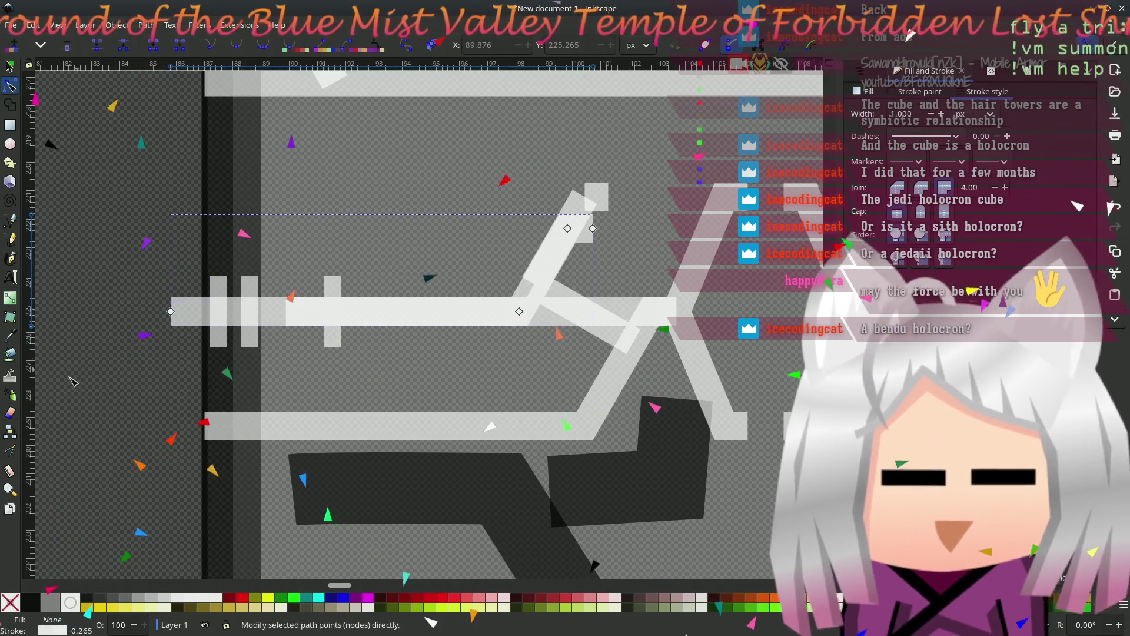
left_click_drag(412, 375, 328, 371)
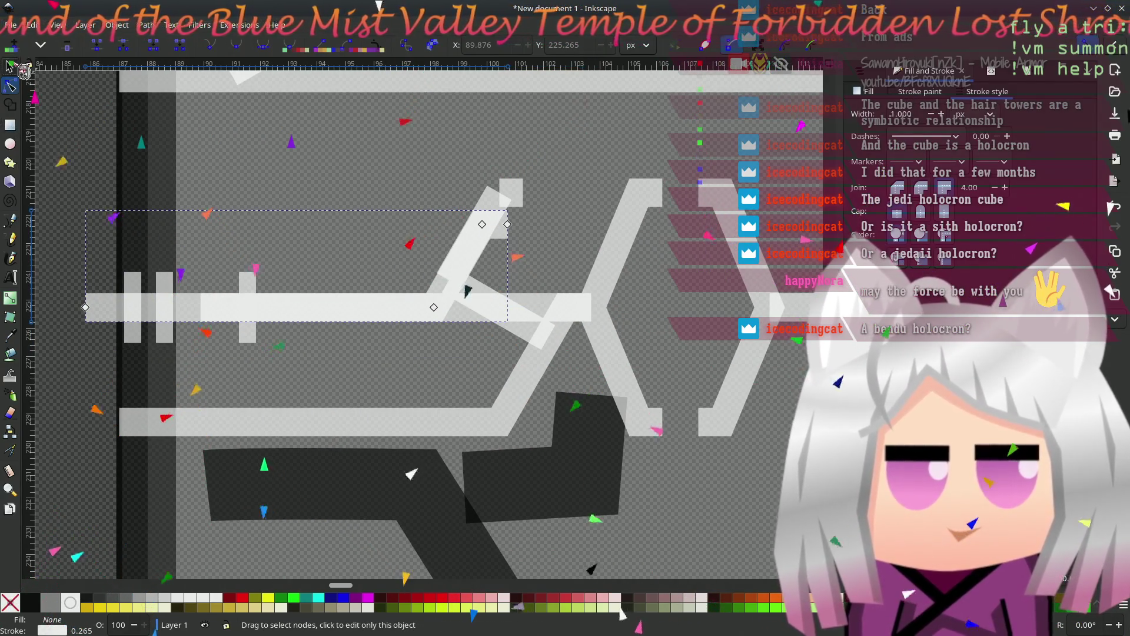
left_click(10, 67)
left_click(396, 369)
left_click_drag(397, 369, 357, 381)
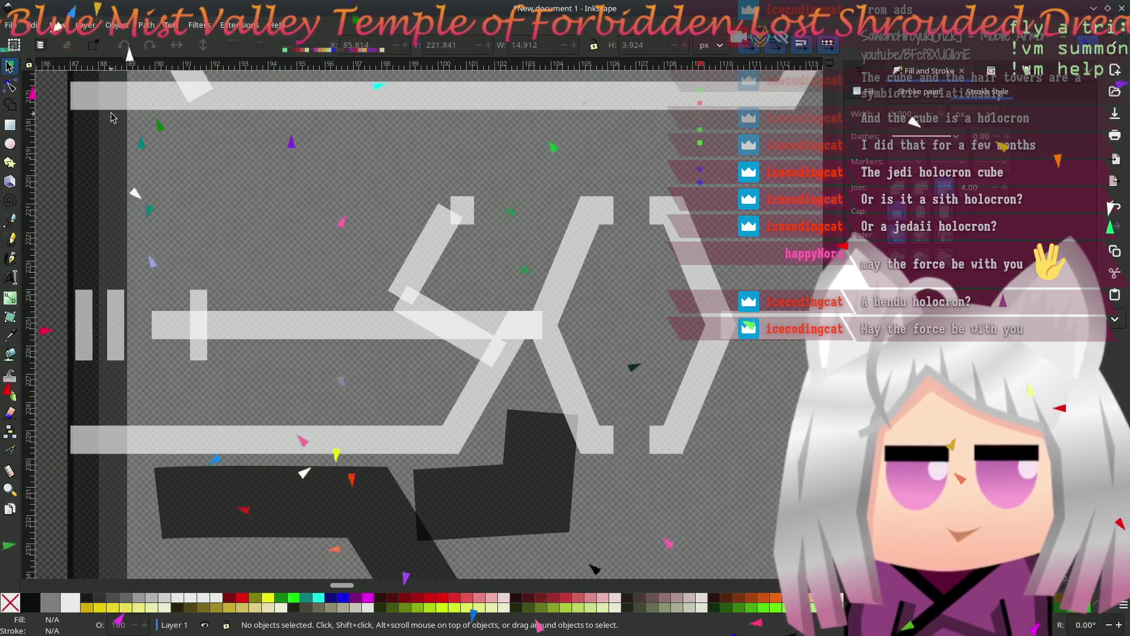
- Continue the angled path from its top end down the diagonal and left to the face's edge
left_click(11, 87)
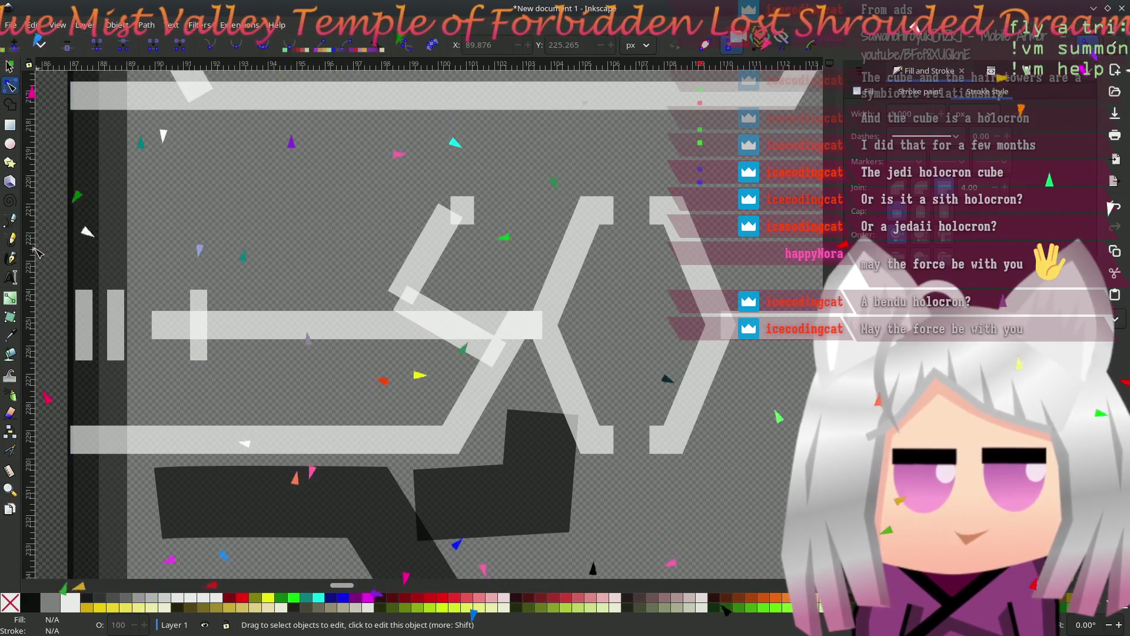
left_click(15, 223)
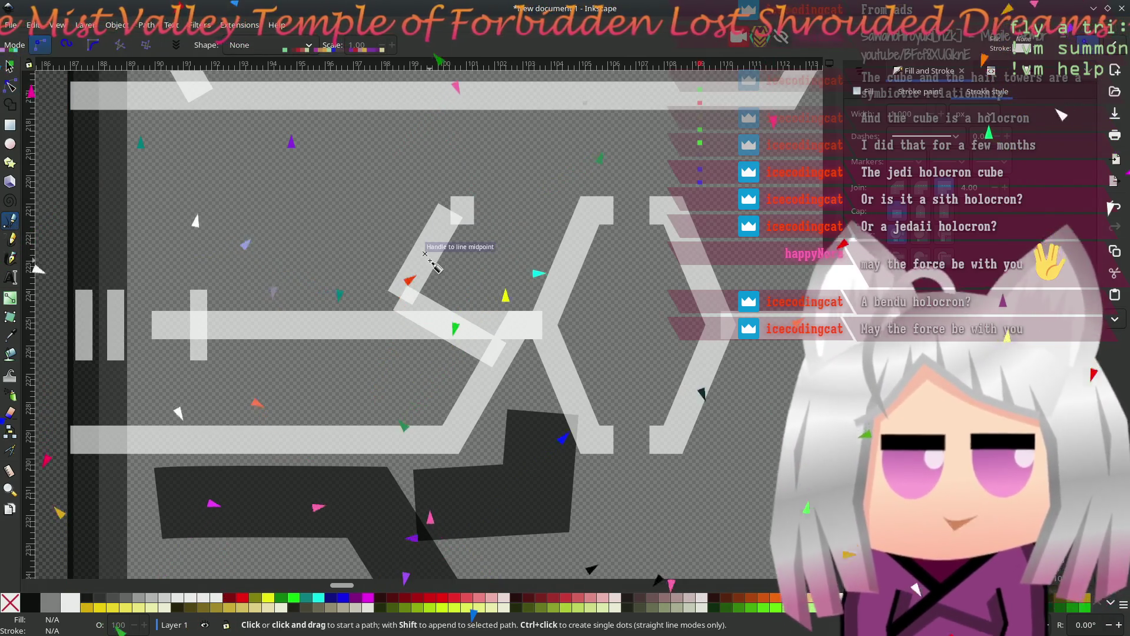
left_click(10, 87)
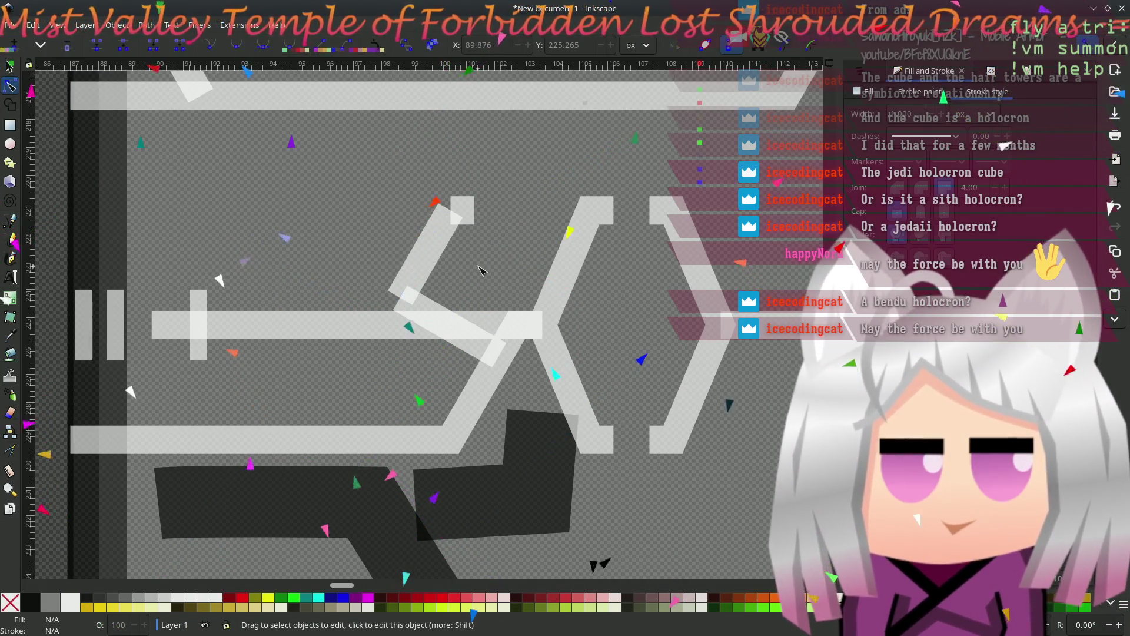
left_click(443, 245)
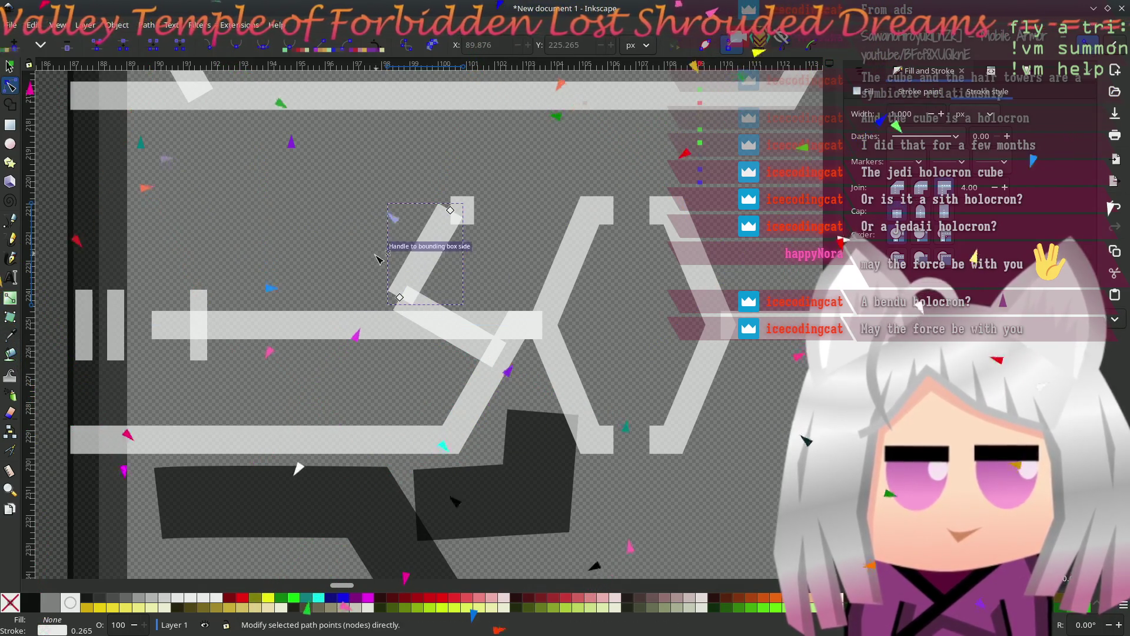
left_click(16, 223)
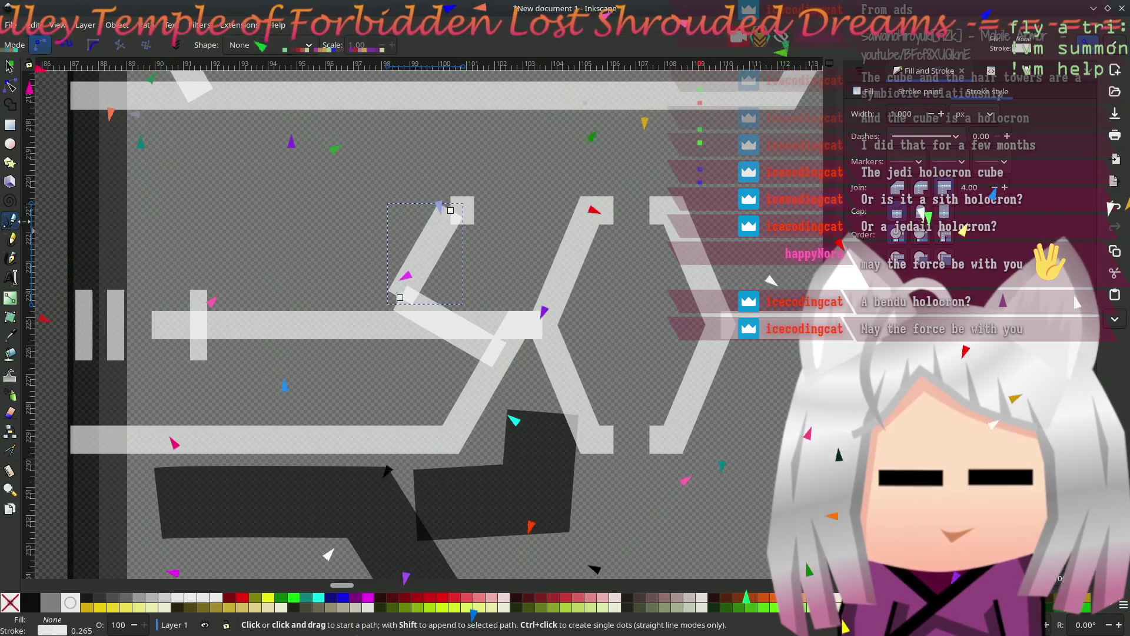
left_click(474, 210)
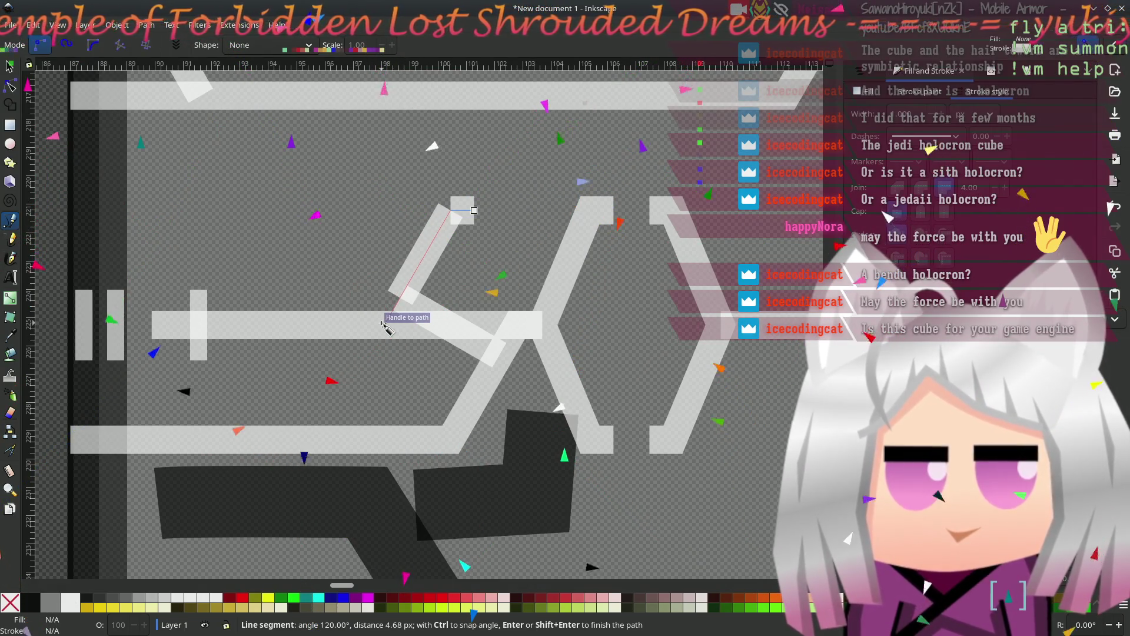
scroll(177, 323, "left", 4)
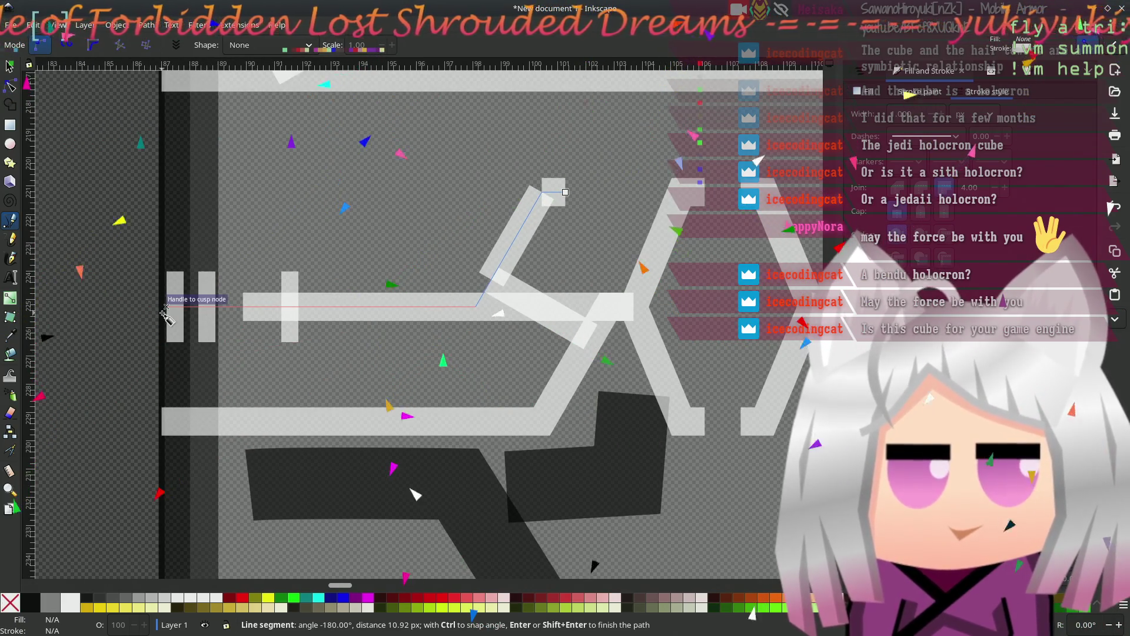
double_click(162, 306)
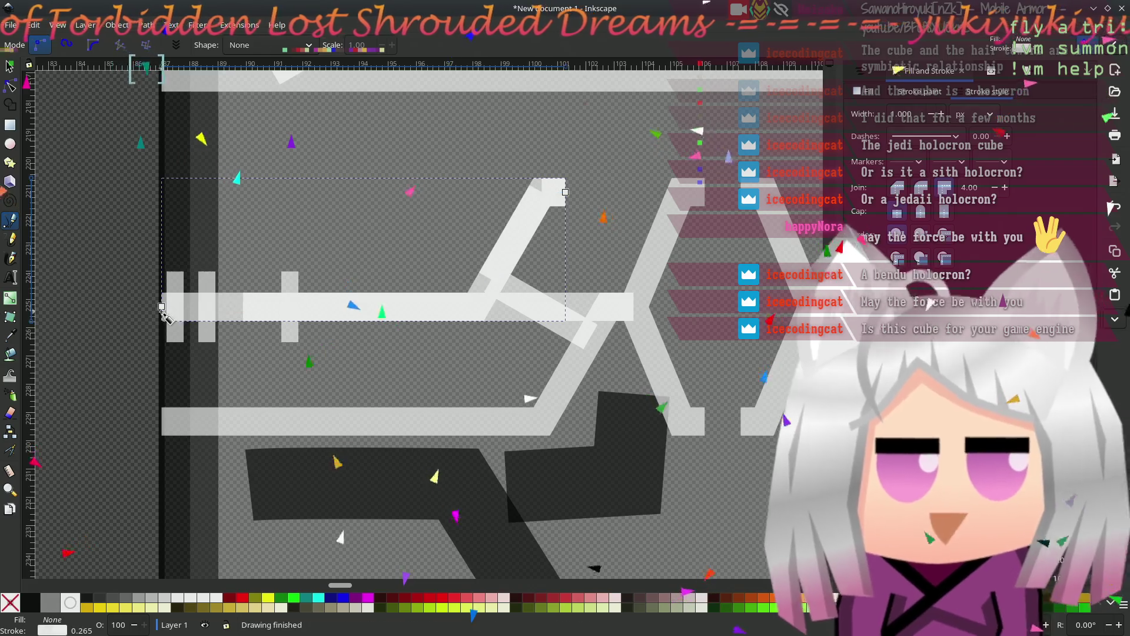
scroll(412, 383, "right", 5)
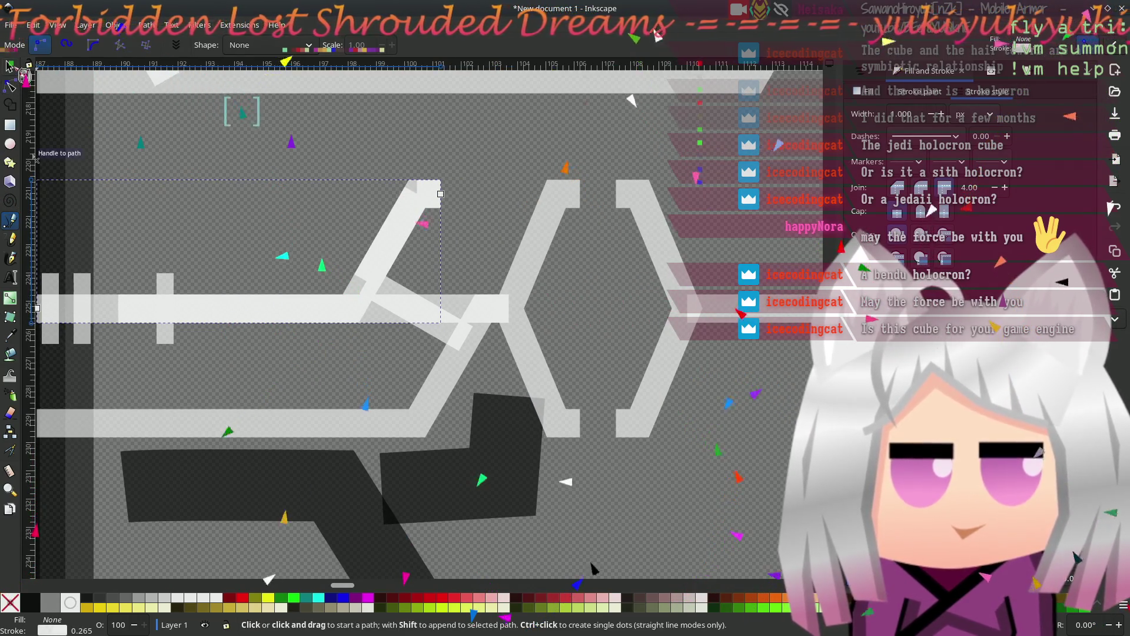
- Delete the old horizontal bar and the crossing diagonal piece
left_click(10, 66)
left_click(462, 314)
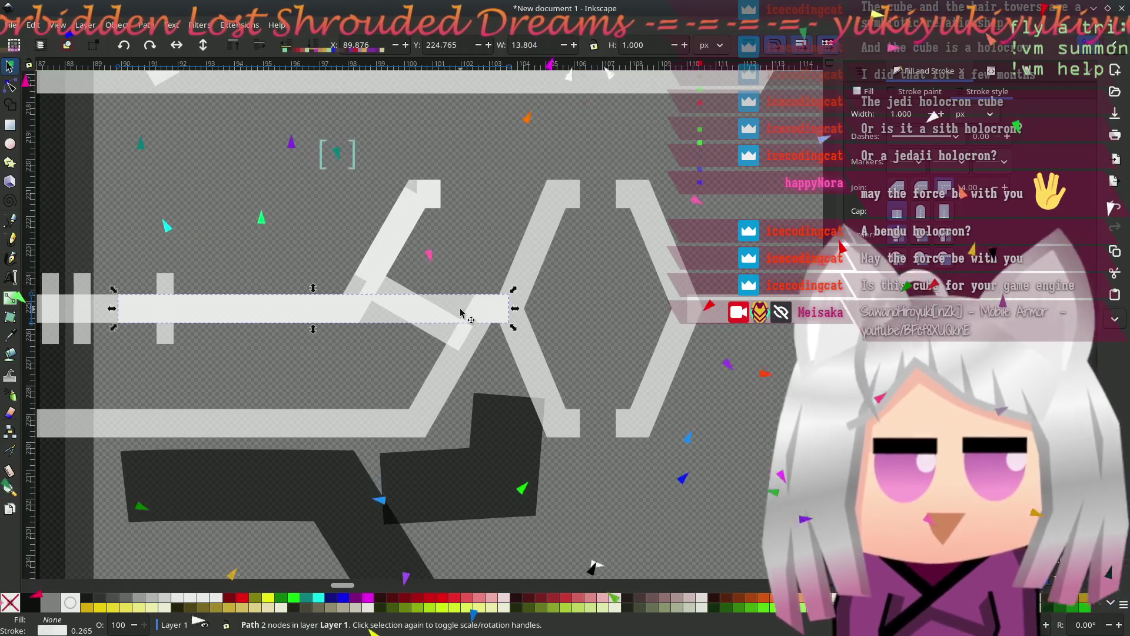
key("Delete")
left_click(396, 314)
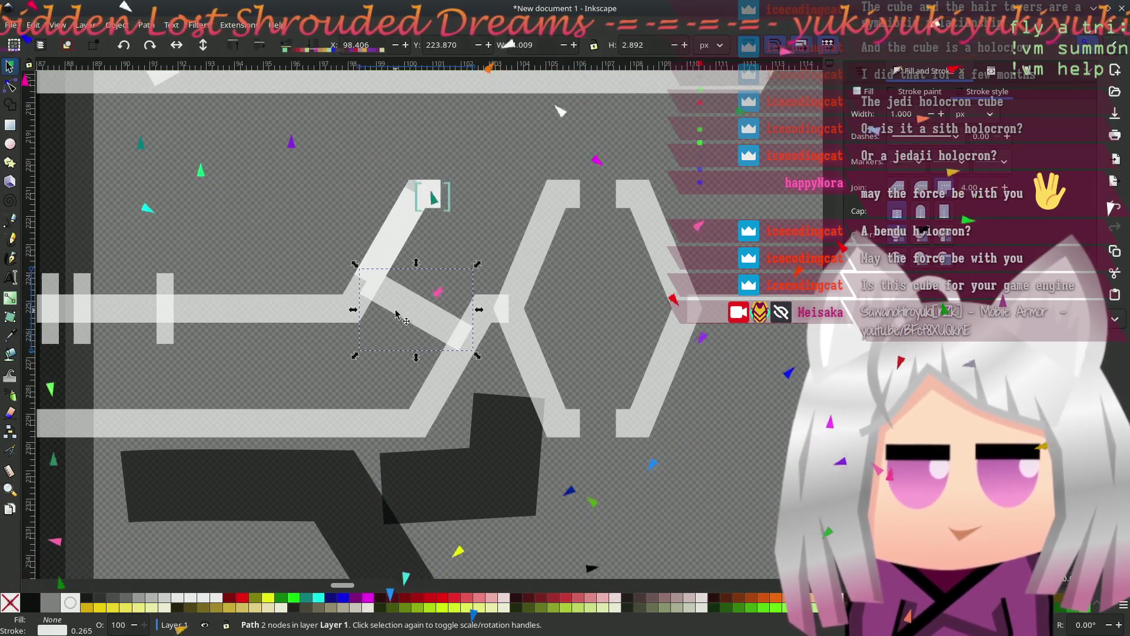
key("Delete")
- Inspect the new bent path's nodes against the cube reference, then clear the selection
left_click(405, 227)
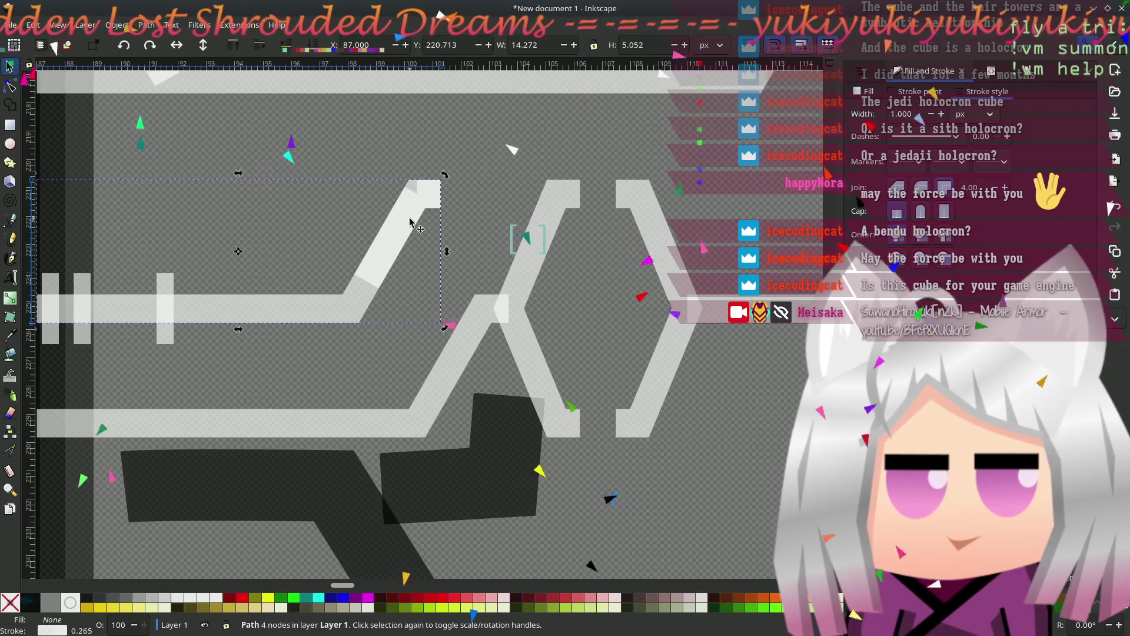
left_click(462, 176)
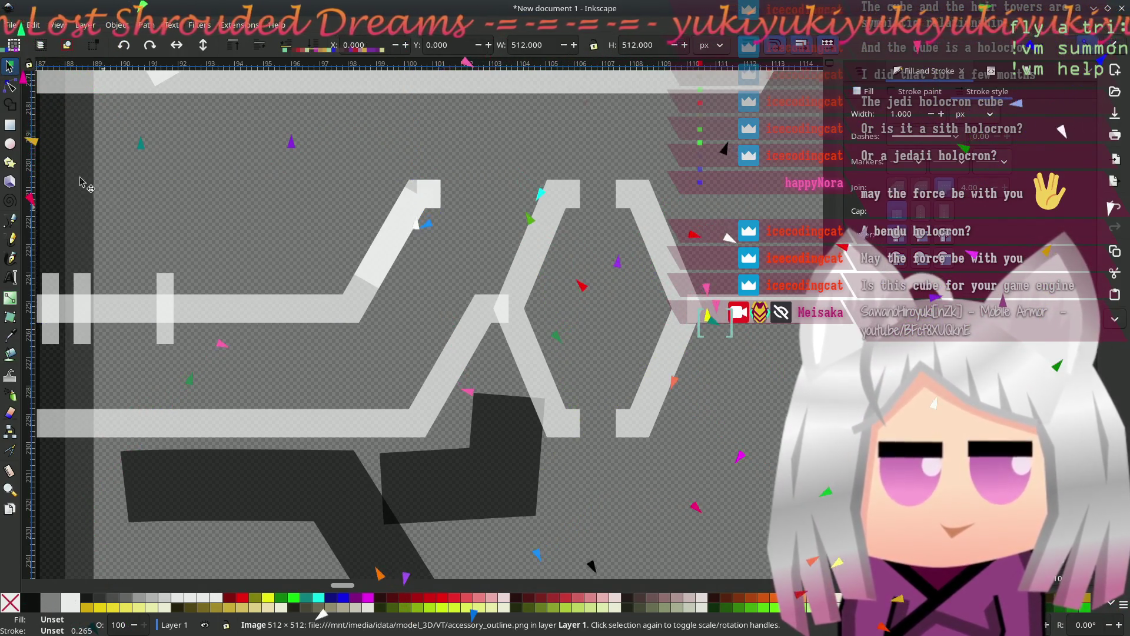
left_click(10, 86)
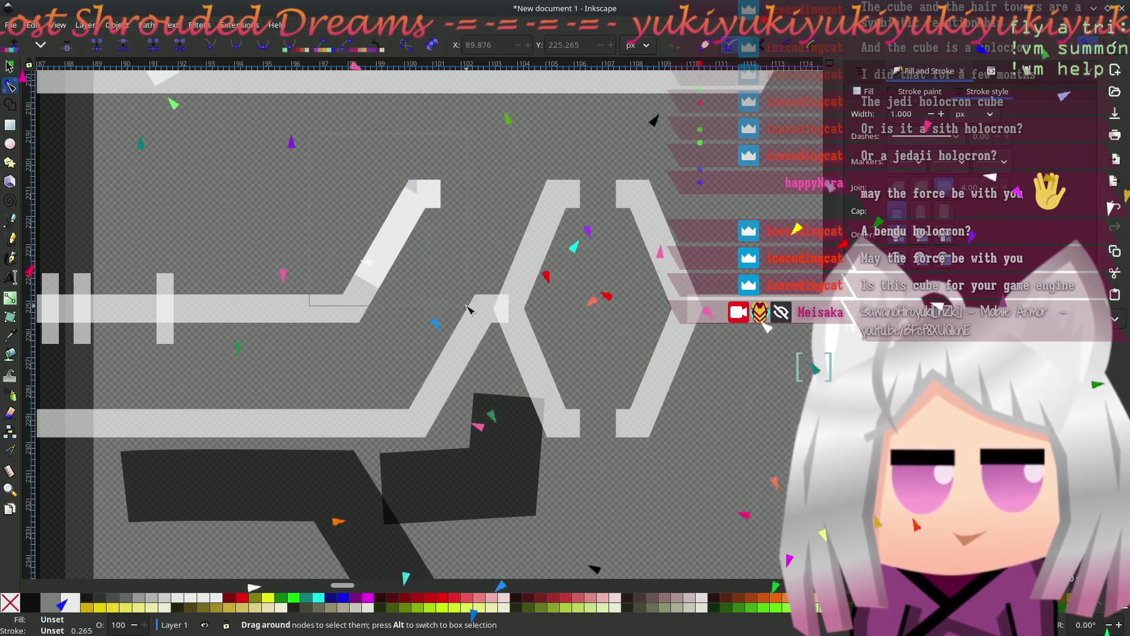
left_click(392, 235)
left_click(10, 66)
left_click(412, 275)
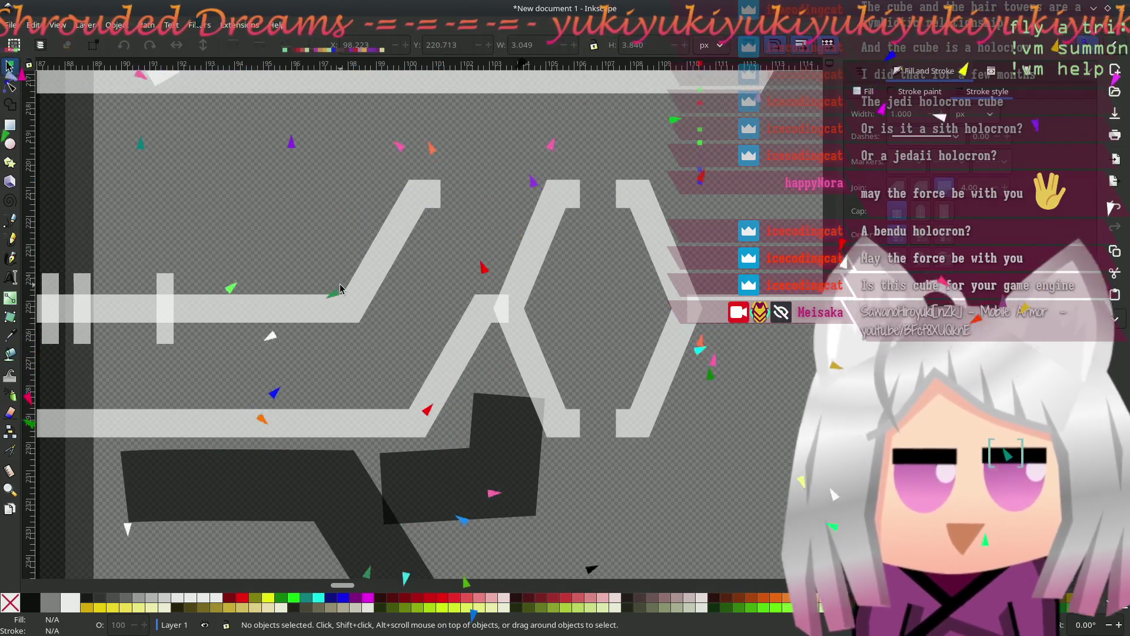
scroll(339, 289, "down", 2)
scroll(405, 277, "up", 1)
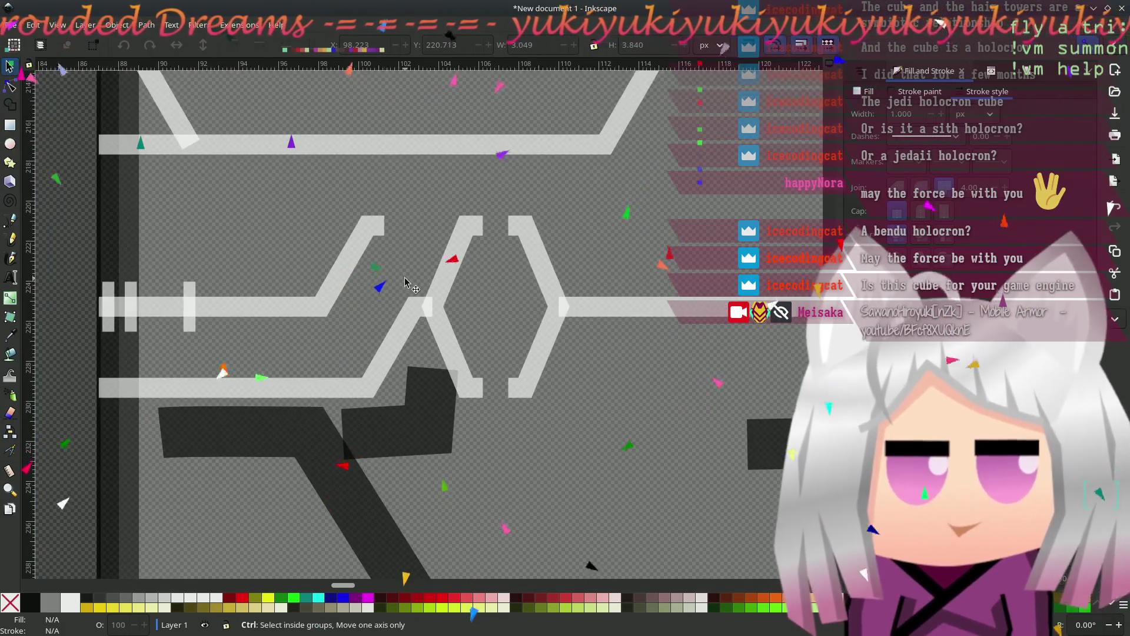
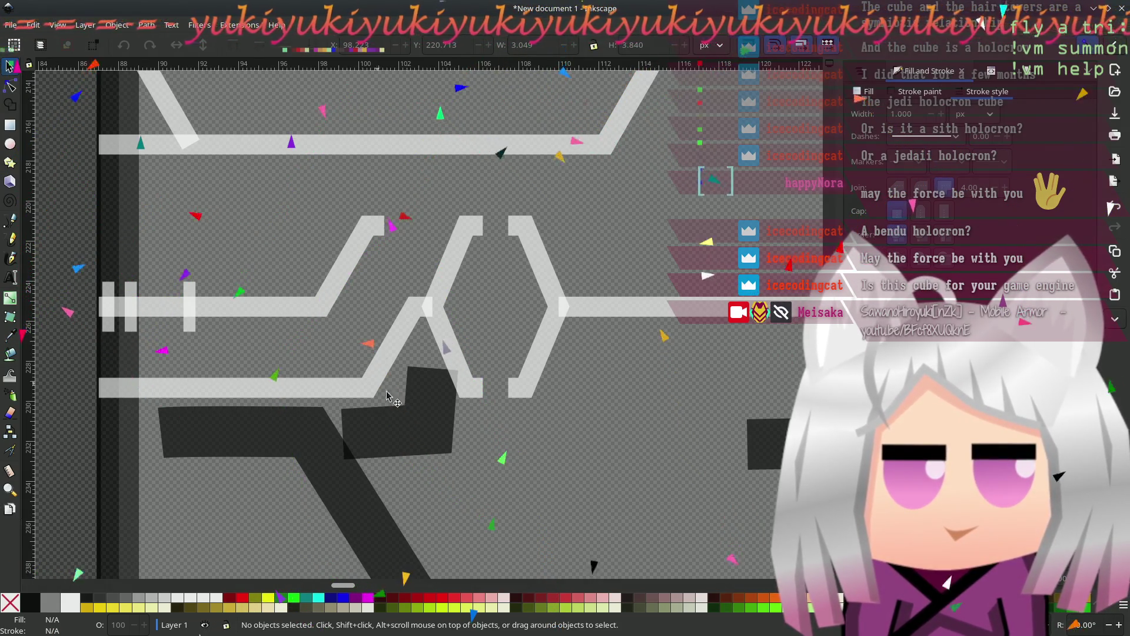
- Pan around the panel to locate the left dark diagonal reference trace
scroll(420, 475, "down", 10)
scroll(618, 355, "right", 12)
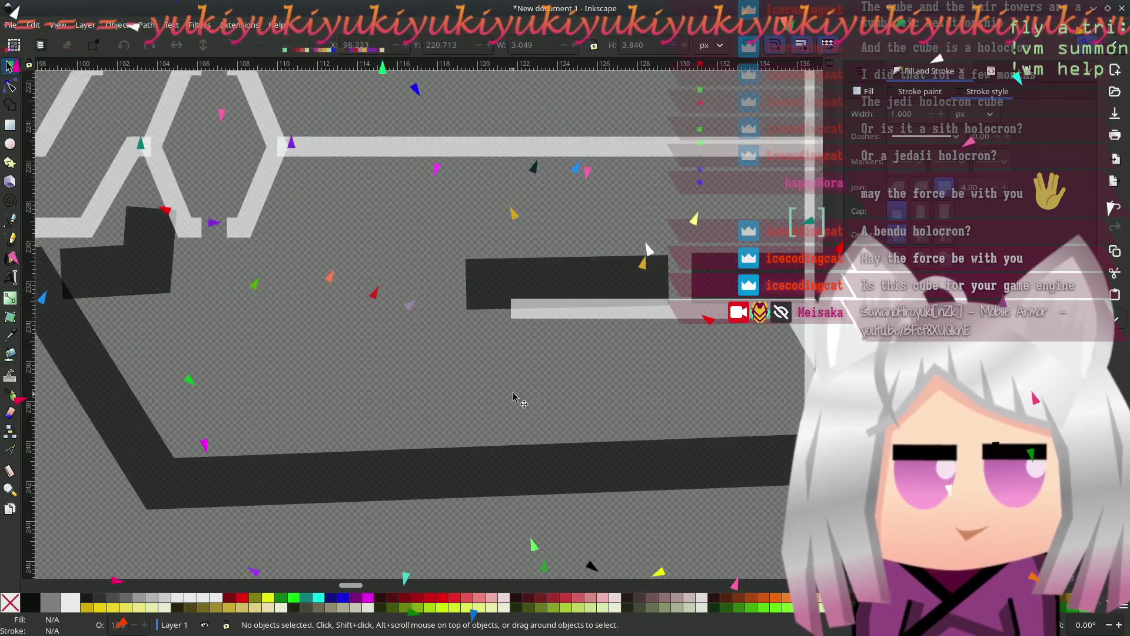
scroll(618, 355, "right", 20)
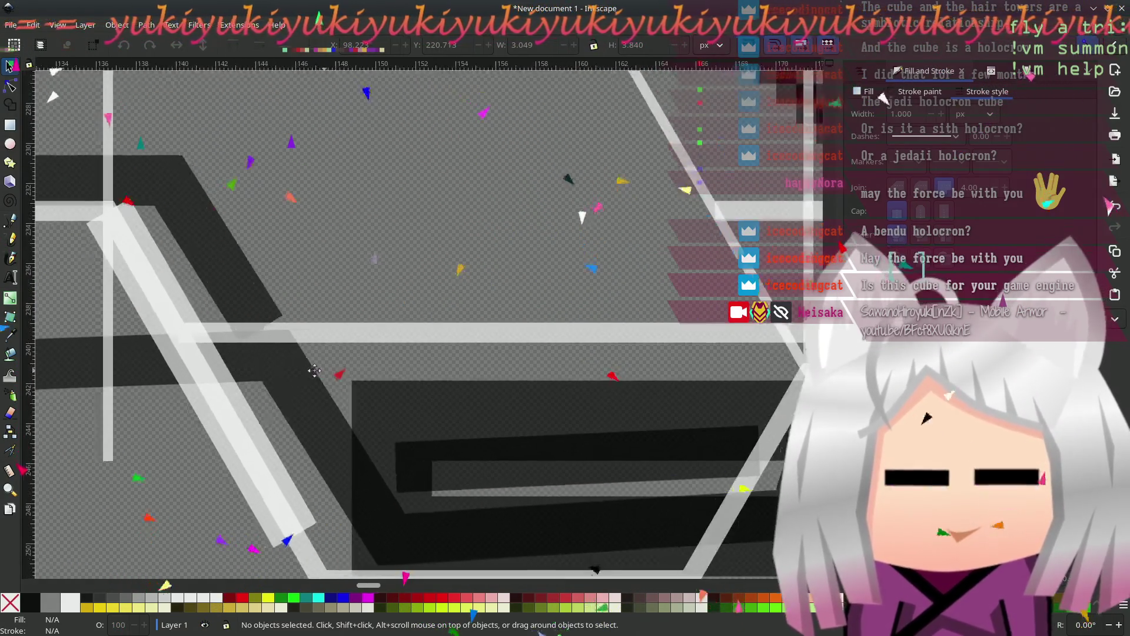
scroll(343, 365, "down", 3)
scroll(470, 383, "up", 4)
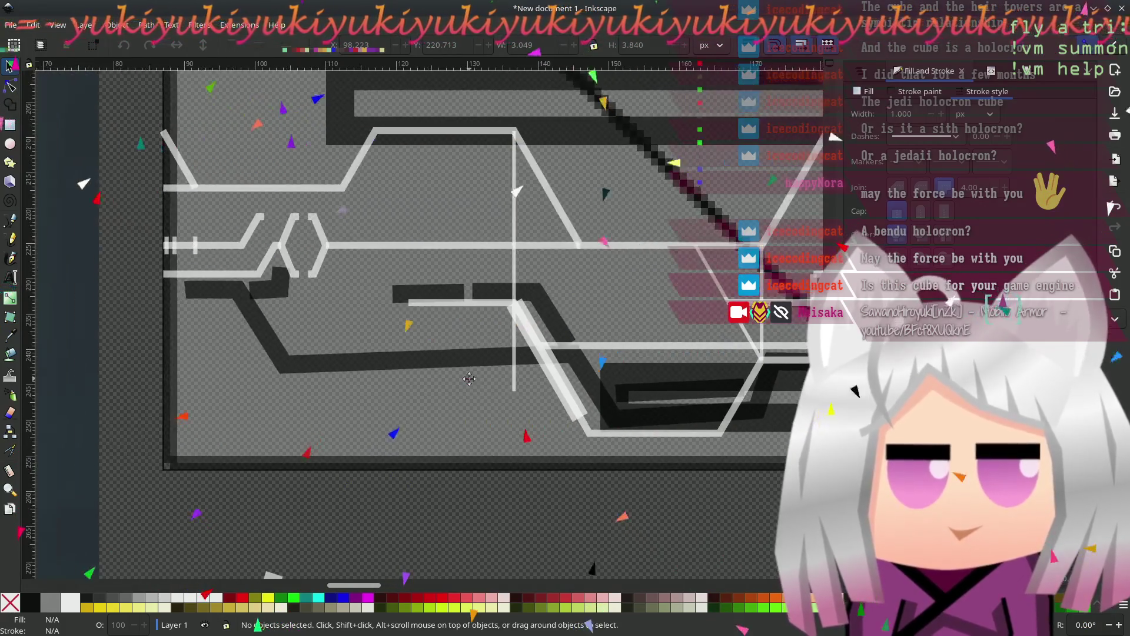
scroll(336, 406, "left", 5)
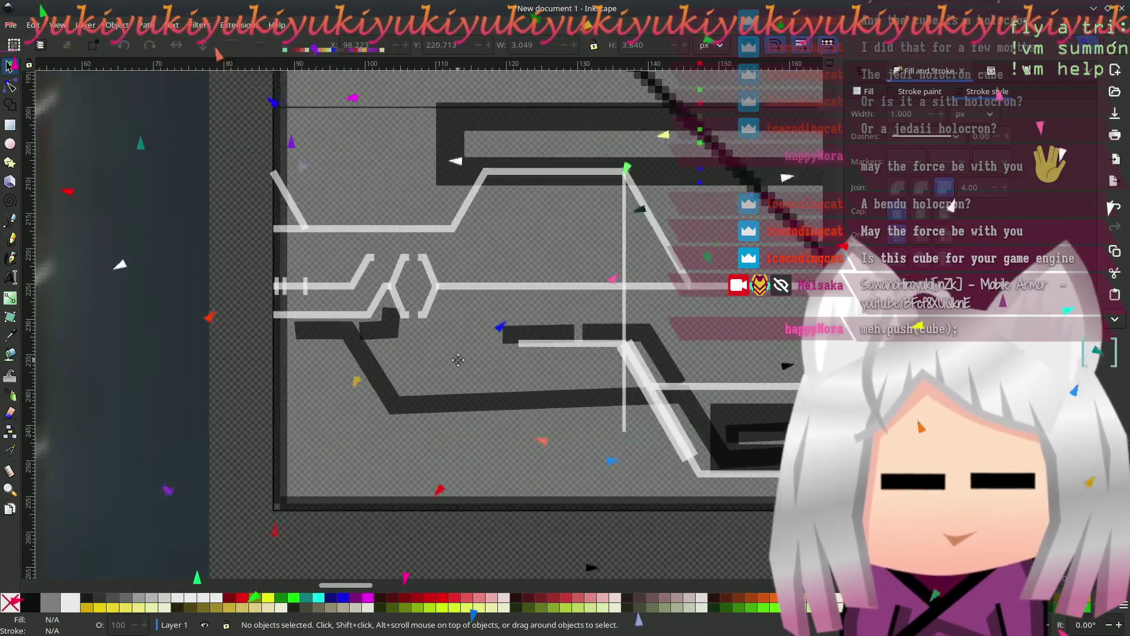
scroll(444, 366, "up", 2)
scroll(435, 415, "down", 5)
scroll(383, 376, "right", 3)
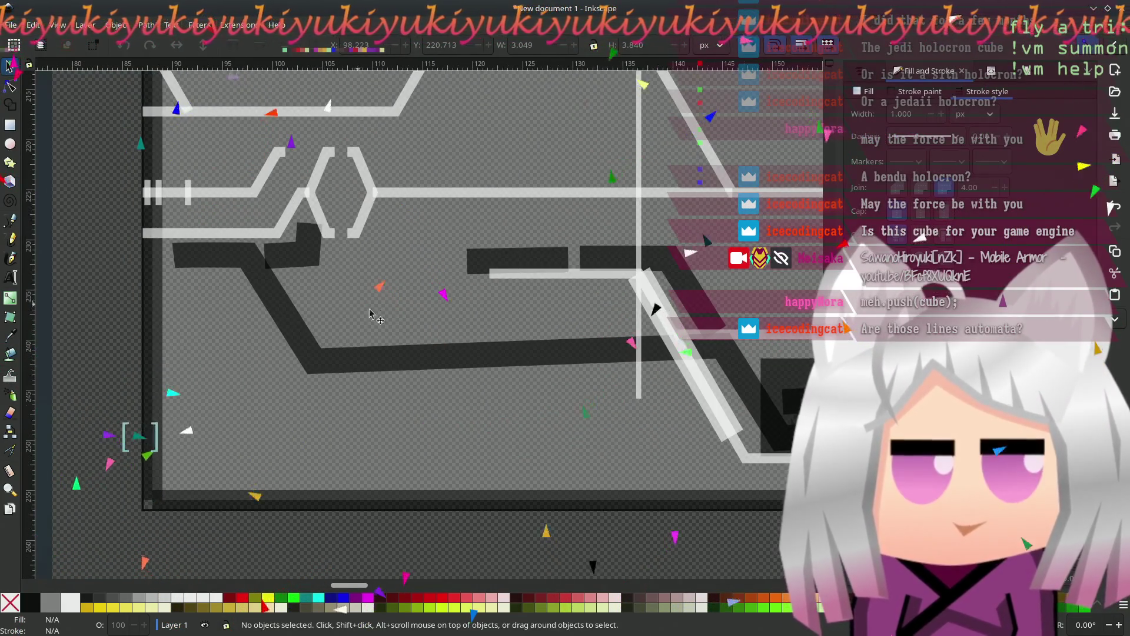
scroll(161, 217, "up", 1, "ctrl")
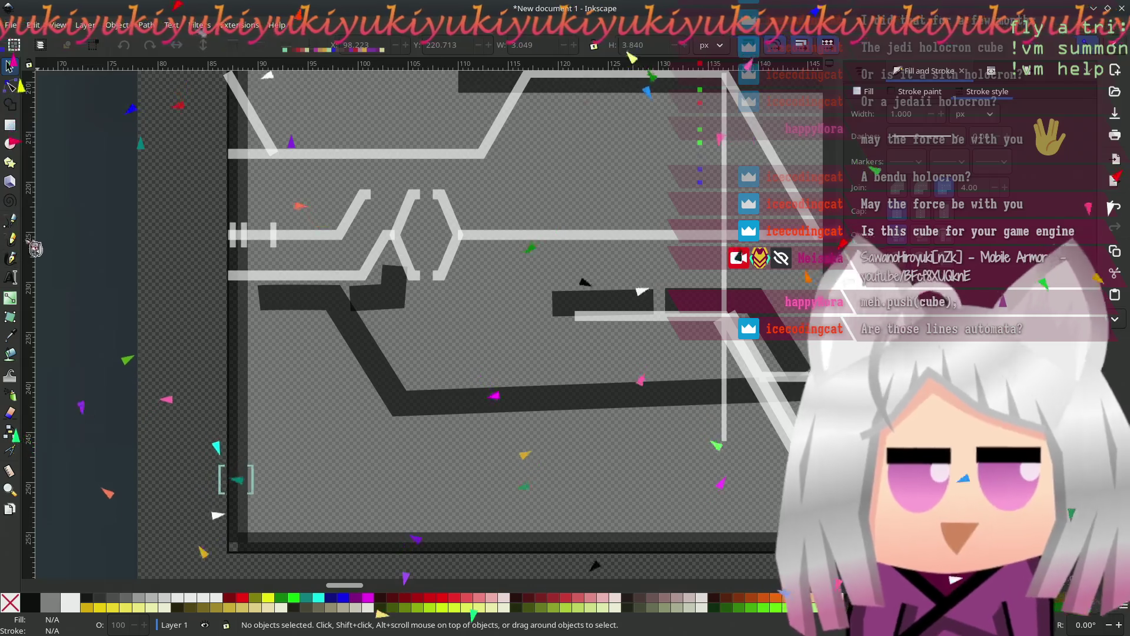
left_click(10, 220)
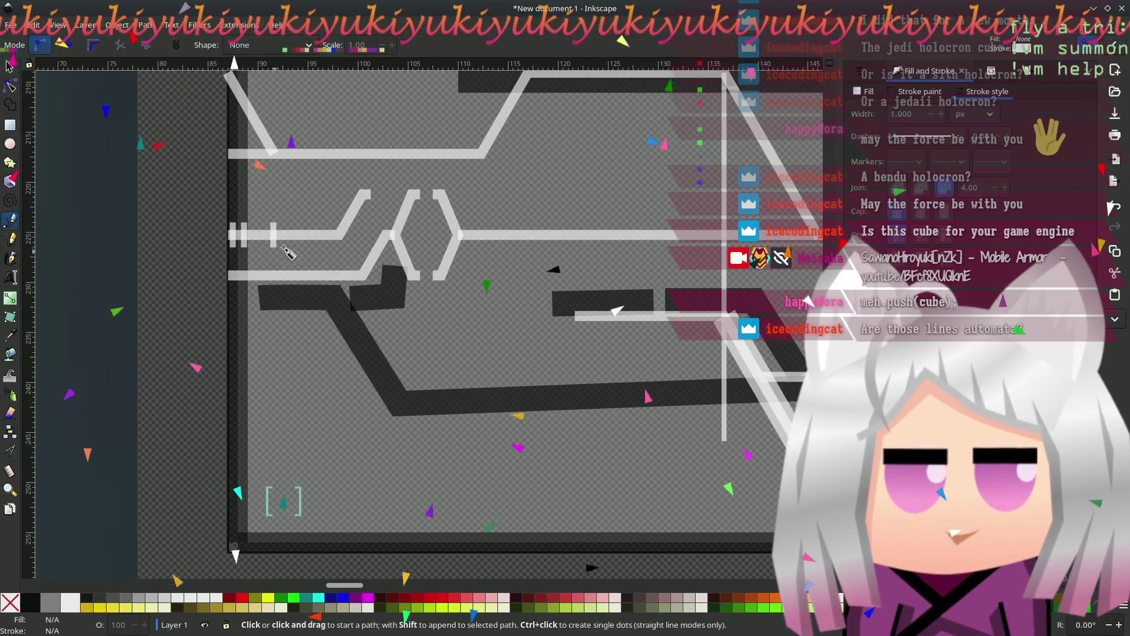
left_click(297, 277)
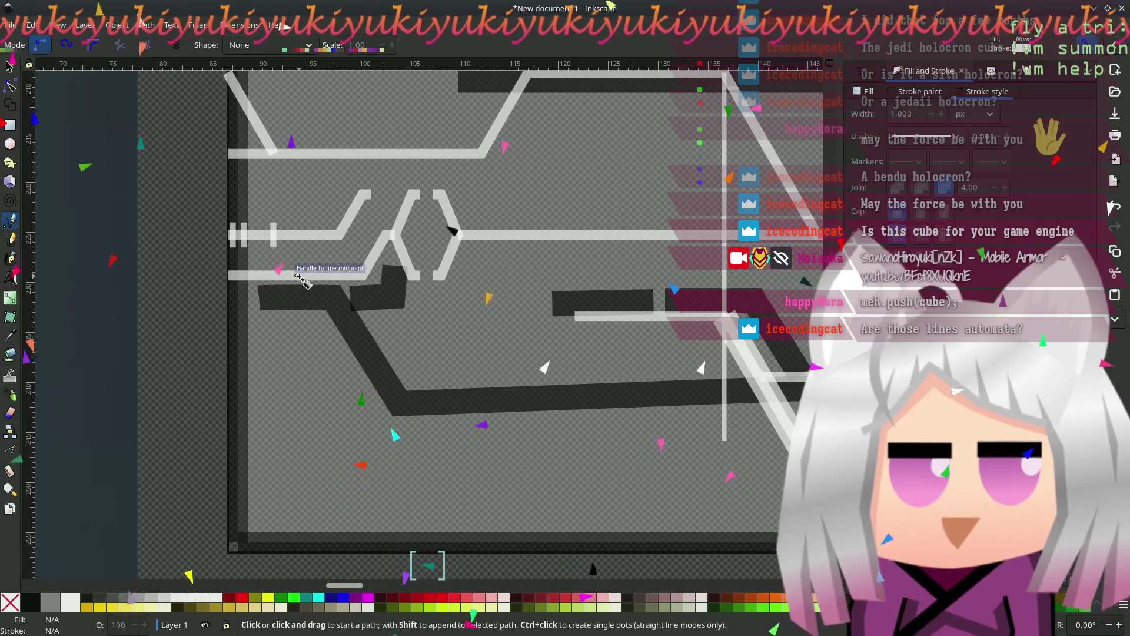
- Drag the light diagonal line left so it sits on the dark diagonal reference trace
key("s")
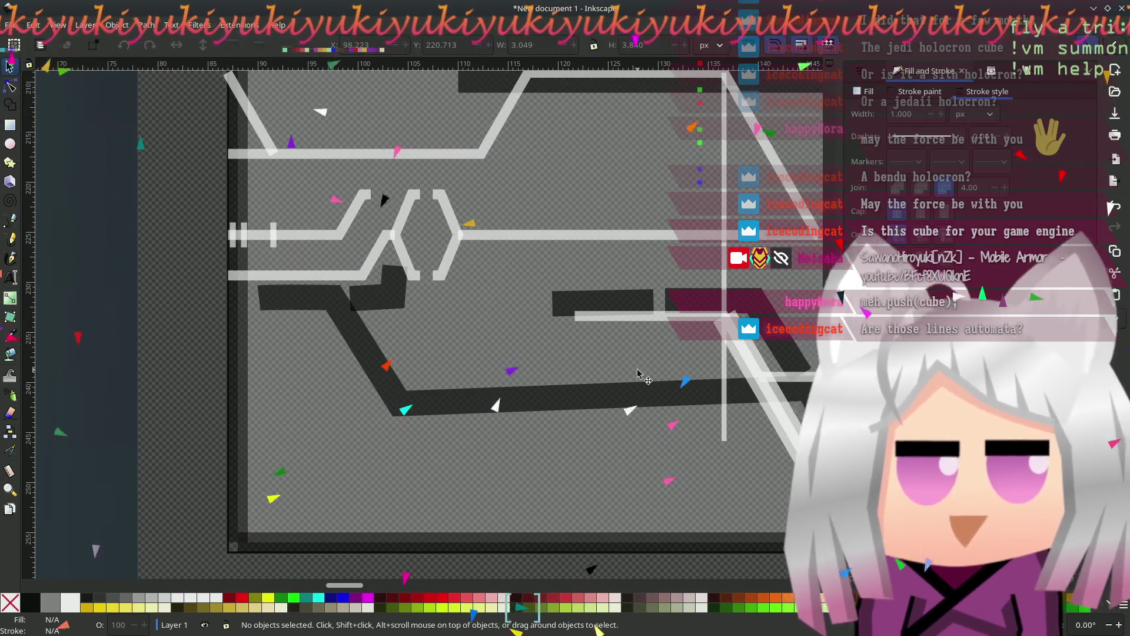
left_click(740, 358)
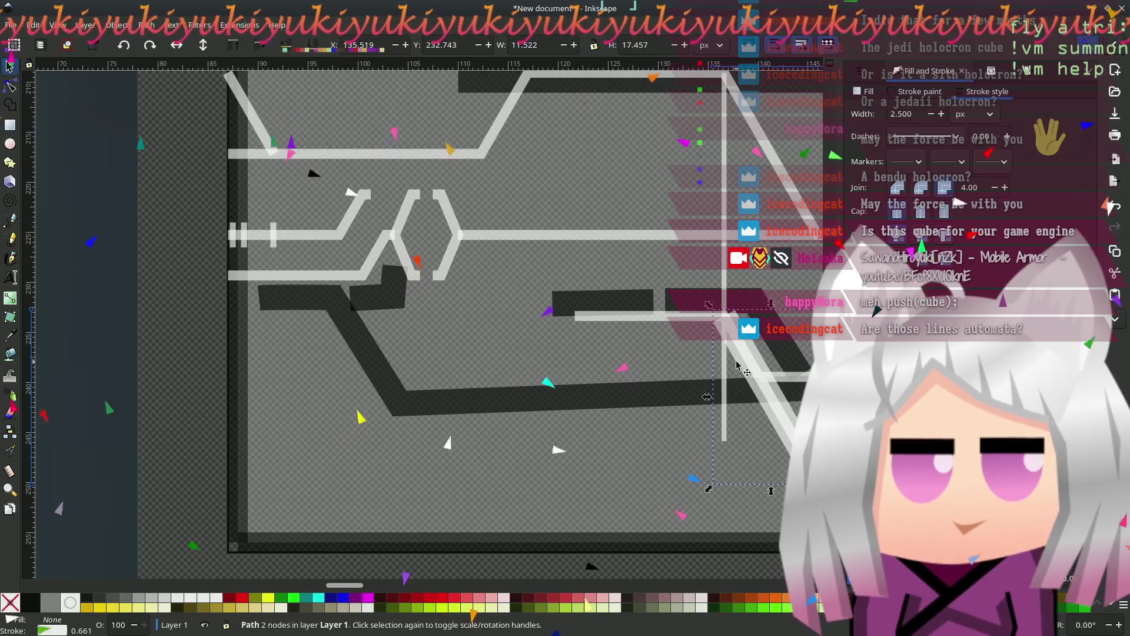
mouse_move(725, 321)
left_mouse_down()
mouse_move(442, 328)
mouse_move(287, 297)
mouse_move(290, 272)
left_mouse_up()
left_click(180, 395)
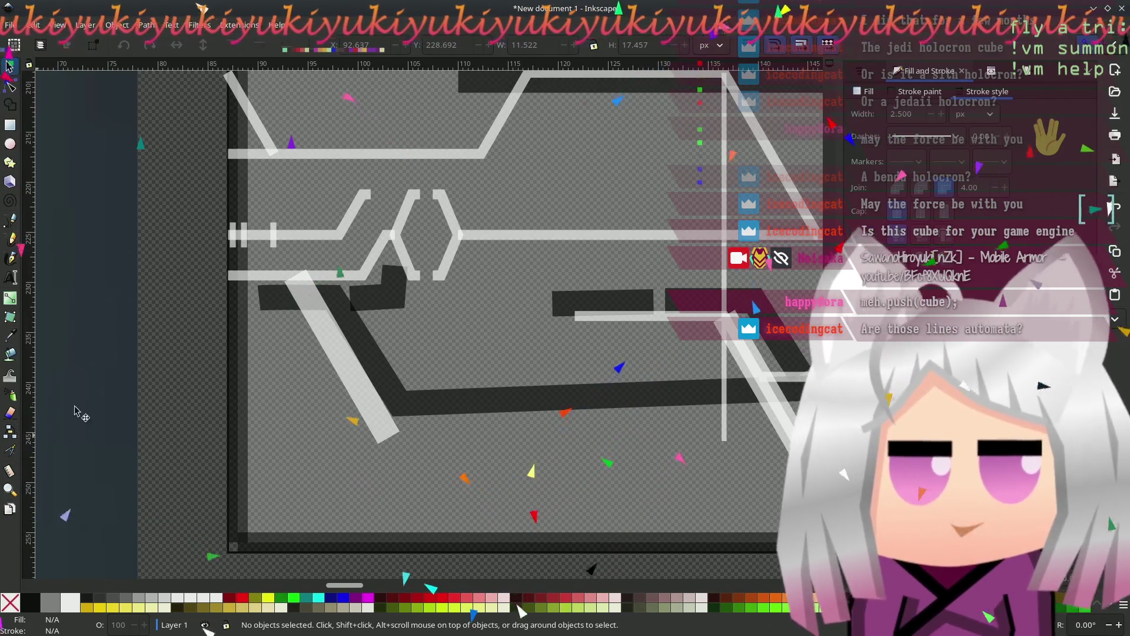
left_click_drag(594, 450, 447, 421)
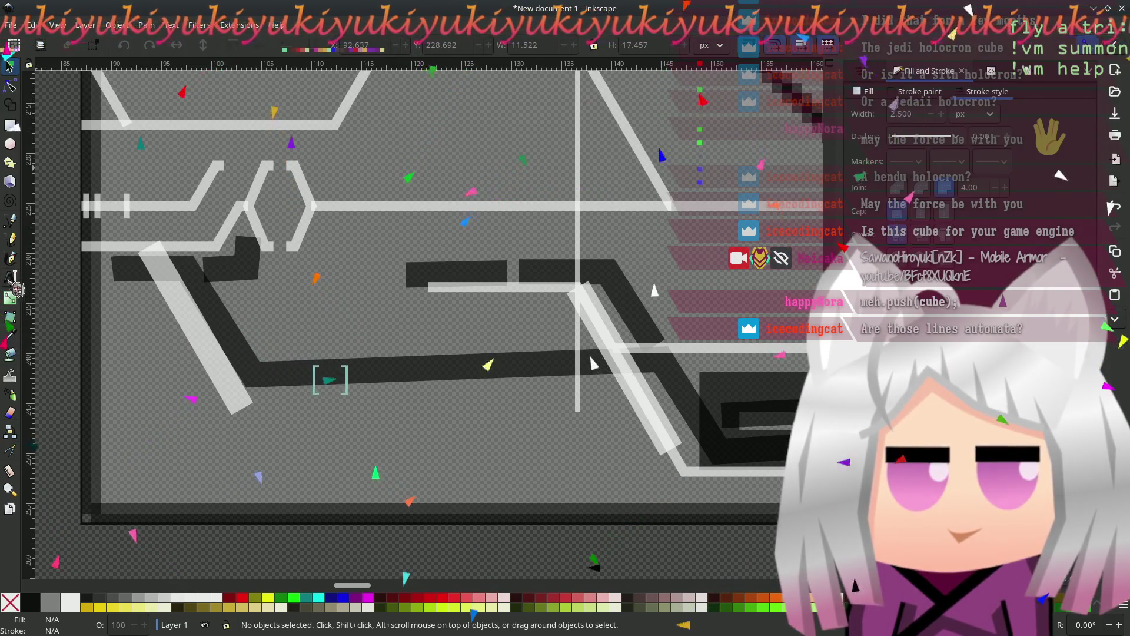
left_click(700, 350)
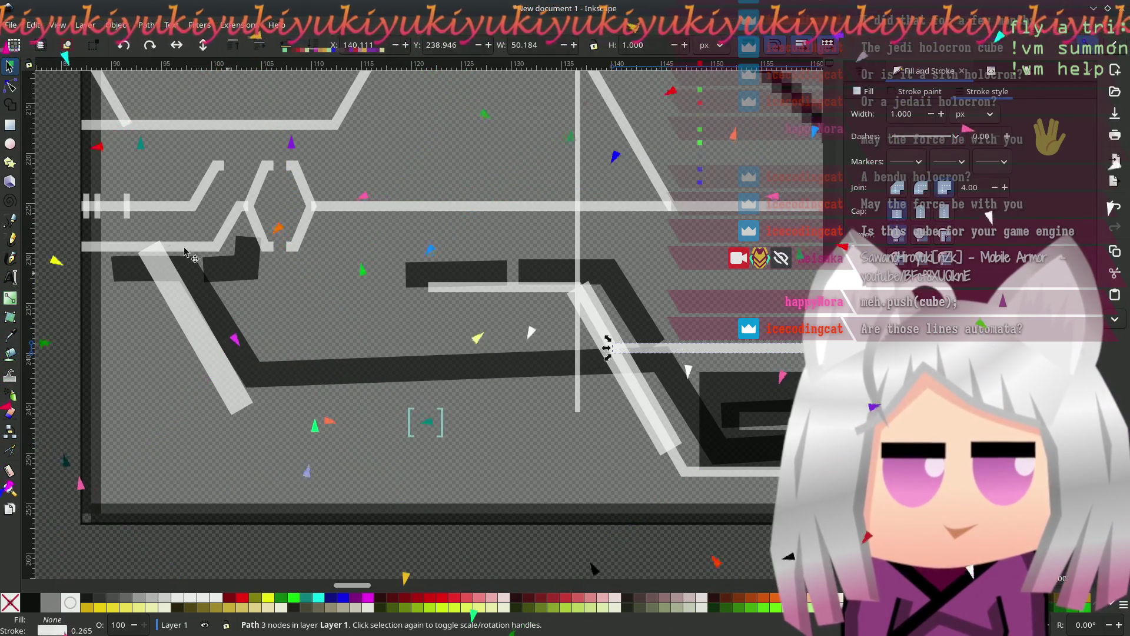
- Continue the long horizontal light line leftward with the Pen tool until it meets the left diagonal
left_click(13, 222)
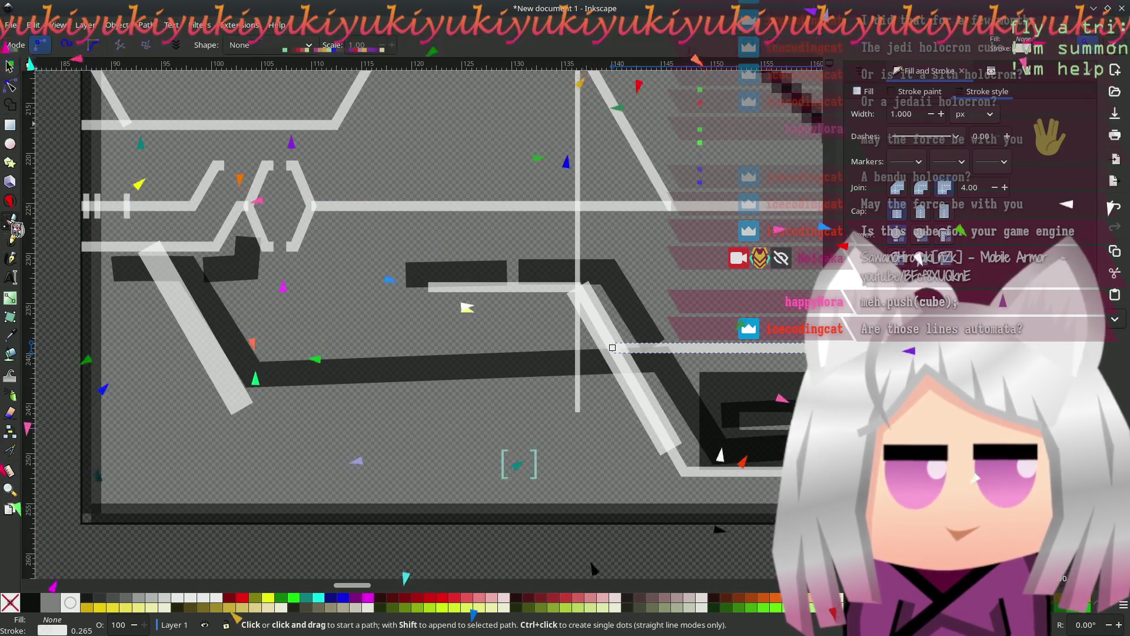
left_click(612, 348)
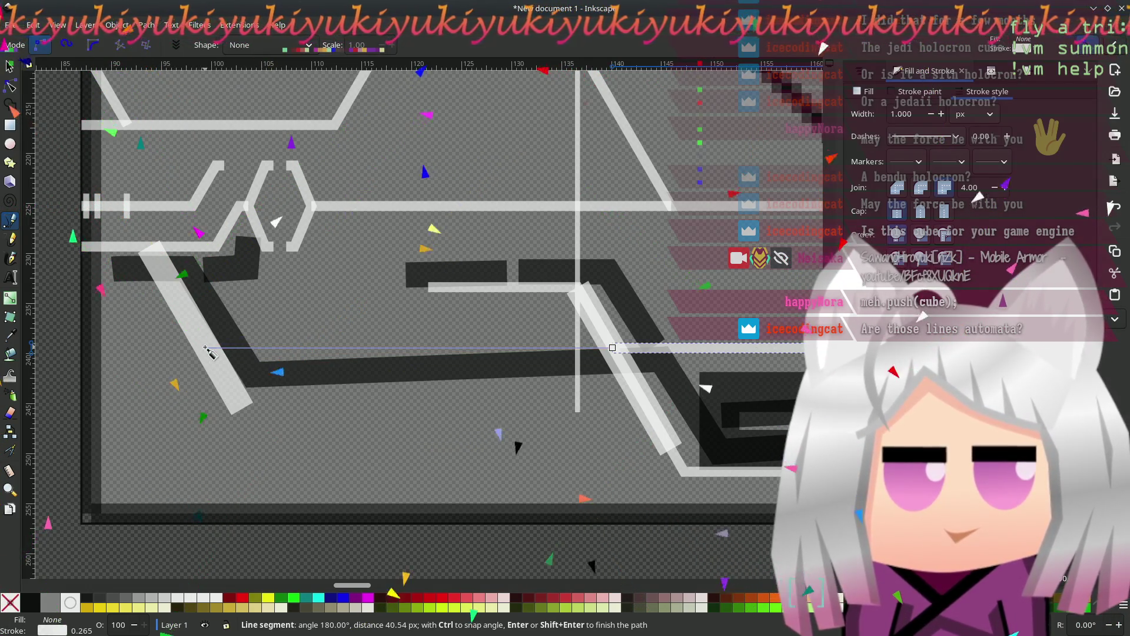
double_click(206, 348)
scroll(314, 401, "right", 3)
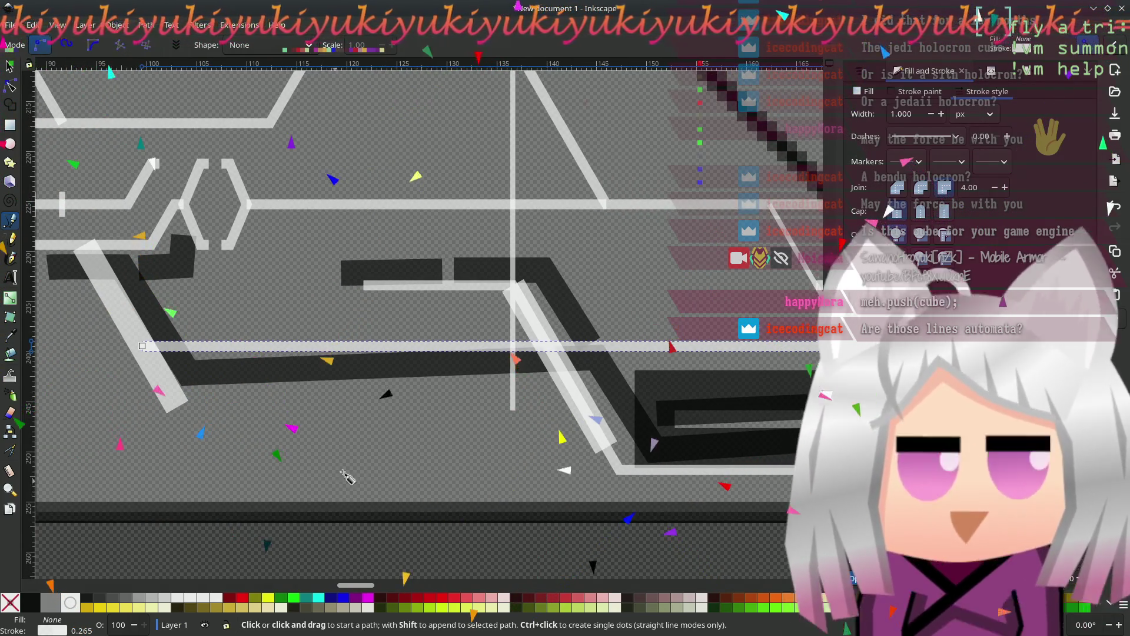
mouse_move(537, 435)
left_mouse_down()
mouse_move(342, 441)
mouse_move(510, 461)
mouse_move(490, 430)
mouse_move(174, 436)
mouse_move(529, 442)
left_mouse_up()
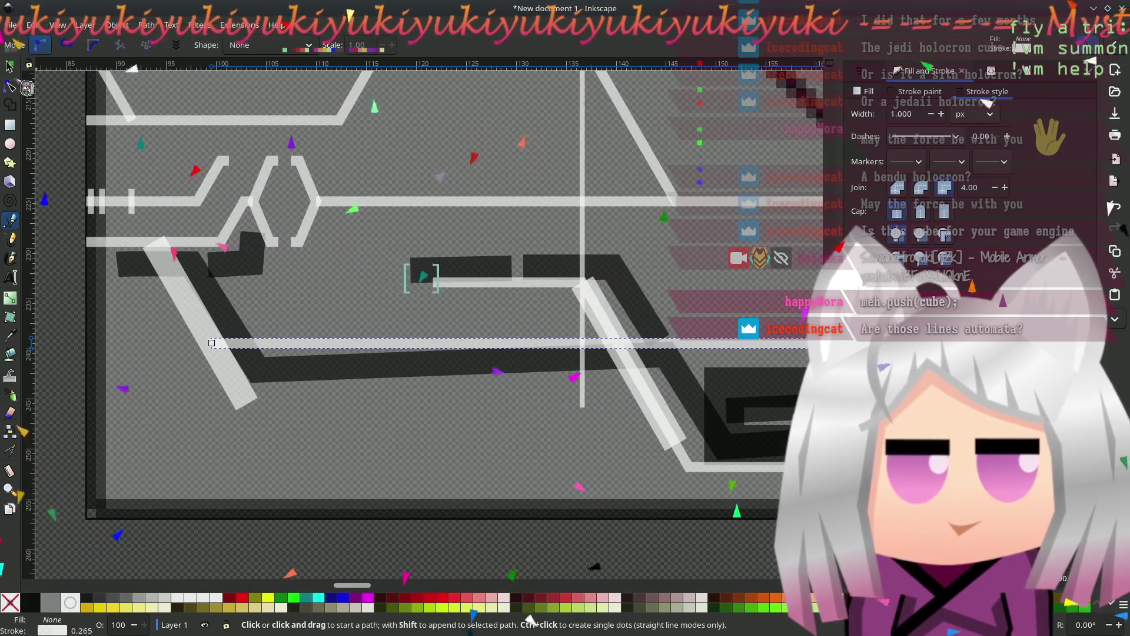
- Delete the small dark reference piece, the short dark bar and the bent dark piece
left_click(10, 66)
left_click(248, 274)
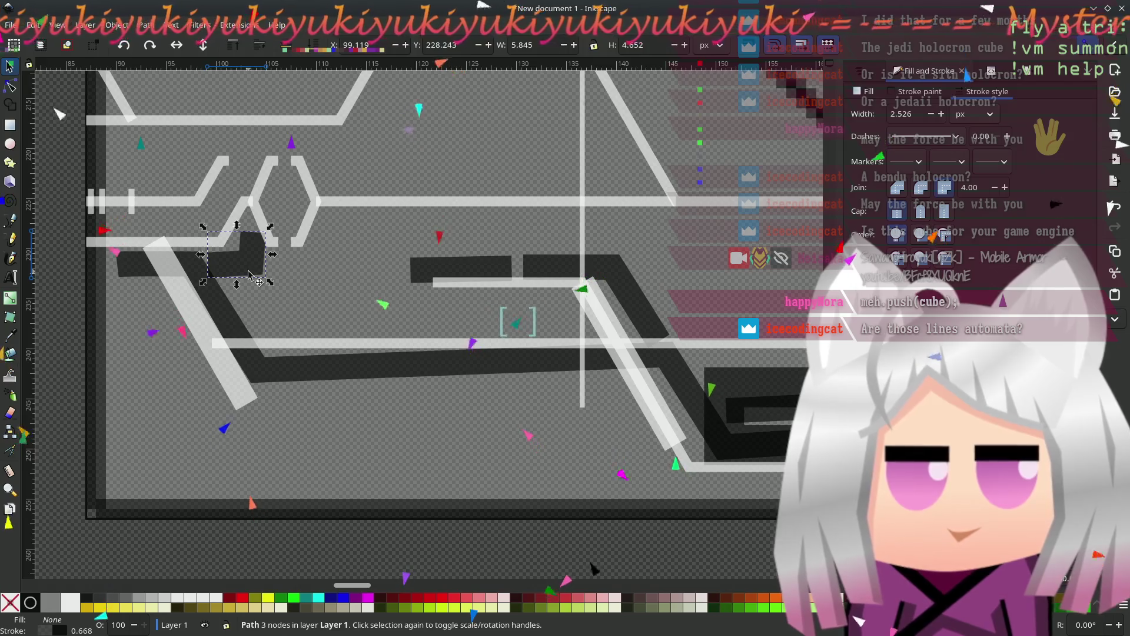
key("Delete")
left_click(230, 325)
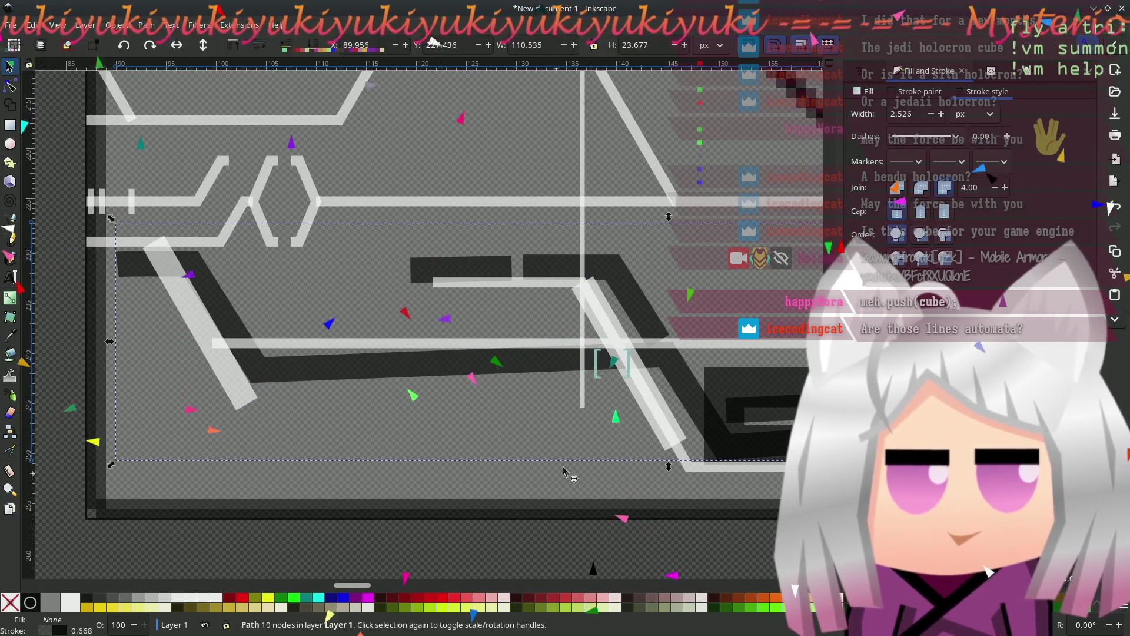
scroll(230, 295, "right", 10)
left_click(227, 278)
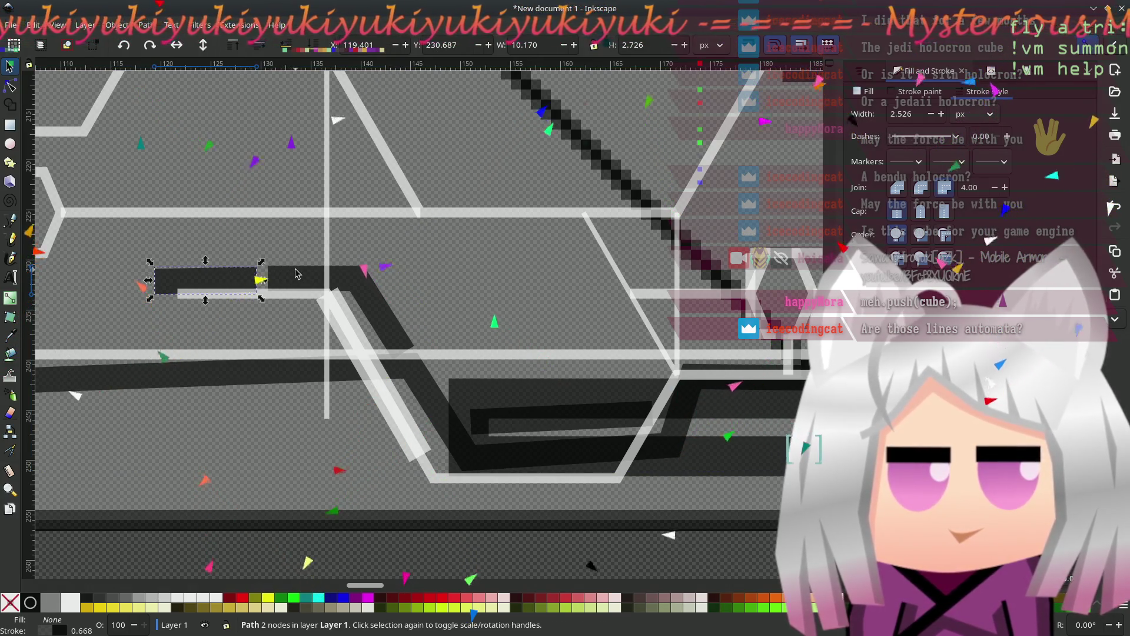
key("Delete")
left_click(372, 287)
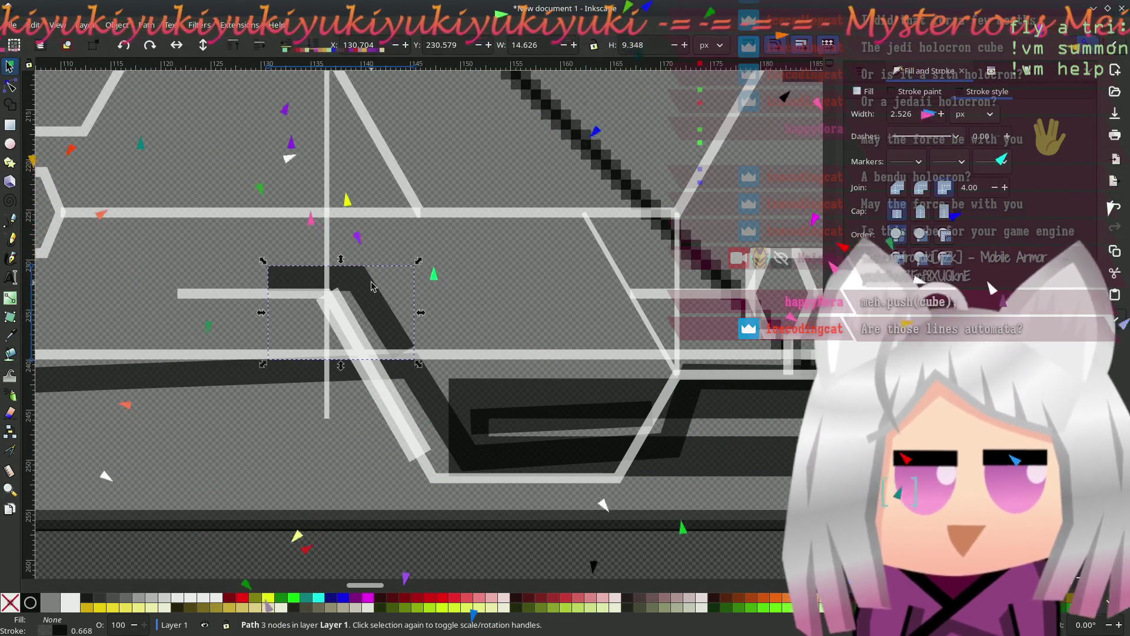
key("Delete")
- Delete the large dark reference path, the dark tilted bar and the dark rectangle
scroll(454, 428, "right", 5)
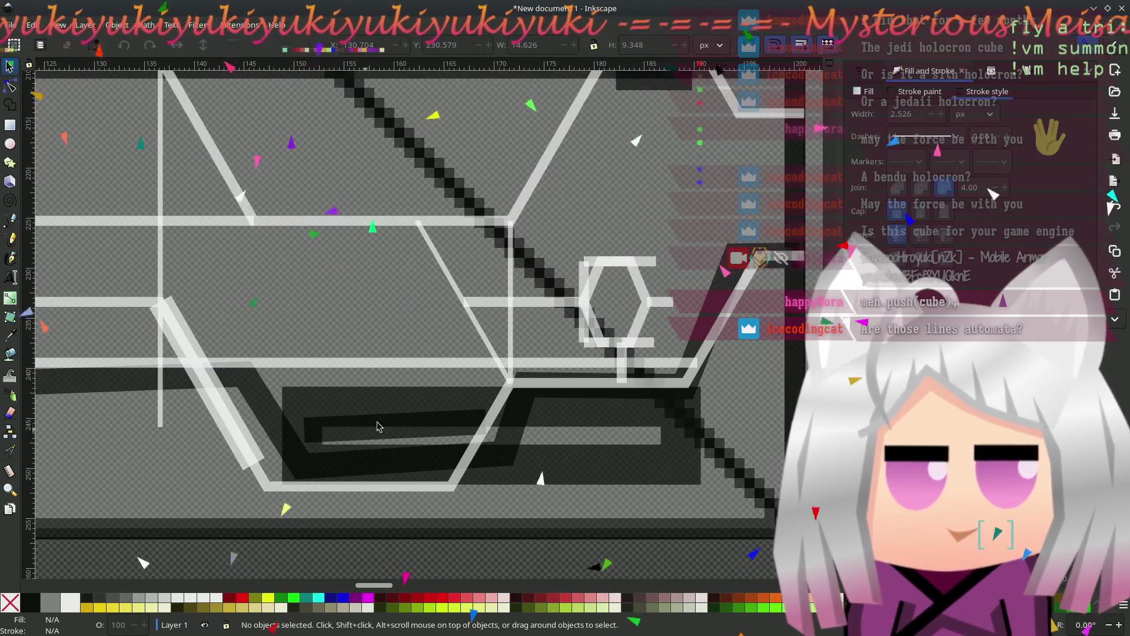
left_click(723, 271)
key("Delete")
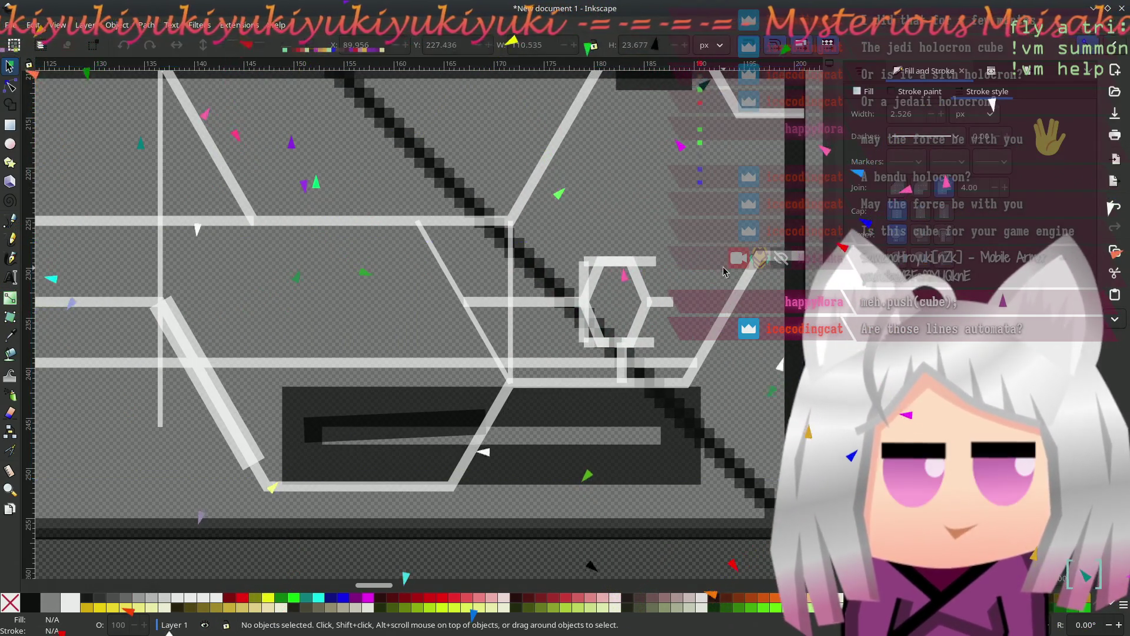
left_click(388, 439)
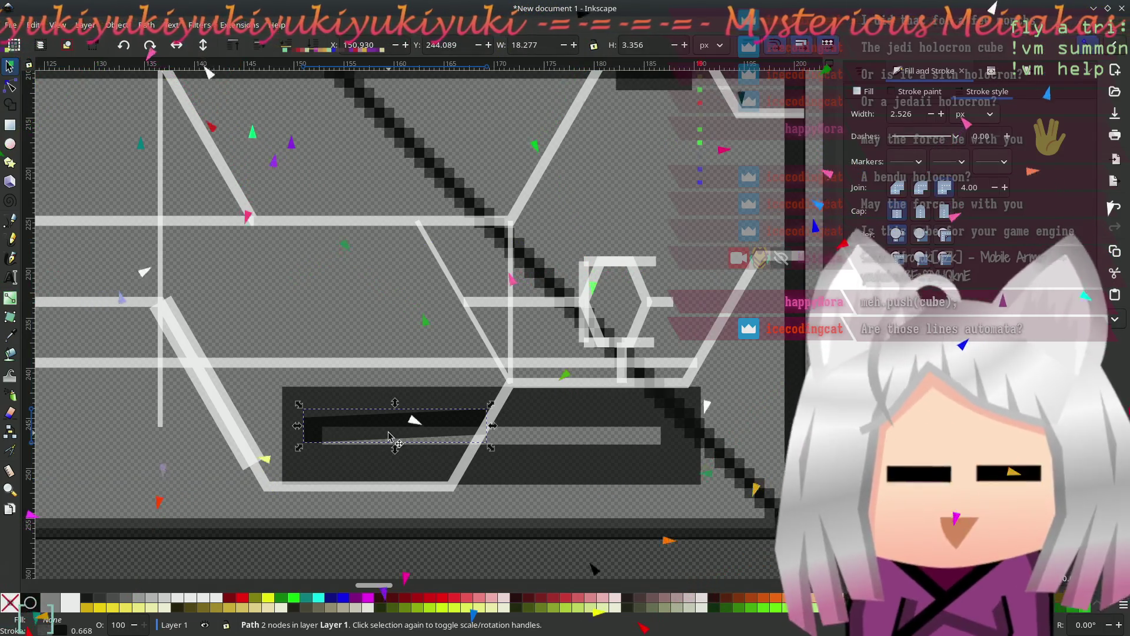
key("Delete")
left_click(547, 467)
key("Delete")
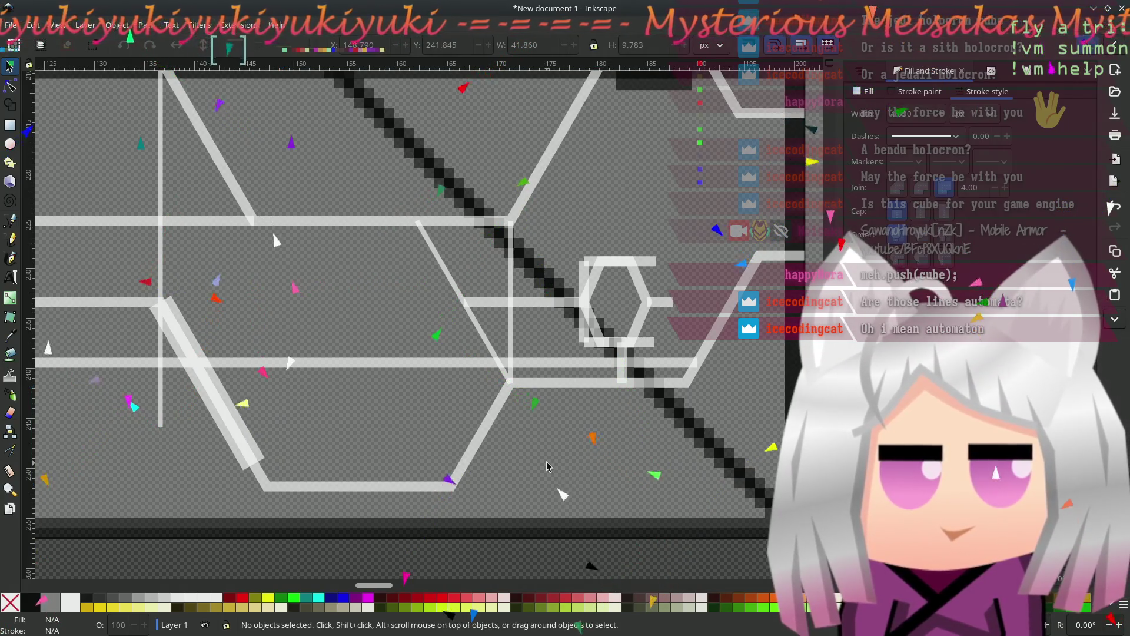
scroll(396, 389, "left", 4)
scroll(412, 424, "up", 2)
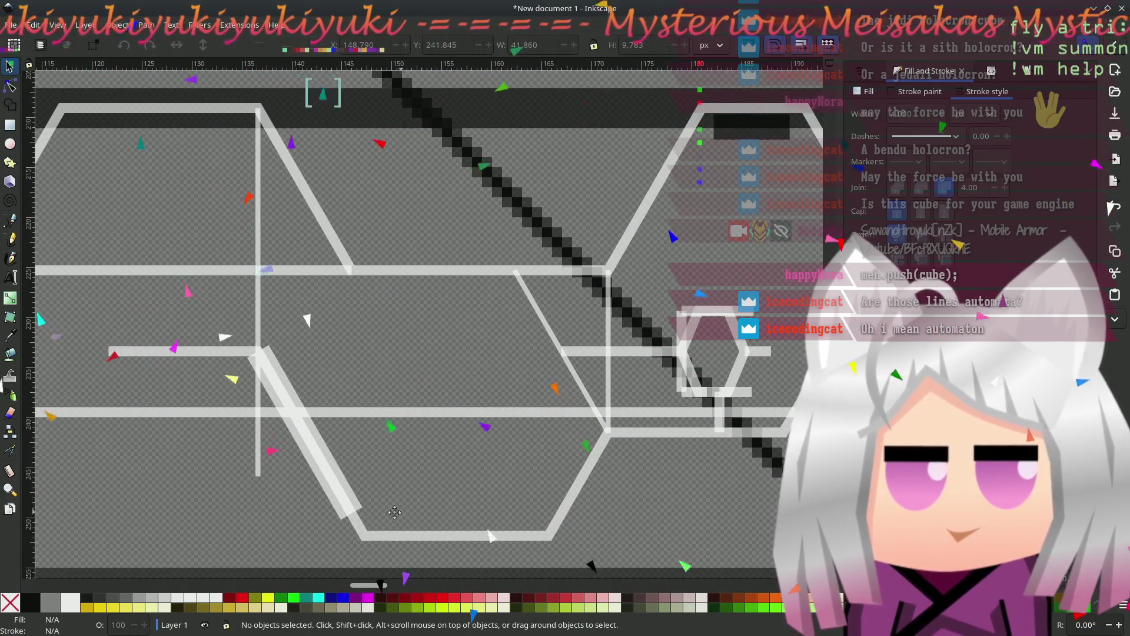
scroll(398, 515, "right", 4)
scroll(532, 430, "left", 12)
scroll(532, 430, "down", 1)
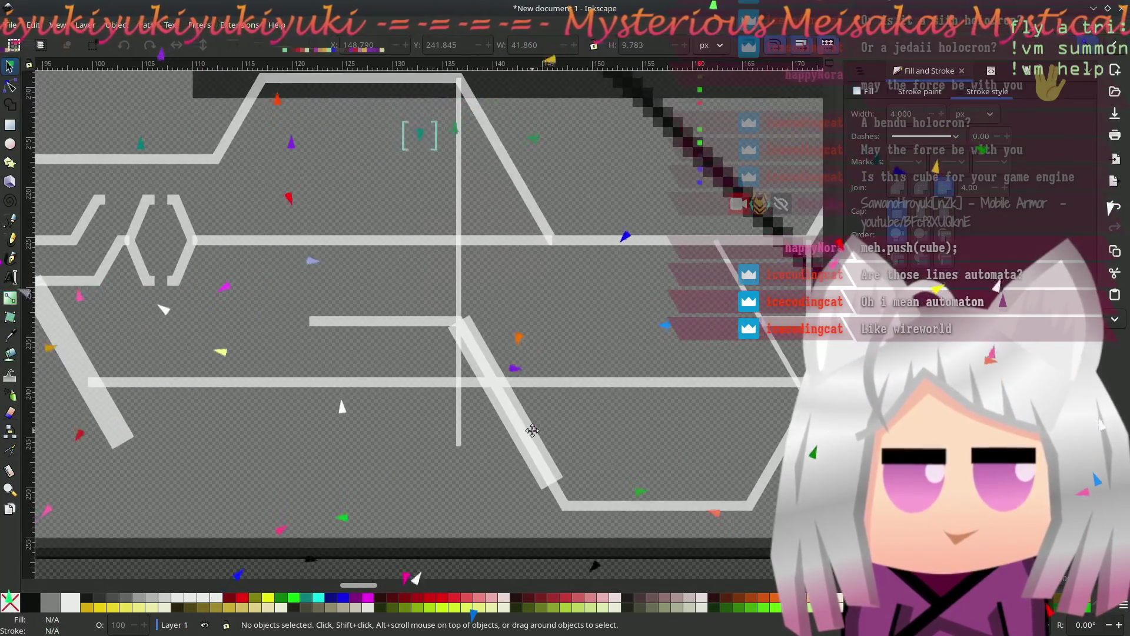
scroll(365, 436, "left", 6)
scroll(365, 436, "down", 1)
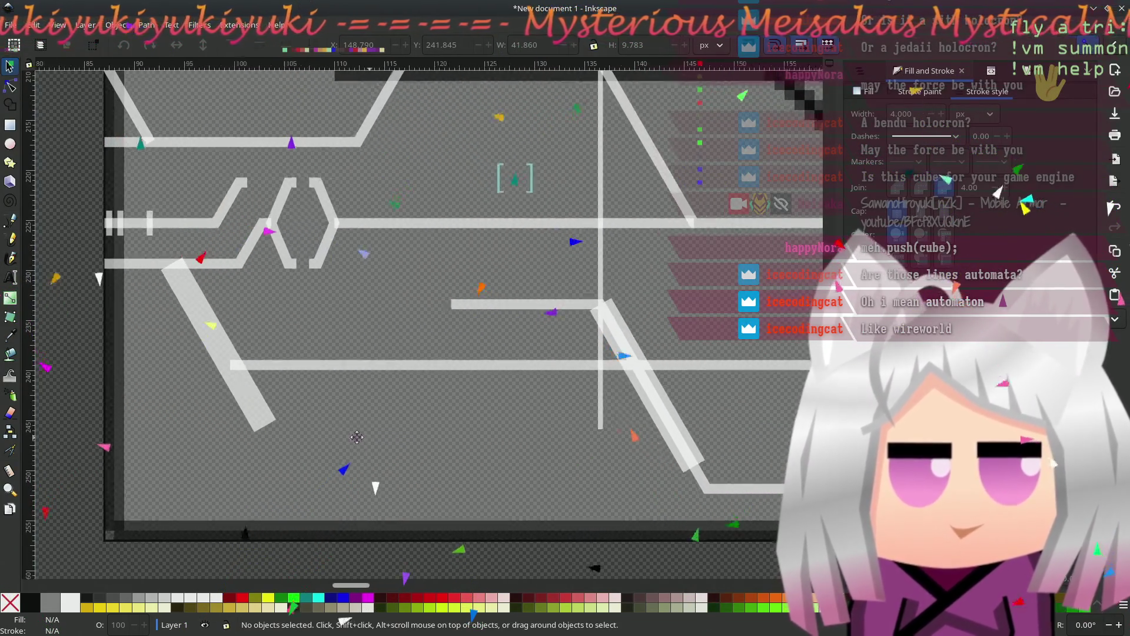
scroll(365, 436, "right", 6)
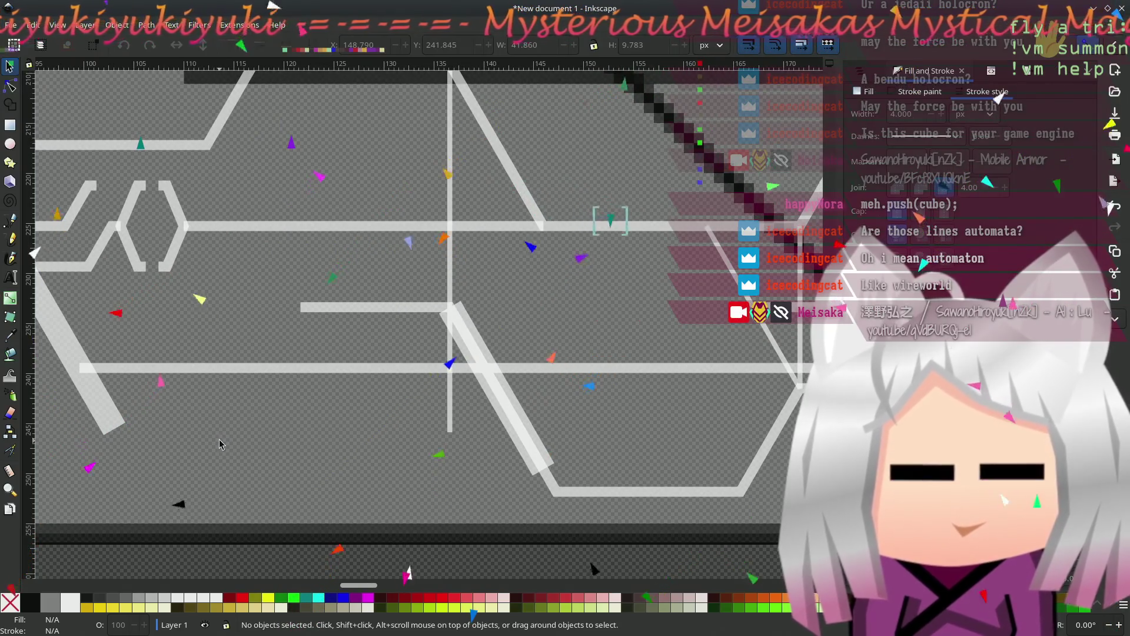
left_click_drag(84, 422, 192, 414)
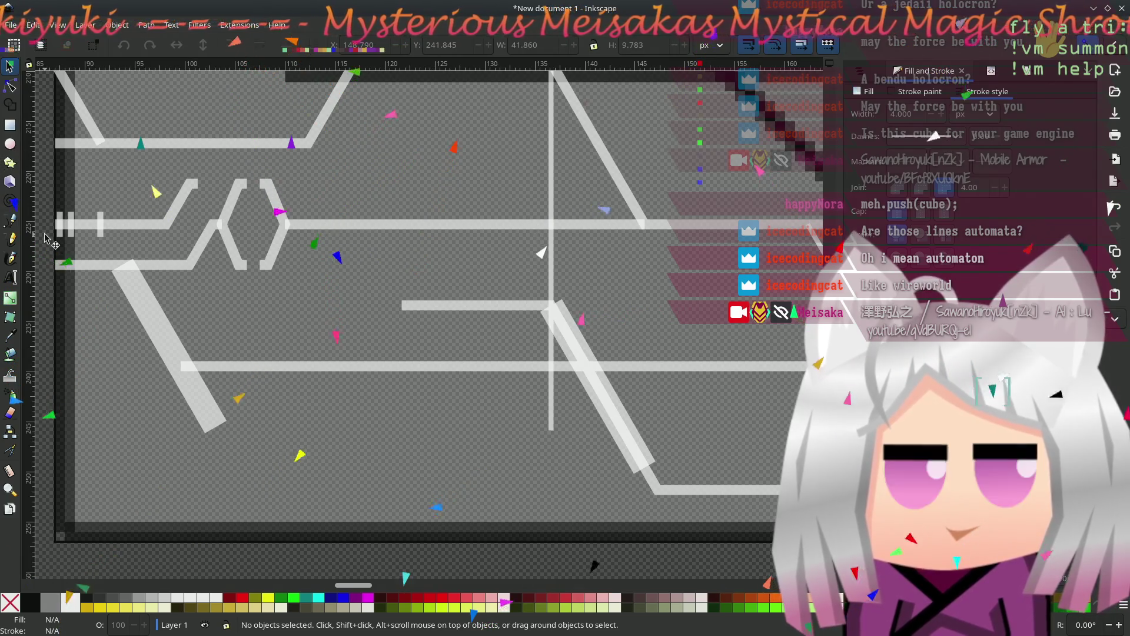
- Draw a thin three-point bent line from the left horizontal trace down along the lower trace
left_click(13, 224)
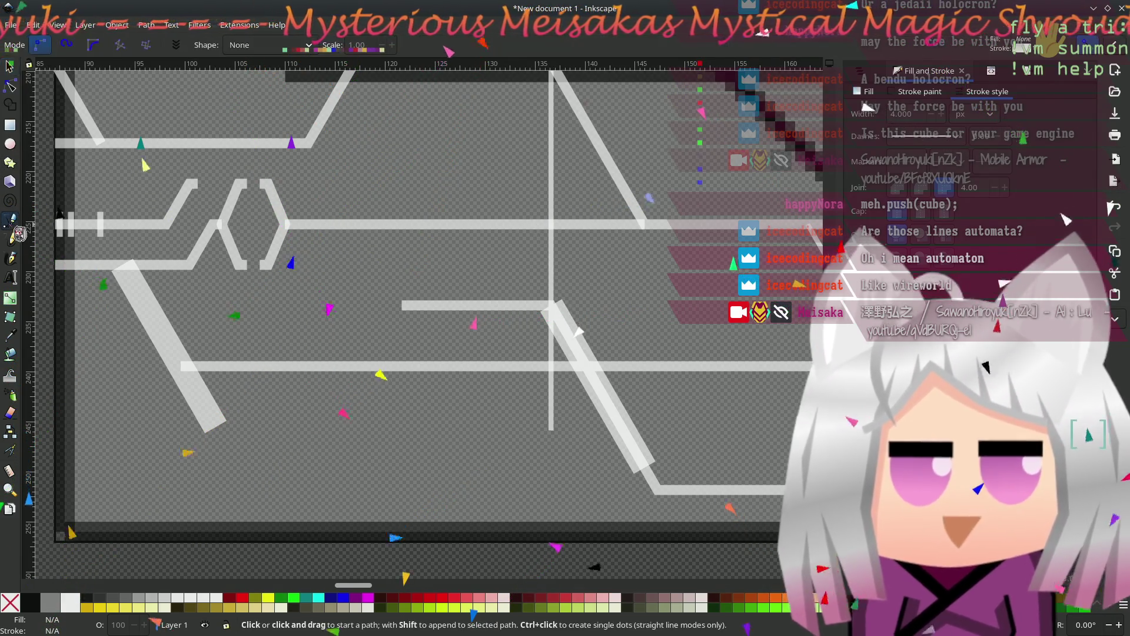
left_click(122, 265)
left_click(180, 366)
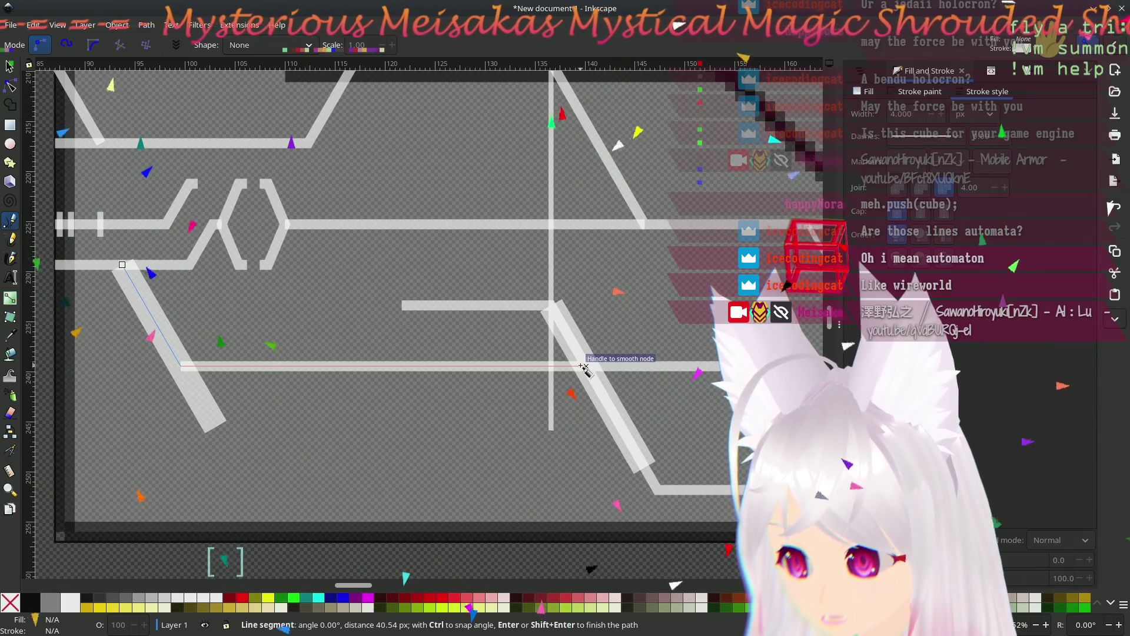
left_click(585, 366)
key("Return")
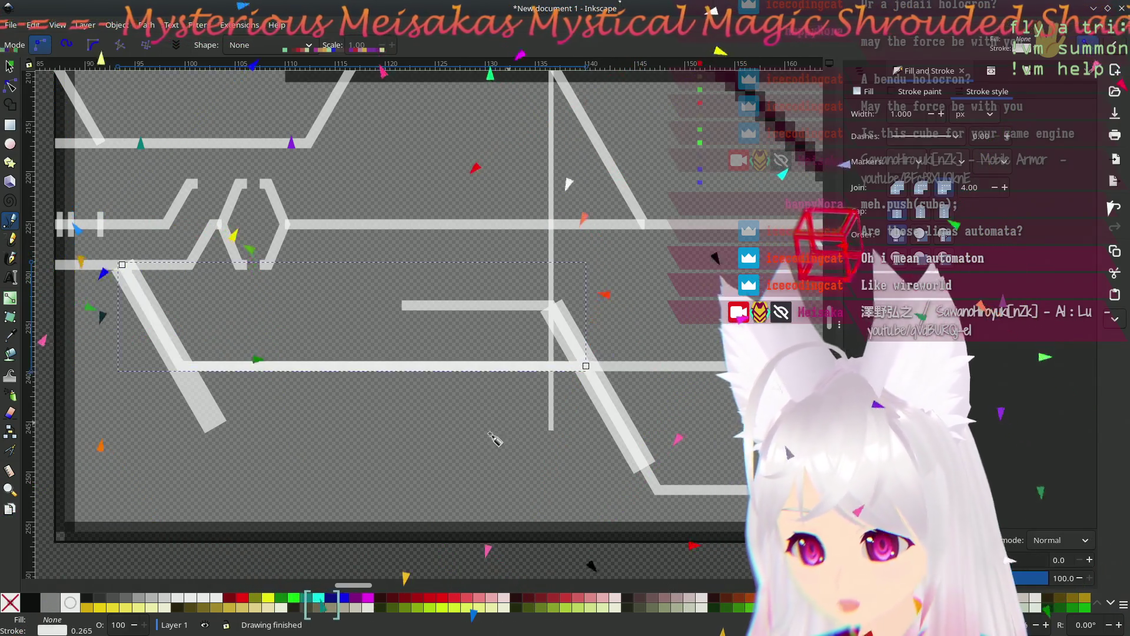
- Delete the two old thick diagonal strokes the new bent line replaces
key("s")
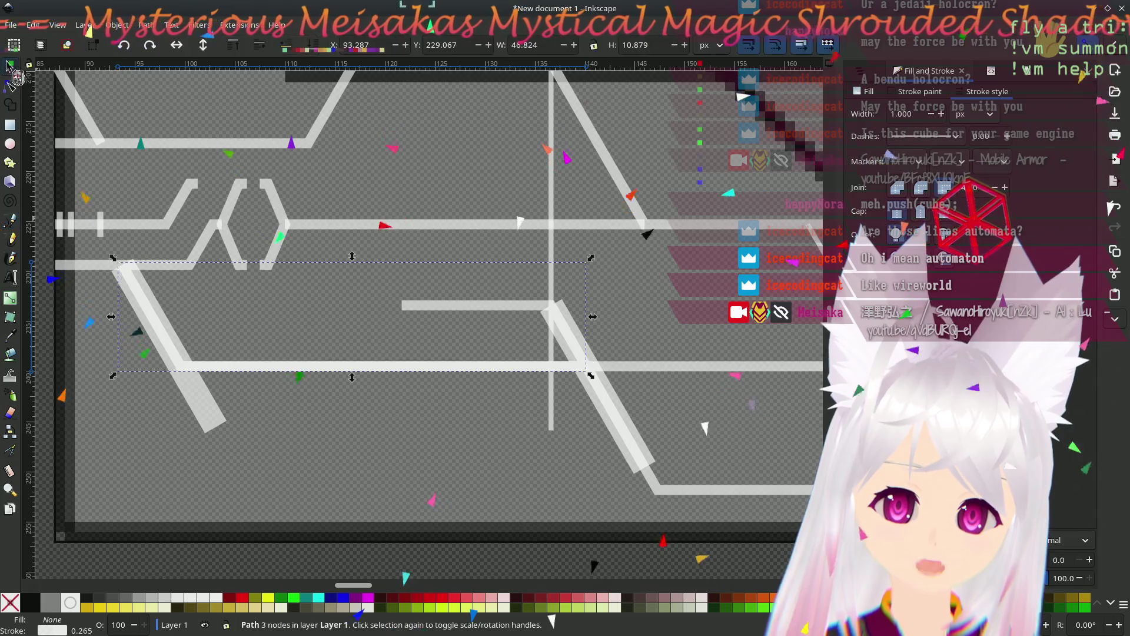
left_click(188, 404)
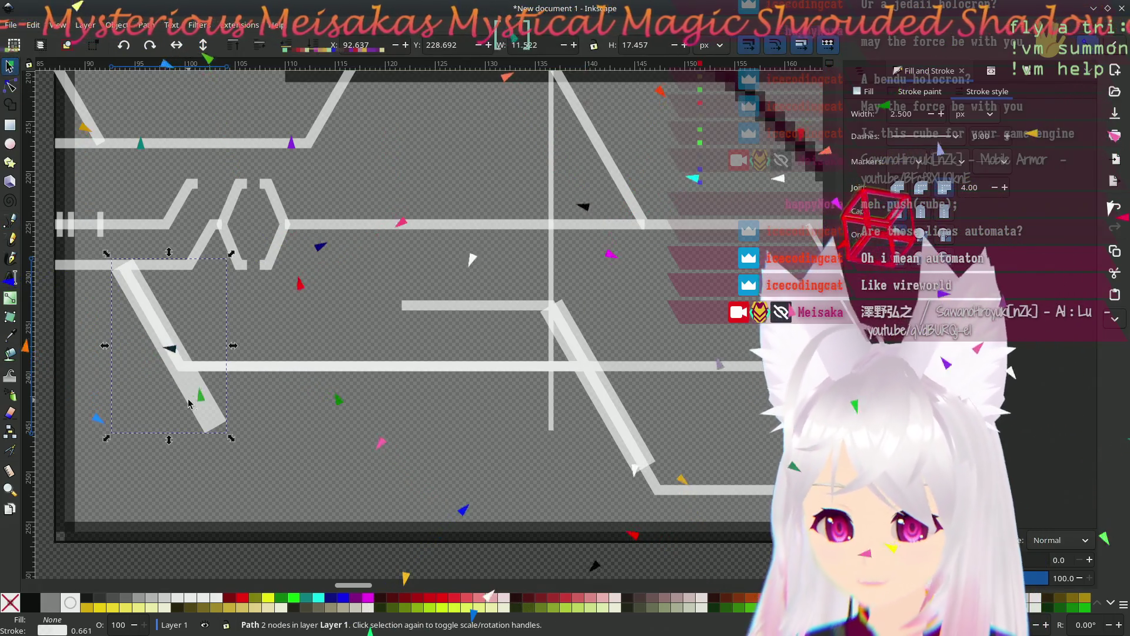
key("Delete")
left_click(254, 370)
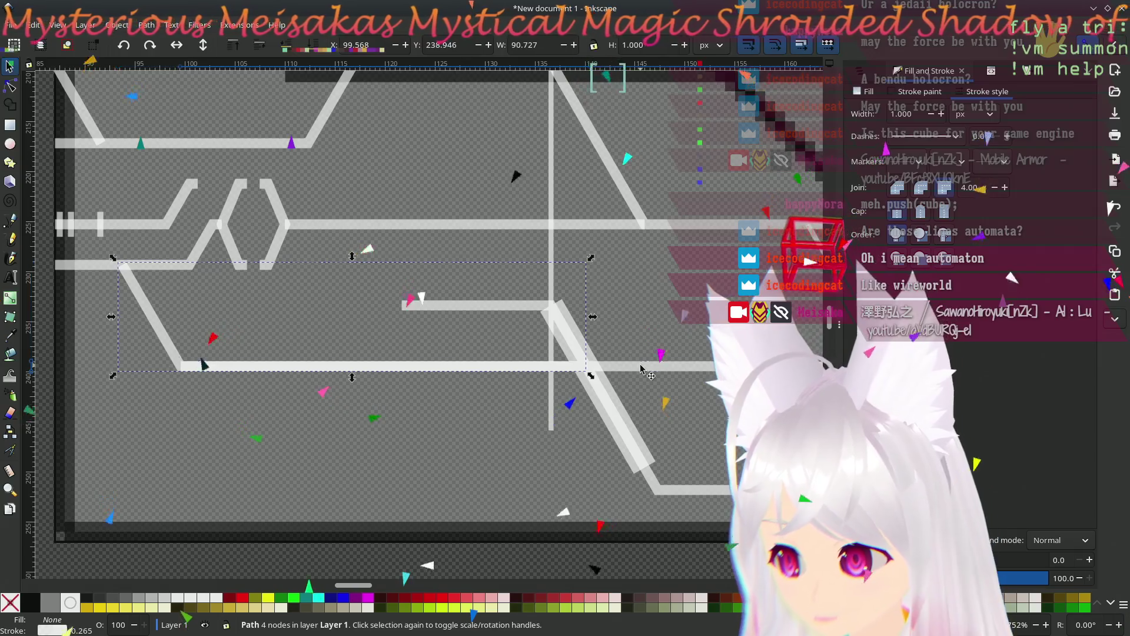
key("Delete")
left_click_drag(583, 397, 359, 399)
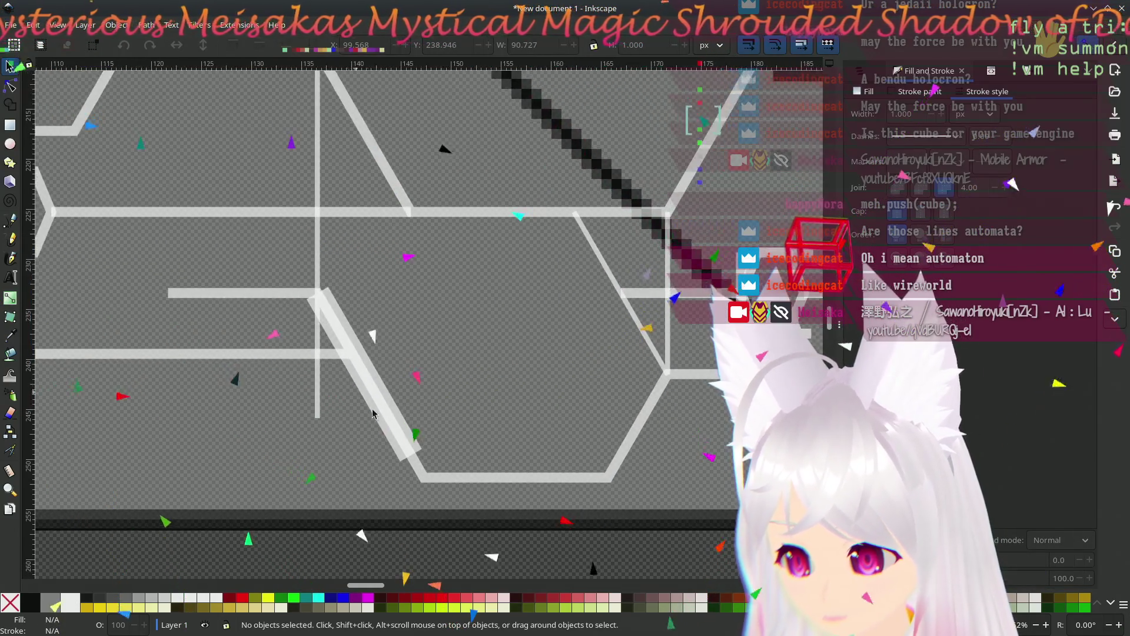
left_click(396, 453)
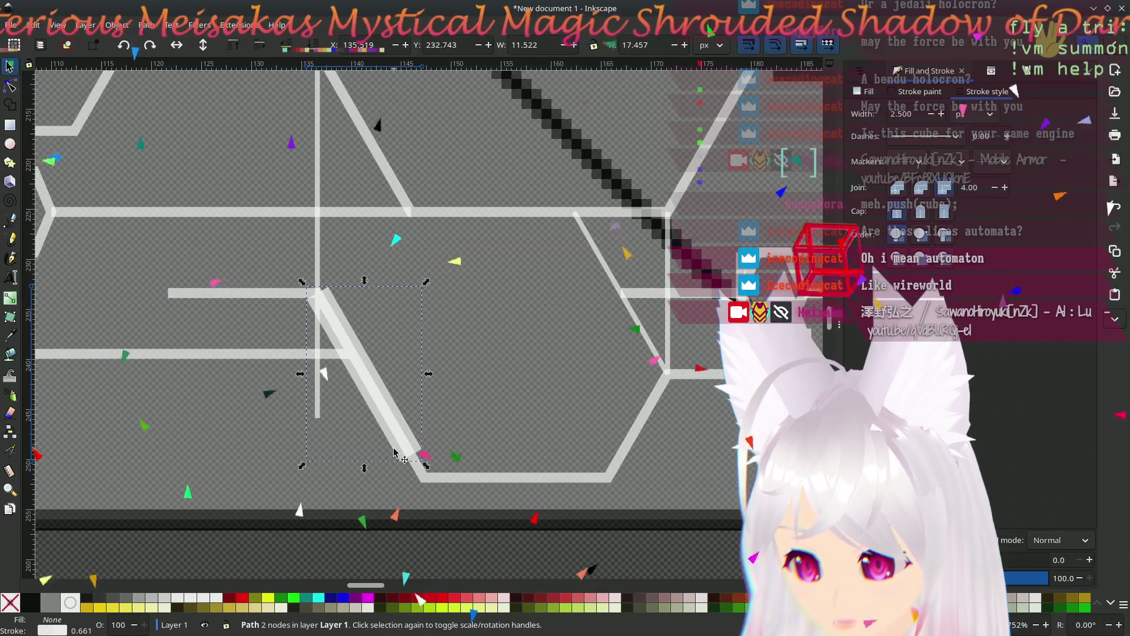
key("Delete")
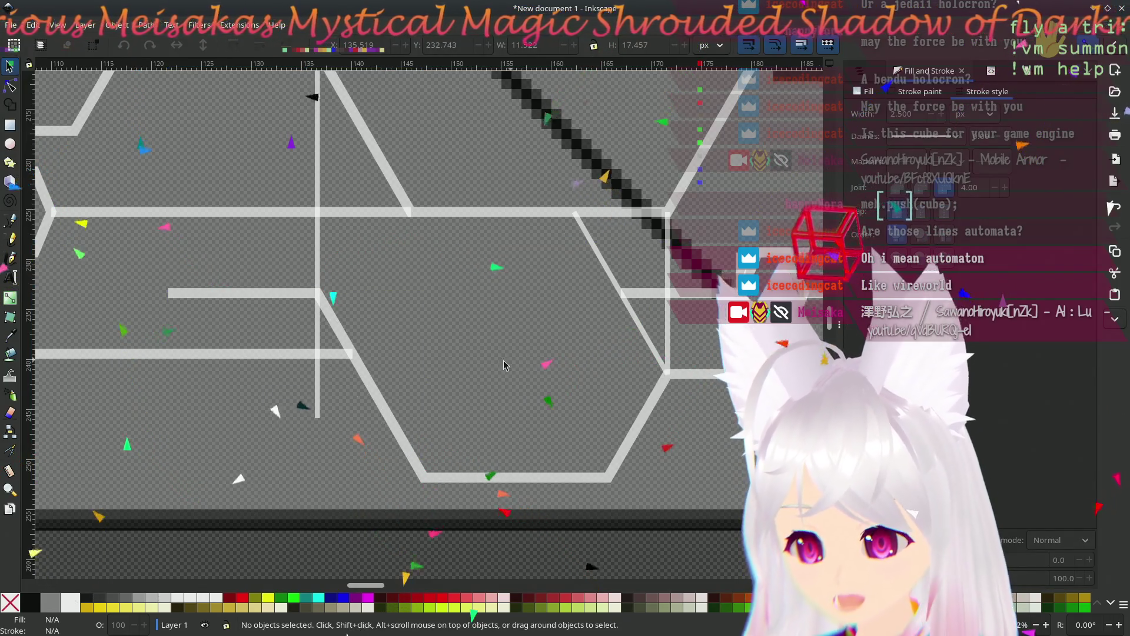
scroll(414, 352, "right", 4)
scroll(478, 345, "down", 2)
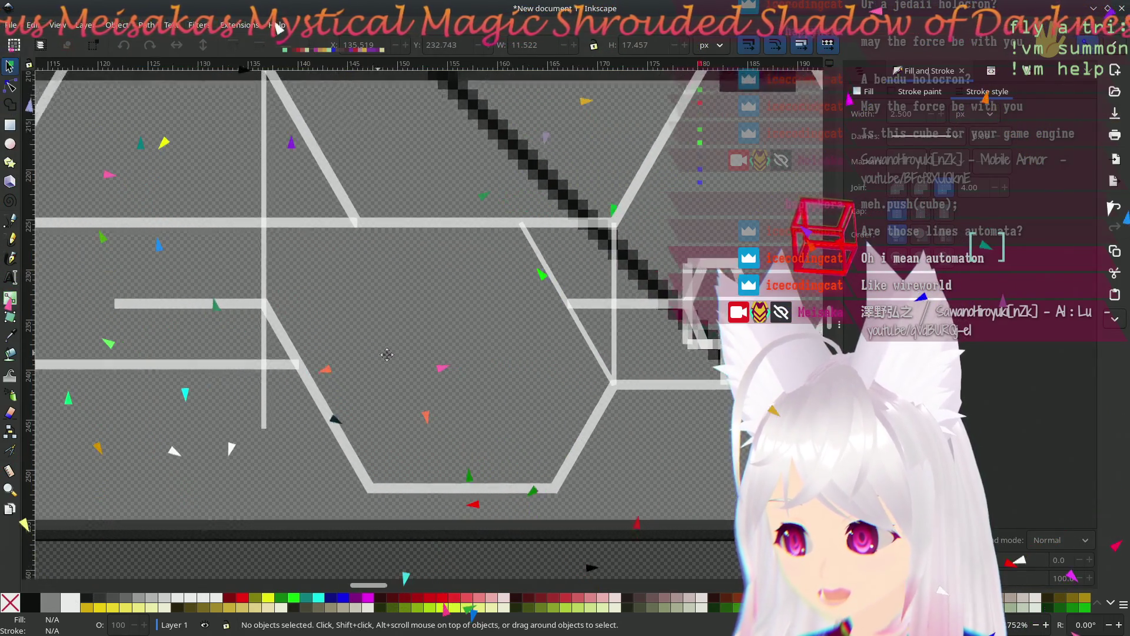
- Shift the short thick bar slightly left and down over the reference
scroll(356, 377, "up", 4)
scroll(356, 376, "right", 2)
scroll(442, 367, "left", 4)
scroll(443, 367, "down", 3)
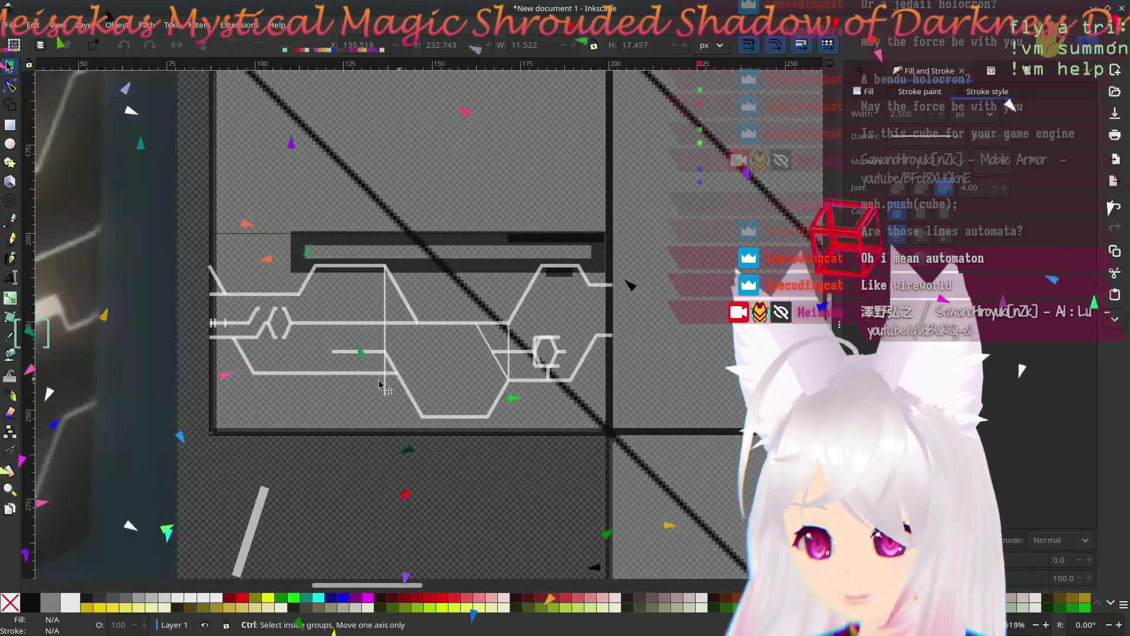
scroll(530, 353, "left", 6)
scroll(708, 333, "up", 1)
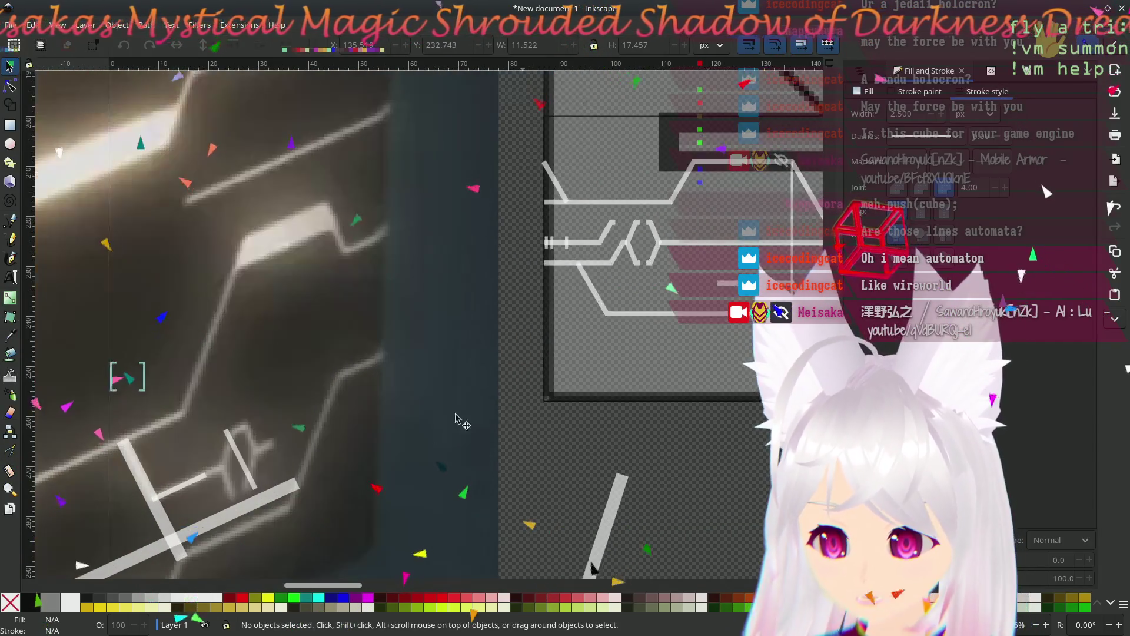
left_click(163, 523)
left_click_drag(163, 523, 143, 529)
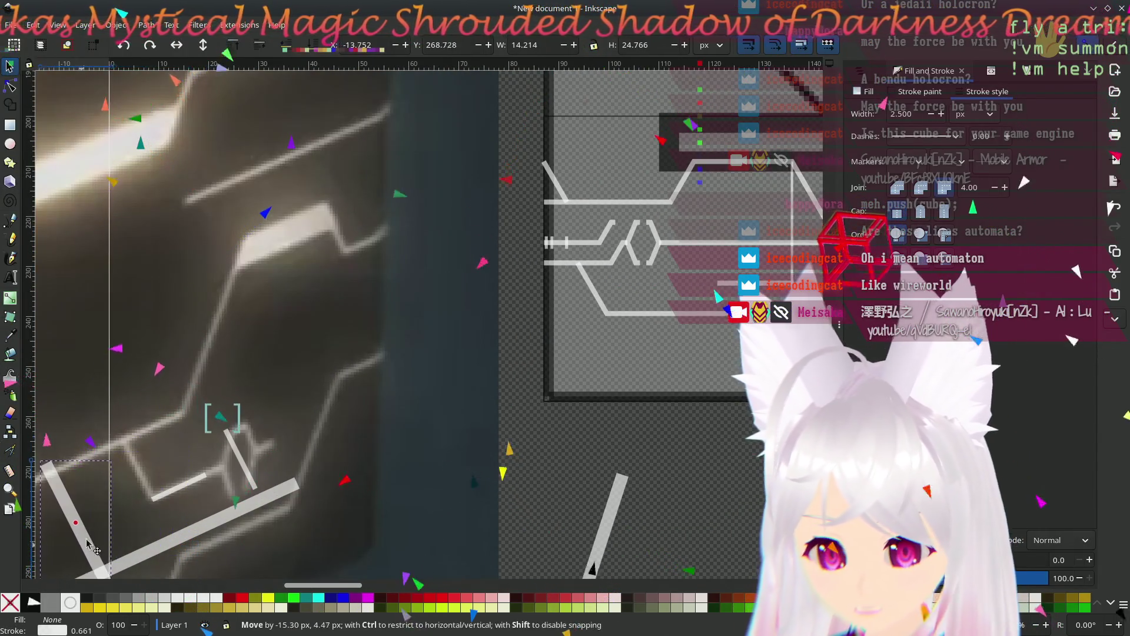
- Save the drawing with Ctrl+S
scroll(369, 391, "right", 10)
scroll(369, 391, "up", 2)
scroll(553, 347, "up", 4)
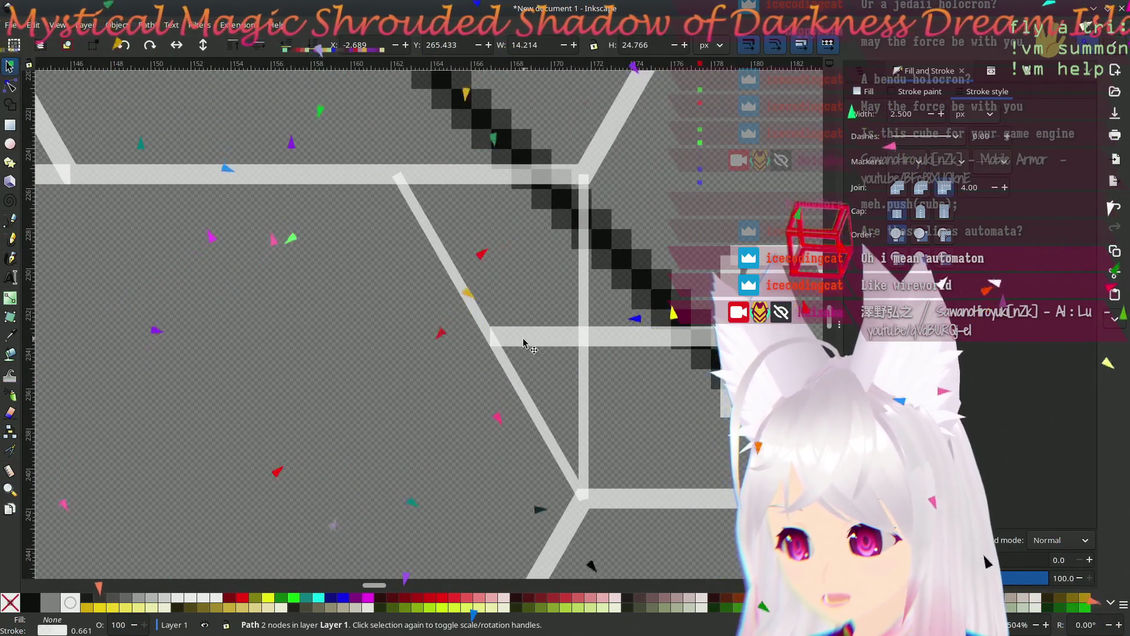
key("ctrl+s")
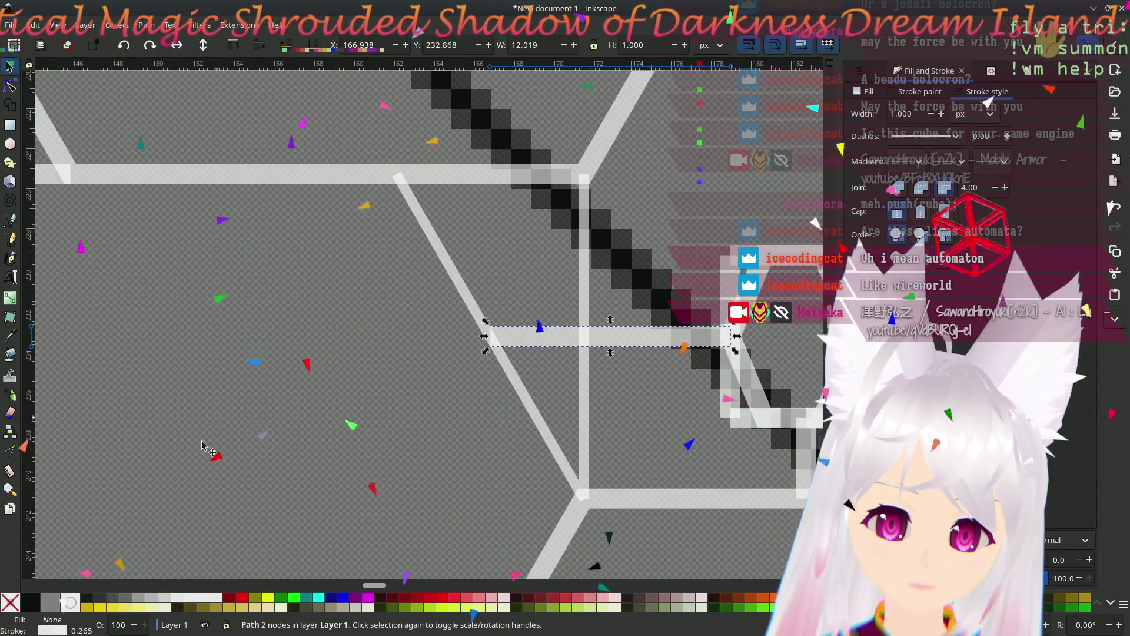
- Continue the short horizontal line diagonally up to the upper horizontal trace
left_click(10, 219)
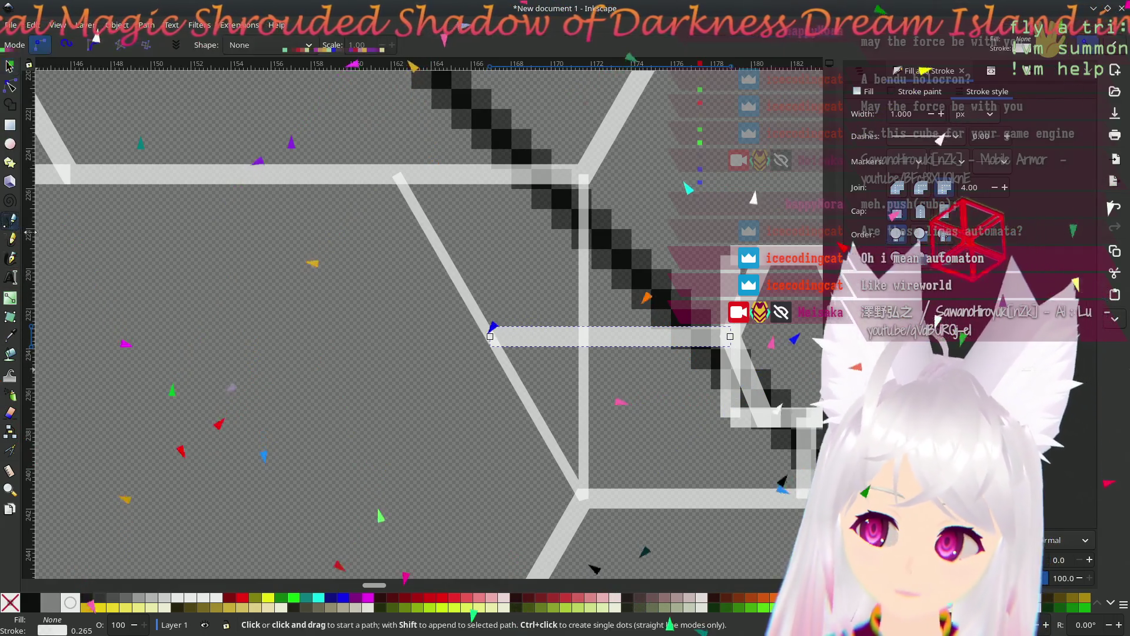
left_click(491, 336)
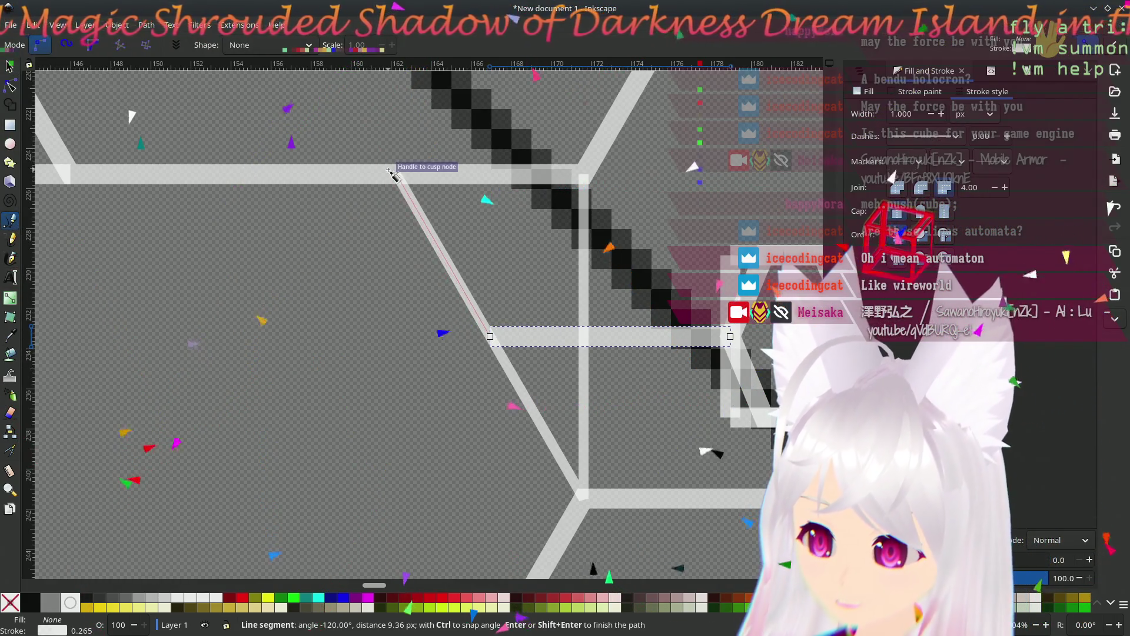
left_click(397, 175)
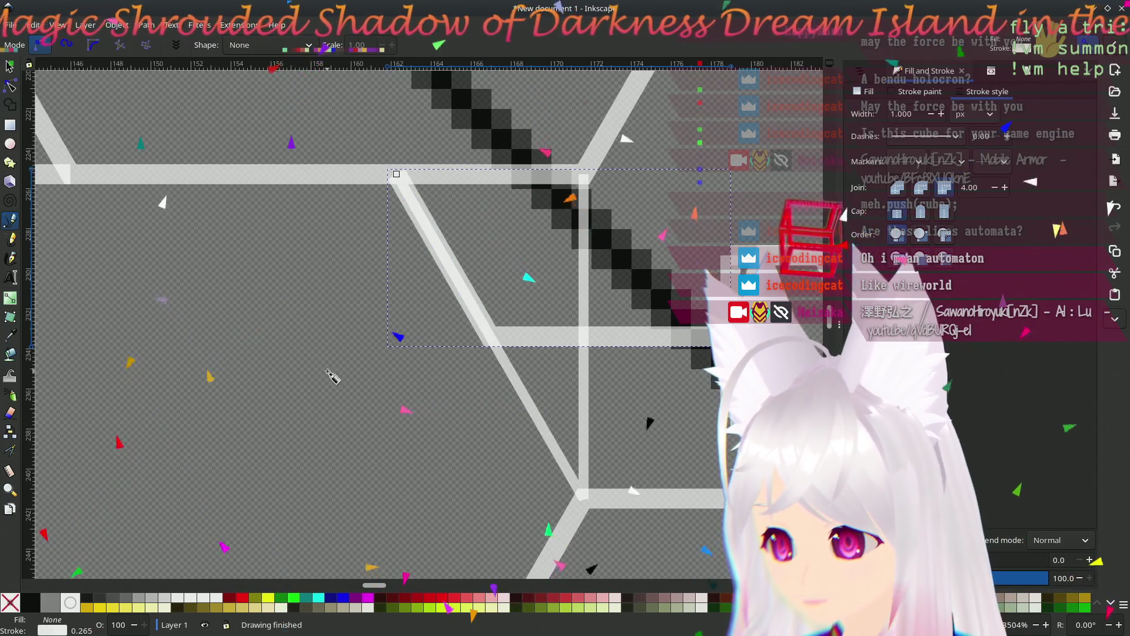
key("s")
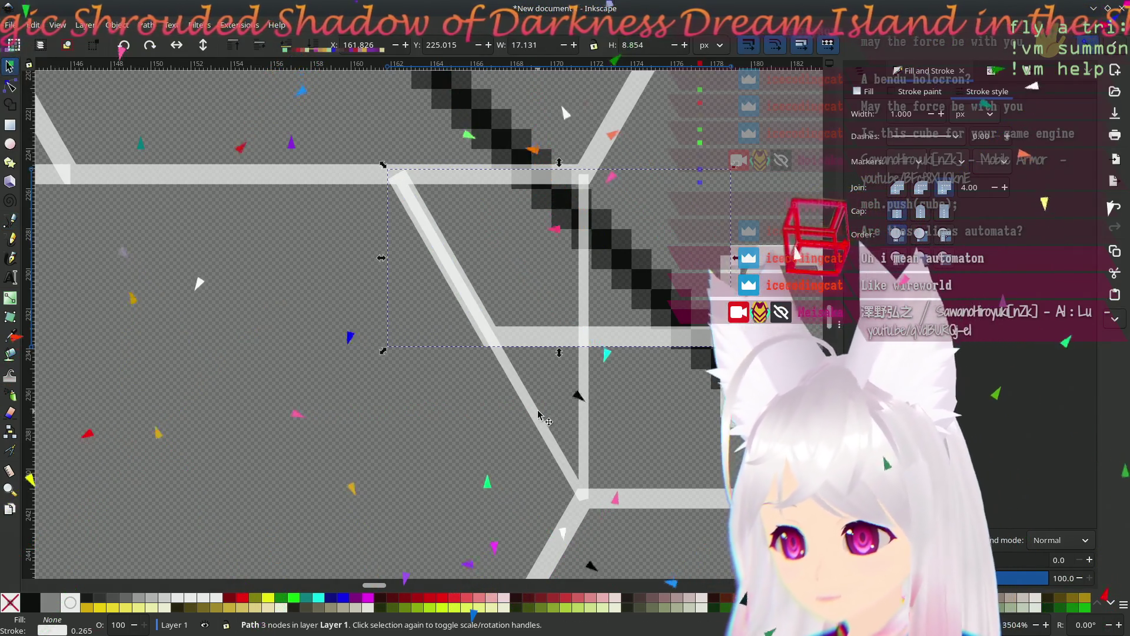
- Navigate around the zoomed-in middle traces and select the thin vertical line
scroll(537, 414, "down", 5)
scroll(545, 412, "up", 2)
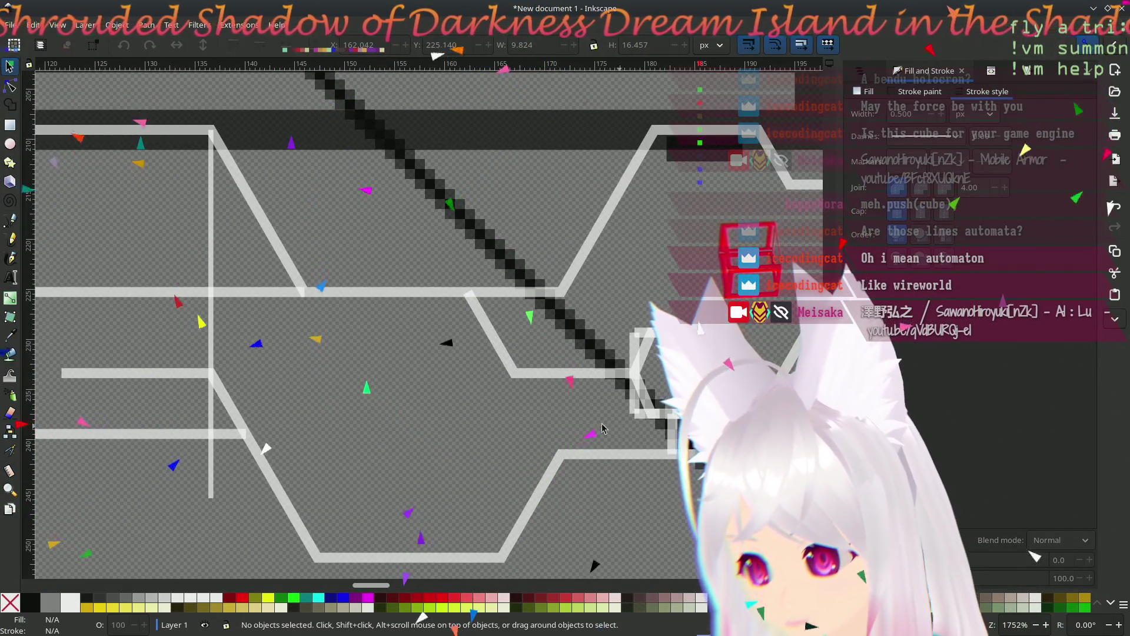
scroll(365, 388, "right", 5)
scroll(364, 388, "down", 2)
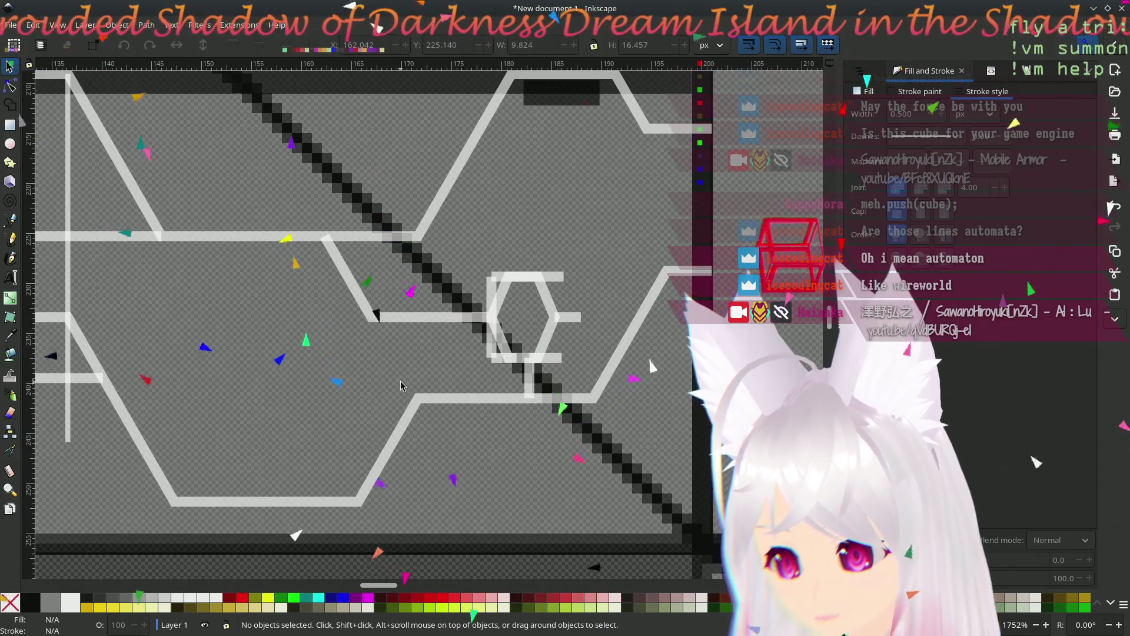
scroll(326, 385, "down", 5)
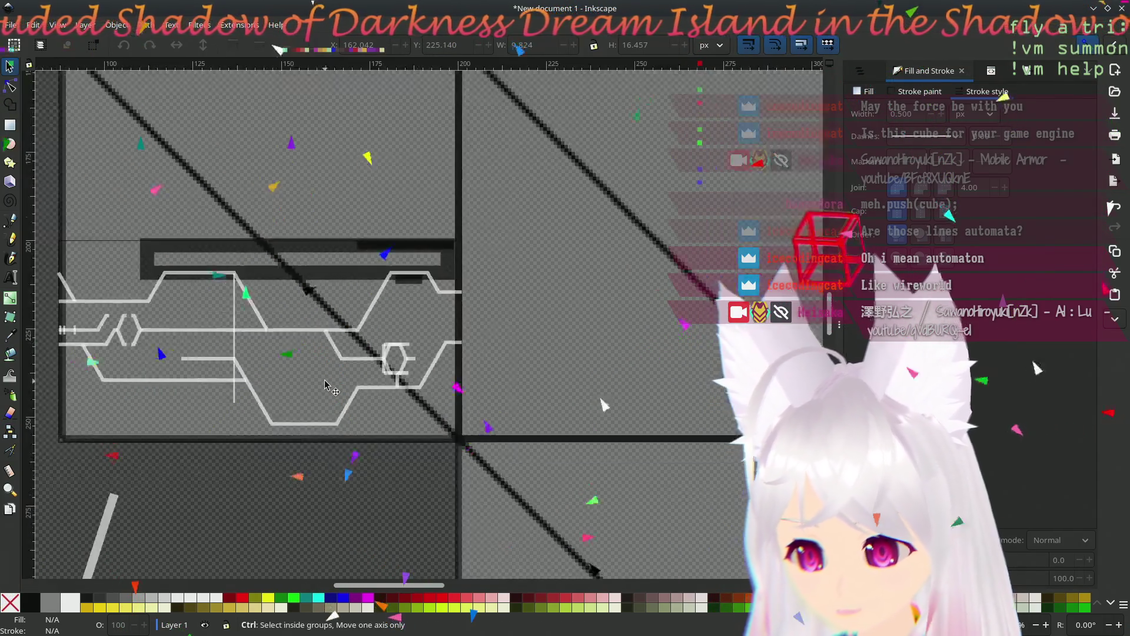
scroll(595, 333, "left", 5)
scroll(595, 333, "left", 6)
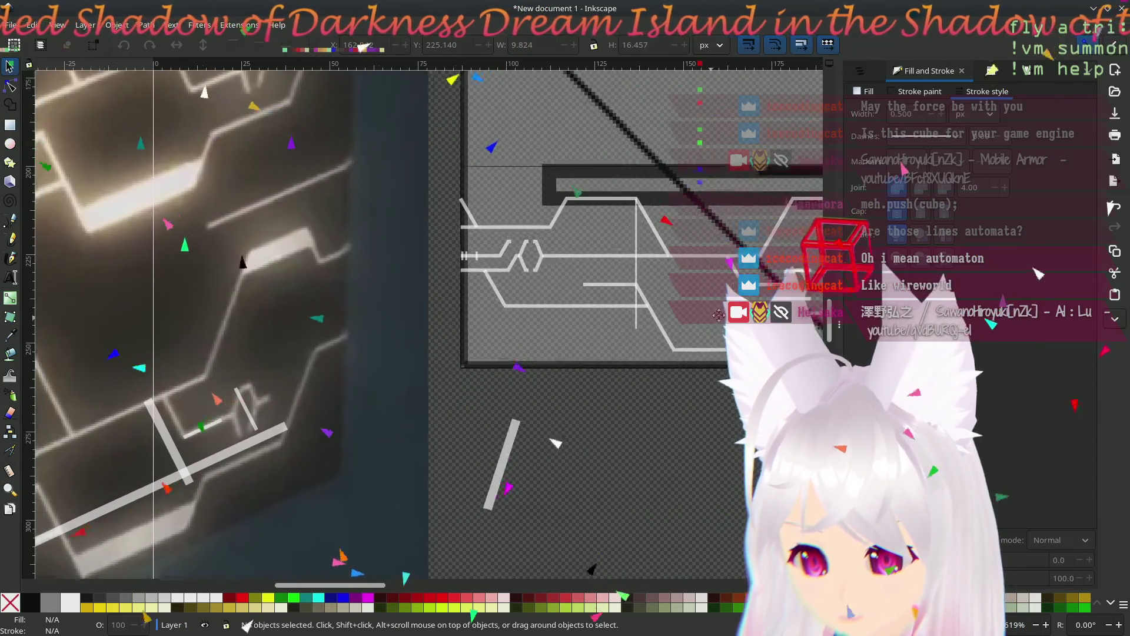
scroll(532, 462, "down", 2)
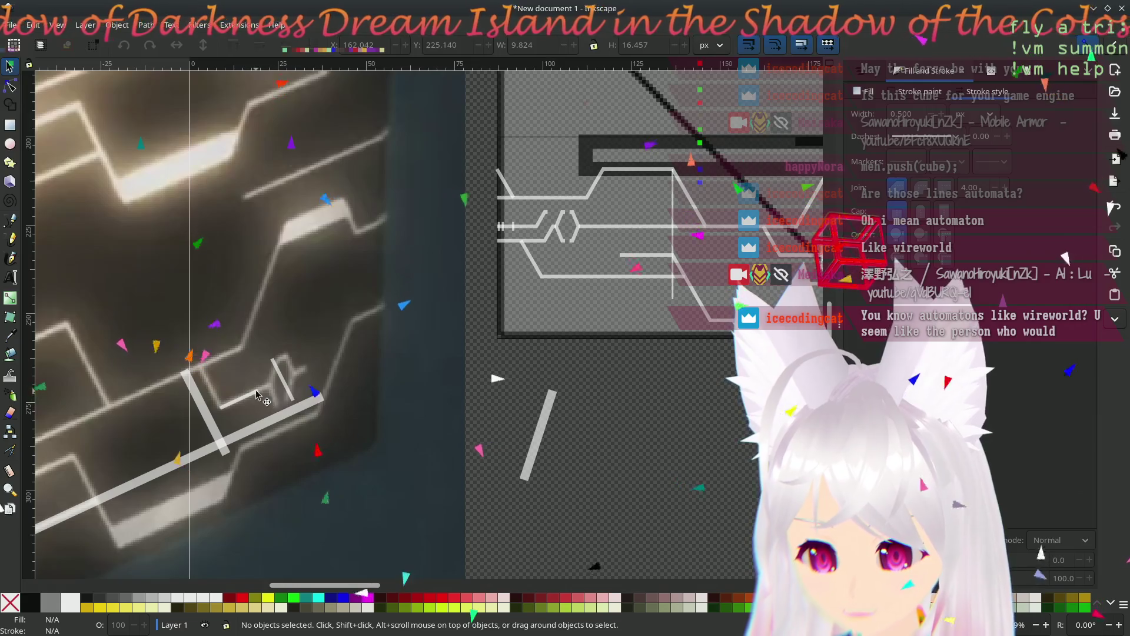
scroll(420, 353, "right", 5)
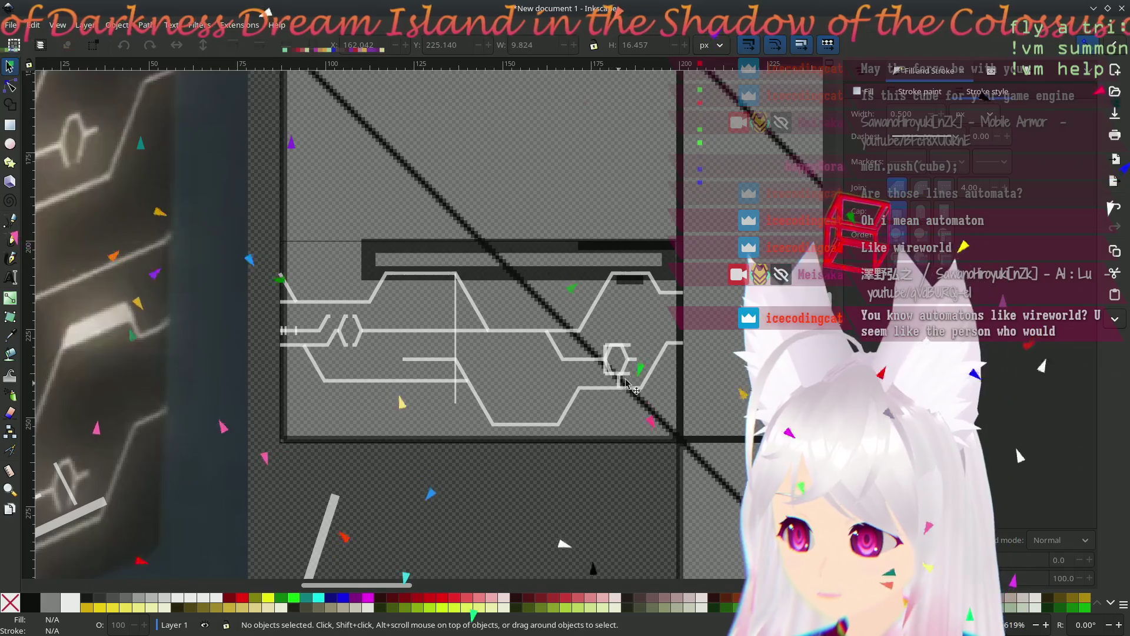
scroll(631, 402, "up", 4)
mouse_move(439, 409)
left_mouse_down()
mouse_move(627, 321)
mouse_move(560, 334)
mouse_move(709, 324)
left_mouse_up()
scroll(338, 348, "down", 2)
scroll(337, 348, "down", 1)
scroll(336, 348, "up", 1)
scroll(333, 344, "up", 1)
scroll(382, 370, "down", 1)
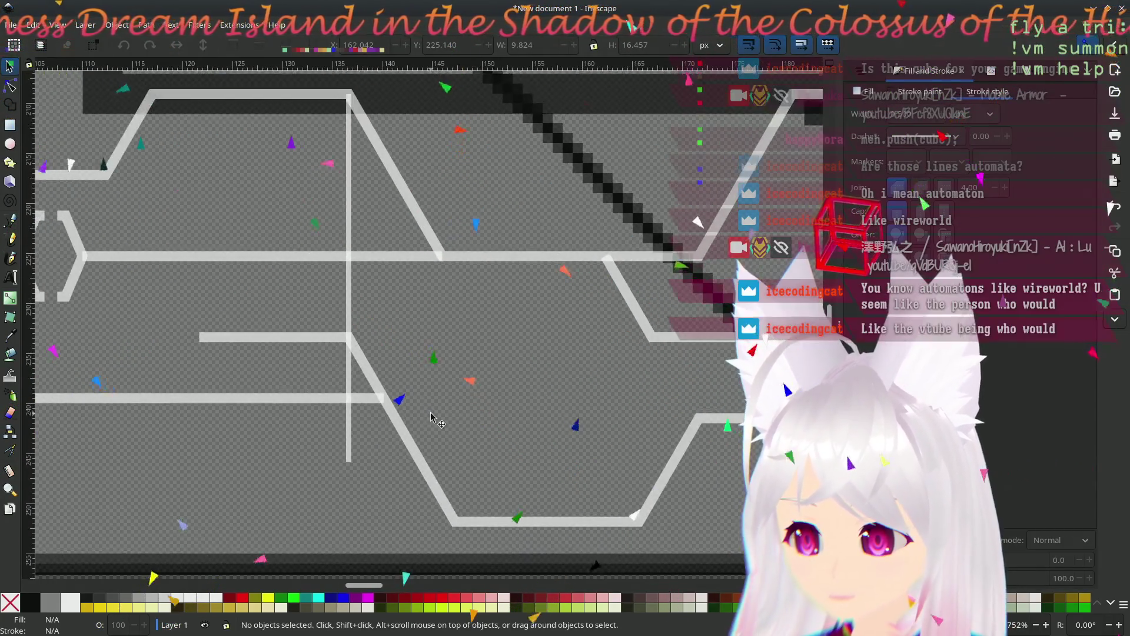
scroll(441, 403, "up", 3)
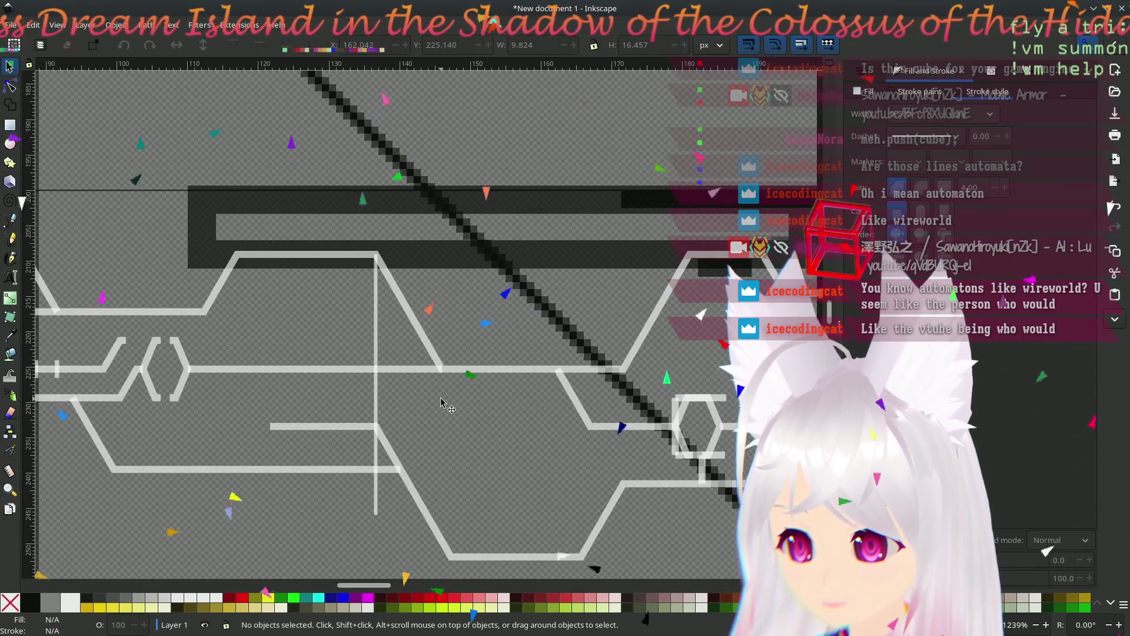
scroll(435, 388, "down", 3)
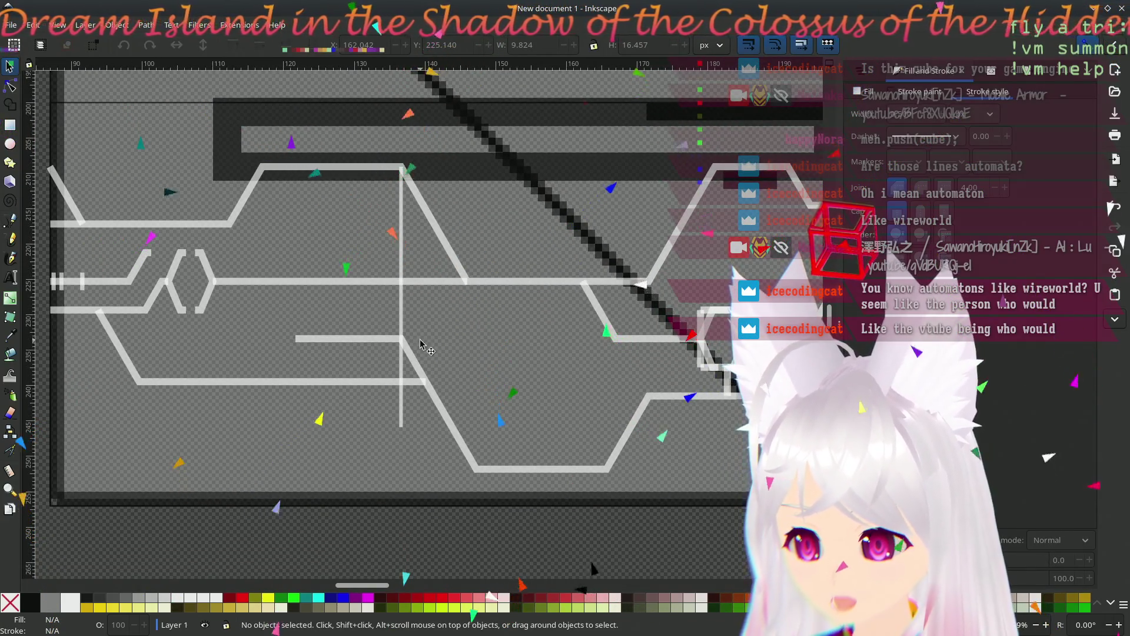
left_click(401, 312)
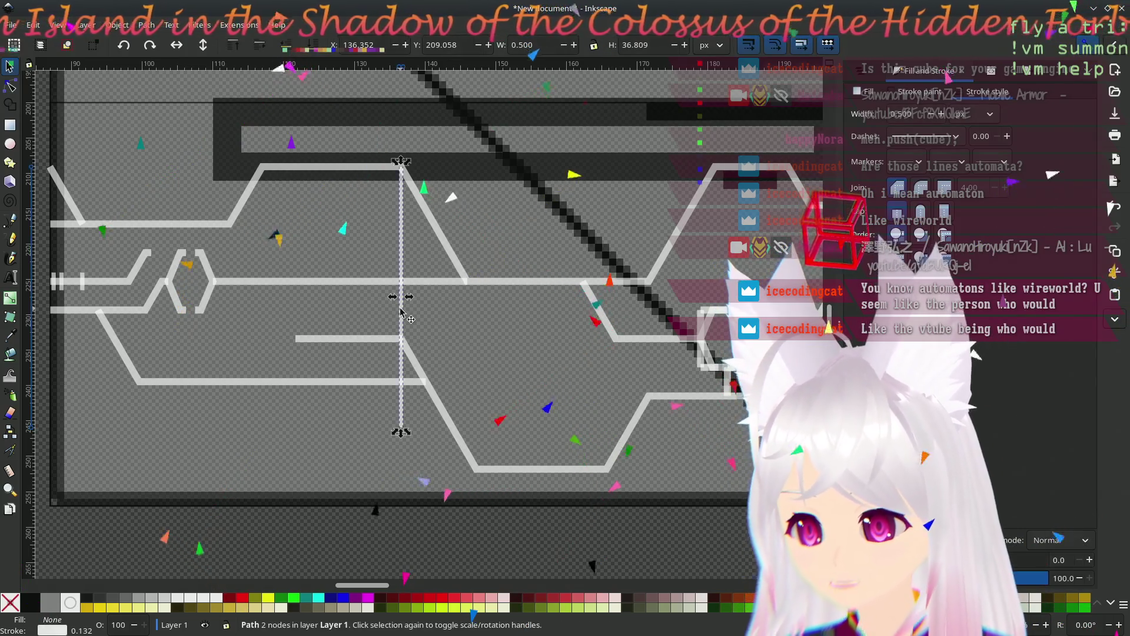
- Delete the vertical line and draw a two-node diagonal, moving it down onto the lower traces
key("Delete")
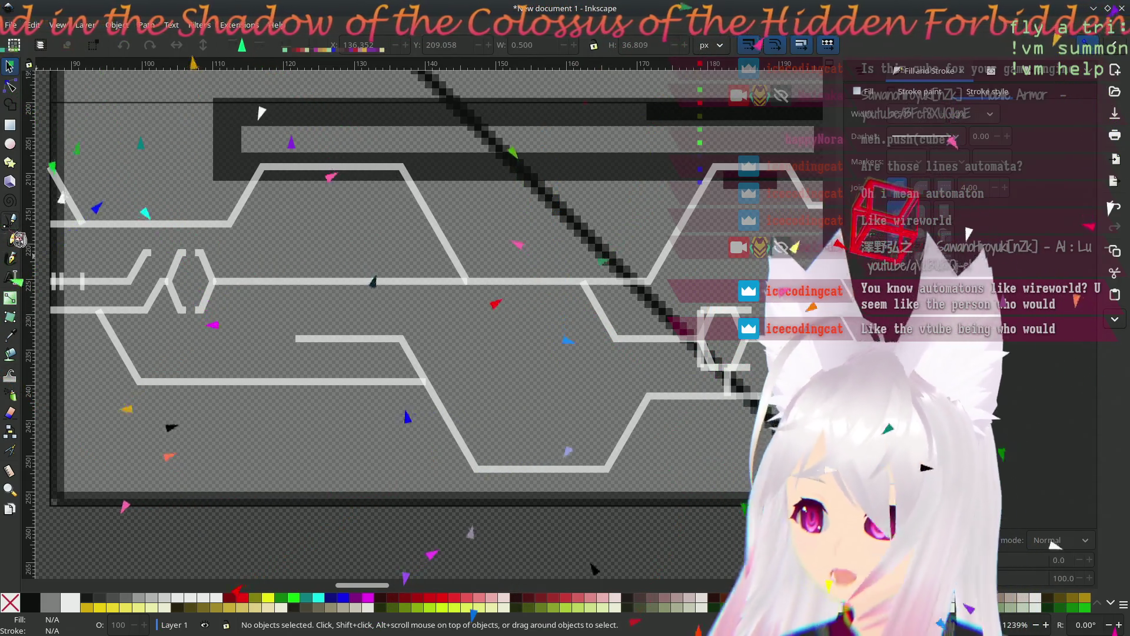
left_click(10, 220)
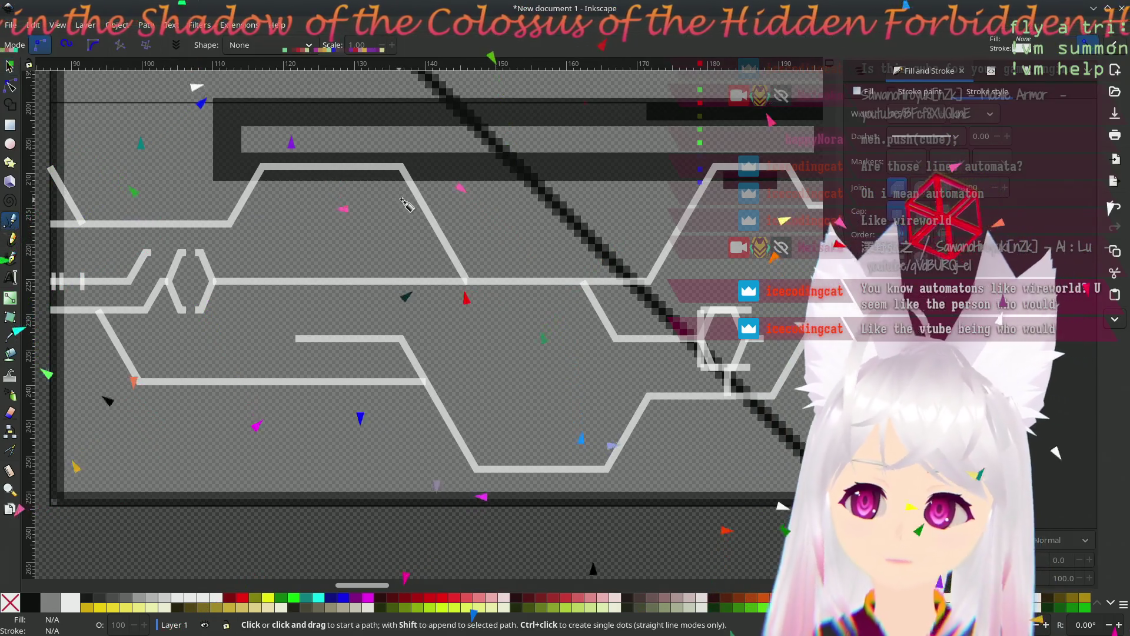
left_click(401, 166)
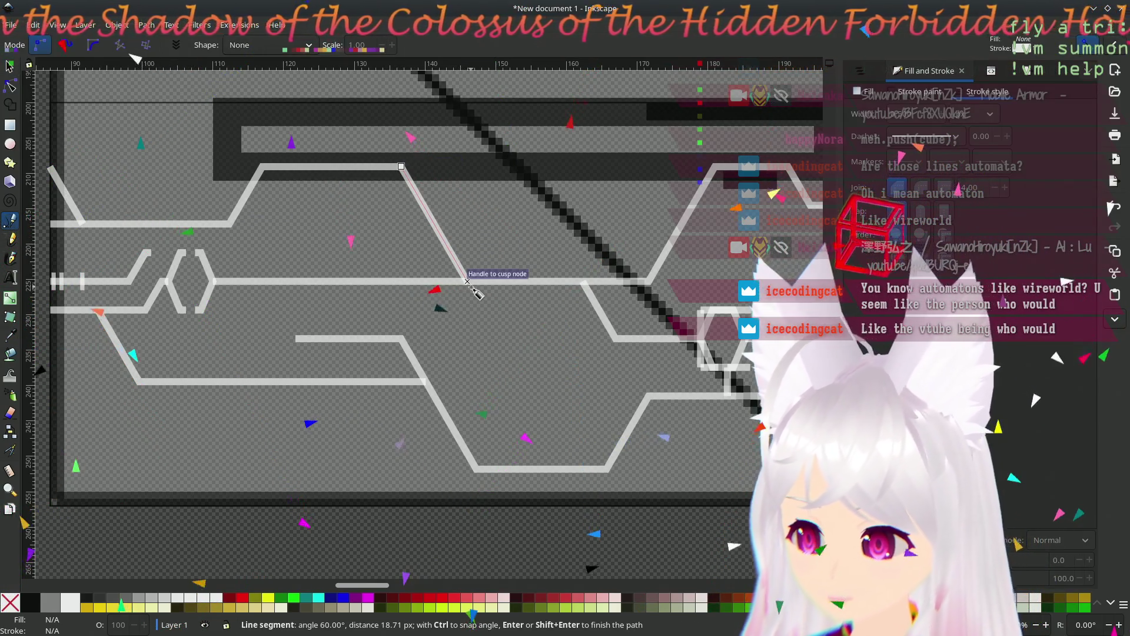
double_click(468, 282)
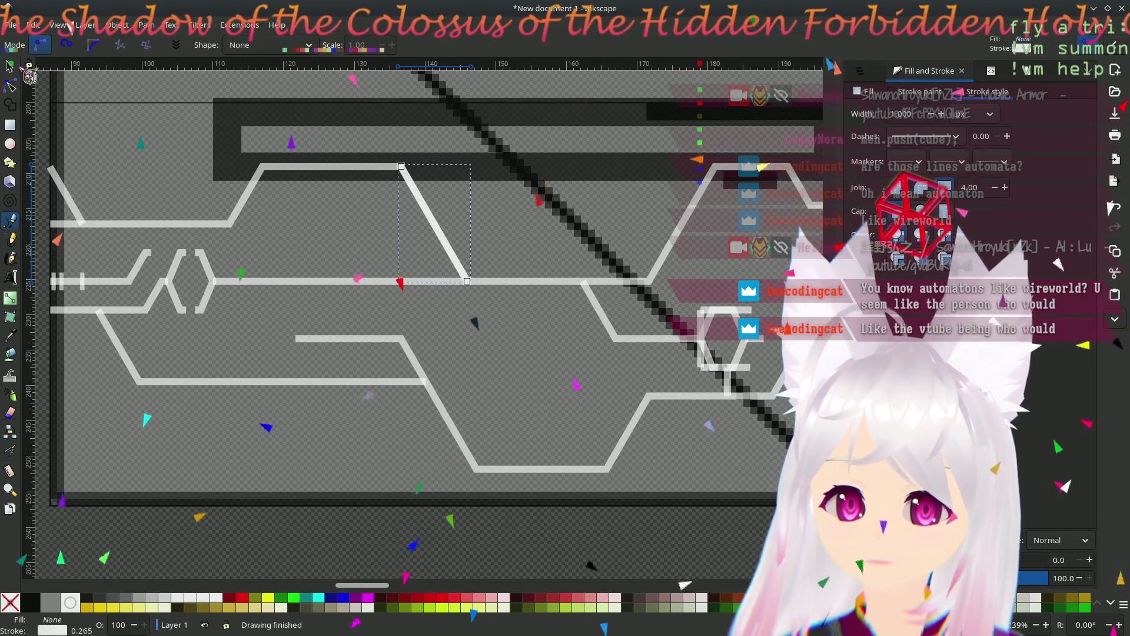
key("s")
left_click_drag(405, 181, 405, 361)
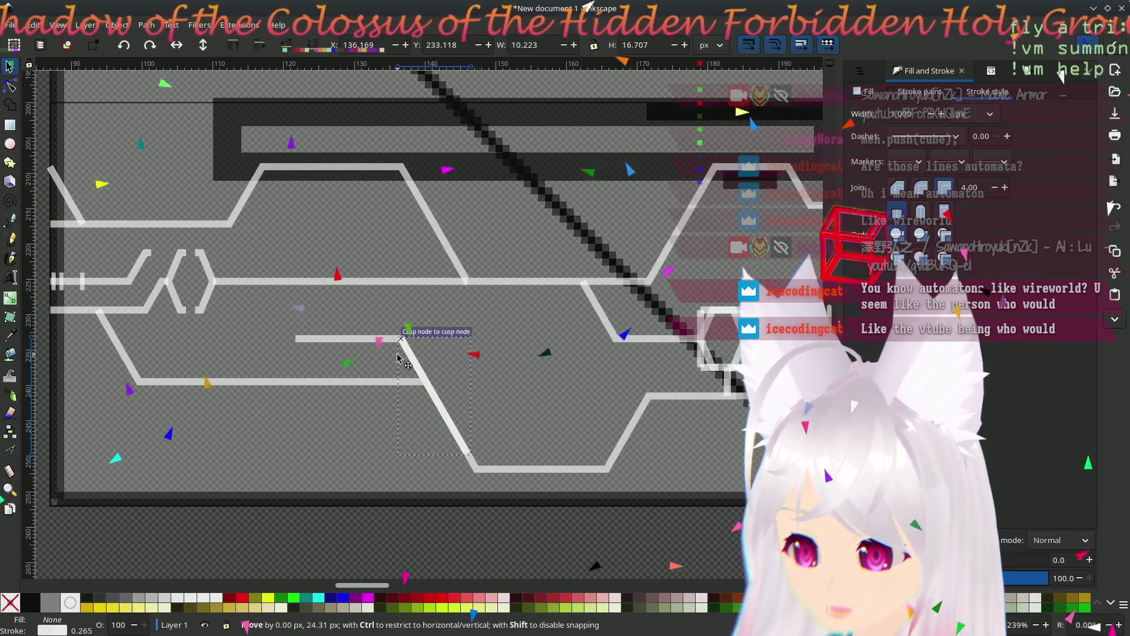
- Nudge a short path piece slightly left and select the background reference image
scroll(471, 347, "up", 2)
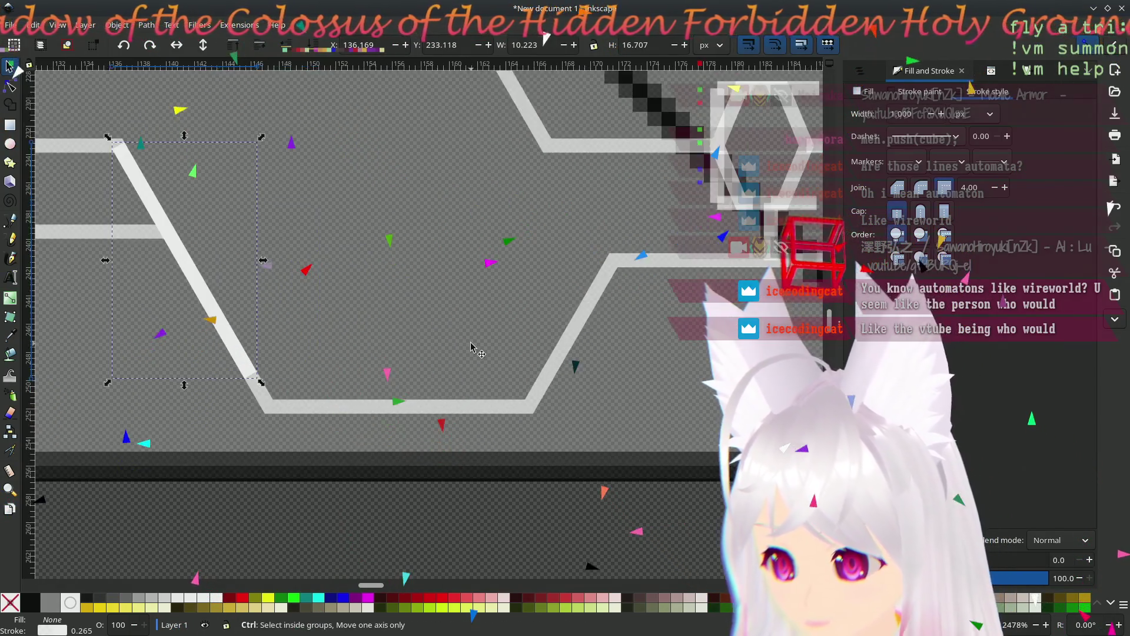
mouse_move(714, 249)
left_mouse_down()
mouse_move(552, 262)
mouse_move(237, 382)
left_mouse_up()
left_click(149, 158)
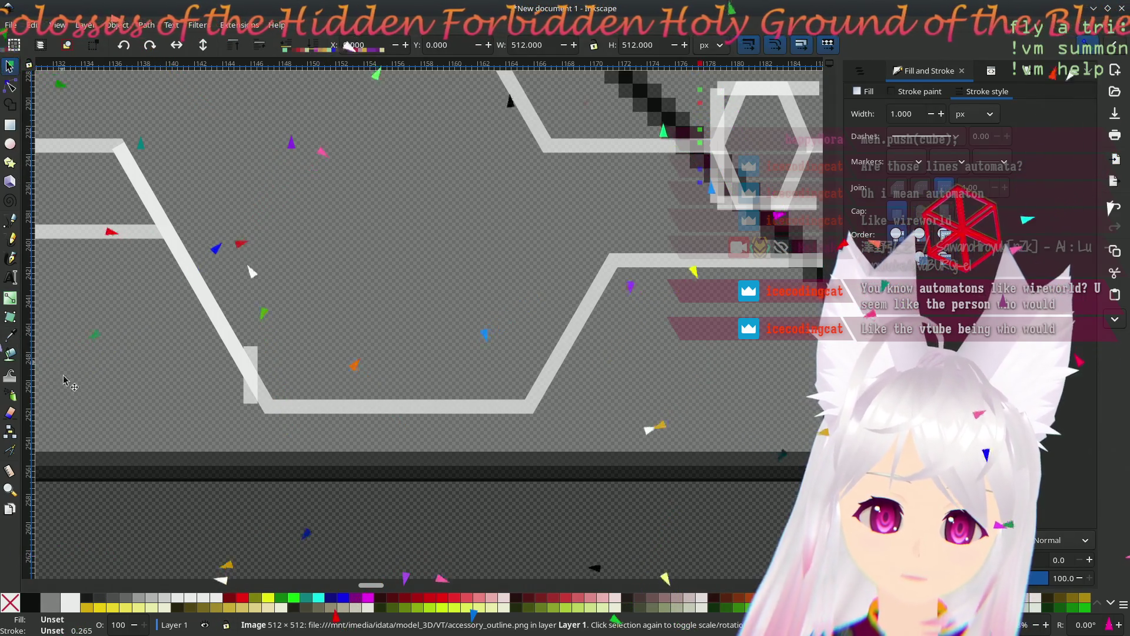
- Draw two parallel horizontal lines along the lower trace, ending at the right bend and the diagonal
left_click(11, 221)
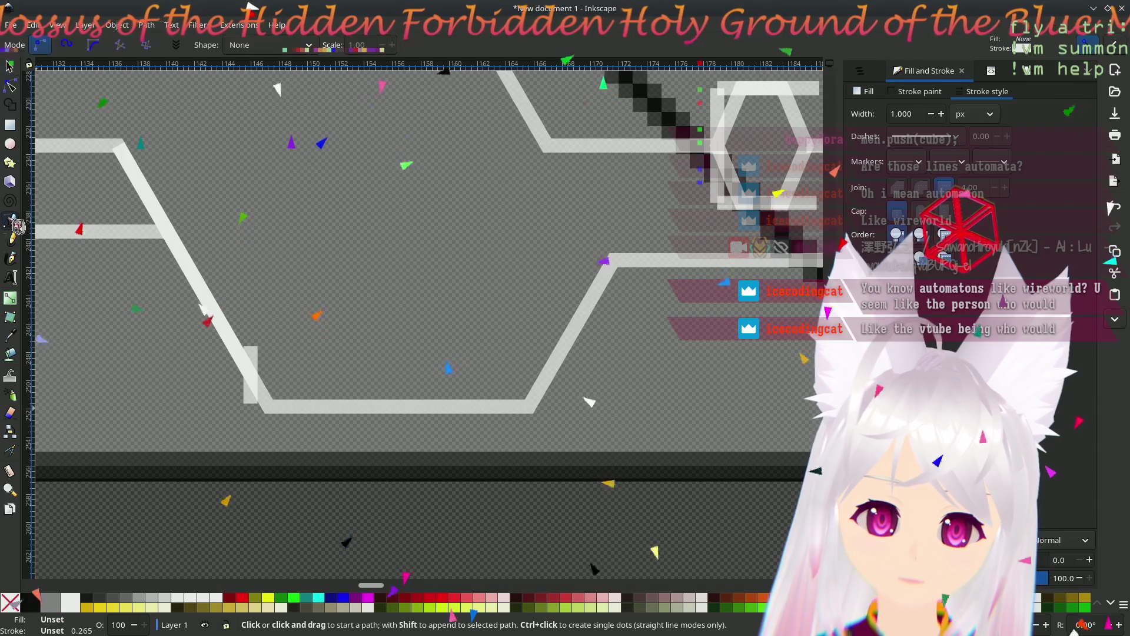
left_click(251, 403)
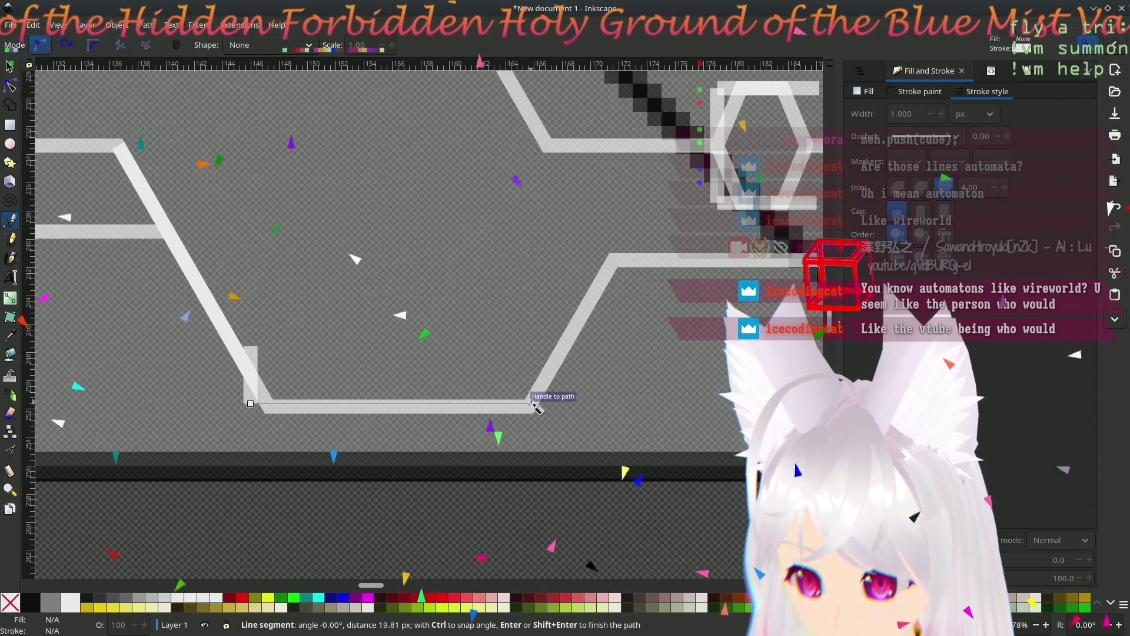
left_click(531, 403)
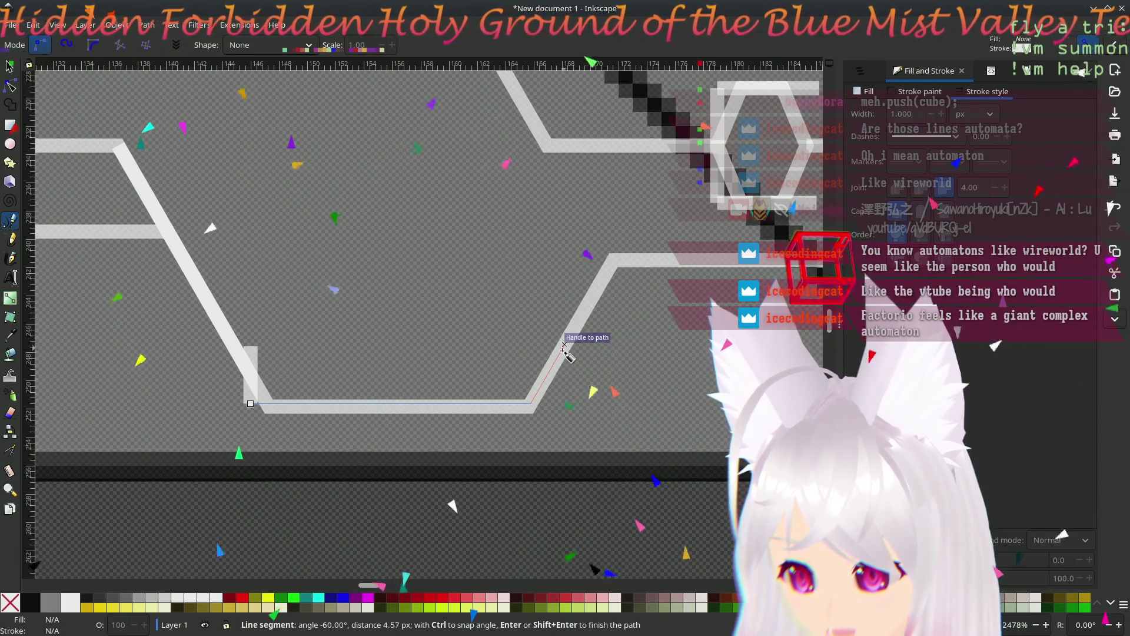
key("Return")
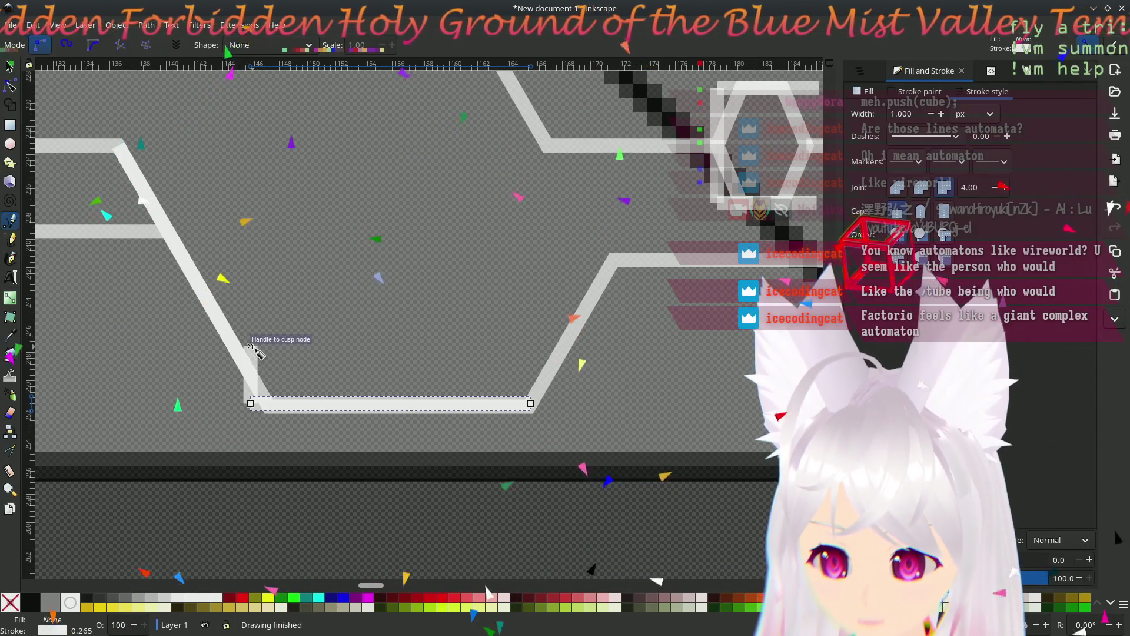
left_click(252, 347)
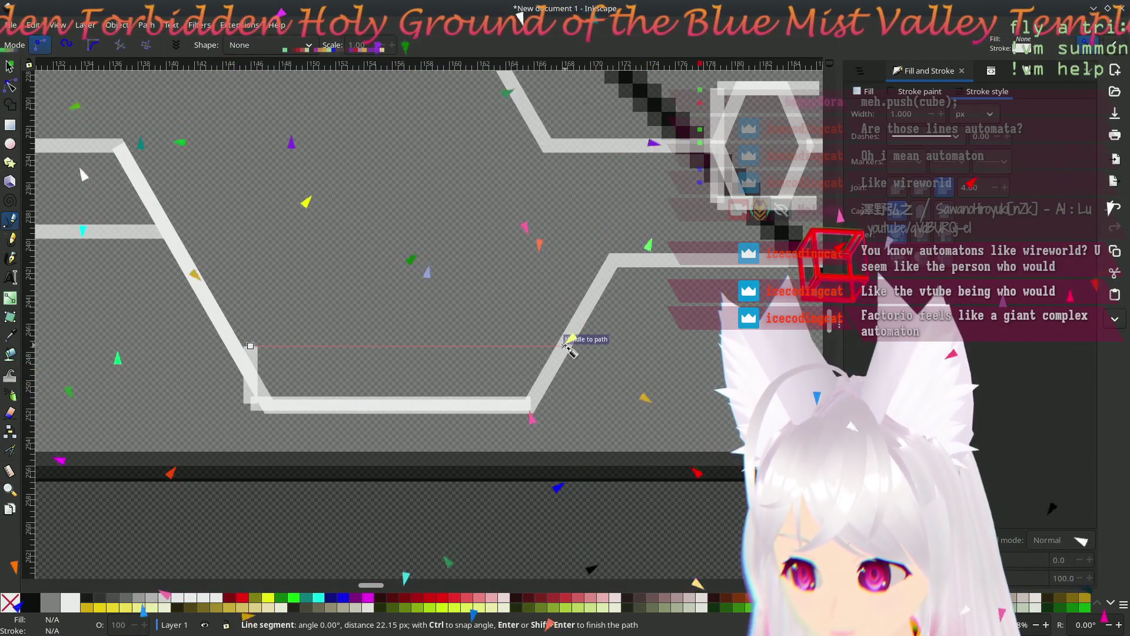
double_click(564, 346)
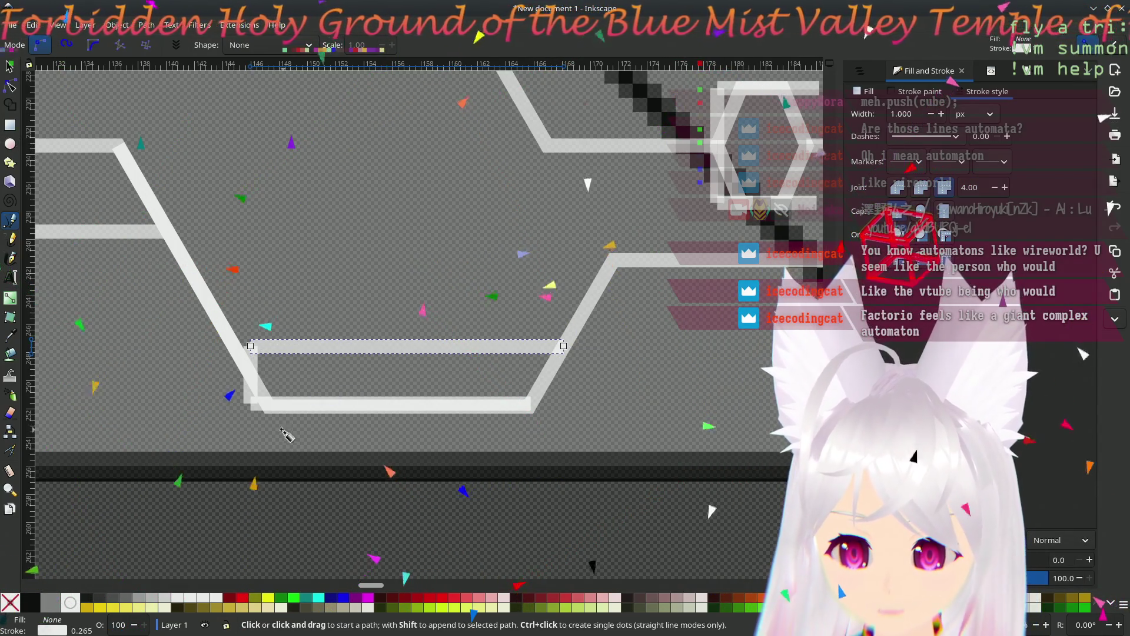
- Duplicate the long diagonal line and move the copy down and to the left
scroll(294, 436, "up", 2)
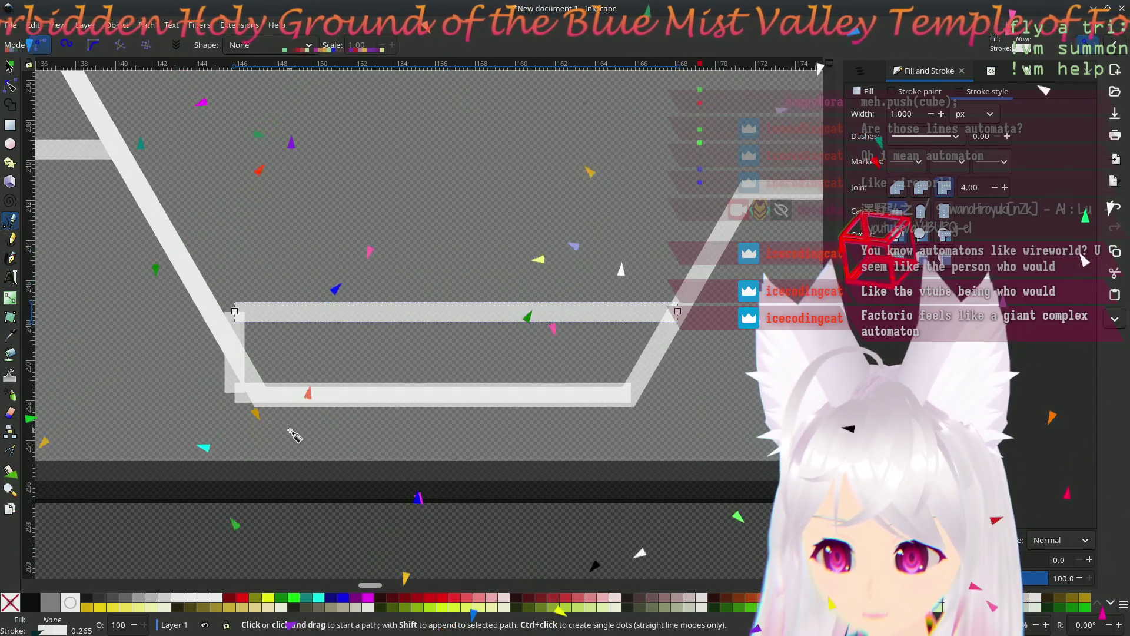
scroll(189, 403, "left", 2)
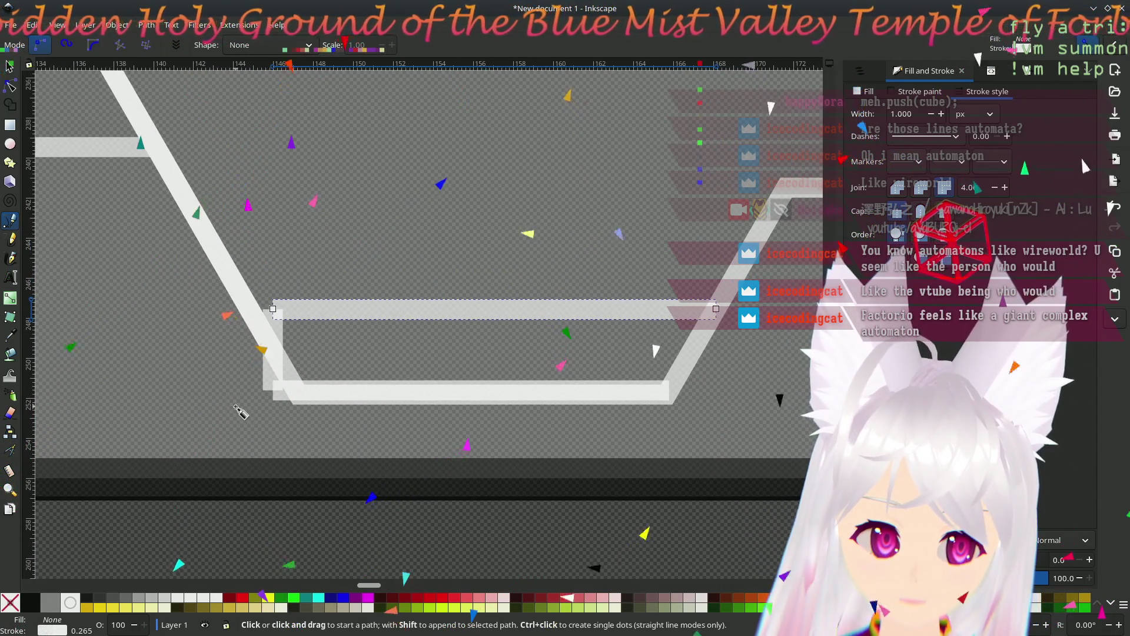
scroll(242, 394, "up", 3)
scroll(232, 378, "down", 3)
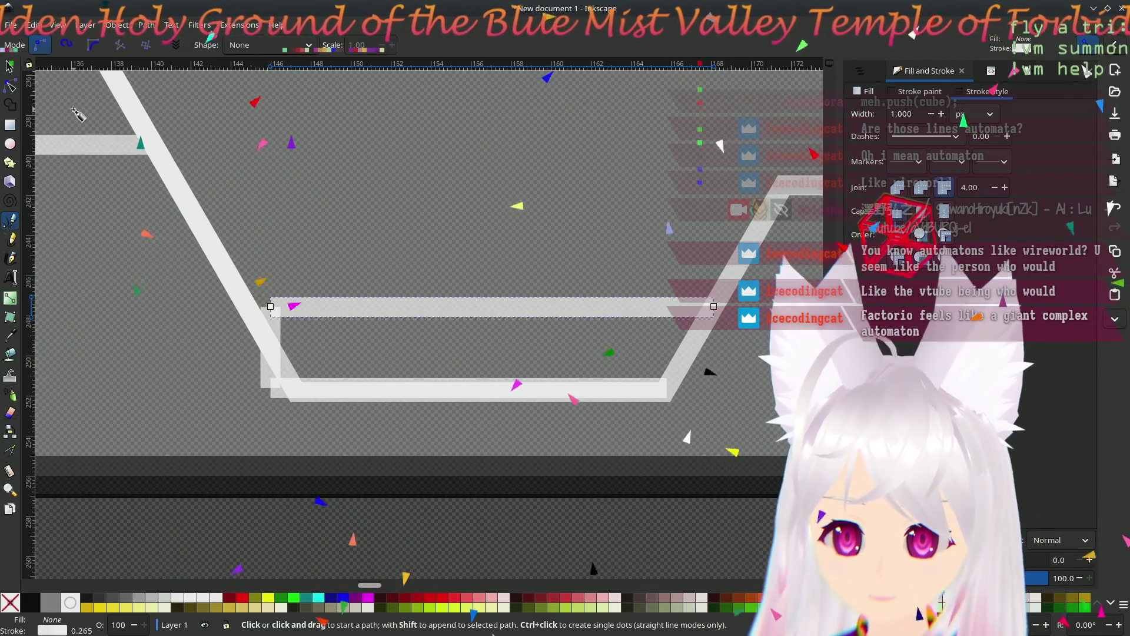
scroll(109, 253, "left", 1)
scroll(115, 240, "up", 1)
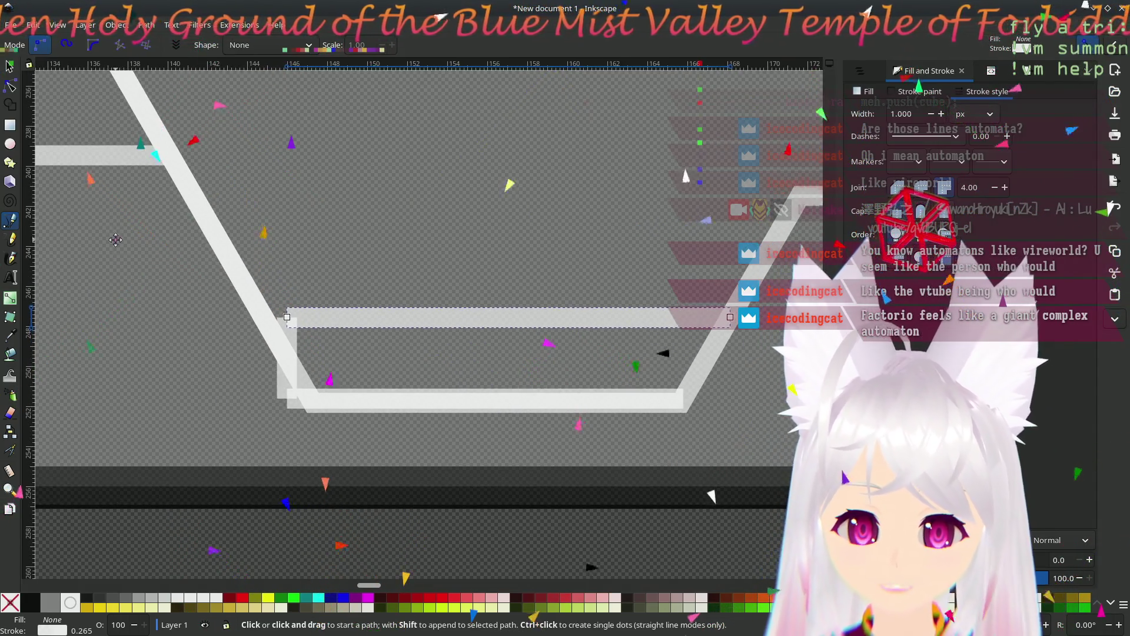
left_click(10, 66)
left_click(248, 286)
key("ctrl+d")
mouse_move(263, 333)
left_mouse_down()
mouse_move(252, 366)
mouse_move(270, 398)
mouse_move(259, 389)
mouse_move(316, 404)
mouse_move(291, 380)
mouse_move(301, 394)
mouse_move(235, 381)
mouse_move(210, 405)
left_mouse_up()
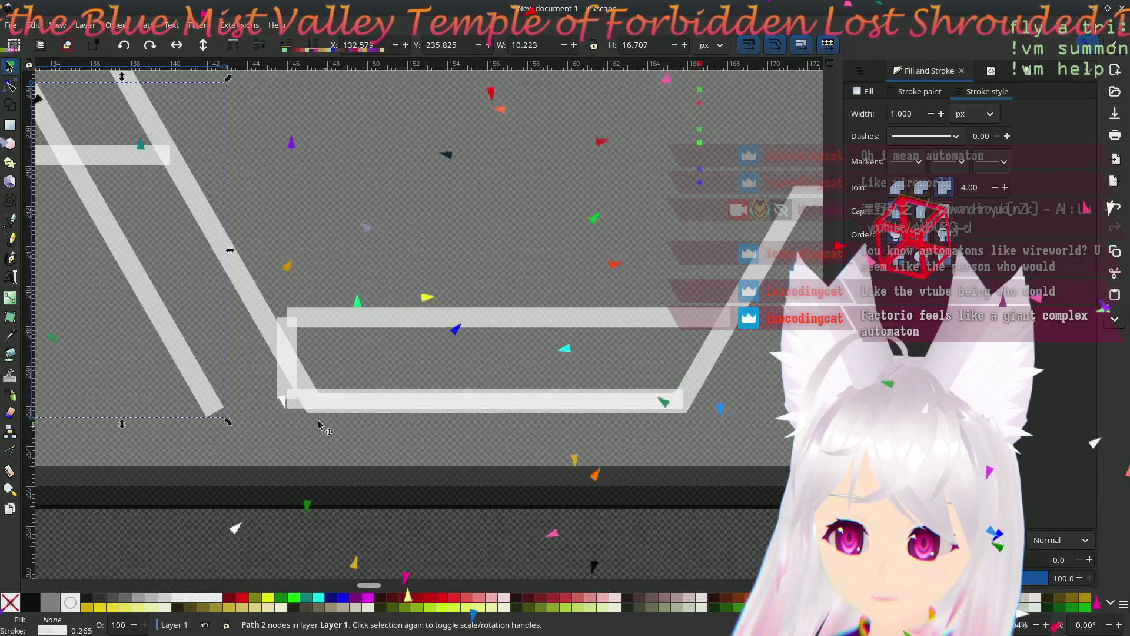
- Draw a new line down the diagonal trace that turns along the horizontal trace
left_click(10, 221)
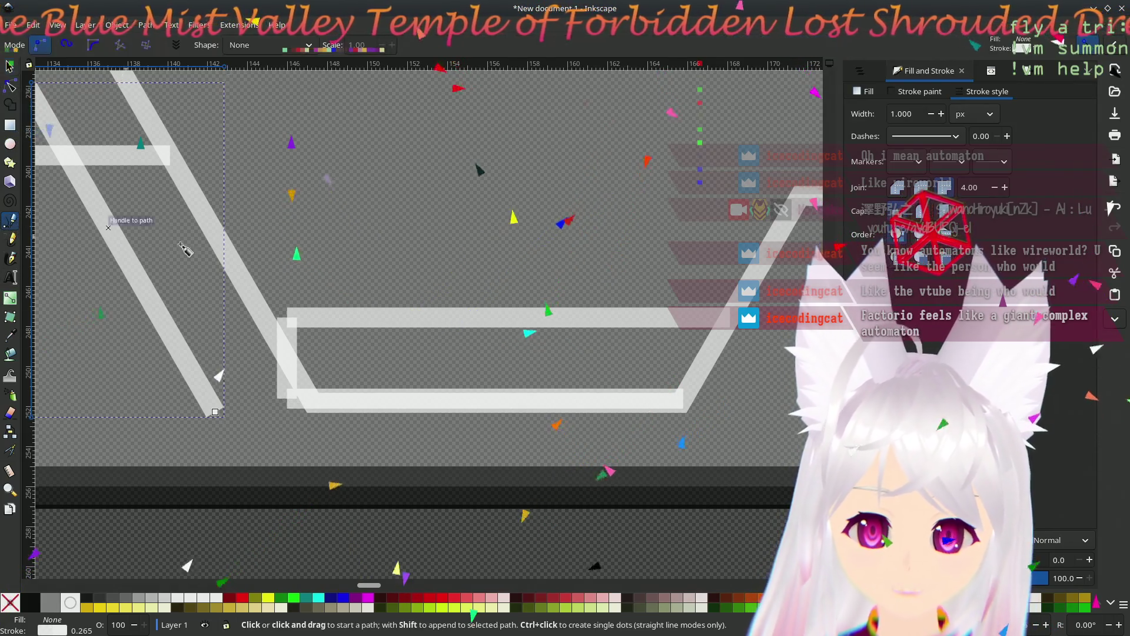
left_click(237, 270)
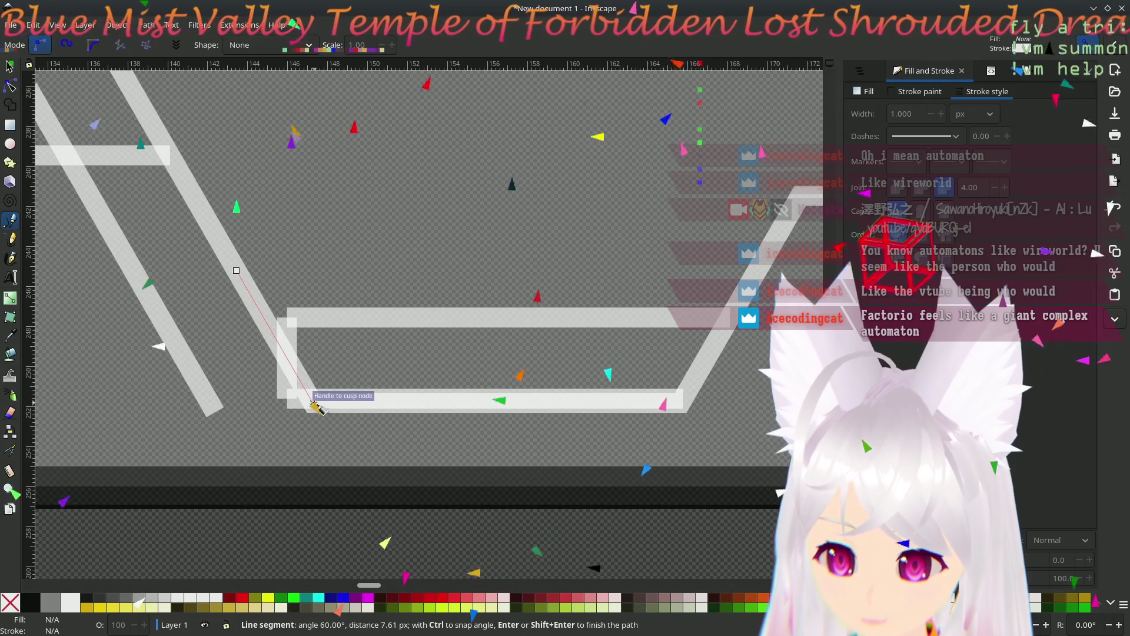
scroll(319, 412, "down", 3)
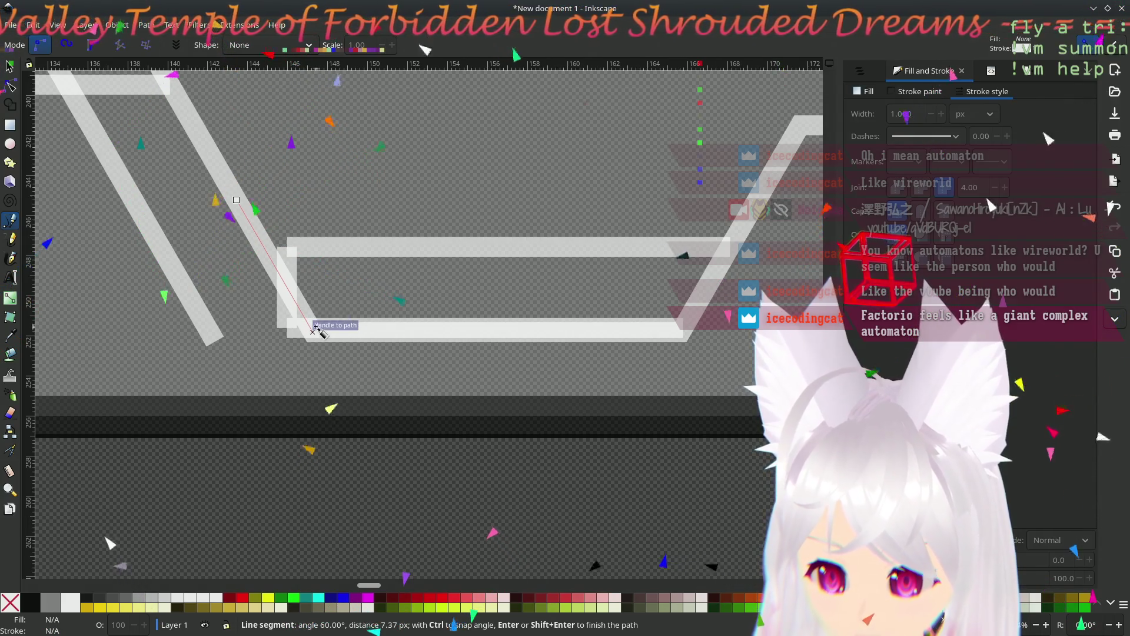
left_click(311, 328)
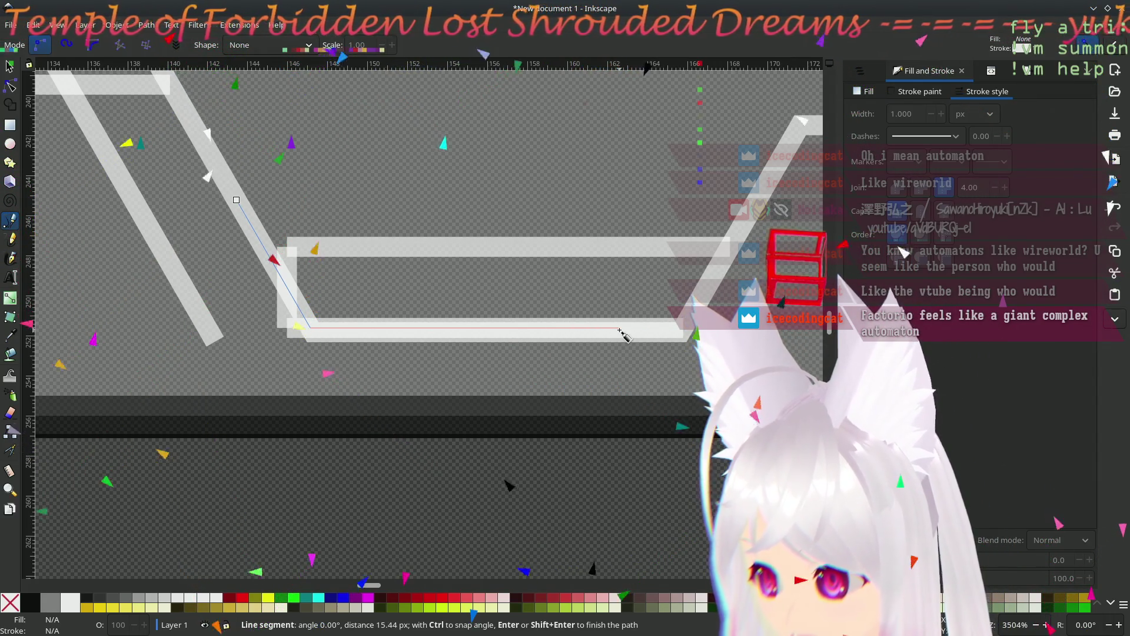
double_click(364, 328)
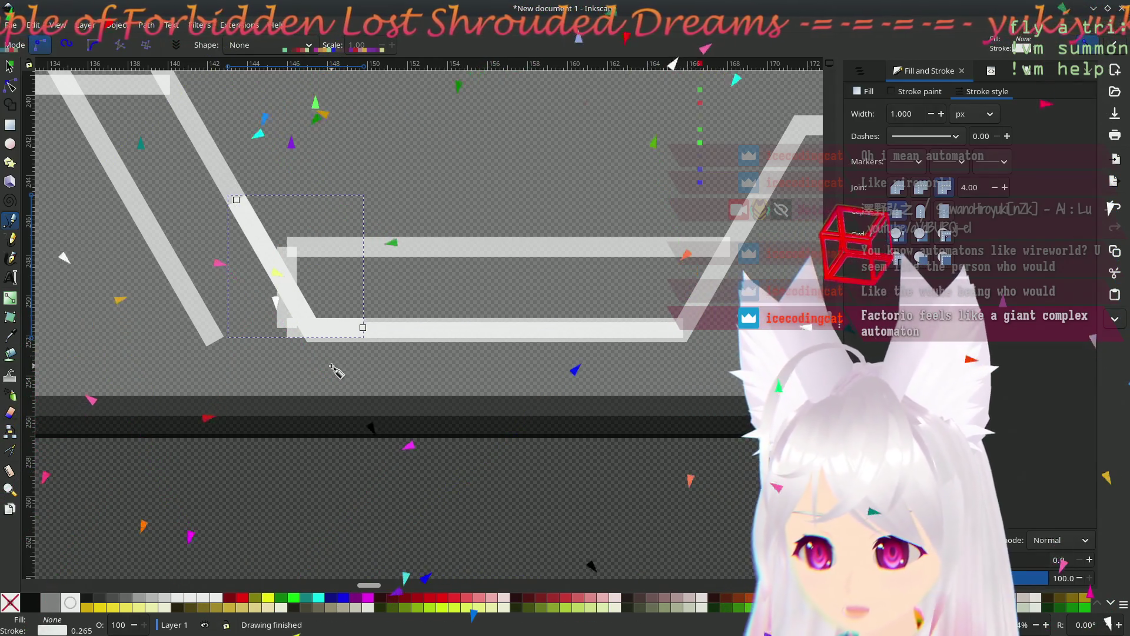
scroll(336, 371, "up", 1)
scroll(348, 370, "up", 2)
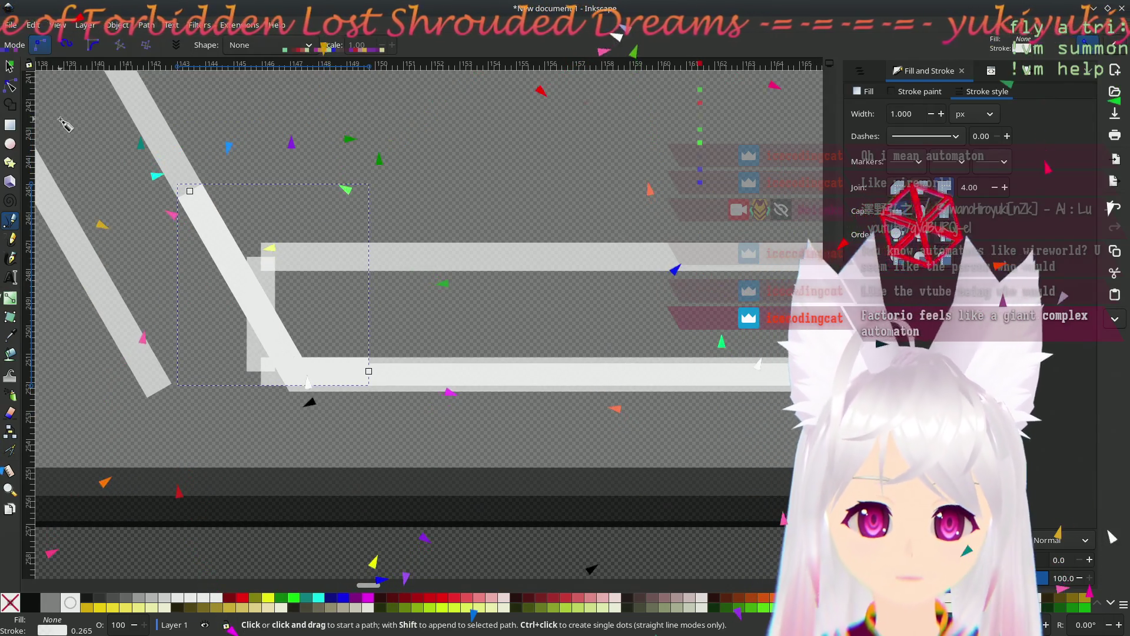
- Adjust the new line's corner node so the diagonal bends cleanly into the horizontal, then deselect
left_click(10, 66)
left_click(10, 86)
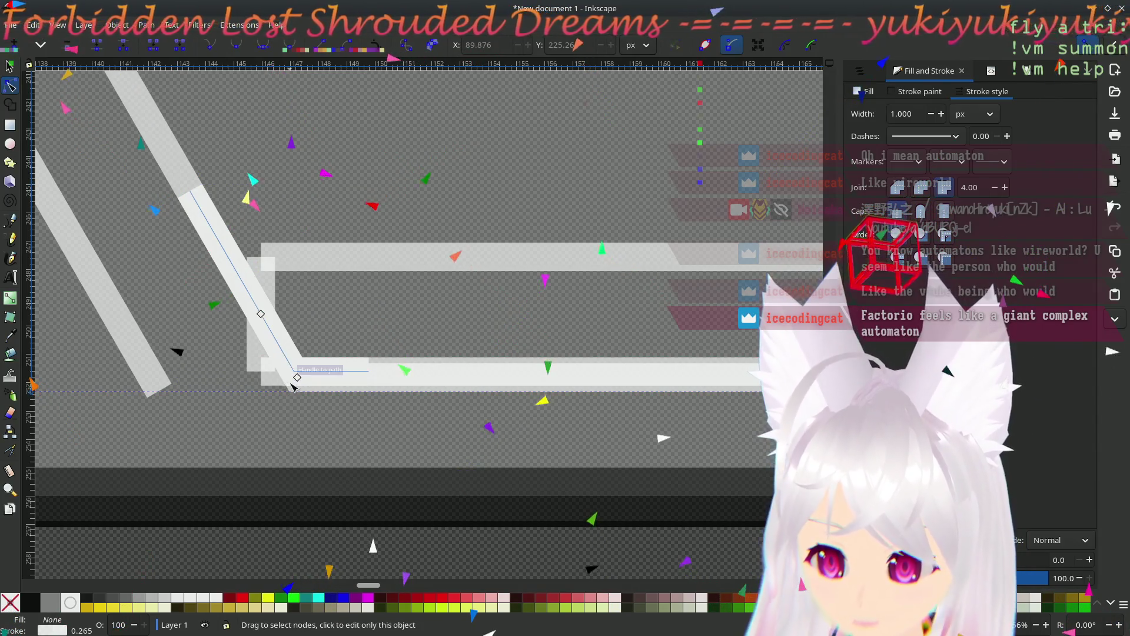
left_click_drag(294, 371, 295, 372)
scroll(236, 376, "right", 8)
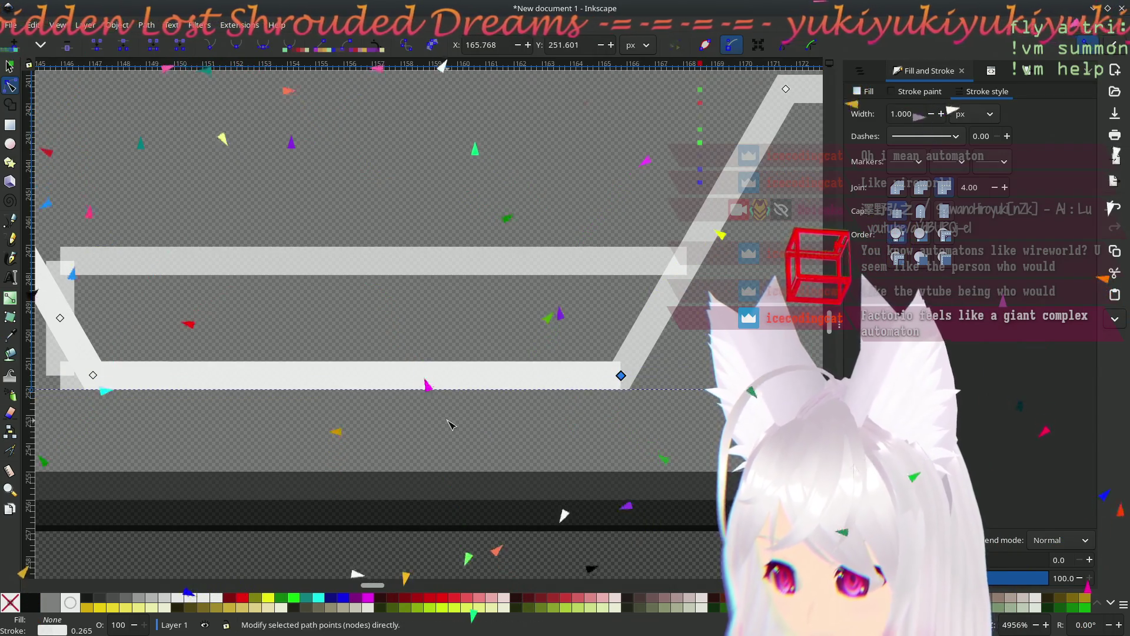
scroll(310, 436, "left", 8)
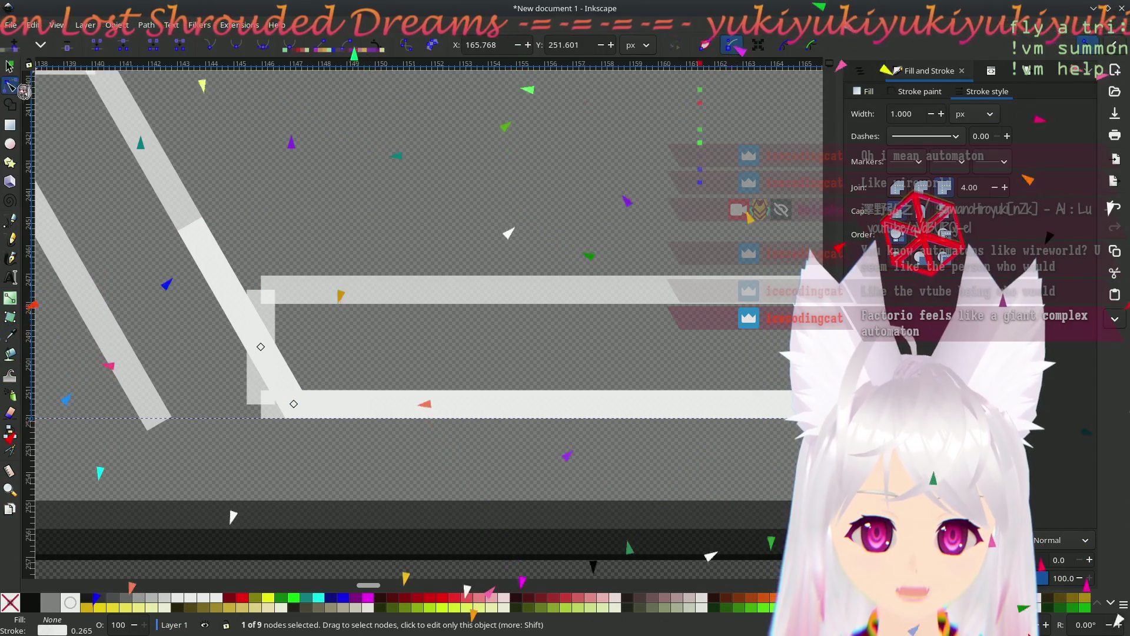
left_click(216, 225)
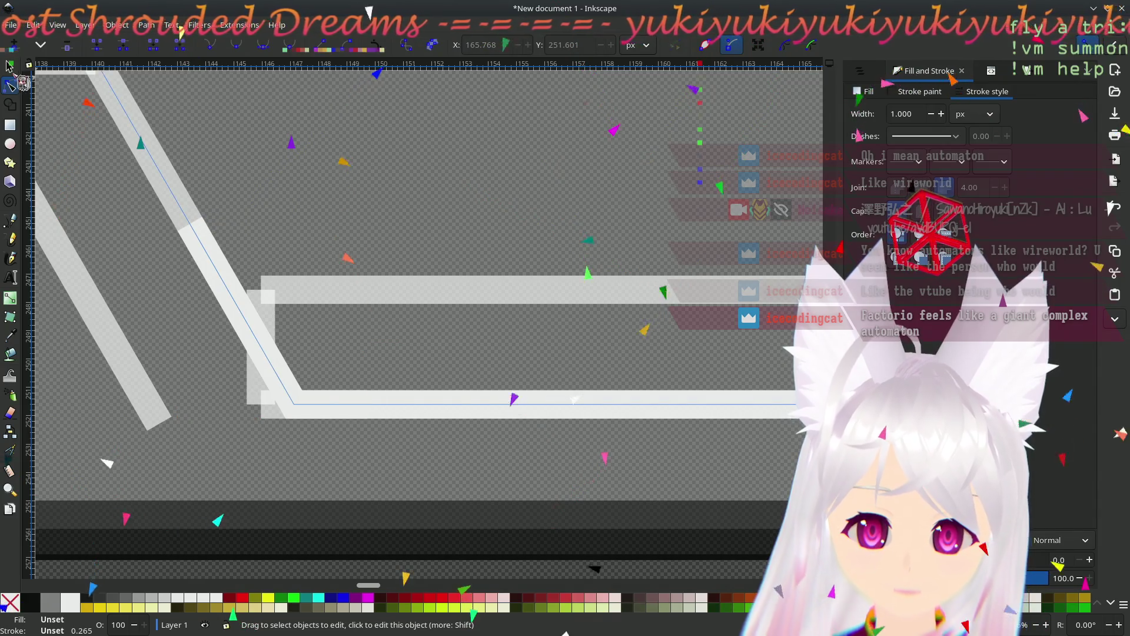
left_click(247, 296)
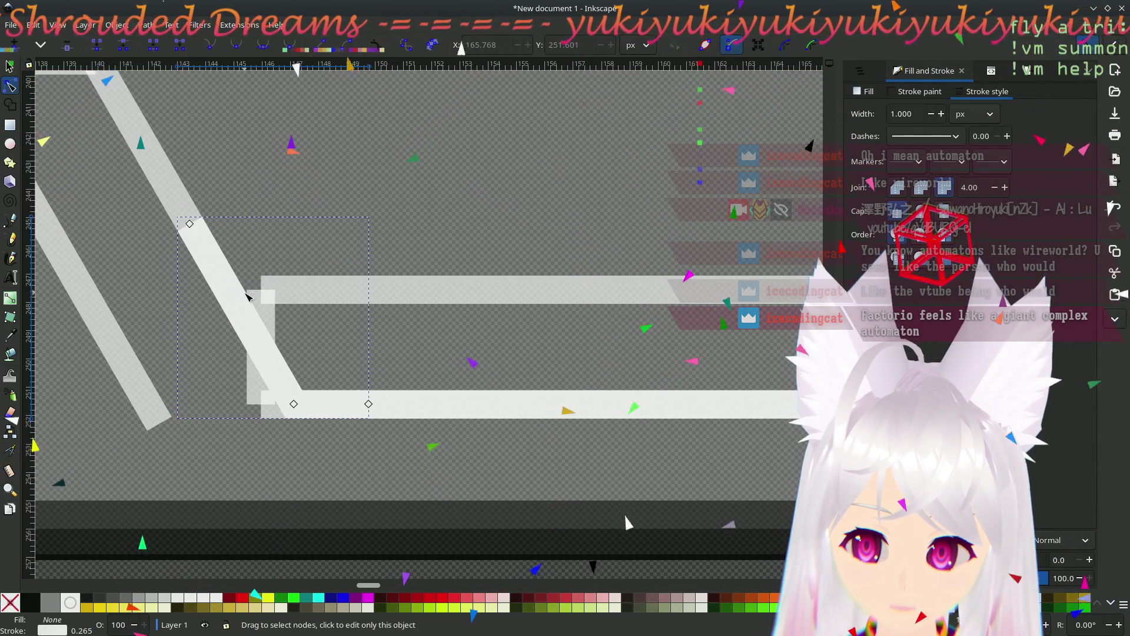
left_click(13, 66)
left_click(459, 489)
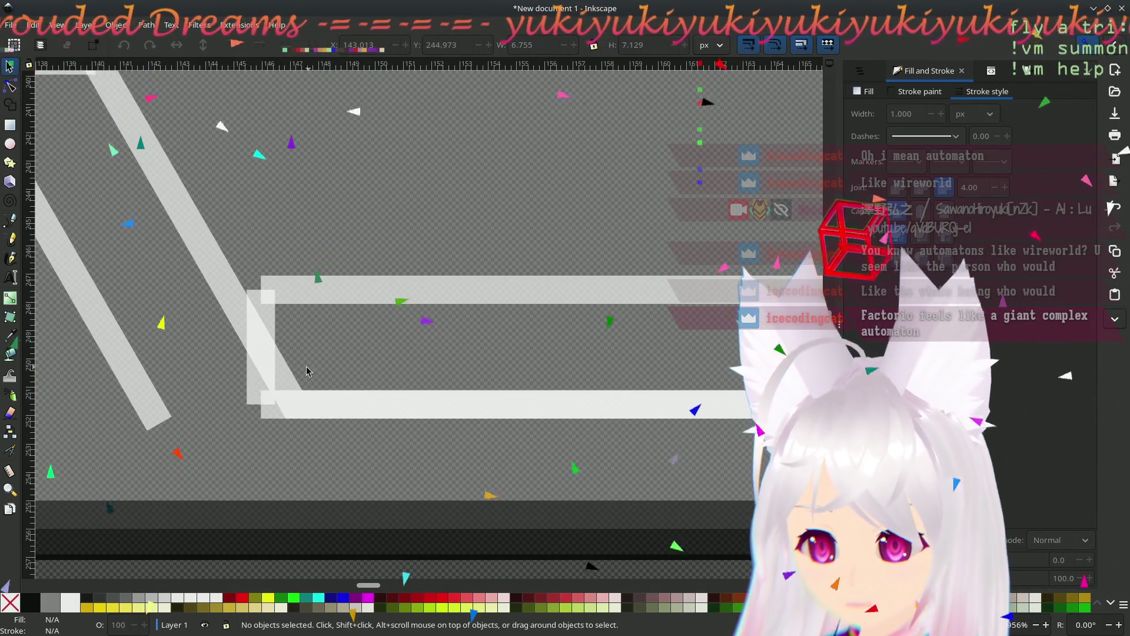
- Delete the short vertical bar beside the upper horizontal bar
left_click(137, 371)
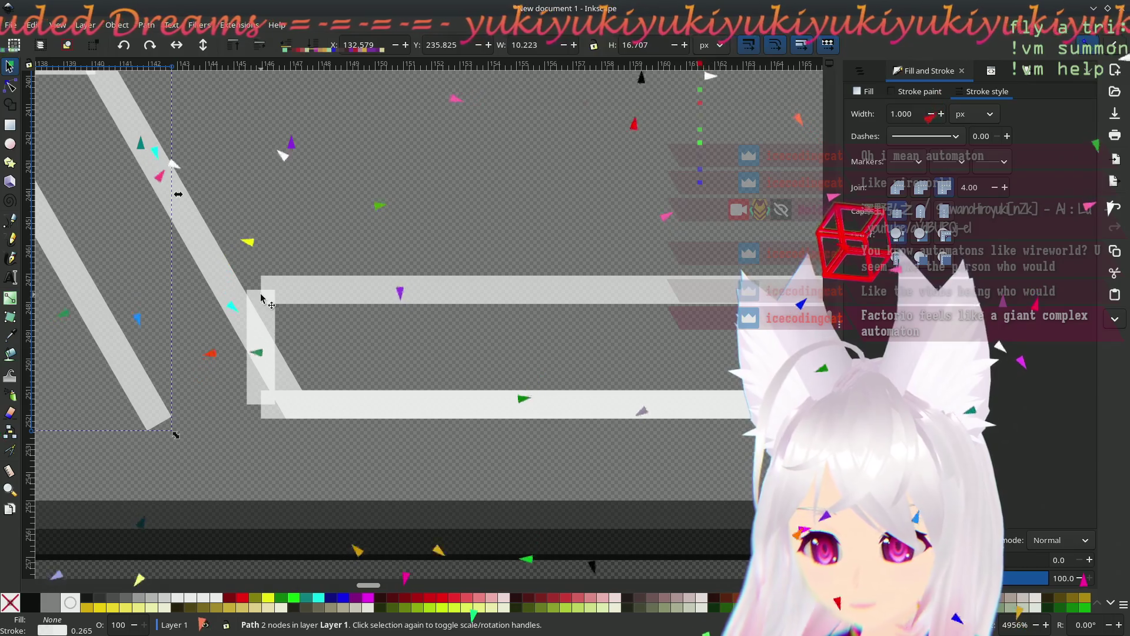
left_click(270, 325)
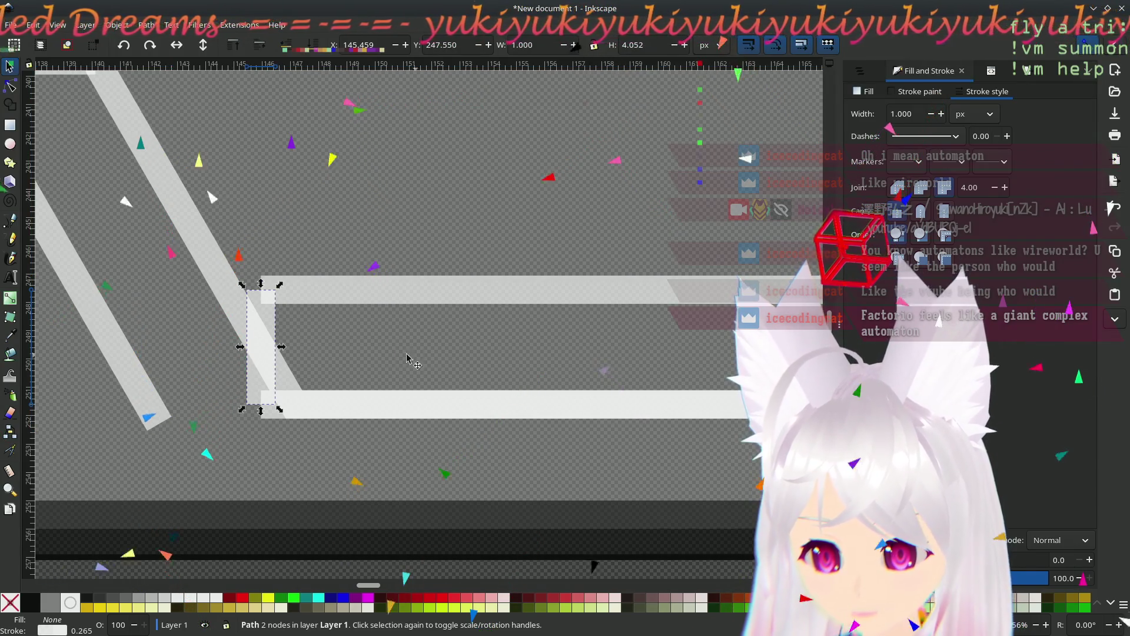
scroll(412, 357, "right", 5)
scroll(400, 360, "left", 4)
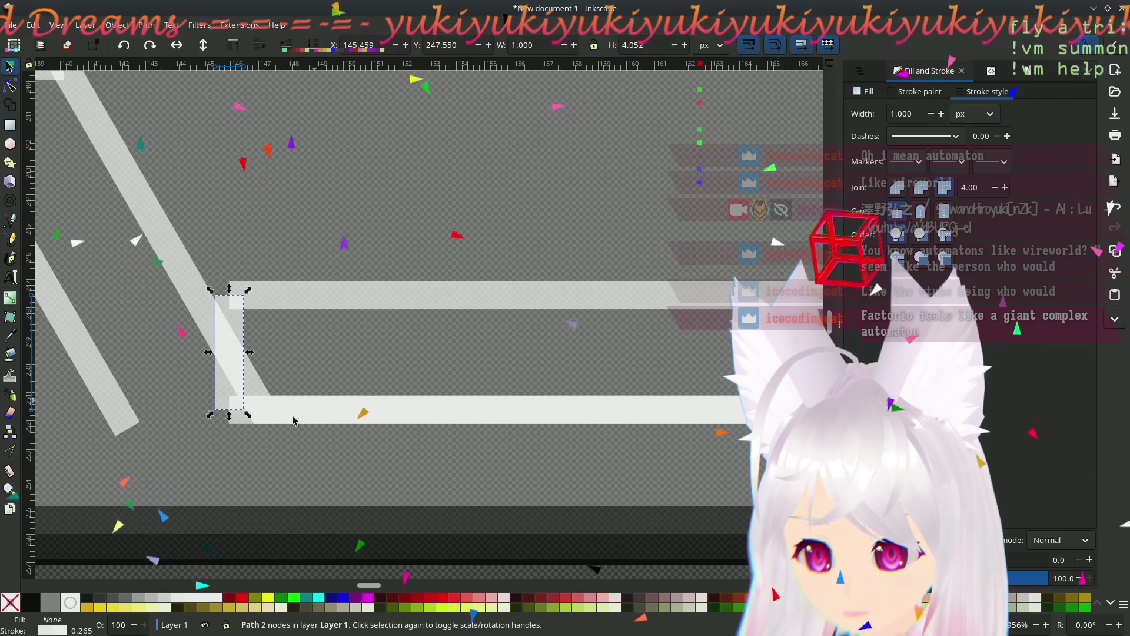
key("Delete")
left_click(243, 417)
left_click(297, 369)
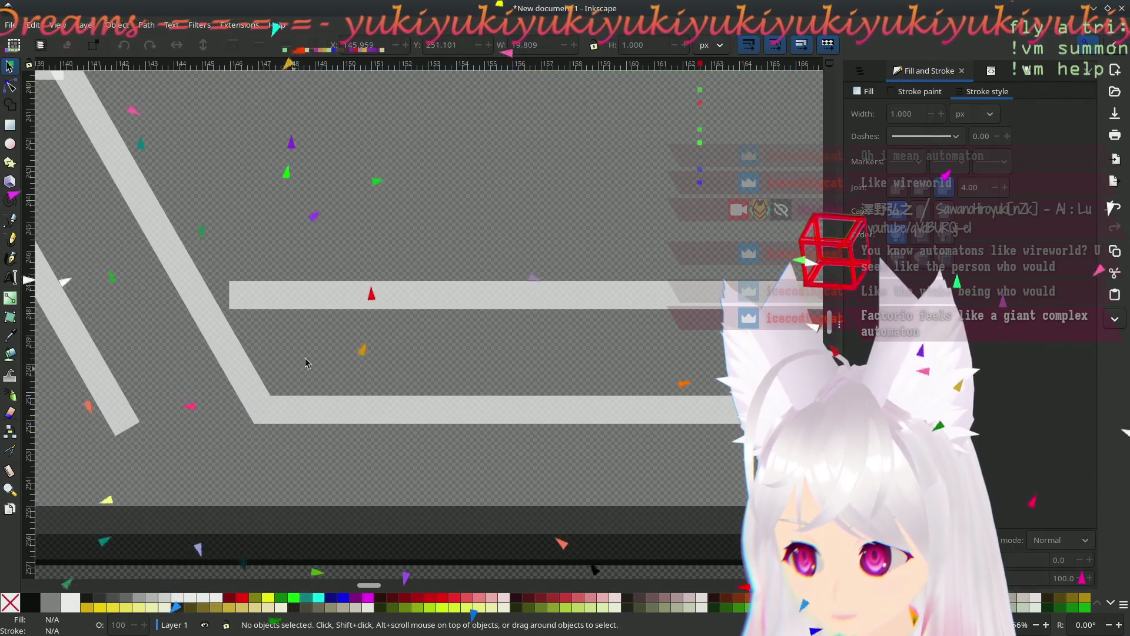
scroll(275, 310, "right", 5)
scroll(295, 304, "left", 7)
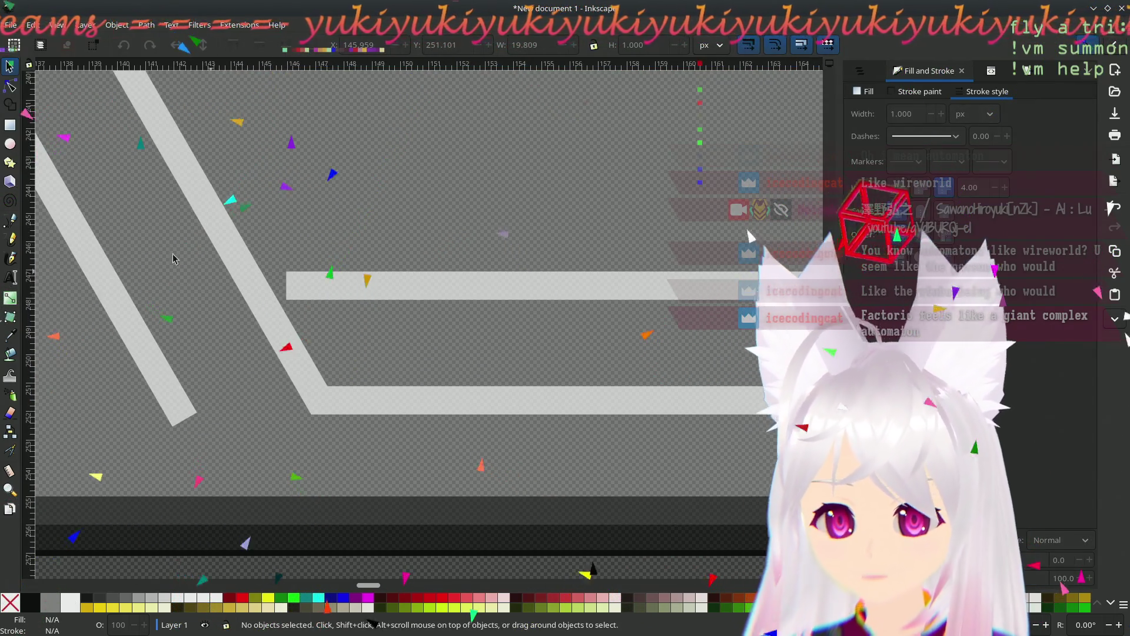
- Drag the upper horizontal bar's left node left to meet the diagonal
left_click(11, 220)
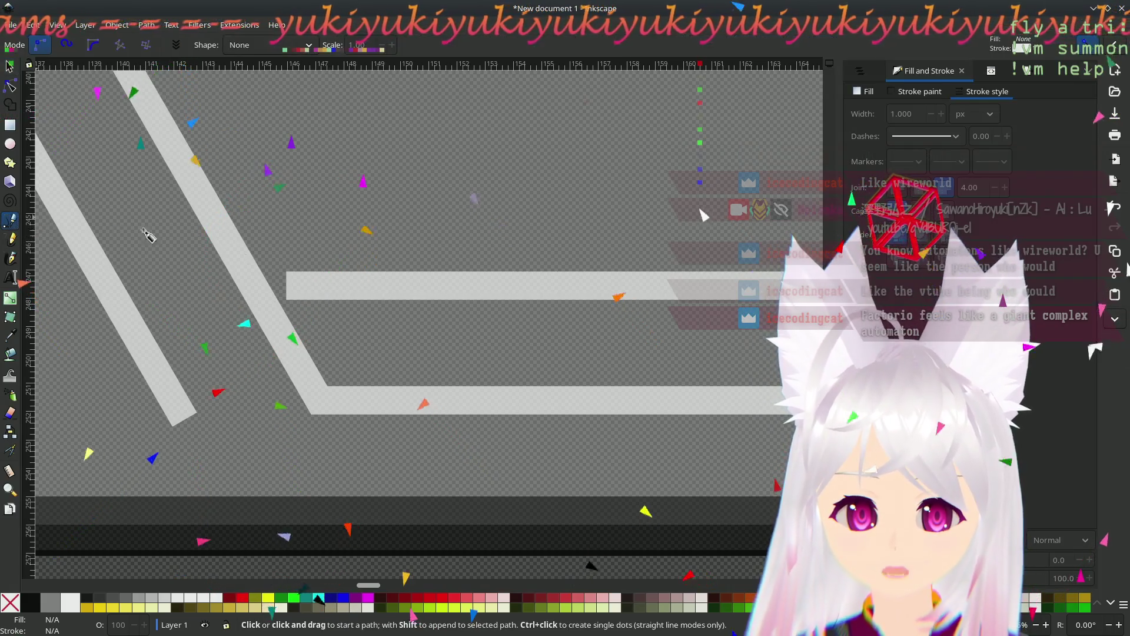
left_click(286, 286)
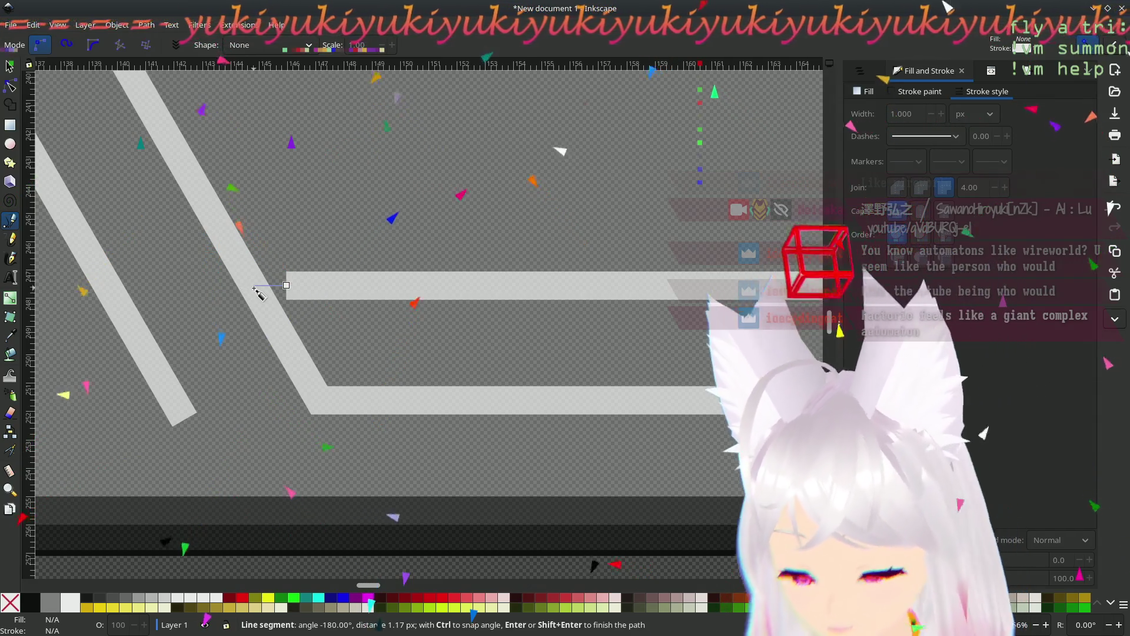
key("Escape")
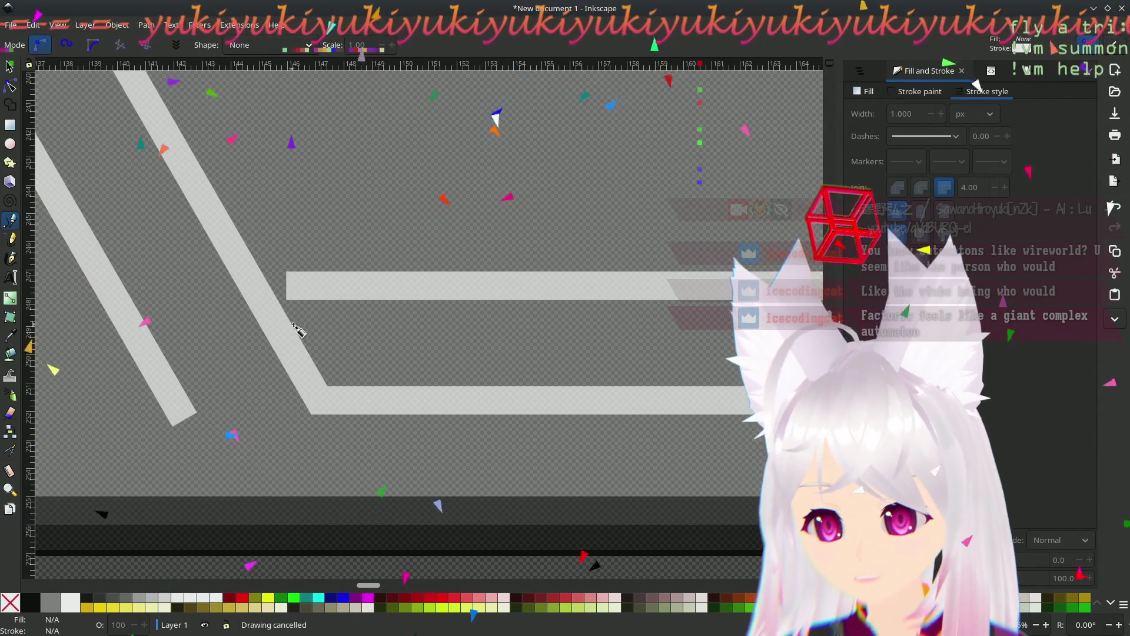
left_click(10, 86)
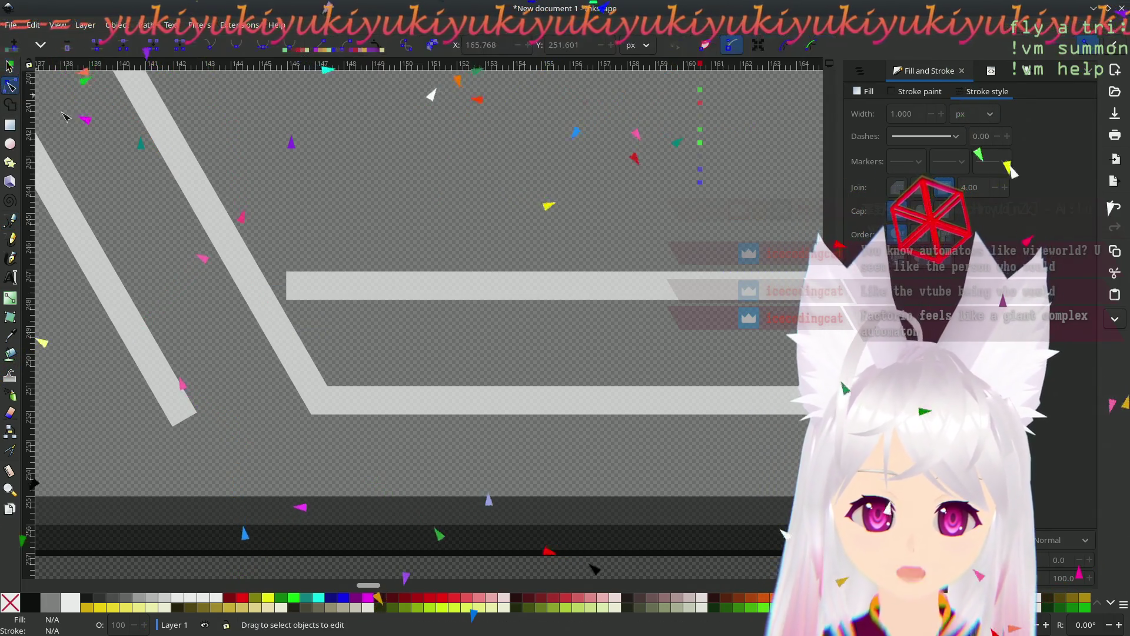
left_click(294, 291)
left_click_drag(287, 292, 254, 286)
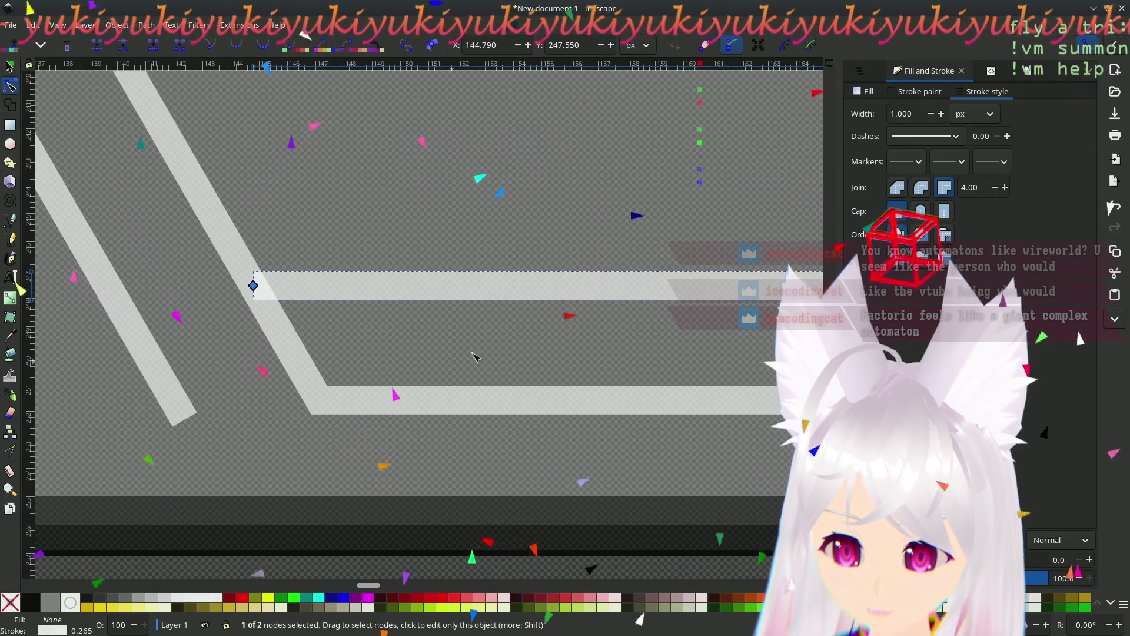
scroll(523, 336, "down", 5, "ctrl")
scroll(524, 337, "up", 2, "ctrl")
scroll(526, 269, "right", 10)
scroll(525, 268, "up", 6)
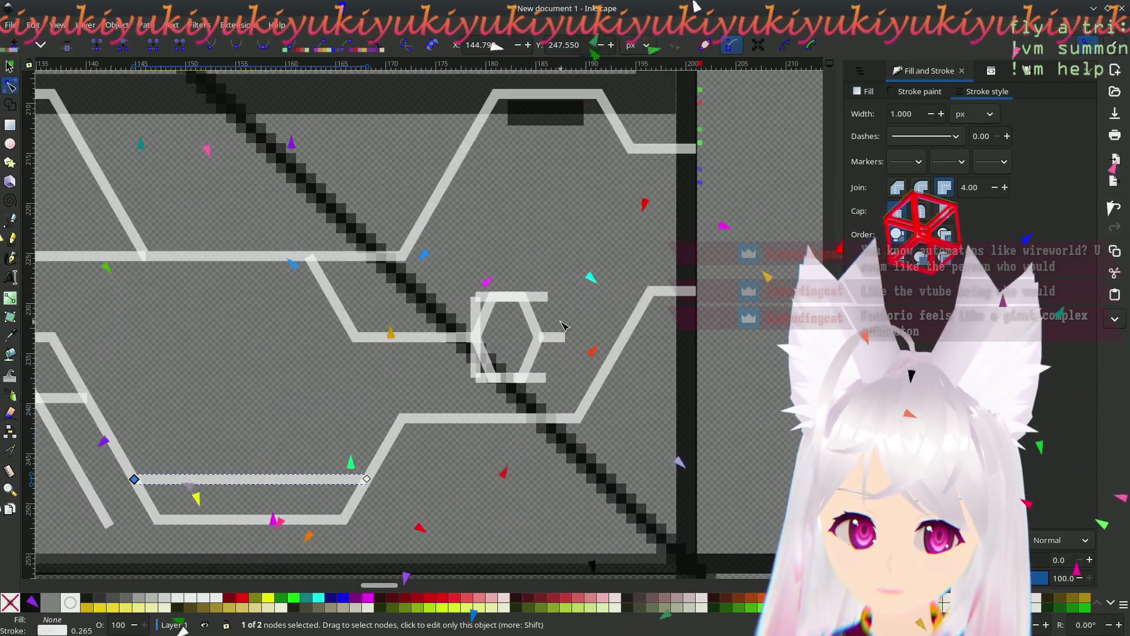
scroll(562, 325, "down", 3)
scroll(560, 288, "up", 1, "ctrl")
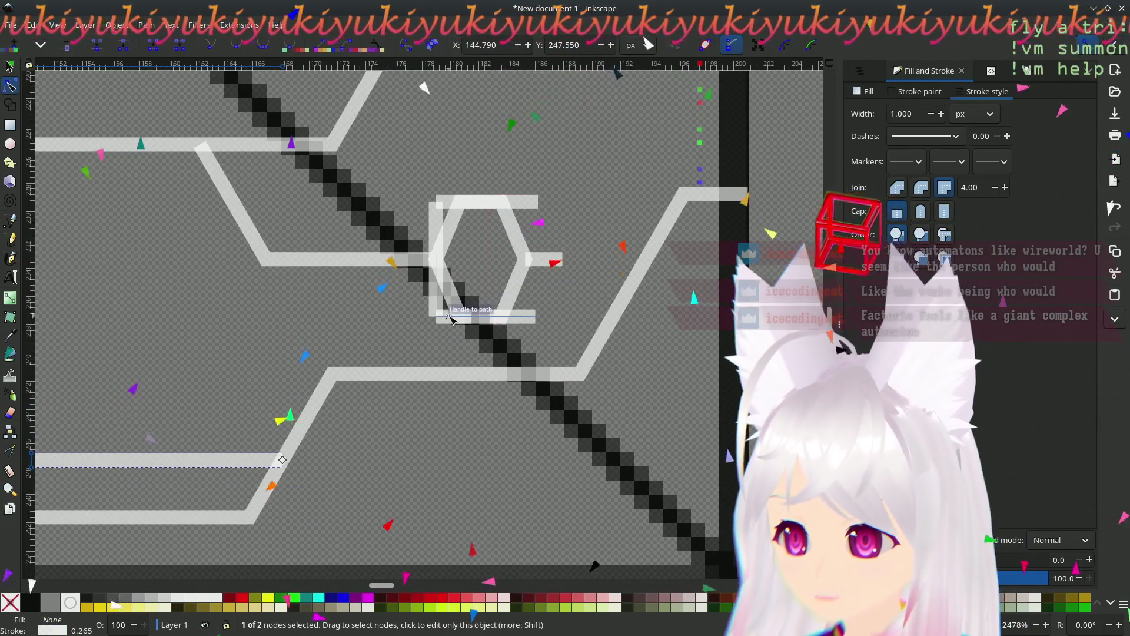
- Delete the stray lines below, above and left of the hexagon
left_click(450, 318)
left_click(10, 66)
key("Delete")
left_click(438, 204)
key("Delete")
left_click(435, 259)
key("Delete")
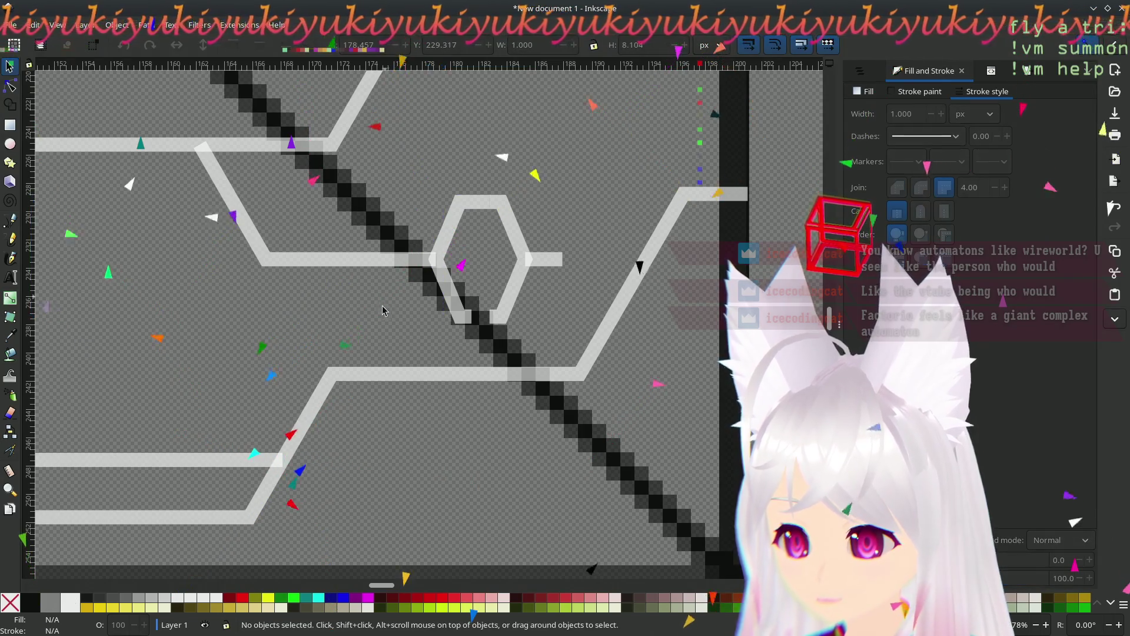
left_click_drag(308, 352, 639, 344)
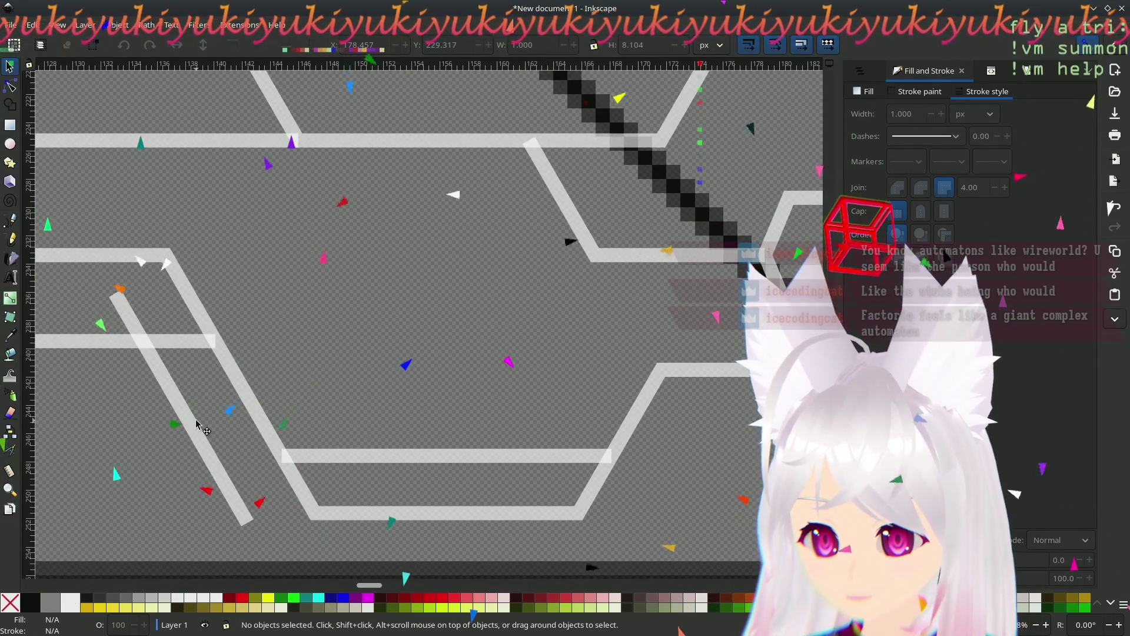
- Delete the loose slanted bar below the circuit panel
left_click(196, 428)
key("Escape")
scroll(389, 382, "down", 3)
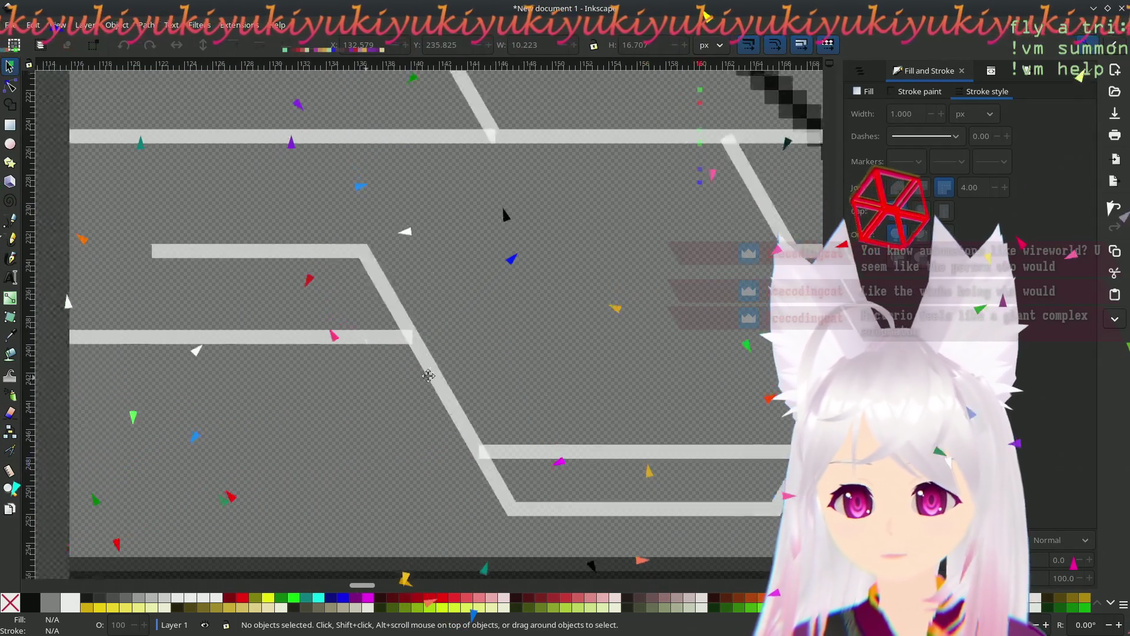
scroll(406, 399, "down", 1)
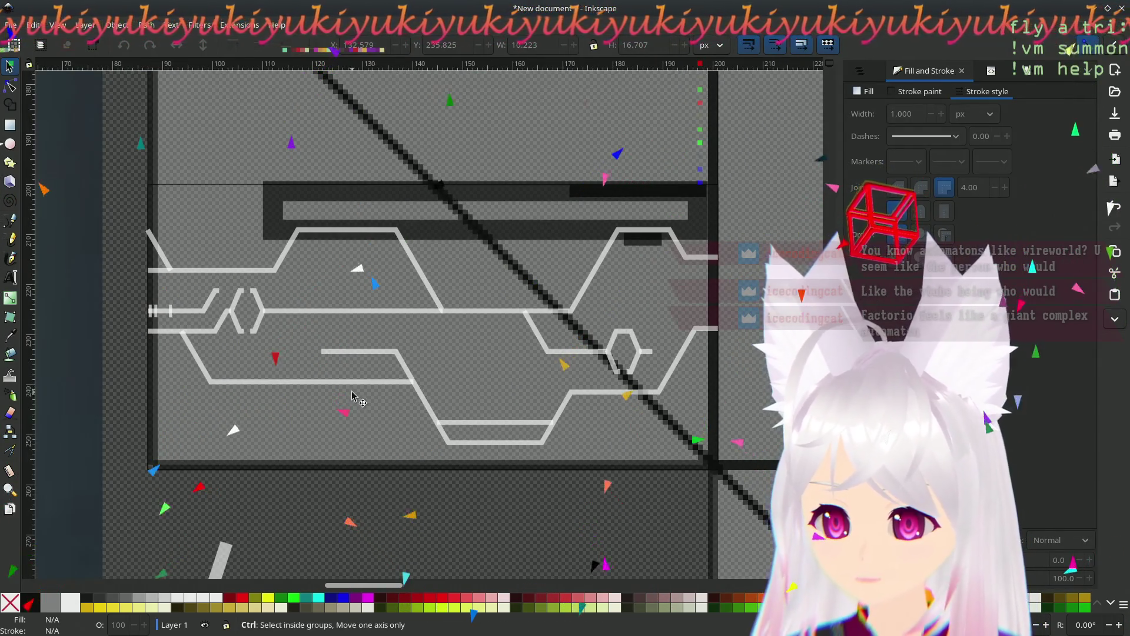
scroll(317, 424, "down", 3)
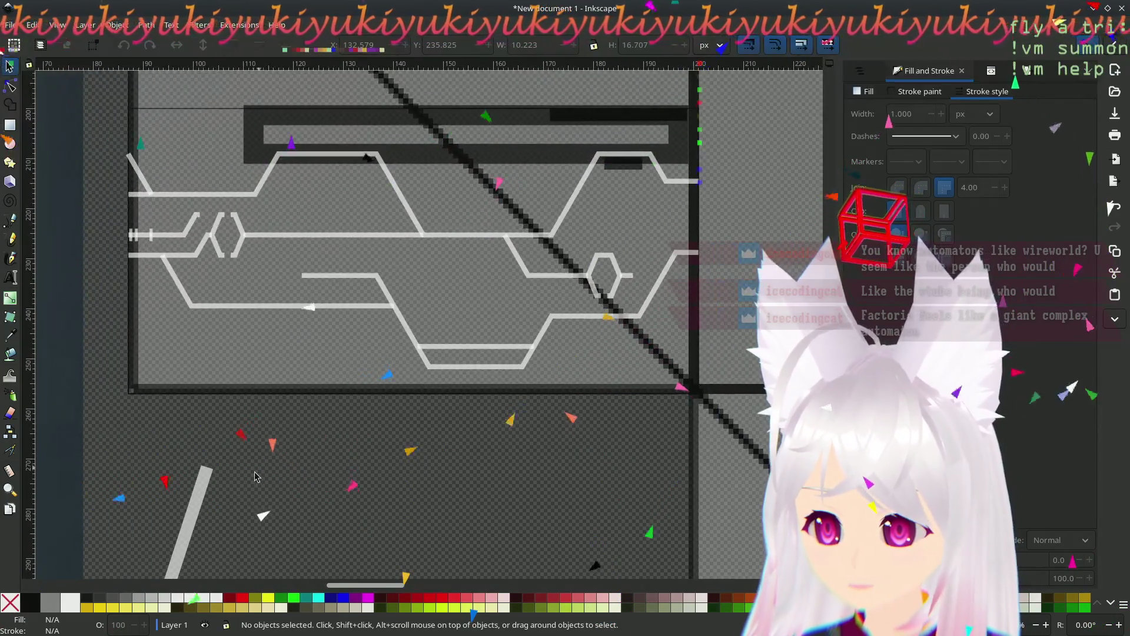
left_click(203, 507)
key("Delete")
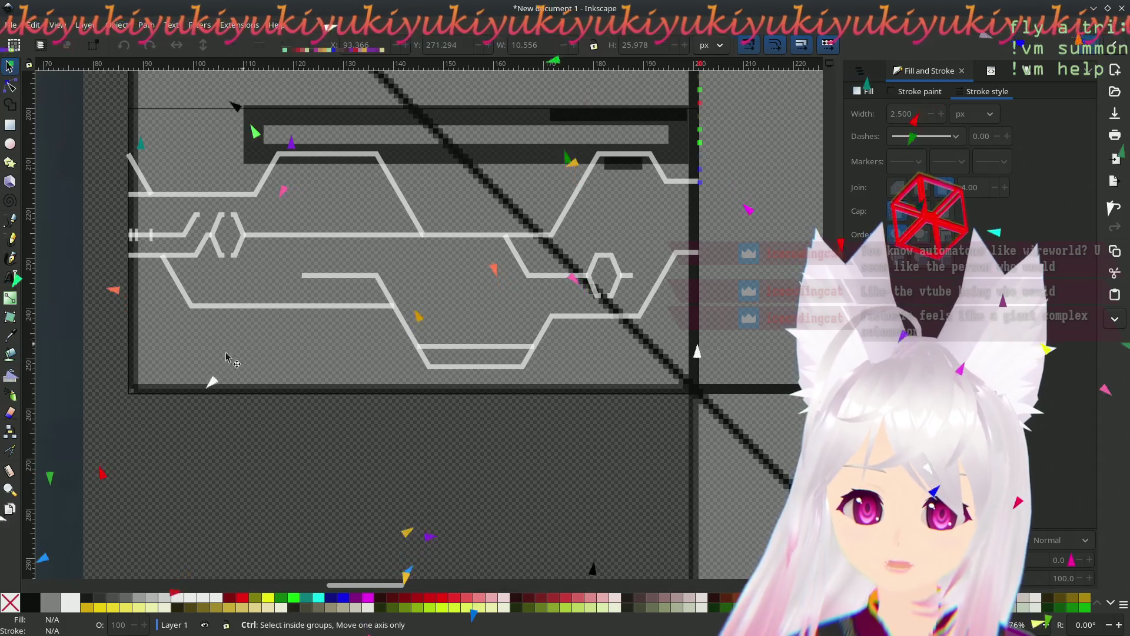
- Compare the left connector line and its small vertical rectangle against the reference photo
scroll(240, 353, "down", 2)
mouse_move(171, 403)
left_mouse_down()
mouse_move(585, 354)
mouse_move(631, 333)
left_mouse_up()
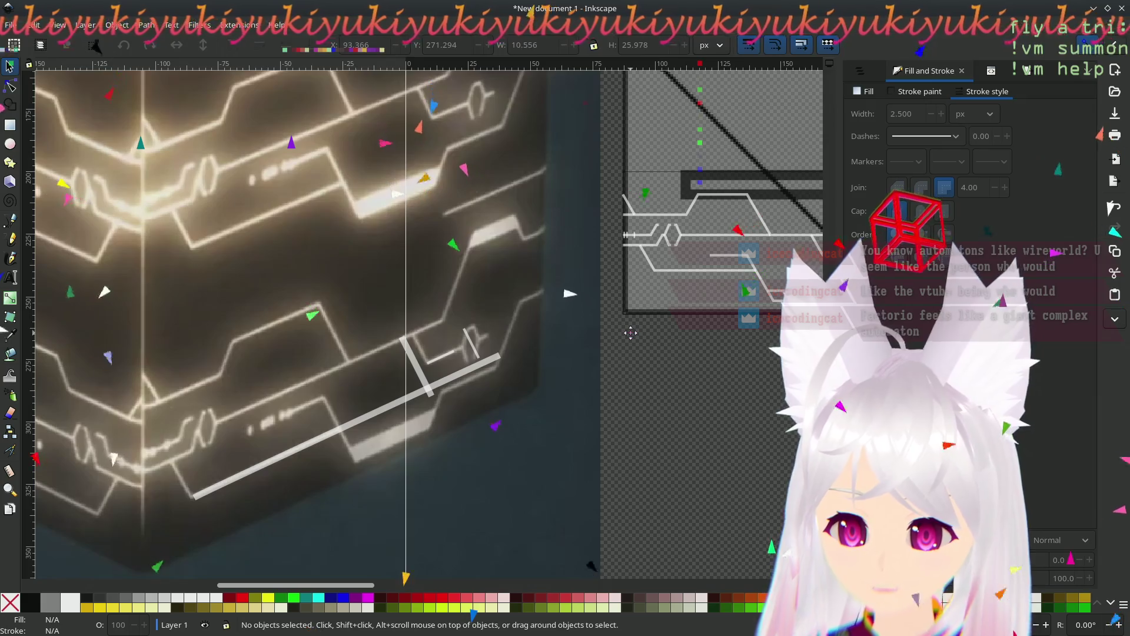
left_click_drag(629, 333, 510, 333)
scroll(522, 291, "up", 5)
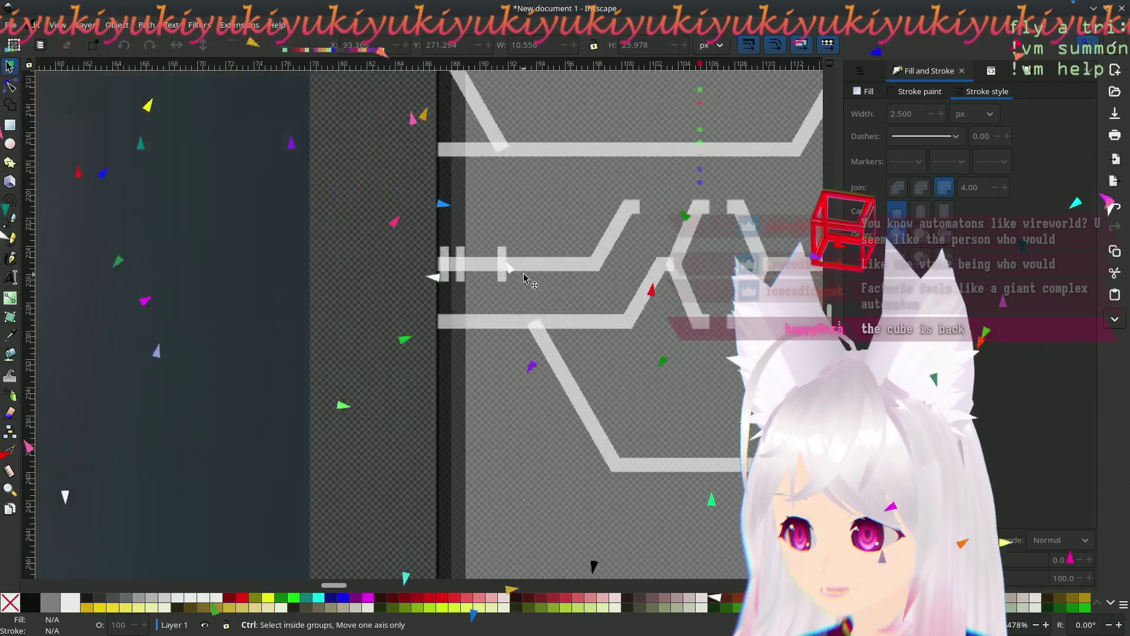
left_click_drag(522, 291, 390, 328)
scroll(380, 338, "up", 5)
scroll(390, 360, "down", 5)
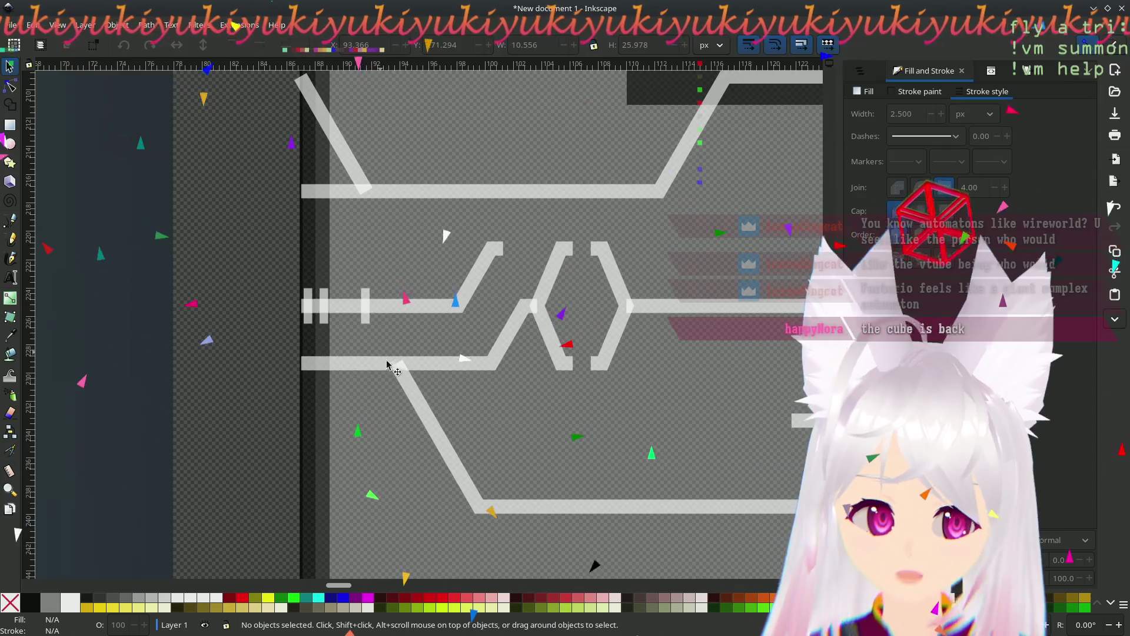
scroll(393, 377, "up", 1, "ctrl")
scroll(393, 378, "down", 2)
scroll(238, 317, "up", 1, "ctrl")
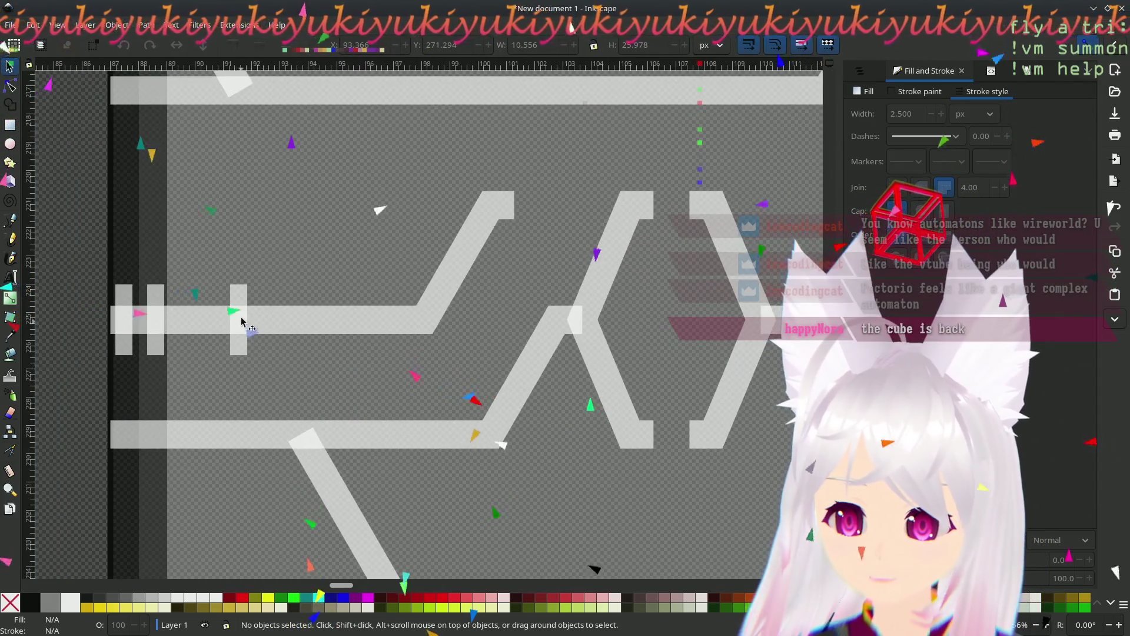
left_click(242, 321)
left_click(239, 354)
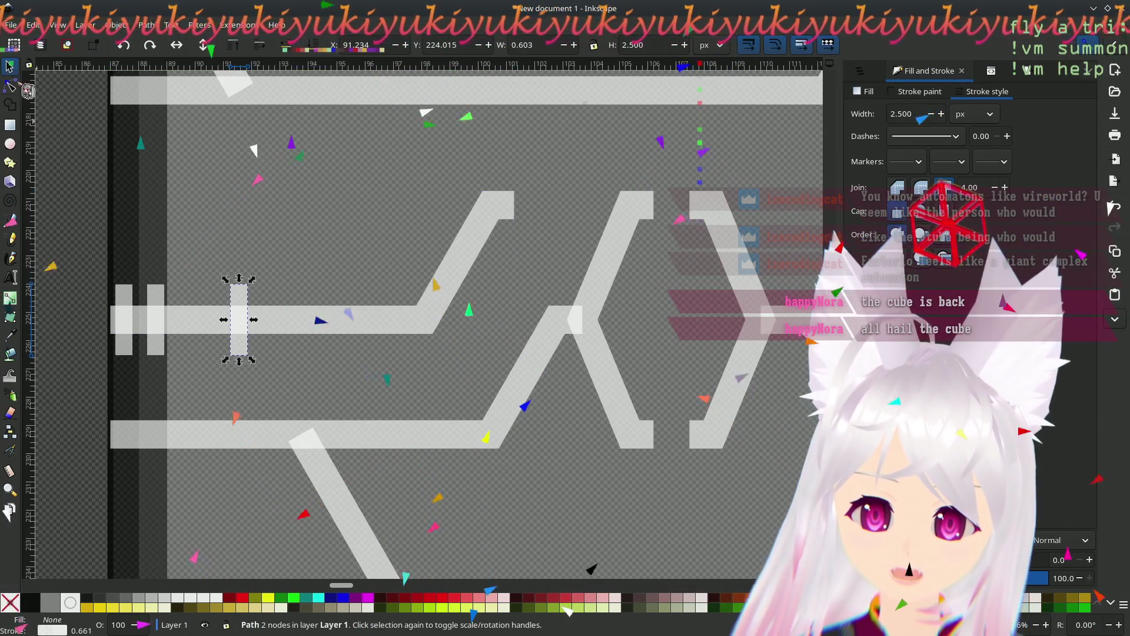
left_click(10, 86)
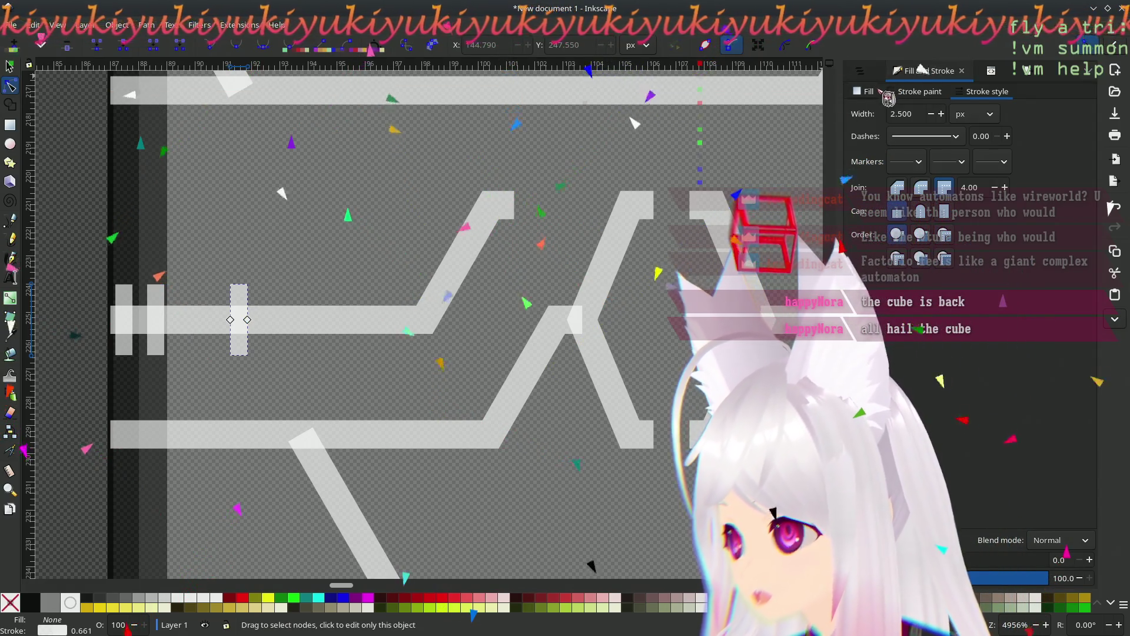
key("ctrl+s")
key("ctrl+shift+l")
key("ctrl+shift+f")
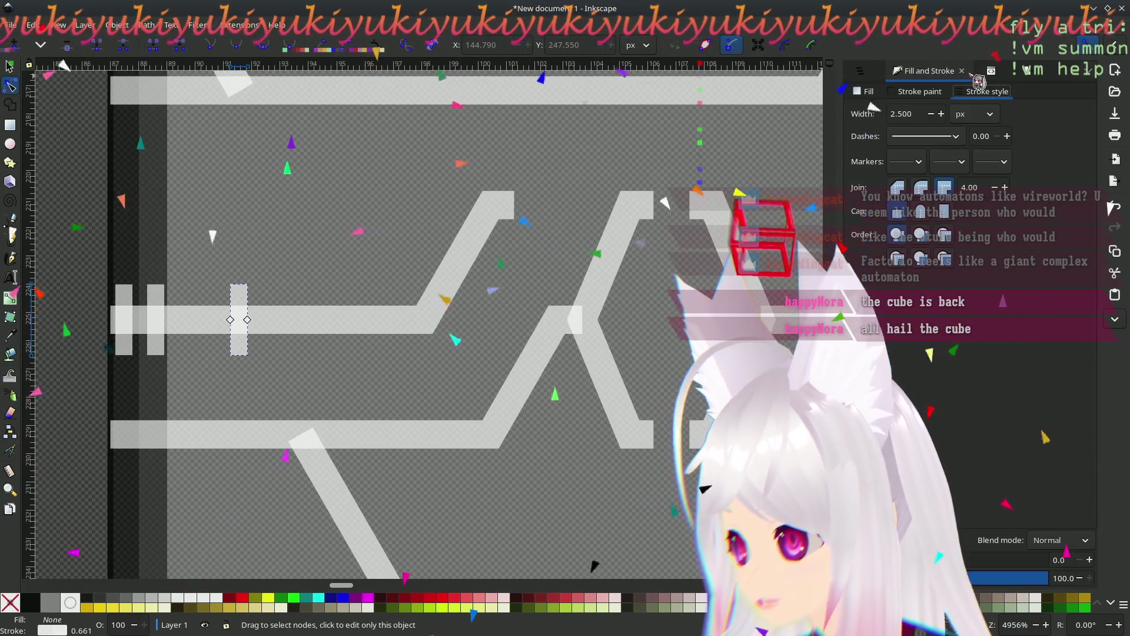
key("ctrl+shift+x")
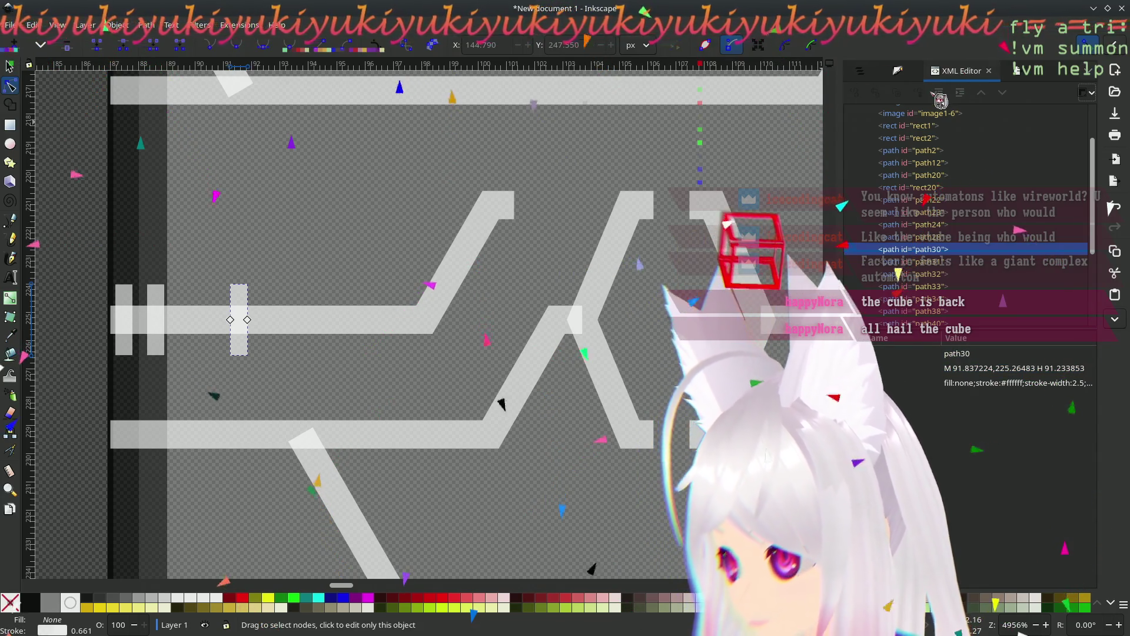
left_click(900, 72)
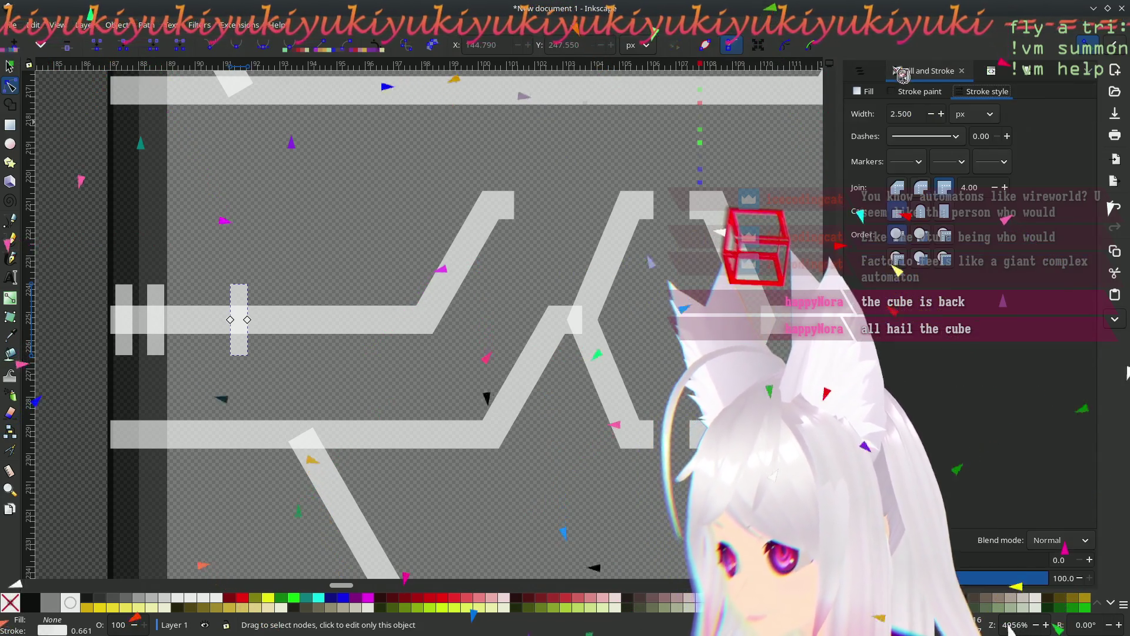
left_click(866, 73)
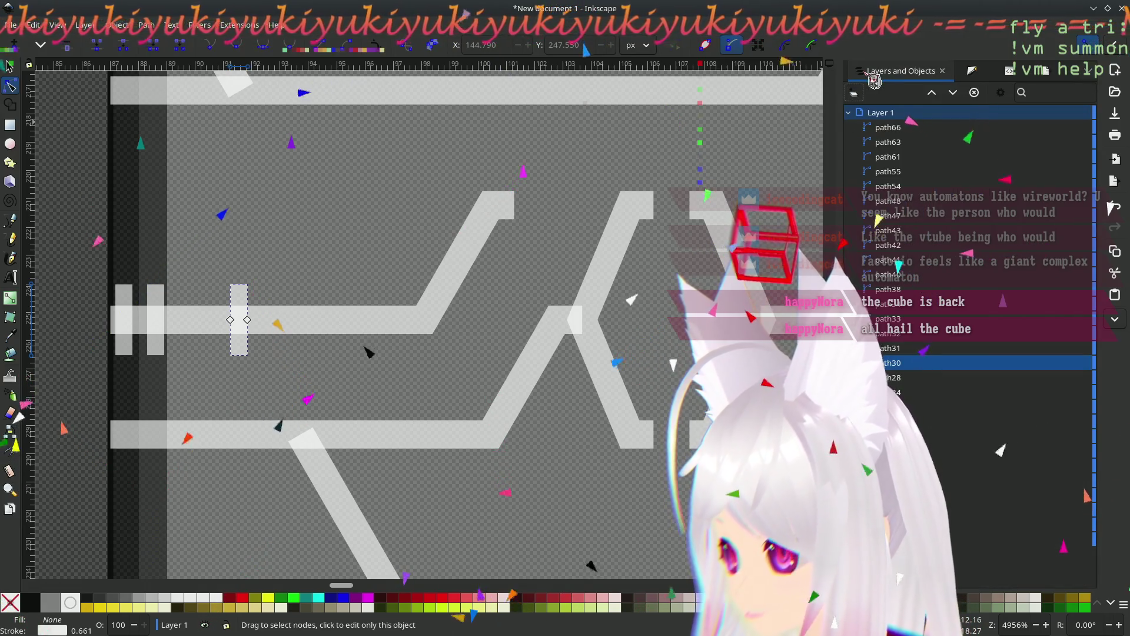
left_click(995, 73)
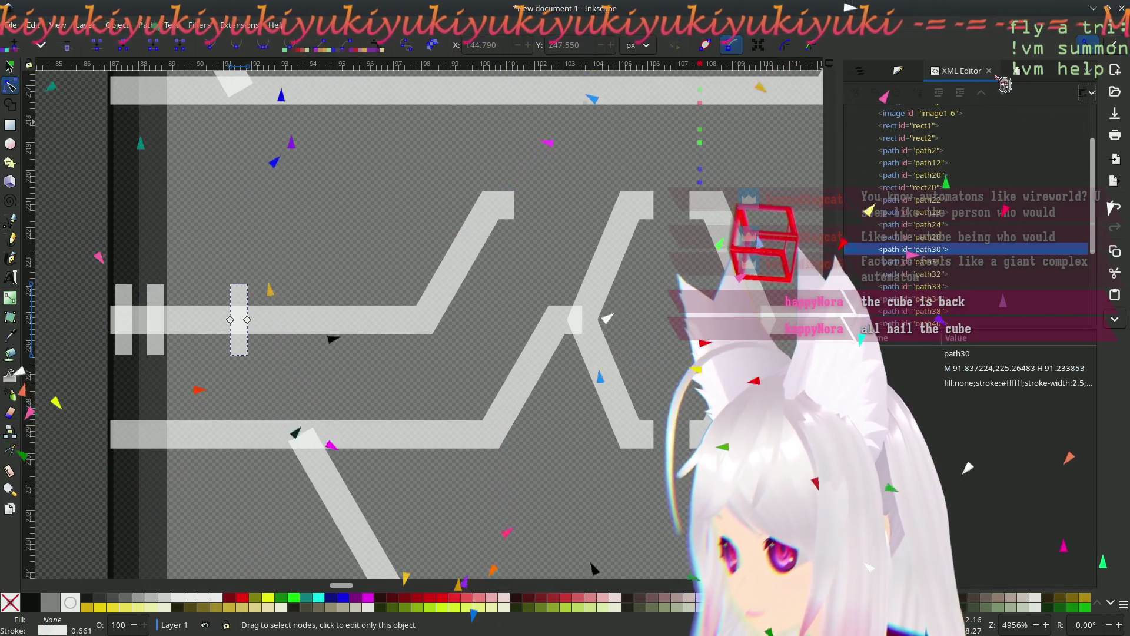
left_click(923, 80)
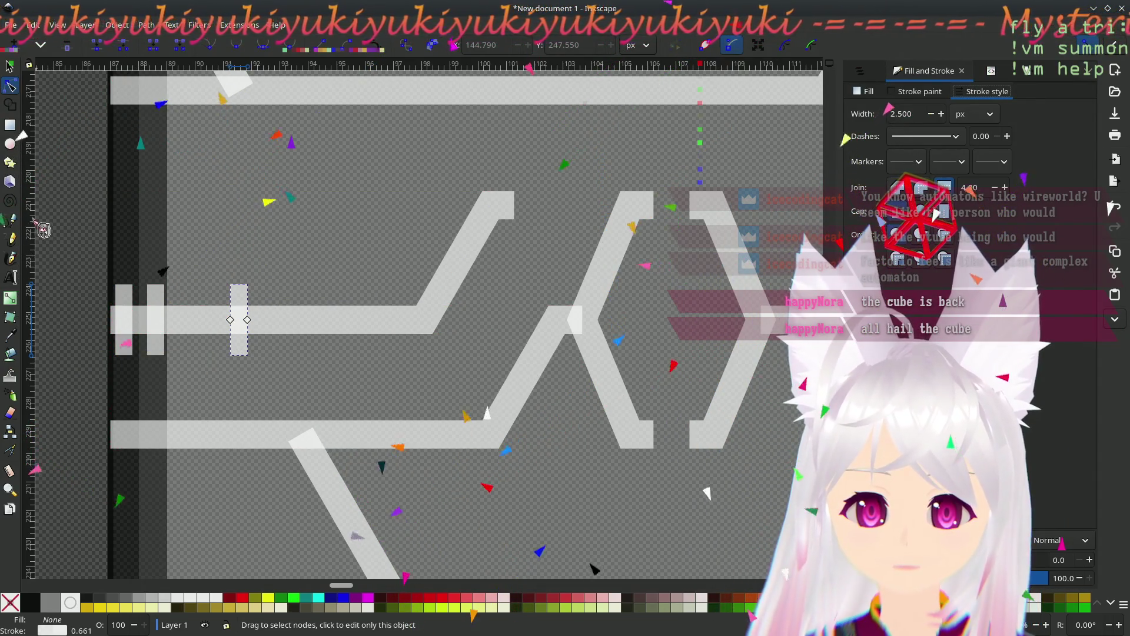
scroll(677, 397, "down", 5)
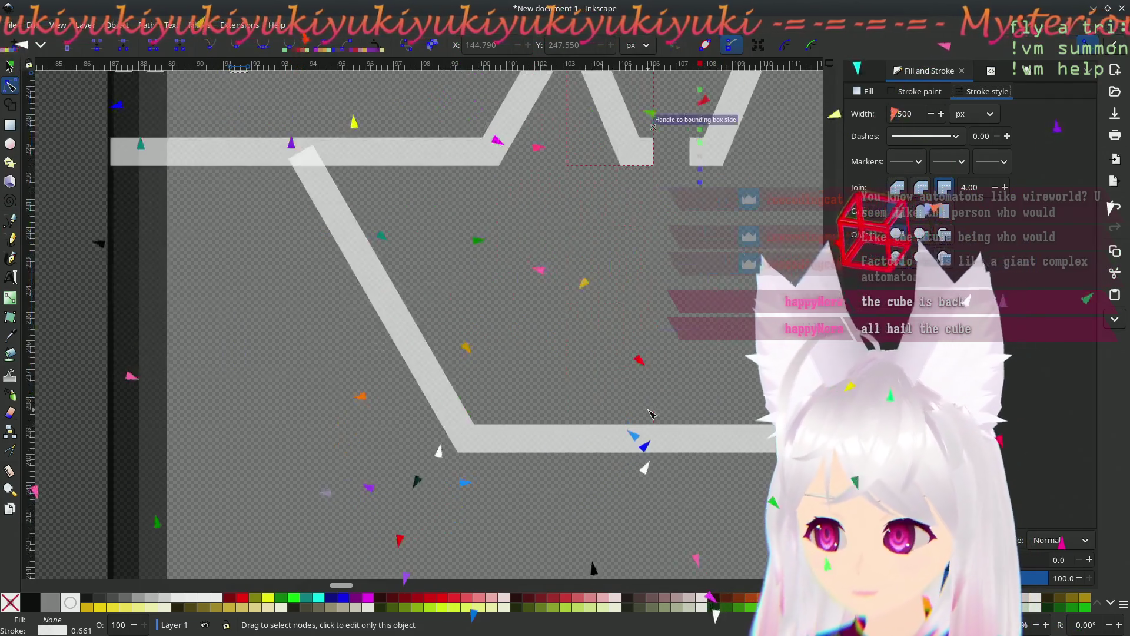
- Pan down to the lower trapezoid outline and zoom in on its inner horizontal line
scroll(715, 416, "right", 10)
scroll(715, 416, "down", 2)
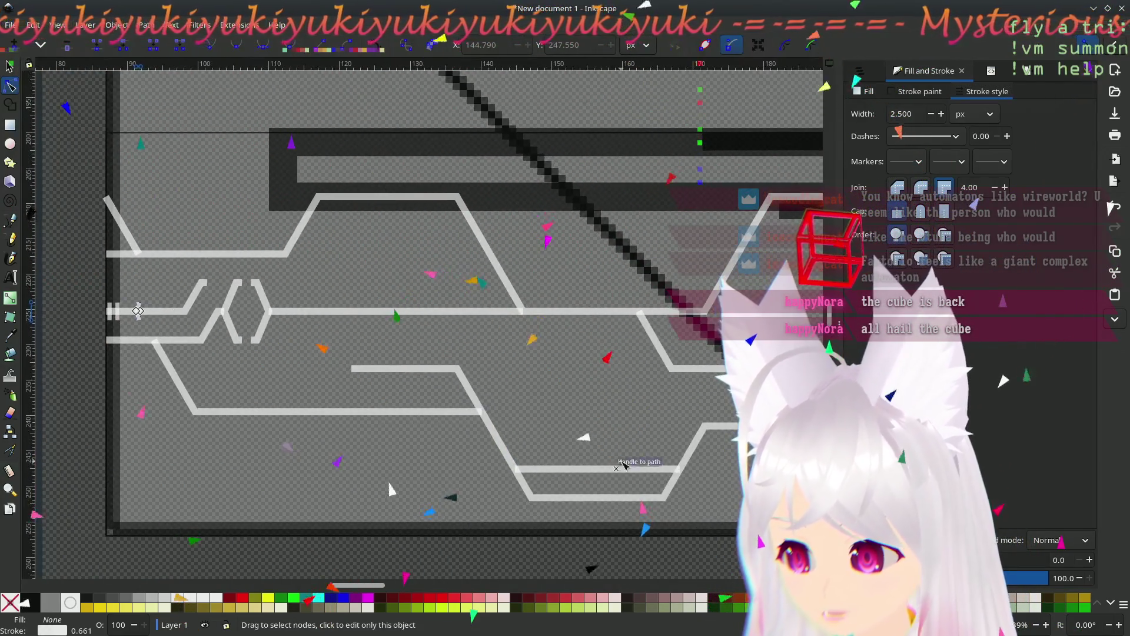
left_click_drag(399, 364, 359, 422)
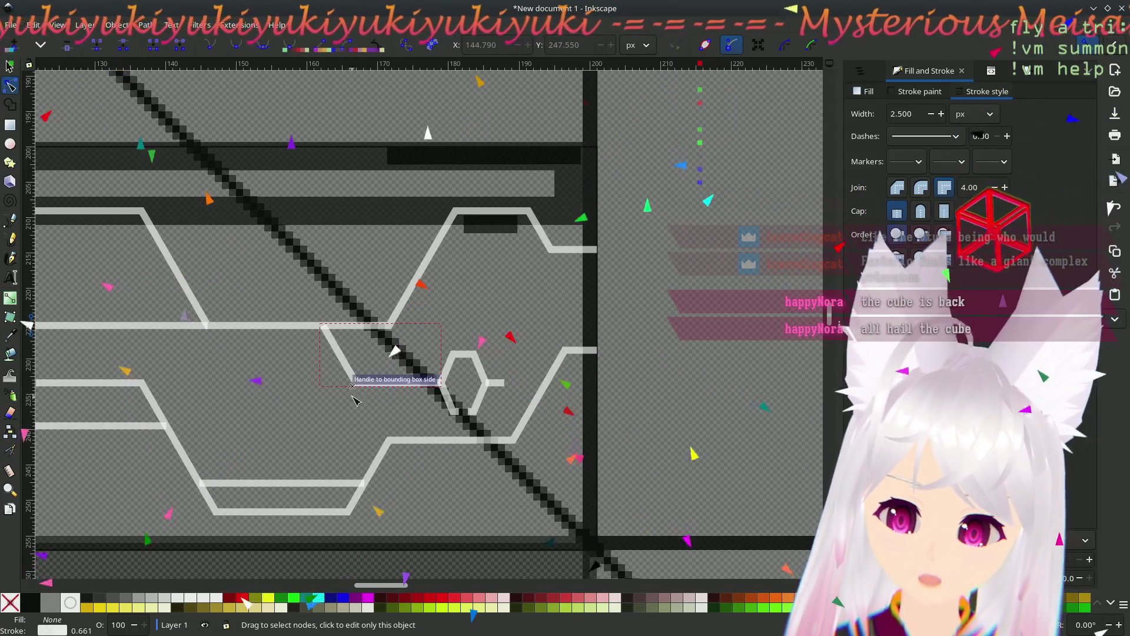
left_click_drag(247, 415, 367, 204)
left_click(406, 331)
scroll(408, 331, "up", 3)
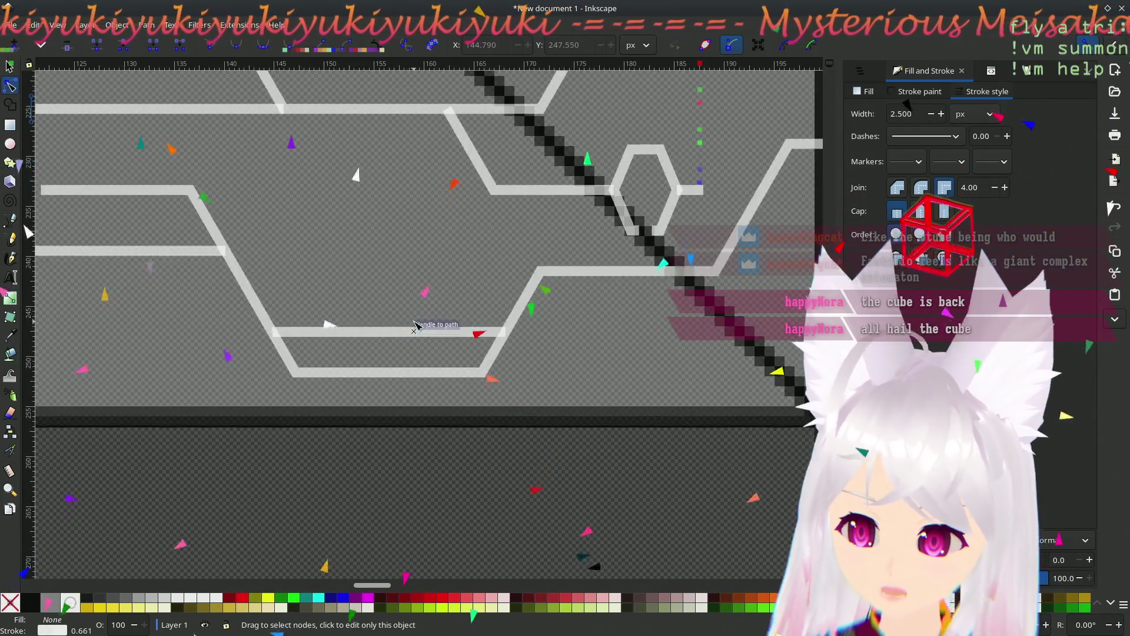
scroll(407, 331, "down", 2)
scroll(406, 331, "left", 3)
left_click(103, 274)
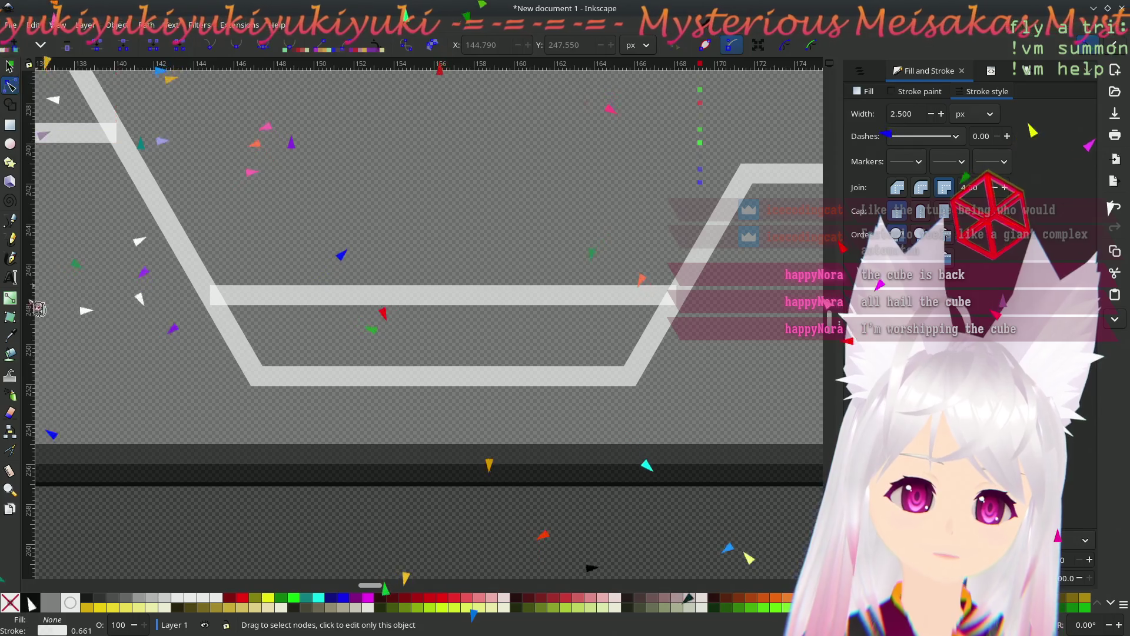
left_click(11, 221)
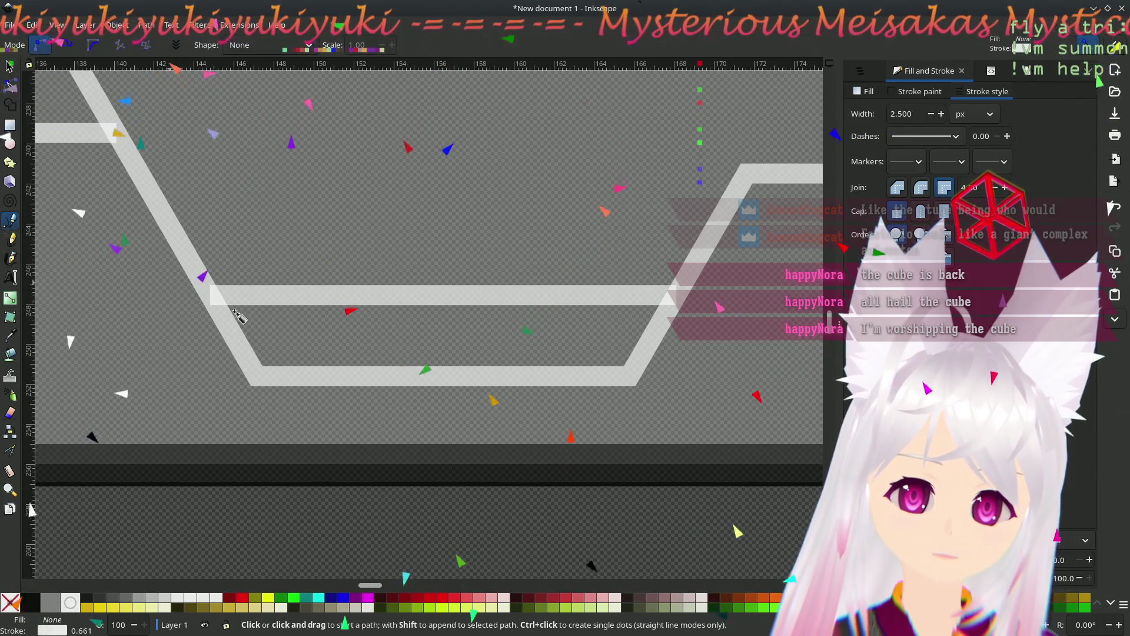
- Trace a closed four-corner trapezoid inside the lower outline and fill it white
left_click(257, 376)
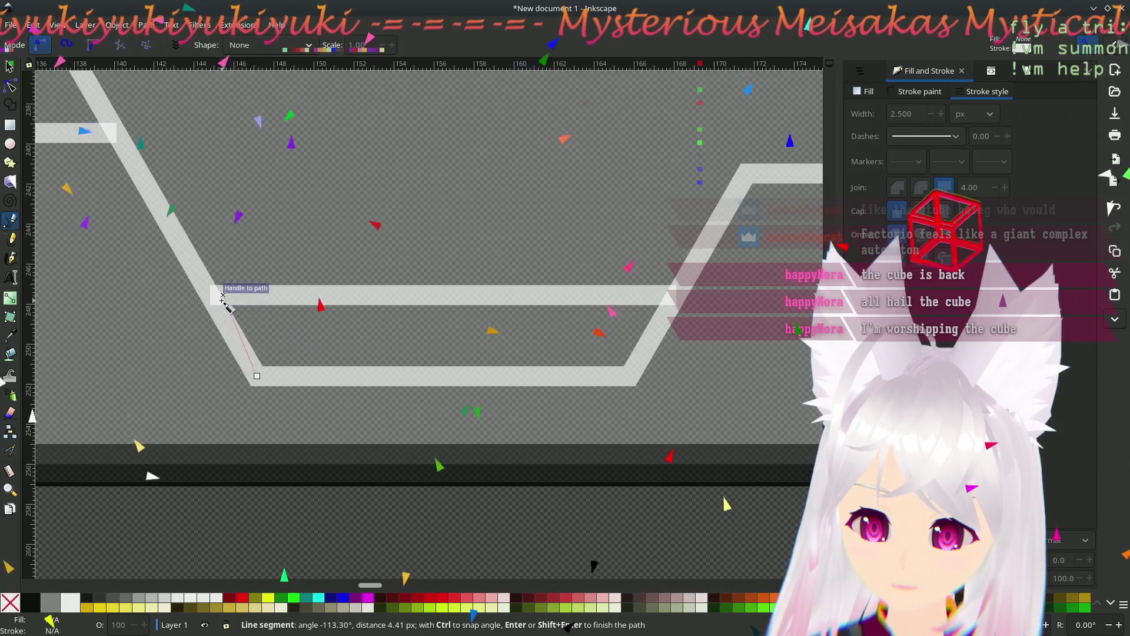
left_click(211, 296)
left_click(674, 294)
left_click(647, 379)
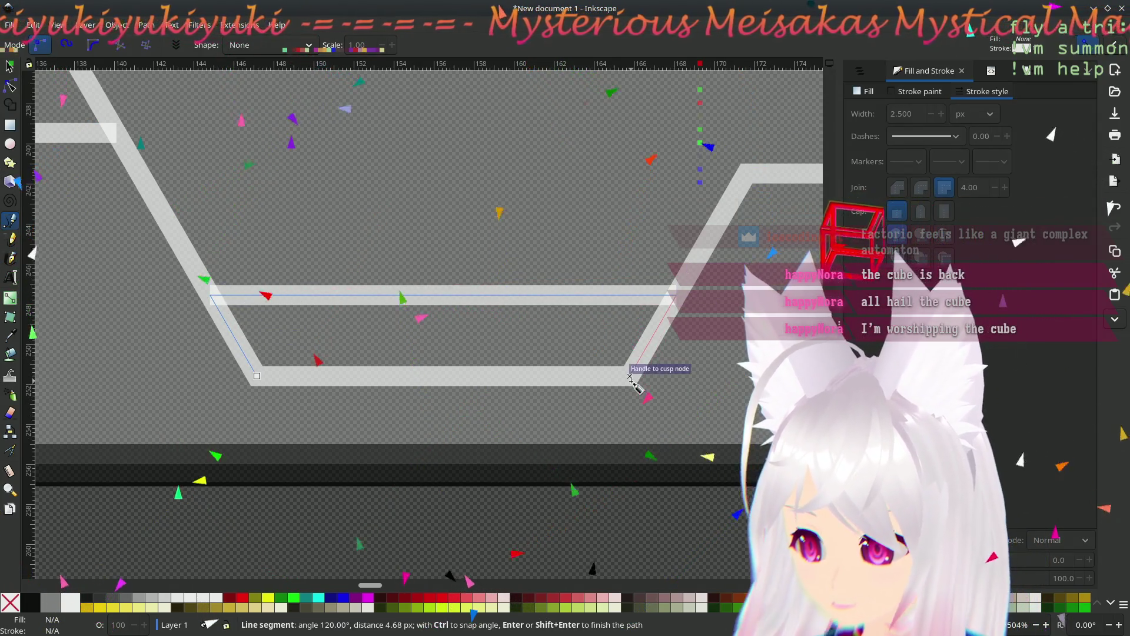
left_click(256, 376)
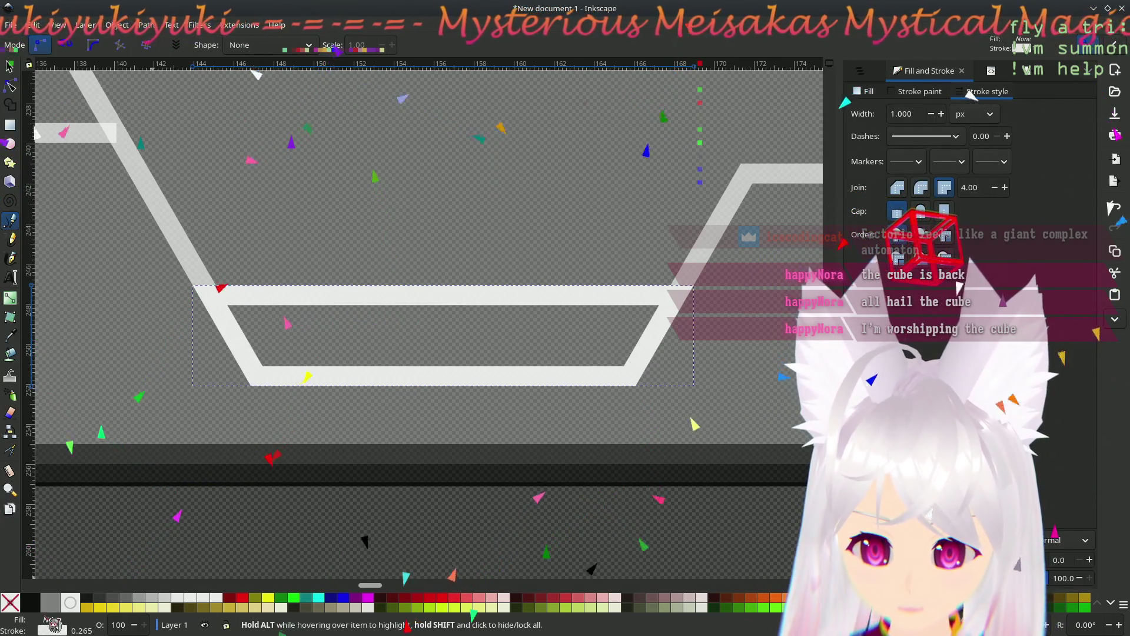
left_click(72, 606)
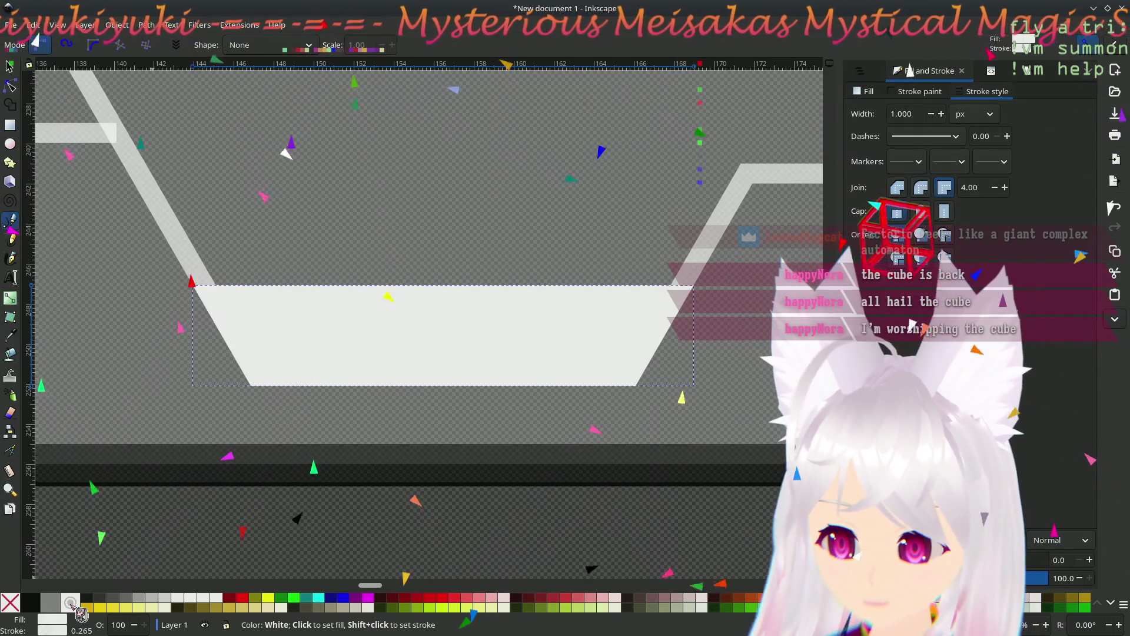
scroll(462, 345, "down", 5)
scroll(464, 341, "up", 2)
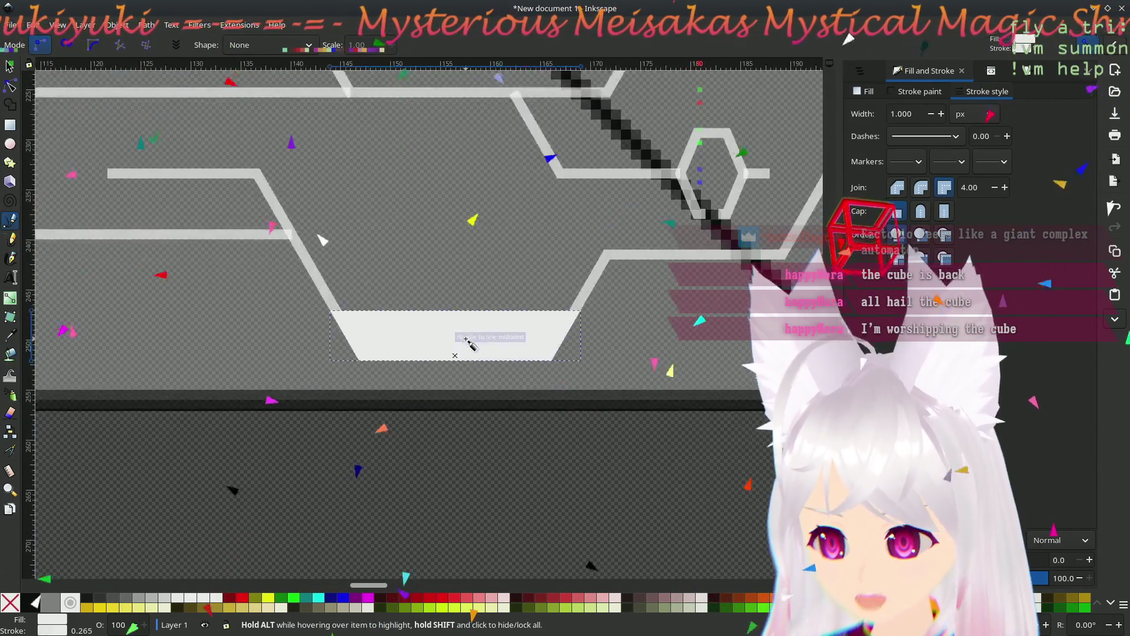
scroll(424, 353, "down", 3)
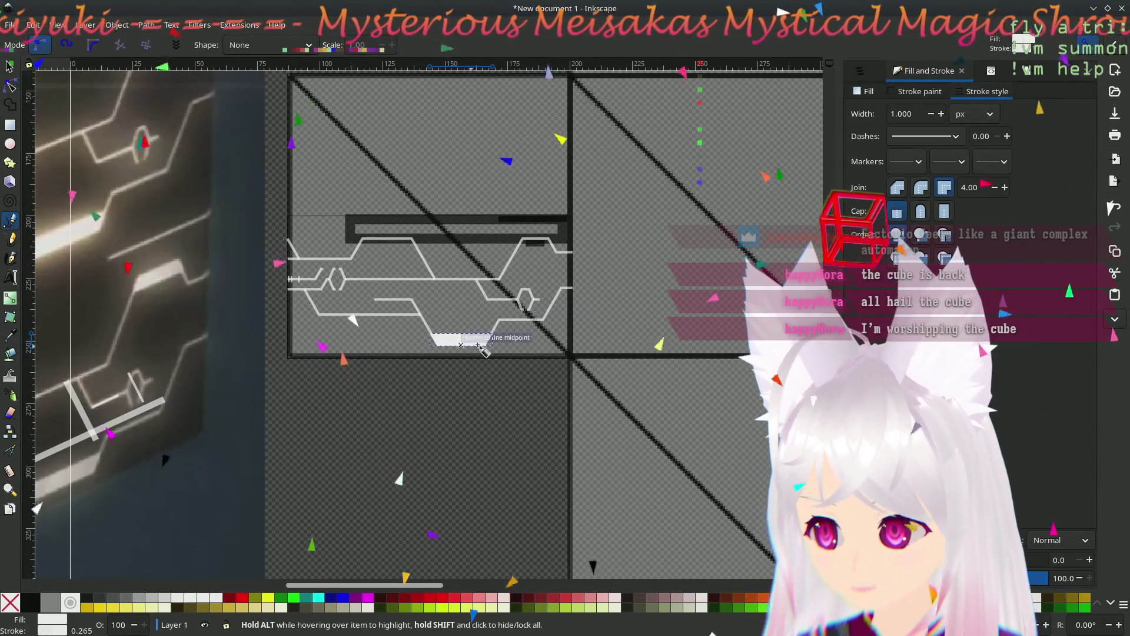
scroll(530, 330, "up", 2)
scroll(412, 418, "up", 1)
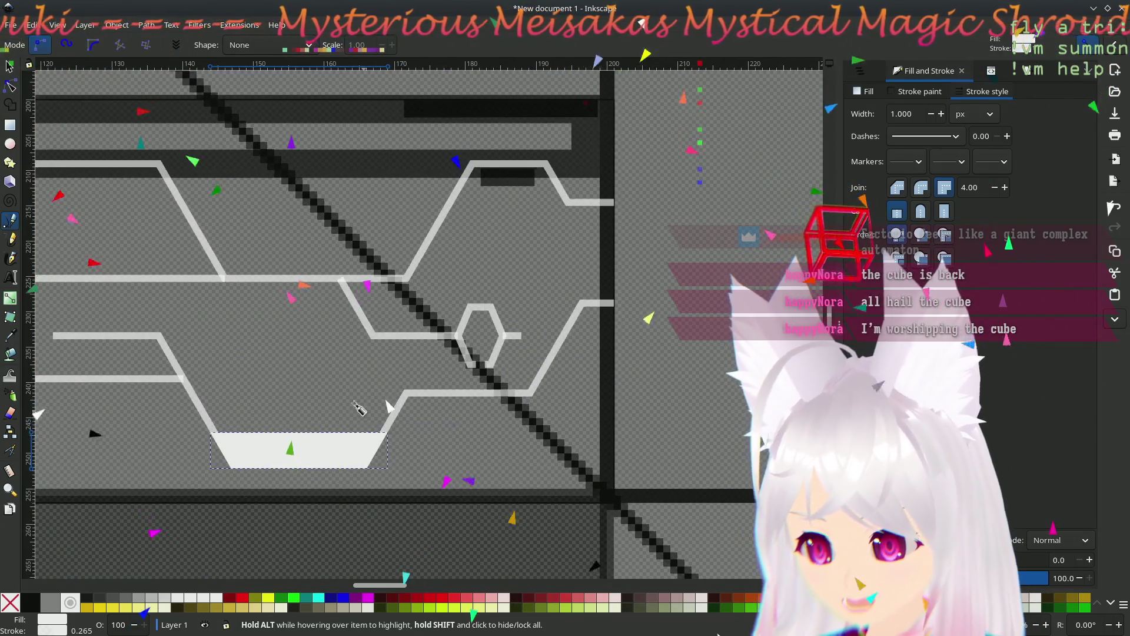
scroll(433, 431, "up", 1)
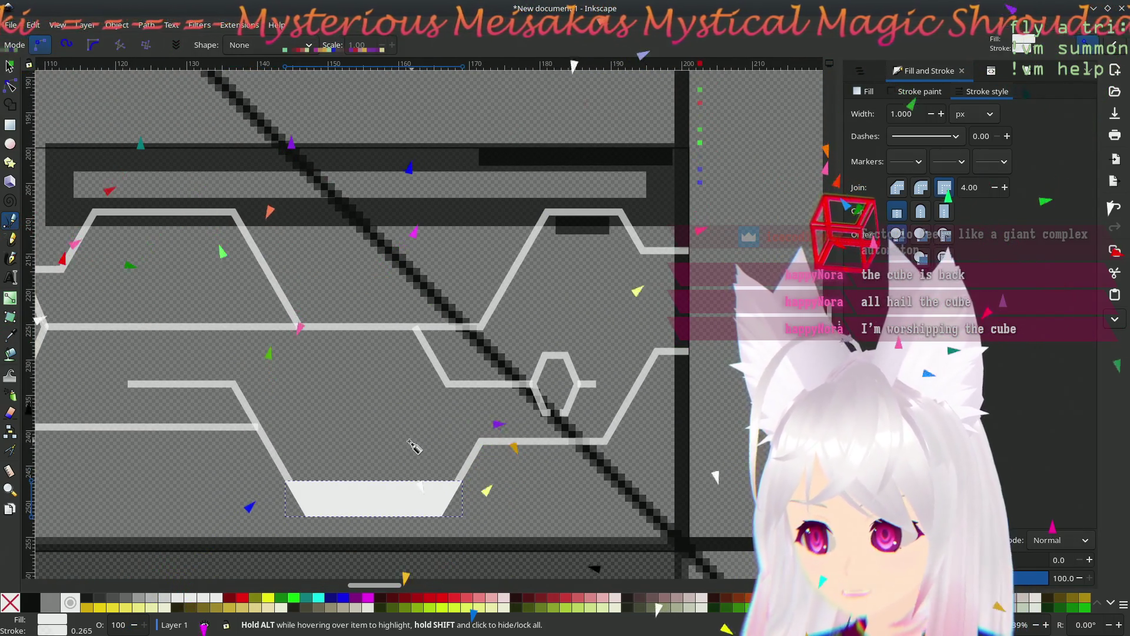
left_click_drag(412, 430, 417, 346)
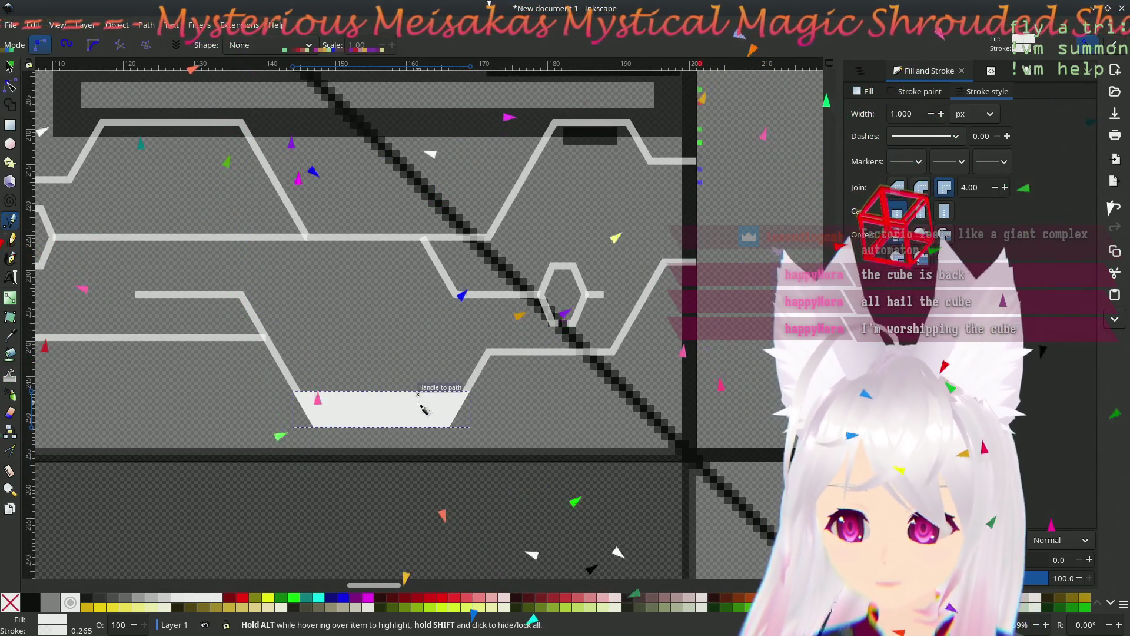
- Move a copy of the white trapezoid pad up beneath the dark top bar
left_click(9, 66)
mouse_move(350, 412)
left_mouse_down()
mouse_move(338, 333)
mouse_move(317, 328)
left_mouse_up()
mouse_move(388, 331)
left_mouse_down()
mouse_move(589, 155)
mouse_move(582, 142)
mouse_move(598, 170)
mouse_move(630, 133)
left_mouse_up()
scroll(640, 167, "up", 3)
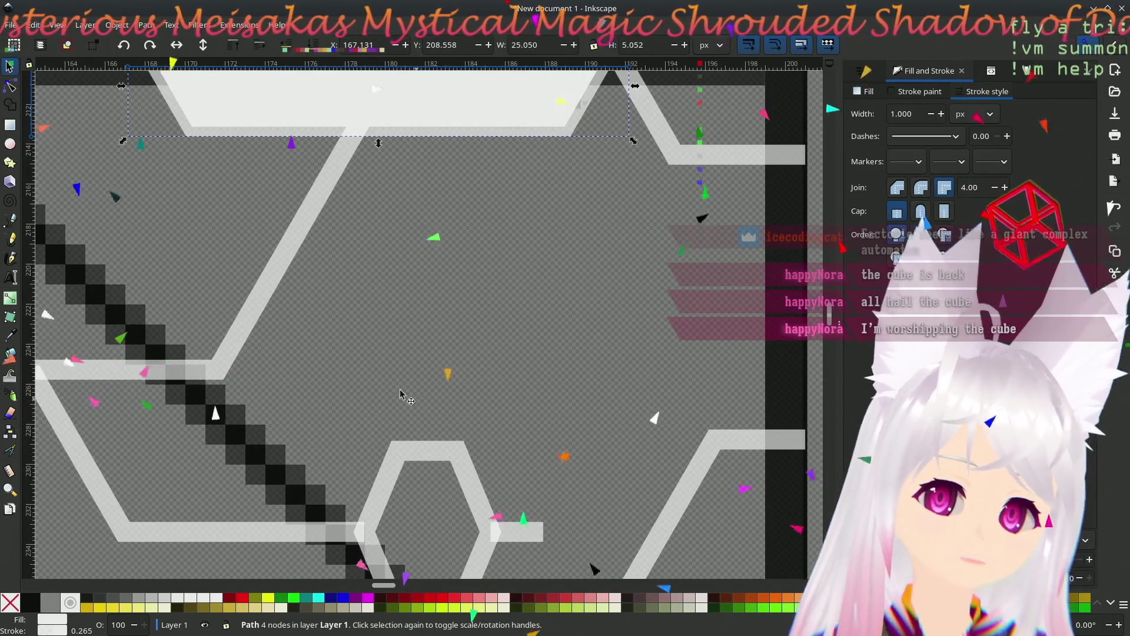
scroll(410, 399, "down", 8)
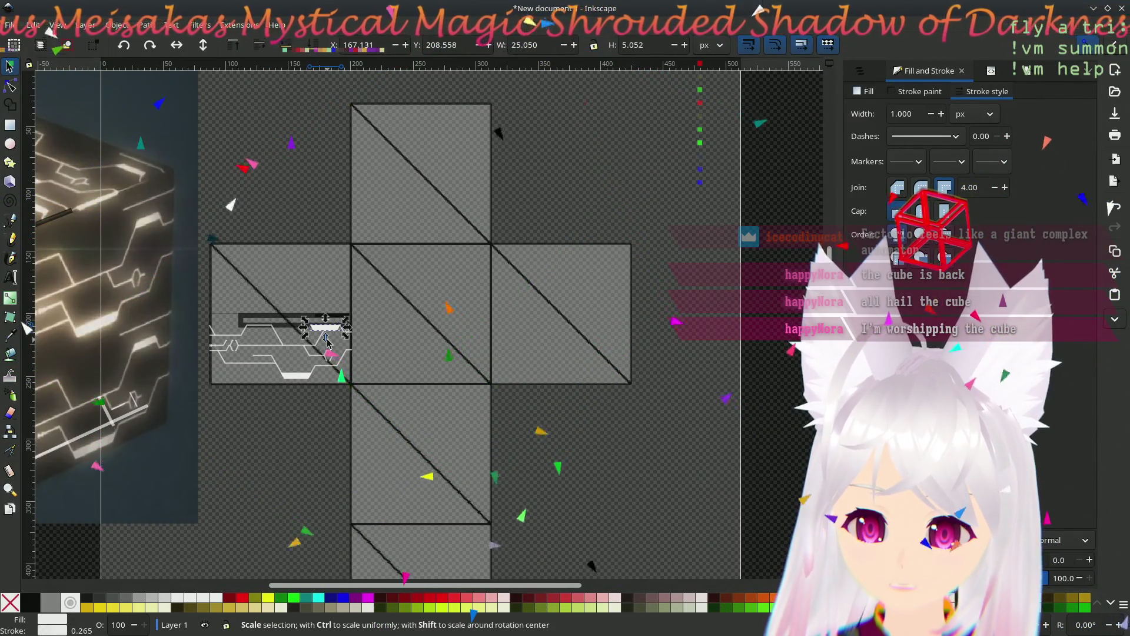
scroll(326, 340, "up", 6)
scroll(342, 328, "down", 2)
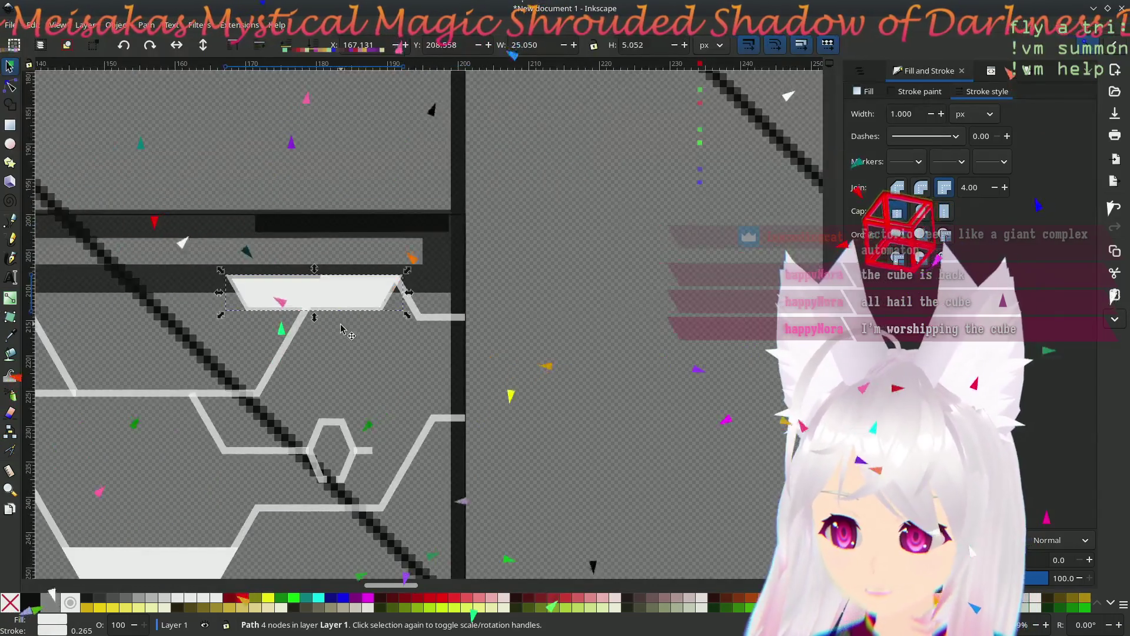
left_click_drag(341, 339, 627, 322)
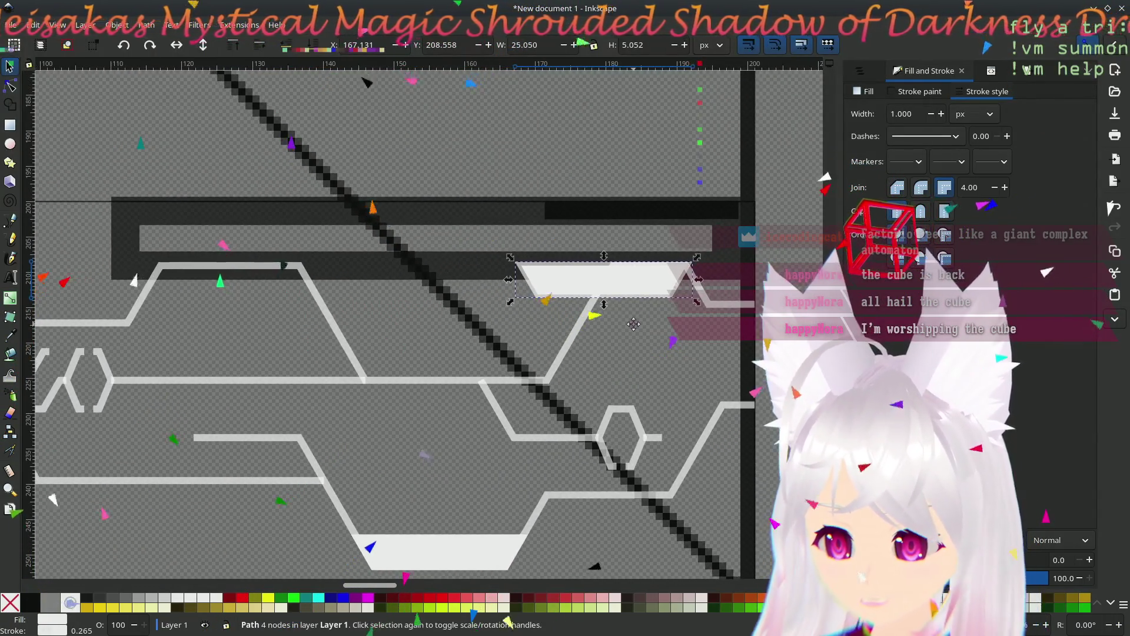
scroll(618, 326, "down", 6)
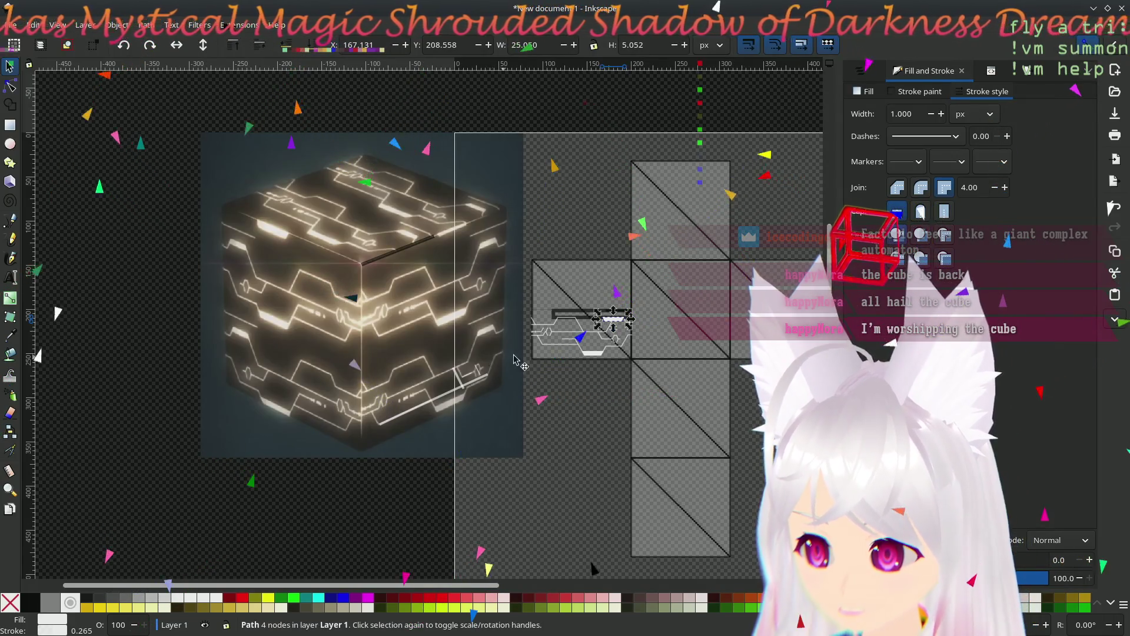
scroll(521, 360, "up", 2)
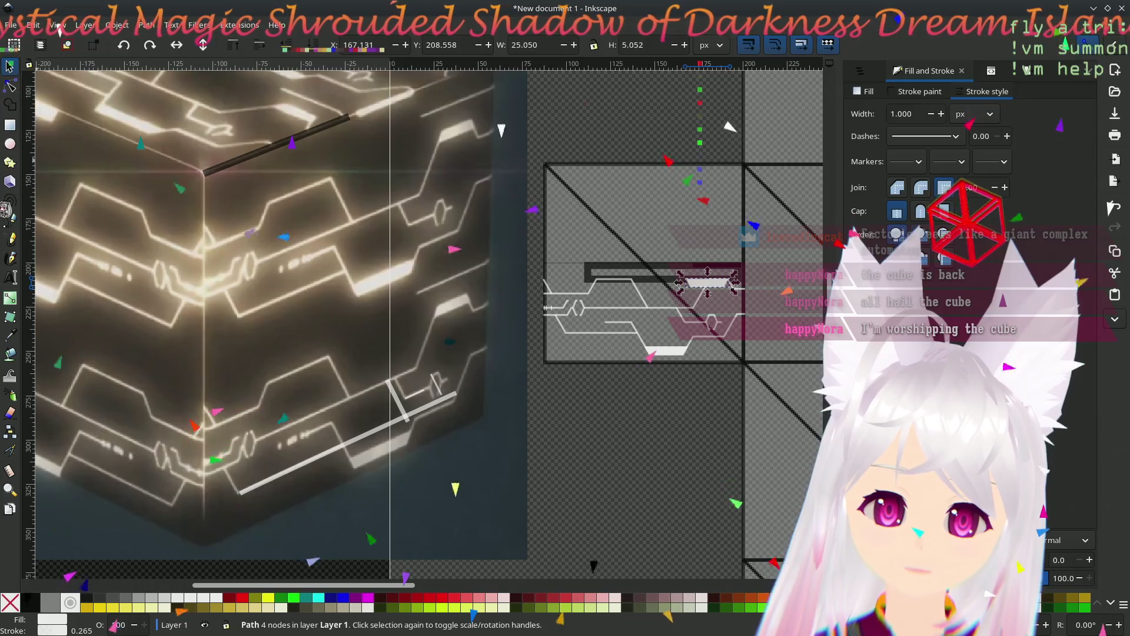
left_click(9, 224)
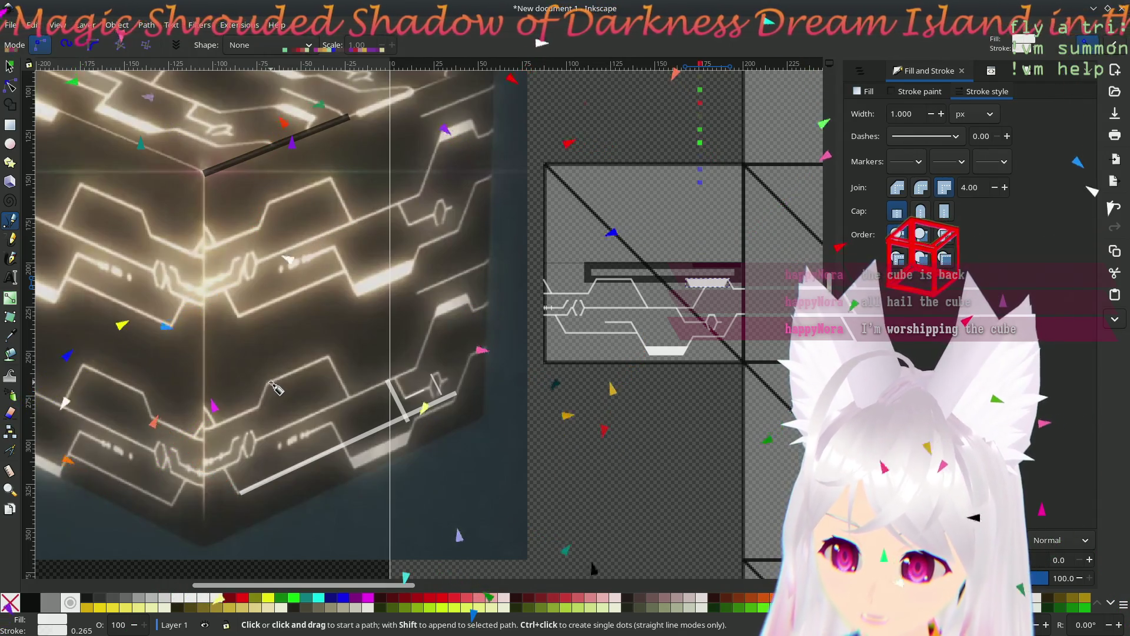
- Draw a line to the cube's right edge and a horizontal line across the pad's top
left_click(270, 380)
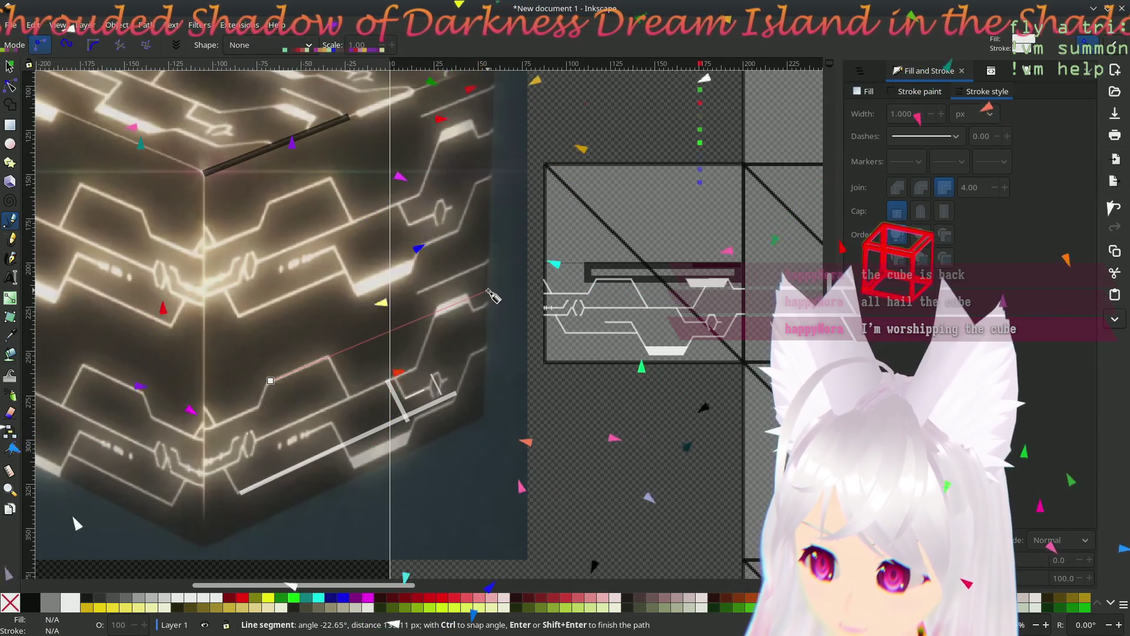
left_click(486, 290)
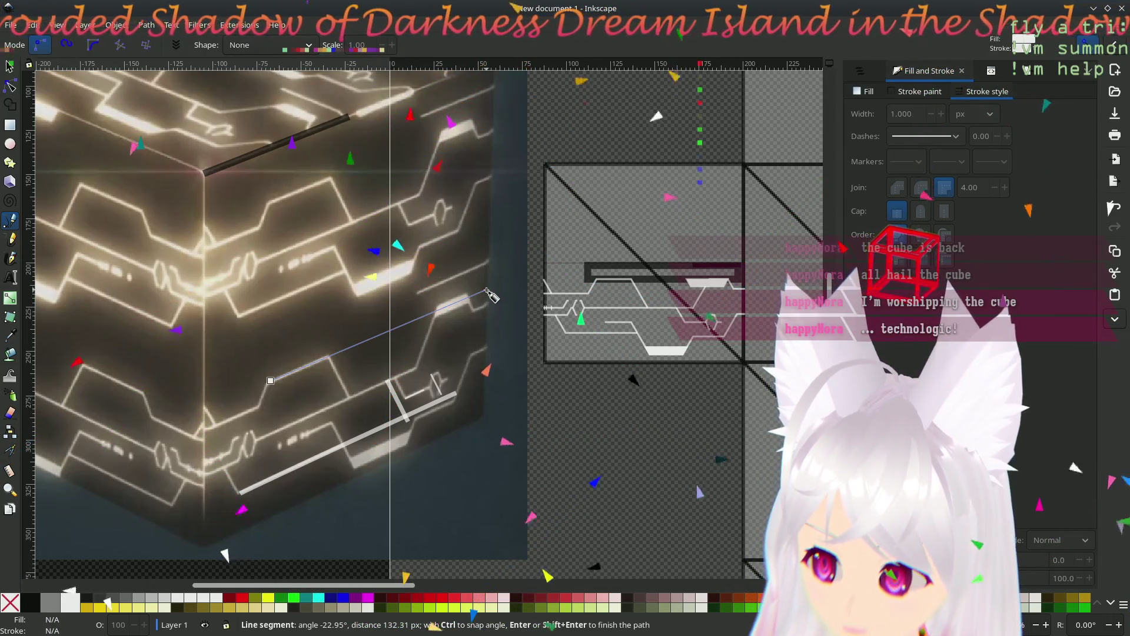
key("Return")
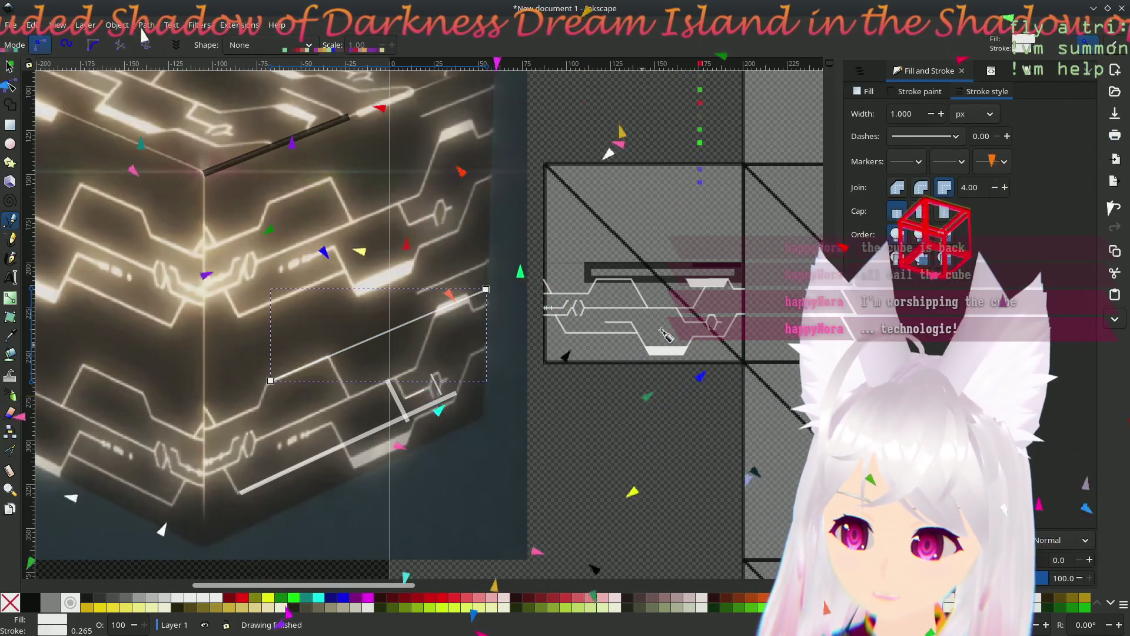
scroll(726, 297, "up", 2)
scroll(726, 297, "up", 3)
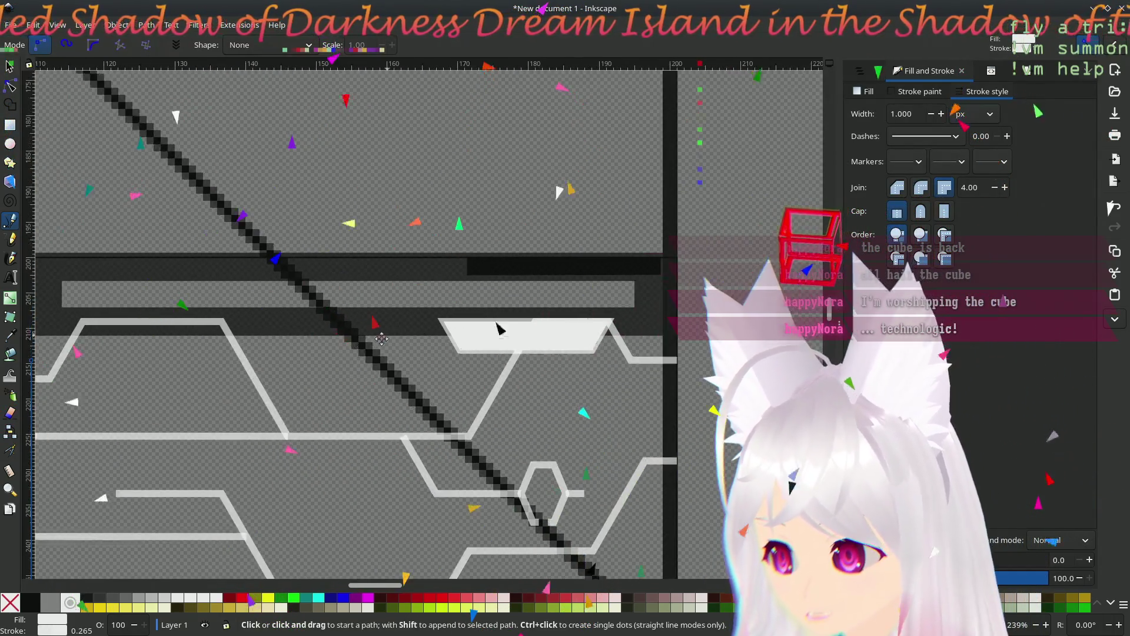
left_click(215, 325)
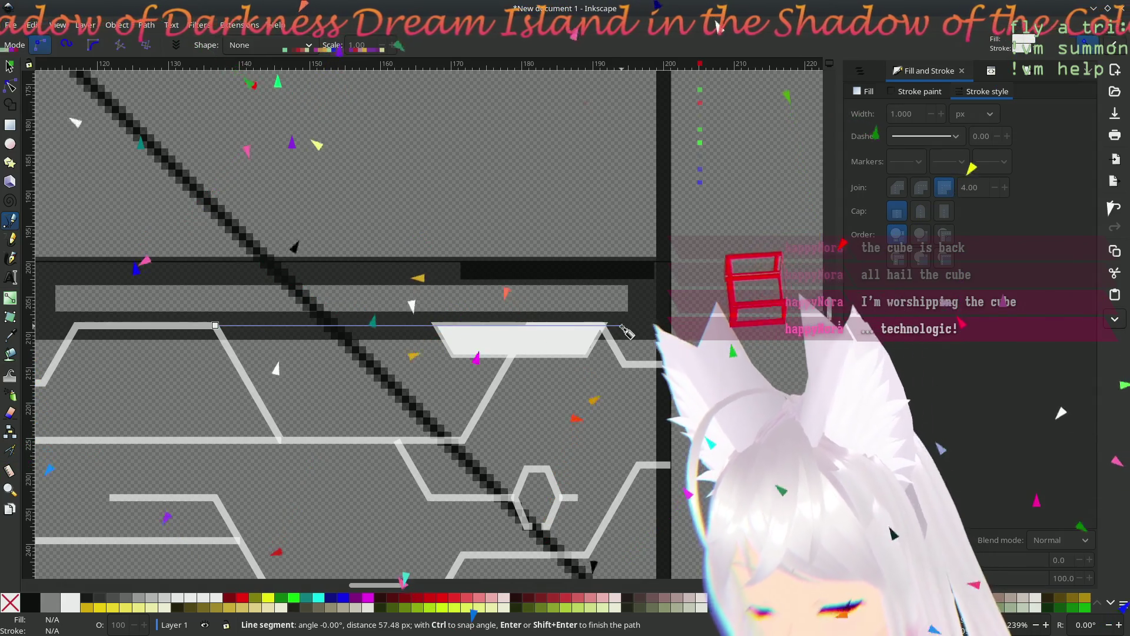
double_click(622, 327)
scroll(597, 406, "up", 3)
scroll(598, 436, "up", 2)
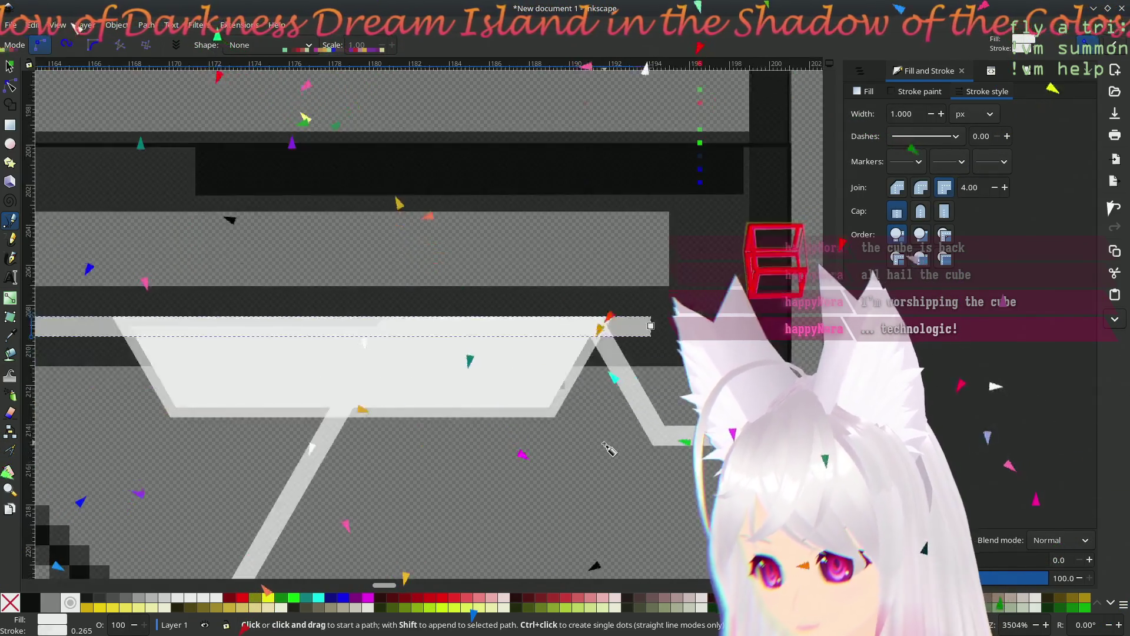
scroll(549, 456, "down", 3)
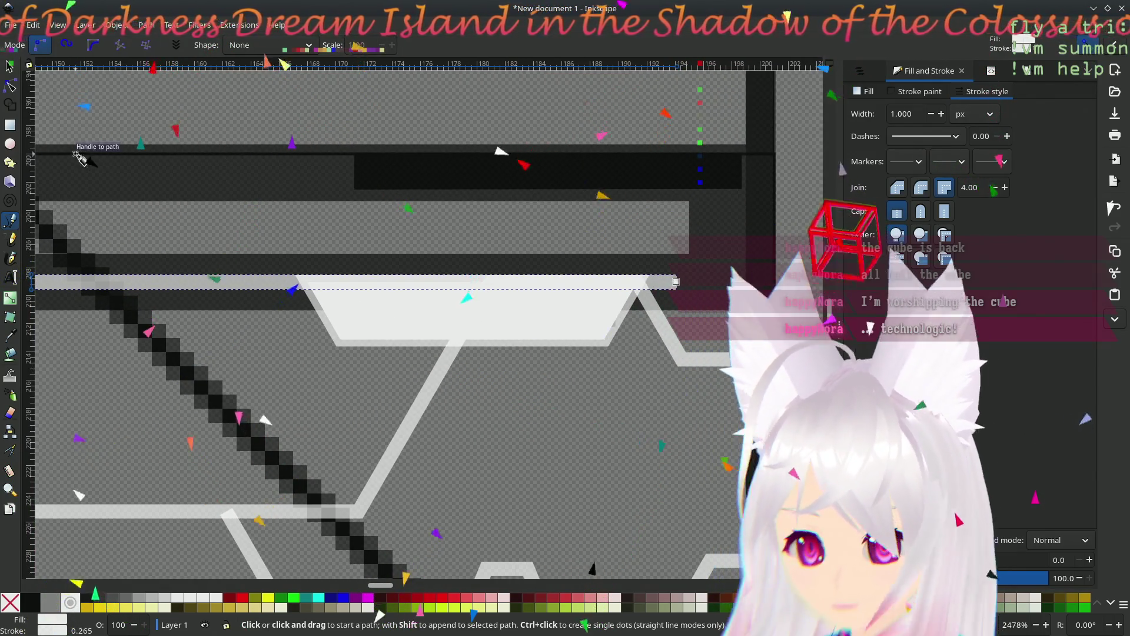
- Move the white trapezoid pad up onto the new horizontal line
left_click(10, 67)
left_click_drag(562, 317, 542, 395)
left_click_drag(612, 400, 683, 282)
left_click(628, 373)
left_click(444, 373)
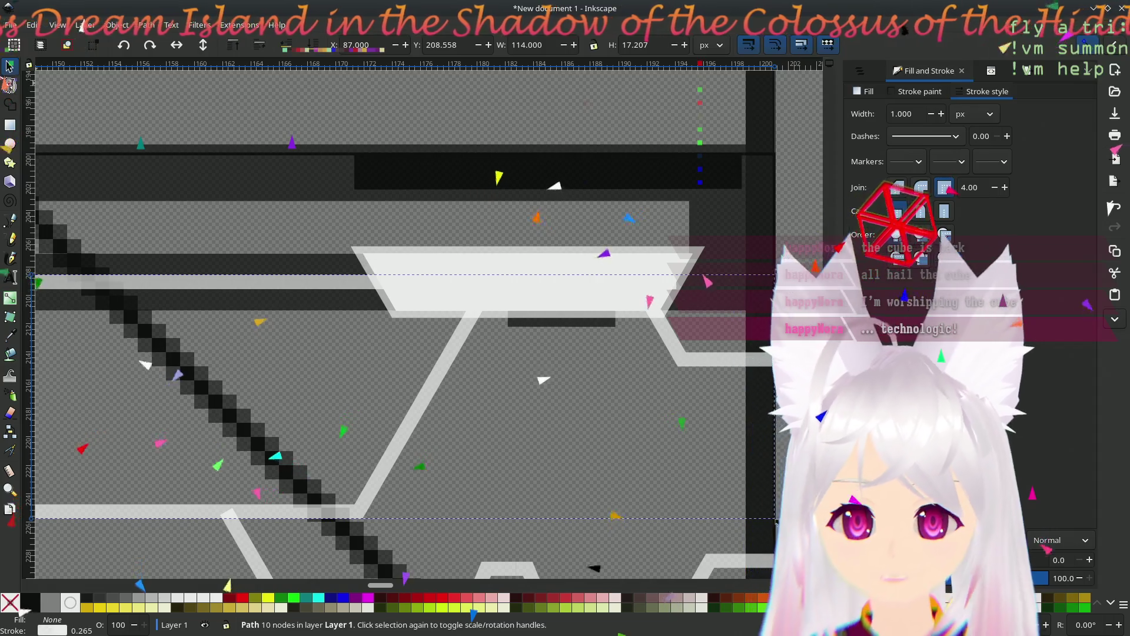
- Draw a line up the right diagonal trace and align its node with the pad's top edge
left_click(12, 88)
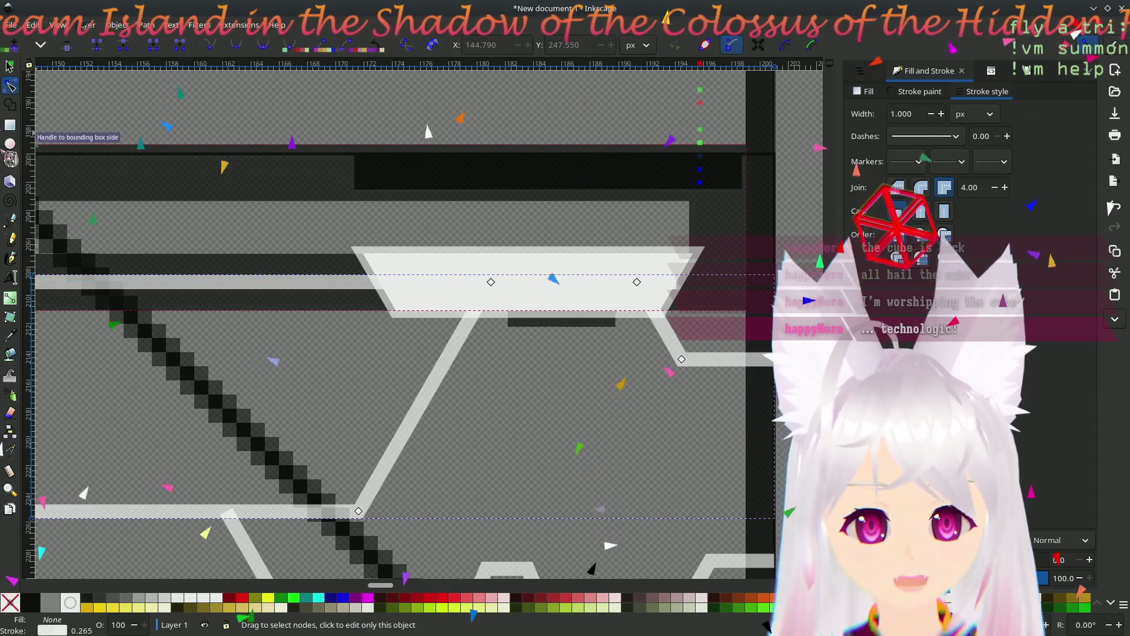
key("b")
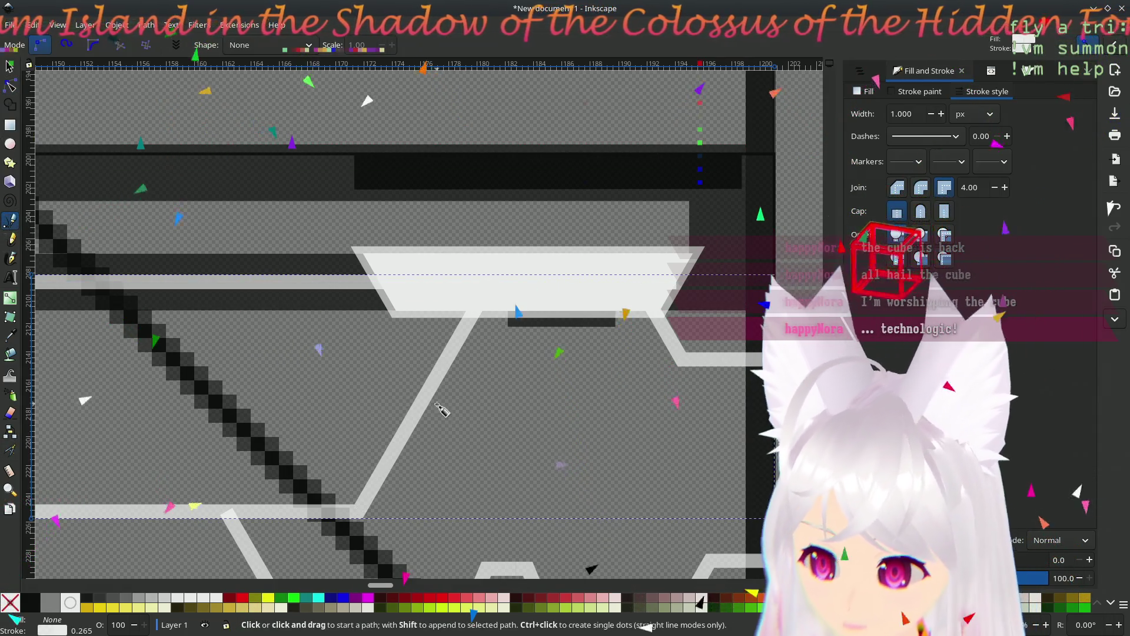
left_click(424, 397)
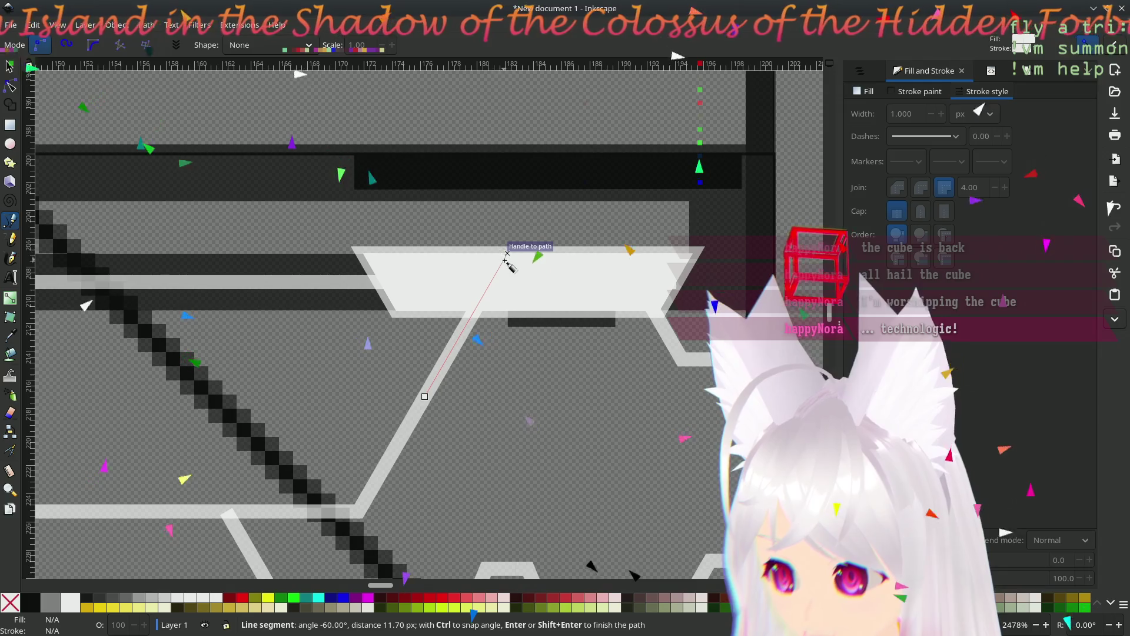
left_click(507, 253)
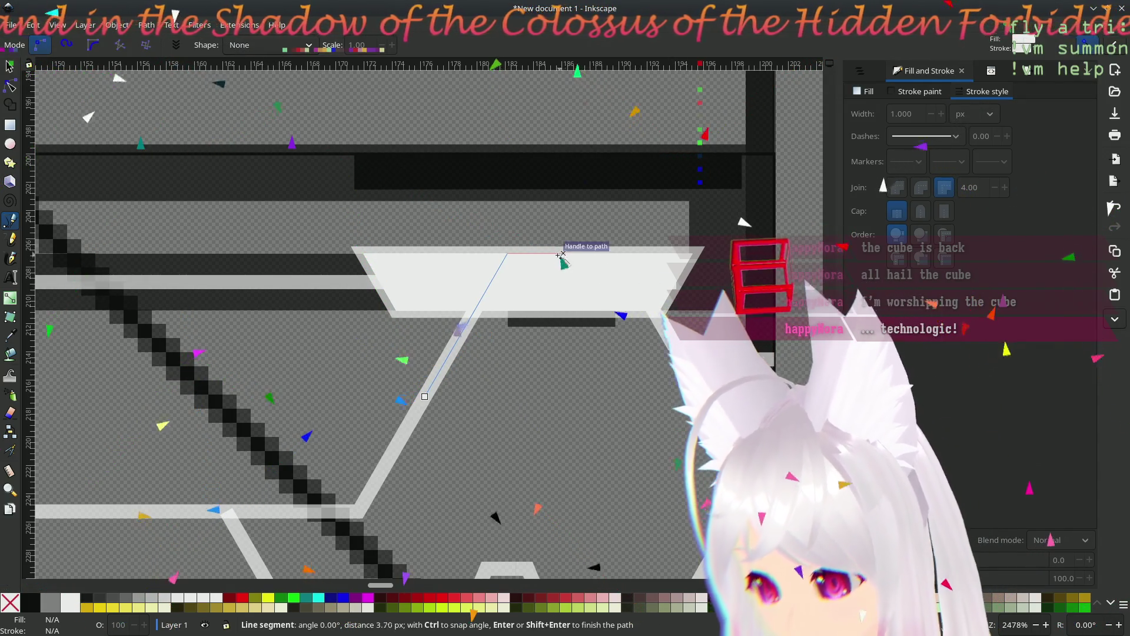
key("Escape")
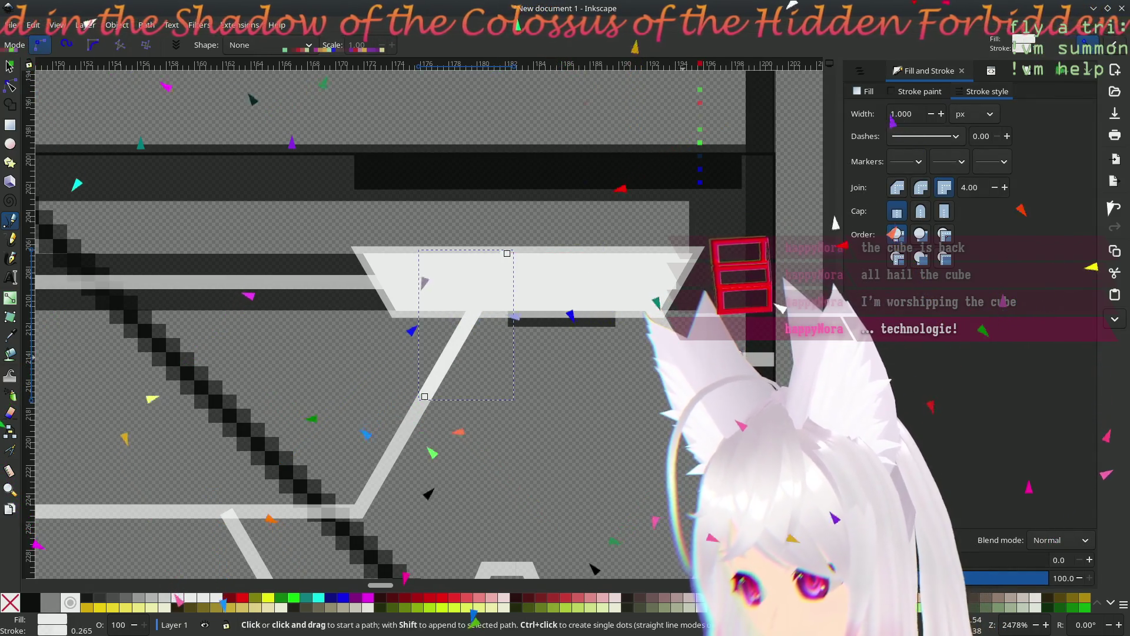
left_click(685, 363)
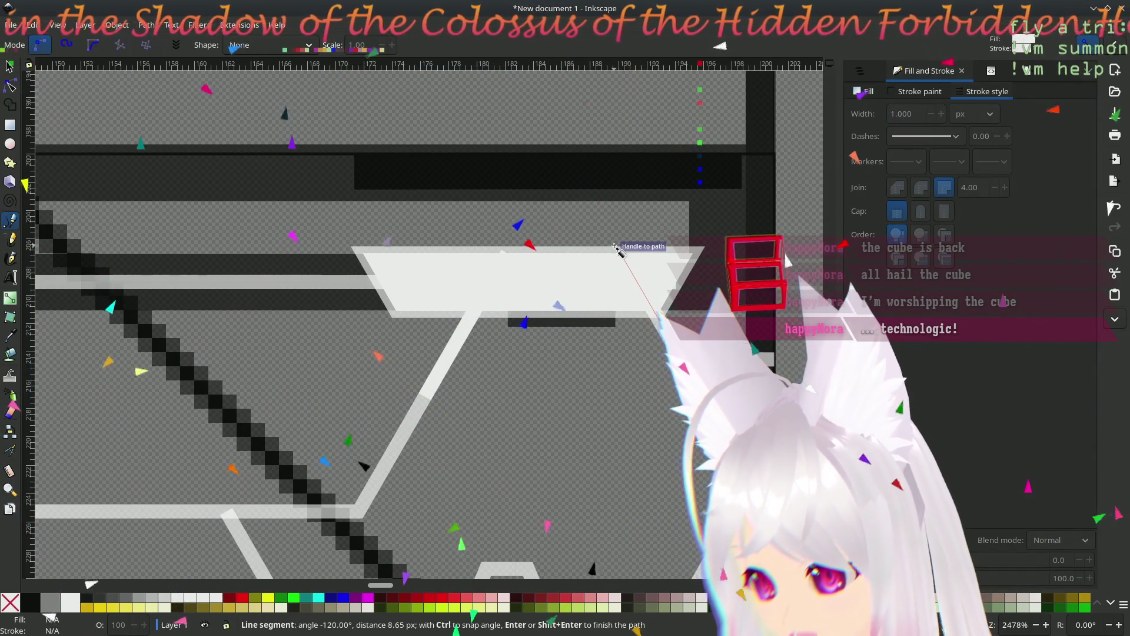
double_click(620, 254)
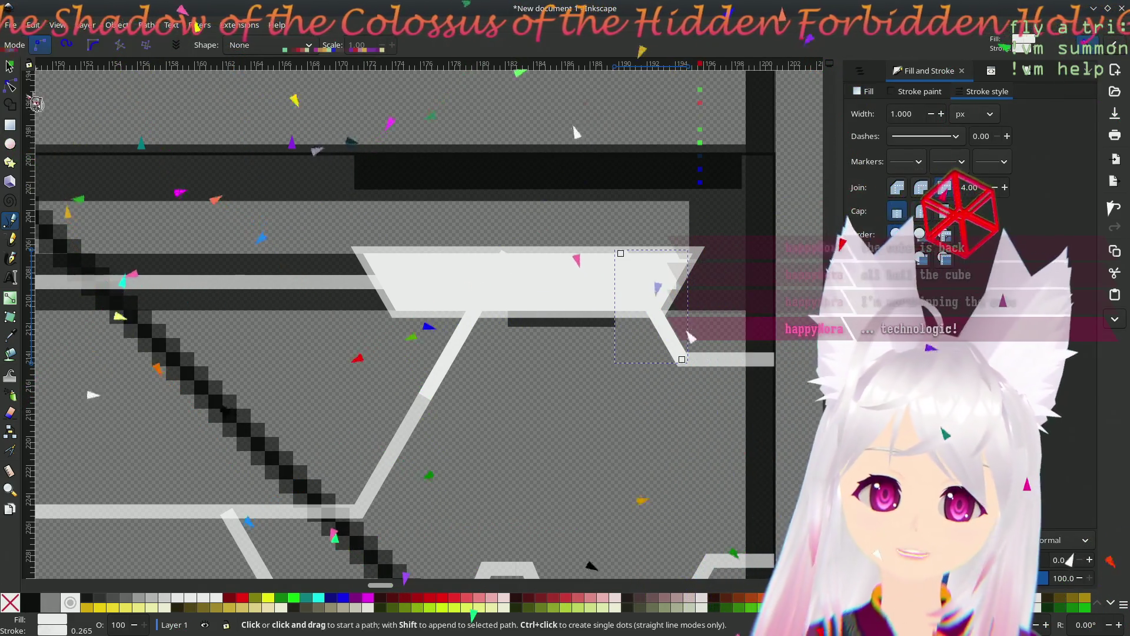
key("n")
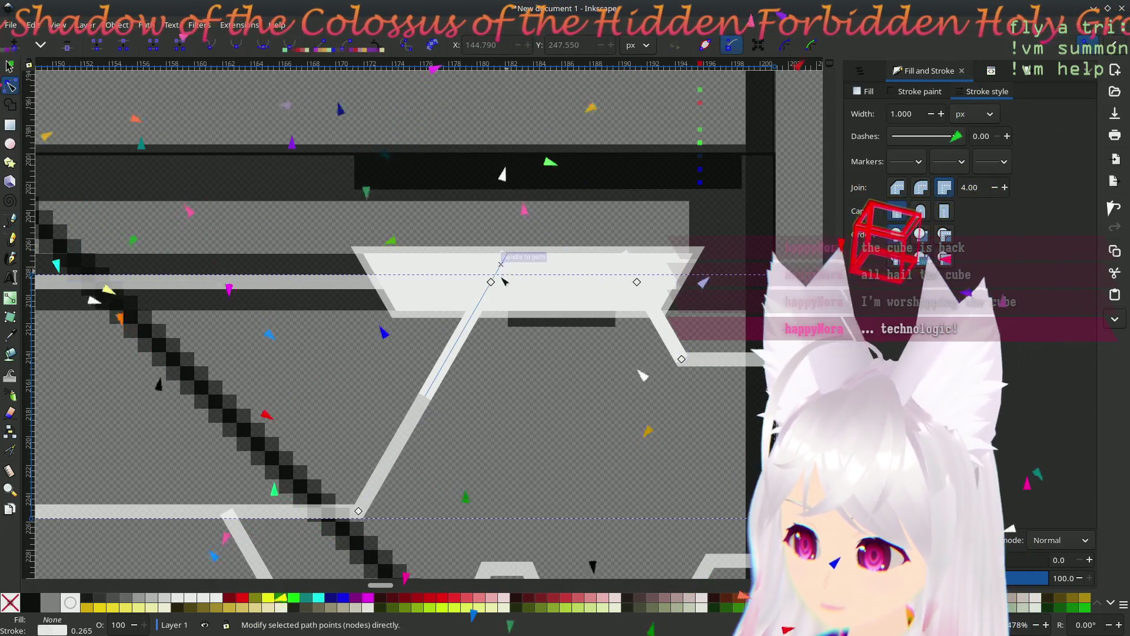
left_click(508, 253)
mouse_move(636, 282)
left_mouse_down()
mouse_move(621, 253)
mouse_move(629, 258)
left_mouse_up()
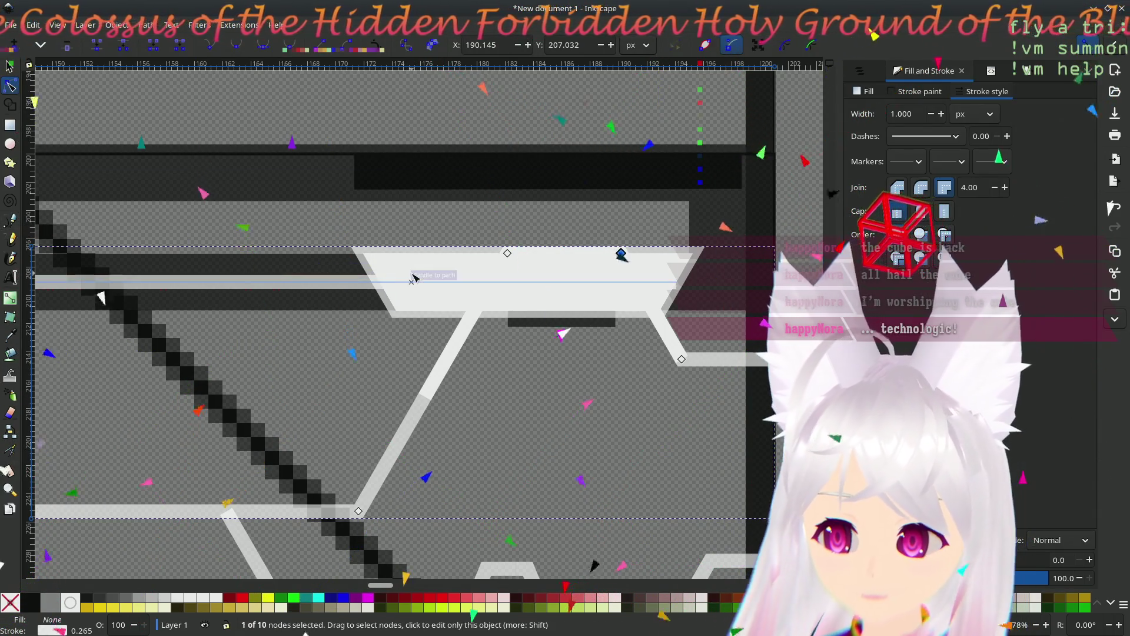
- Trace a closed upward-narrowing trapezoid pad outline, then remove that outline
left_click(10, 220)
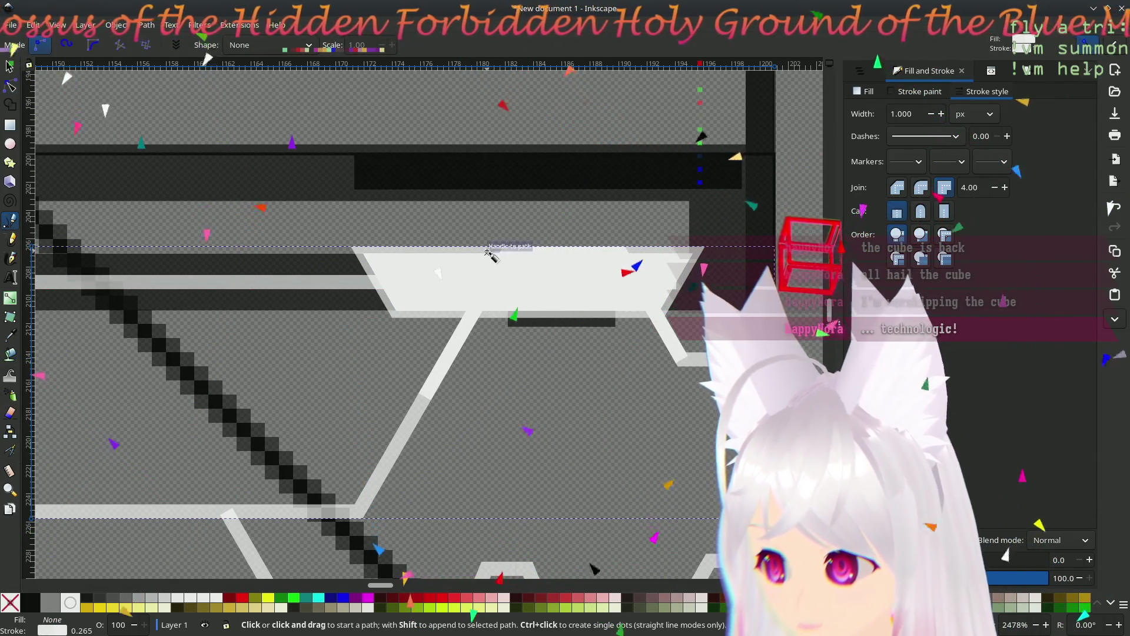
left_click(507, 253)
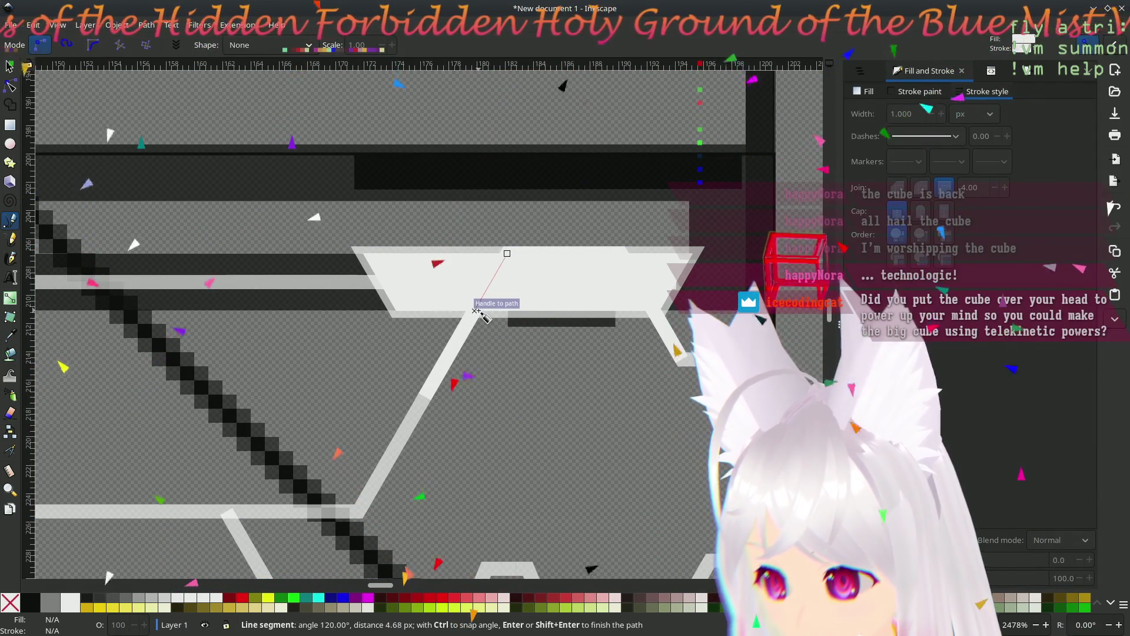
left_click(476, 310)
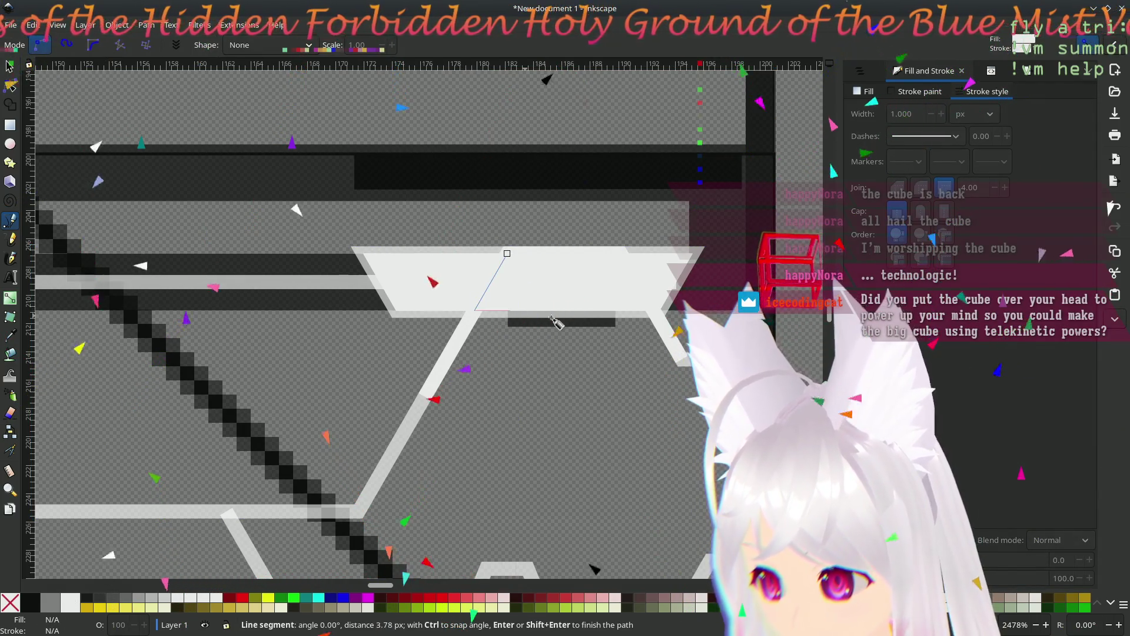
left_click(654, 311)
left_click(621, 253)
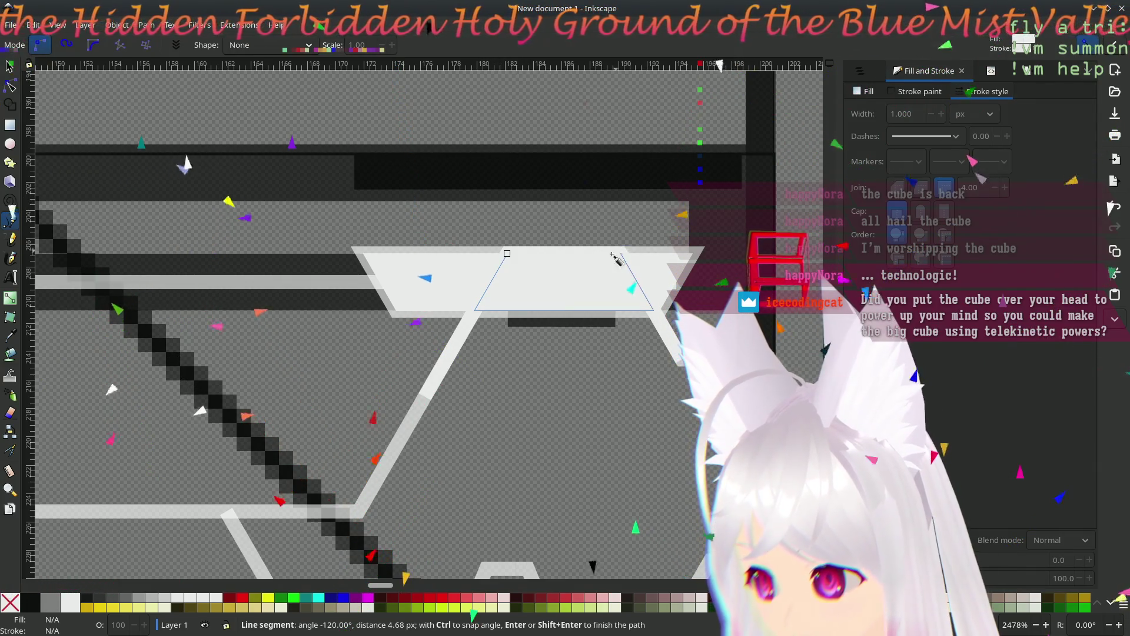
left_click(508, 255)
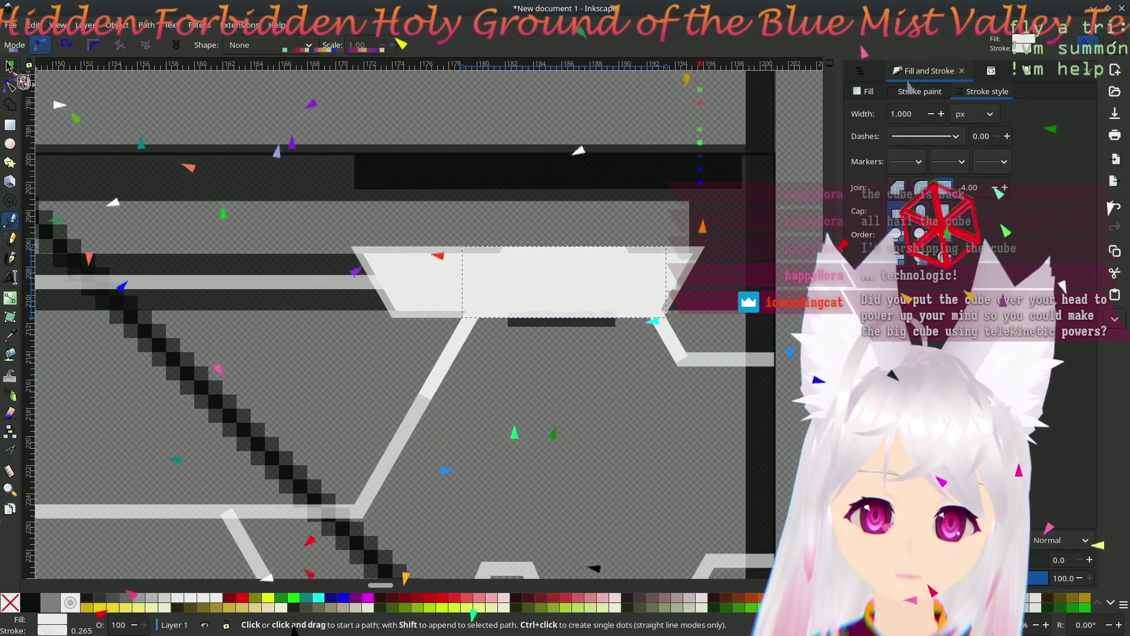
key("s")
key("Delete")
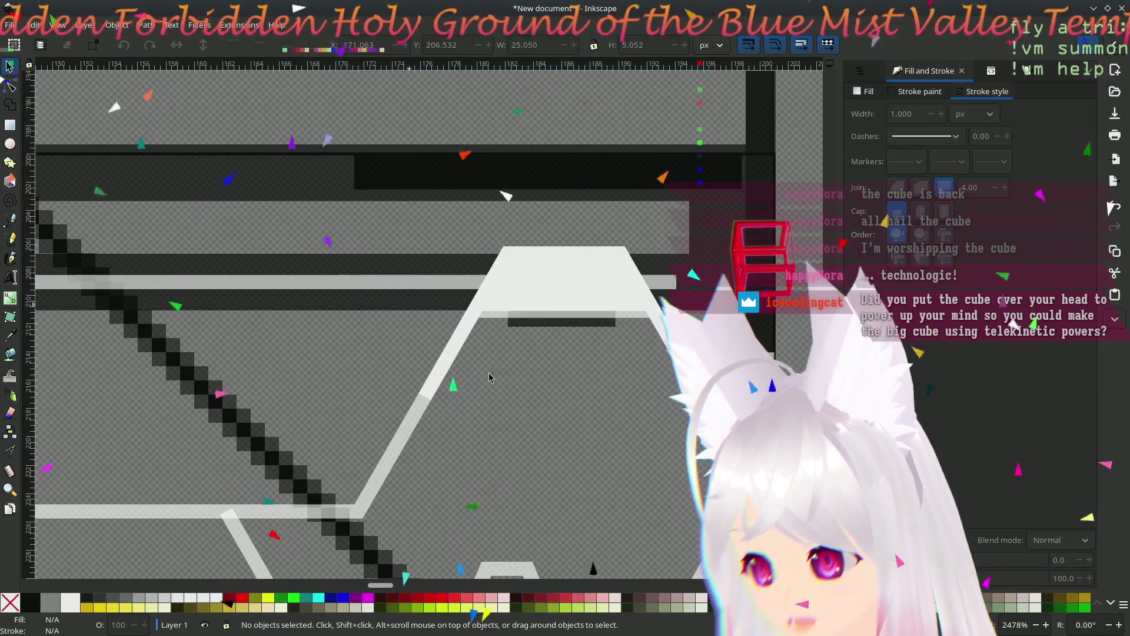
- Delete the extra diagonal line, the light horizontal line and the dark bar beneath the pad
left_click(575, 321)
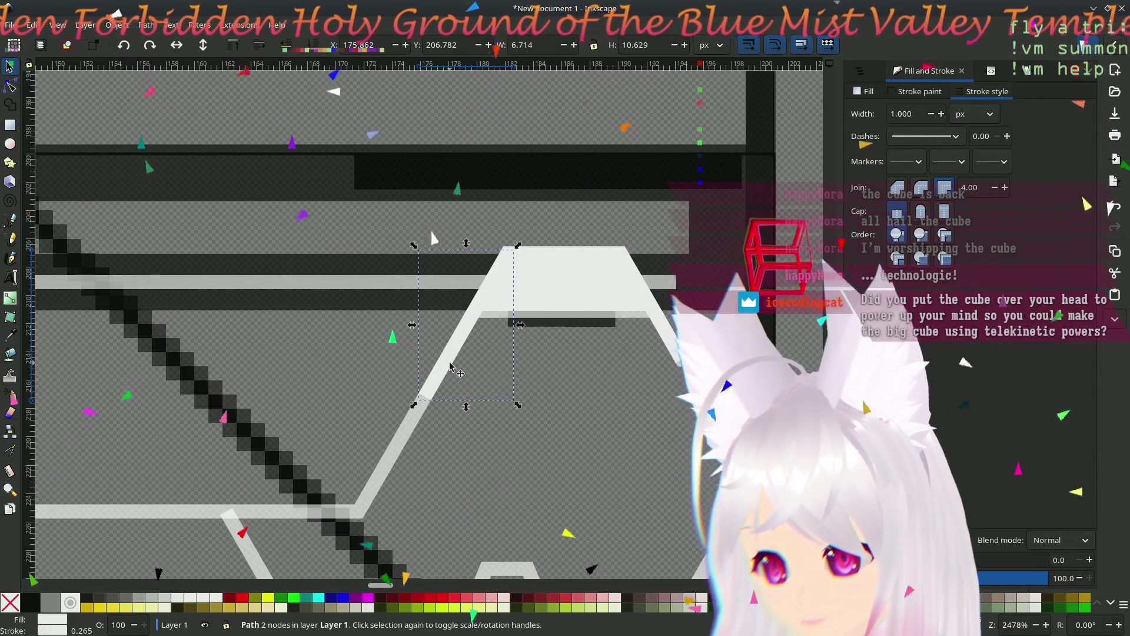
key("Delete")
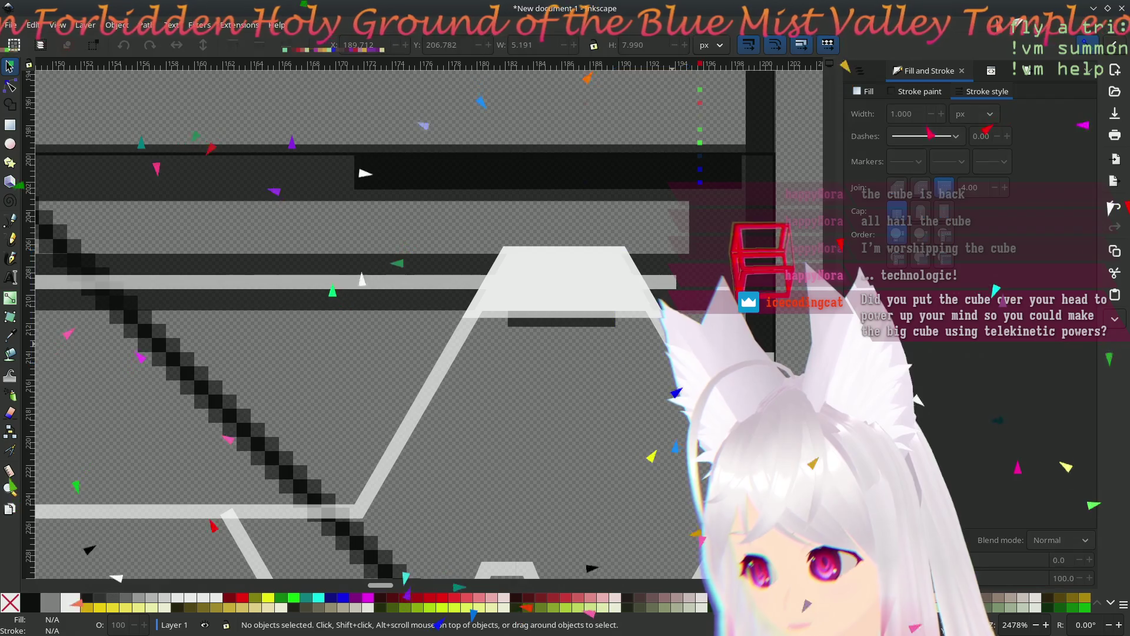
left_click(672, 282)
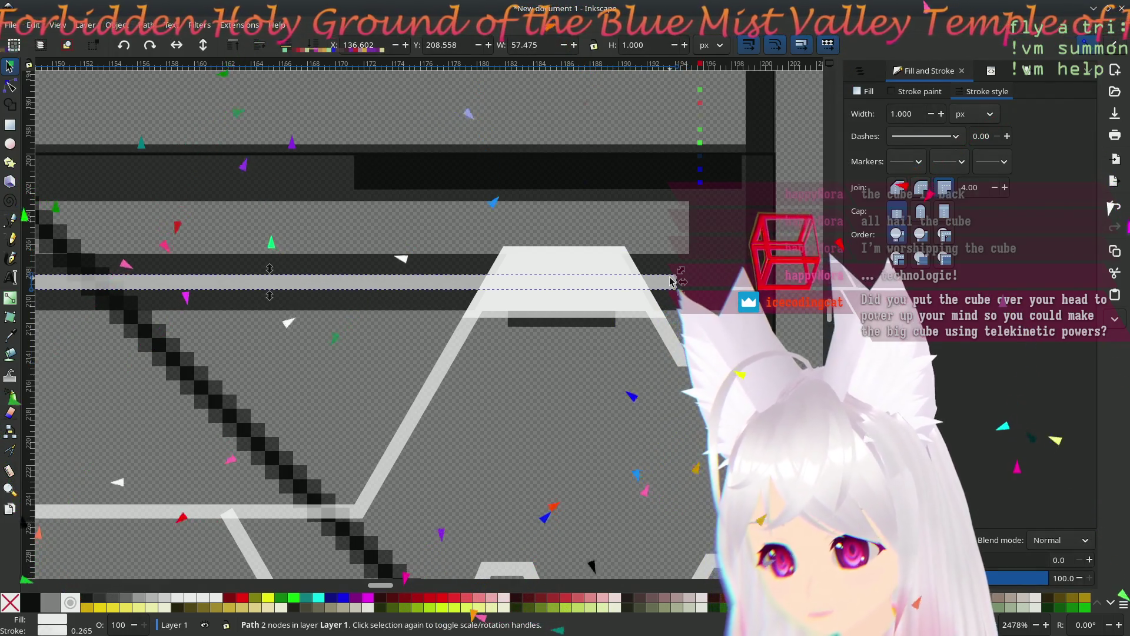
key("Delete")
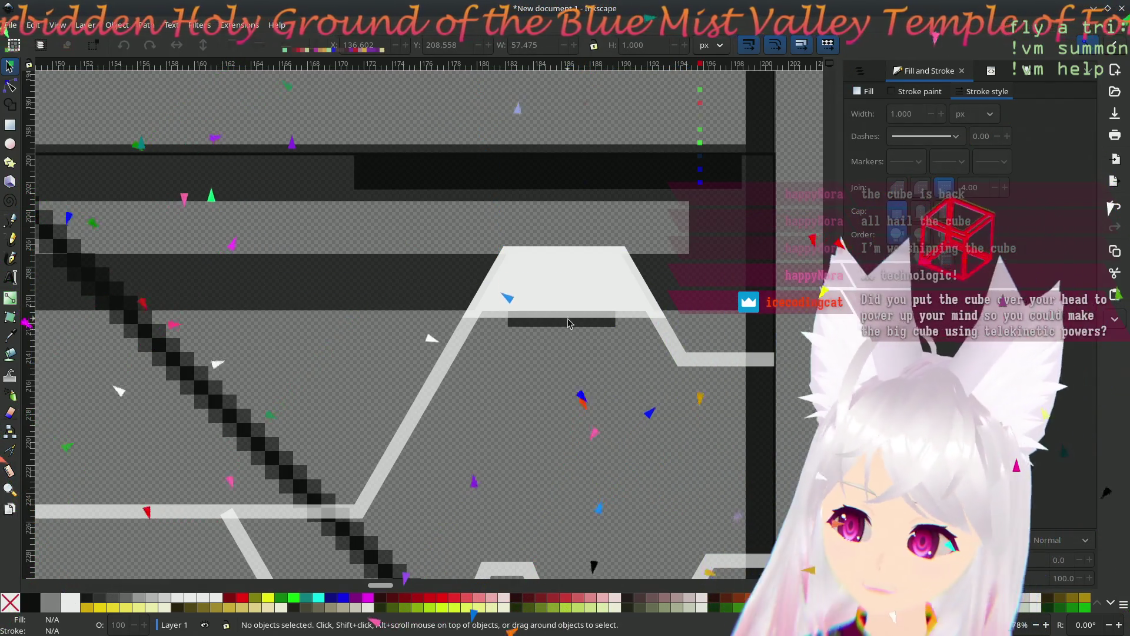
left_click(566, 324)
key("Delete")
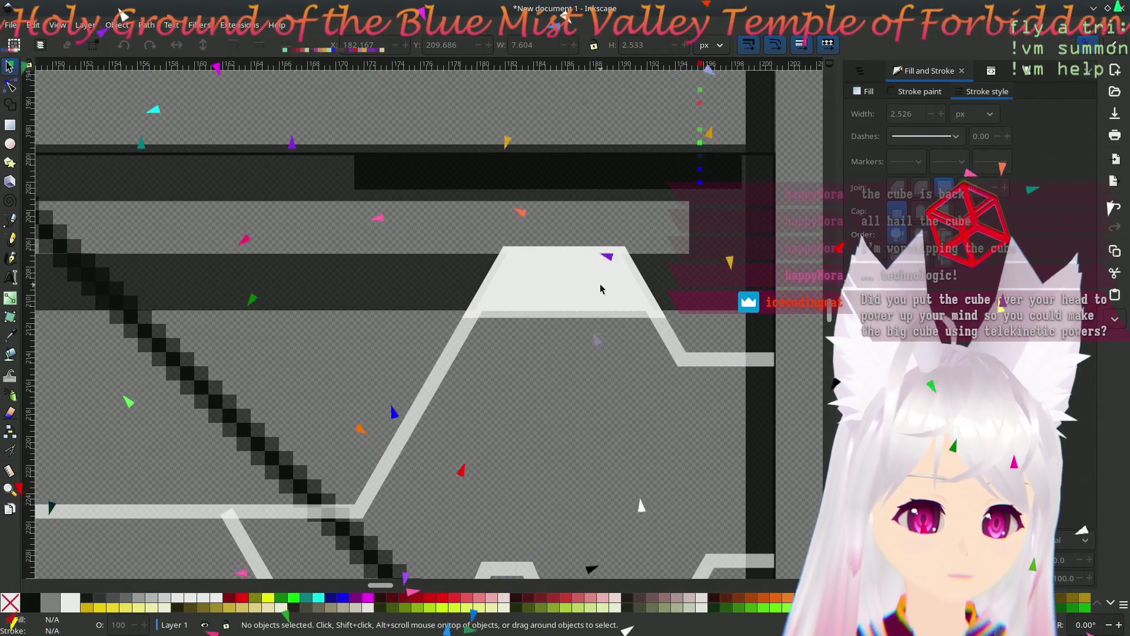
- Select the dark rectangle panel and the background reference image to check which is which
left_click(366, 282)
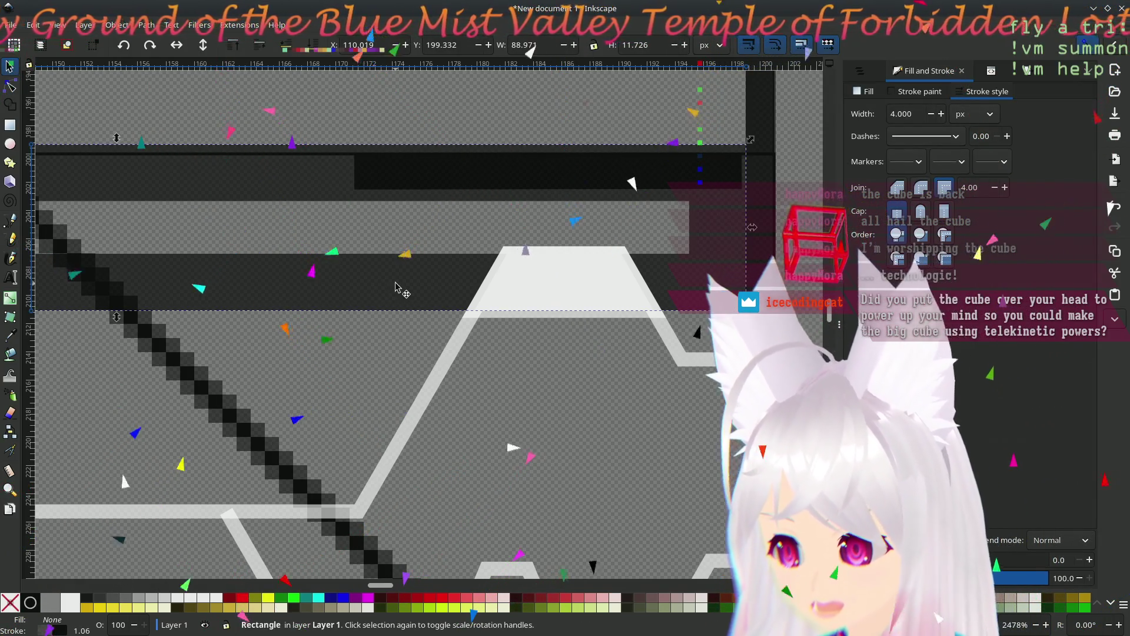
scroll(404, 293, "down", 4, "ctrl")
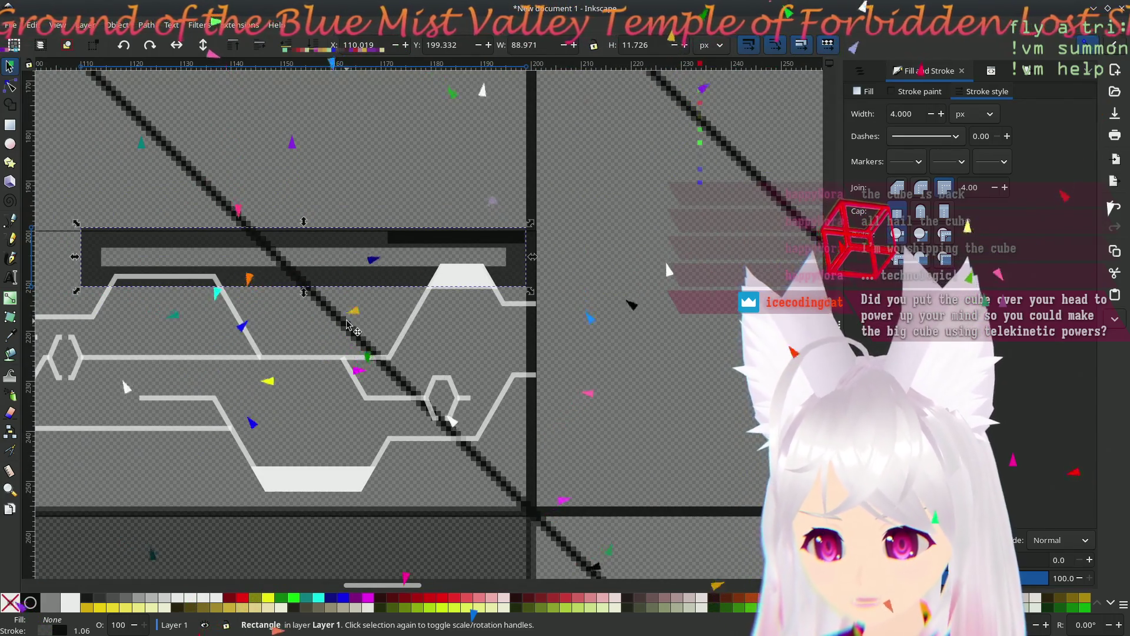
scroll(665, 260, "up", 1, "ctrl")
scroll(564, 346, "down", 1)
scroll(564, 346, "right", 2)
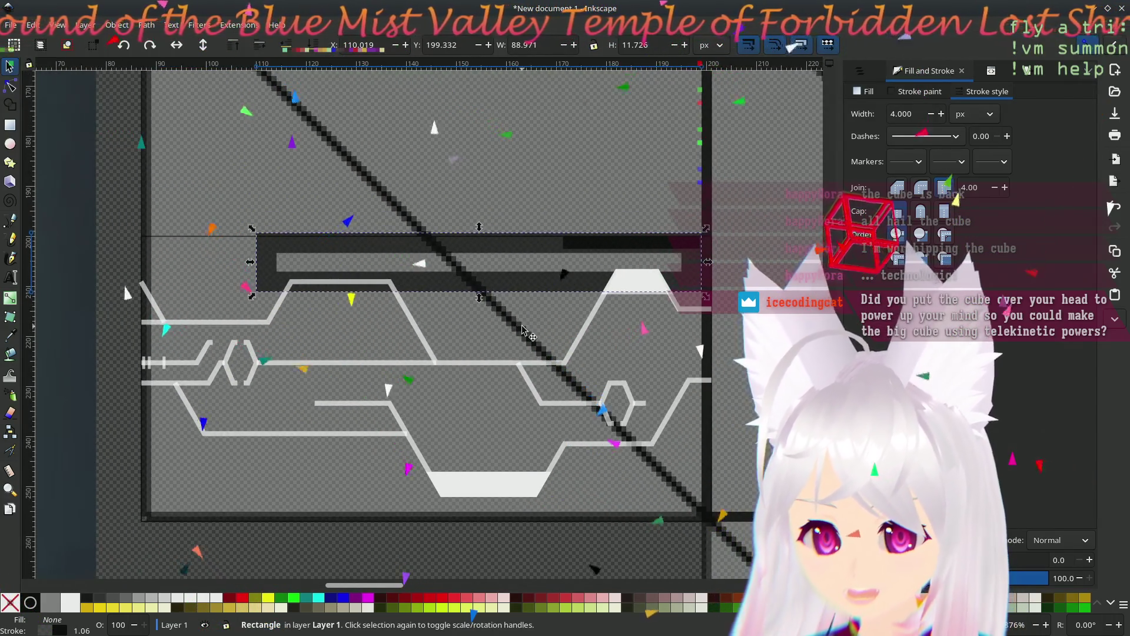
left_click(477, 328)
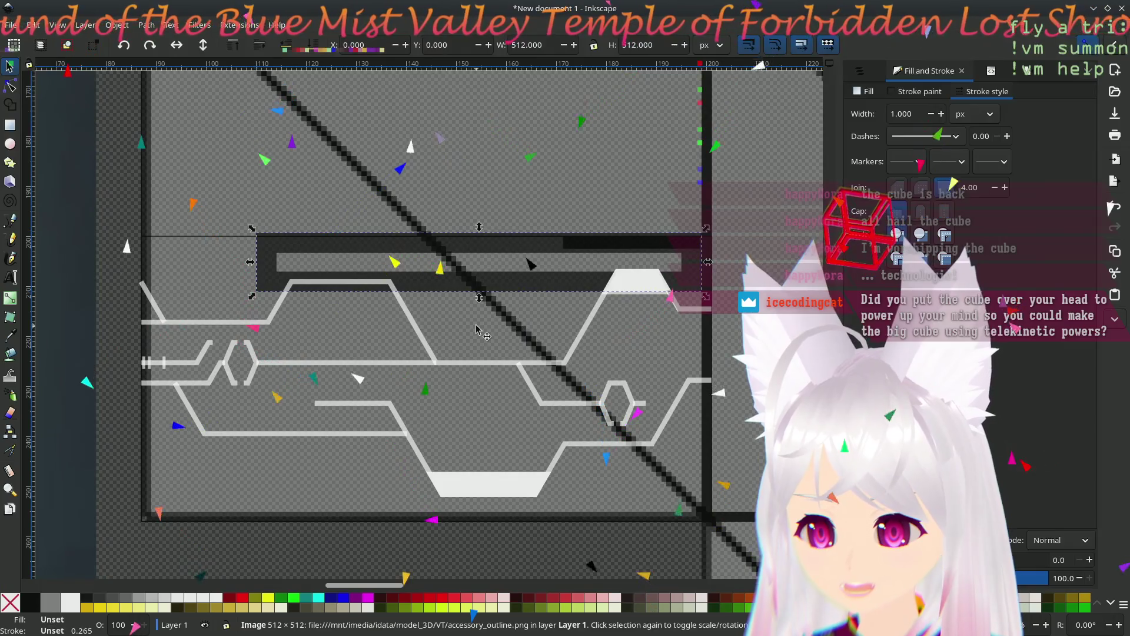
left_click(451, 291)
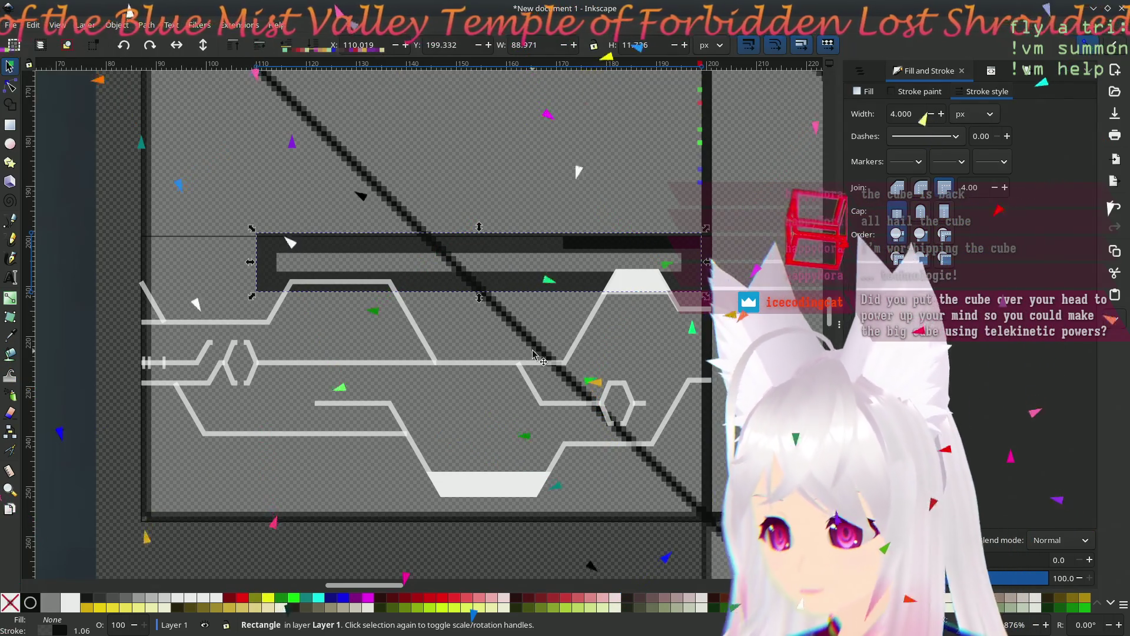
scroll(532, 352, "right", 5)
scroll(533, 352, "up", 2)
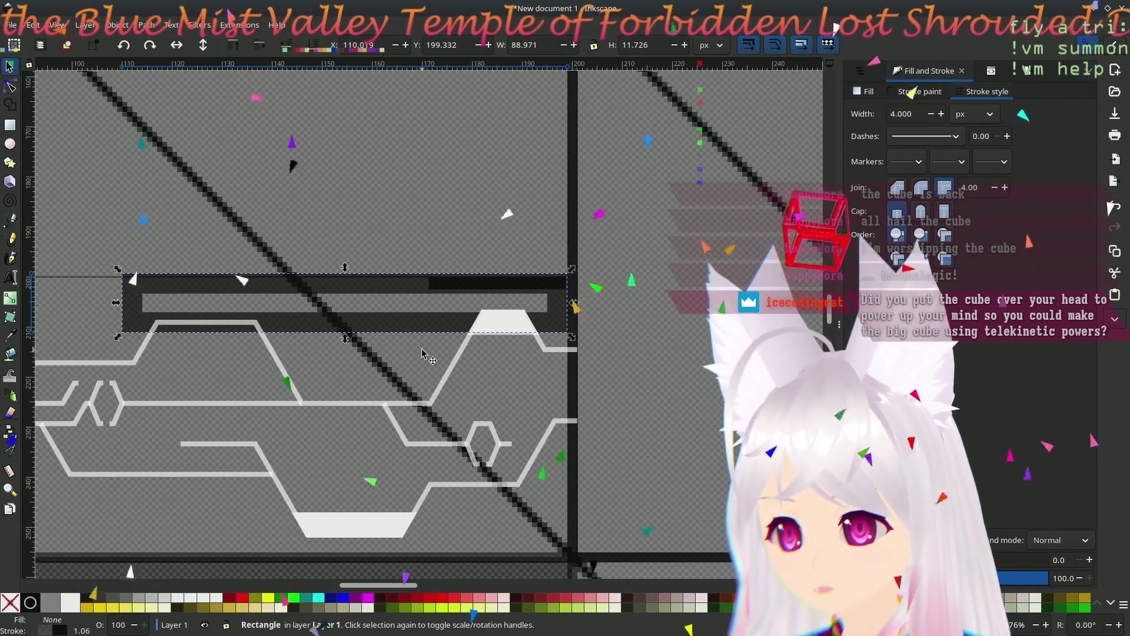
scroll(520, 339, "up", 3)
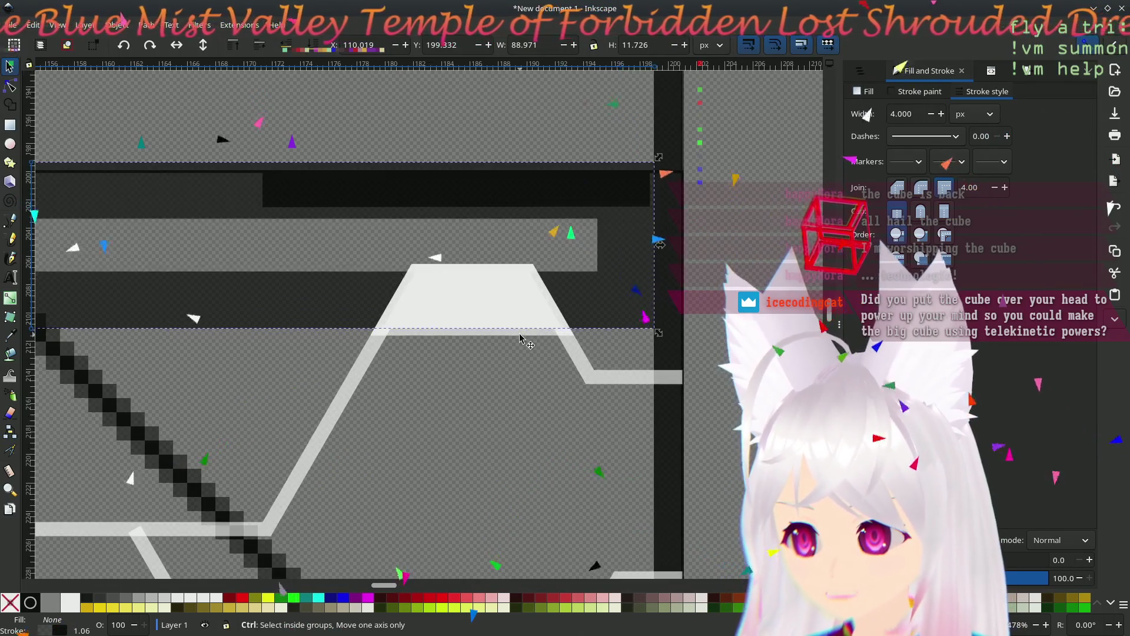
scroll(236, 277, "up", 1)
scroll(235, 276, "left", 1)
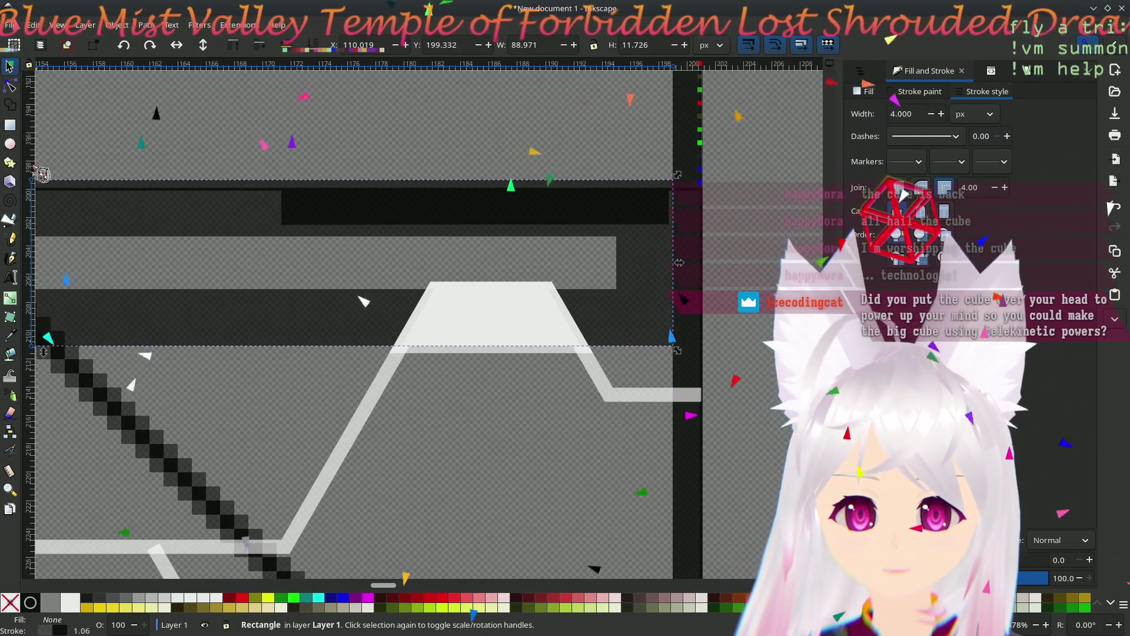
- Draw a short 1 px vertical test line on the reference photo with the Pen tool
left_click(17, 226)
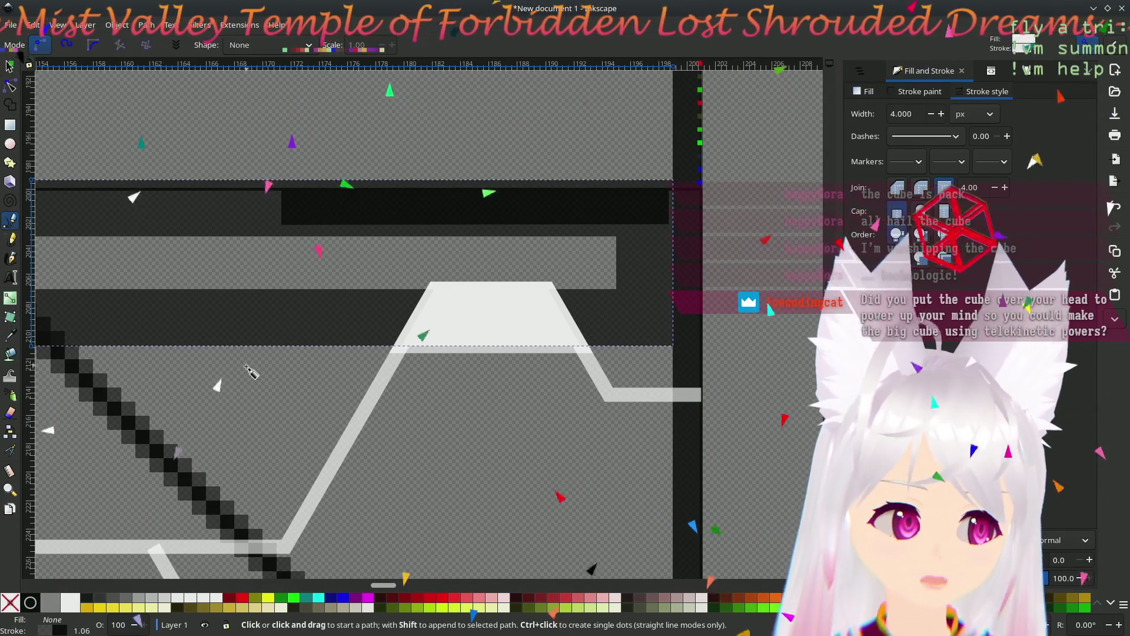
scroll(274, 365, "down", 7)
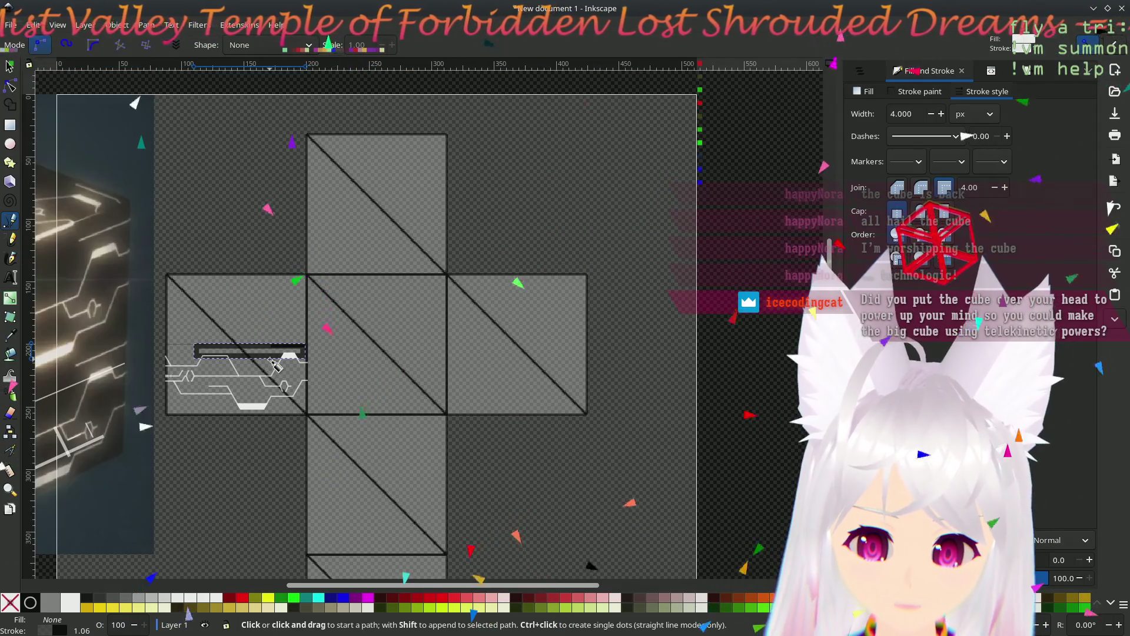
left_click(75, 366)
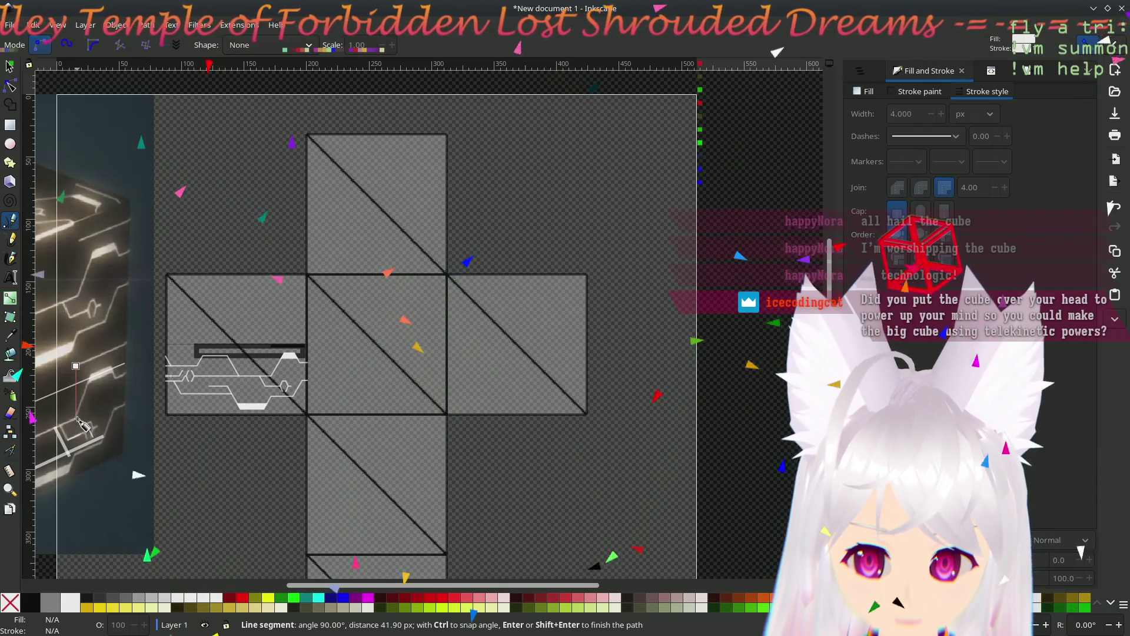
left_click(77, 419)
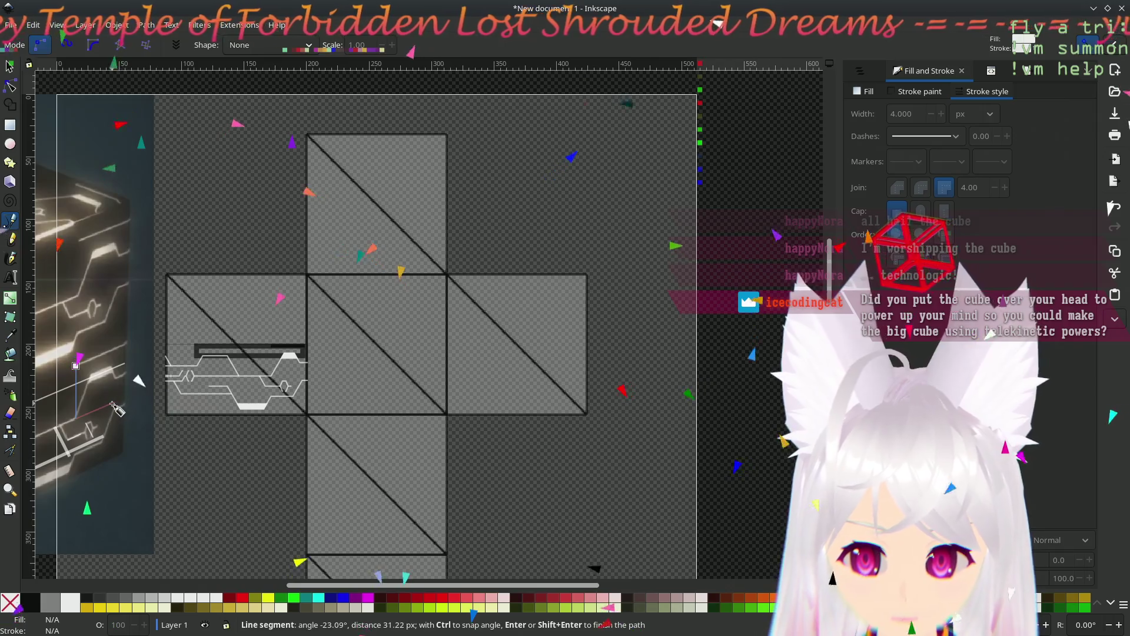
key("Return")
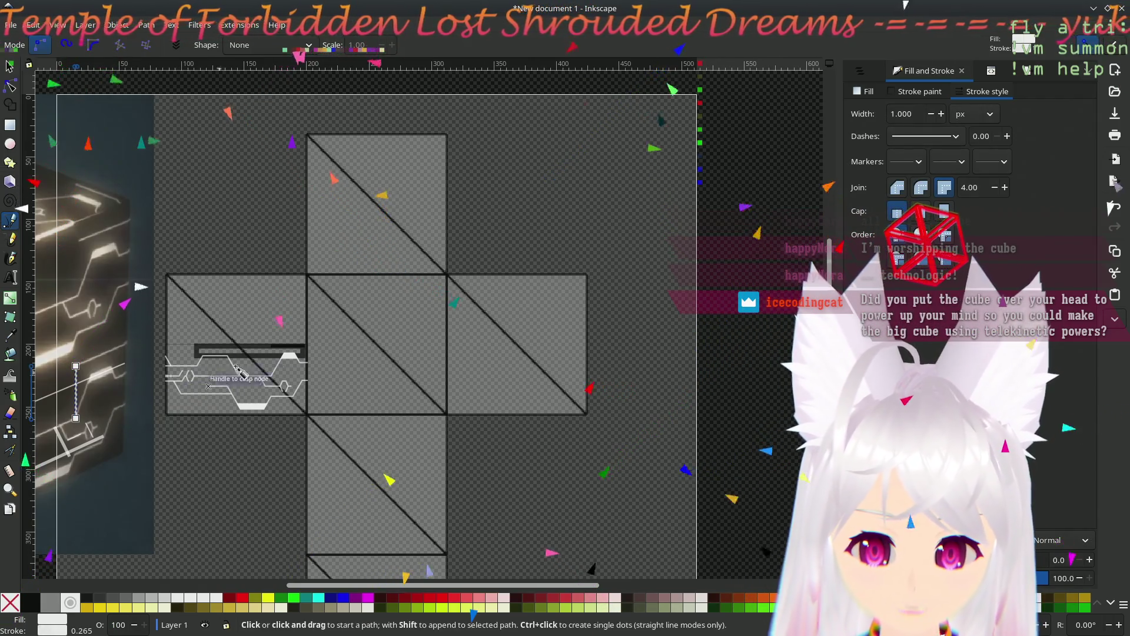
scroll(276, 411, "up", 3)
scroll(276, 411, "down", 5)
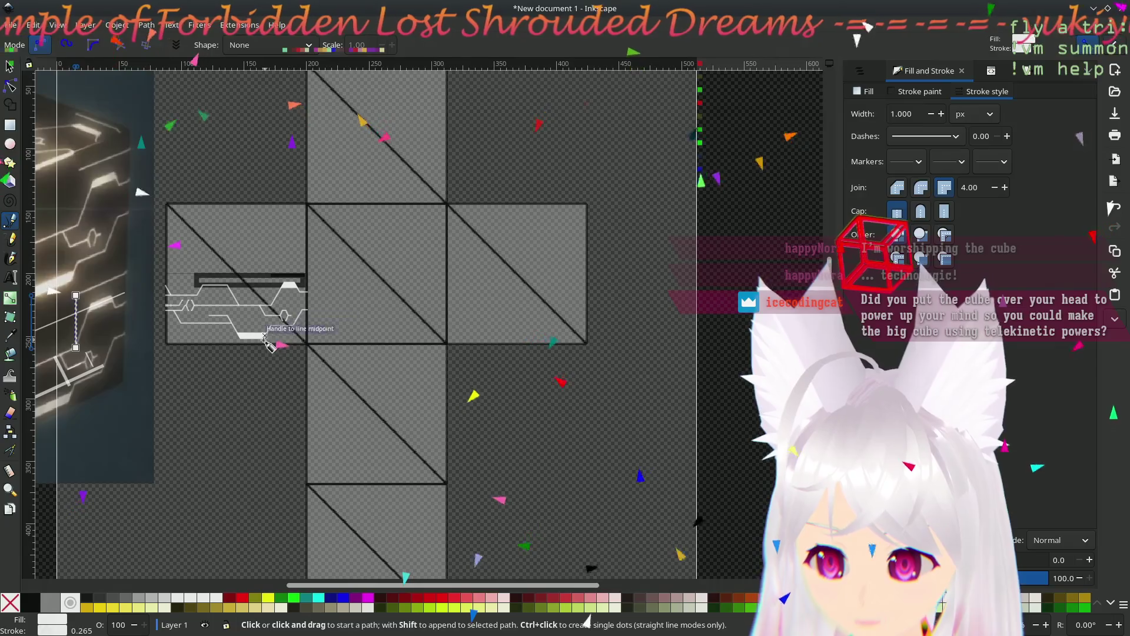
scroll(268, 321, "up", 4)
scroll(299, 473, "up", 1)
scroll(299, 473, "up", 1)
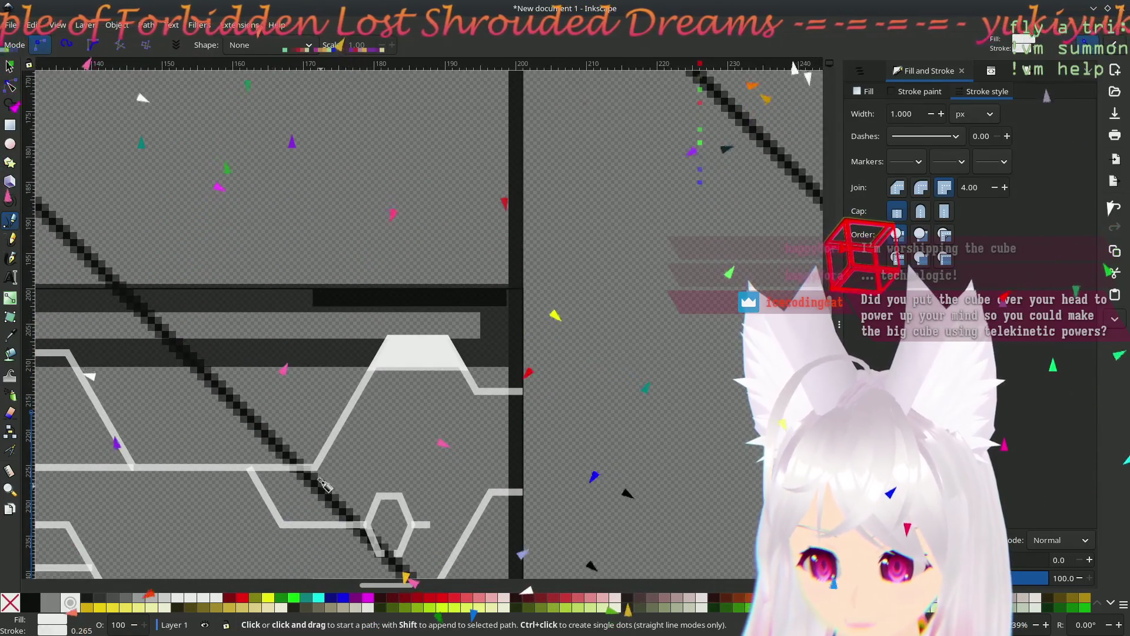
- Draw a vertical line from the lower light trace up to the dark bar
left_click(315, 466)
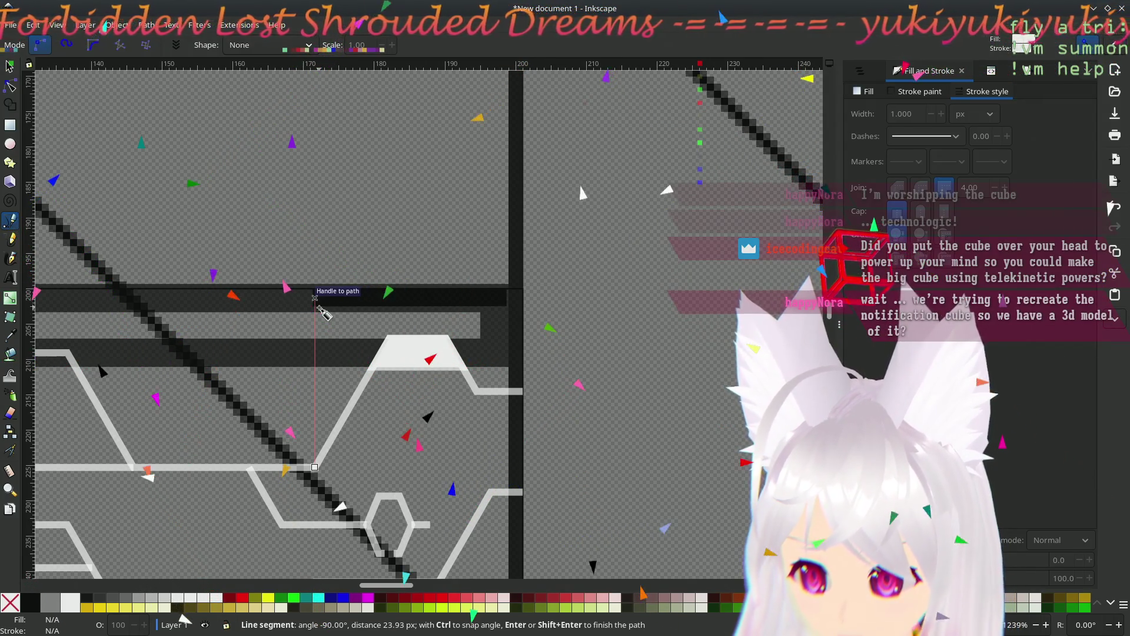
double_click(315, 300)
scroll(360, 389, "up", 1)
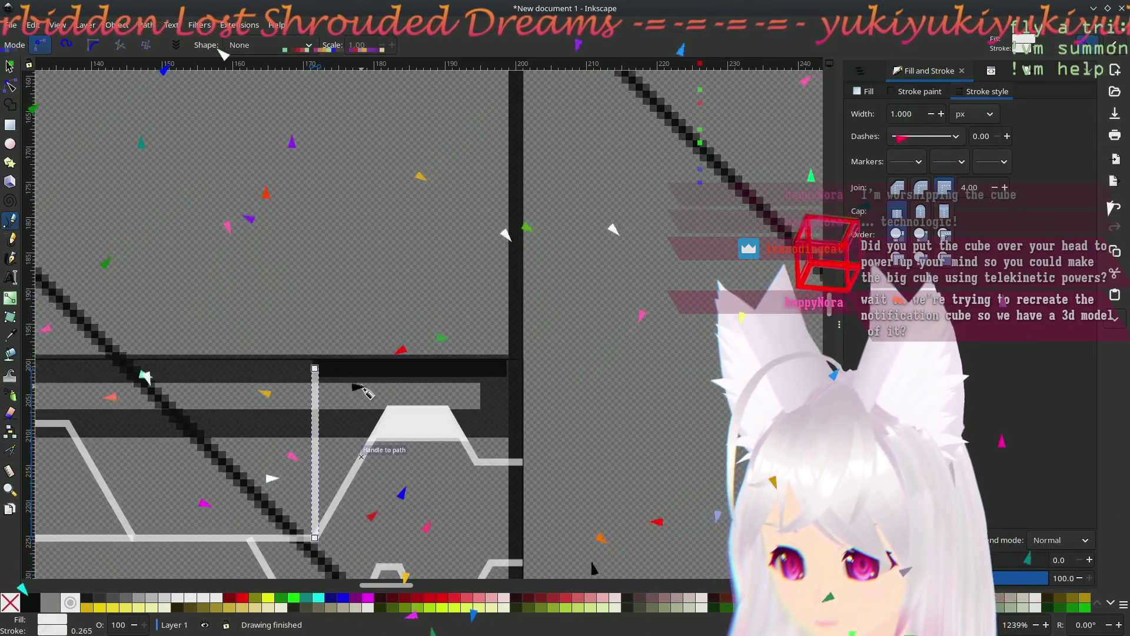
scroll(360, 389, "up", 1)
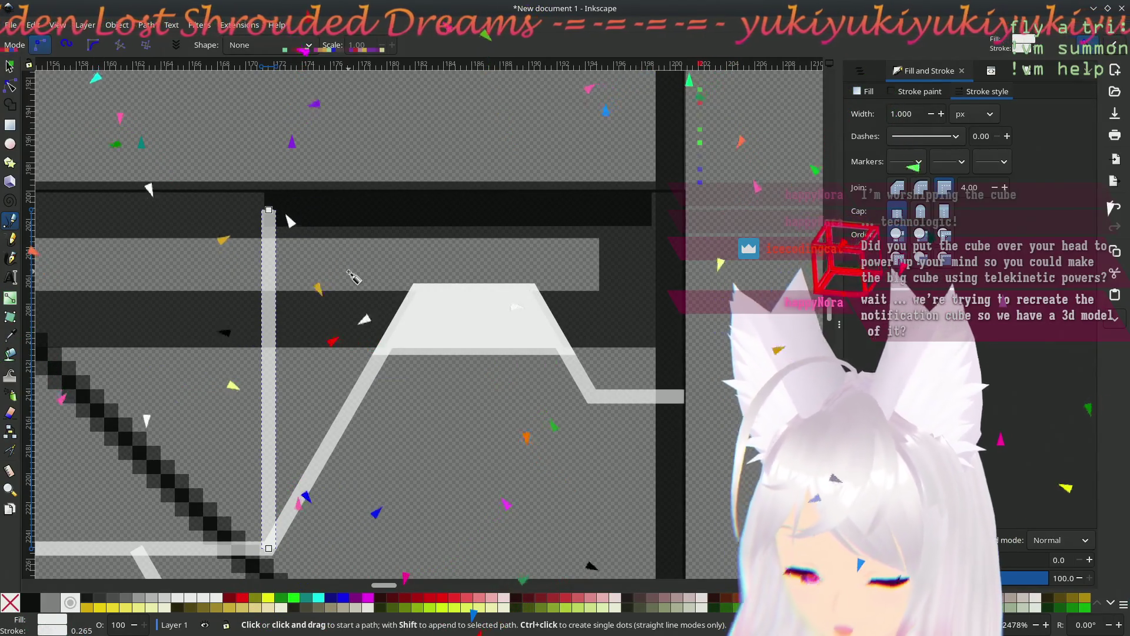
- Draw a horizontal line from the vertical line's top to the panel's right edge
left_click(10, 66)
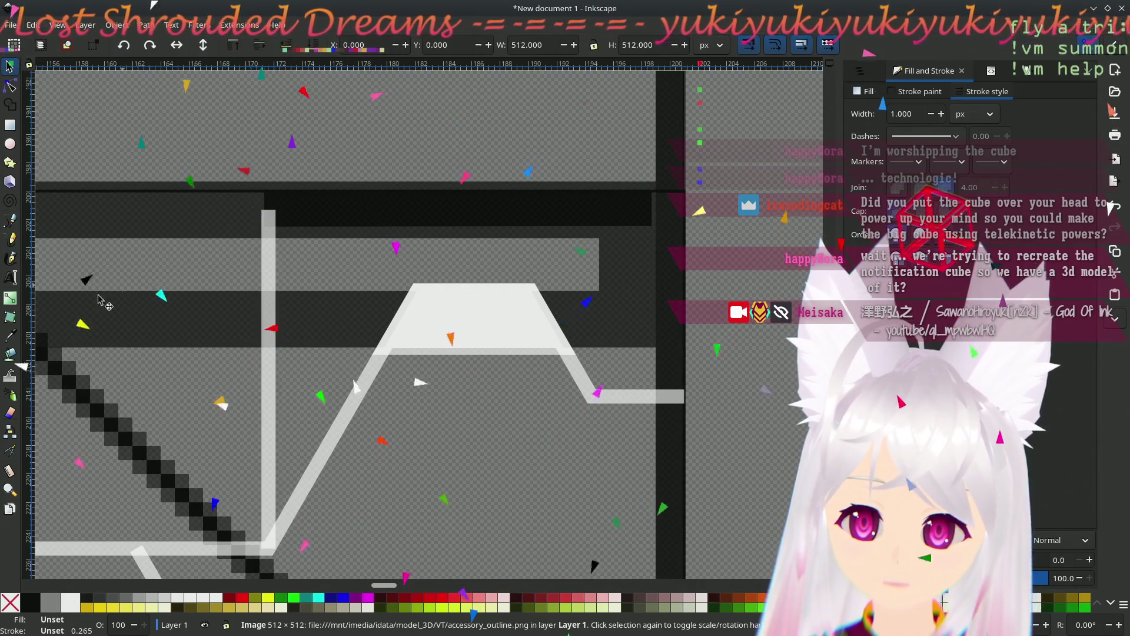
left_click(10, 221)
left_click(269, 209)
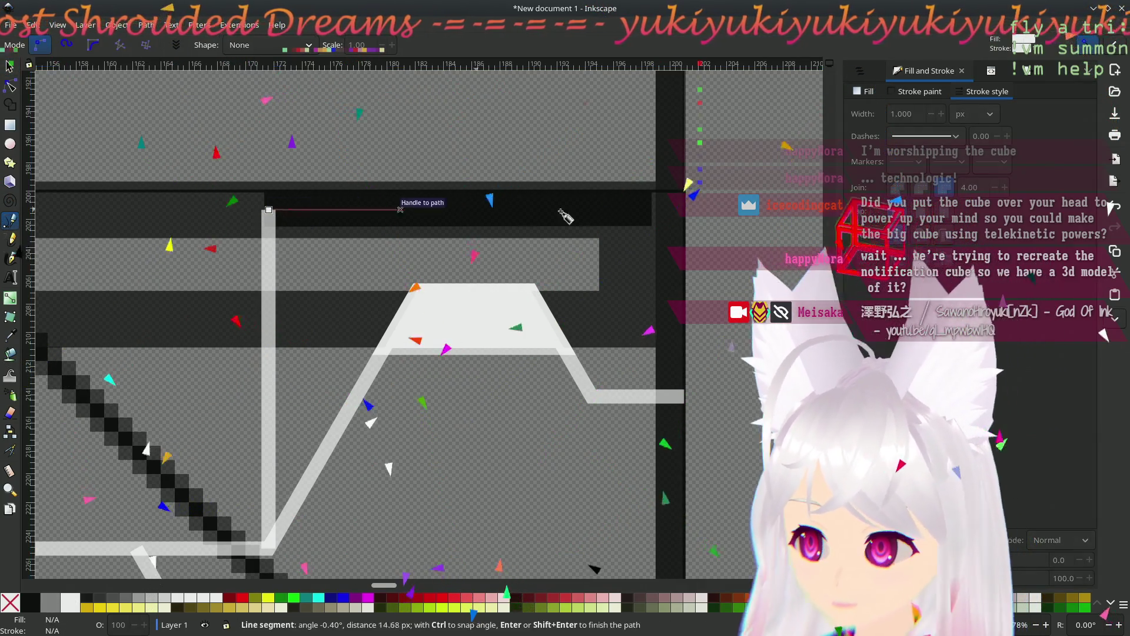
left_click(684, 209)
key("Return")
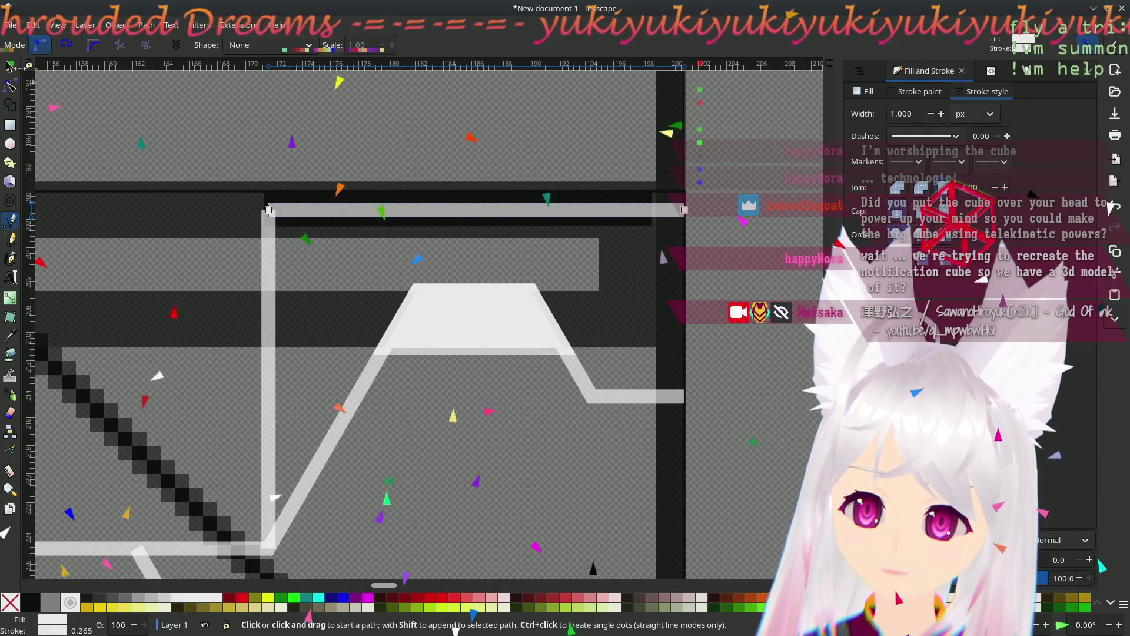
- Delete the vertical line, the dark bar rectangle and the dark outline behind the horizontal line
left_click(10, 66)
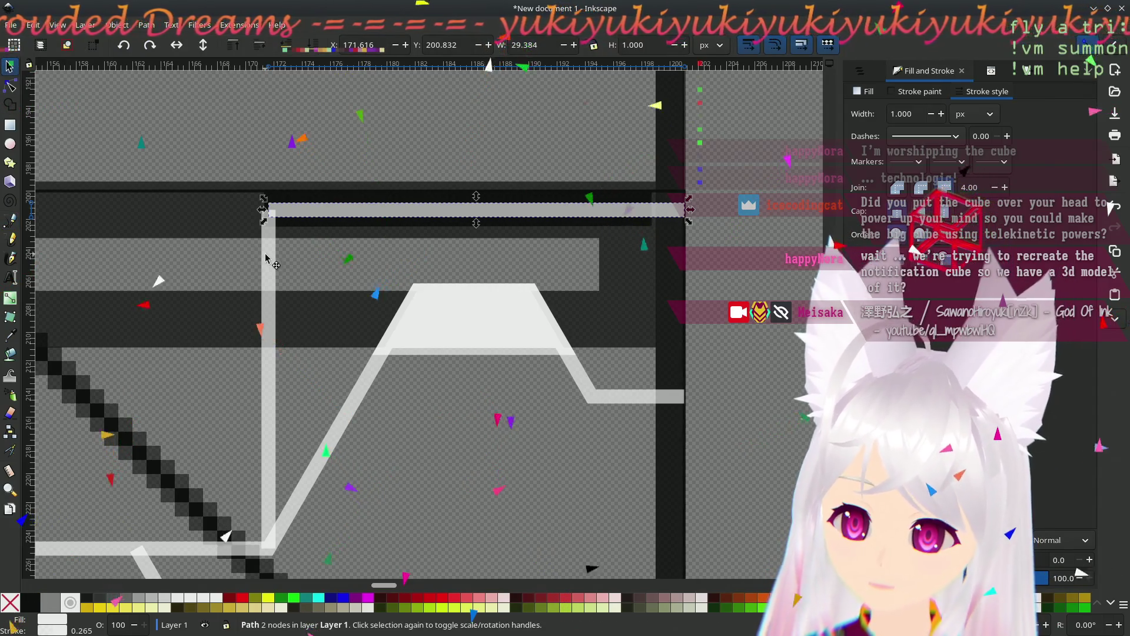
key("Delete")
left_click(228, 328)
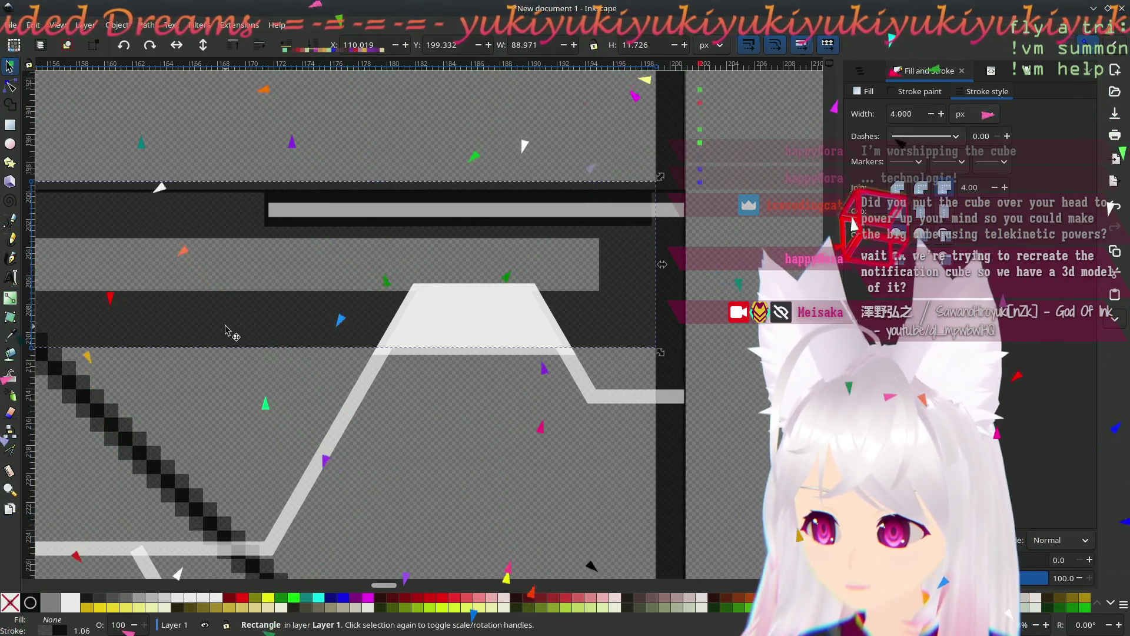
key("Delete")
scroll(330, 353, "down", 2)
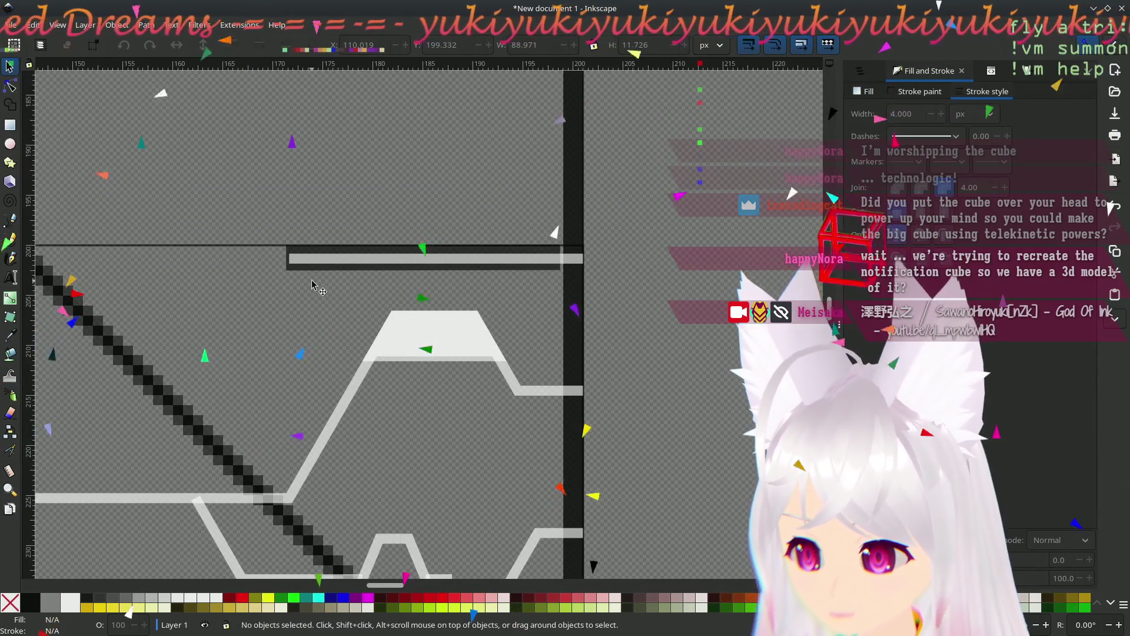
left_click(320, 269, "ctrl")
key("Delete")
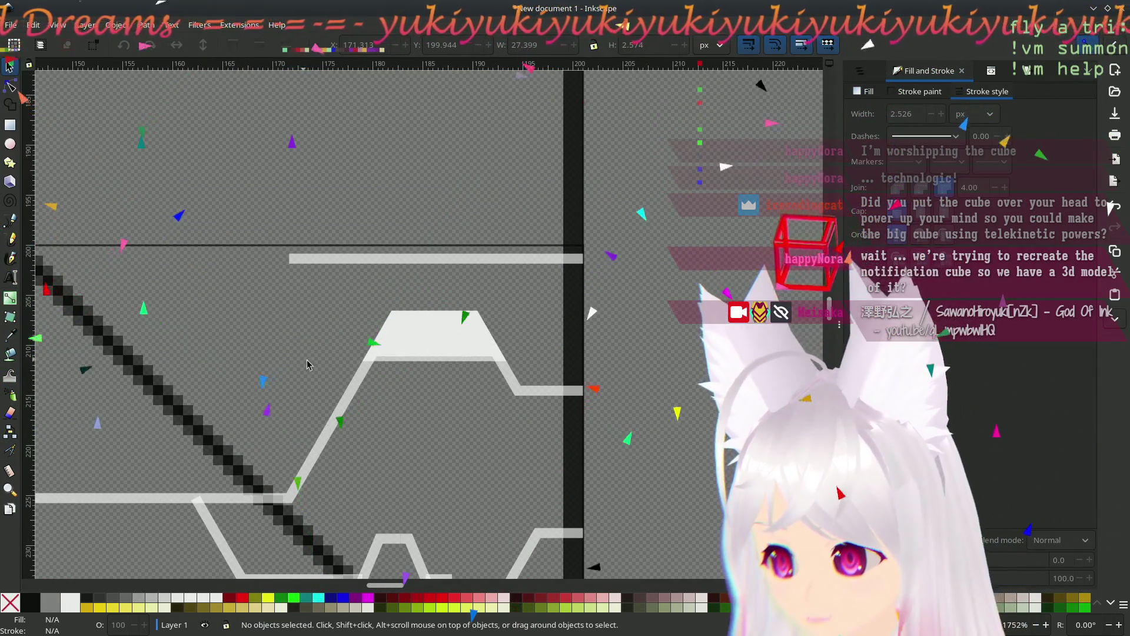
scroll(246, 379, "left", 10)
scroll(525, 336, "down", 5)
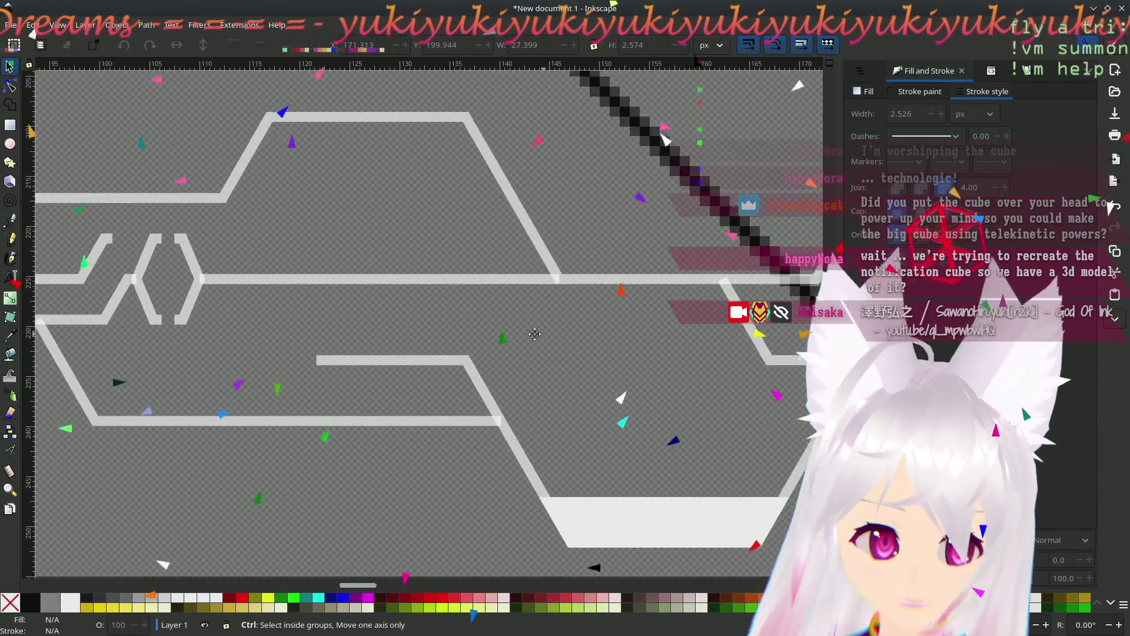
scroll(526, 337, "down", 2)
scroll(530, 335, "up", 1)
- Save the drawing and bring the whole circuit panel into view
key("ctrl+s")
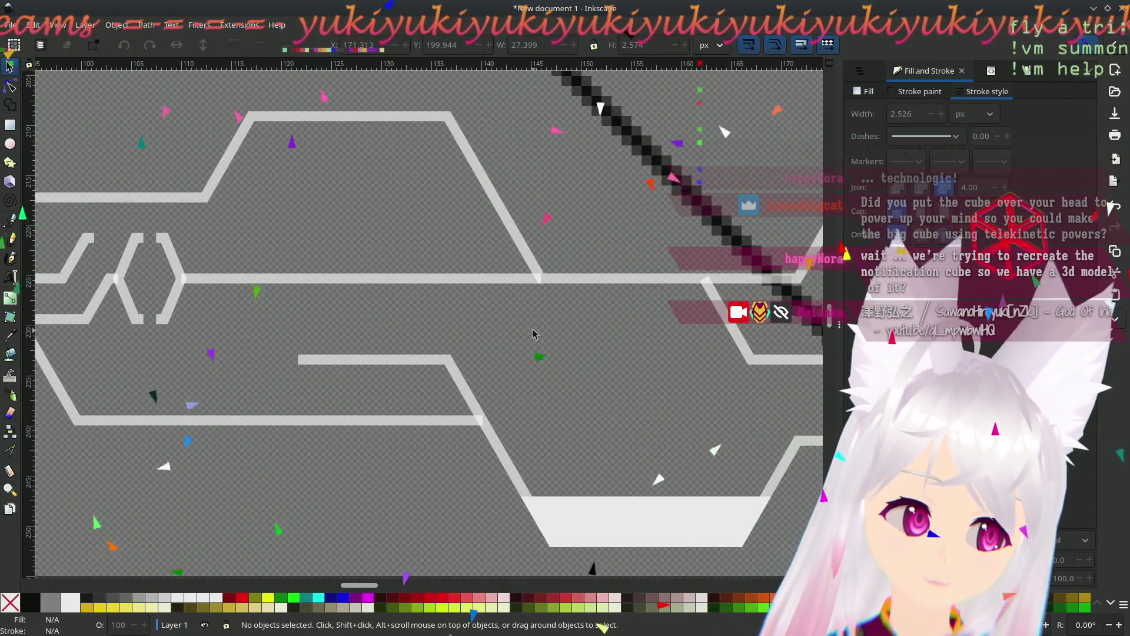
scroll(534, 334, "down", 1)
key("ctrl+z")
key("ctrl+shift+z")
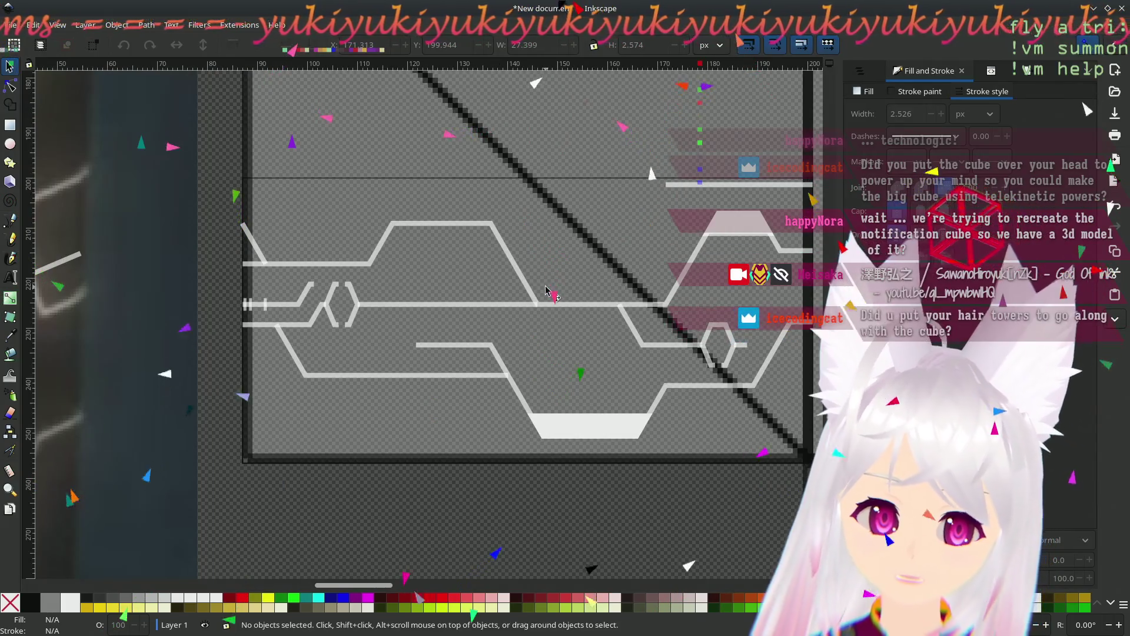
mouse_move(548, 276)
left_mouse_down()
mouse_move(475, 358)
mouse_move(501, 358)
left_mouse_up()
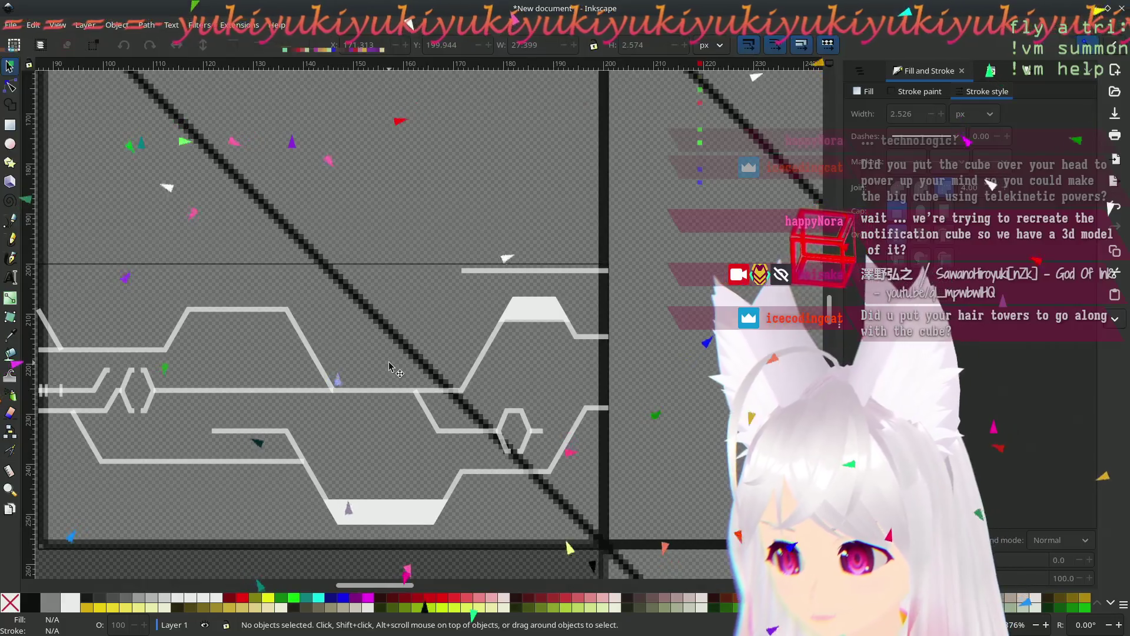